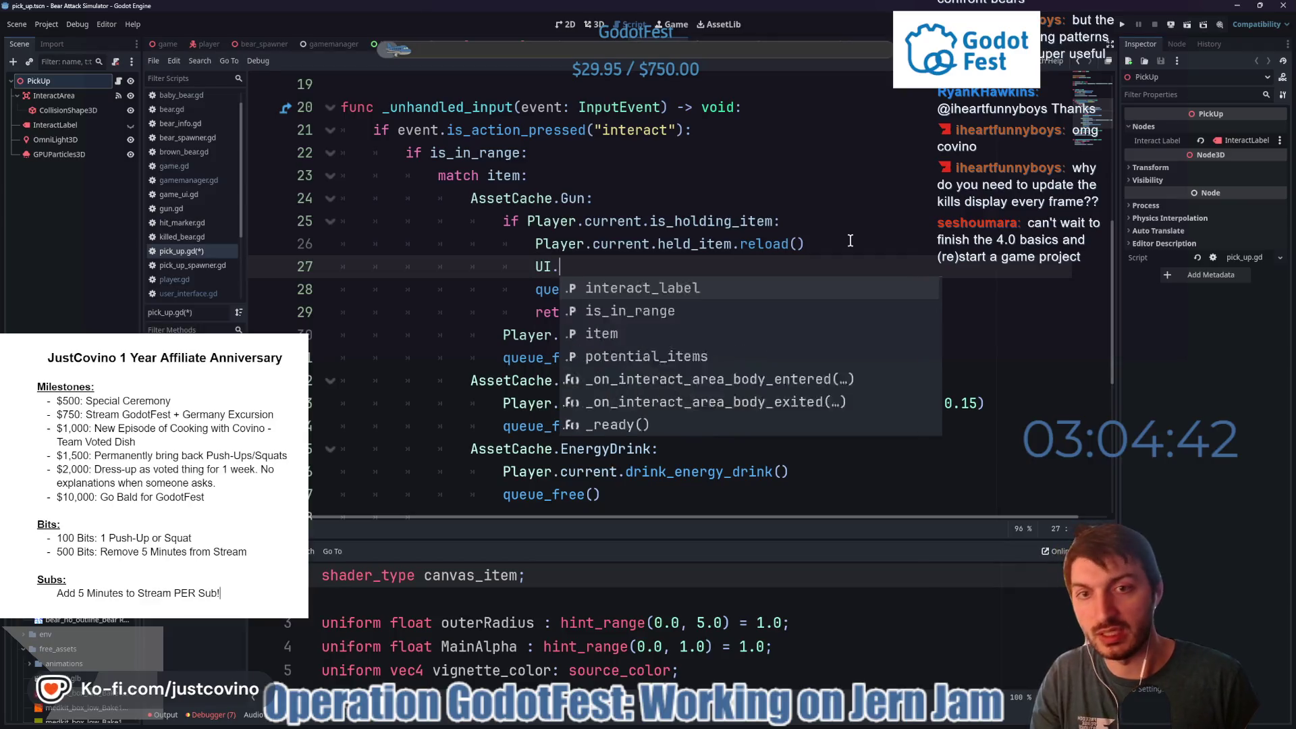
Add the UI.current.update_held_margin() call in pick_up.gd and copy it
type("upda")
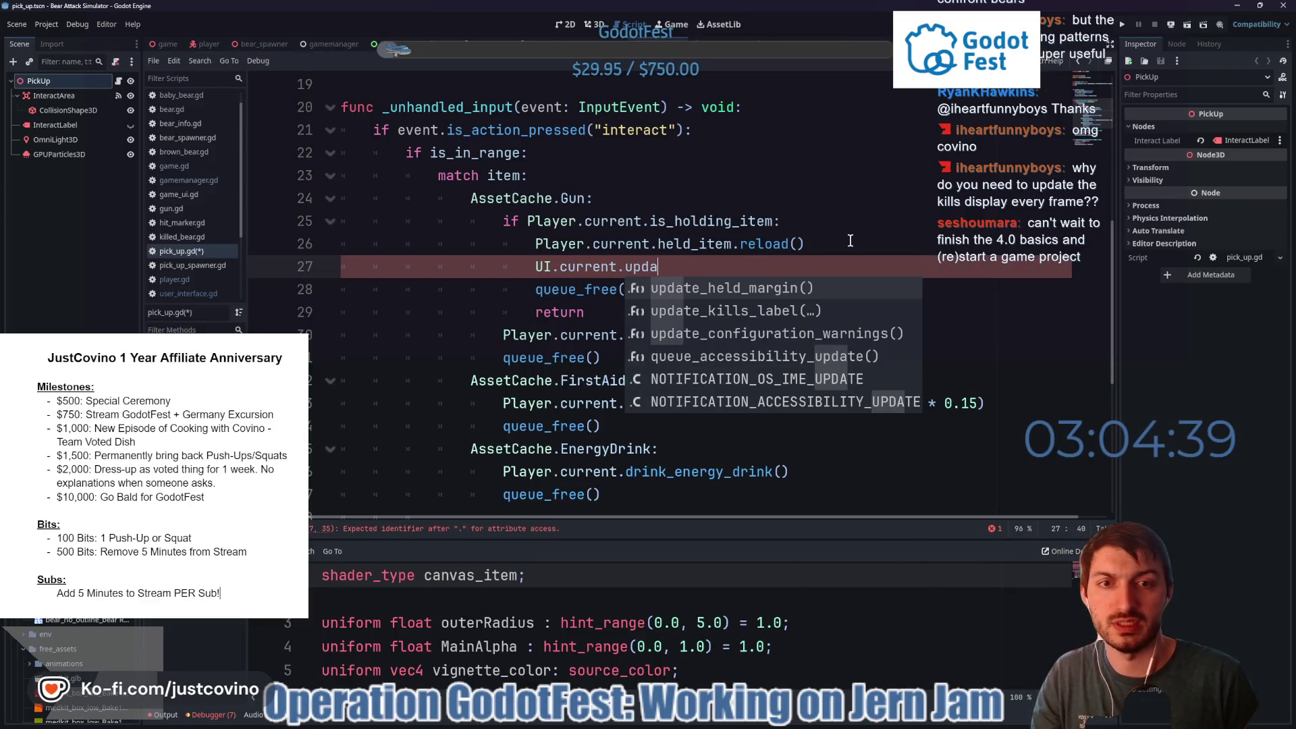
key("Return")
left_click_drag(816, 270, 532, 271)
key("ctrl+c")
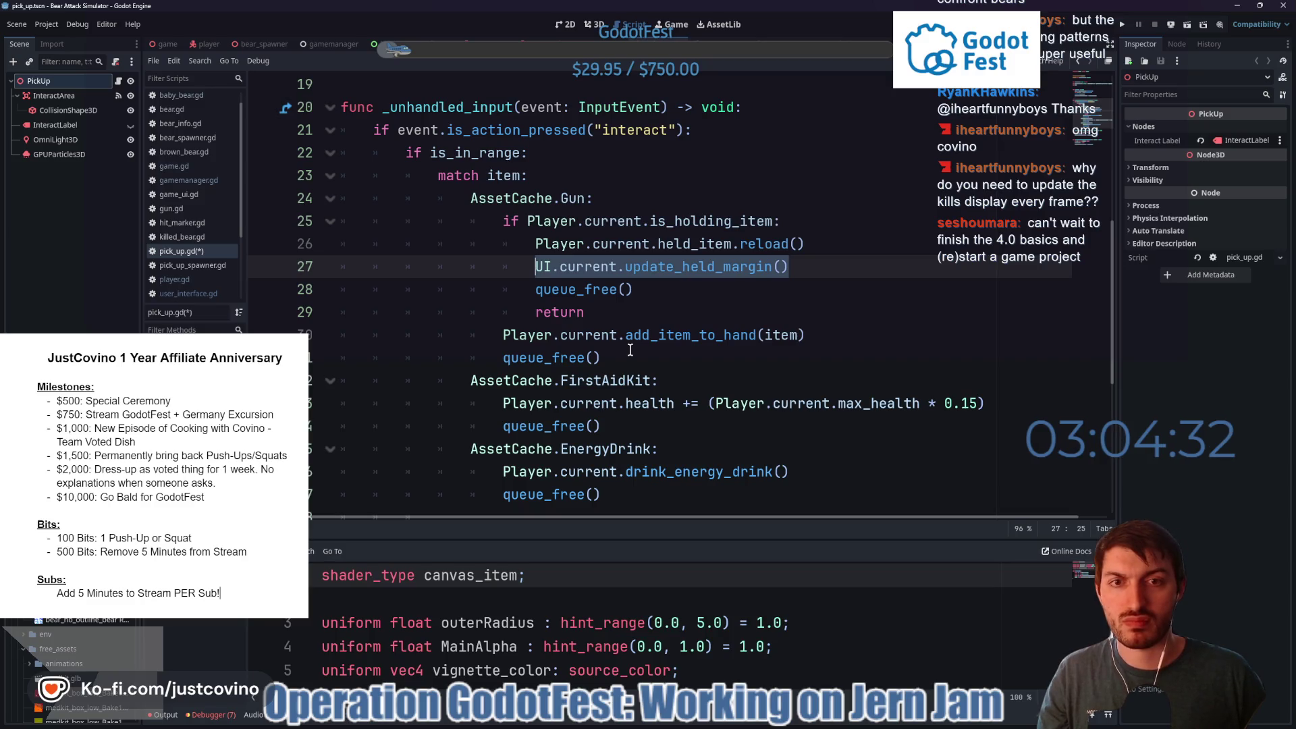
Paste update_held_margin into player.gd's add_item_to_hand after reach = LONG_RANGE
left_click(685, 339, "ctrl")
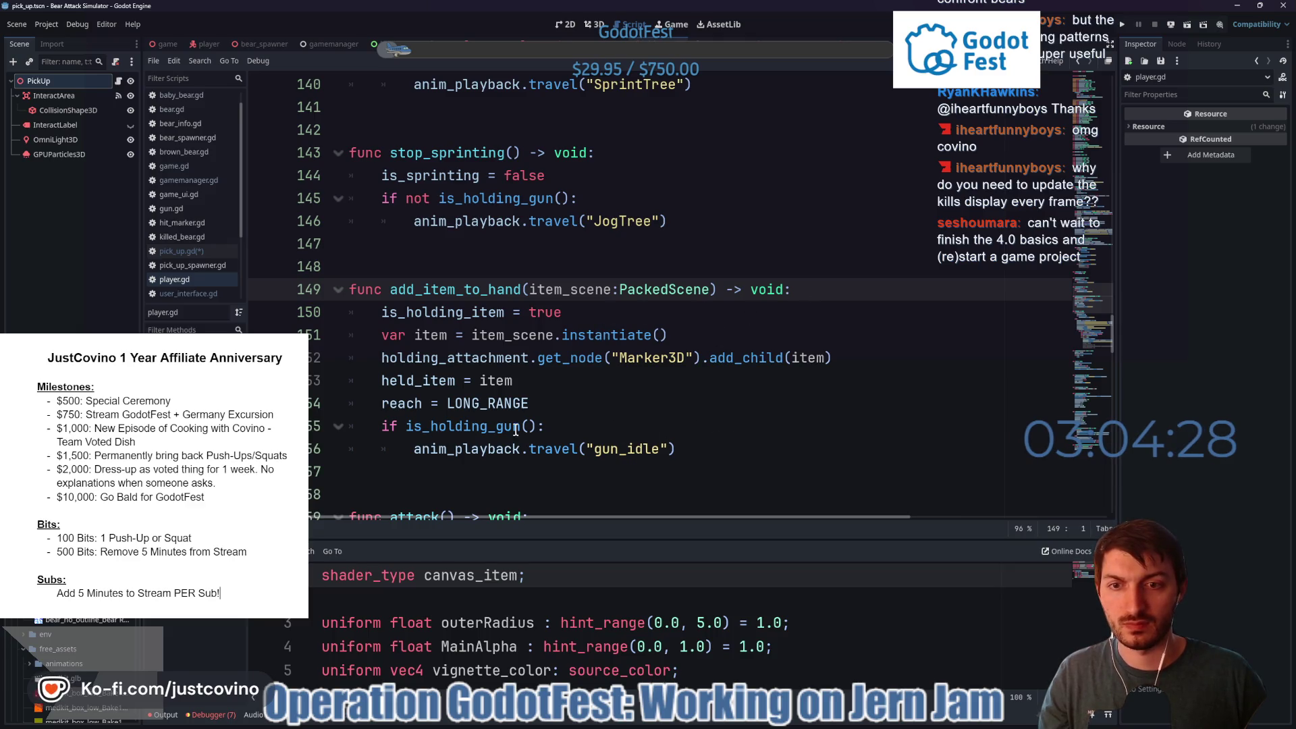
left_click(564, 406)
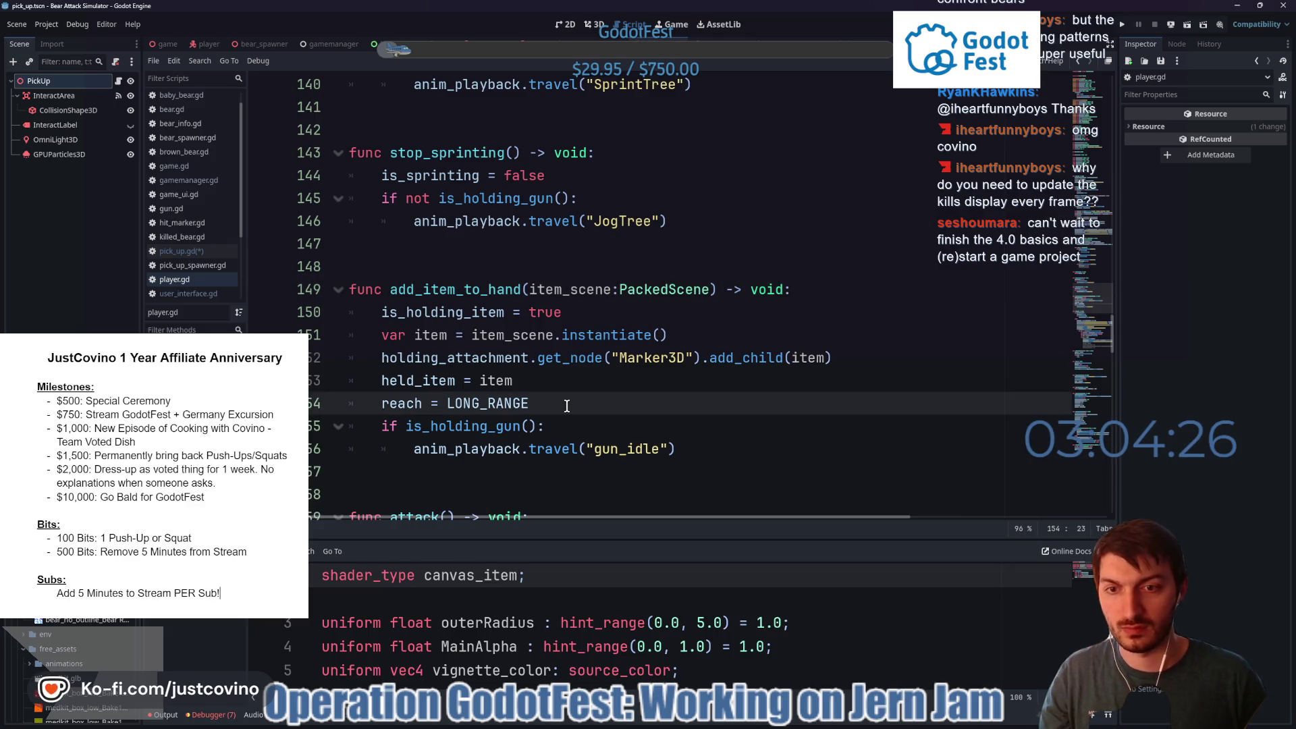
key("Return")
key("ctrl+v")
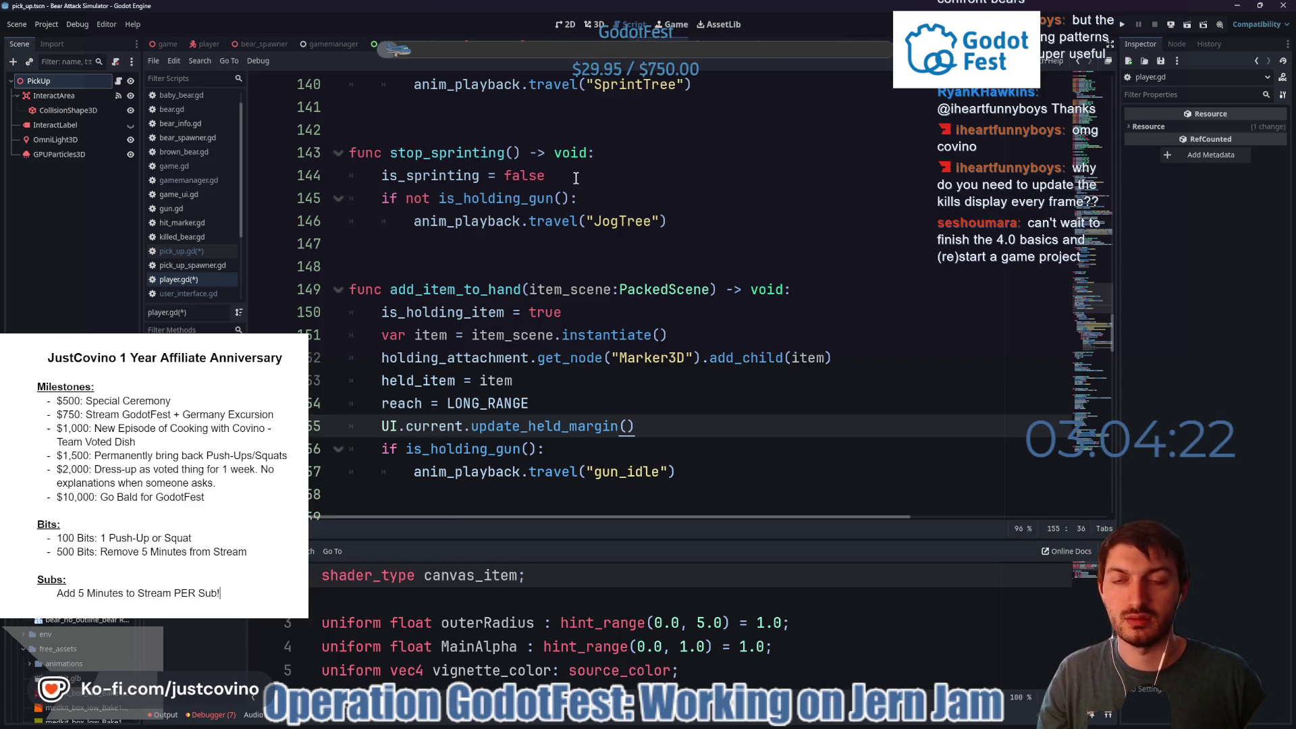
scroll(555, 244, "down", 5)
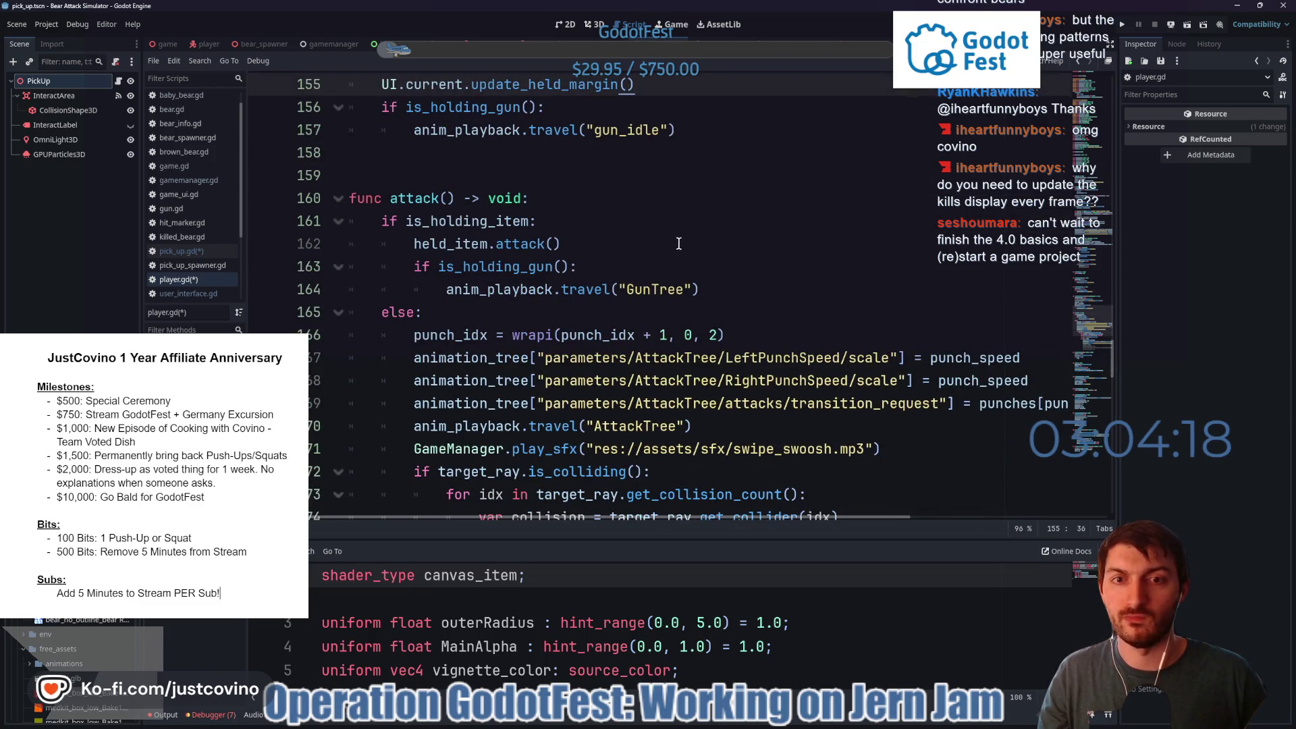
scroll(686, 257, "down", 1)
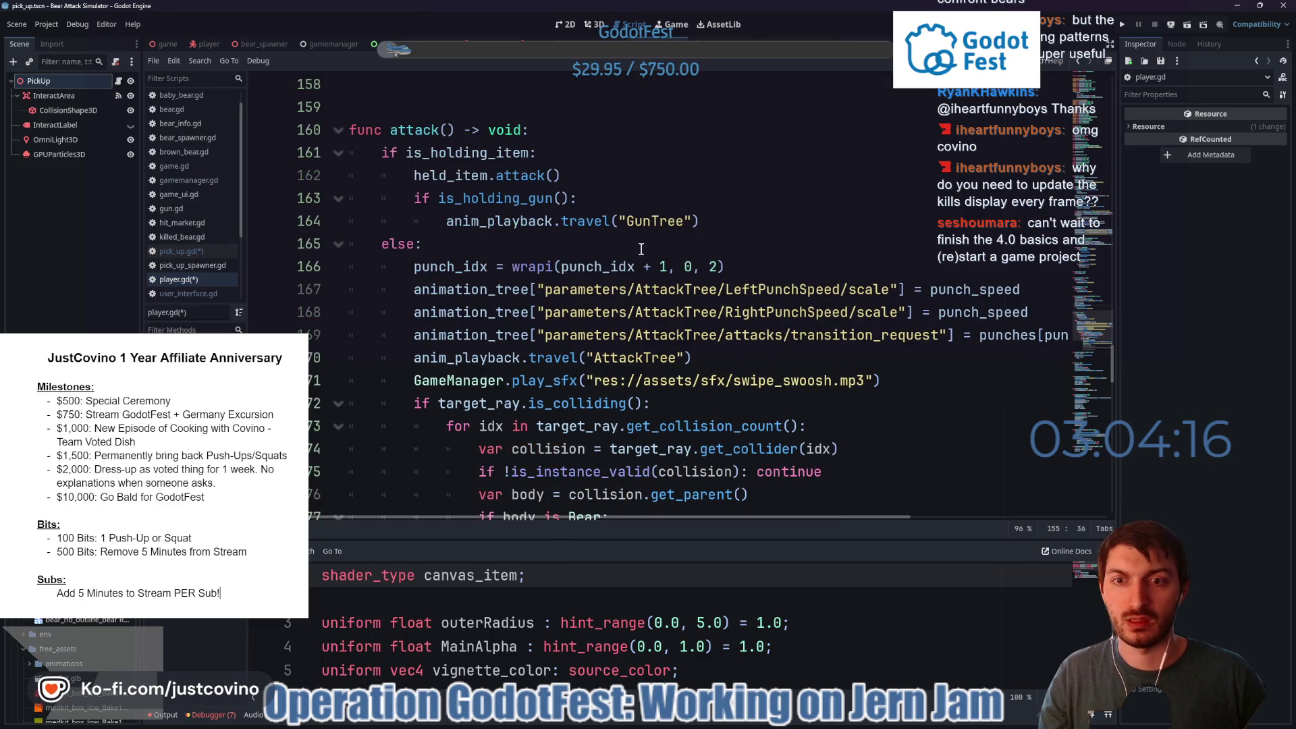
scroll(641, 249, "down", 3)
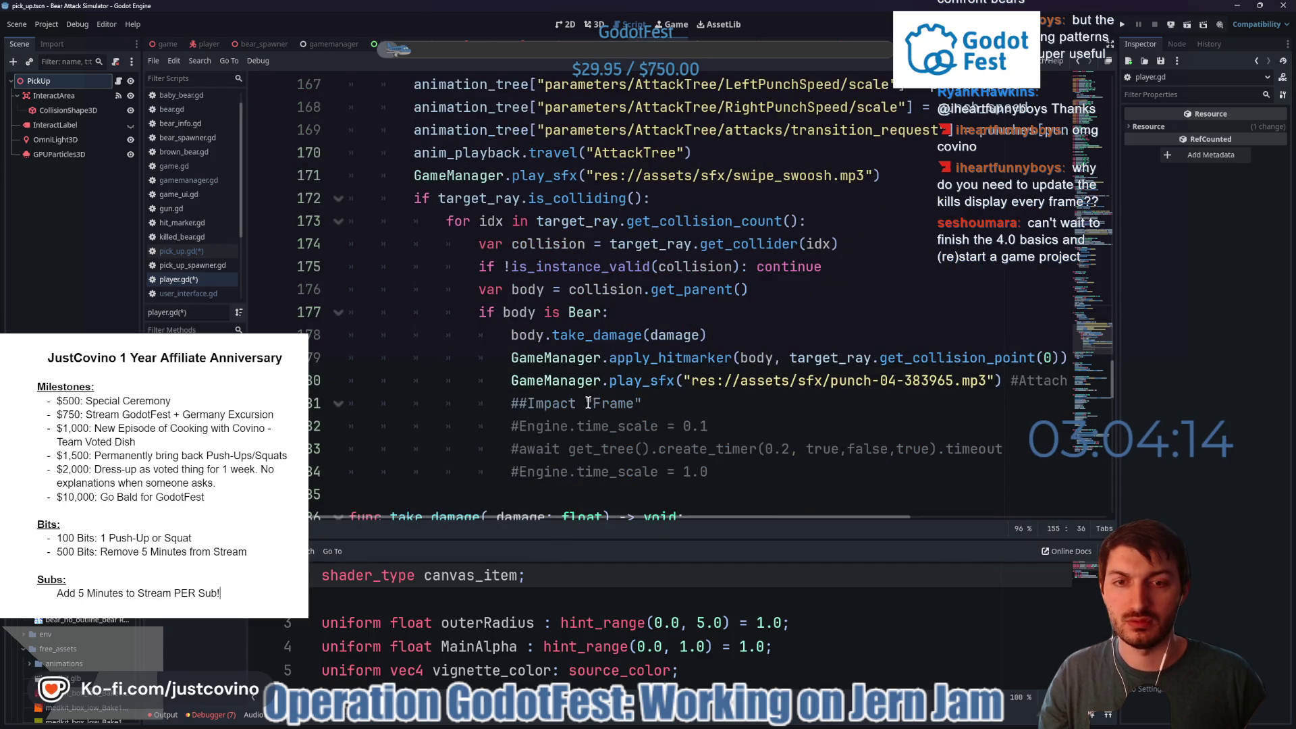
left_click(503, 399)
scroll(615, 349, "up", 4)
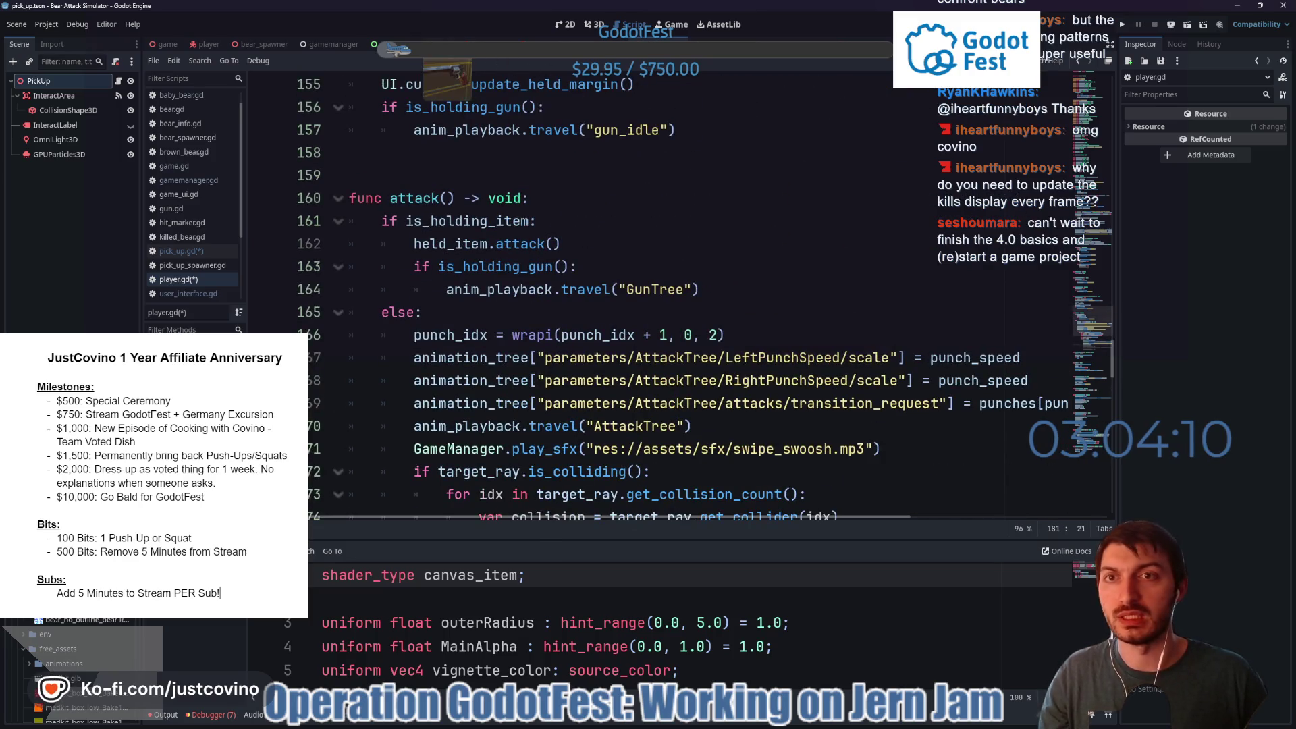
Call UI.current.update_held_margin() in gun.gd's fire() after ammo -= 1, then save all scripts
left_click(447, 45)
scroll(561, 334, "up", 3)
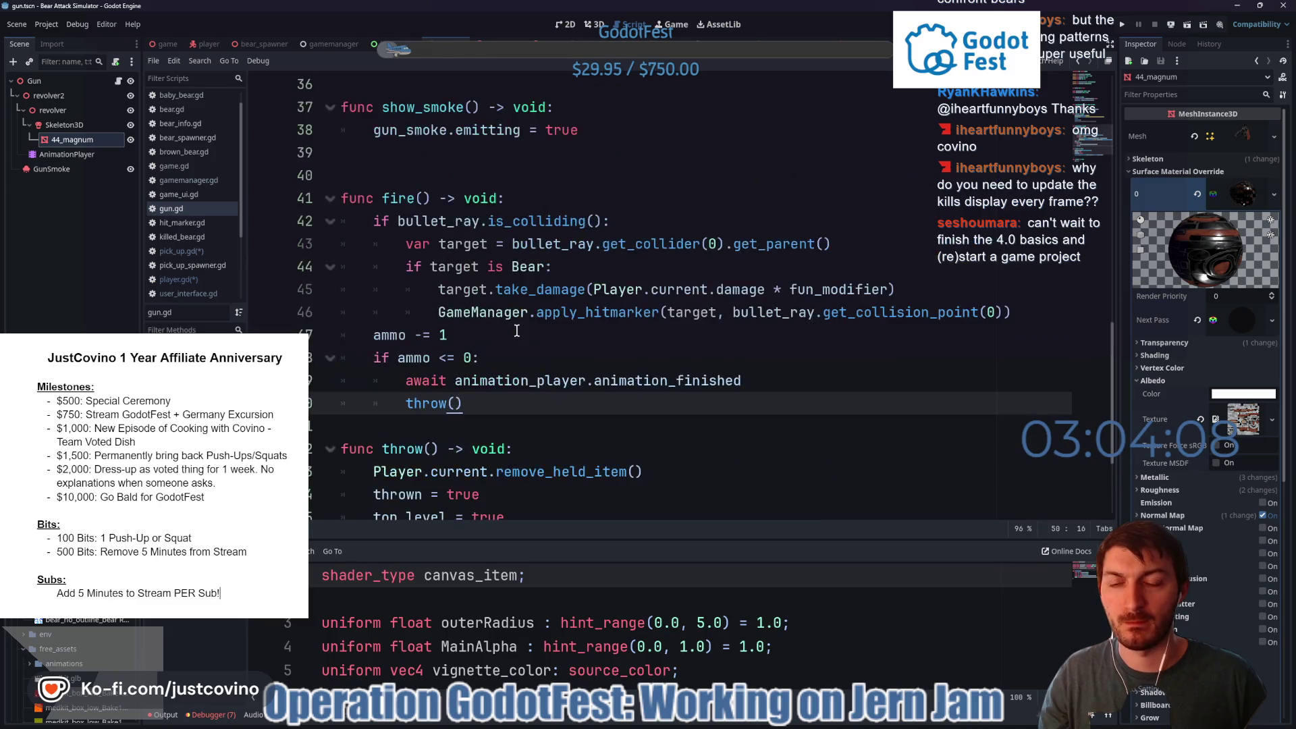
scroll(560, 383, "down", 1)
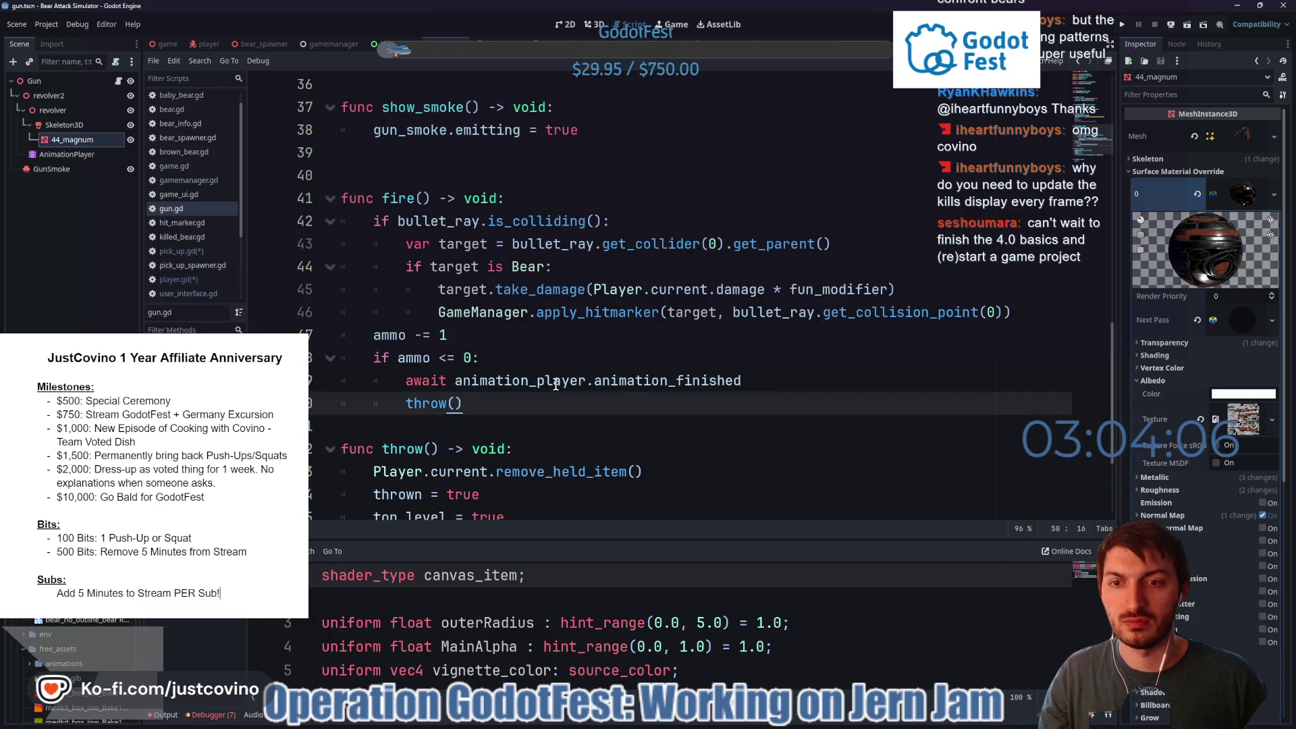
left_click(485, 339)
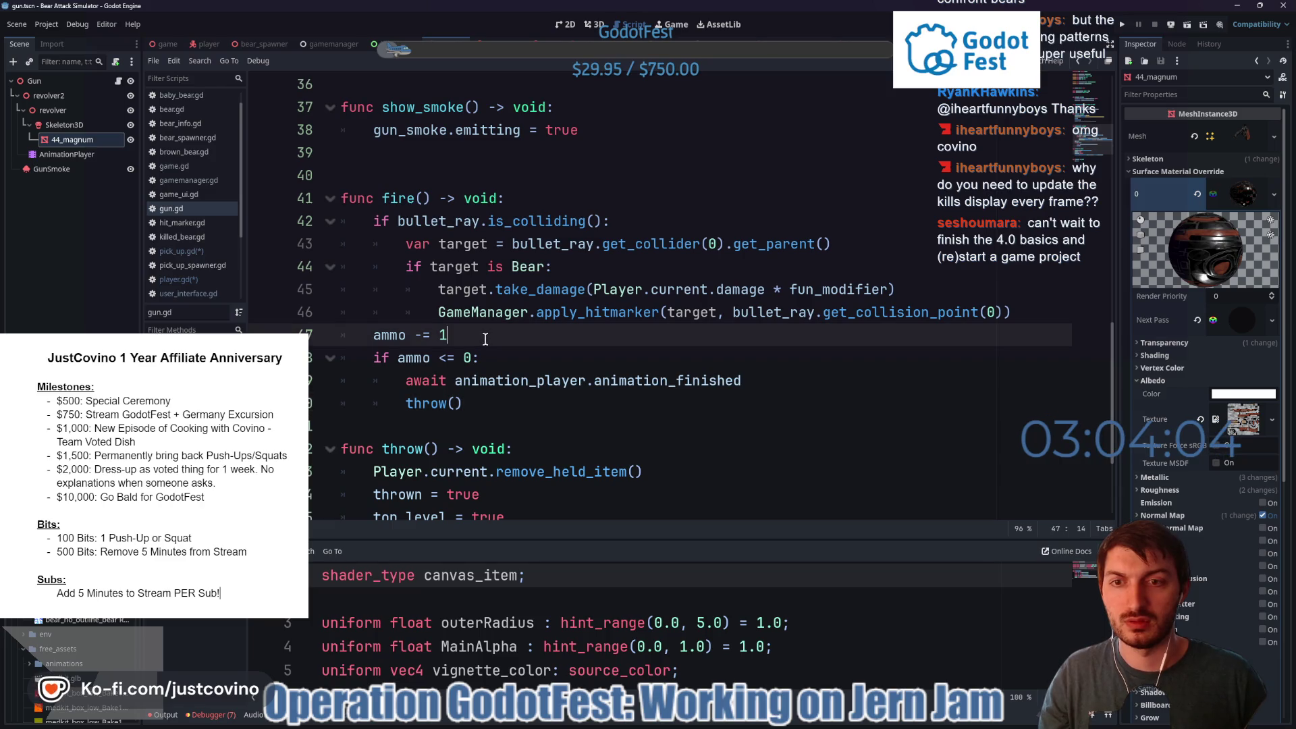
key("Return")
type("UI.current.update_held_margin()")
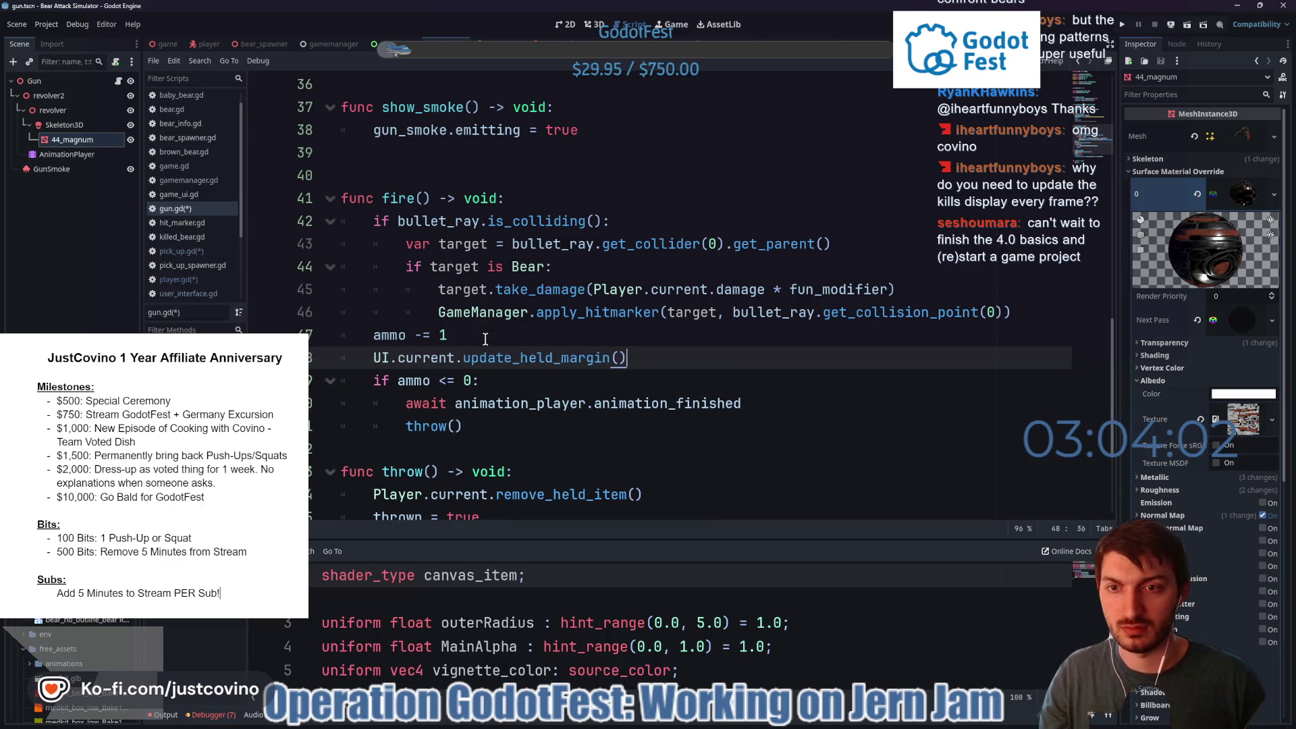
key("ctrl+s")
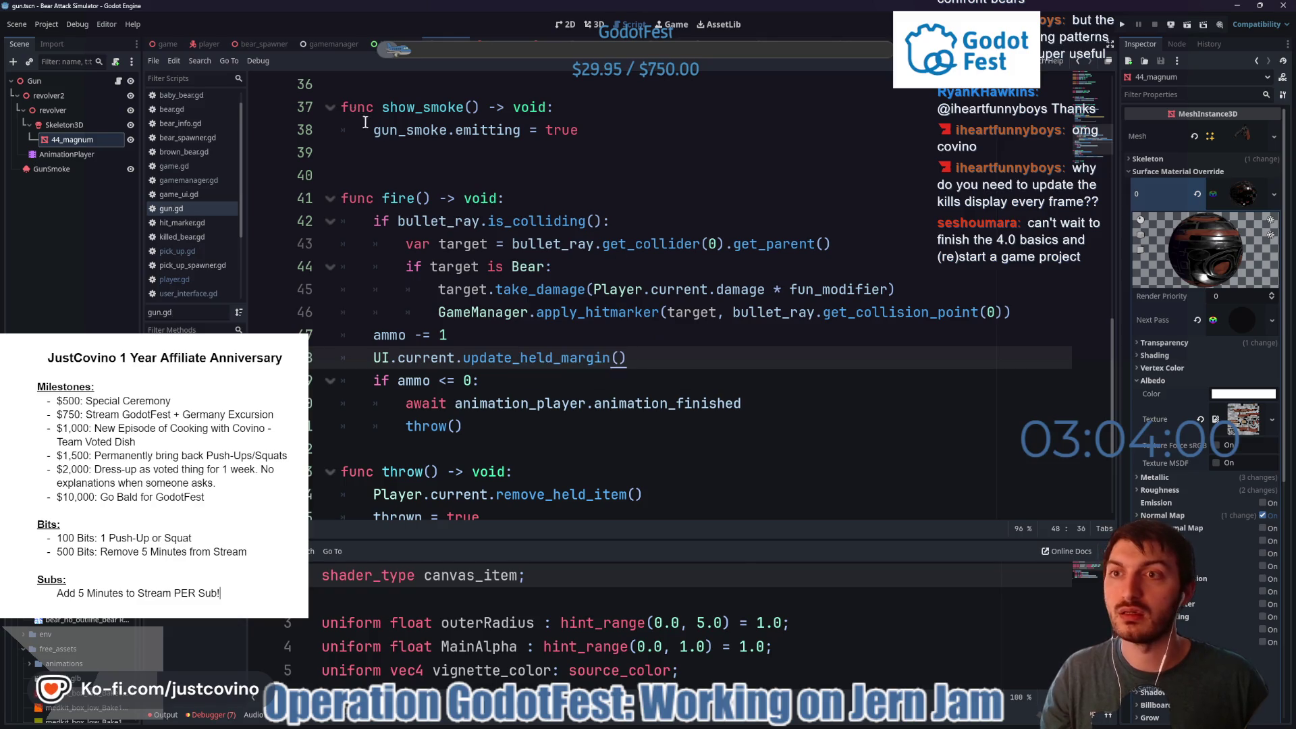
left_click(323, 43)
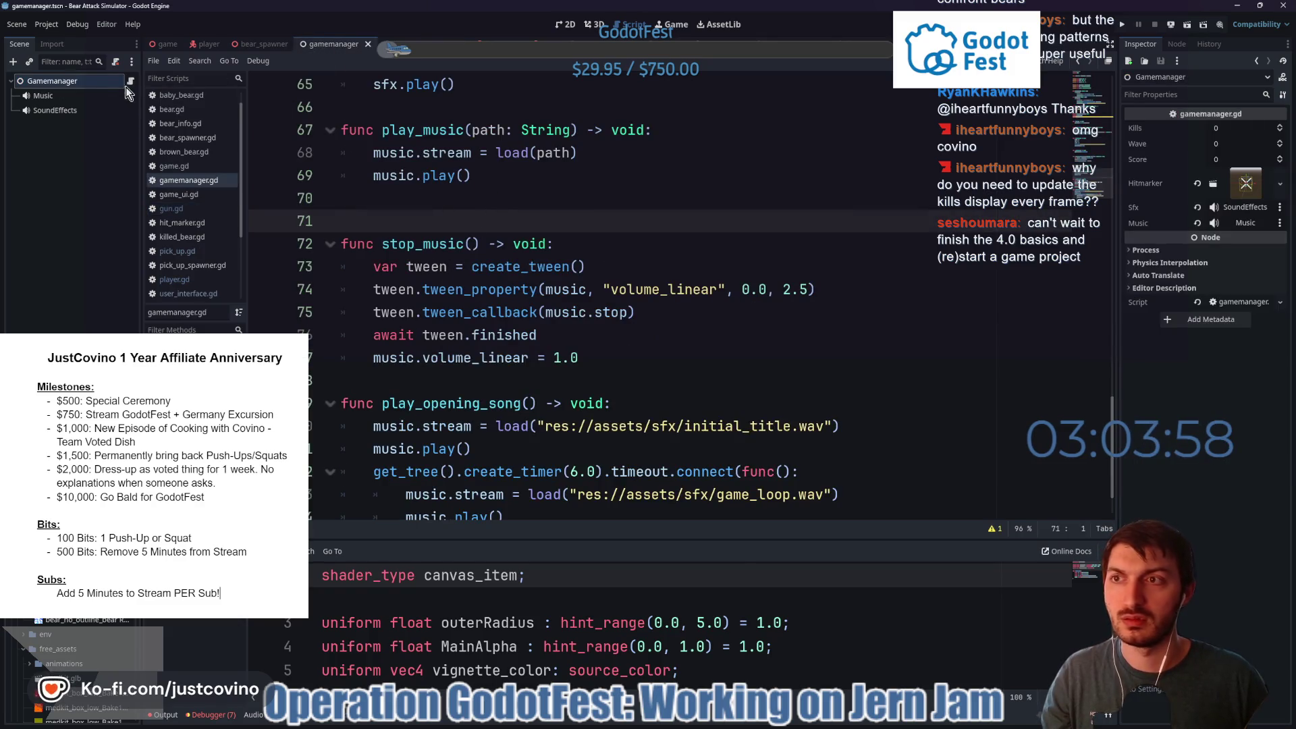
In user_interface.gd, select the kills_label update line and remove an extra blank line
left_click(206, 45)
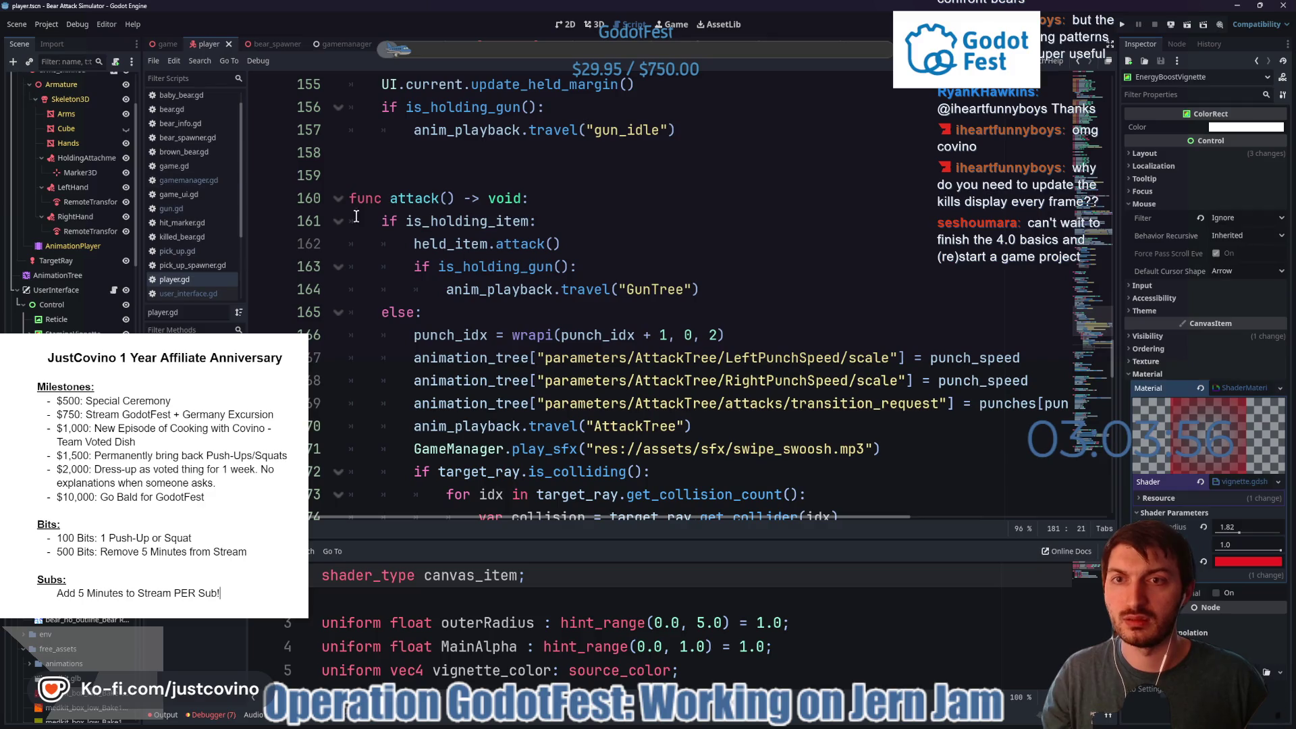
left_click(114, 291)
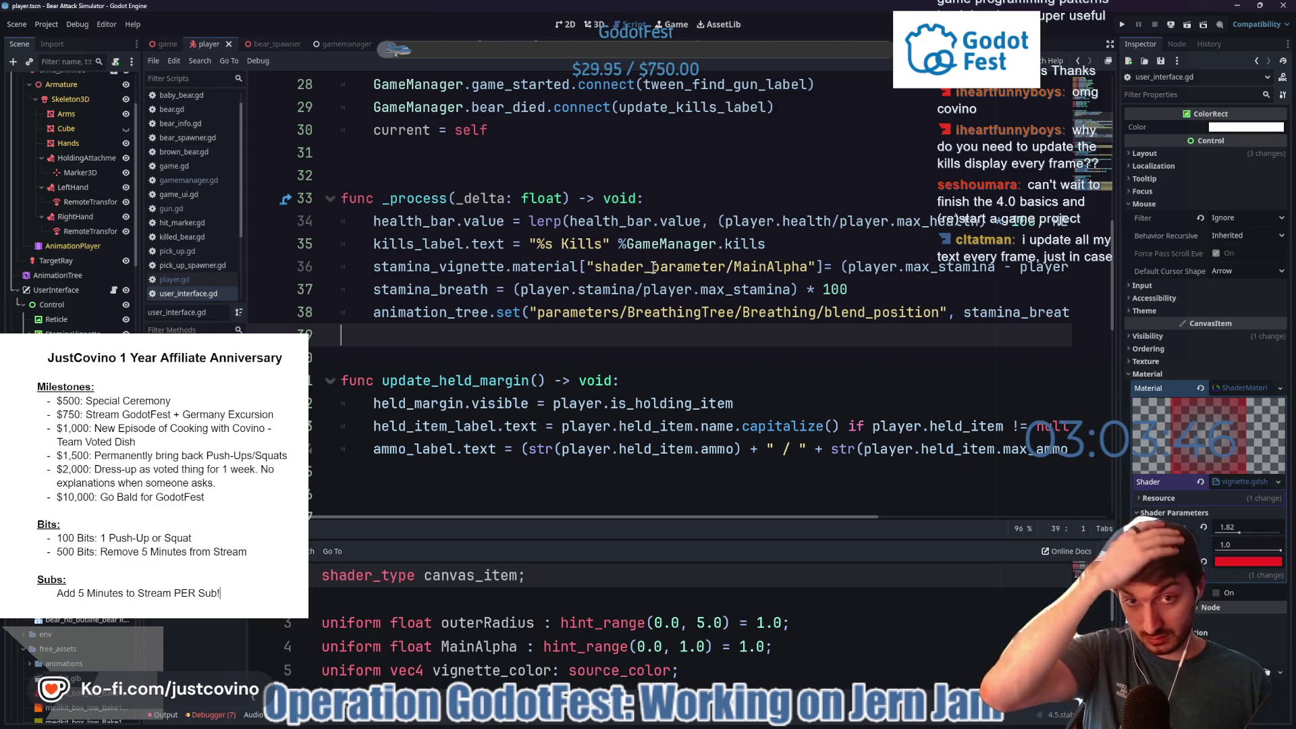
left_click(709, 244)
key("shift+Home")
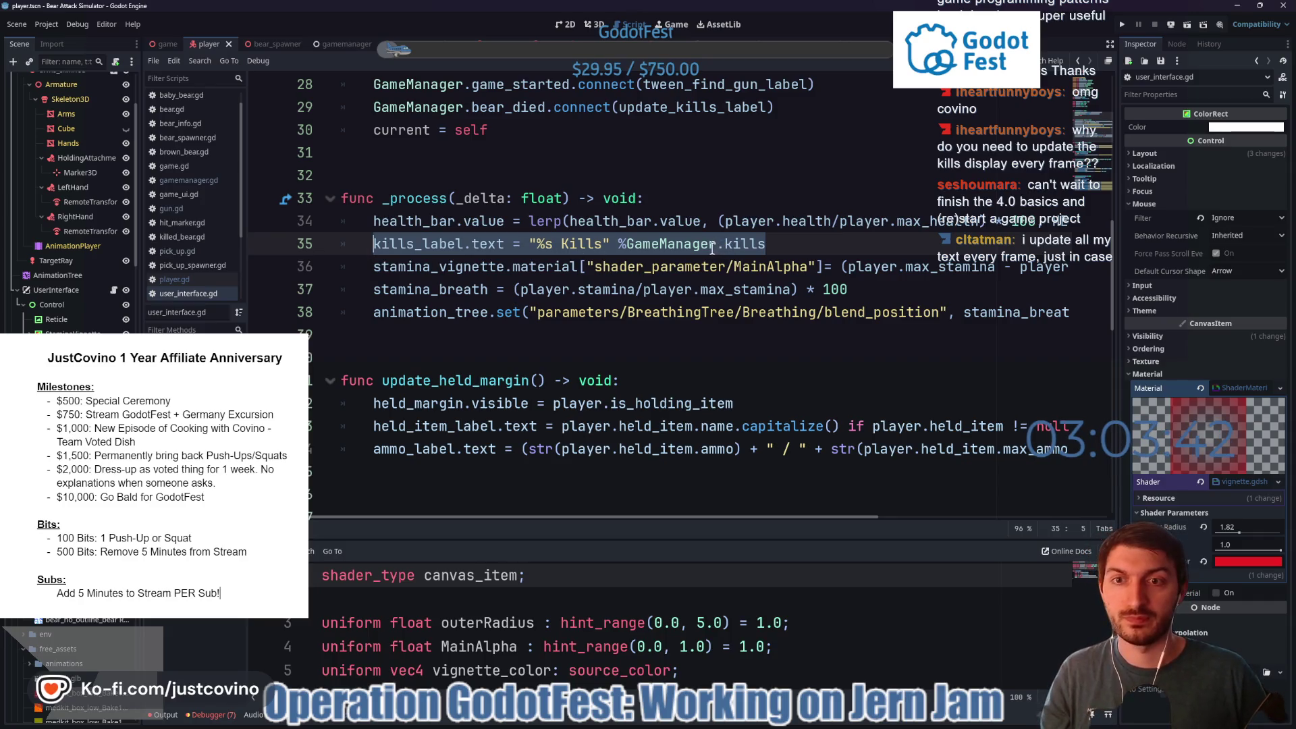
left_click(399, 353)
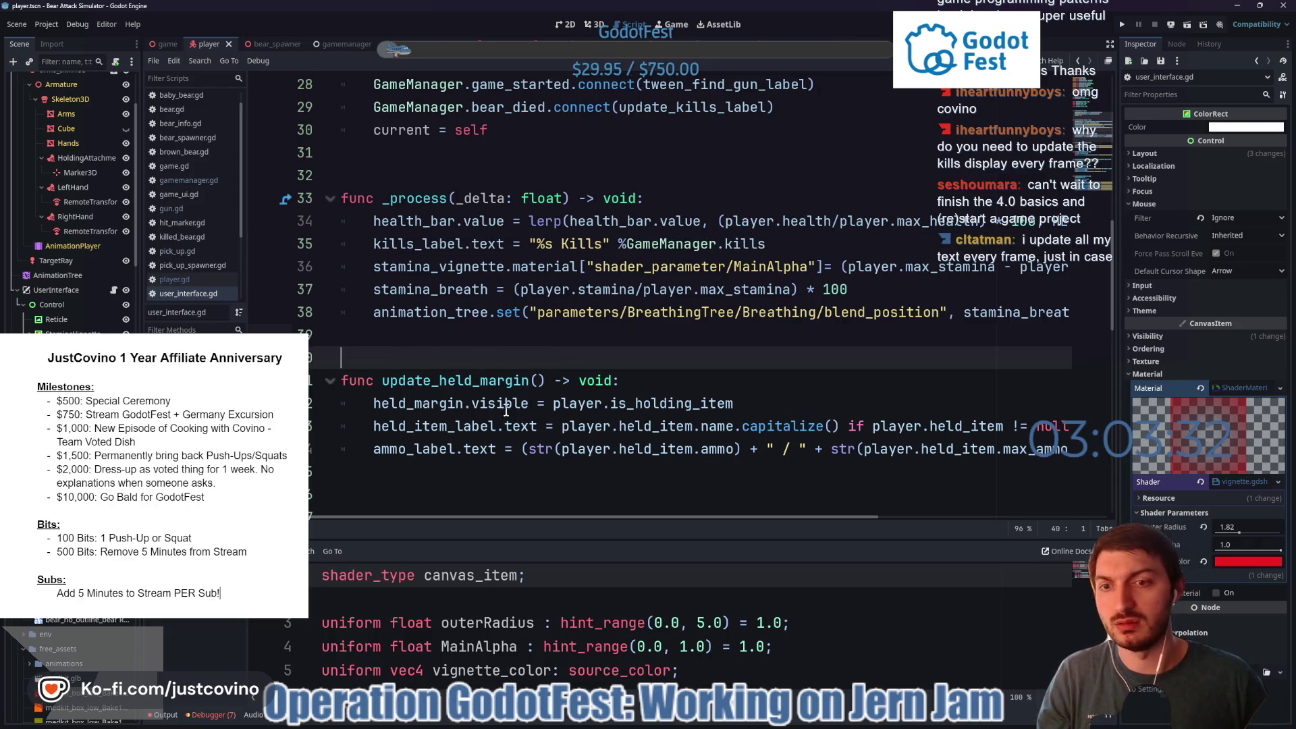
scroll(506, 410, "down", 2)
left_click(420, 358)
key("BackSpace")
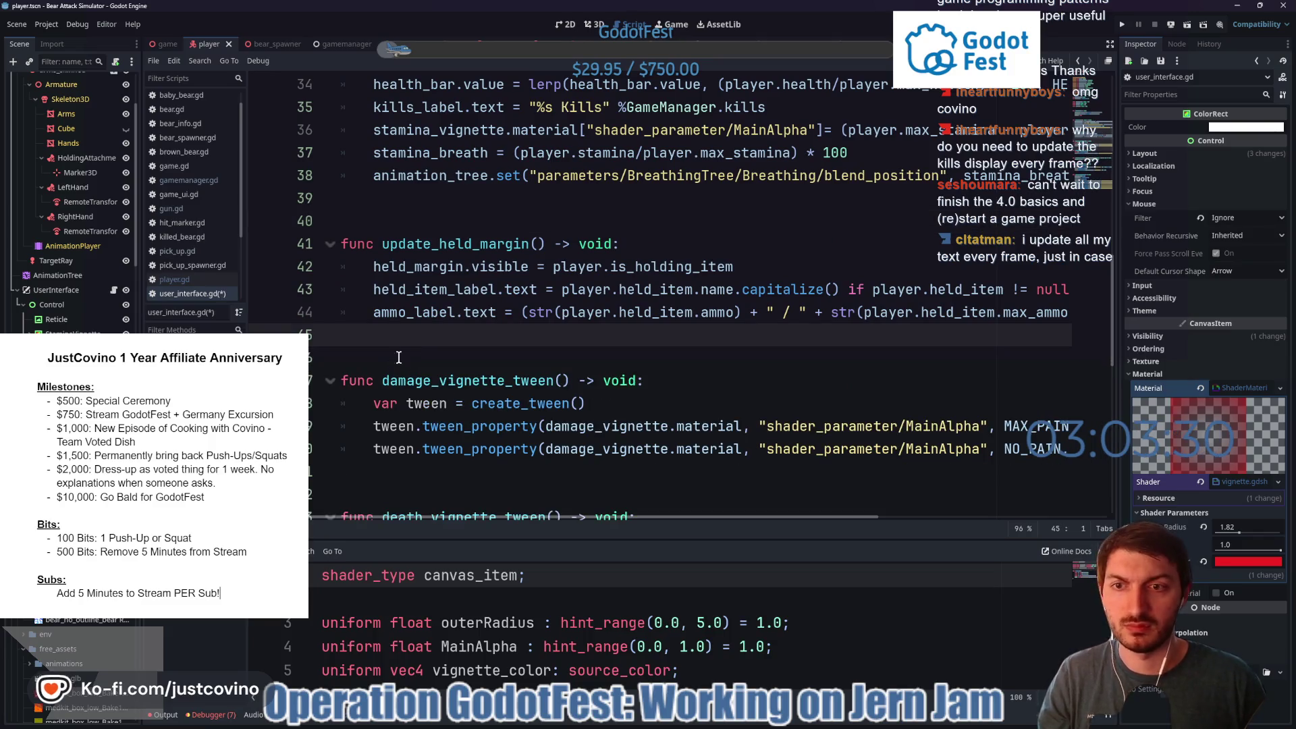
Create func update_kills_label() -> void: with the kills label update as its body
left_click(387, 216)
key("Return")
key("Return")
key("Return")
key("Up")
key("Up")
type("func update_k")
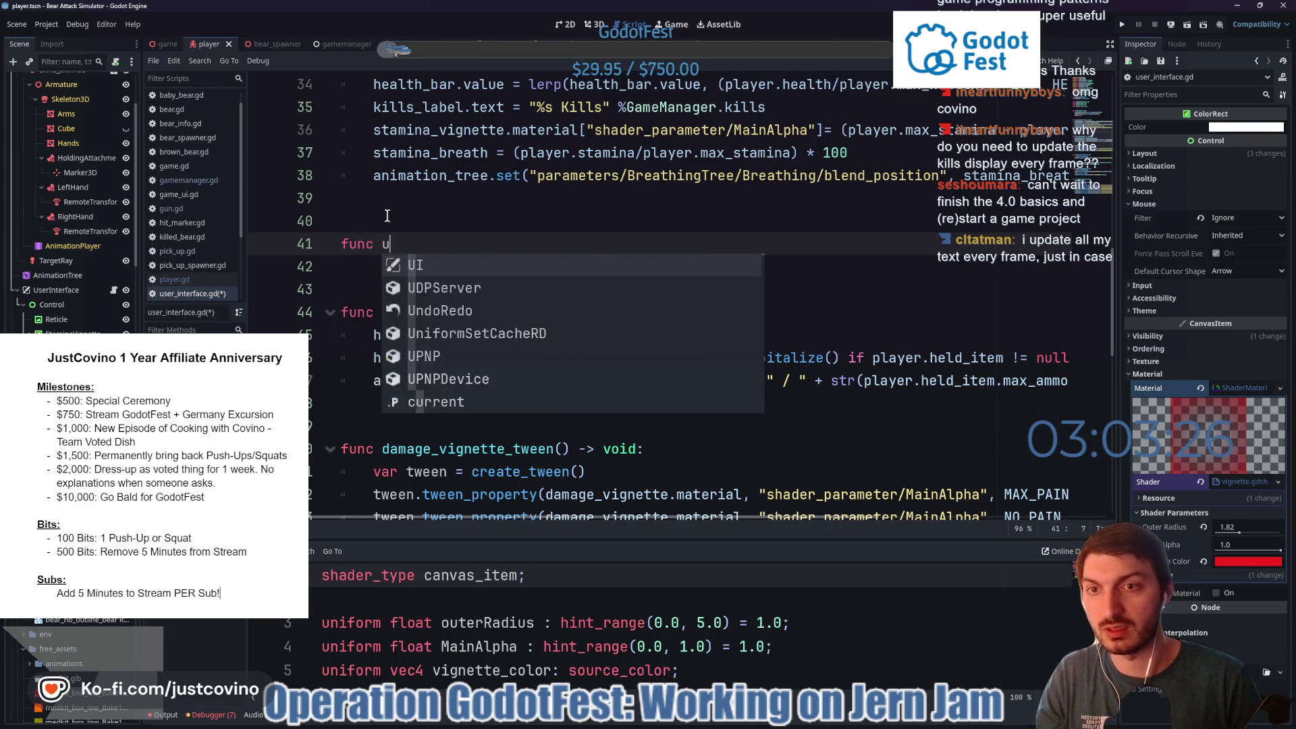
type("ills_label():")
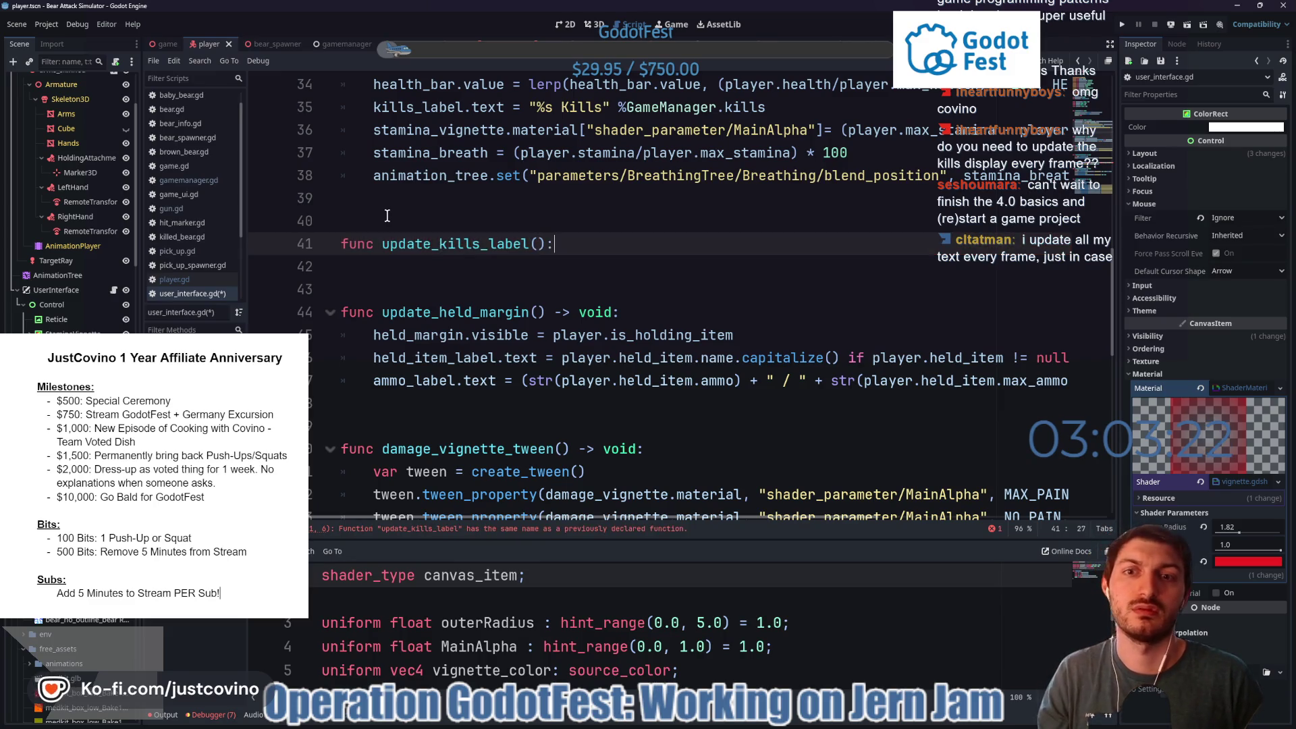
type(" -> void:")
key("Return")
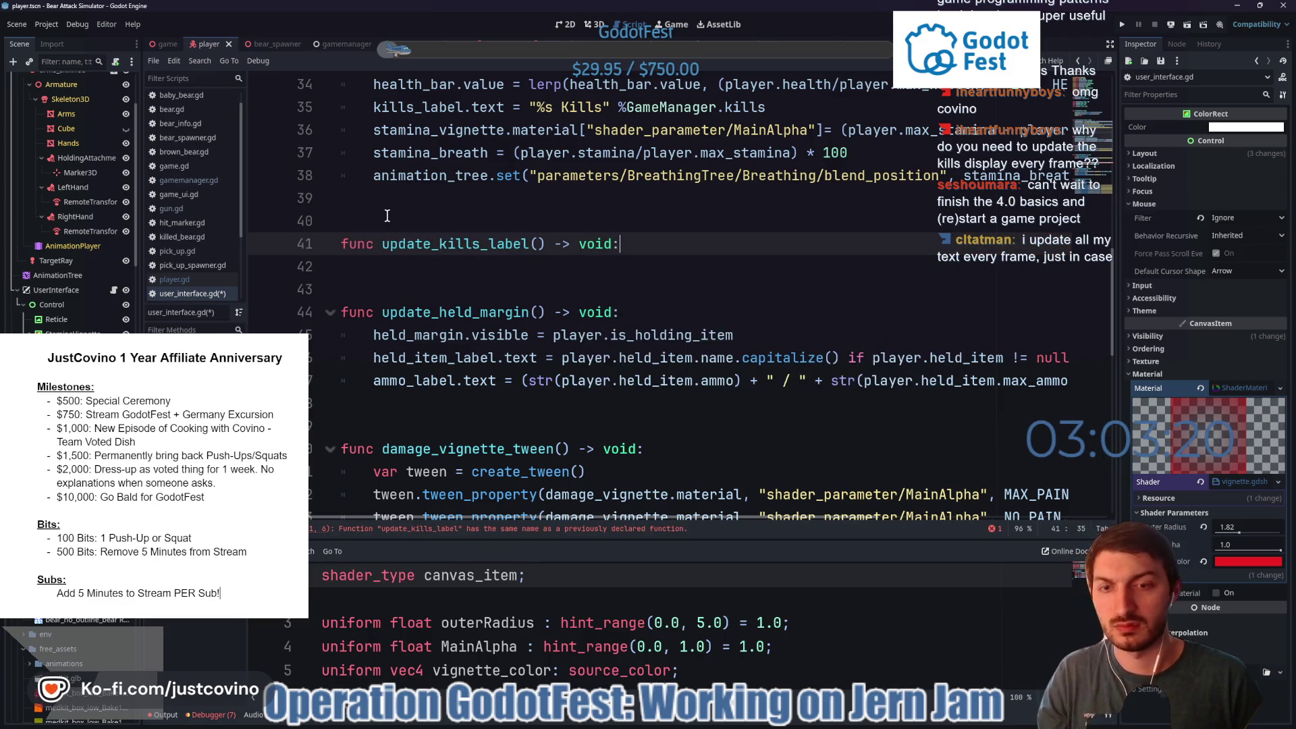
type("kills_label.text = \"%s Kills\" %GameManager.kills")
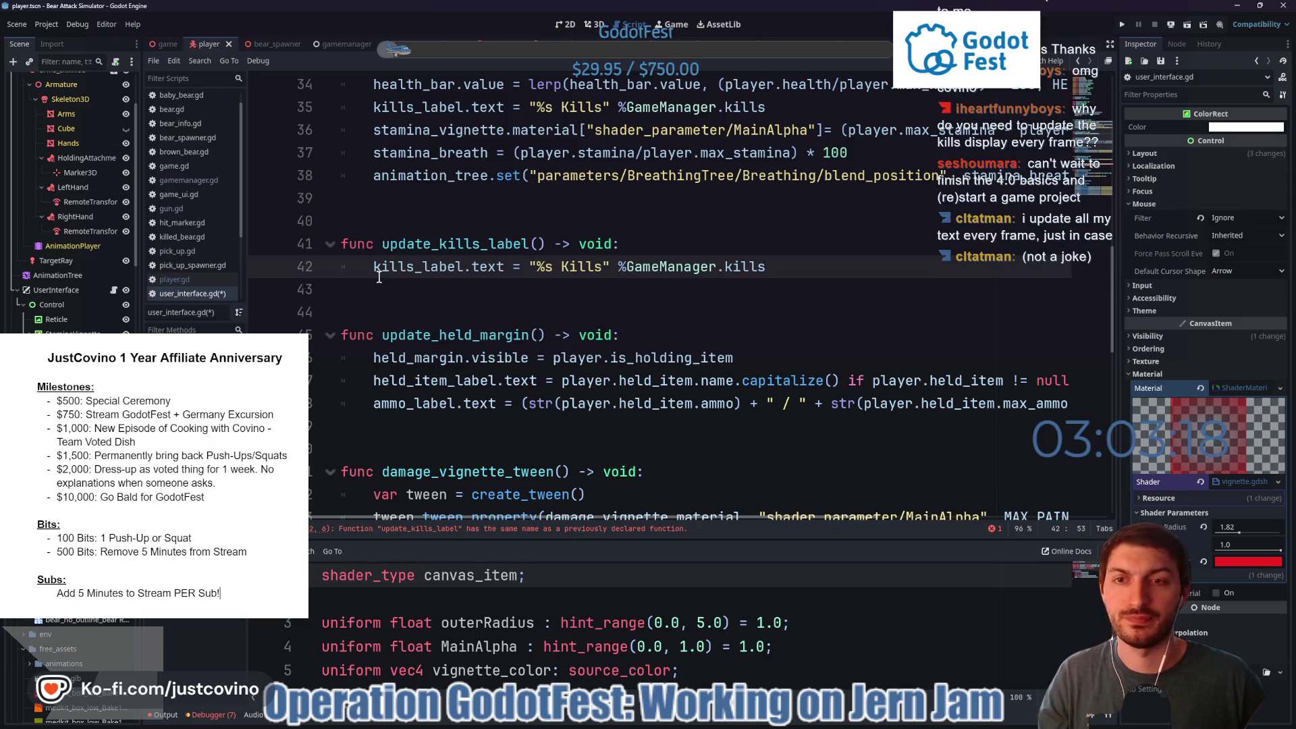
Remove the per-frame kills_label update from _process
scroll(580, 296, "up", 1)
left_click_drag(789, 181, 342, 174)
key("BackSpace")
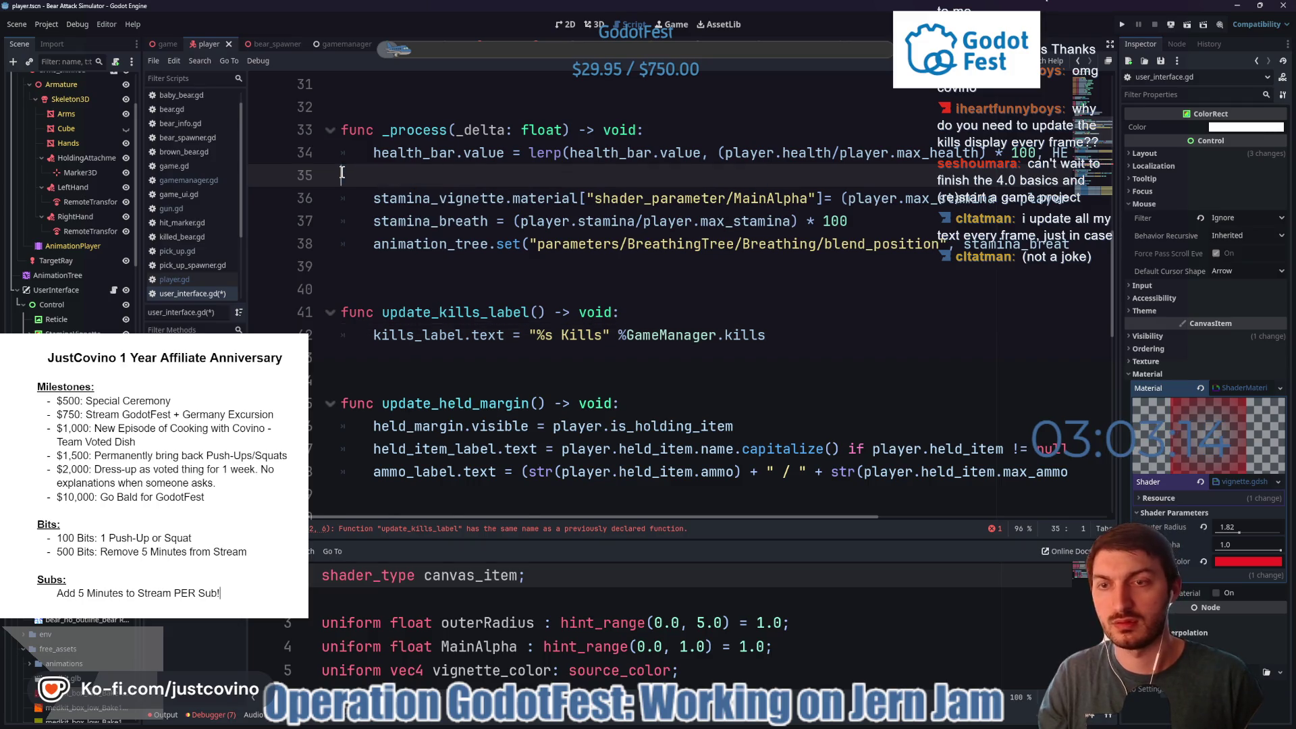
key("BackSpace")
Delete the duplicate update_kills_label function and its leftover blank lines
left_click_drag(418, 517, 310, 533)
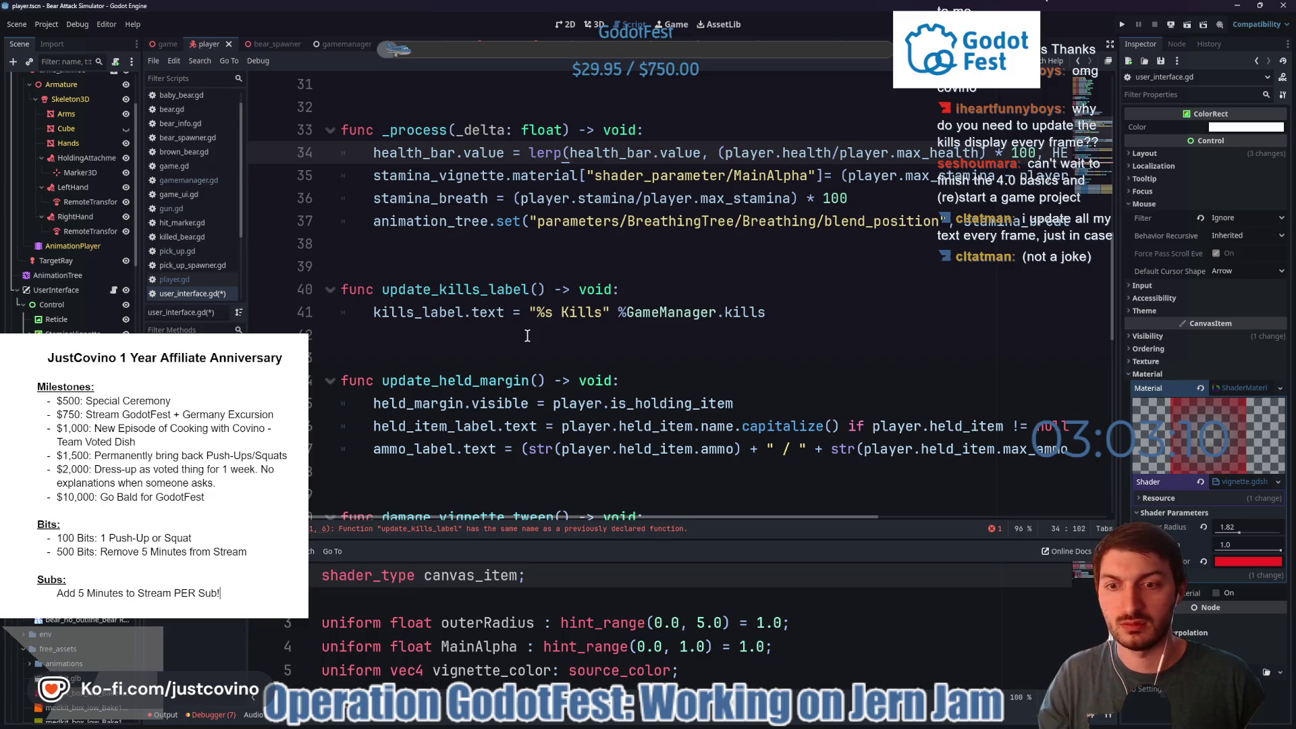
double_click(447, 287)
scroll(555, 340, "down", 7)
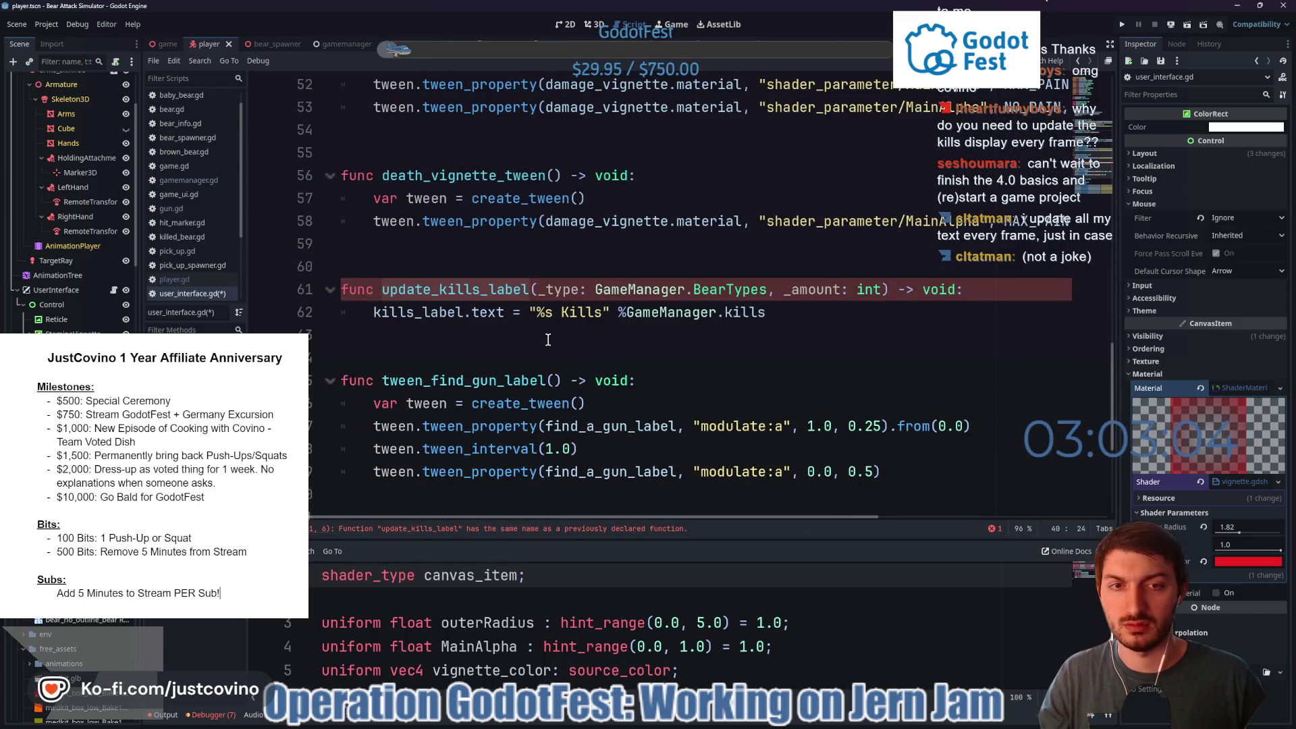
scroll(543, 341, "up", 6)
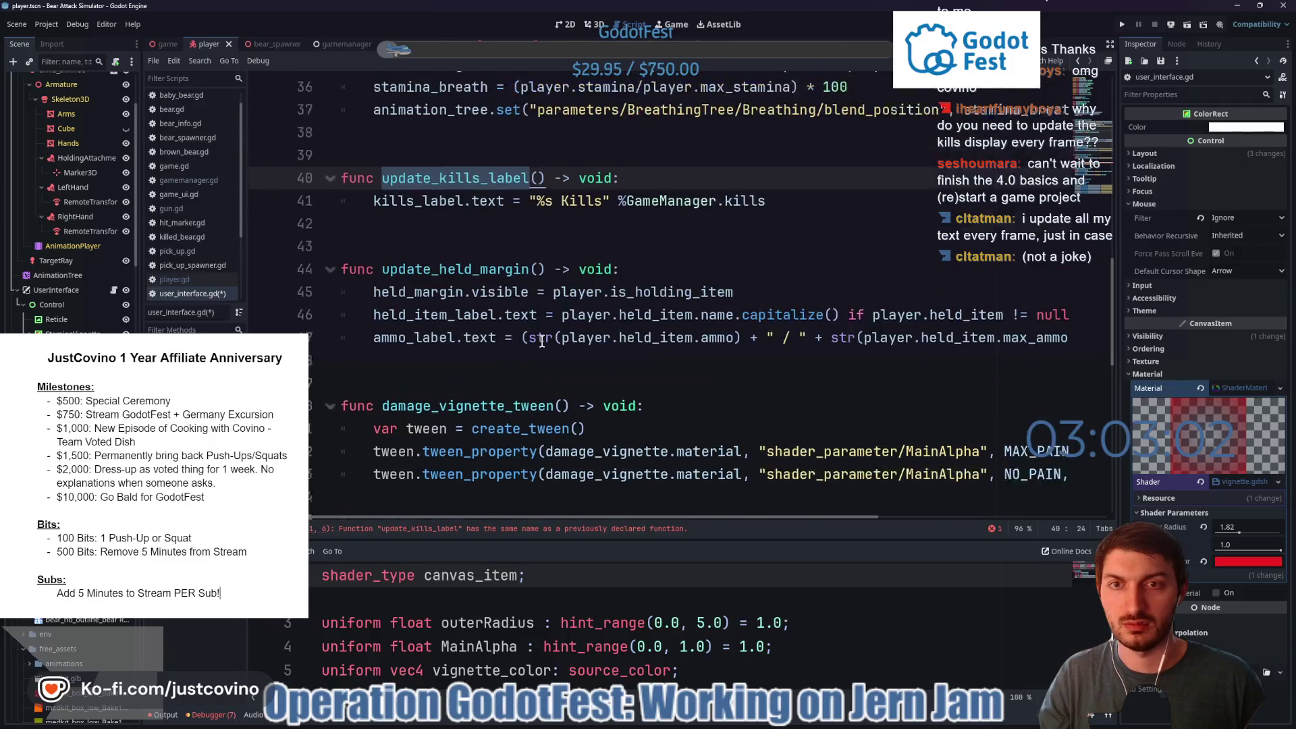
left_click_drag(783, 244, 659, 244)
left_click(317, 223, "shift")
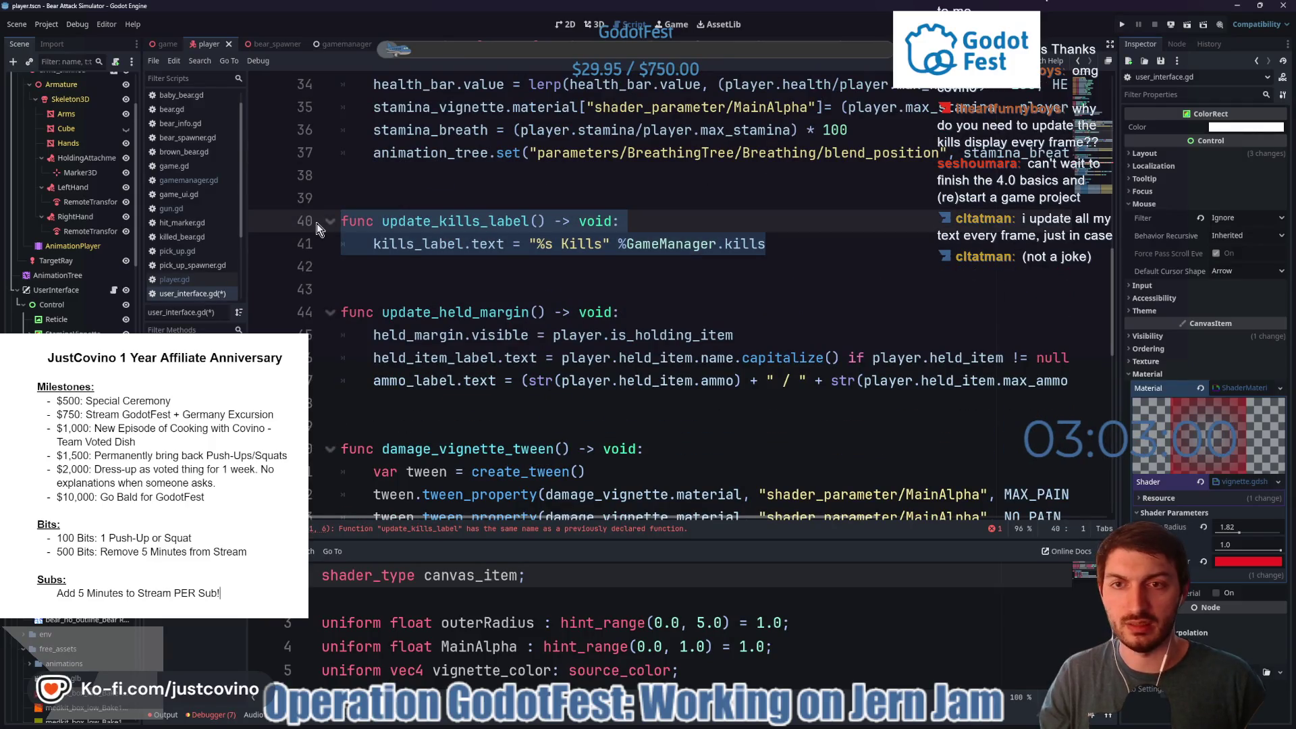
key("BackSpace")
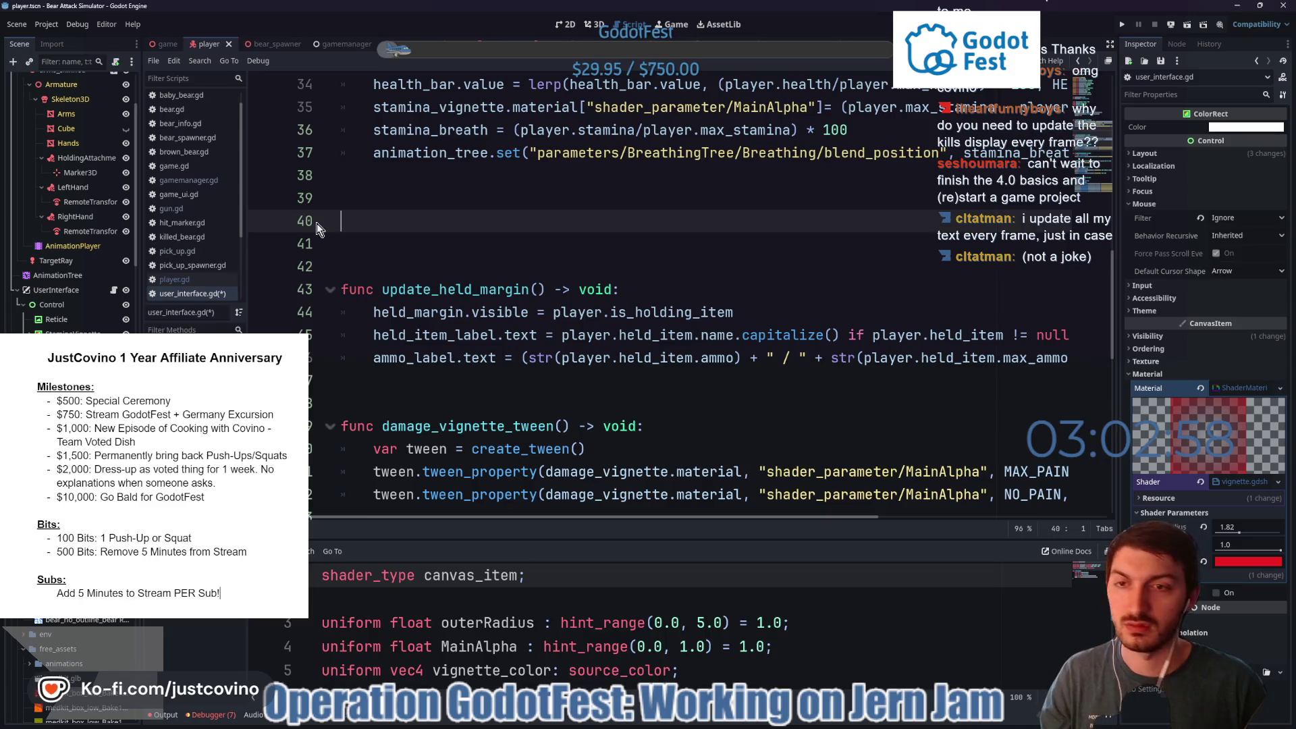
key("BackSpace")
key("BackSpace")
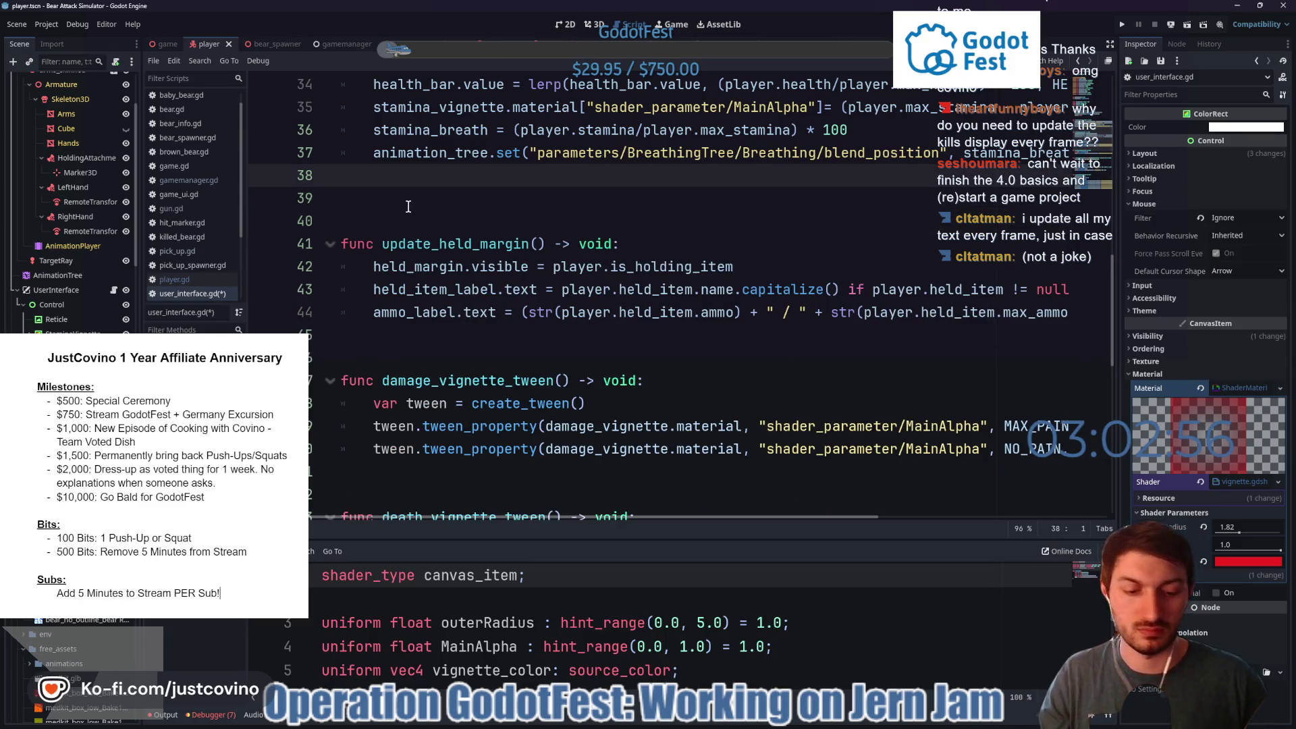
key("BackSpace")
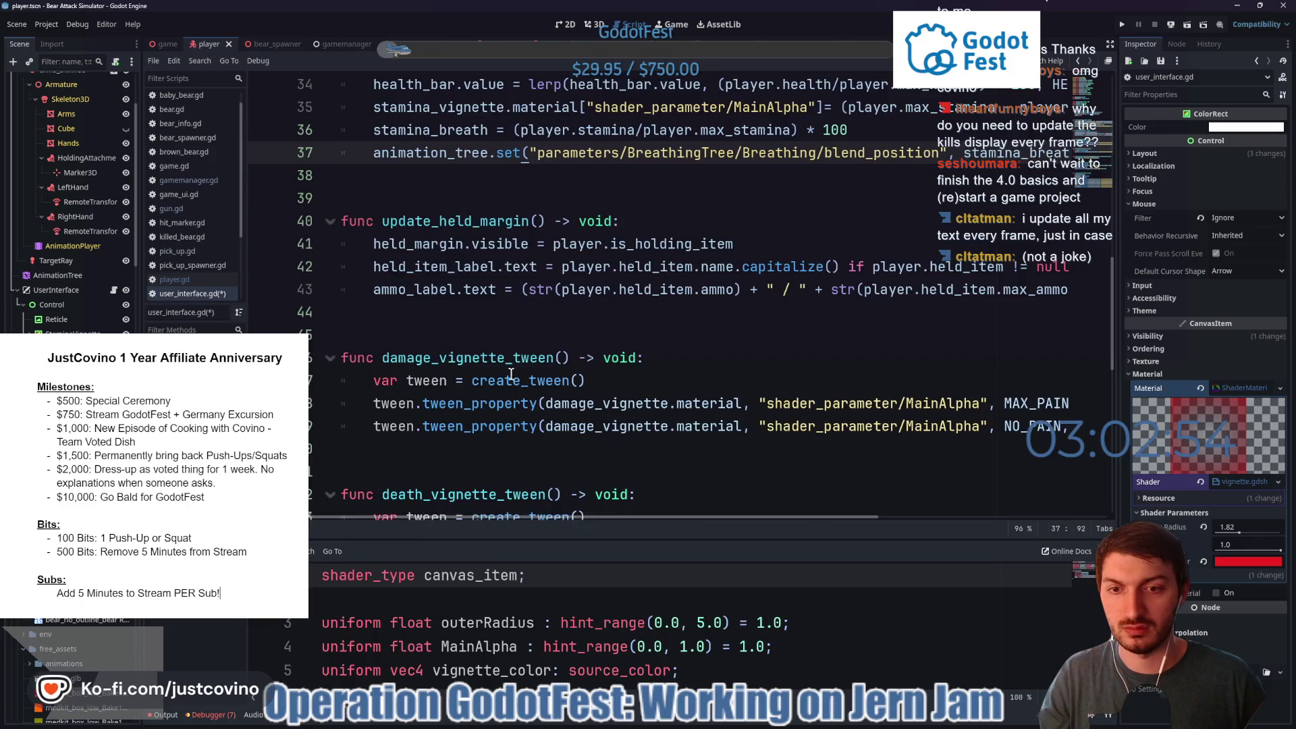
Search for update_kills_label to find its line 29 usage, then save the script
scroll(512, 376, "down", 7)
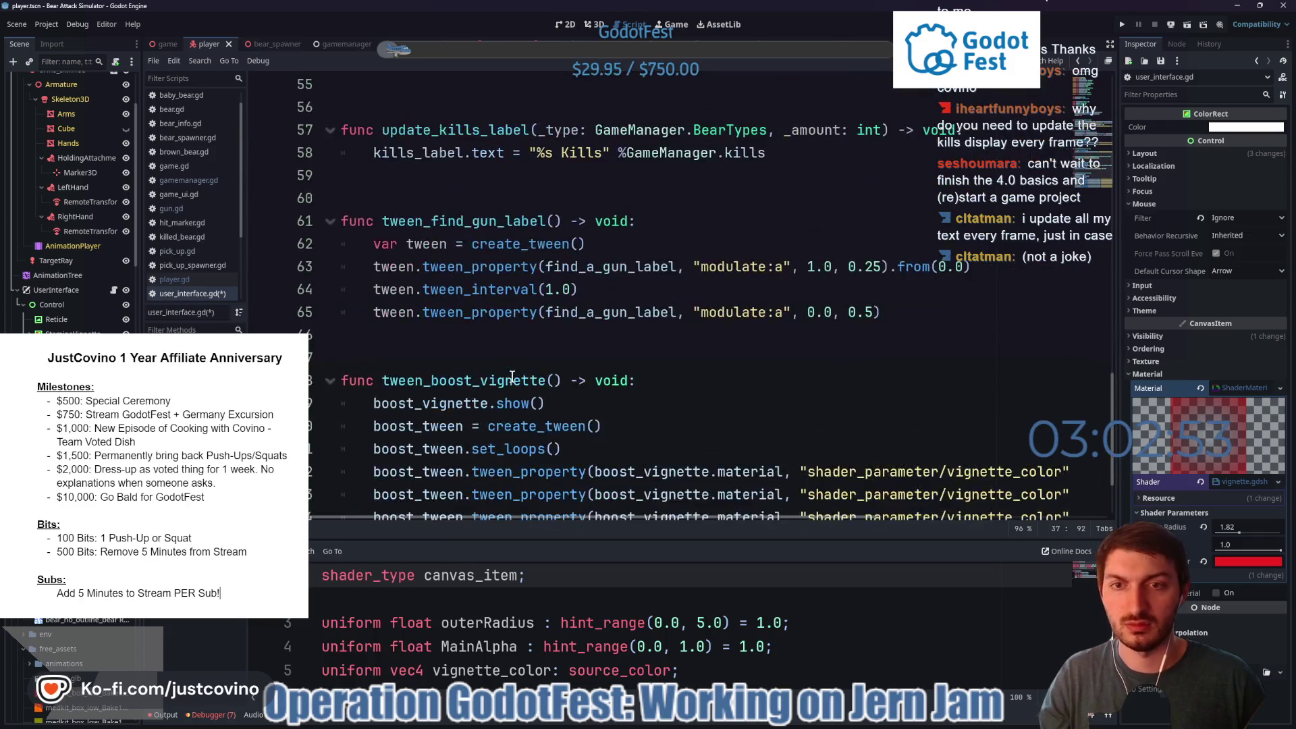
double_click(470, 129)
scroll(660, 253, "up", 1)
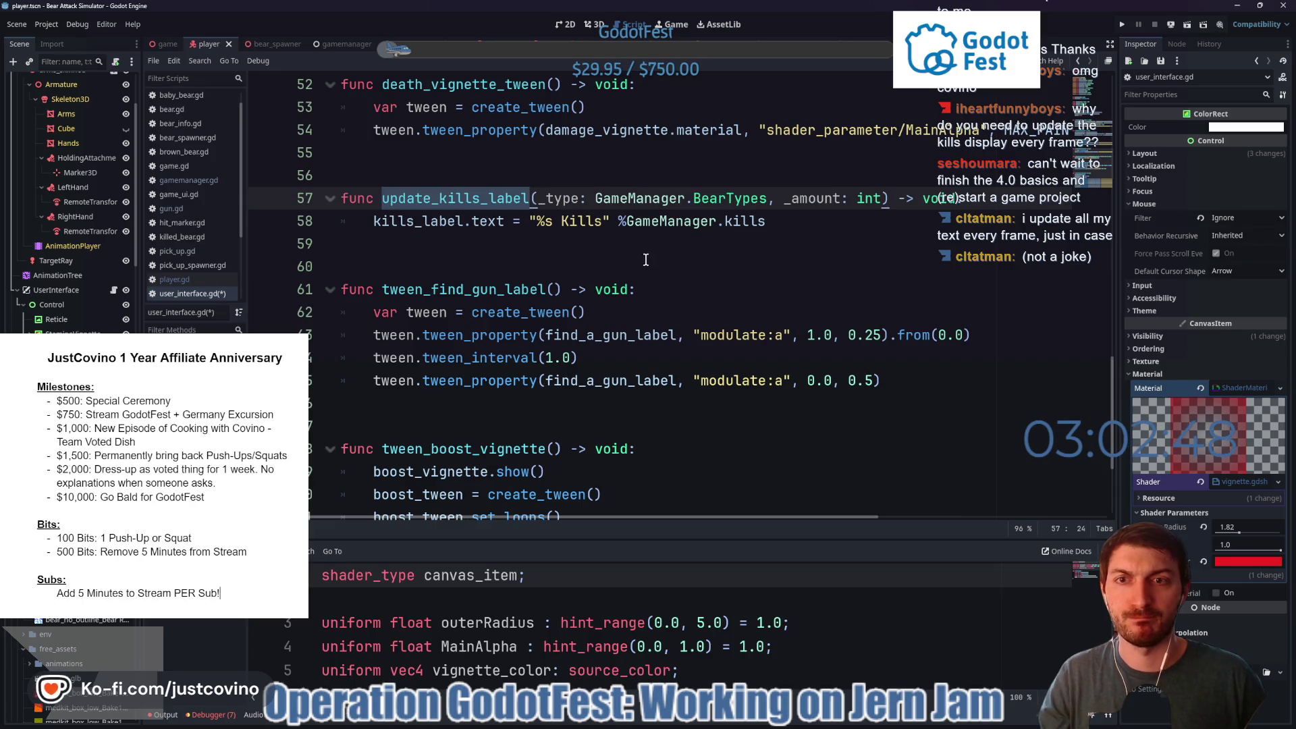
key("ctrl+f")
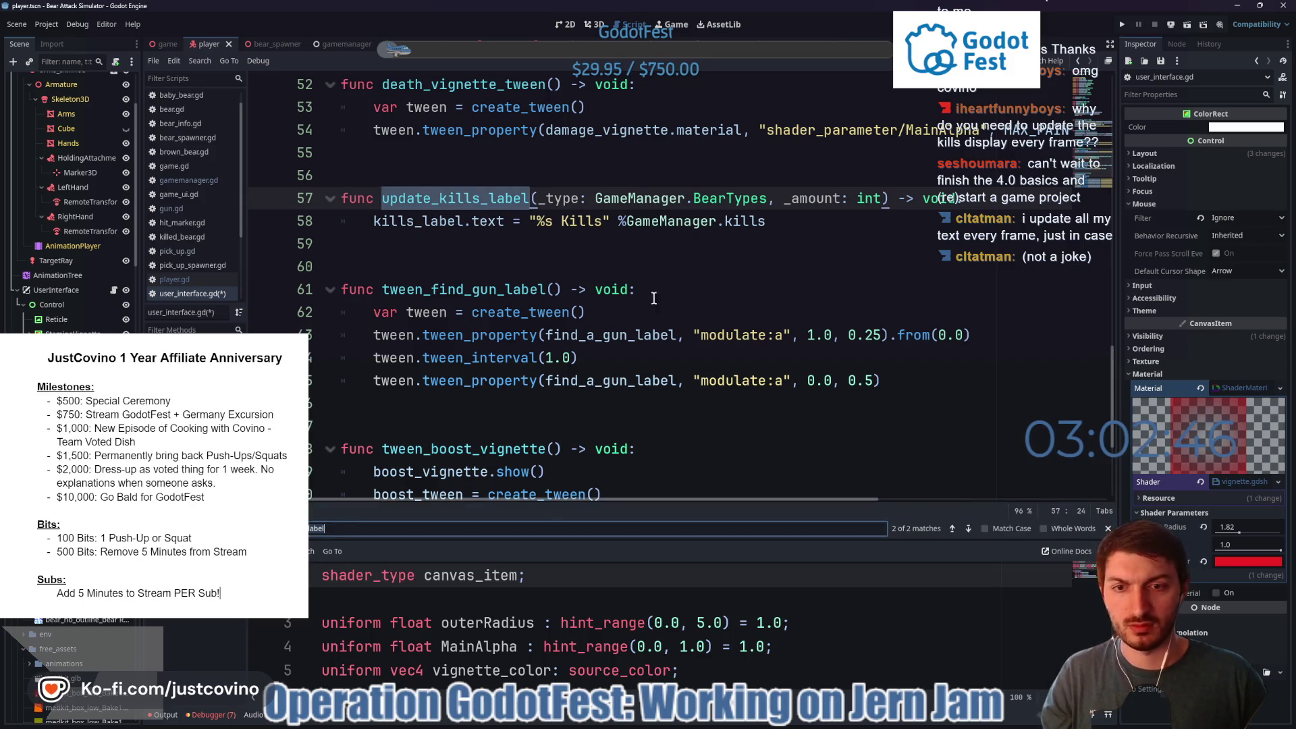
left_click(954, 528)
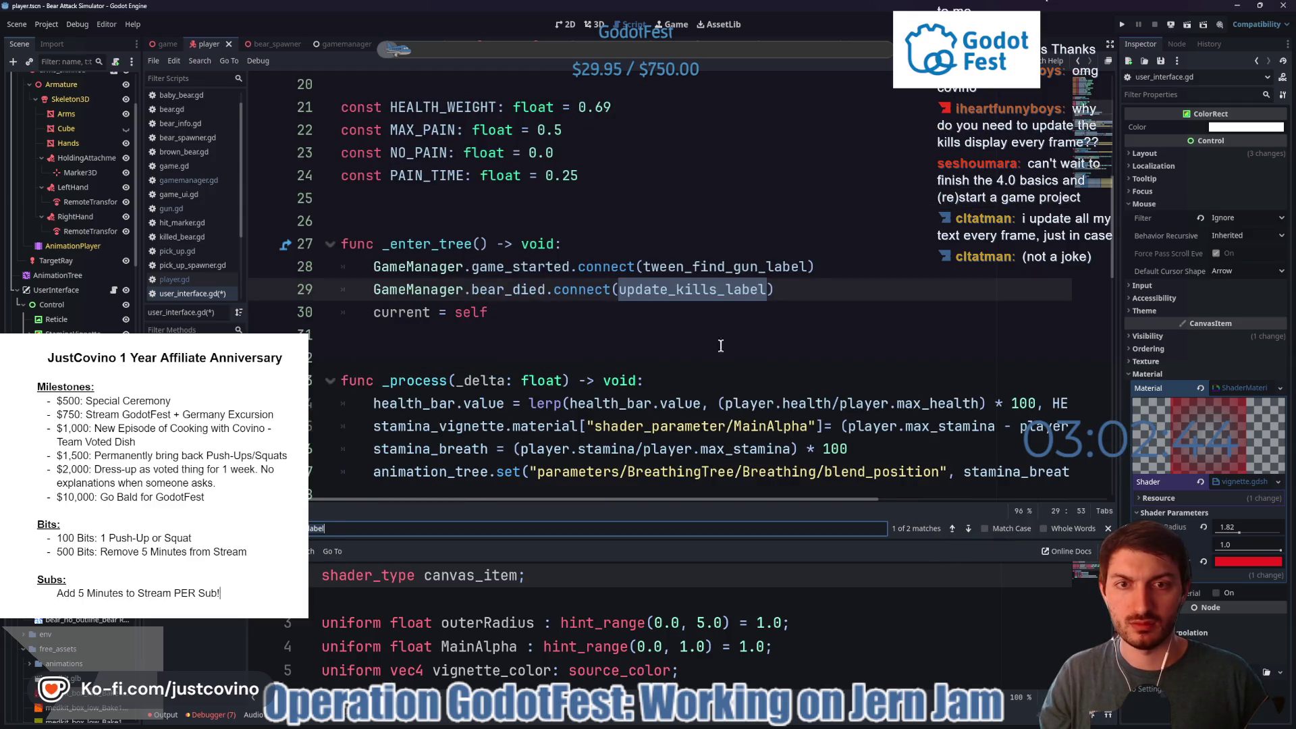
left_click(566, 321)
key("ctrl+s")
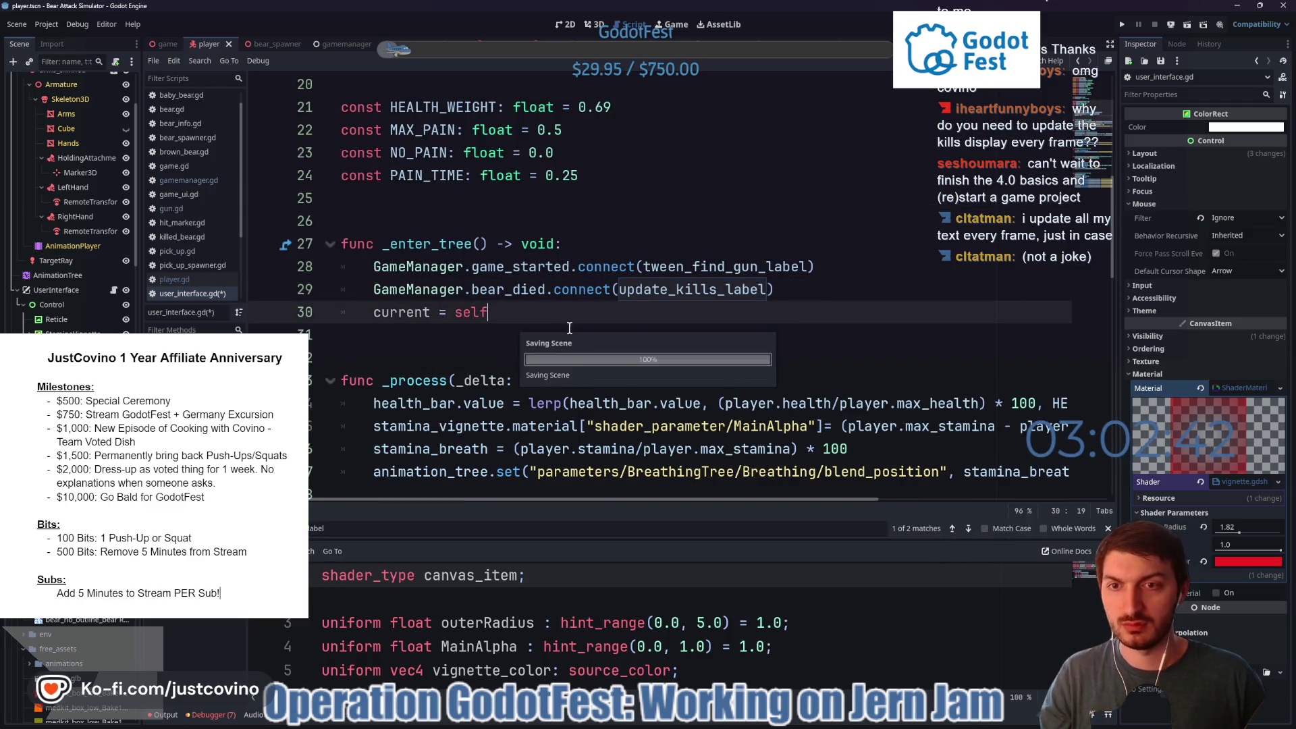
key("ctrl+shift+Tab")
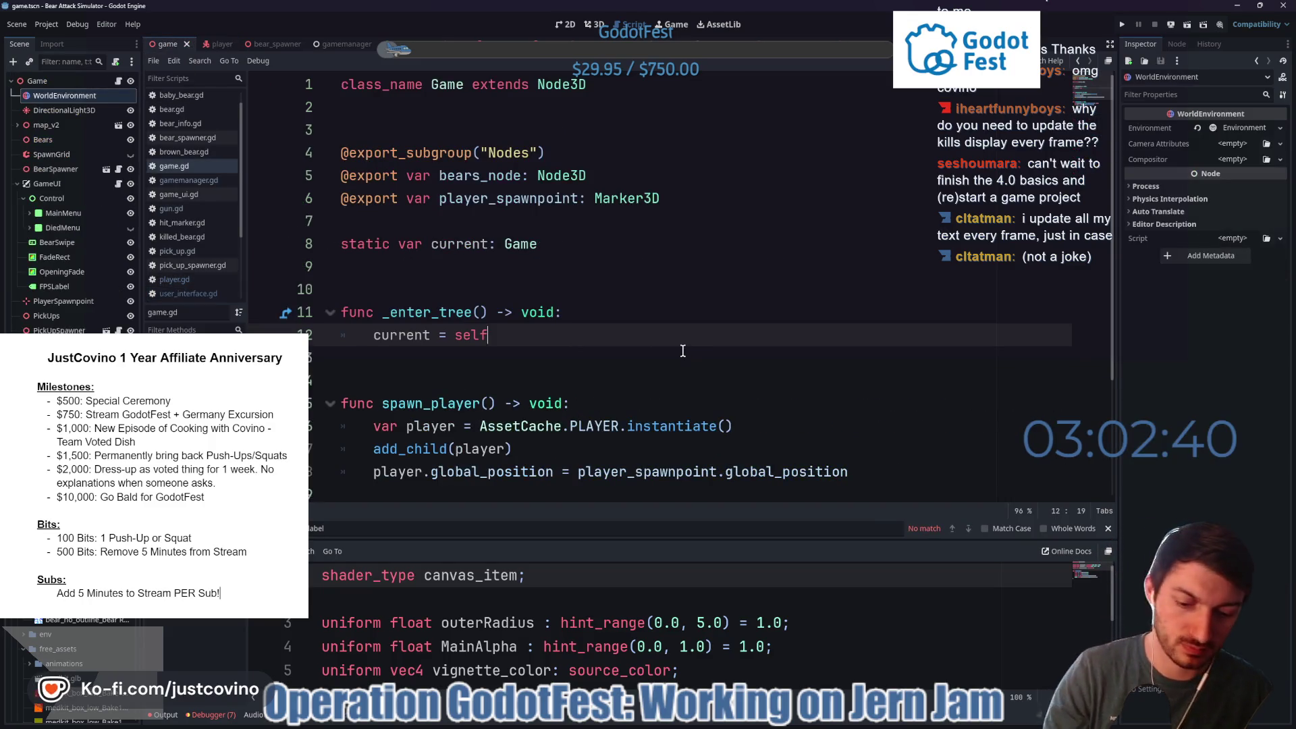
Launch the game to the Bear Attack Simulator title screen and open the debugger Profiler
key("F5")
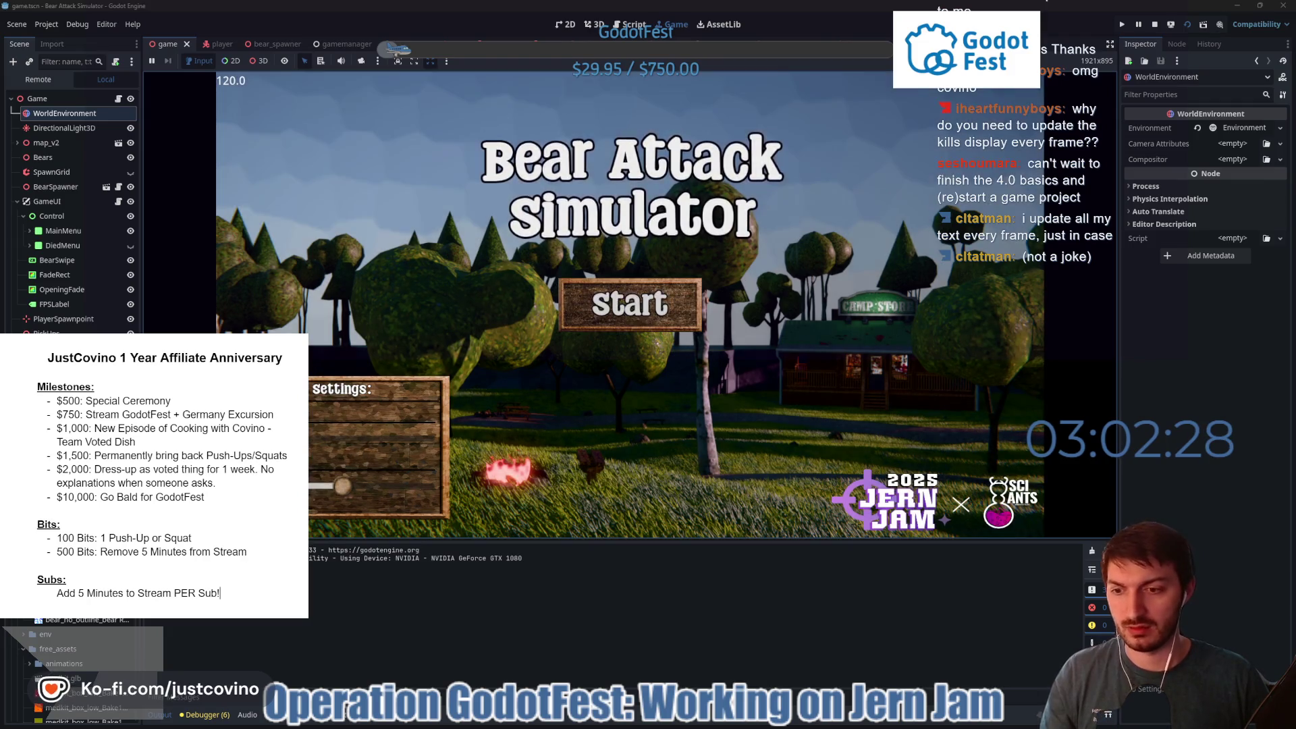
key("alt+d")
Start profiler recording, begin a round, and walk toward the Camp Store
left_click(283, 565)
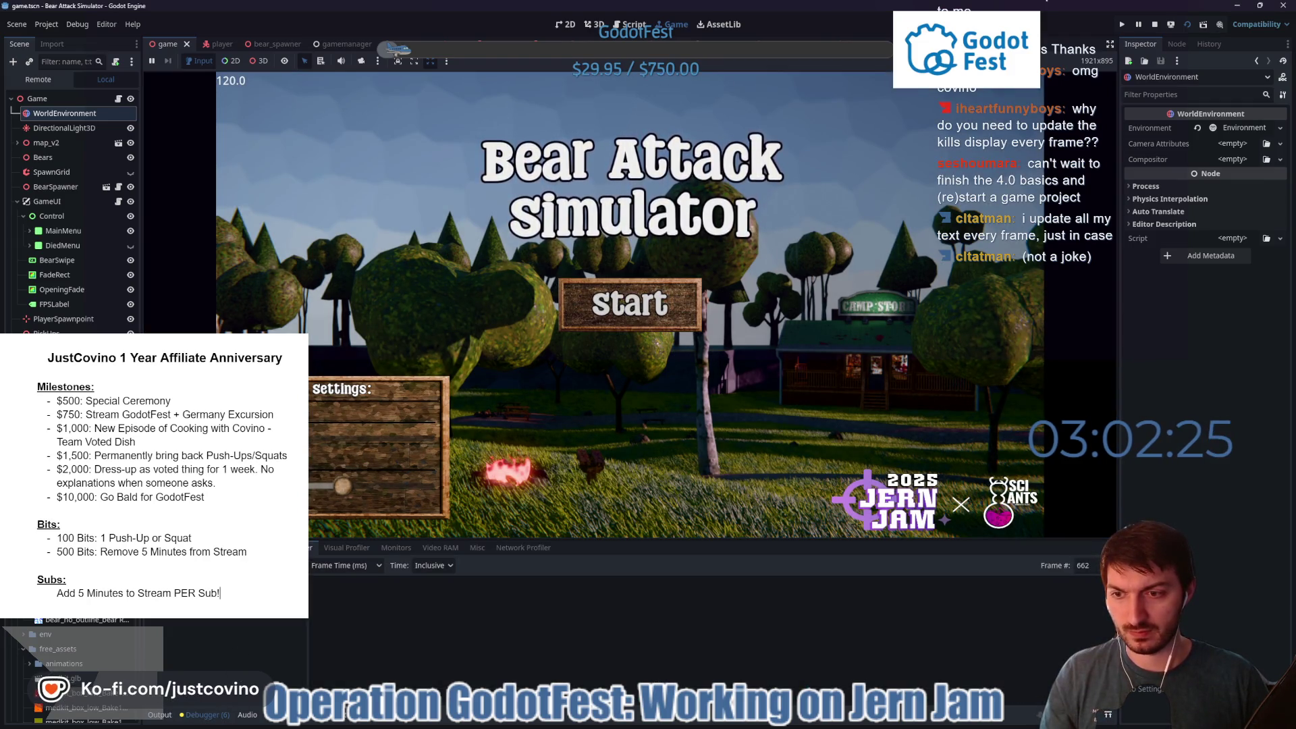
left_click(623, 322)
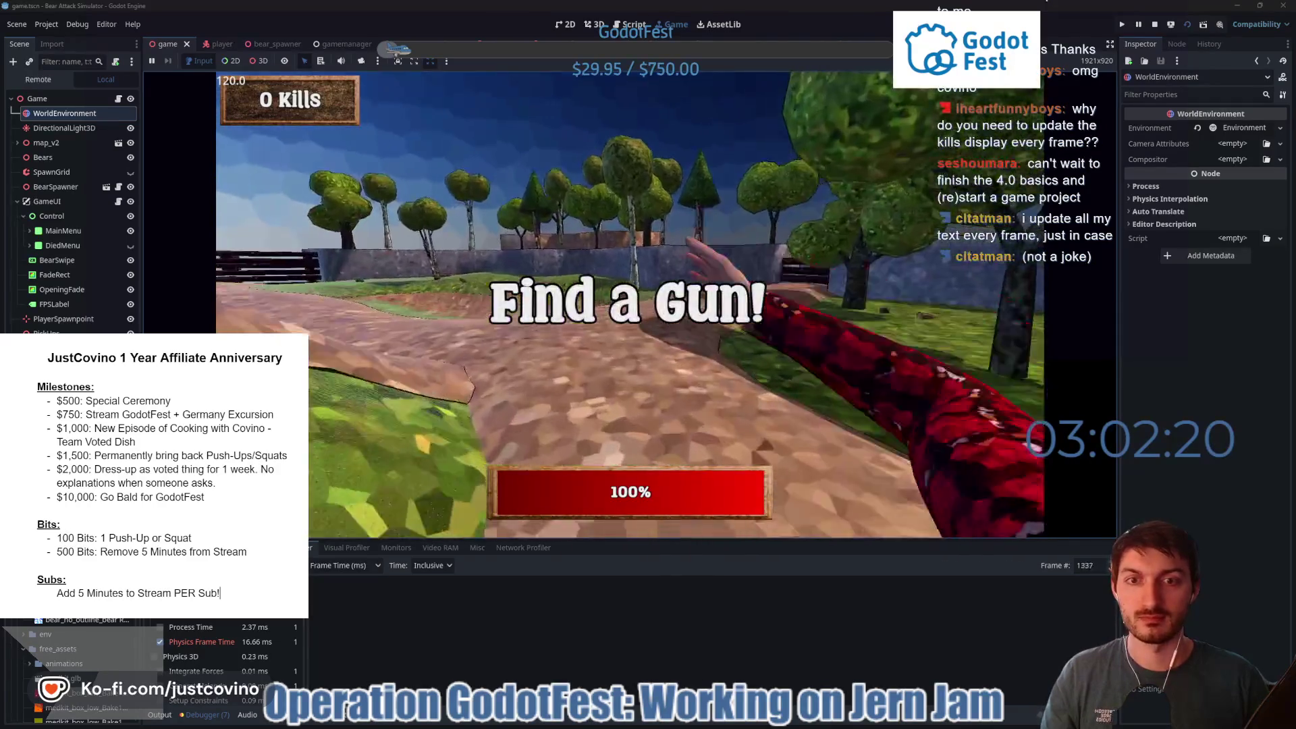
key("w")
key("w")
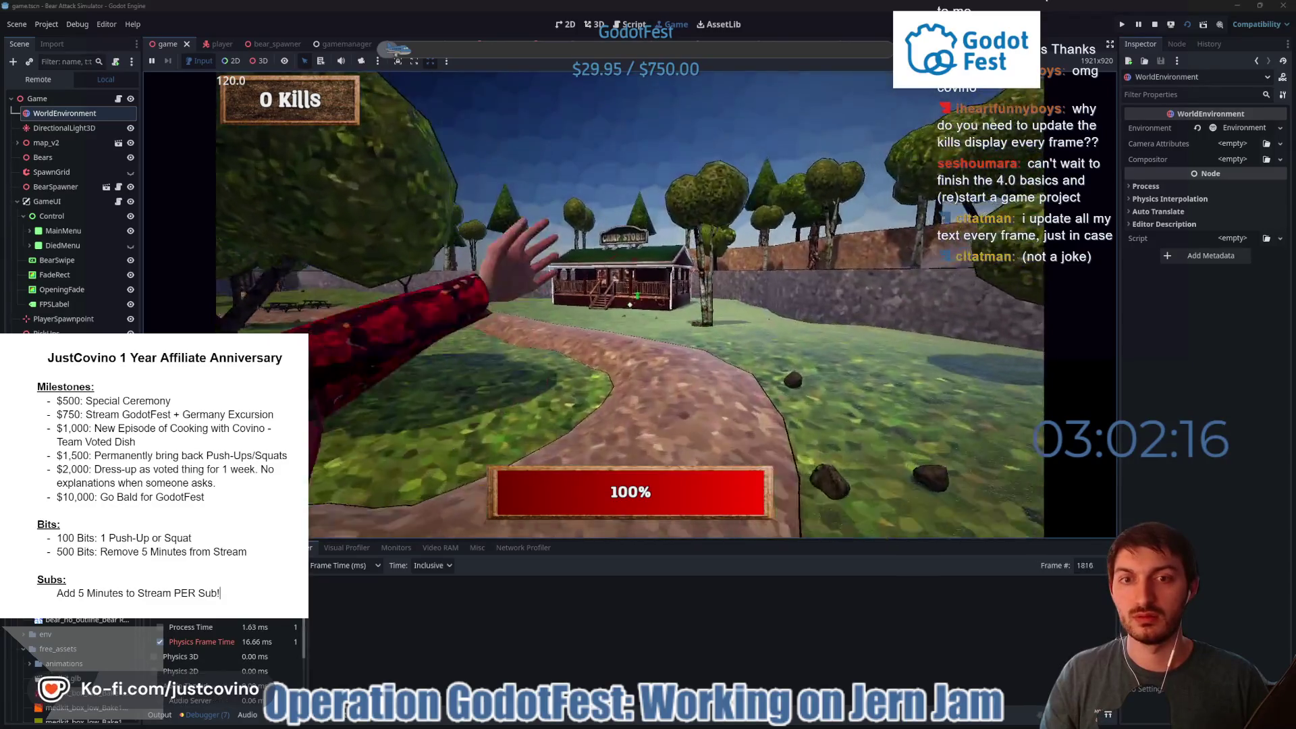
key("w")
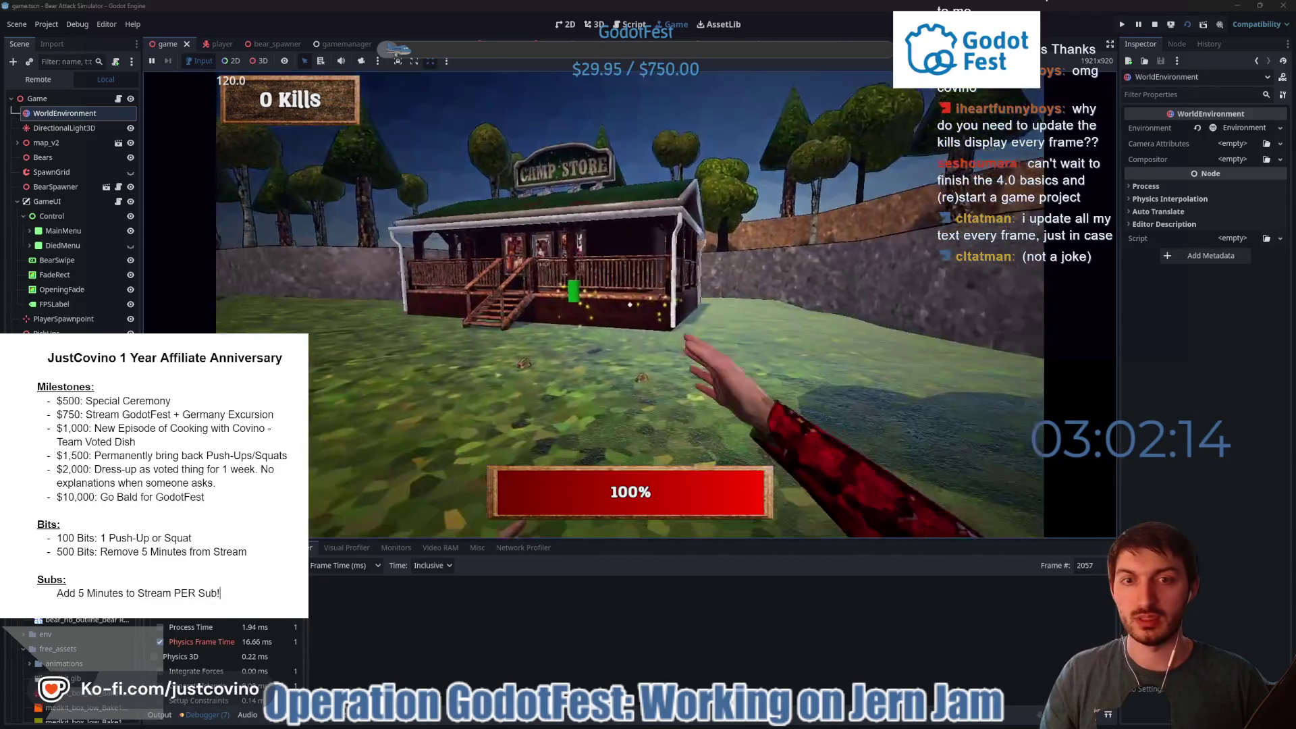
key("w")
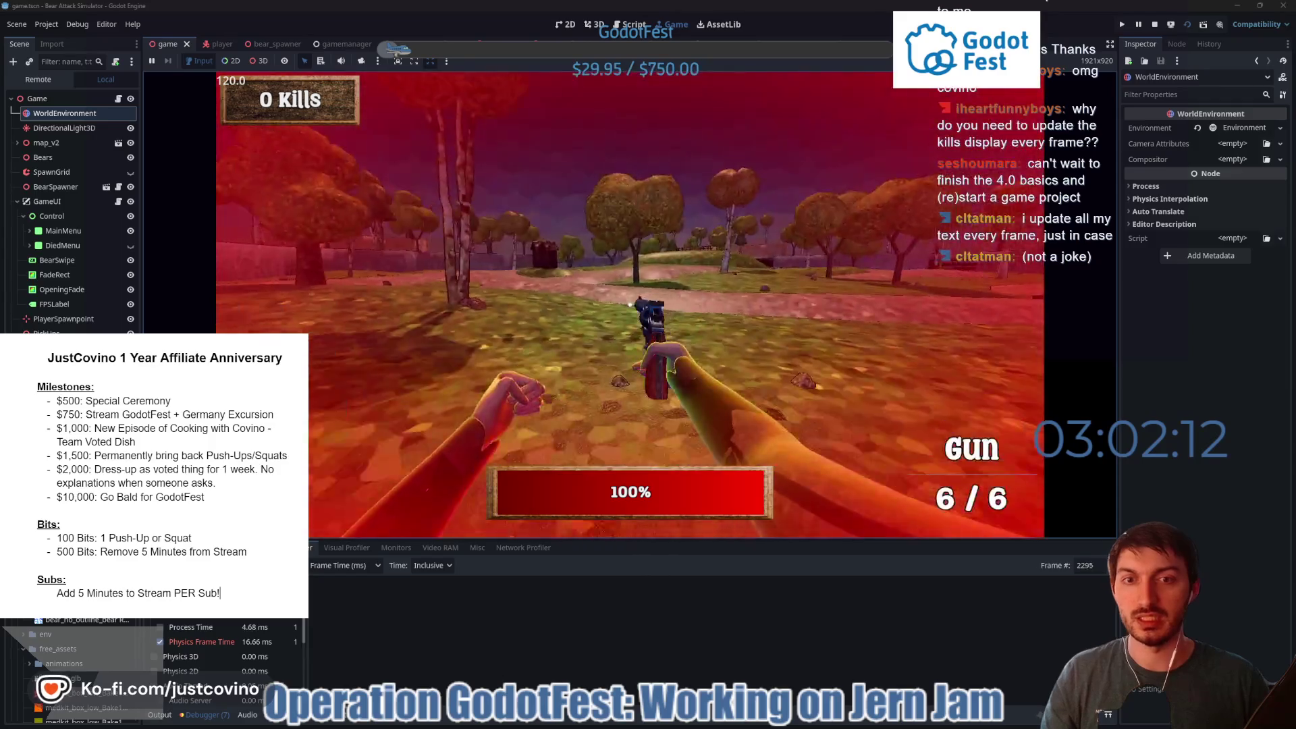
key("w")
Fight the bears and grab the green pickup until death shows 3 Brown Bear, 2 Baby Bear kills
key("w")
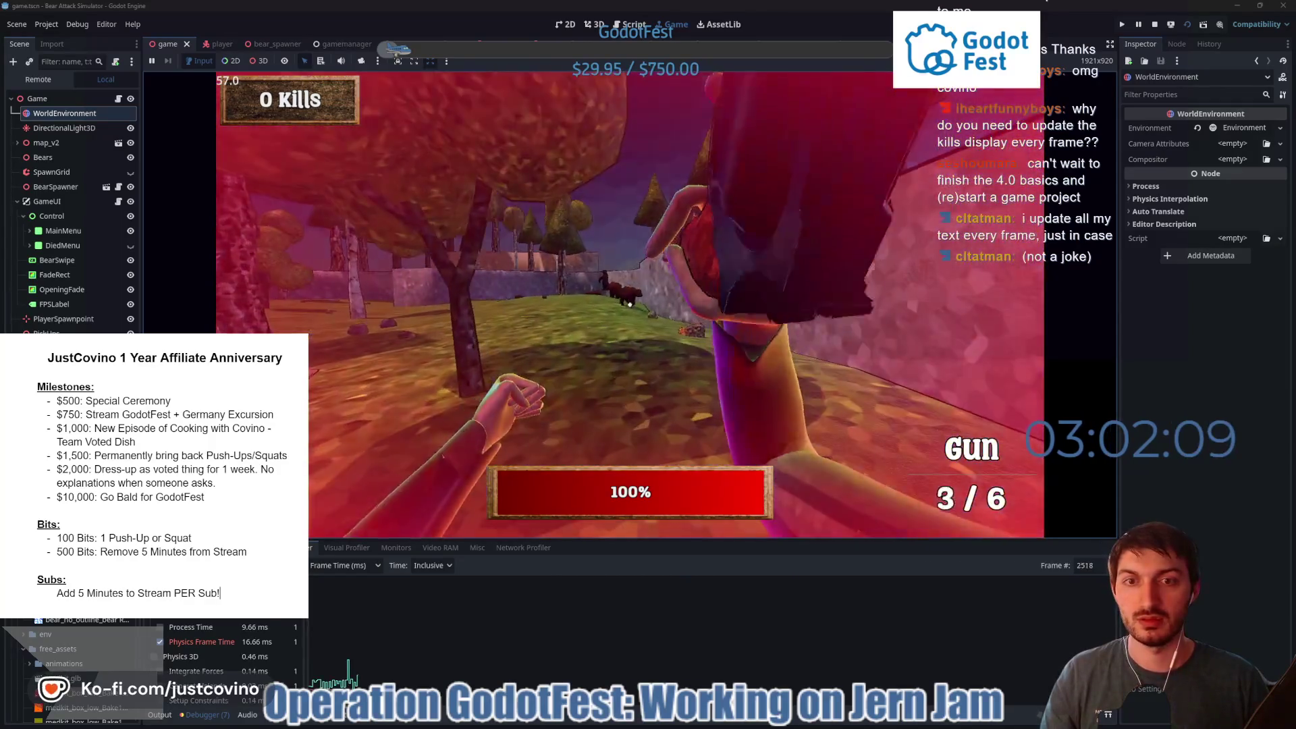
left_click(629, 305)
key("w")
key("w")
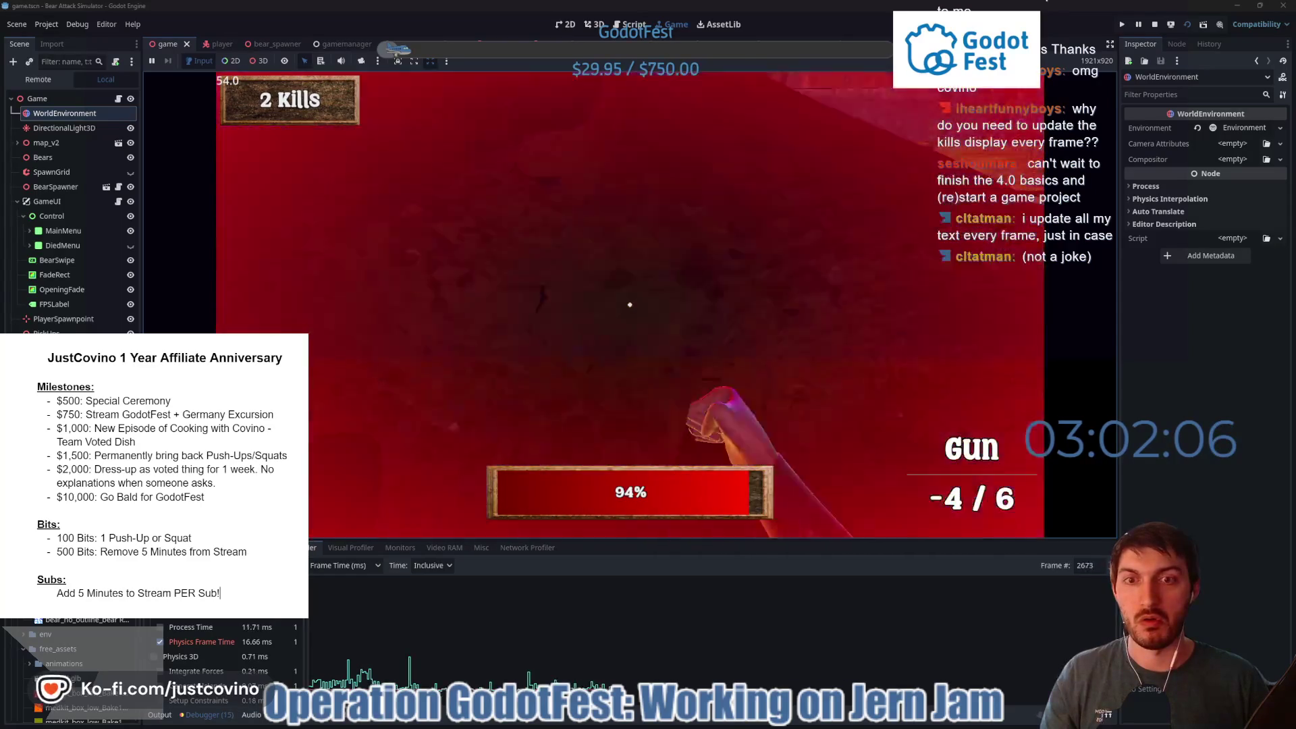
key("w")
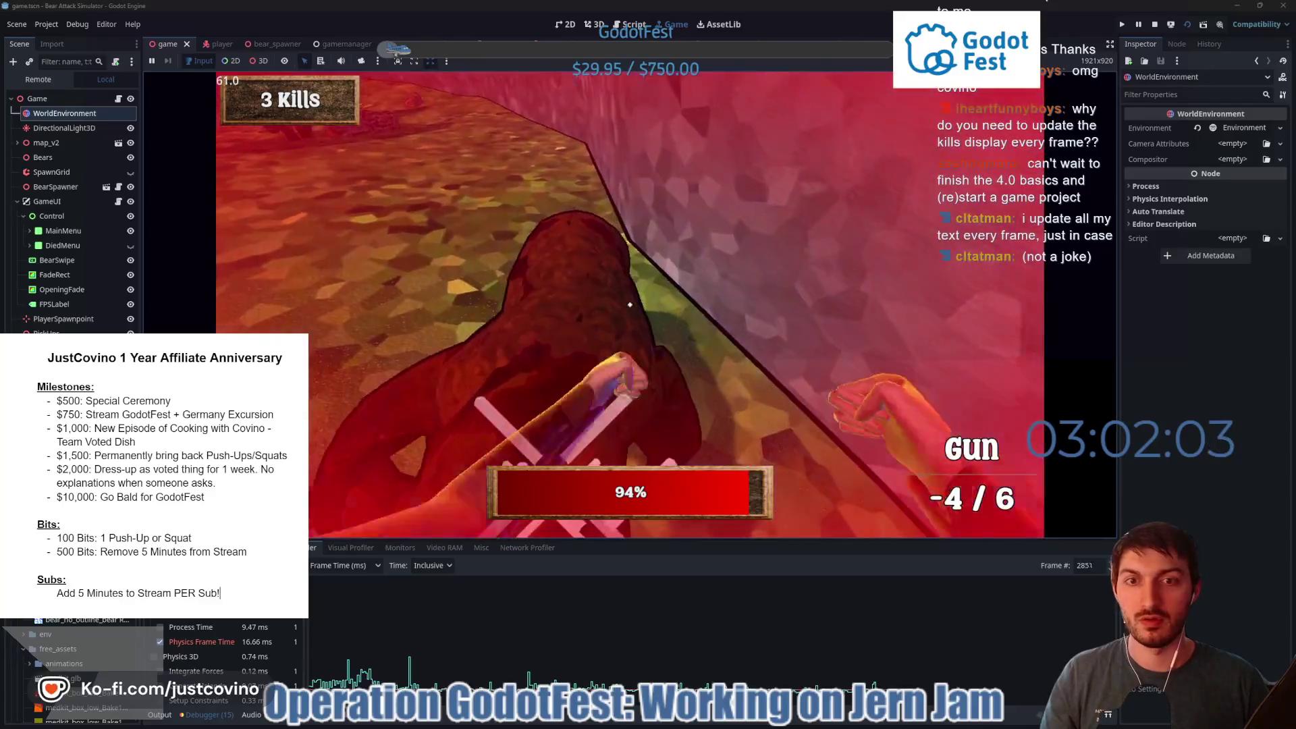
left_click(630, 305)
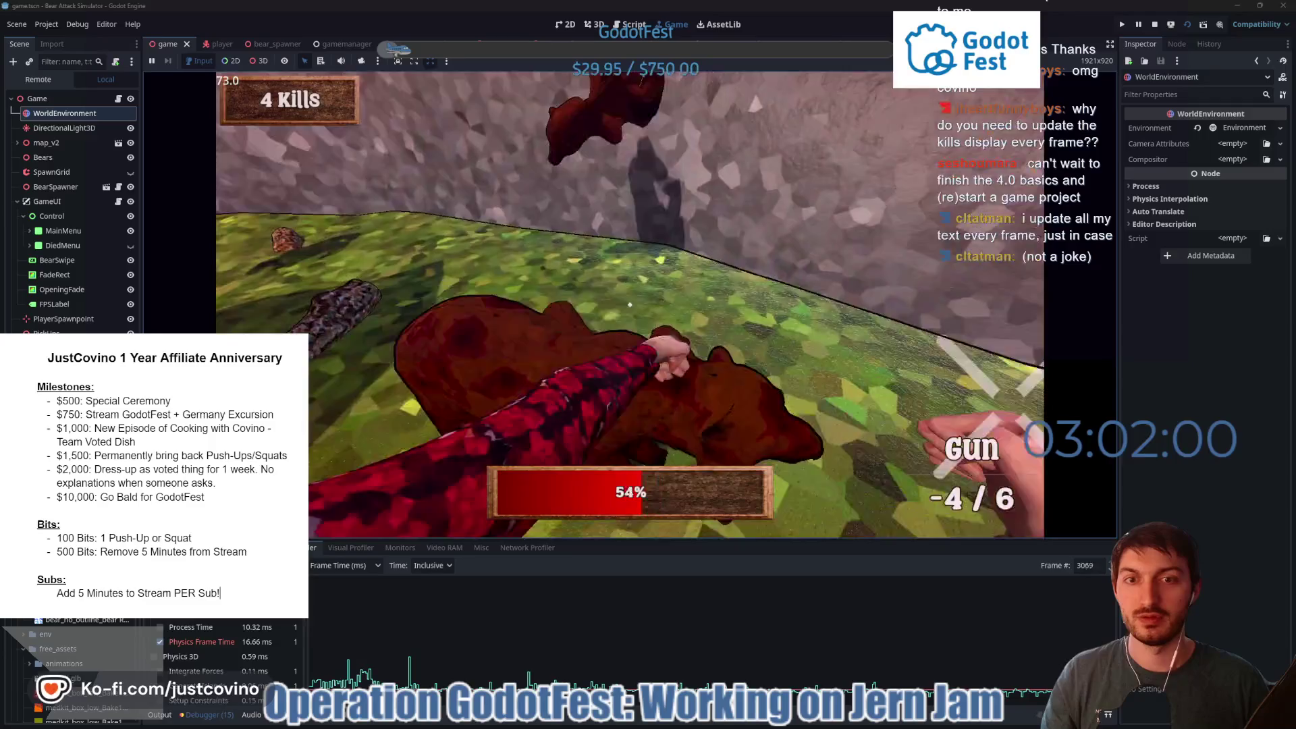
key("w")
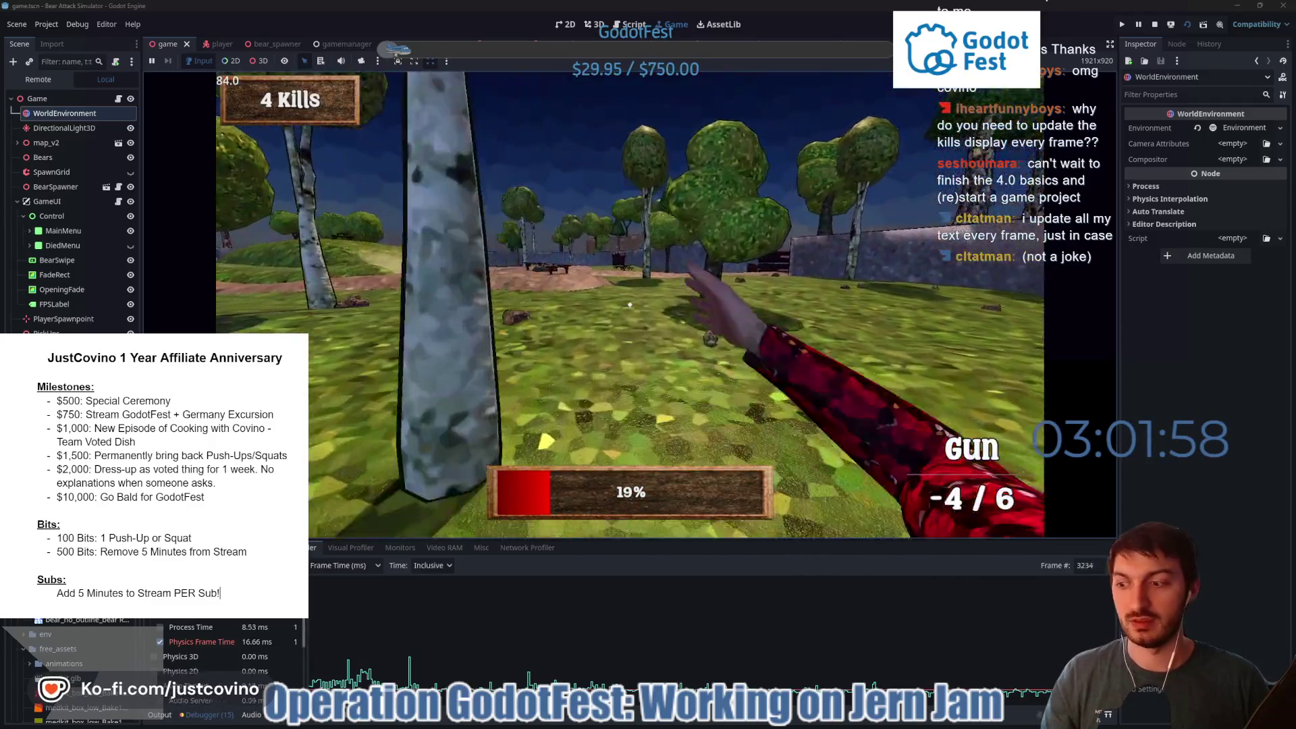
left_click(630, 305)
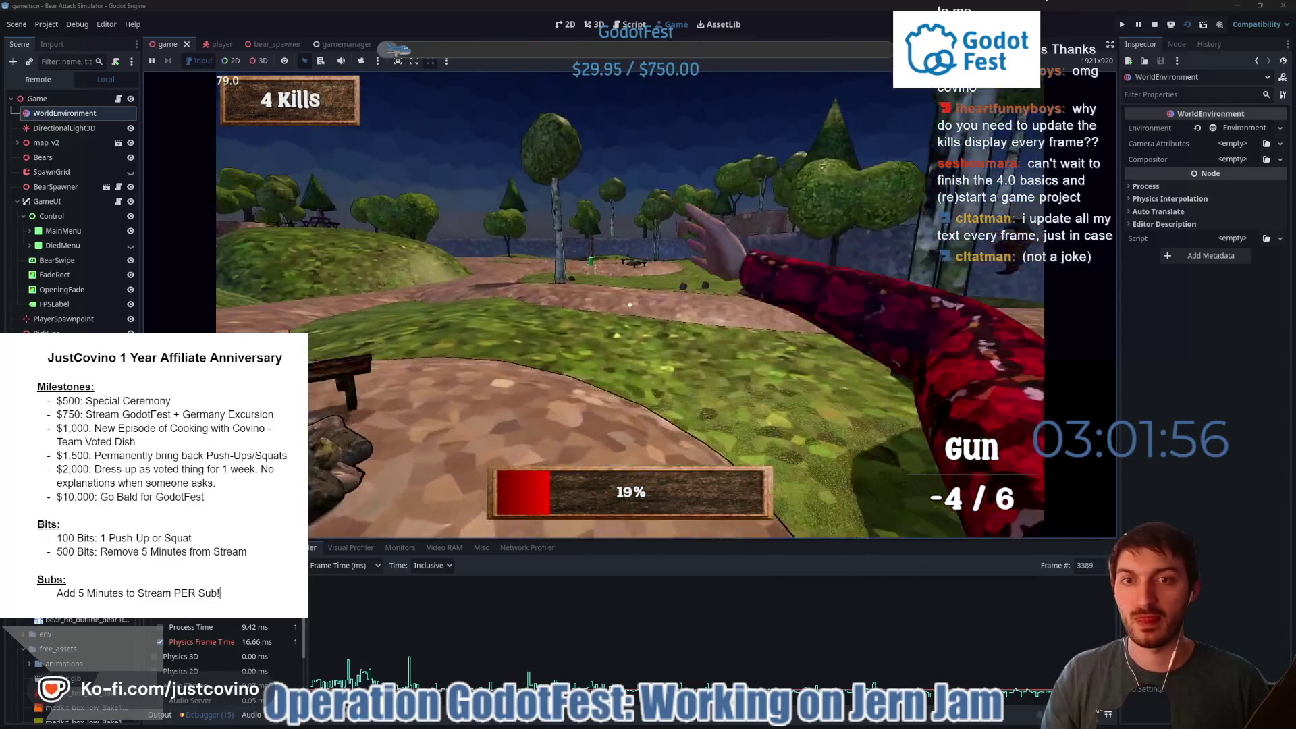
key("w")
key("e")
left_click(630, 305)
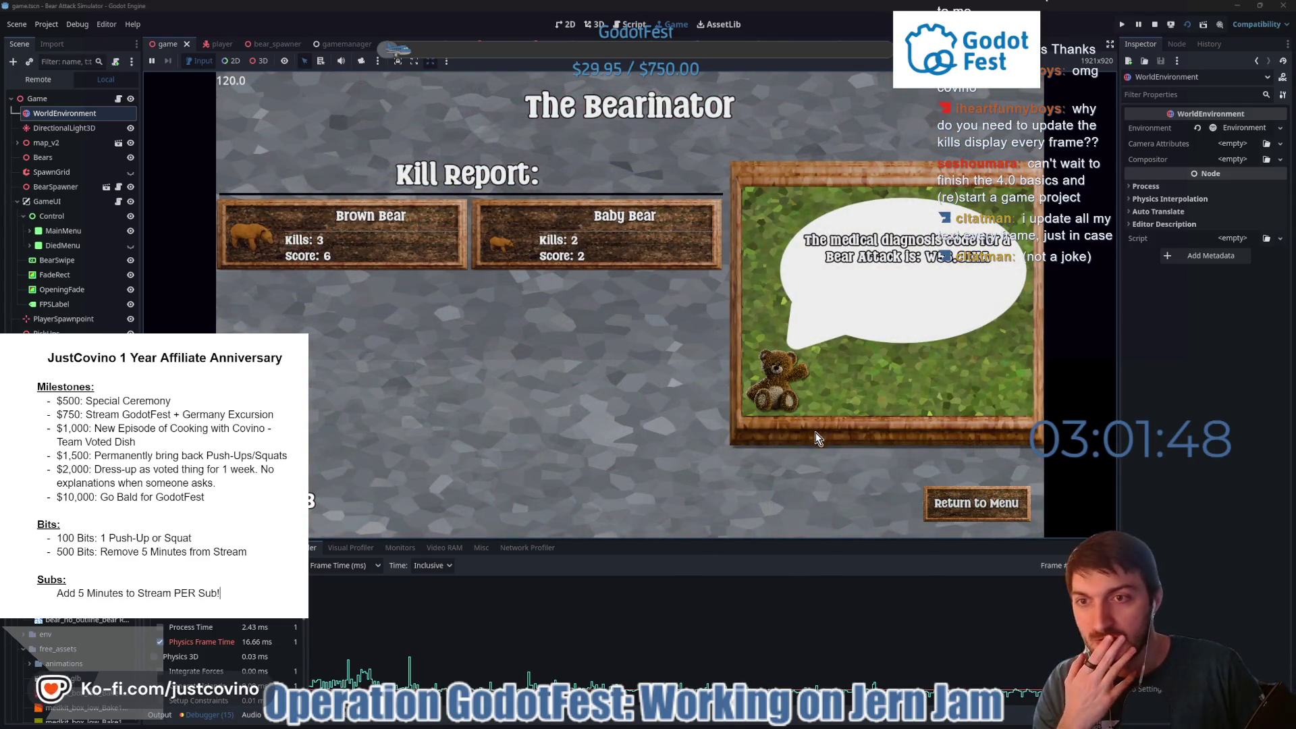
left_click(950, 500)
Stop the game, enlarge the Profiler to scrub and compare frame timings, then shrink it back
left_click(1152, 29)
left_click_drag(631, 540, 628, 233)
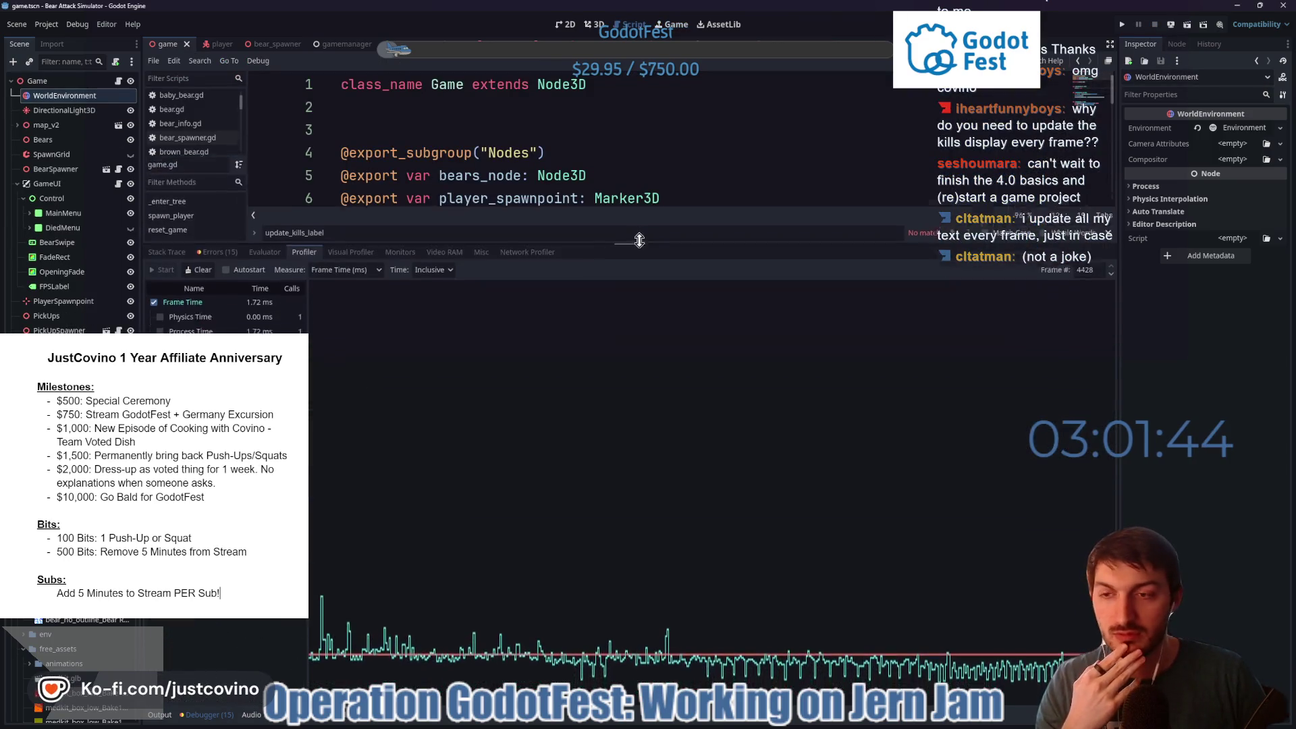
left_click_drag(608, 547, 428, 589)
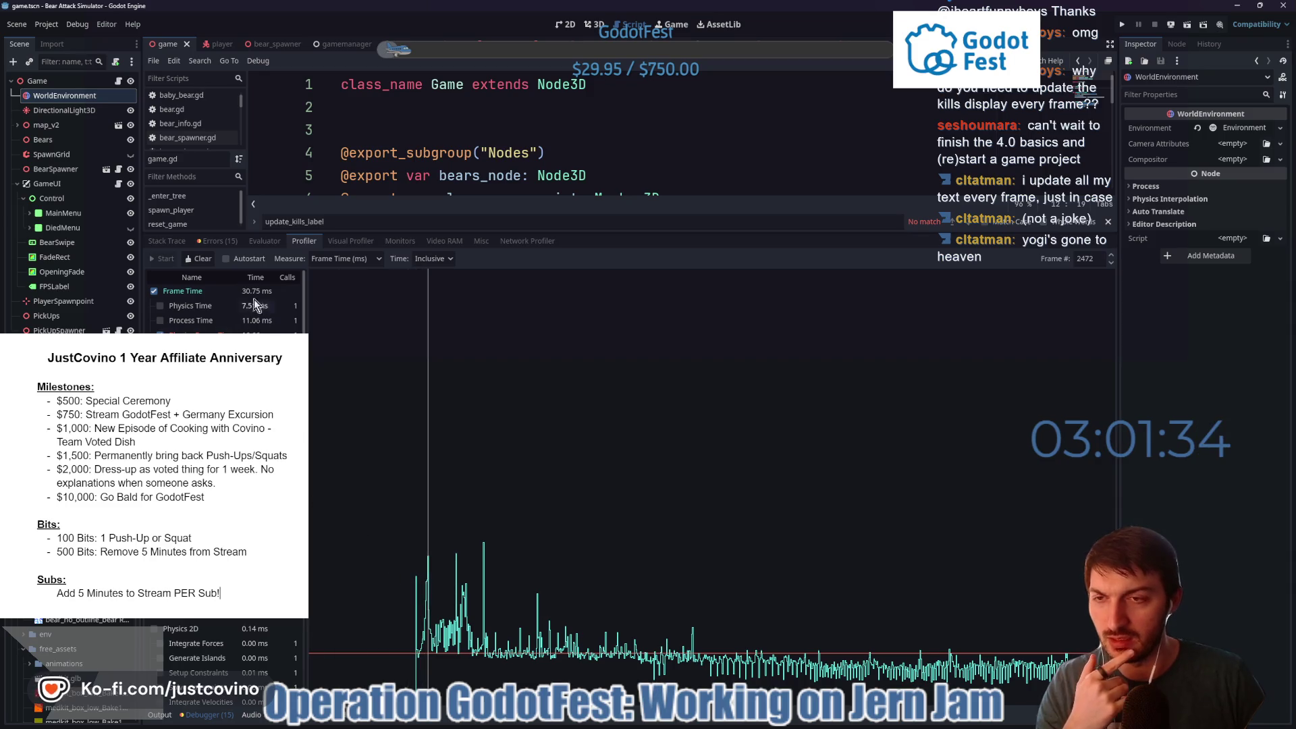
scroll(227, 472, "down", 5)
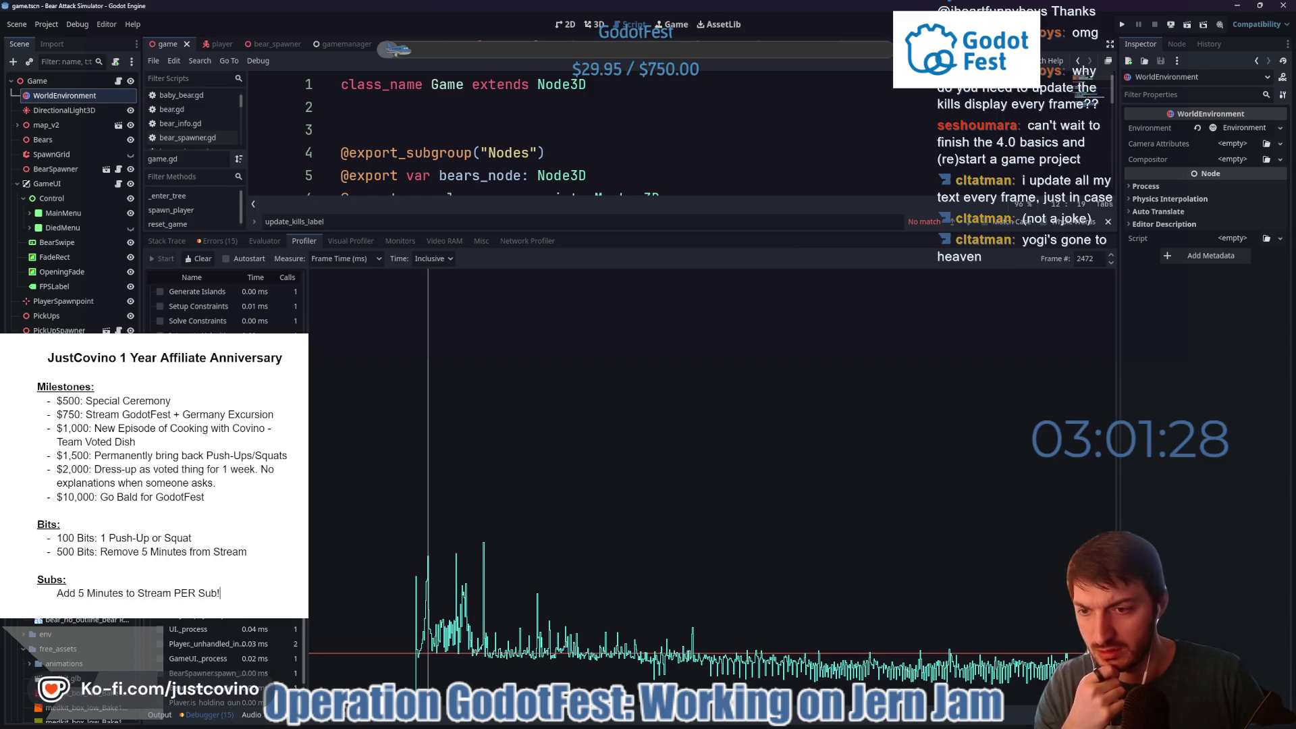
mouse_move(503, 560)
left_mouse_down()
mouse_move(478, 574)
mouse_move(484, 590)
left_mouse_up()
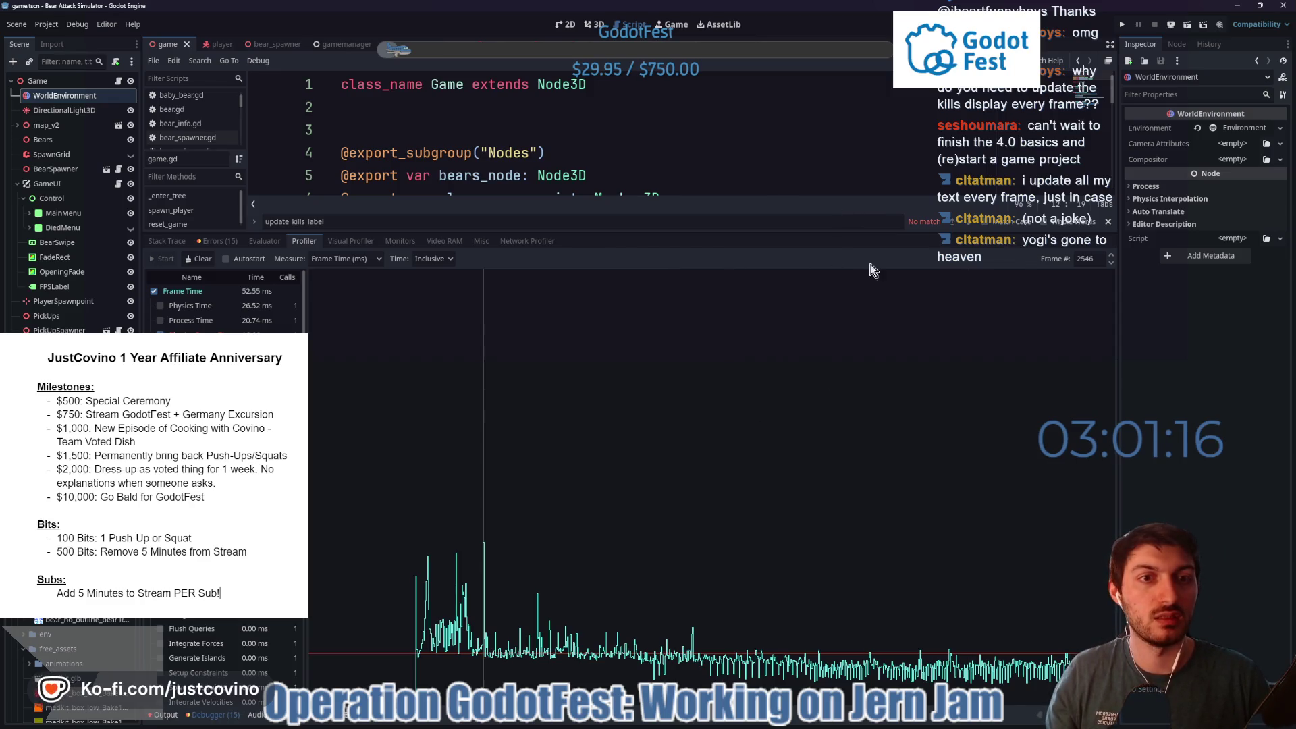
key("Escape")
left_click_drag(665, 233, 636, 632)
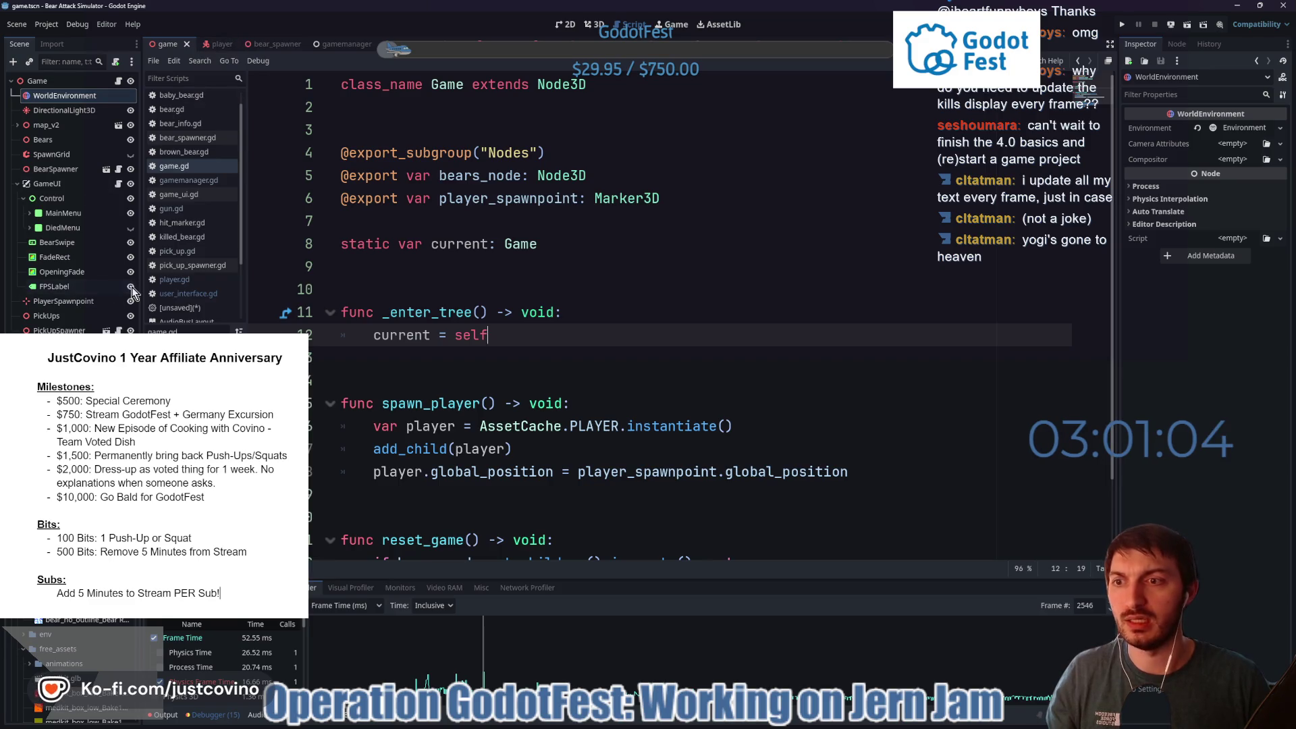
Save the game scene, then open the debugger Errors list and jump to the player.gd:204 Gun error
left_click(477, 289)
key("ctrl+s")
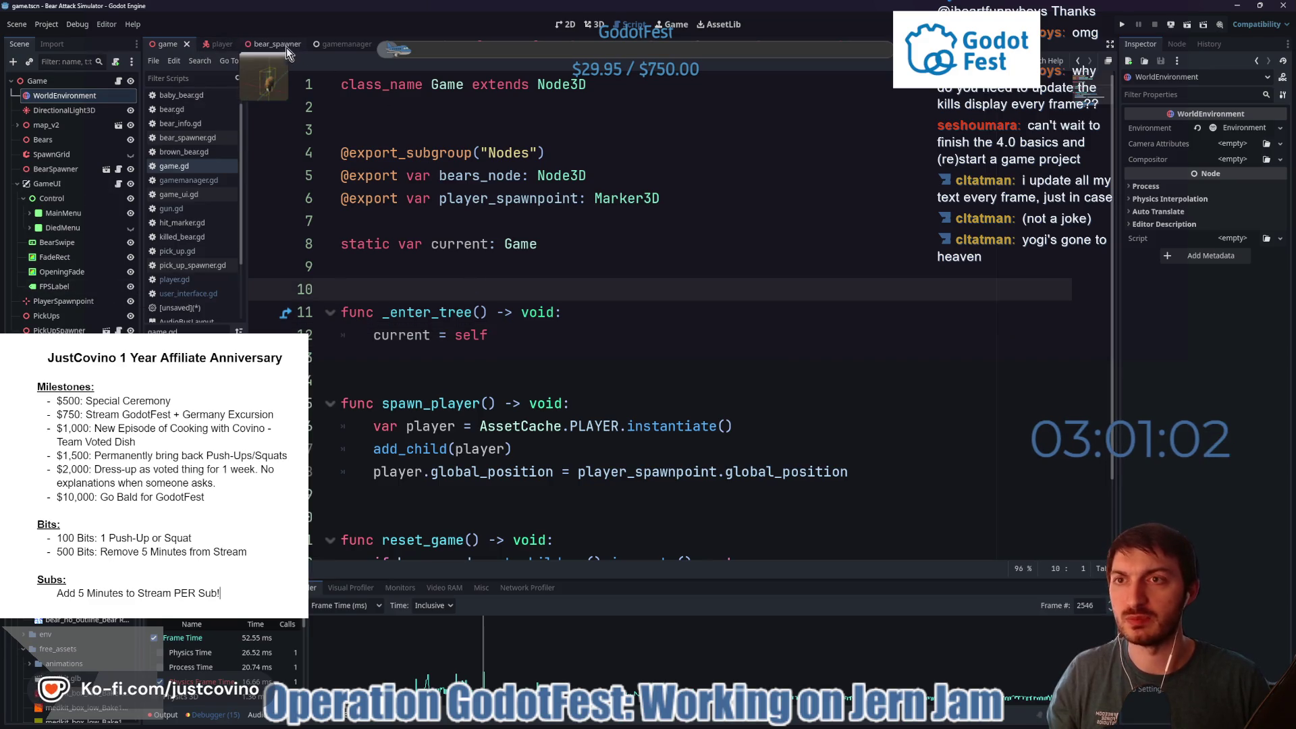
left_click(221, 46)
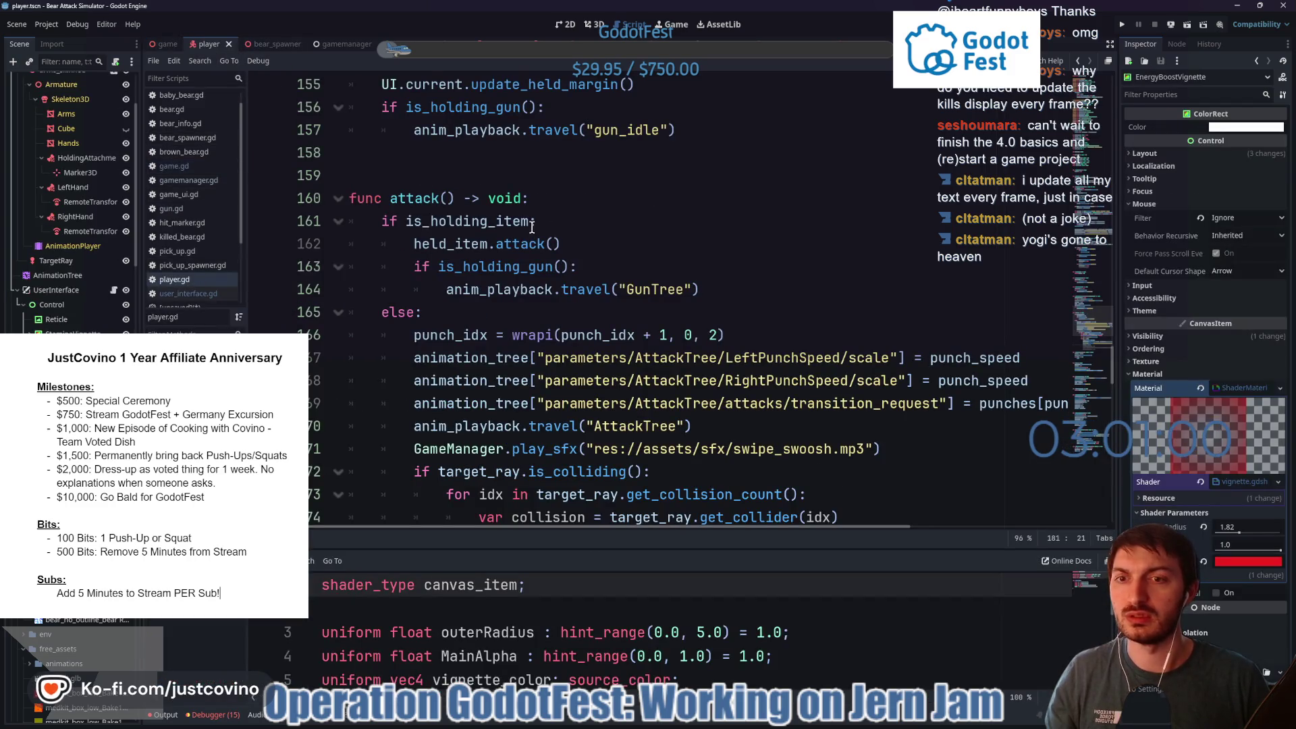
left_click(215, 714)
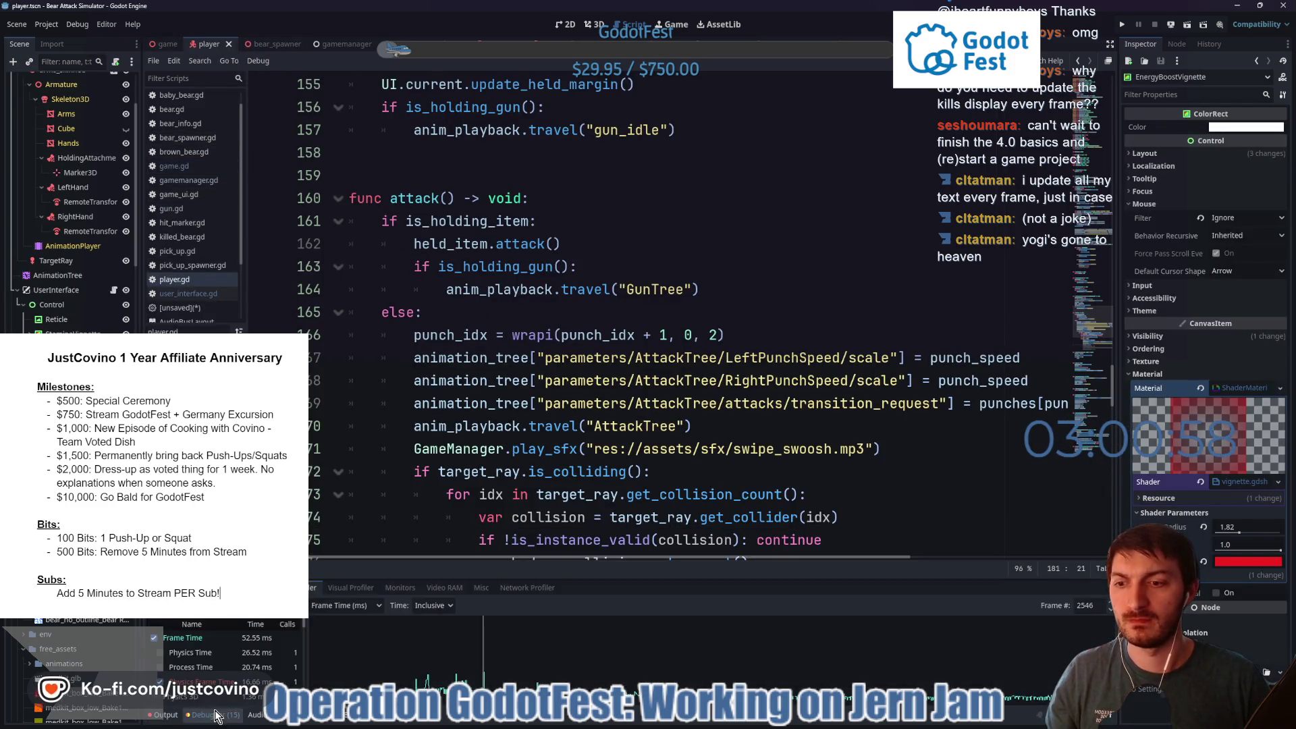
left_click(230, 587)
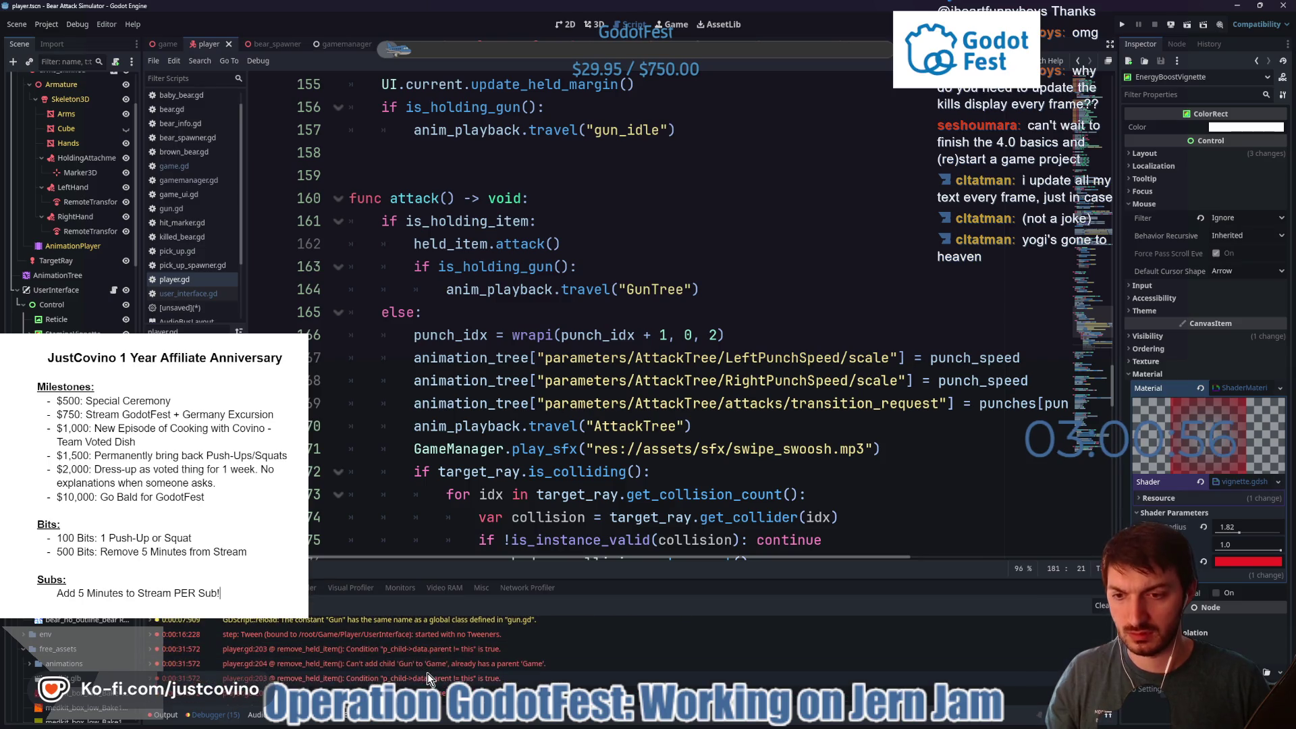
mouse_move(427, 660)
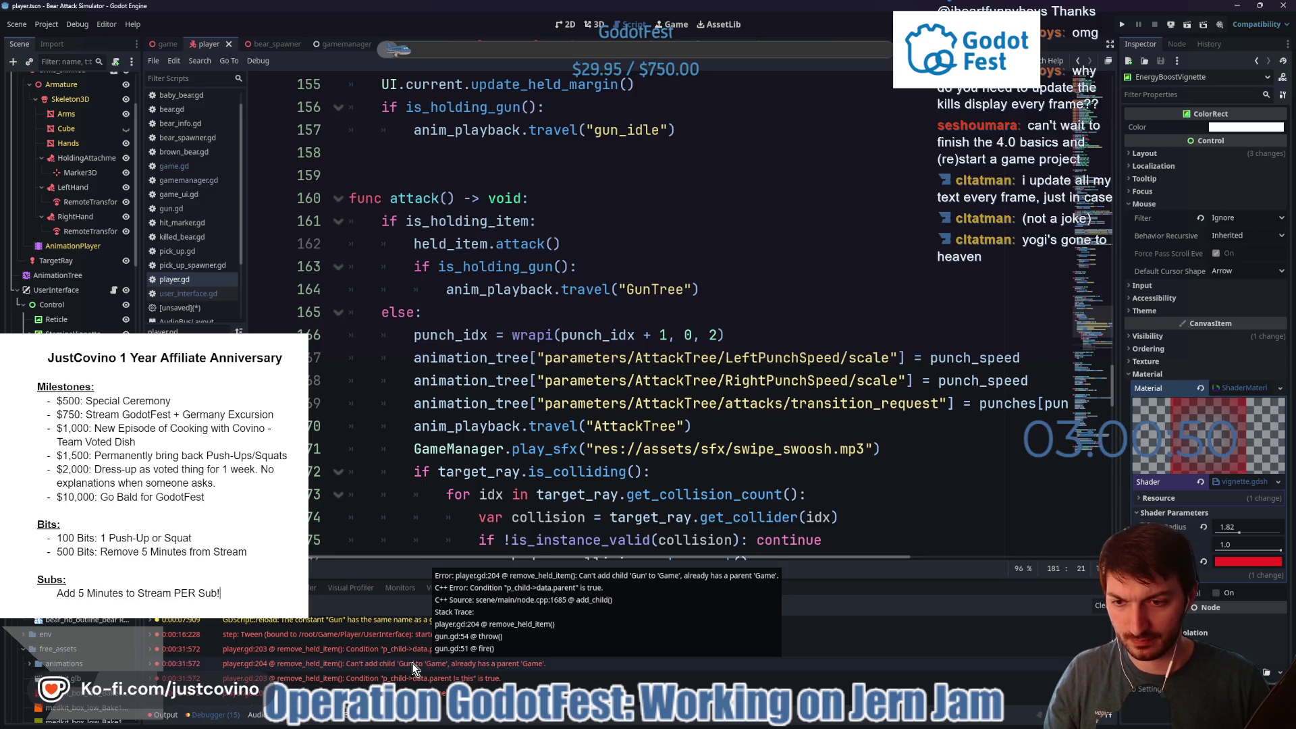
left_click(411, 663)
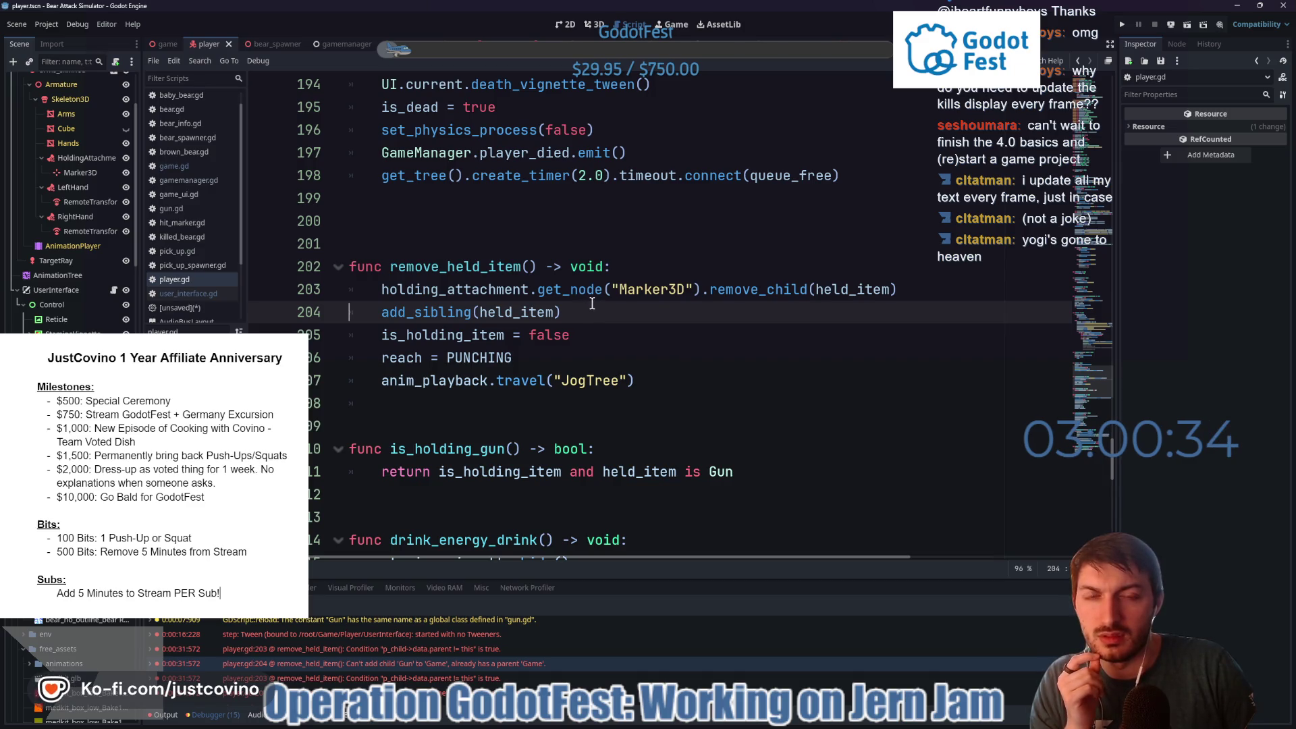
mouse_move(654, 287)
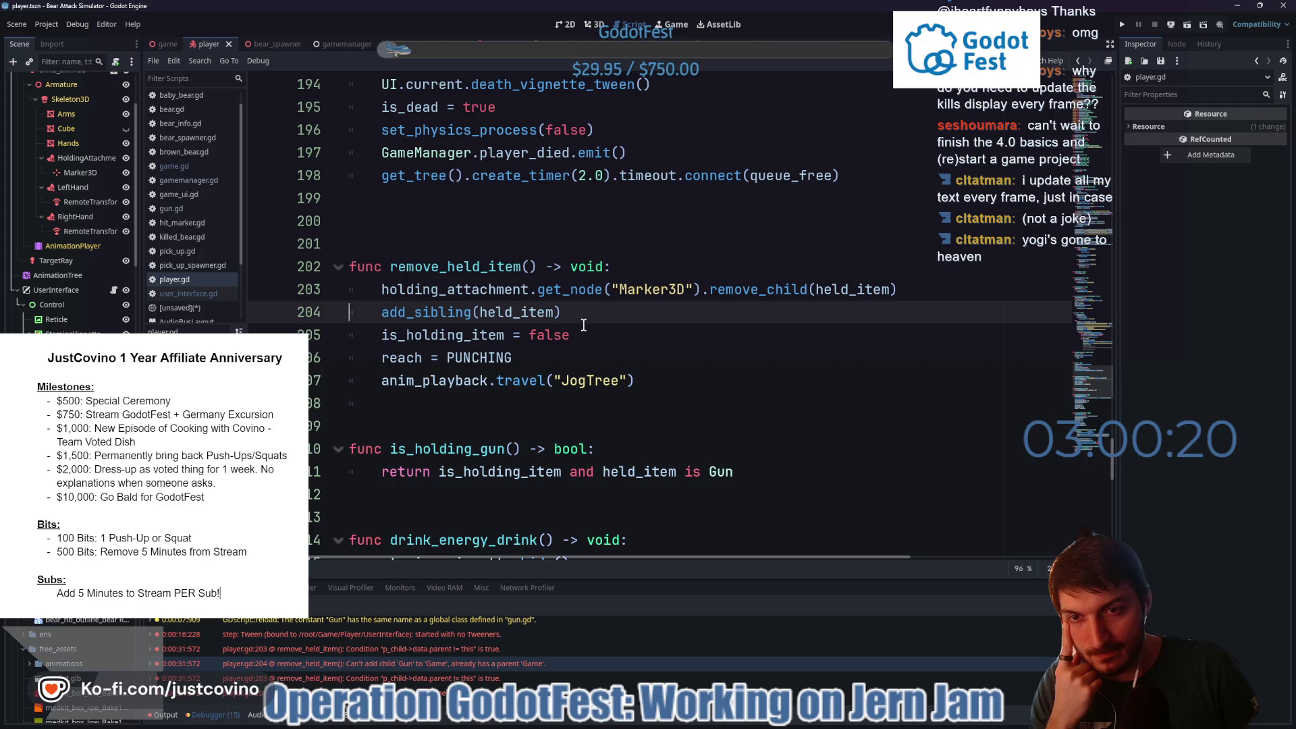
double_click(523, 312)
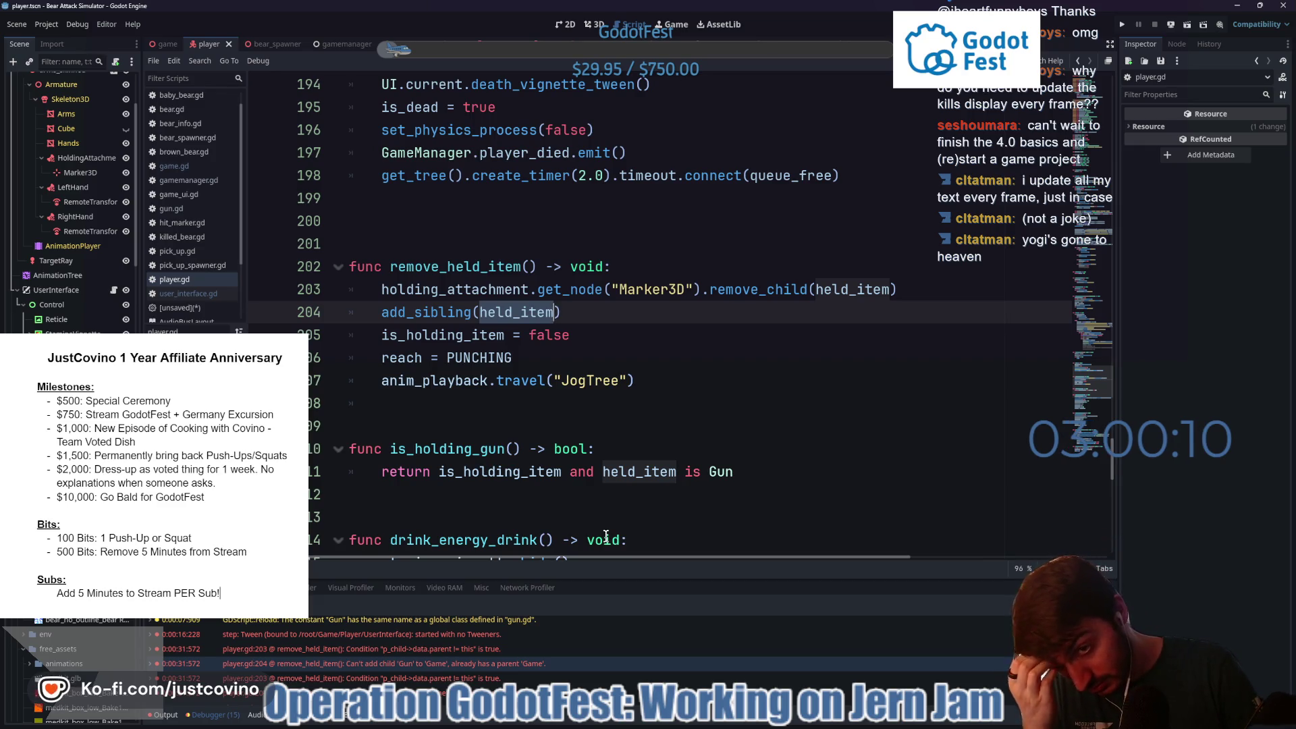
scroll(544, 666, "down", 2)
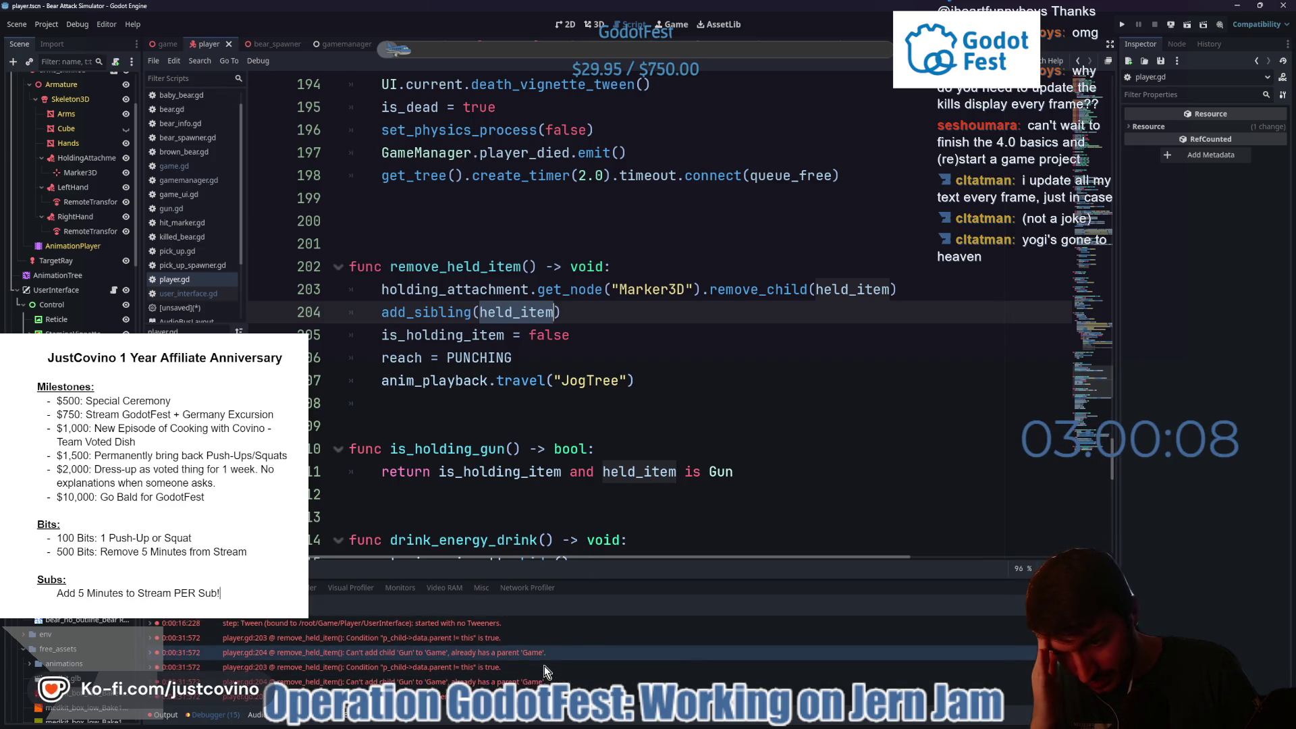
mouse_move(546, 682)
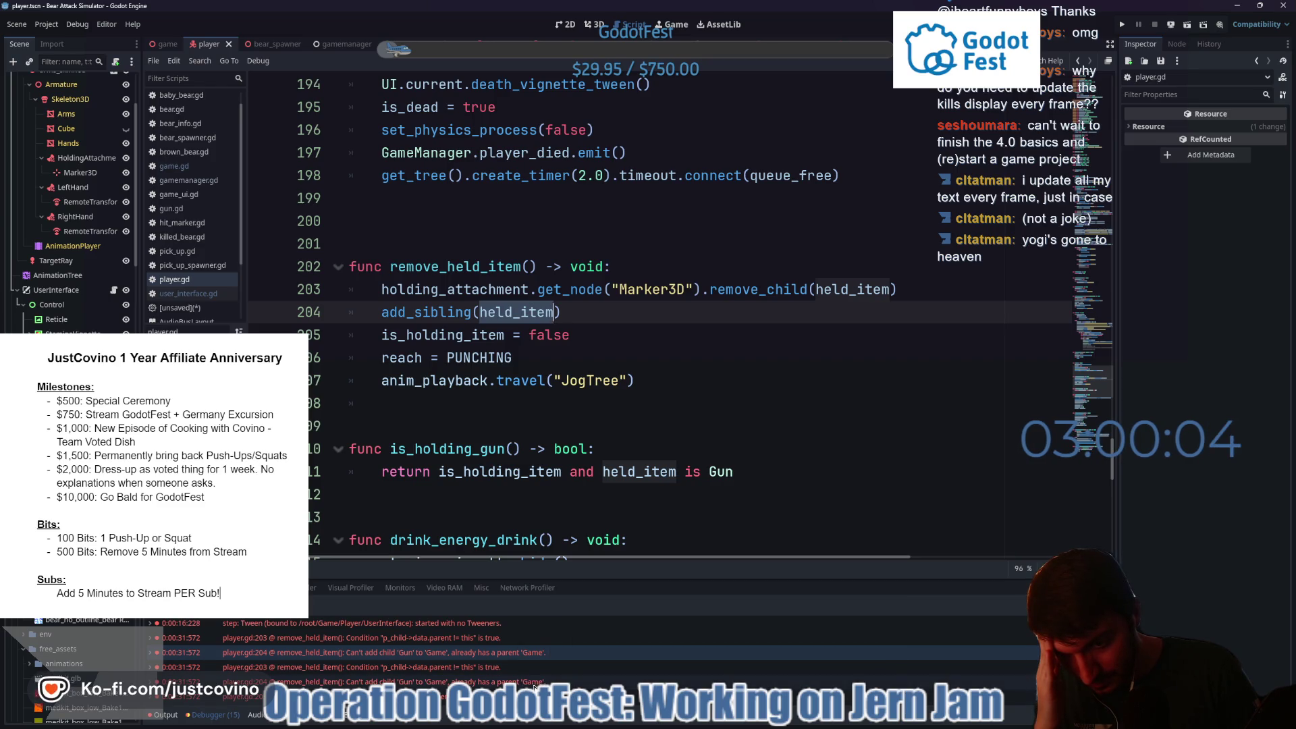
scroll(513, 675, "down", 3)
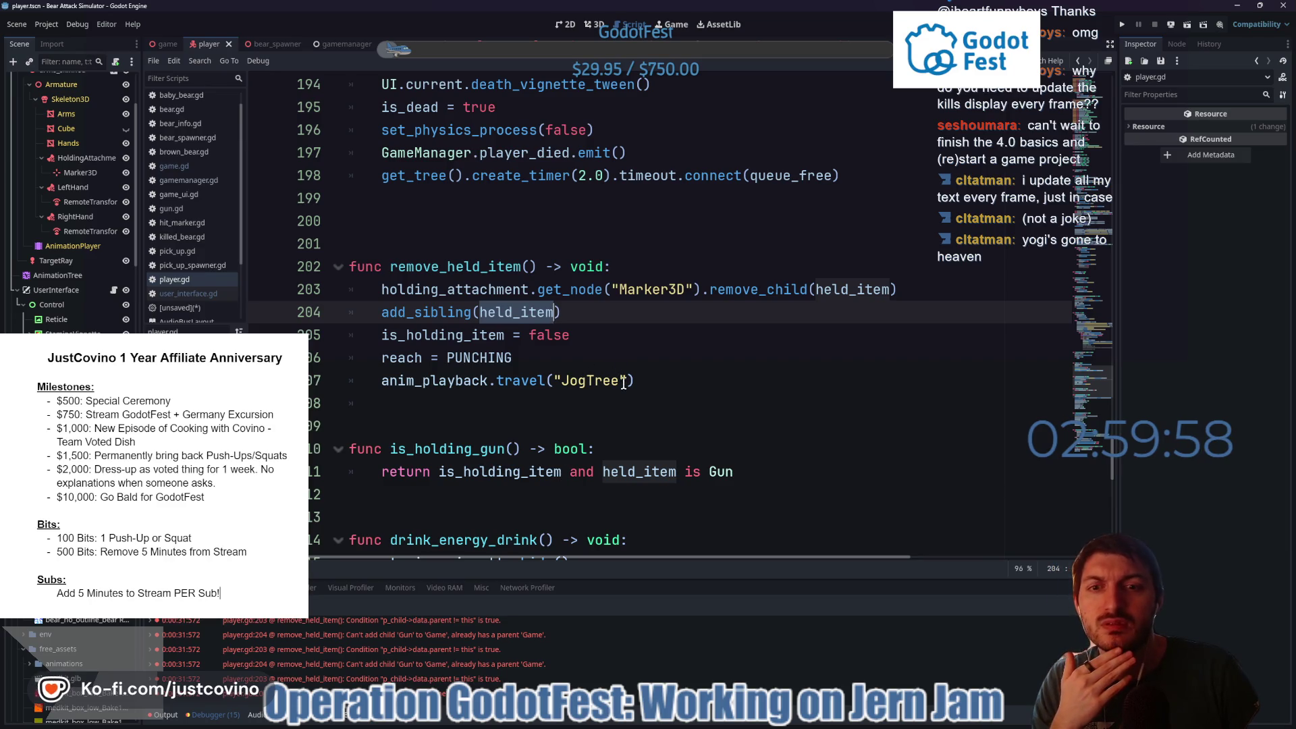
scroll(624, 385, "up", 3)
scroll(635, 389, "down", 2)
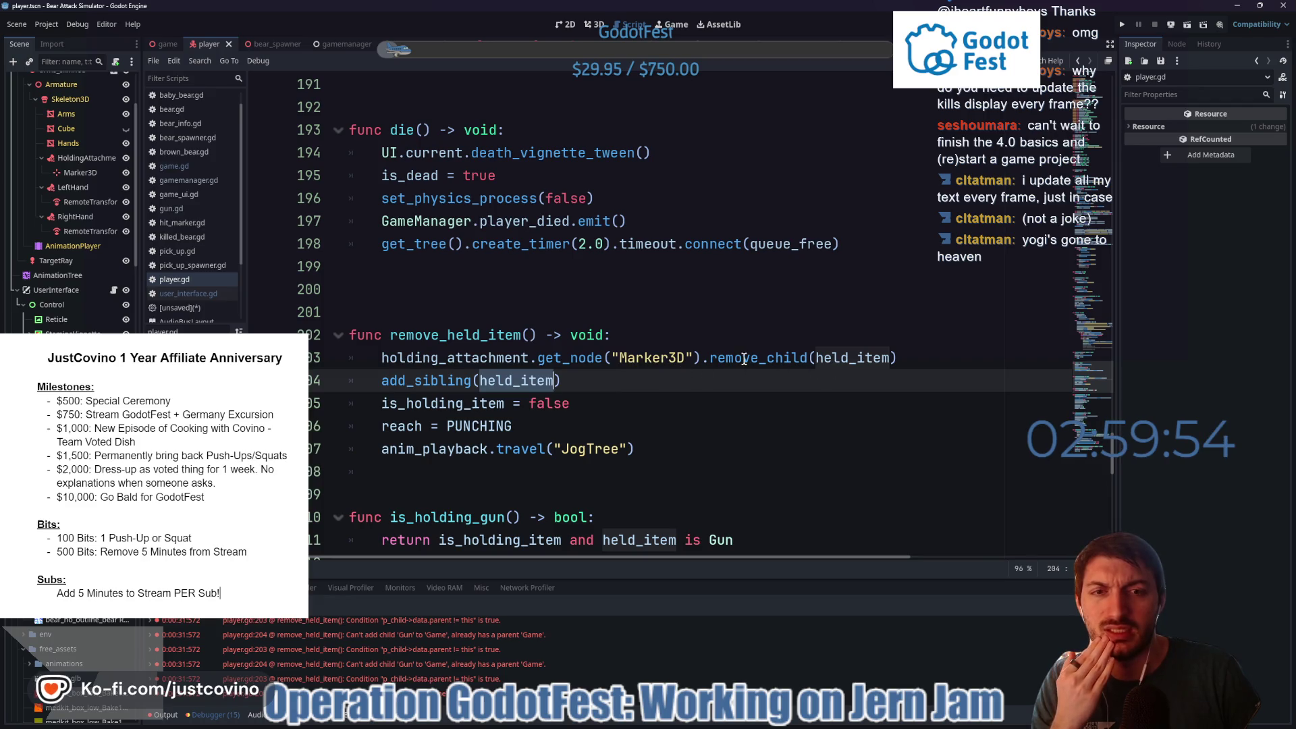
left_click(408, 380)
double_click(408, 380)
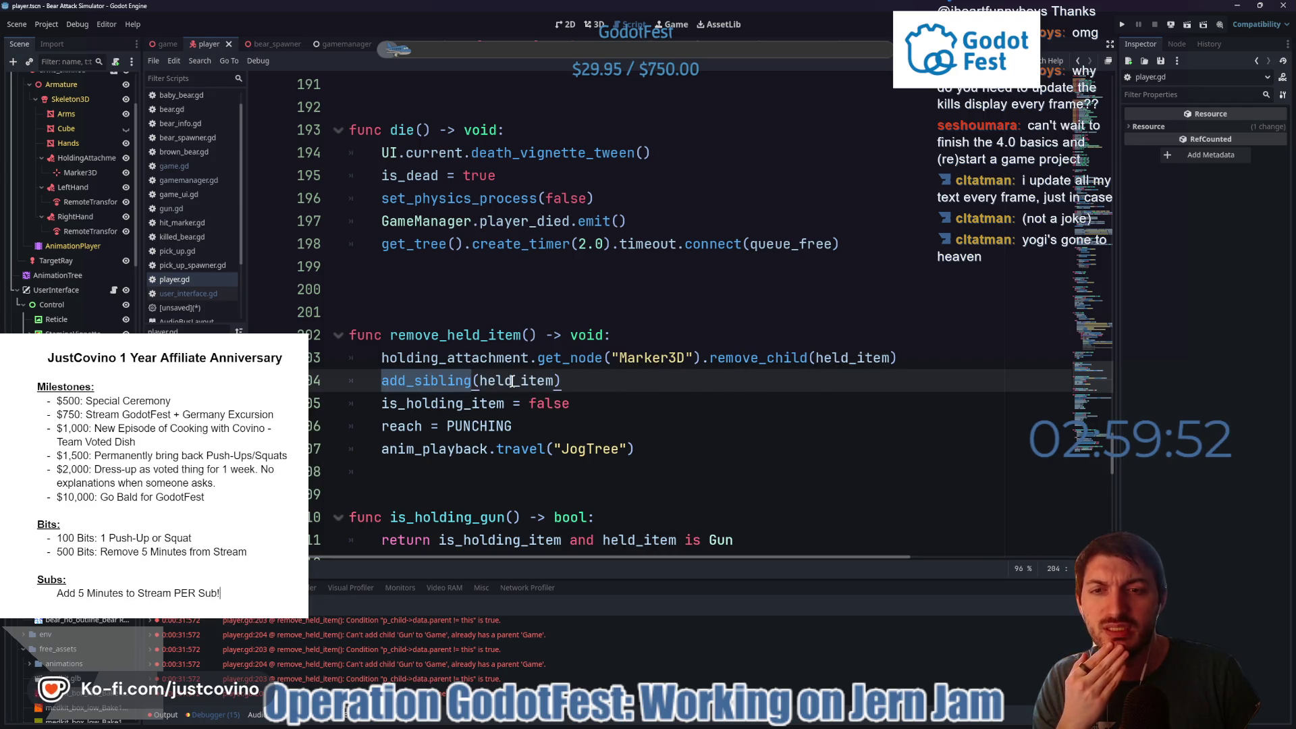
left_click(573, 382)
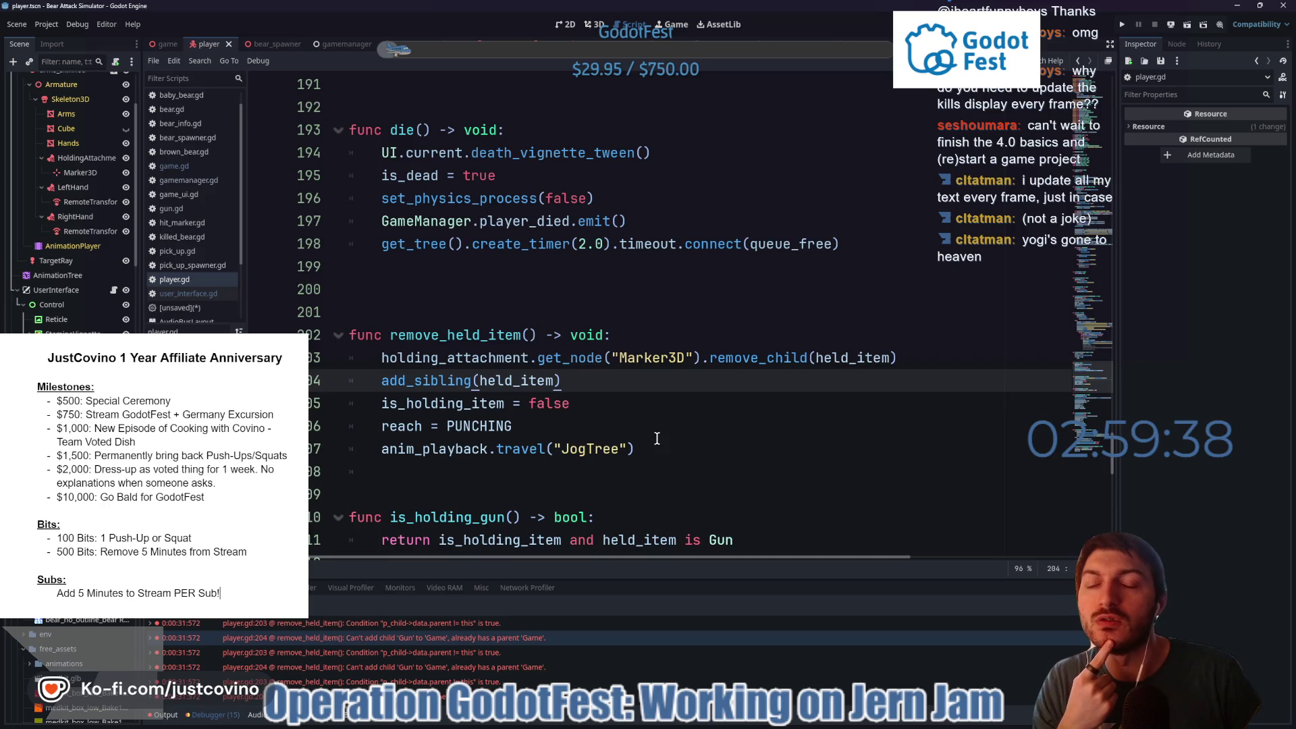
scroll(579, 429, "up", 1)
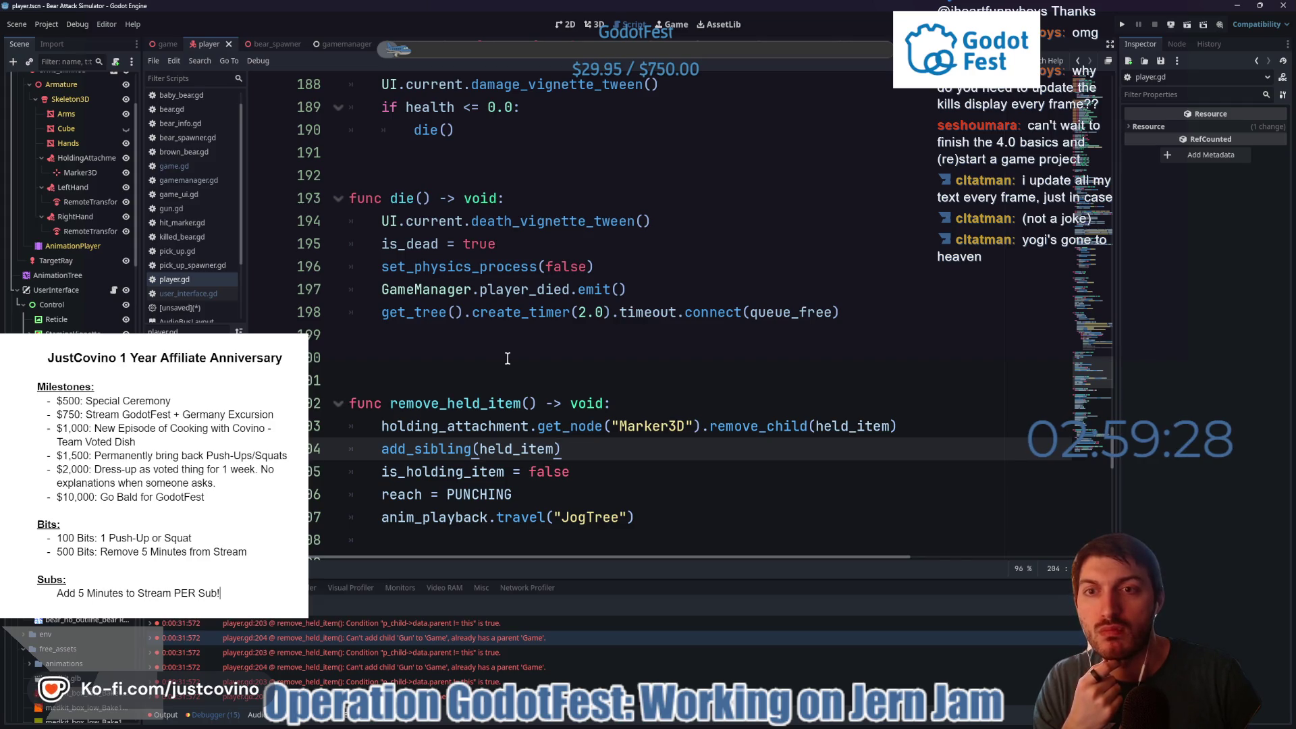
scroll(501, 270, "up", 6)
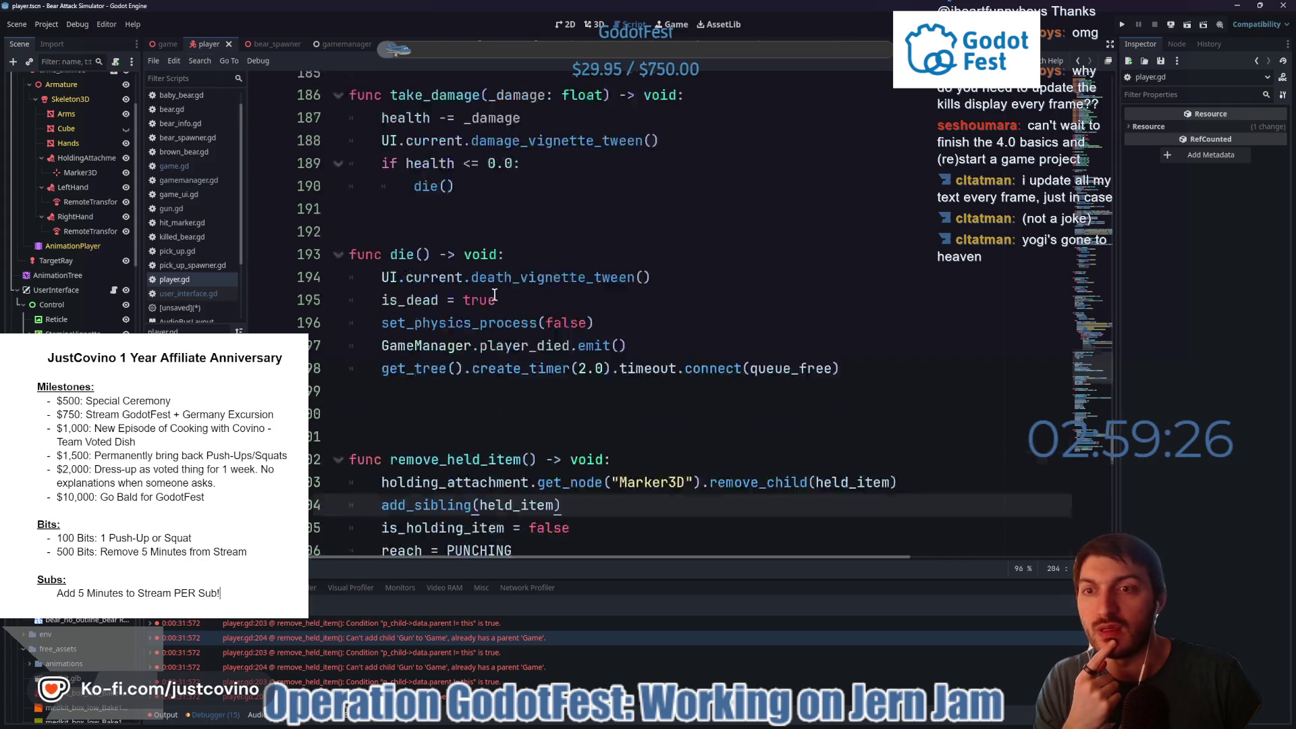
scroll(589, 335, "up", 3)
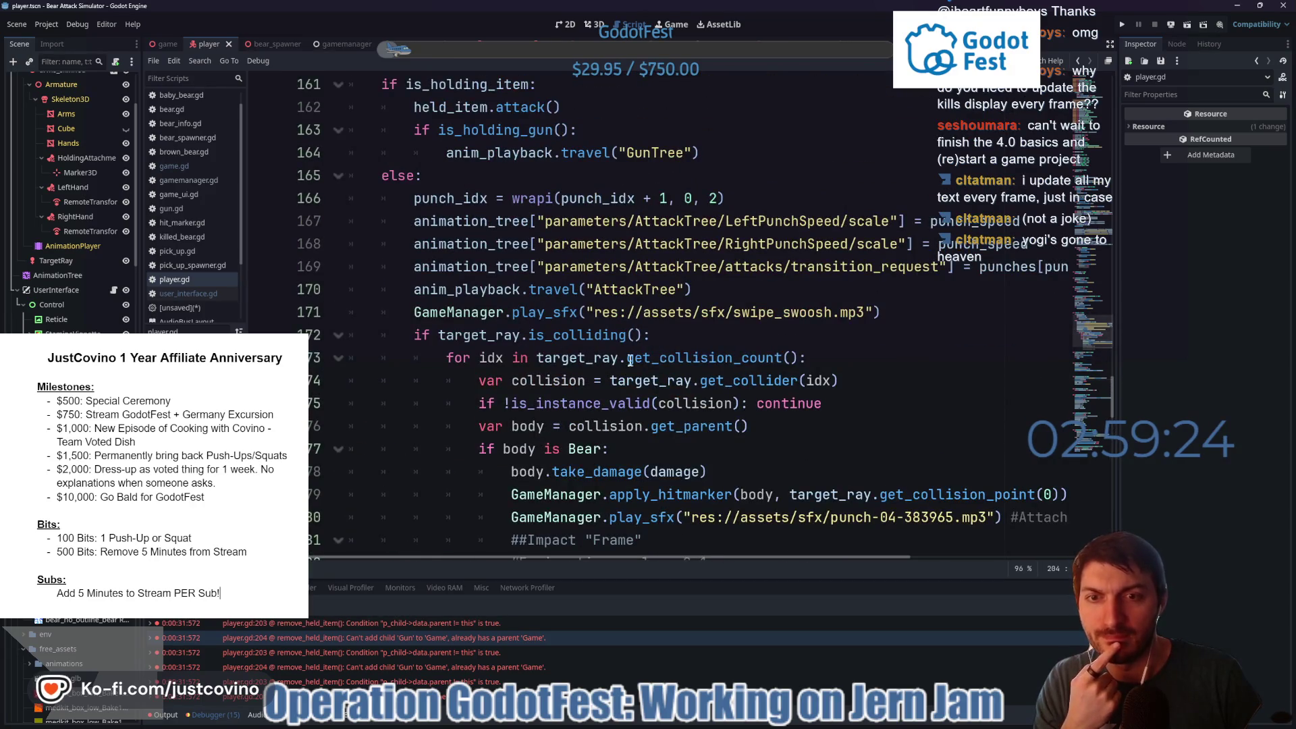
scroll(630, 356, "up", 1)
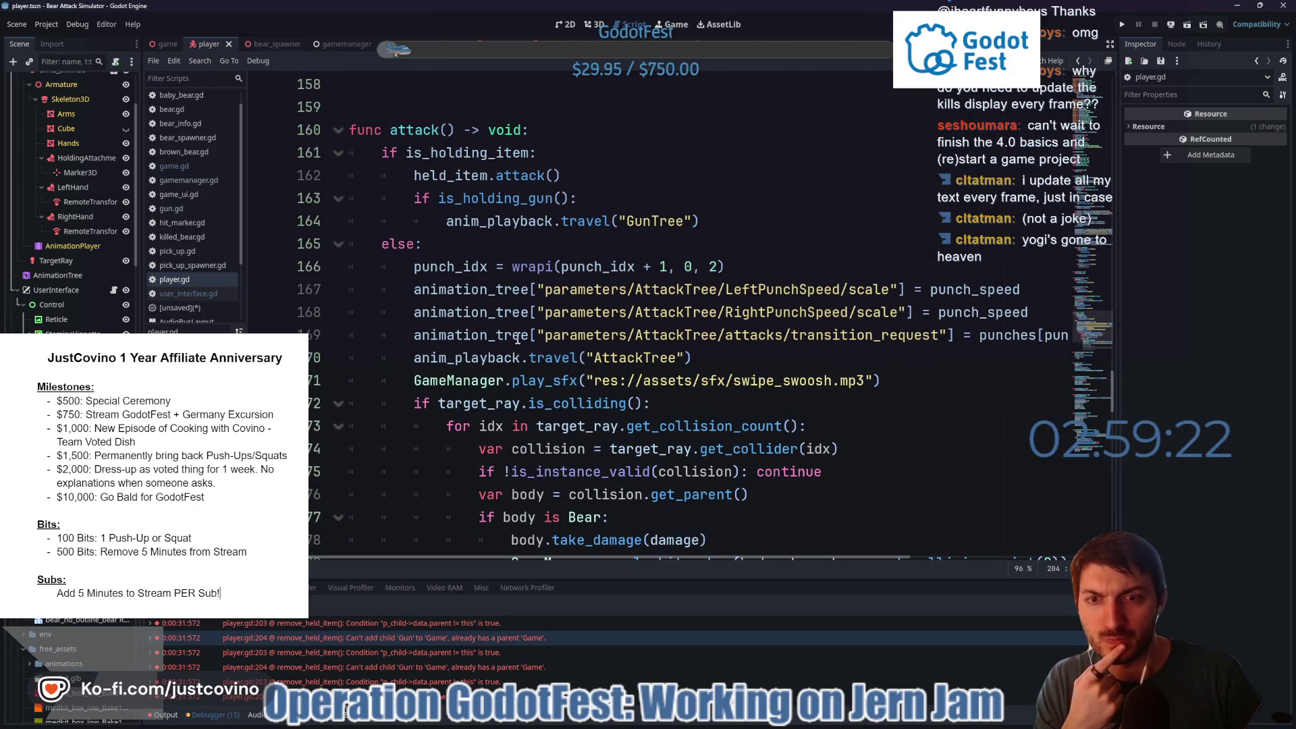
scroll(502, 331, "down", 11)
scroll(519, 339, "down", 5)
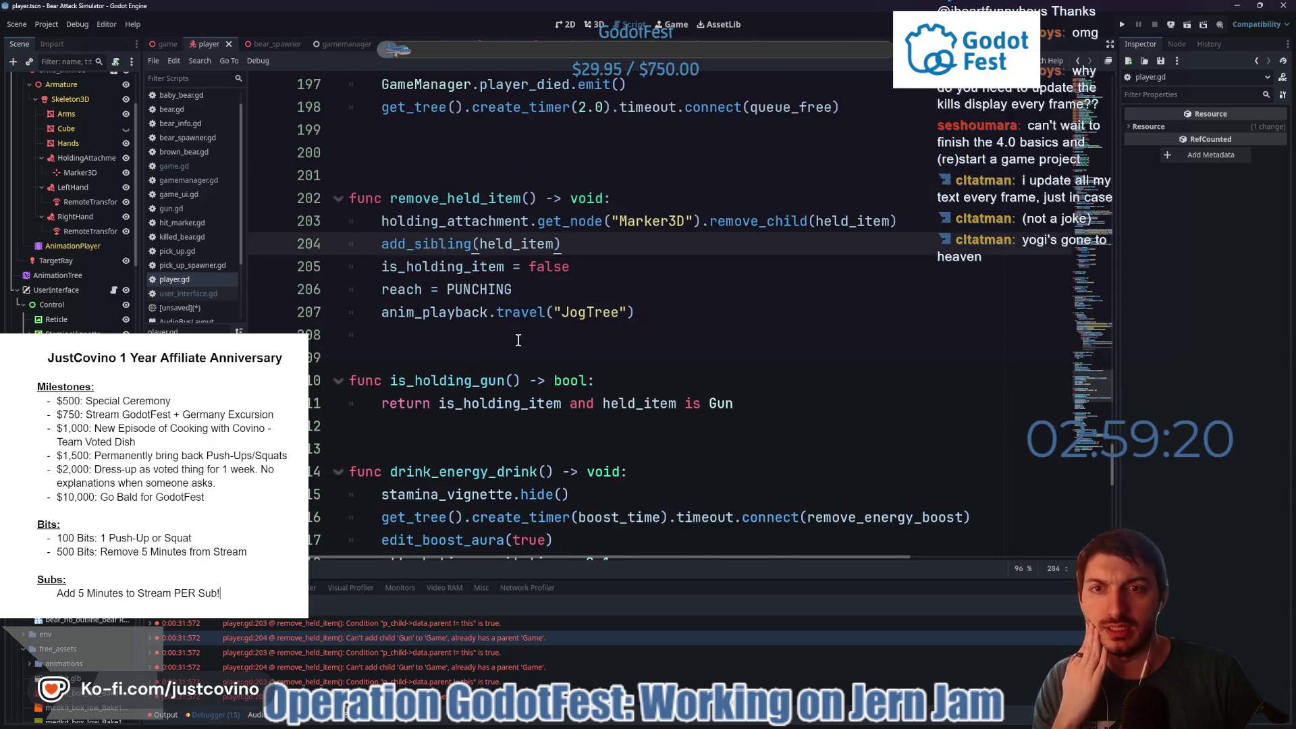
scroll(519, 340, "down", 1)
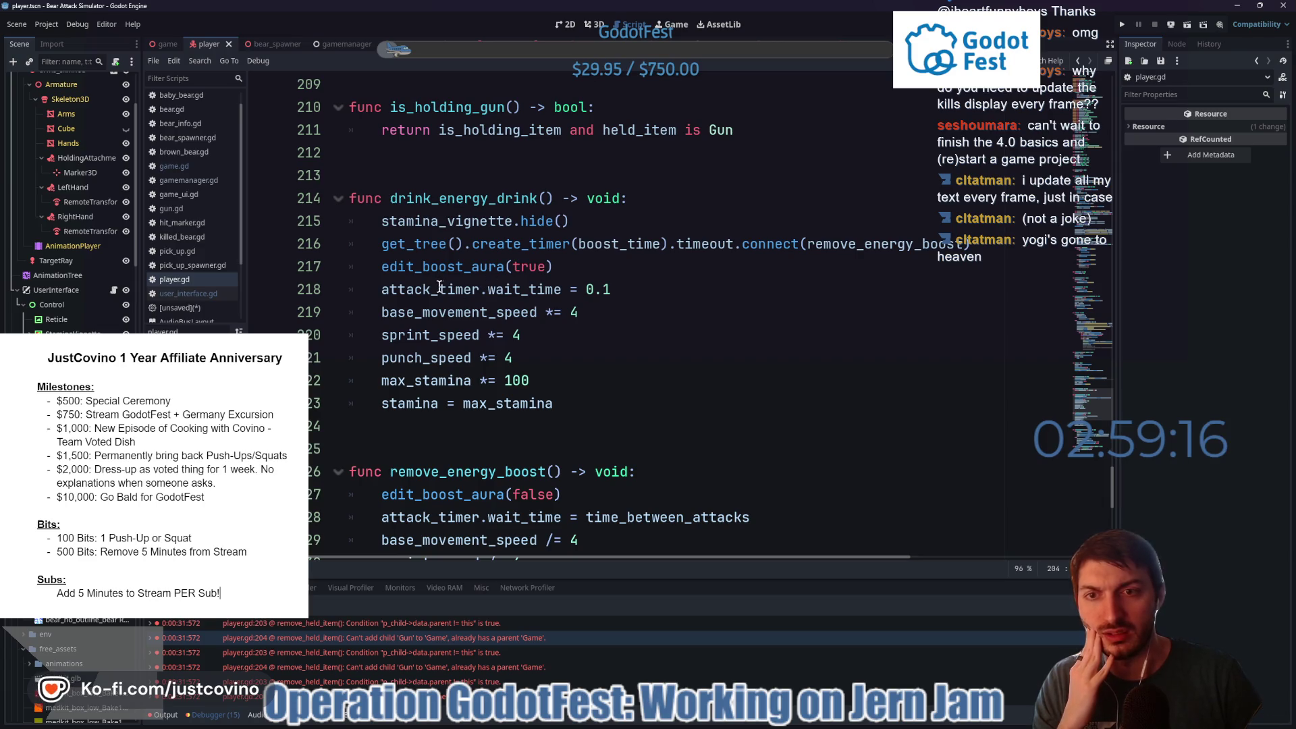
left_click_drag(439, 288, 567, 290)
left_click(654, 289)
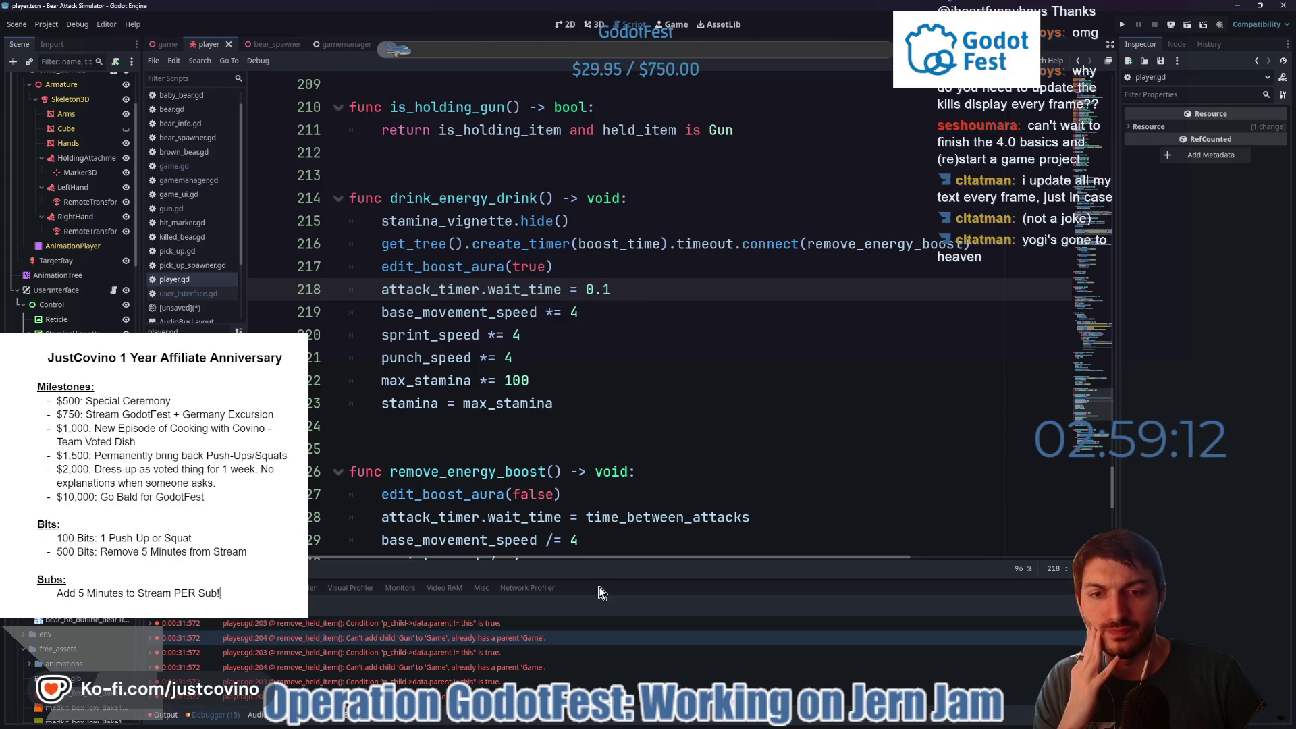
scroll(592, 455, "up", 9)
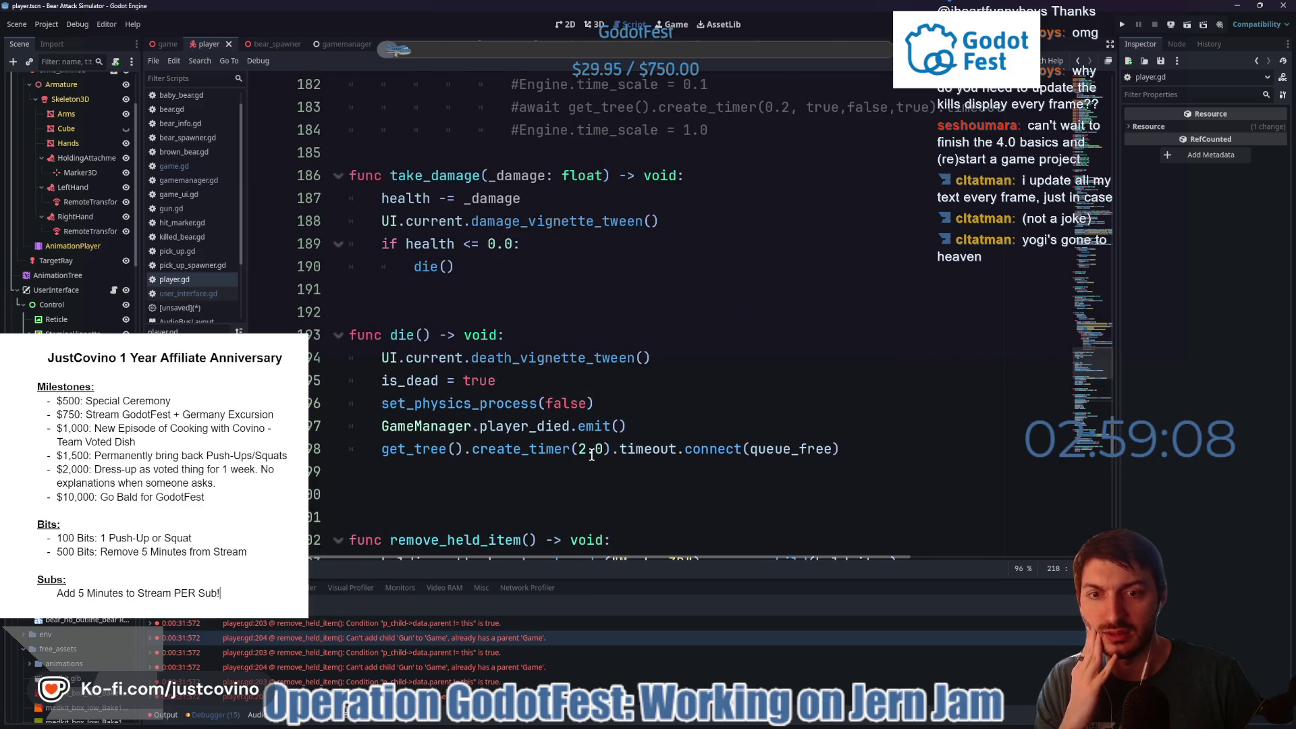
scroll(592, 455, "down", 8)
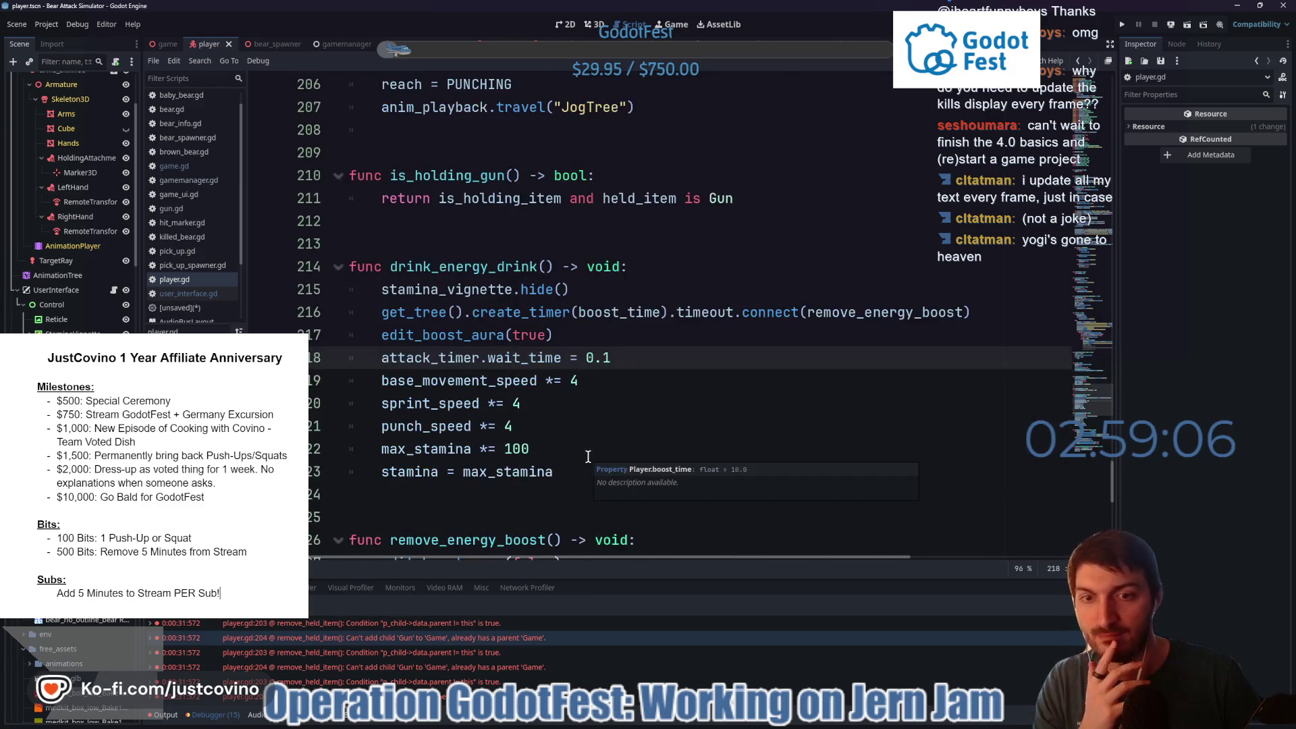
left_click(574, 339)
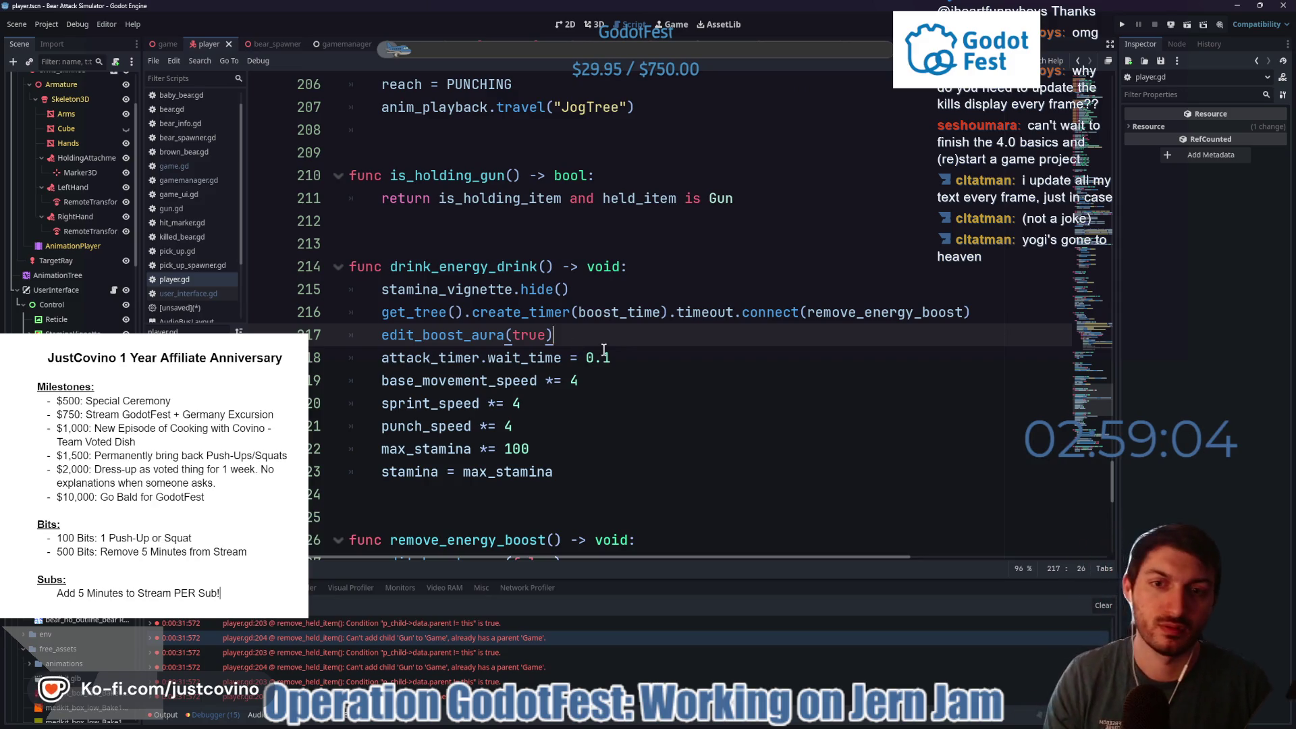
Make line 218 read attack_timer.wait_time = 0.1 if !is_holding_gun() else 0.5, and save
left_click(628, 351)
type("if no")
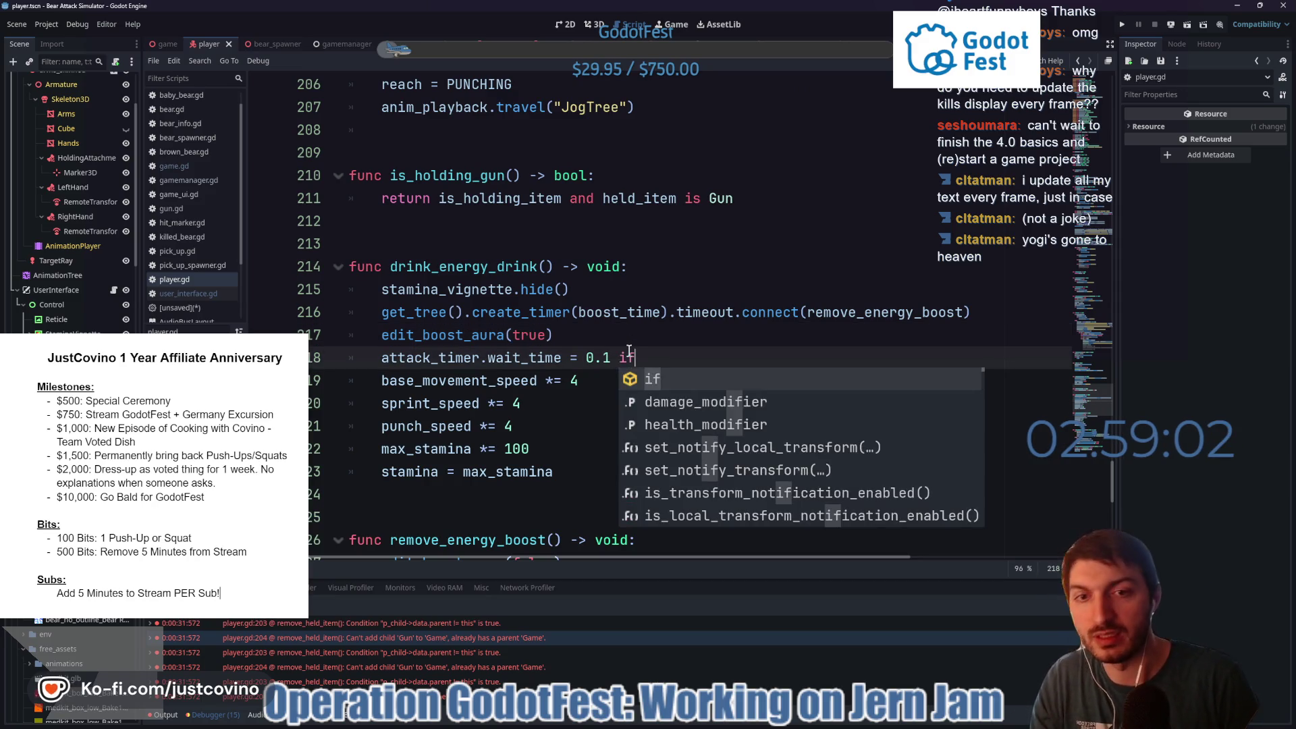
key("BackSpace")
key("BackSpace")
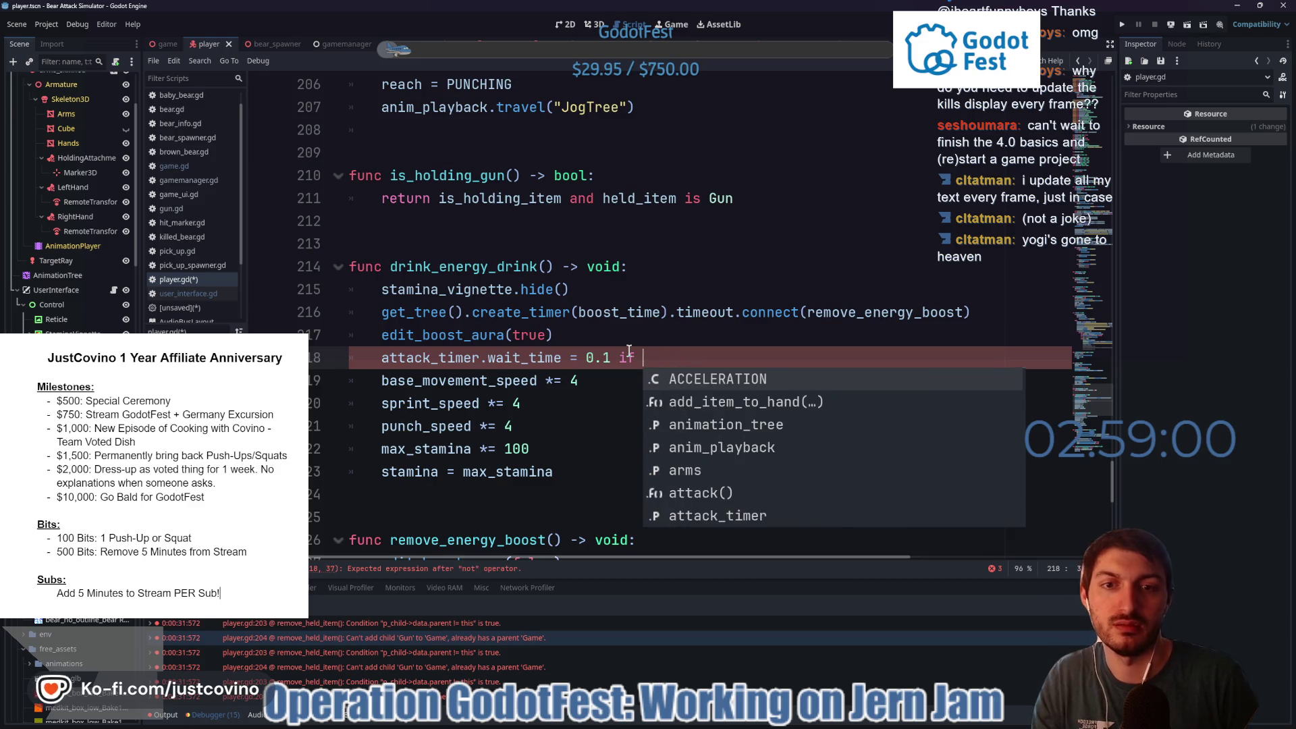
type("!is_hol")
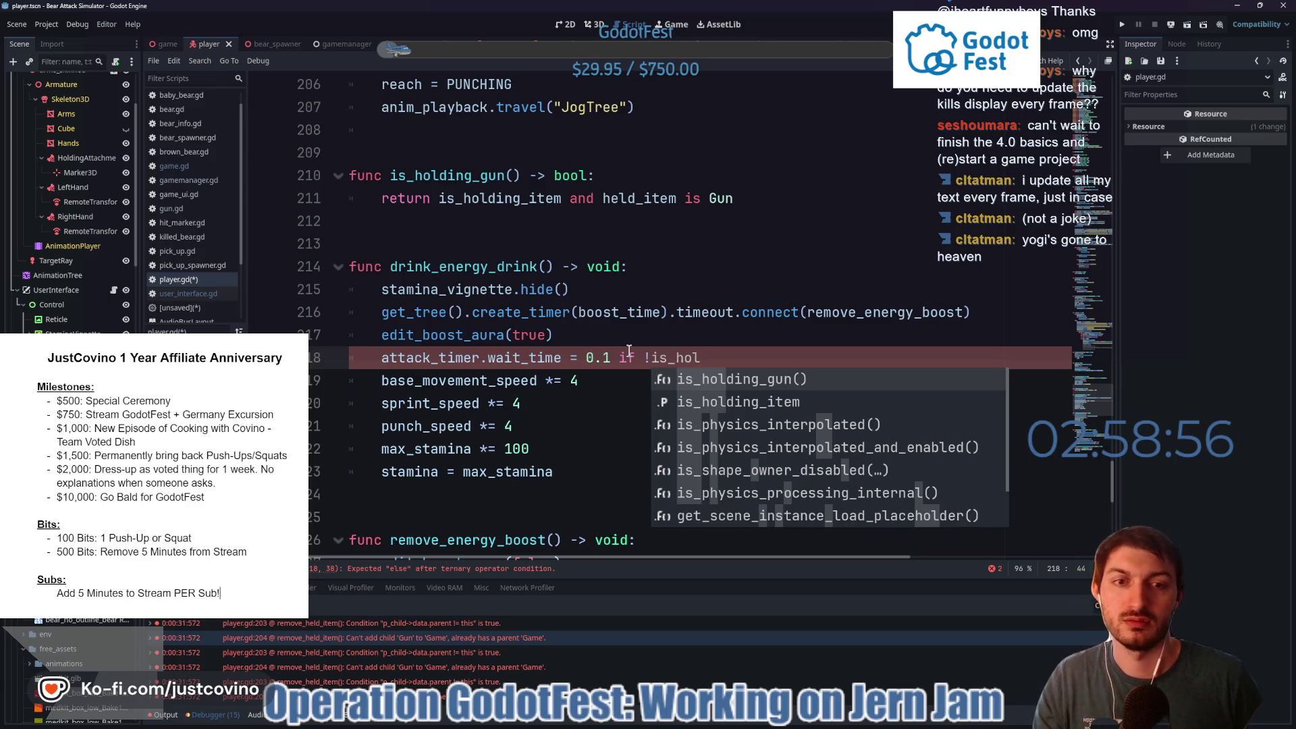
key("Return")
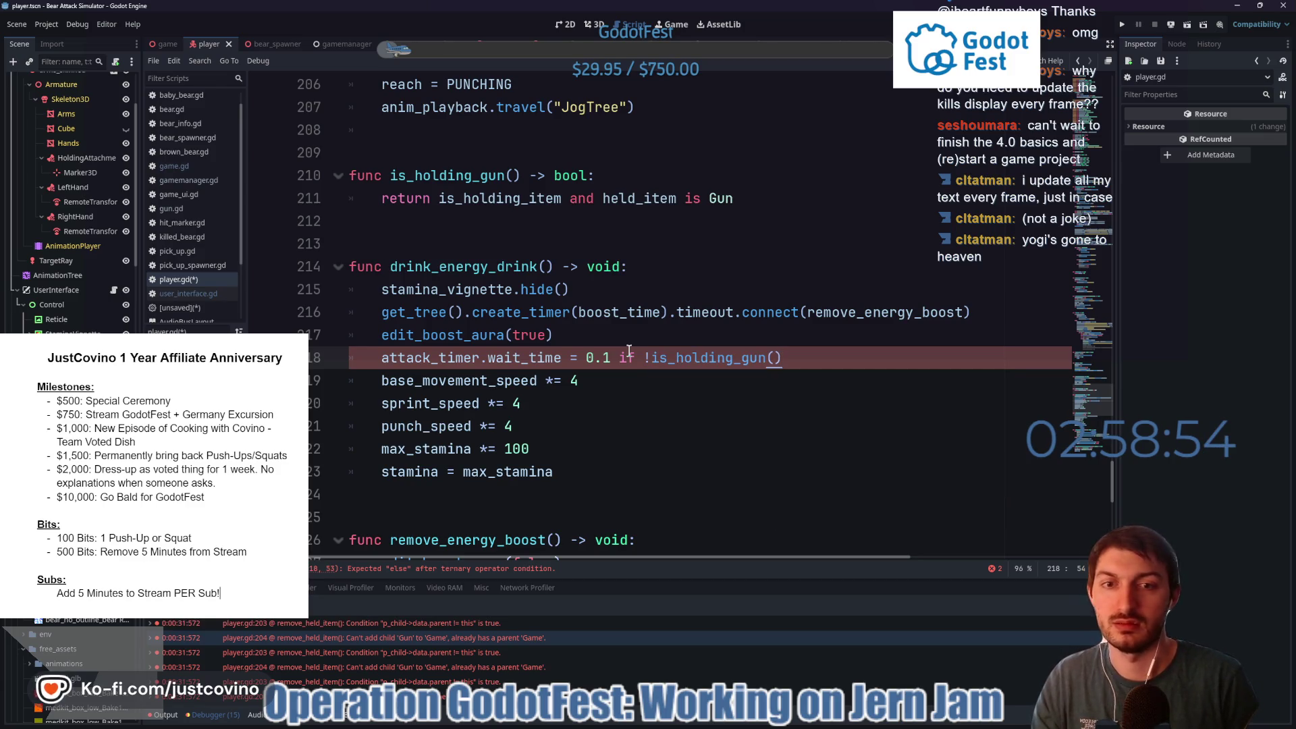
type("else ")
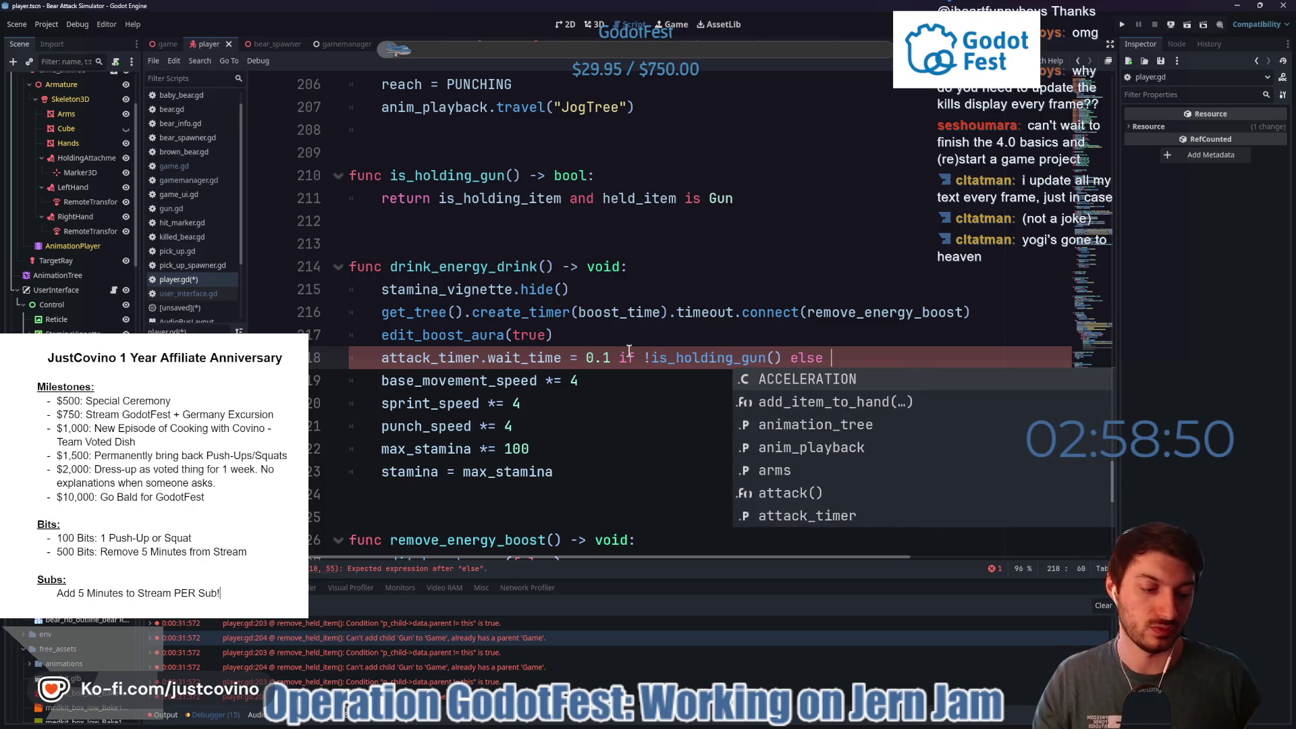
type("0.5")
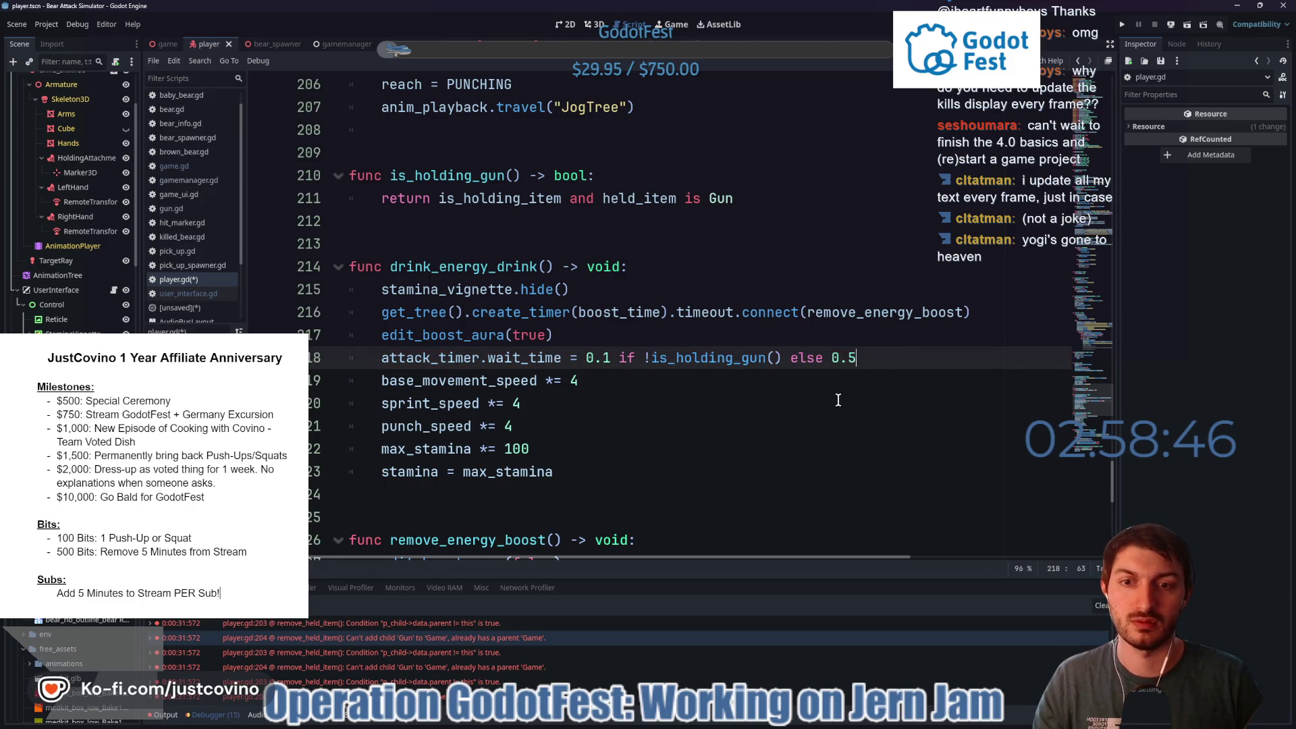
scroll(838, 401, "down", 2)
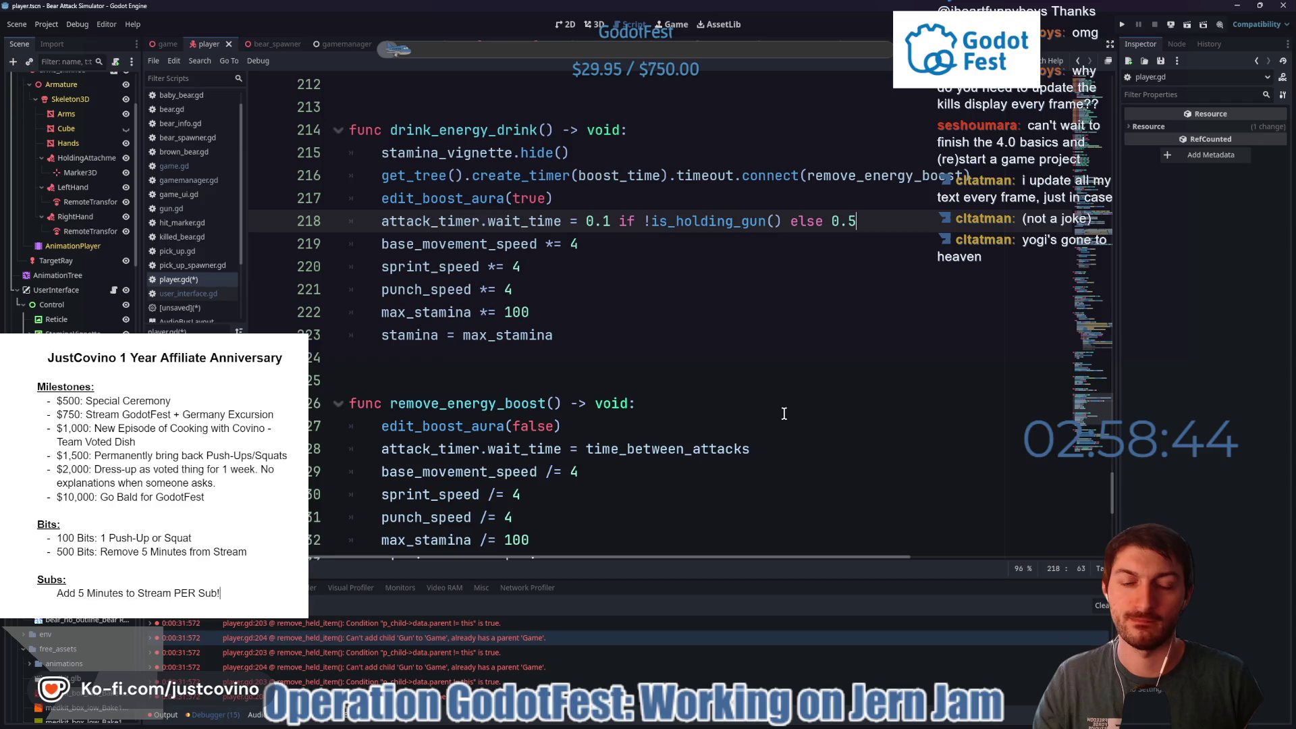
key("ctrl+s")
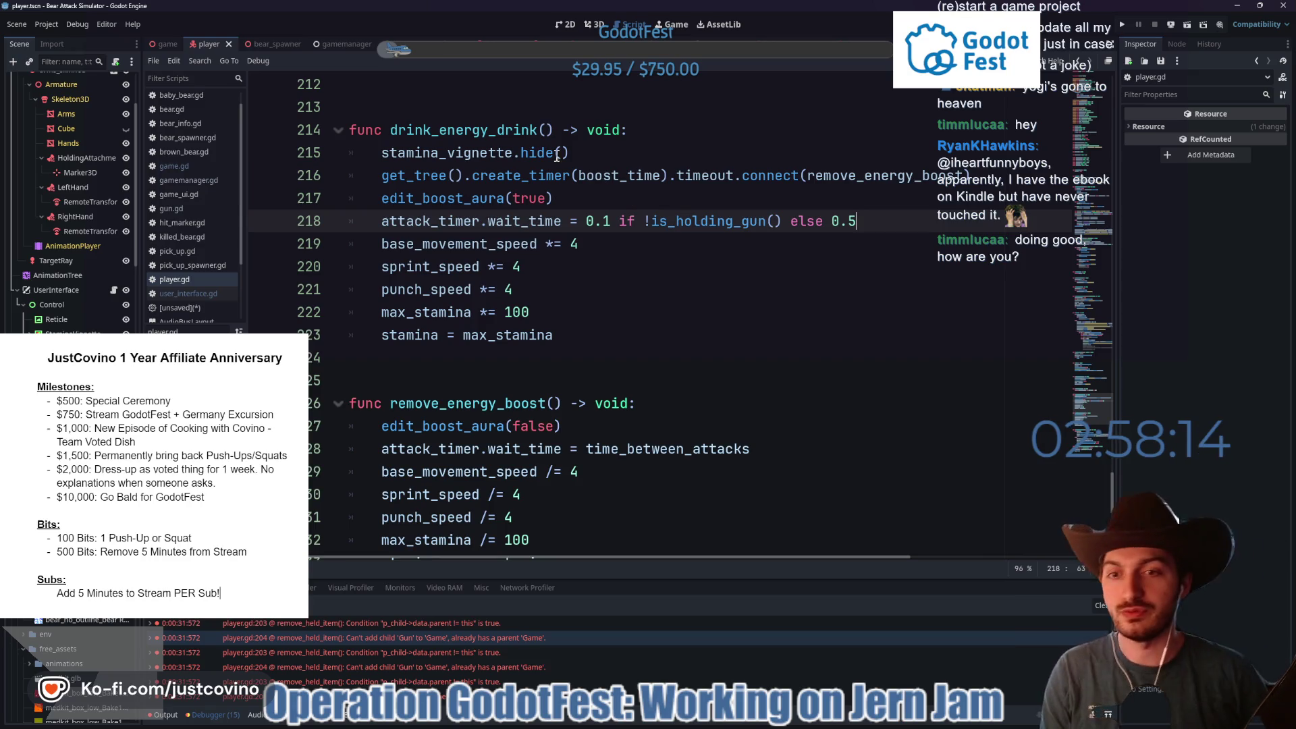
Clear the debugger's error list and collapse the bottom panel to give the code more room
left_click(619, 280)
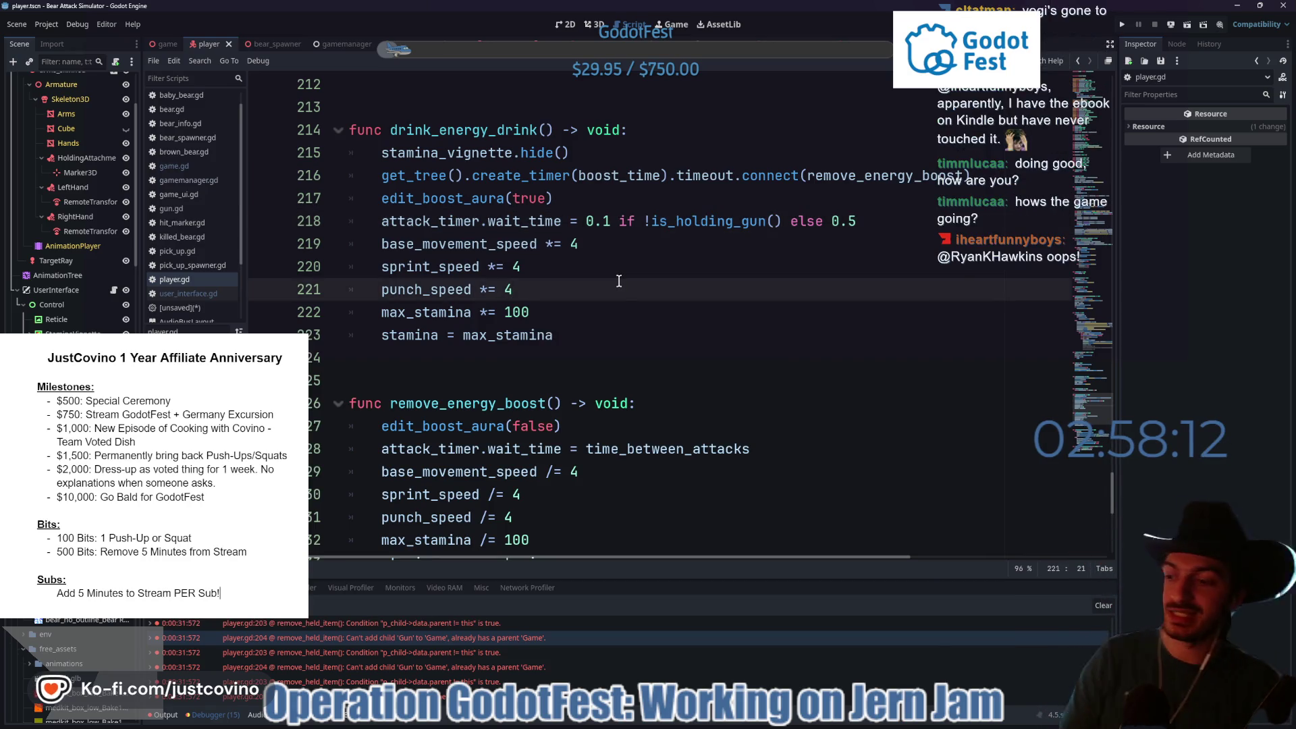
key("F5")
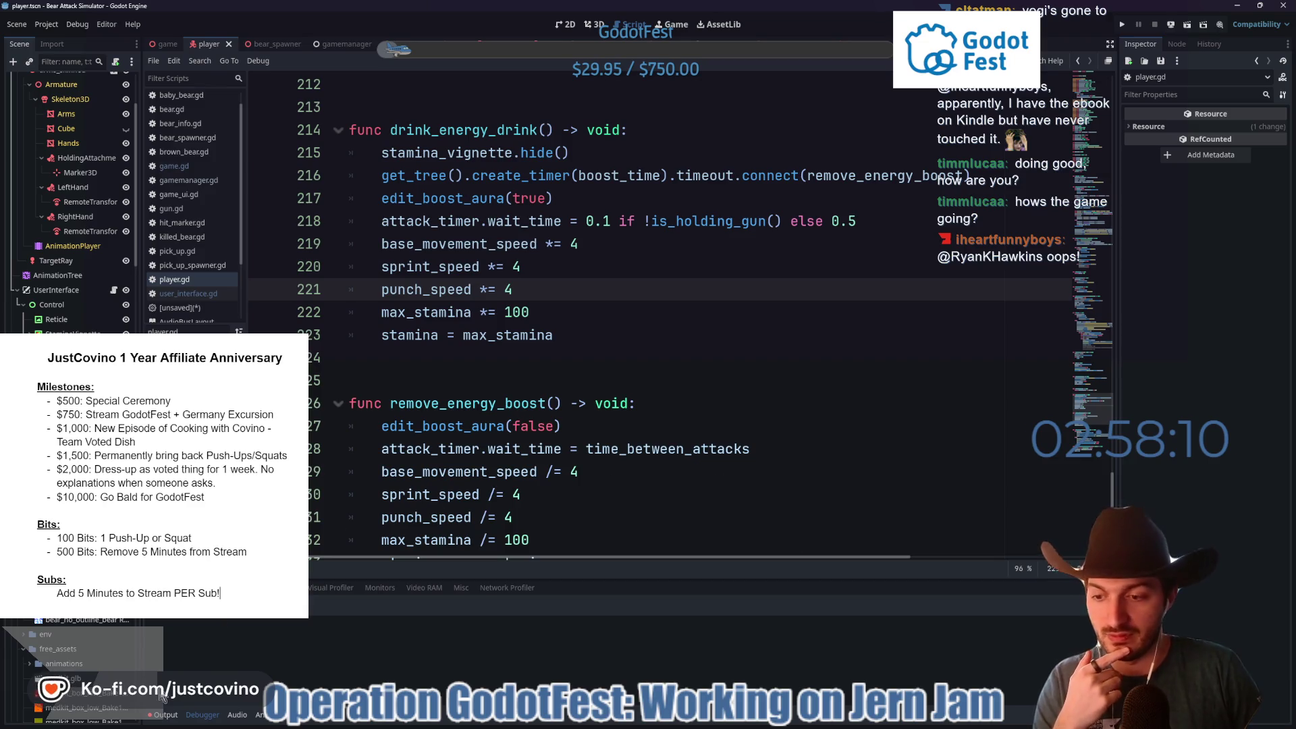
left_click(164, 714)
left_click(162, 720)
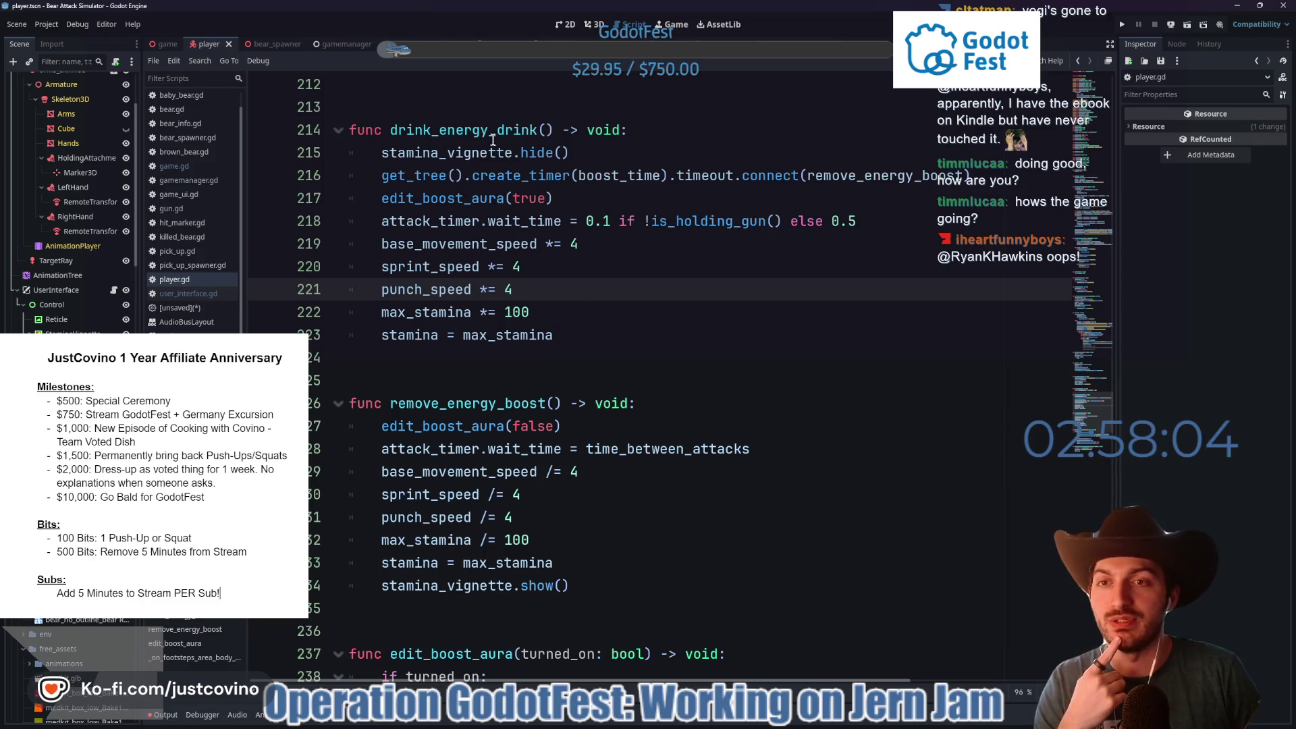
scroll(464, 187, "up", 2)
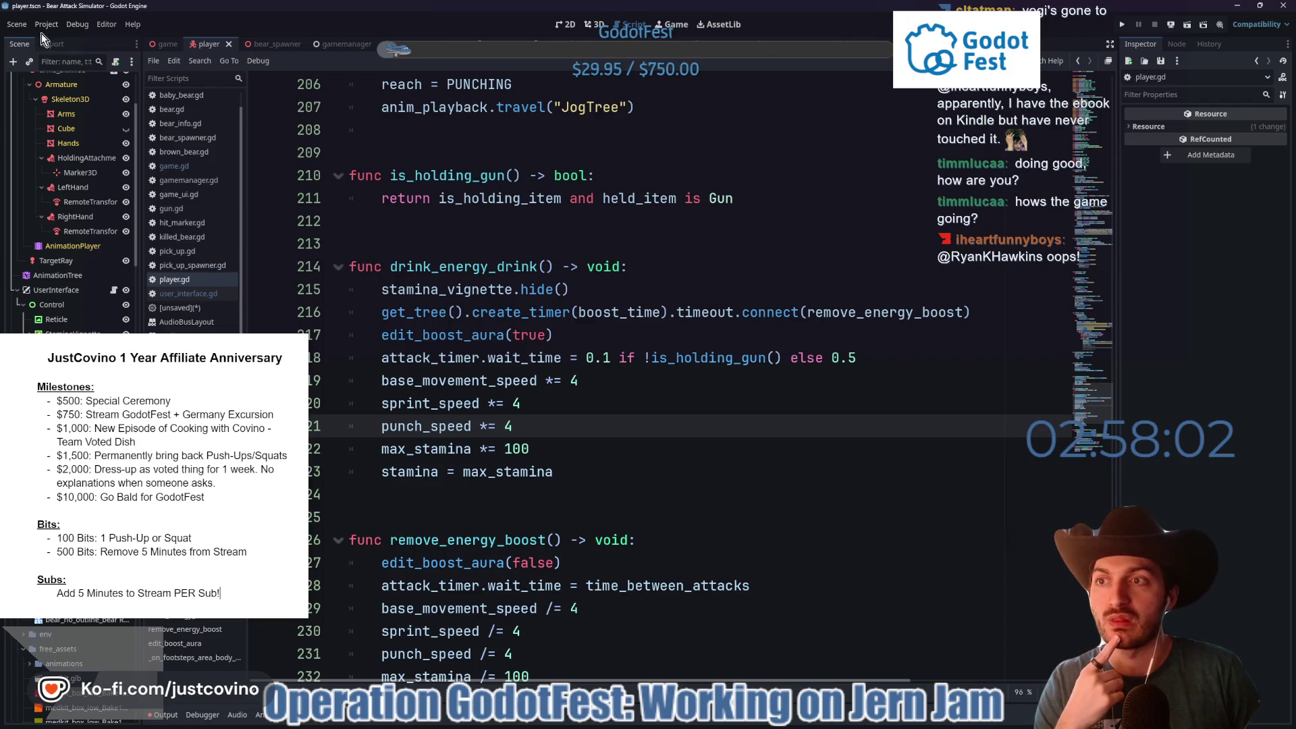
left_click(731, 720)
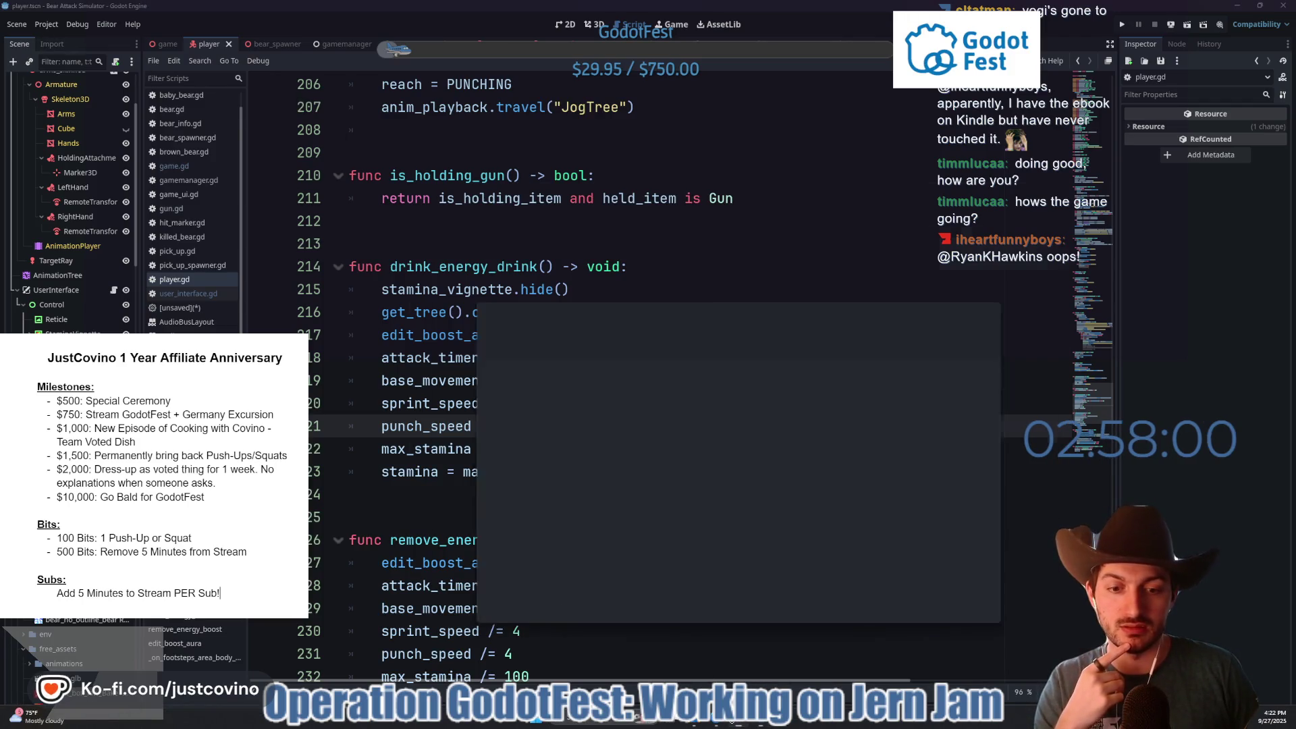
Commit the 11 changed files to main as 'optimizations' and push to origin
left_click(461, 501)
type("optimizations")
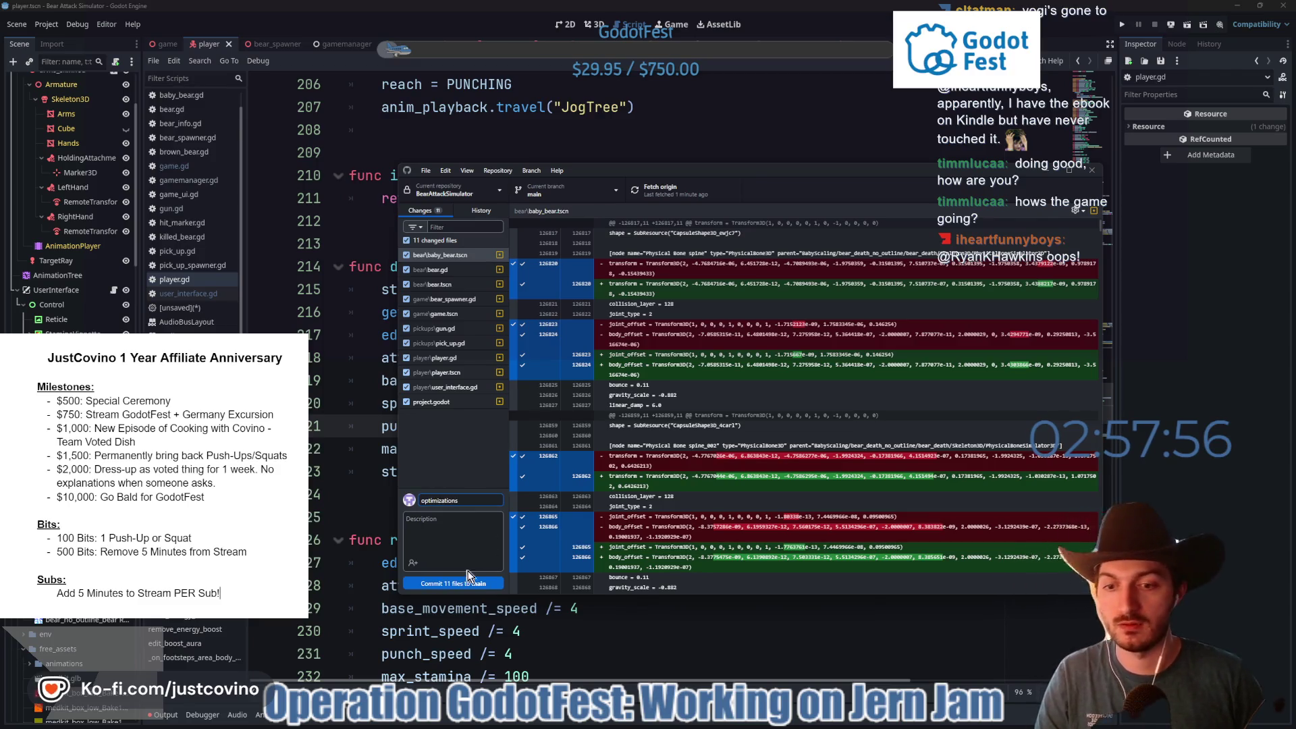
left_click(467, 579)
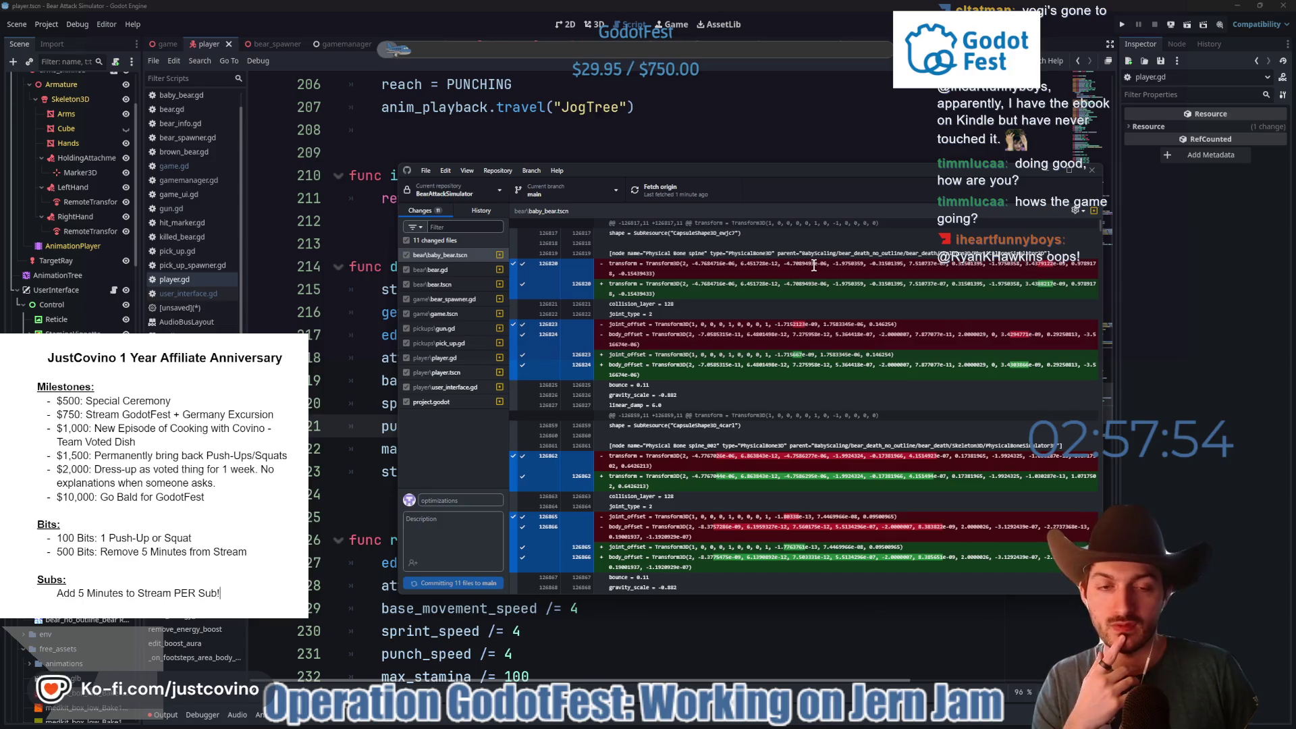
left_click(915, 310)
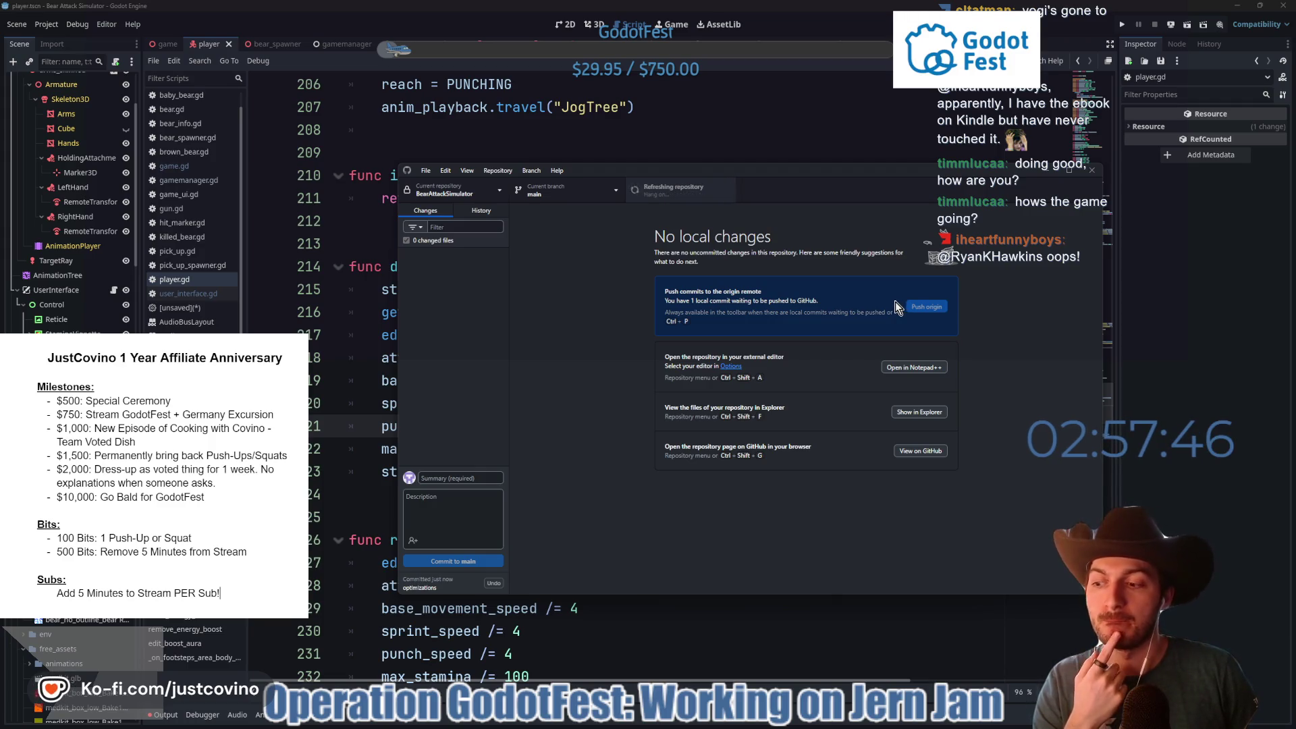
Select and clear out all files of the old BearAttackSimulator_WEB build folder
left_click(708, 129)
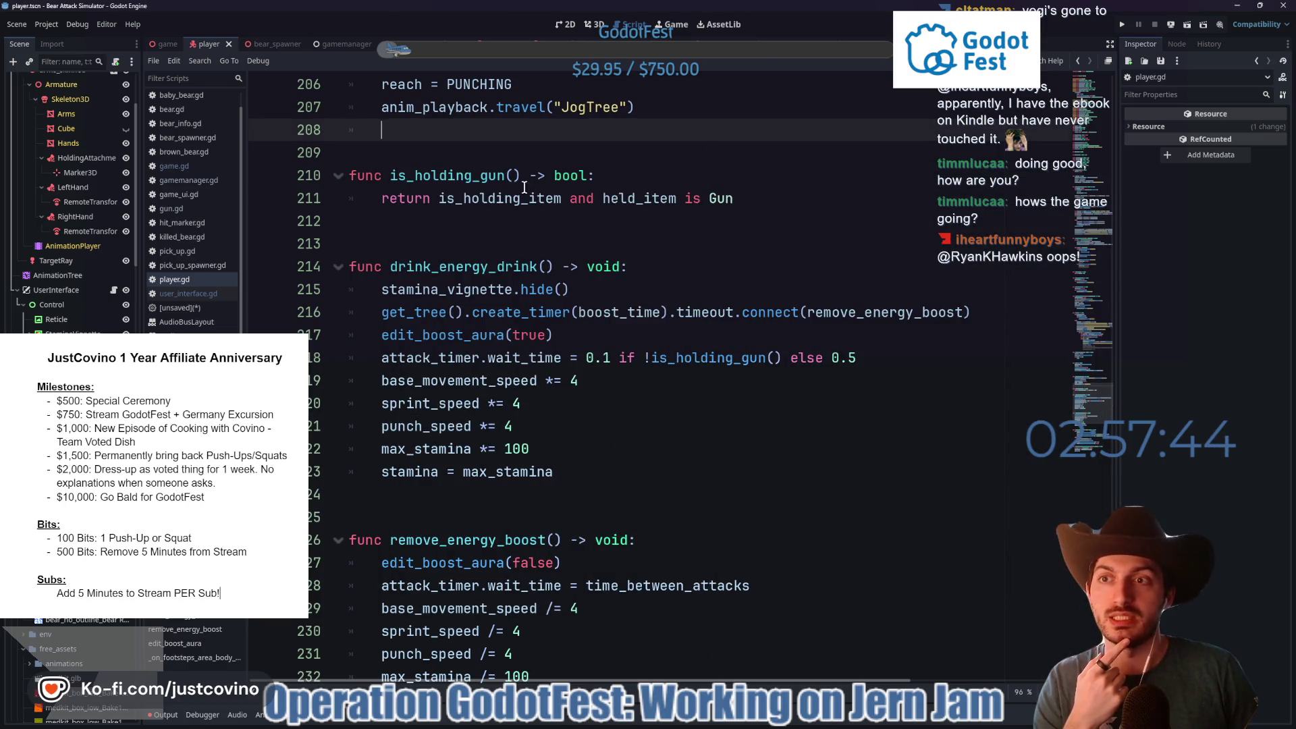
left_click(740, 721)
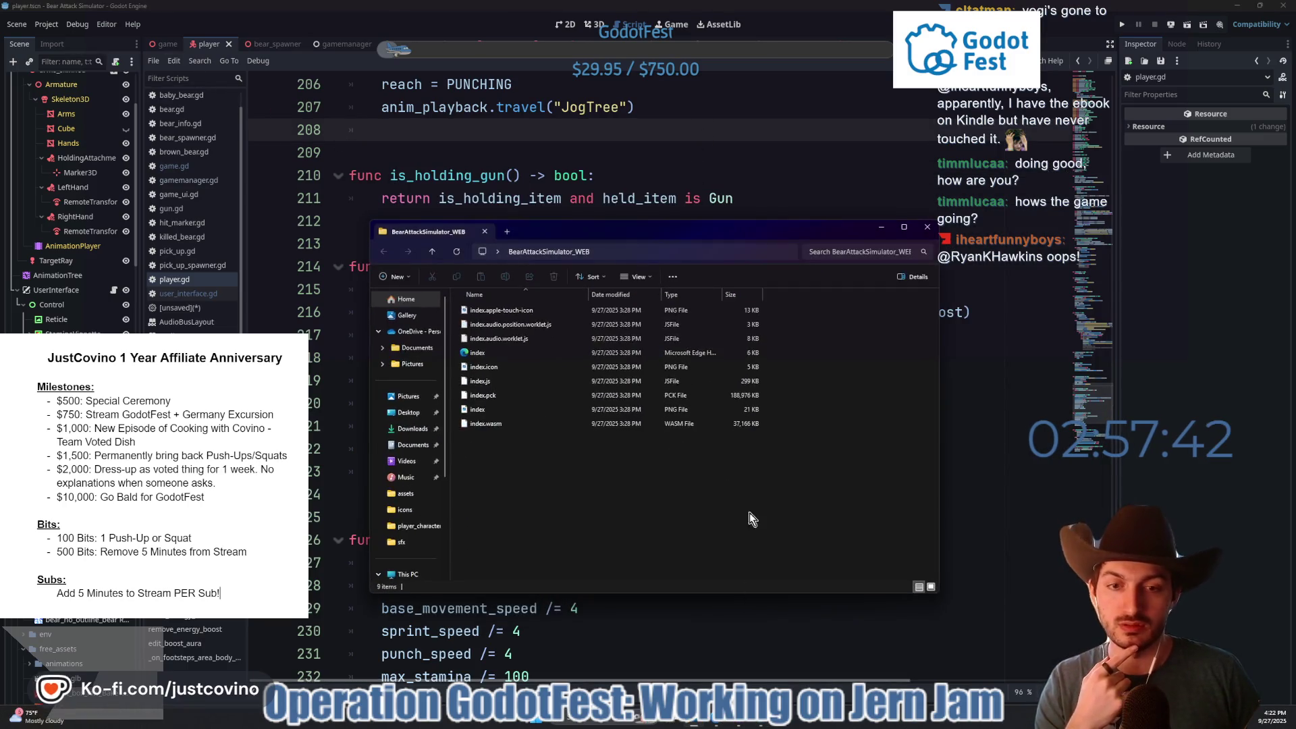
mouse_move(548, 460)
left_mouse_down()
mouse_move(525, 310)
mouse_move(558, 279)
left_mouse_up()
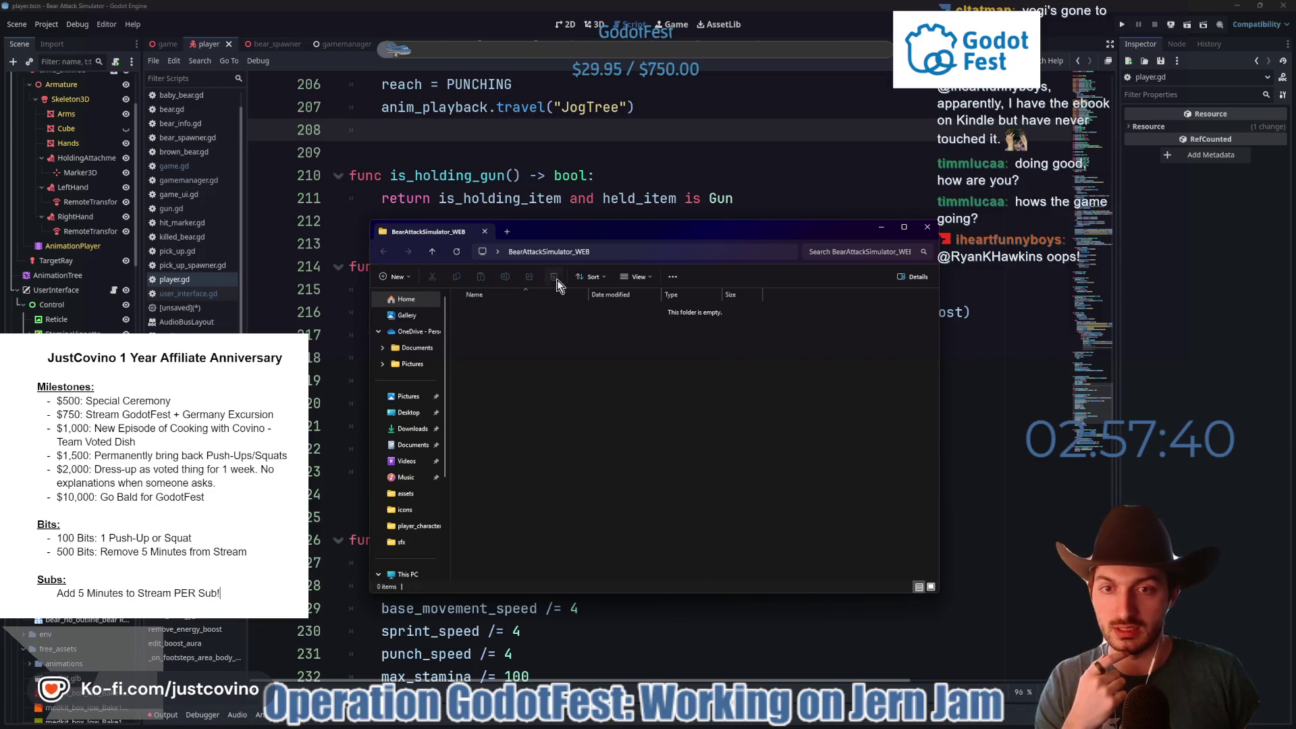
left_click(703, 180)
left_click(47, 24)
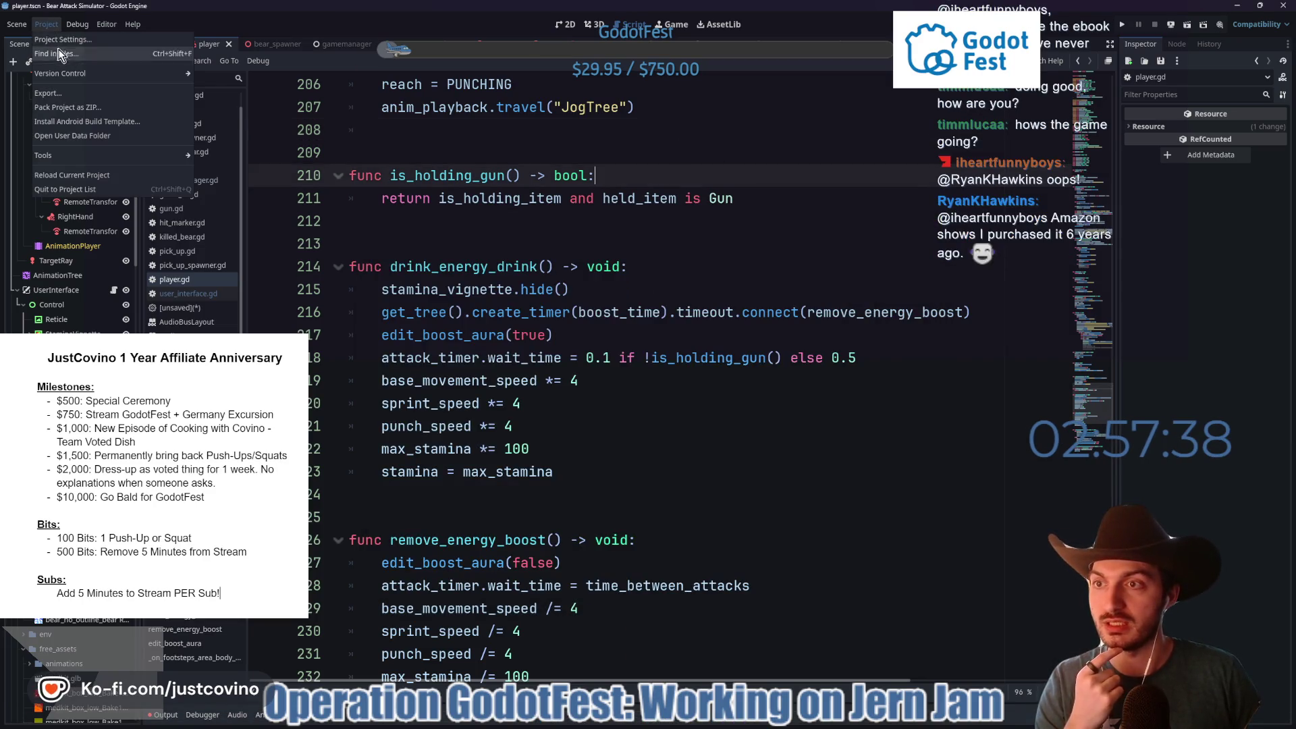
Export the Web (Runnable) preset as index.html into BearAttackSimulator_WEB, then close the Export dialog
left_click(61, 91)
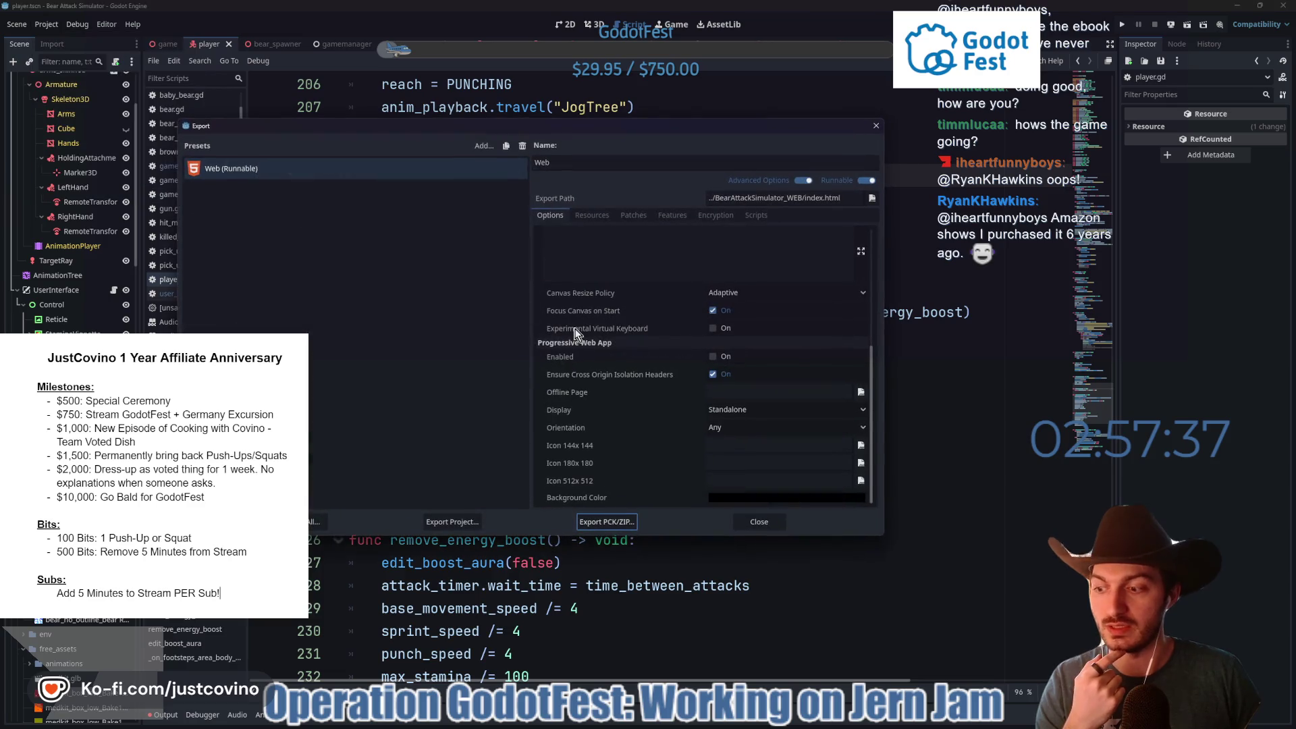
left_click(458, 522)
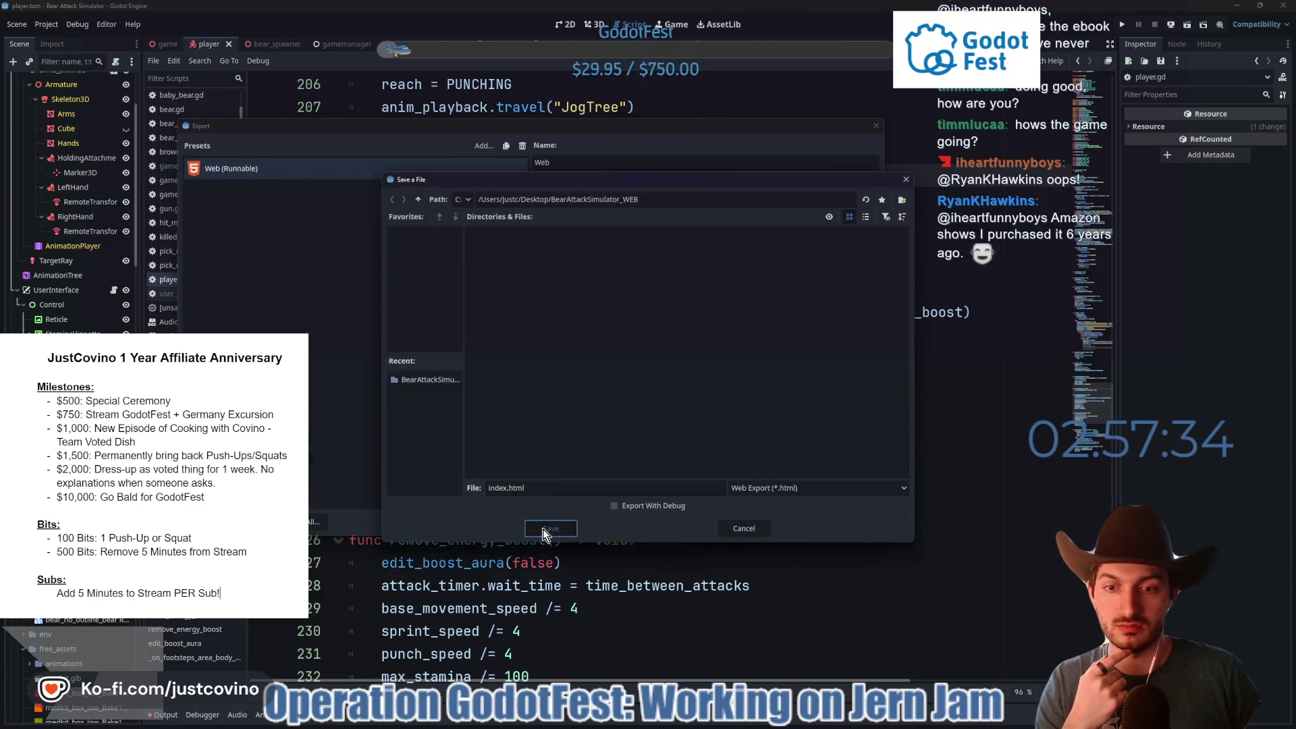
left_click(545, 530)
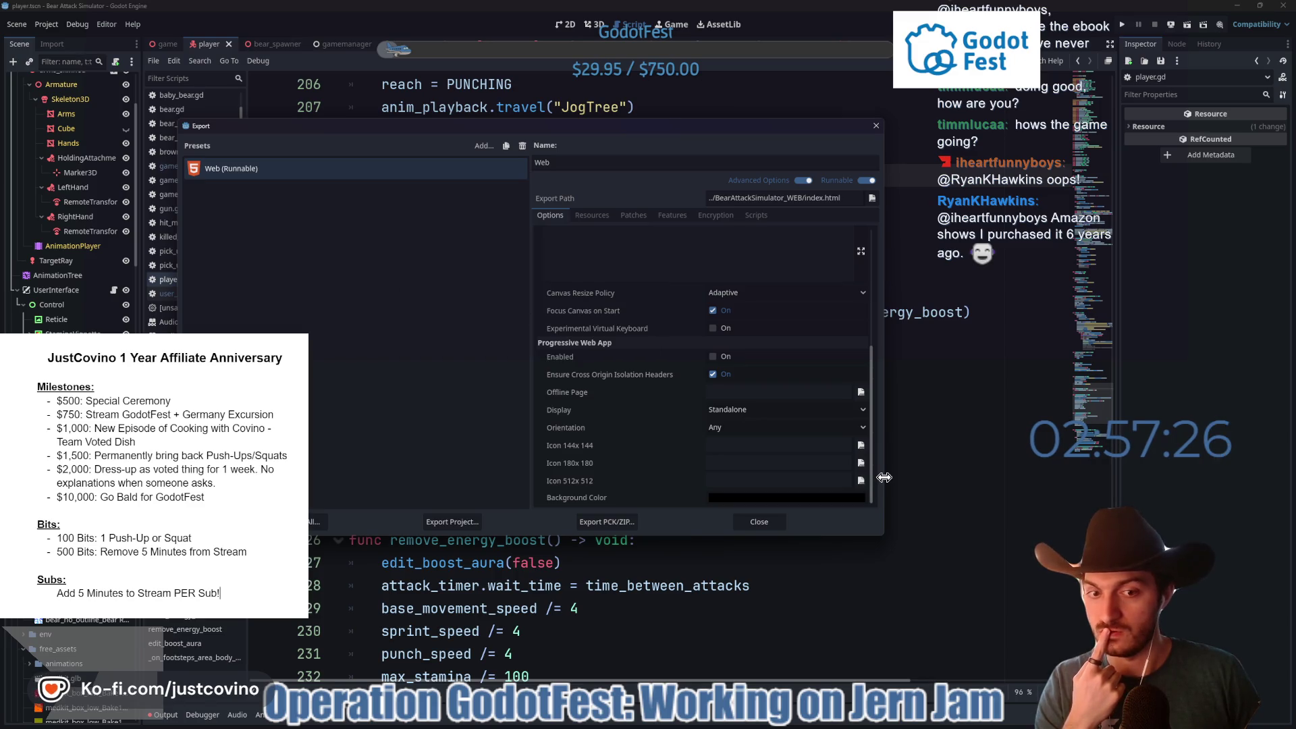
left_click(759, 523)
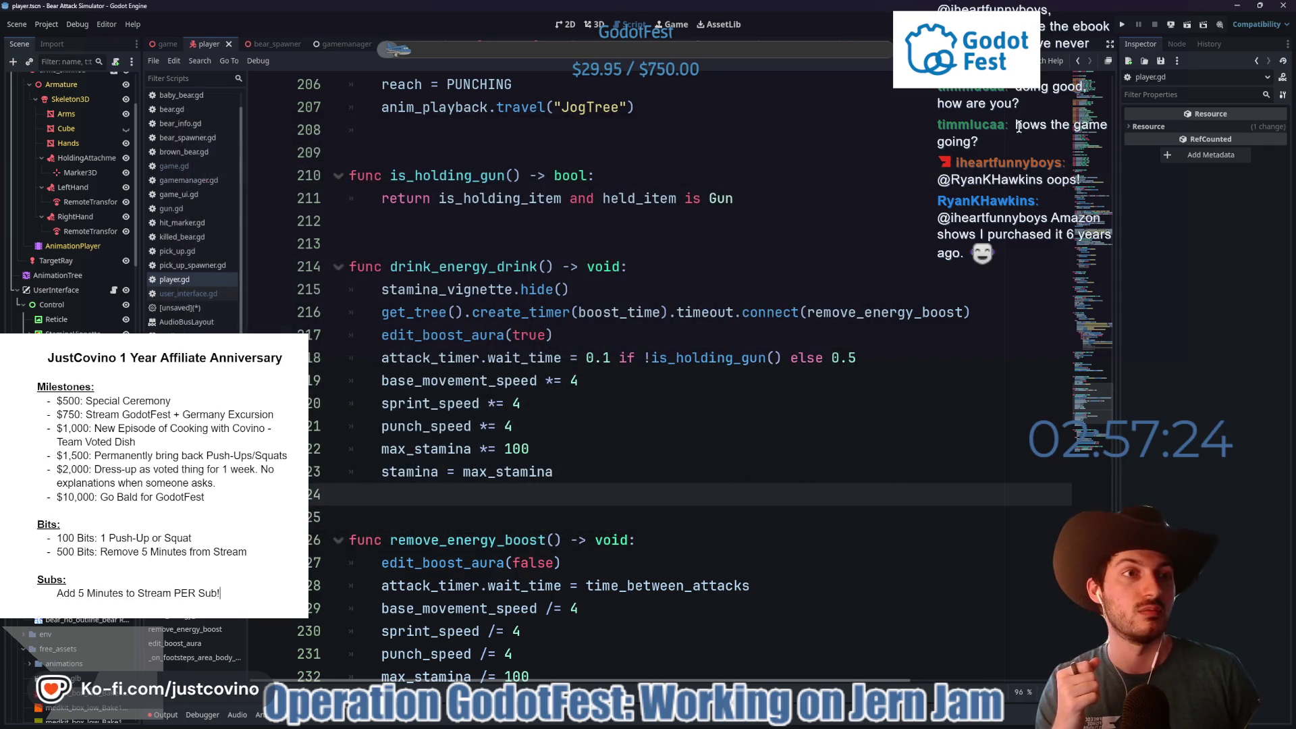
Check the itch.io edit page's ZIP-with-index.html upload requirement, then minimize the browser and rearrange the web build folder
key("alt+Tab")
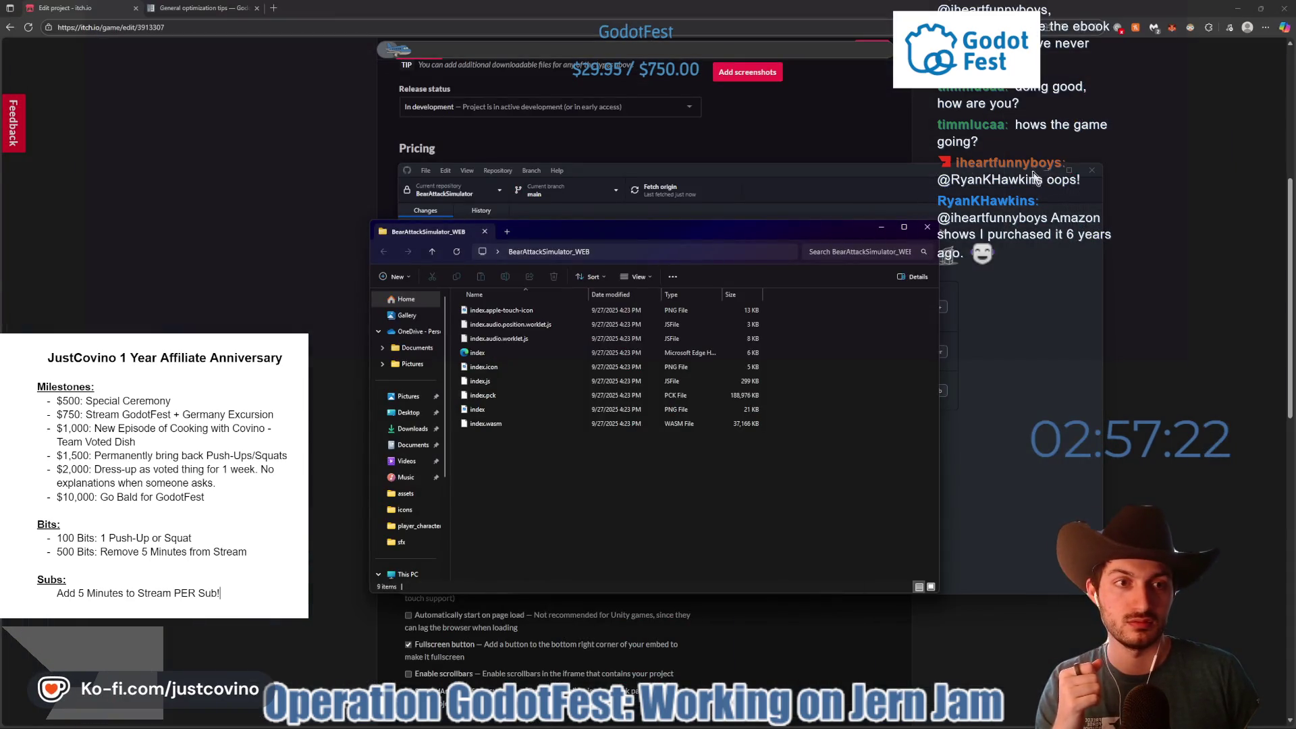
left_click(1065, 140)
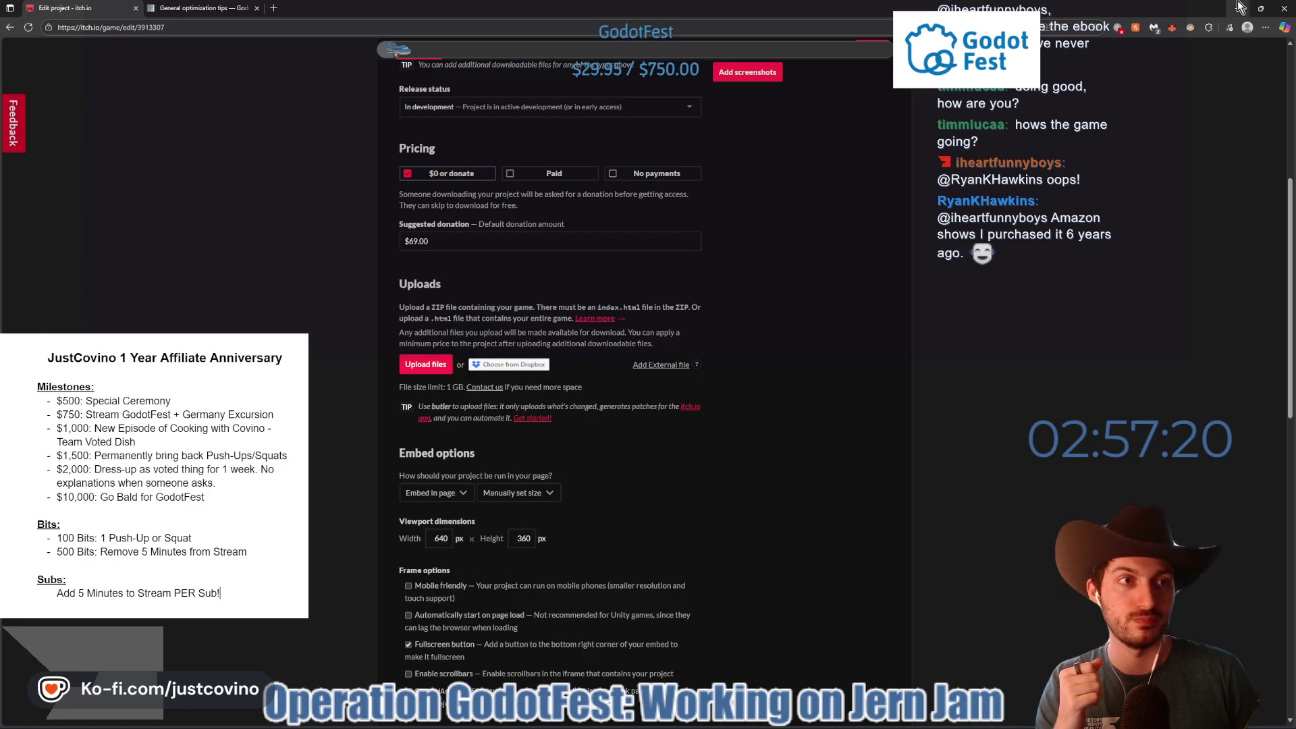
scroll(630, 314, "up", 4)
scroll(624, 298, "down", 5)
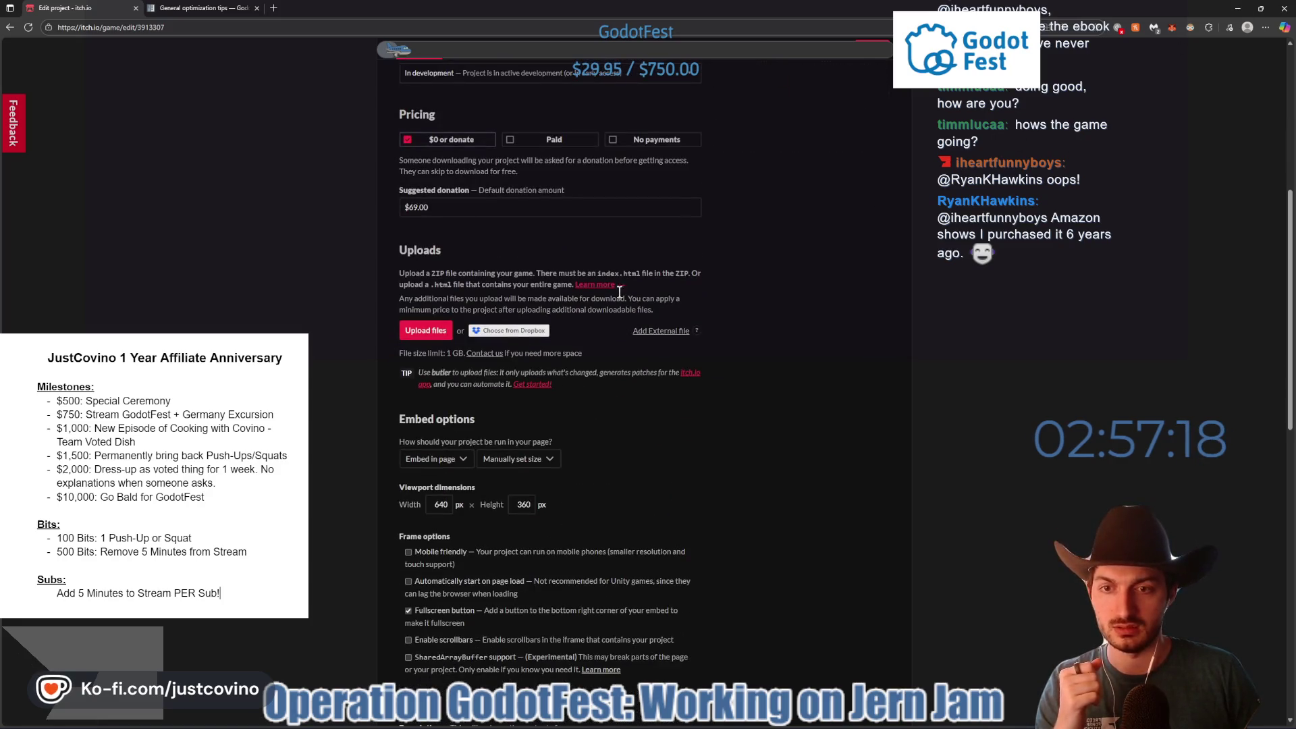
scroll(865, 249, "up", 4)
scroll(796, 282, "down", 4)
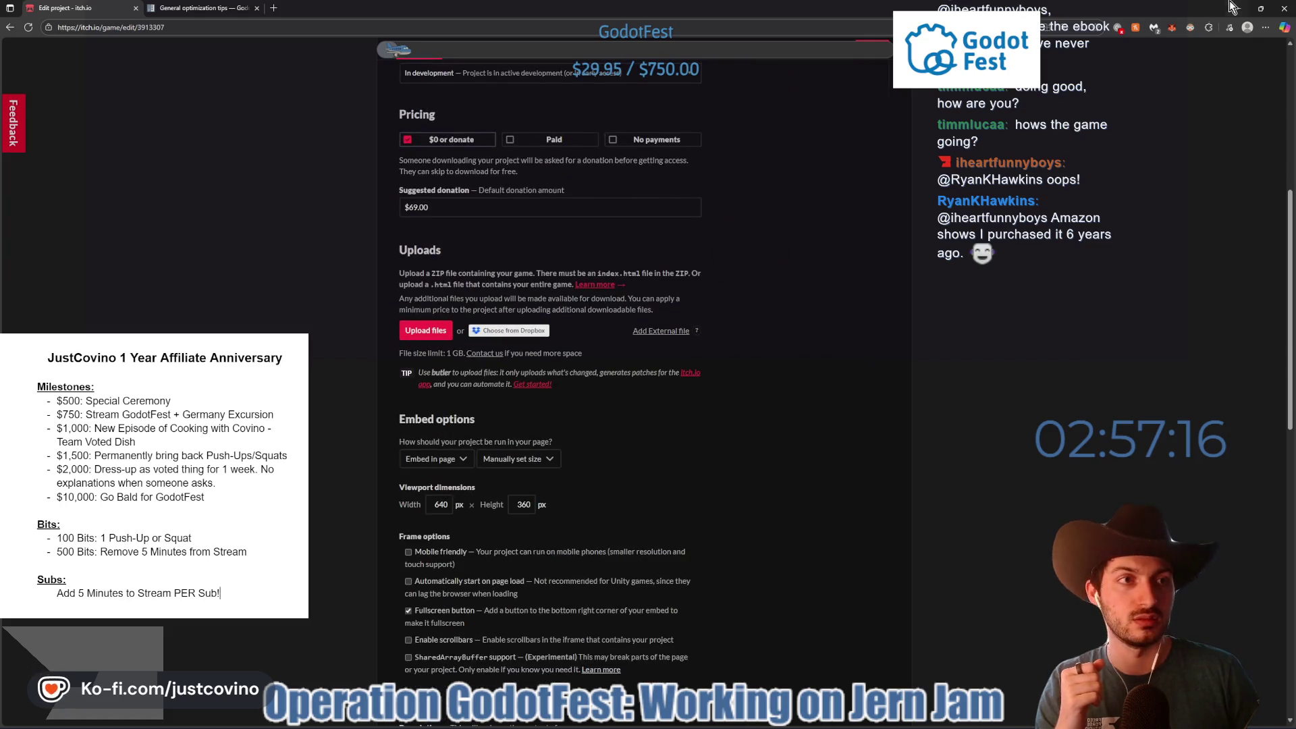
left_click(1231, 6)
mouse_move(700, 488)
left_mouse_down()
mouse_move(648, 404)
mouse_move(116, 90)
mouse_move(74, 145)
mouse_move(34, 27)
mouse_move(647, 513)
mouse_move(623, 485)
left_mouse_up()
Compress the BearAttackSimulator_WEB desktop folder into a ZIP under its default name, then go back to itch.io
right_click(622, 484)
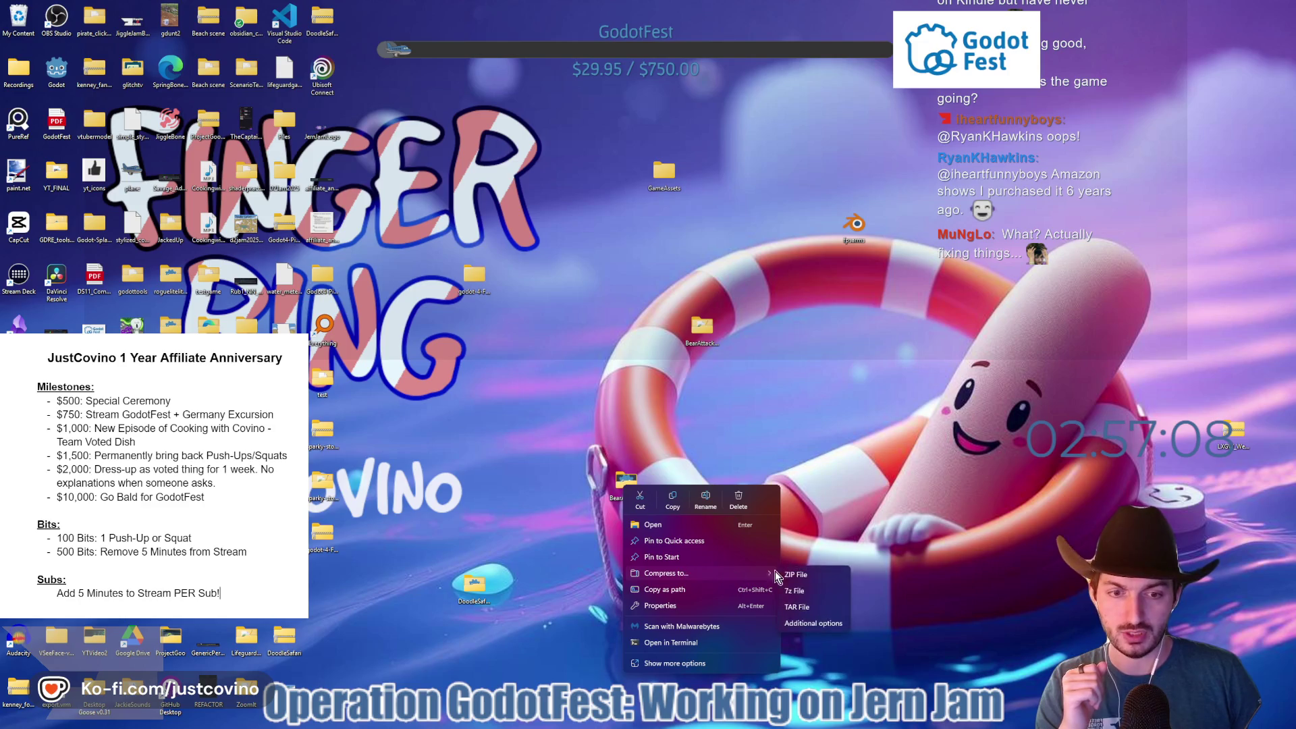
key("Escape")
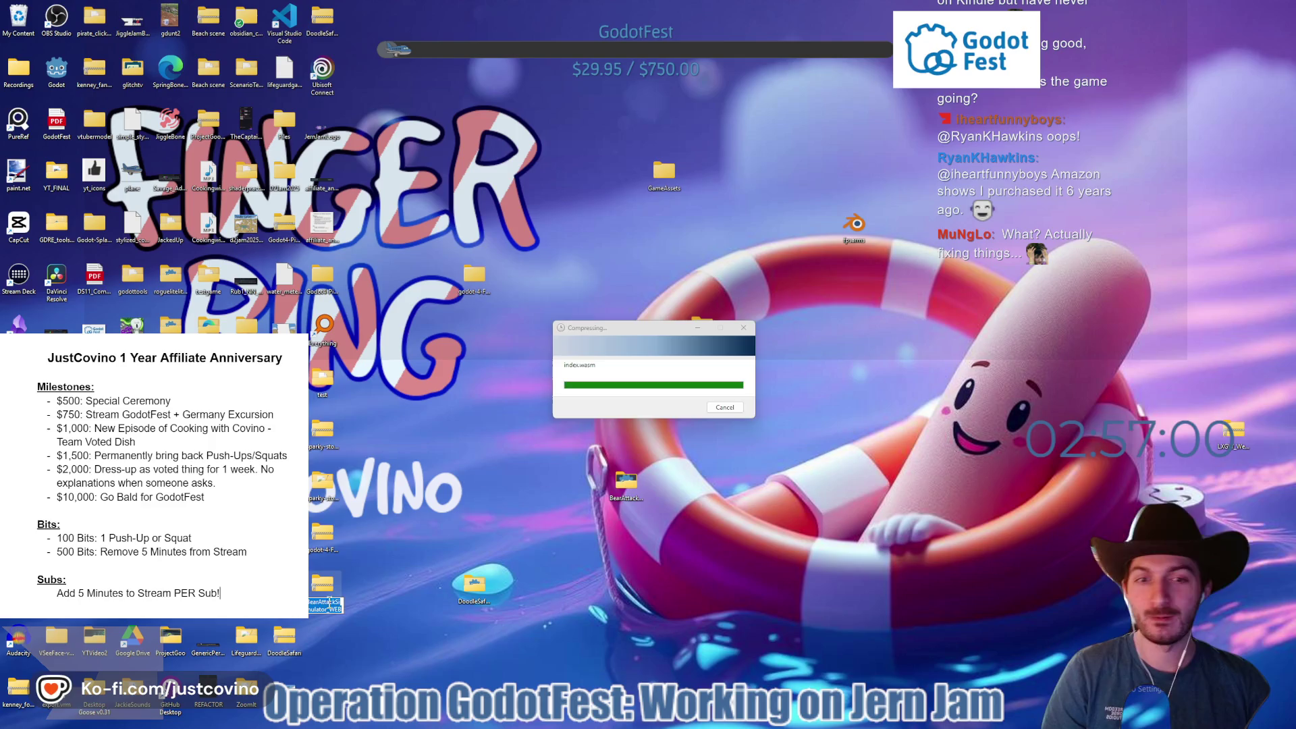
left_click(323, 583)
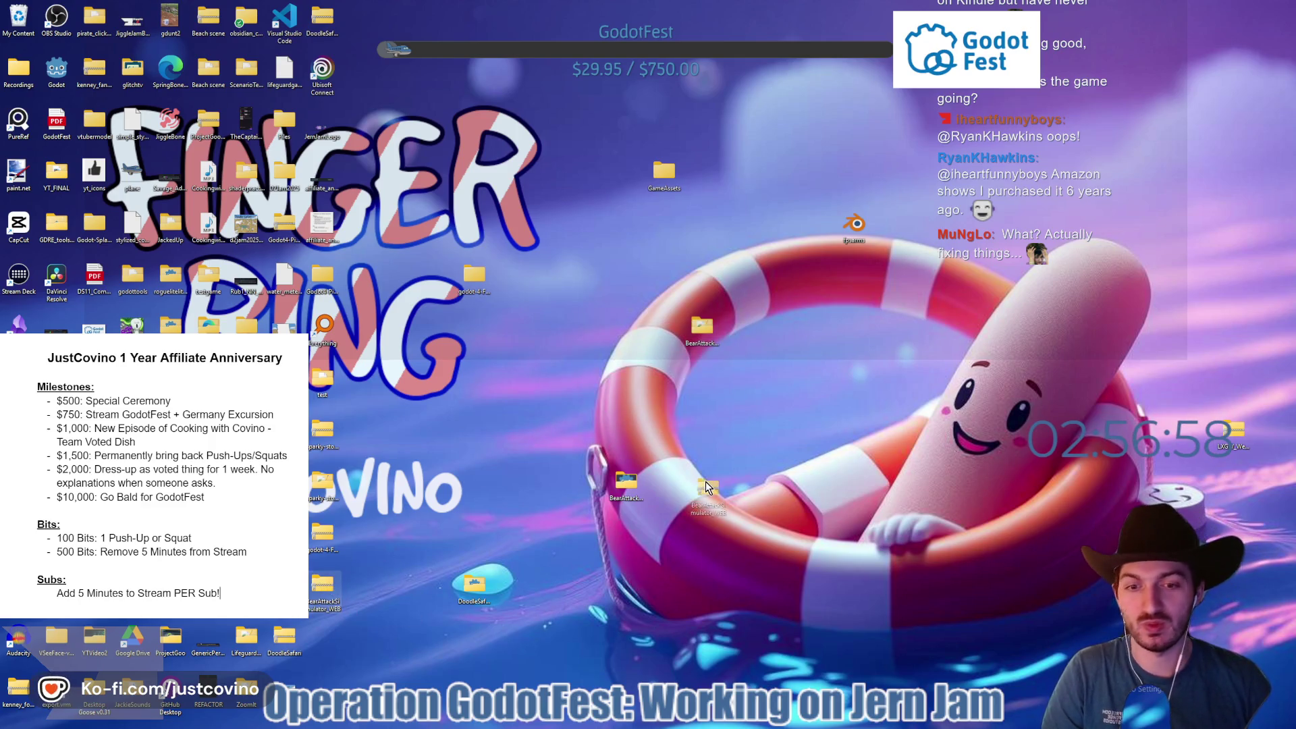
left_click(695, 719)
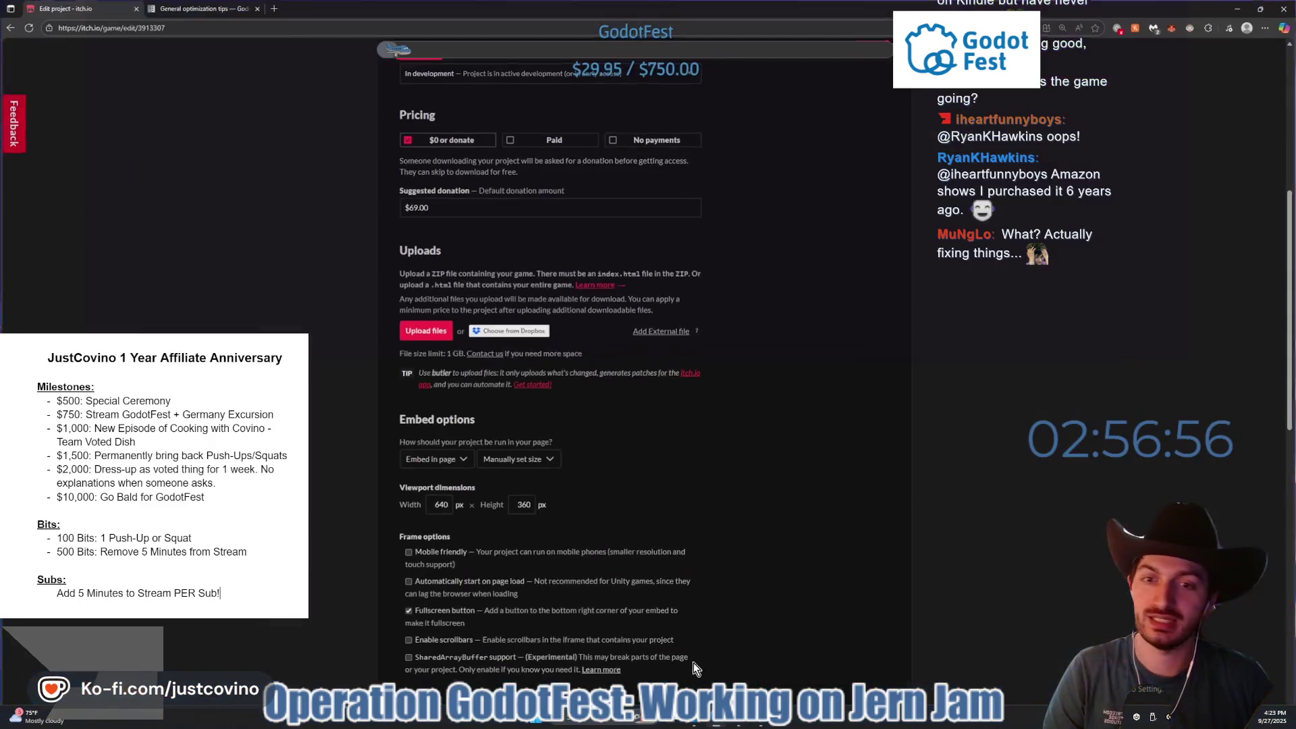
Upload BearAttackSimulator_WEB.zip and tick 'This file will be played in the browser'
left_click(424, 329)
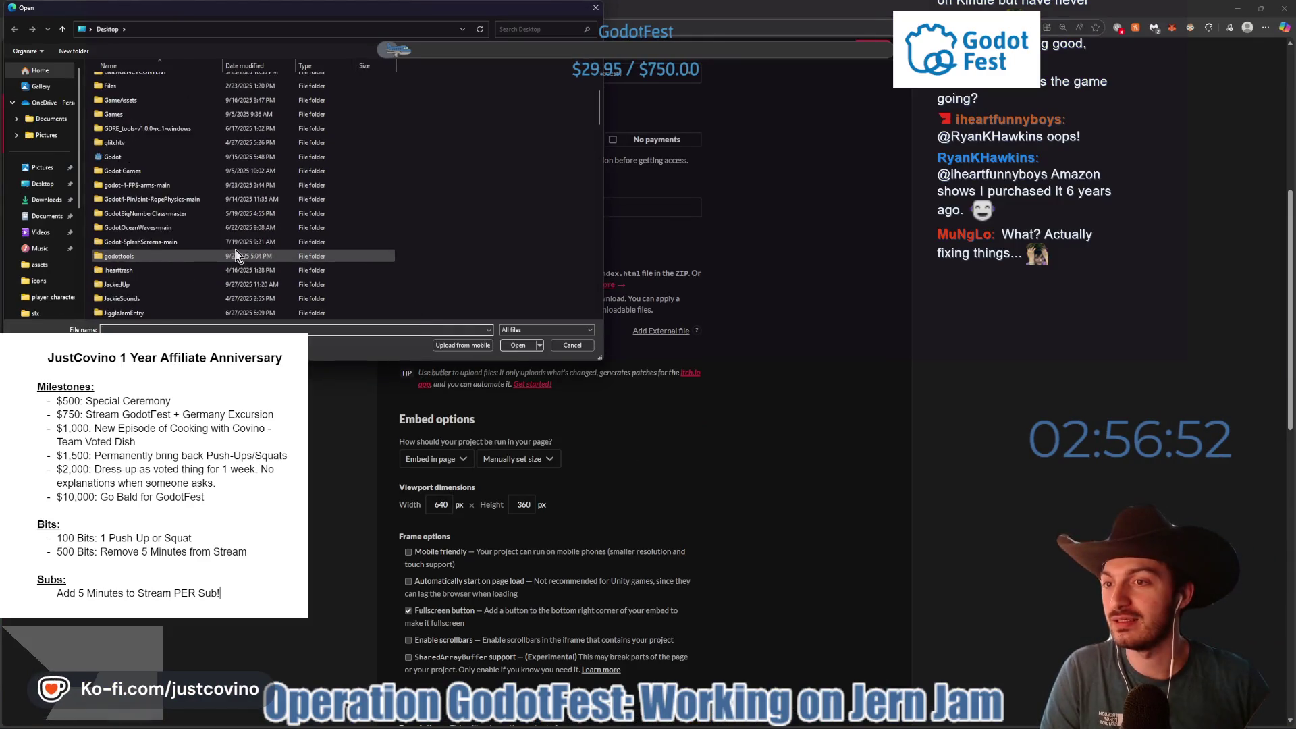
scroll(233, 253, "down", 9)
scroll(233, 253, "down", 3)
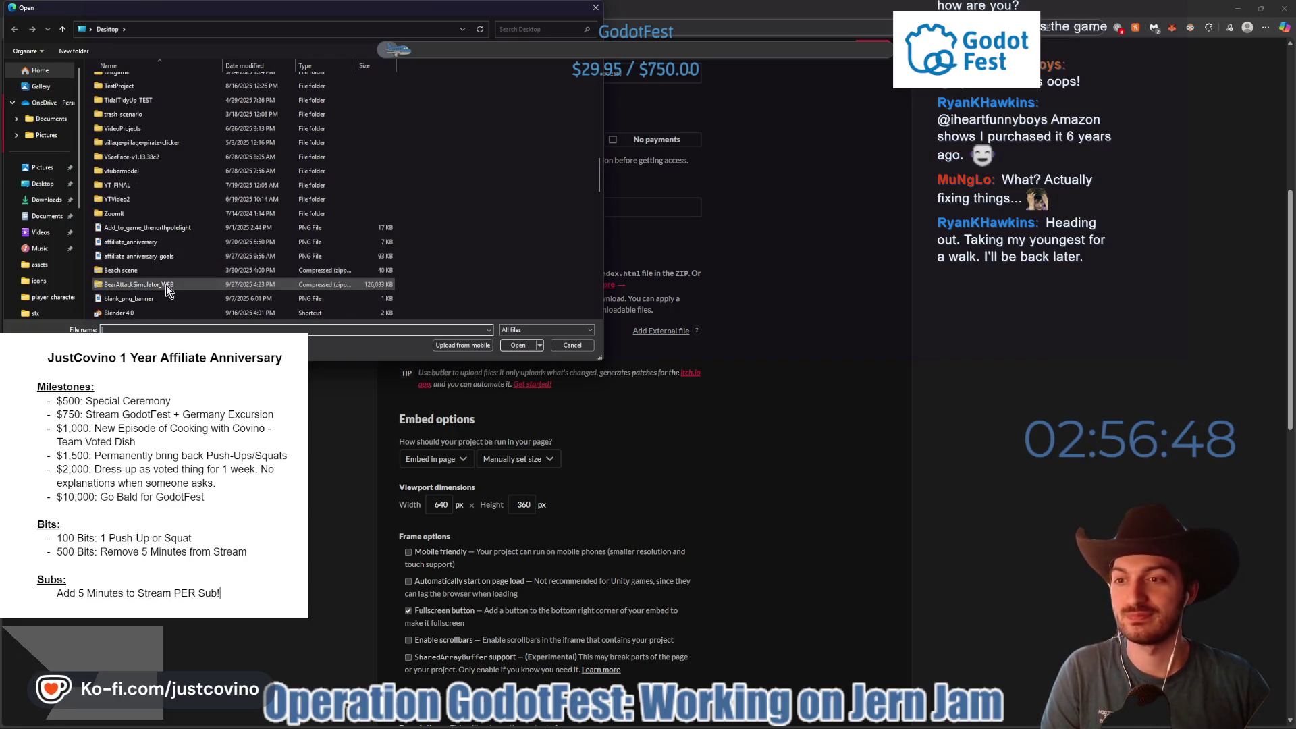
left_click(167, 284)
left_click(509, 346)
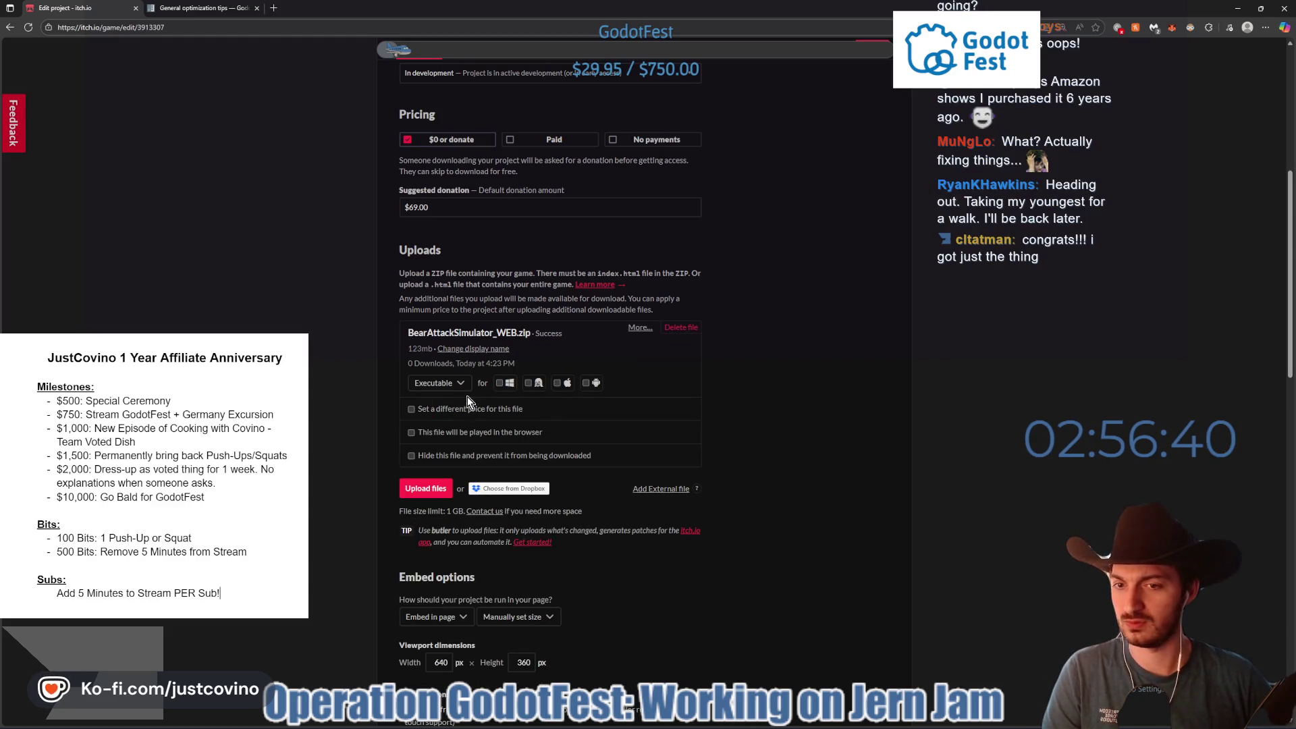
left_click(411, 433)
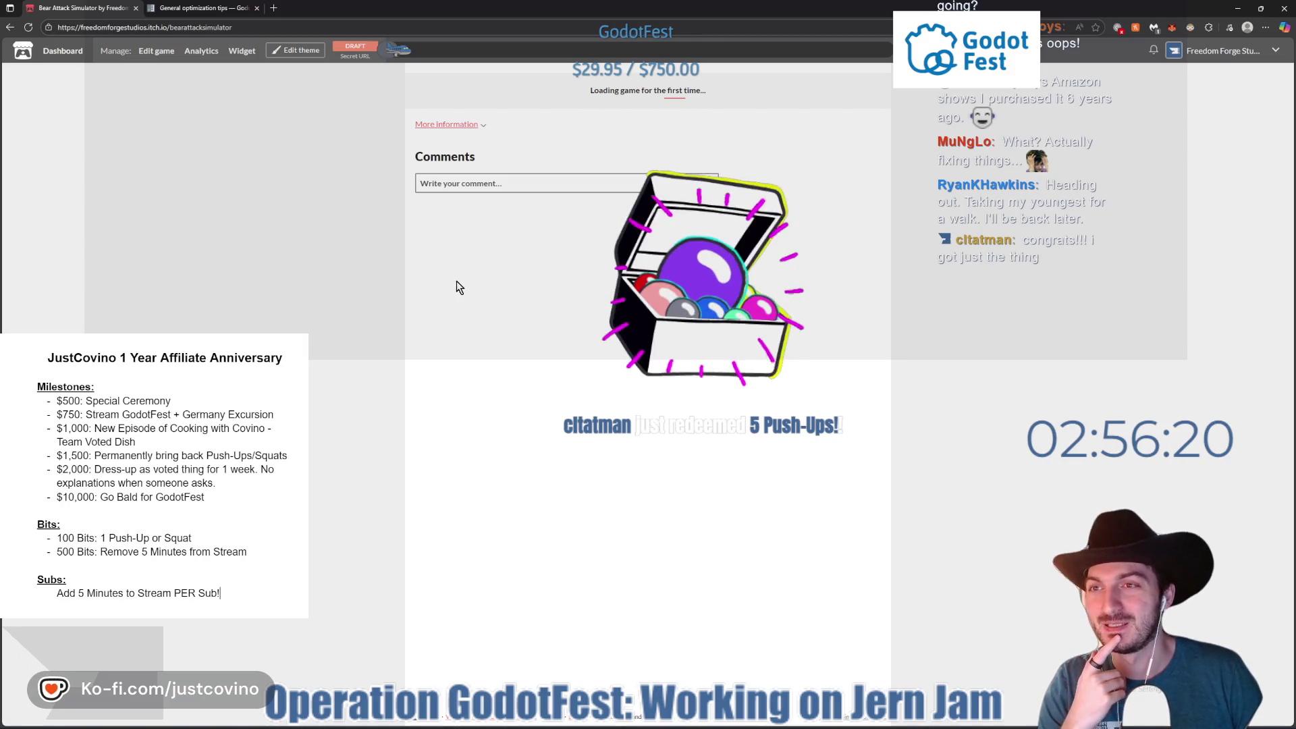
Close the 'General optimization tips' tab and run the web build full screen on the itch.io page
left_click(256, 8)
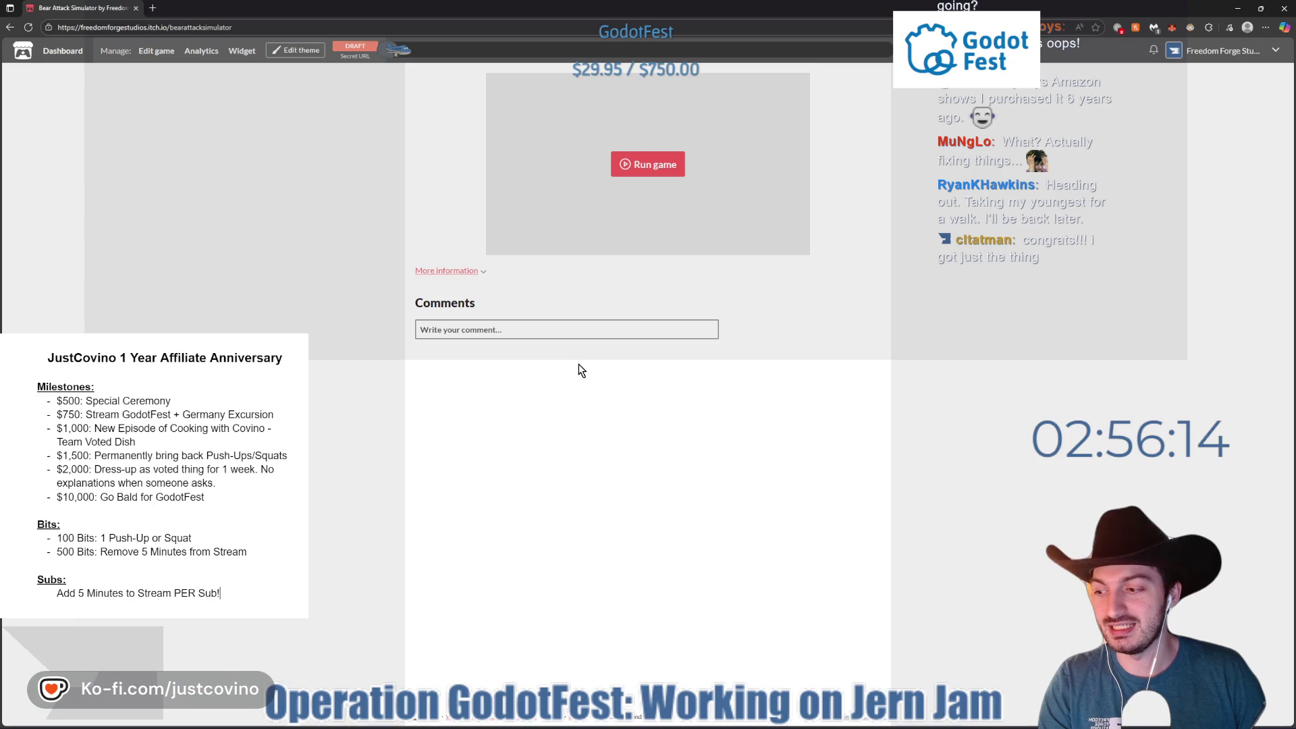
left_click(667, 165)
left_click(800, 246)
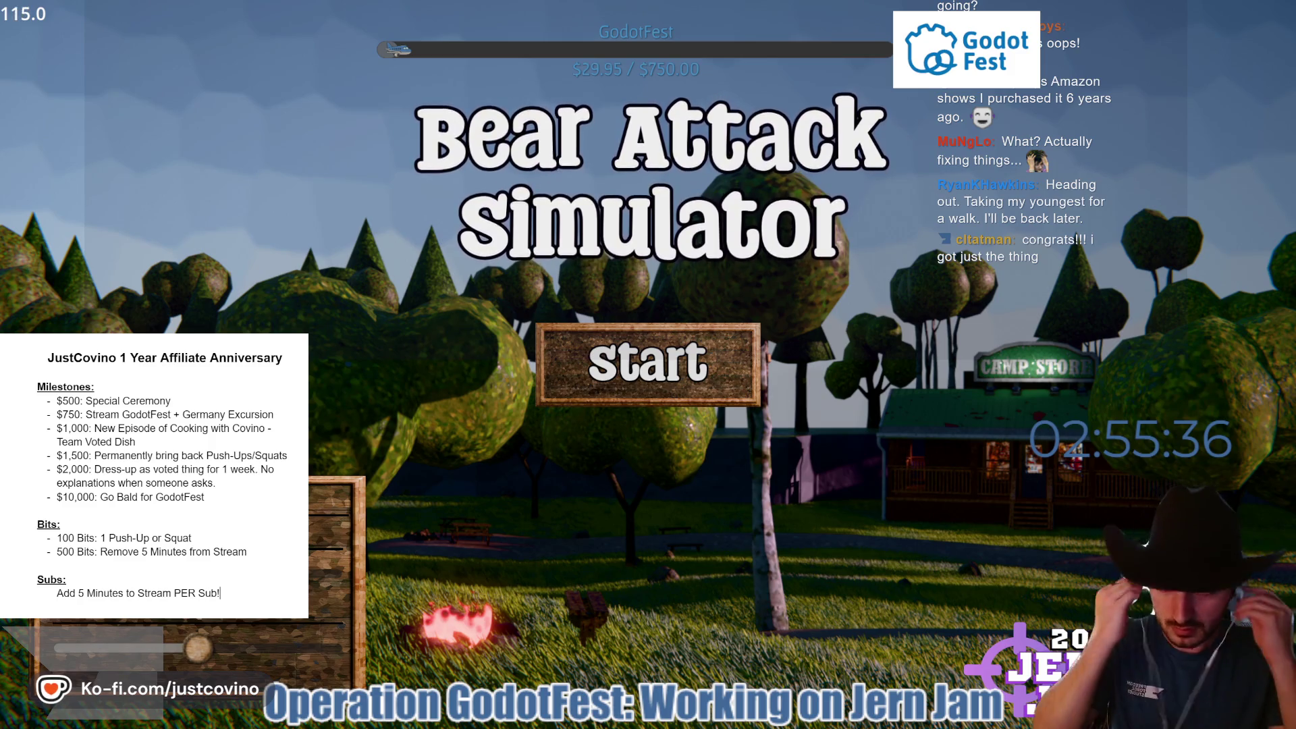
Once the build loads, hit Start on the Bear Attack Simulator title screen and begin the round
left_click(633, 362)
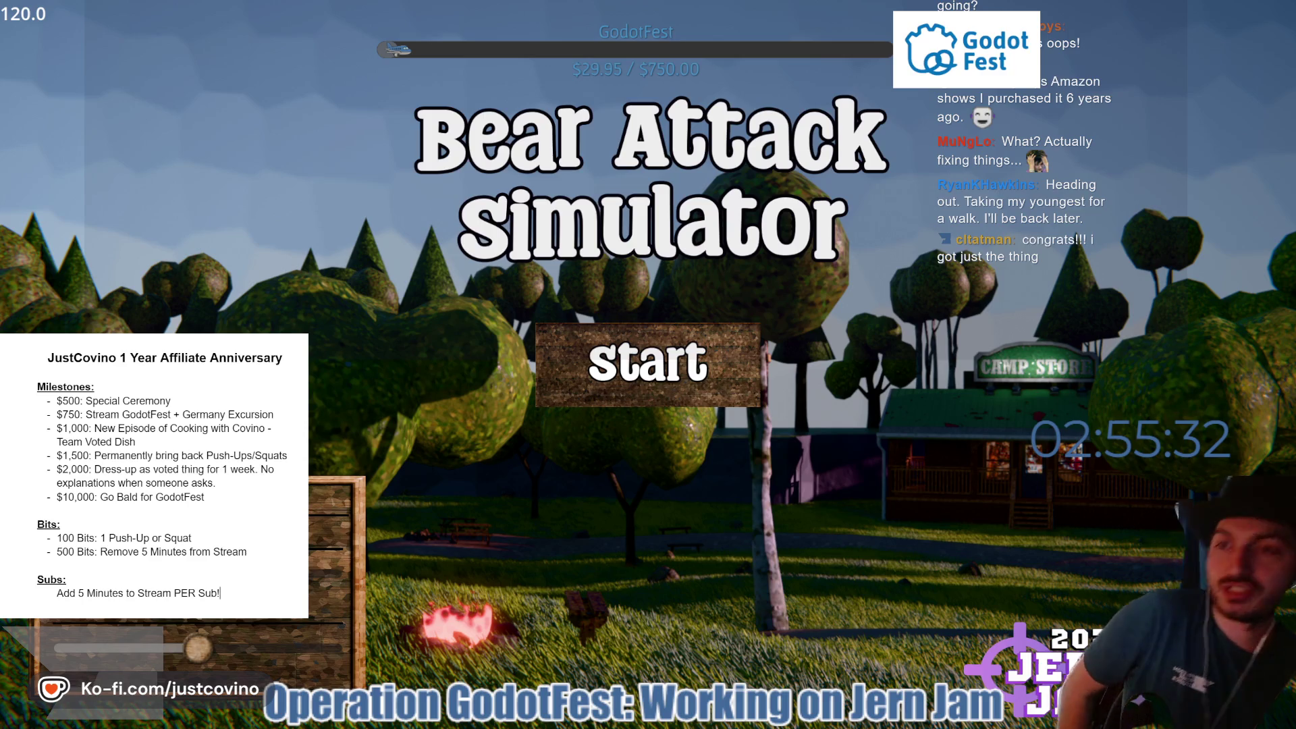
key("Return")
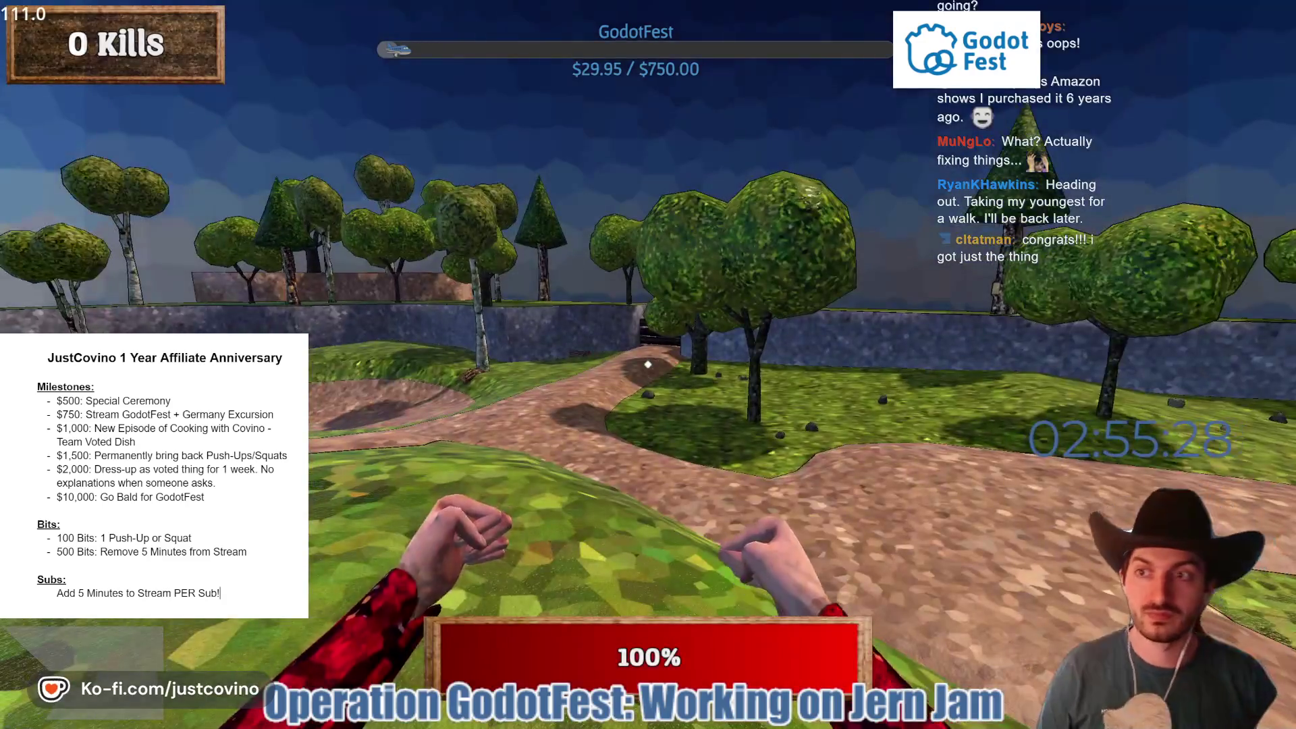
Walk across the park, pick up the revolver with E, and head toward the store
key("w")
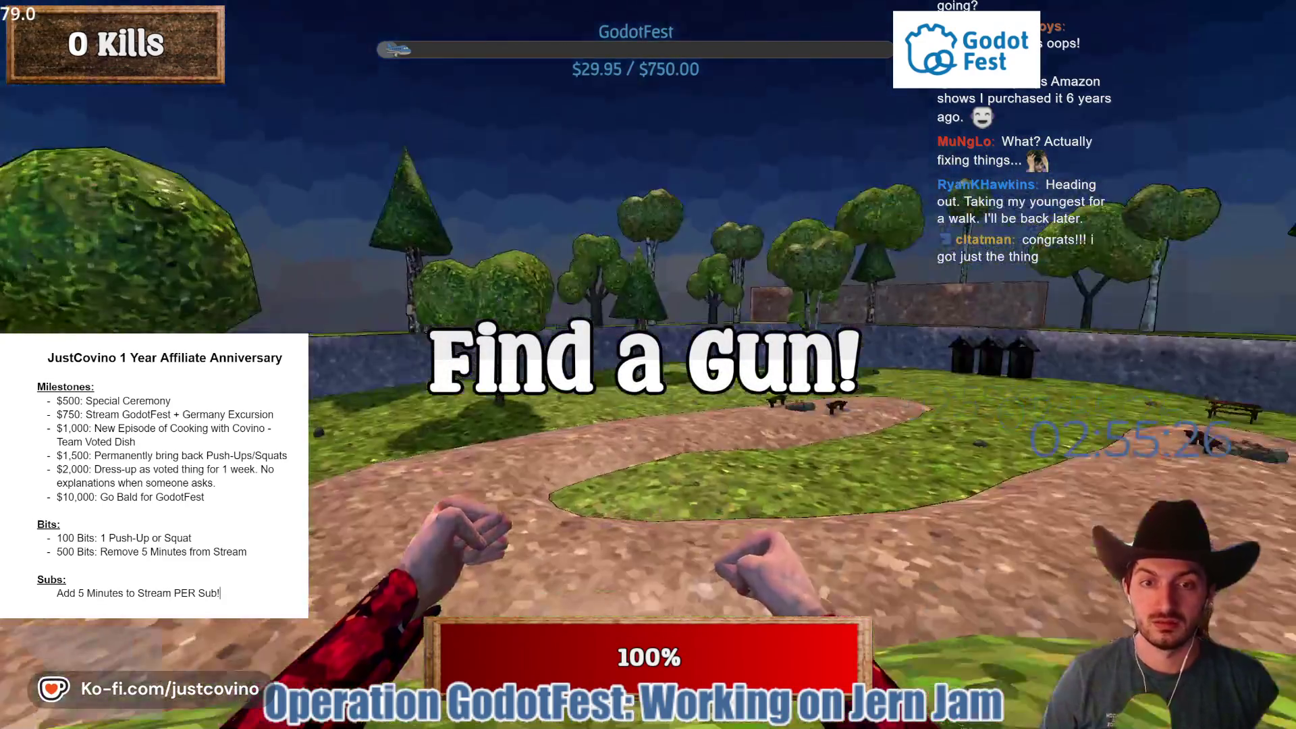
key("w")
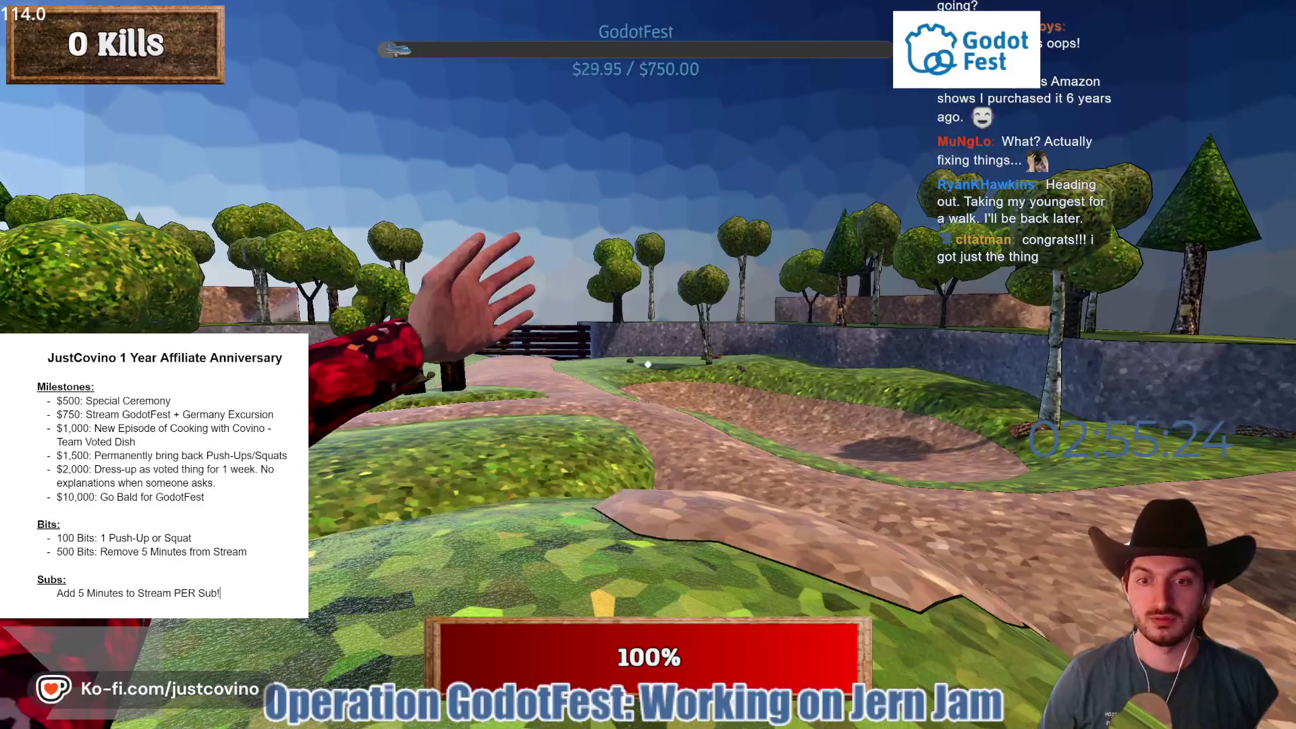
key("w")
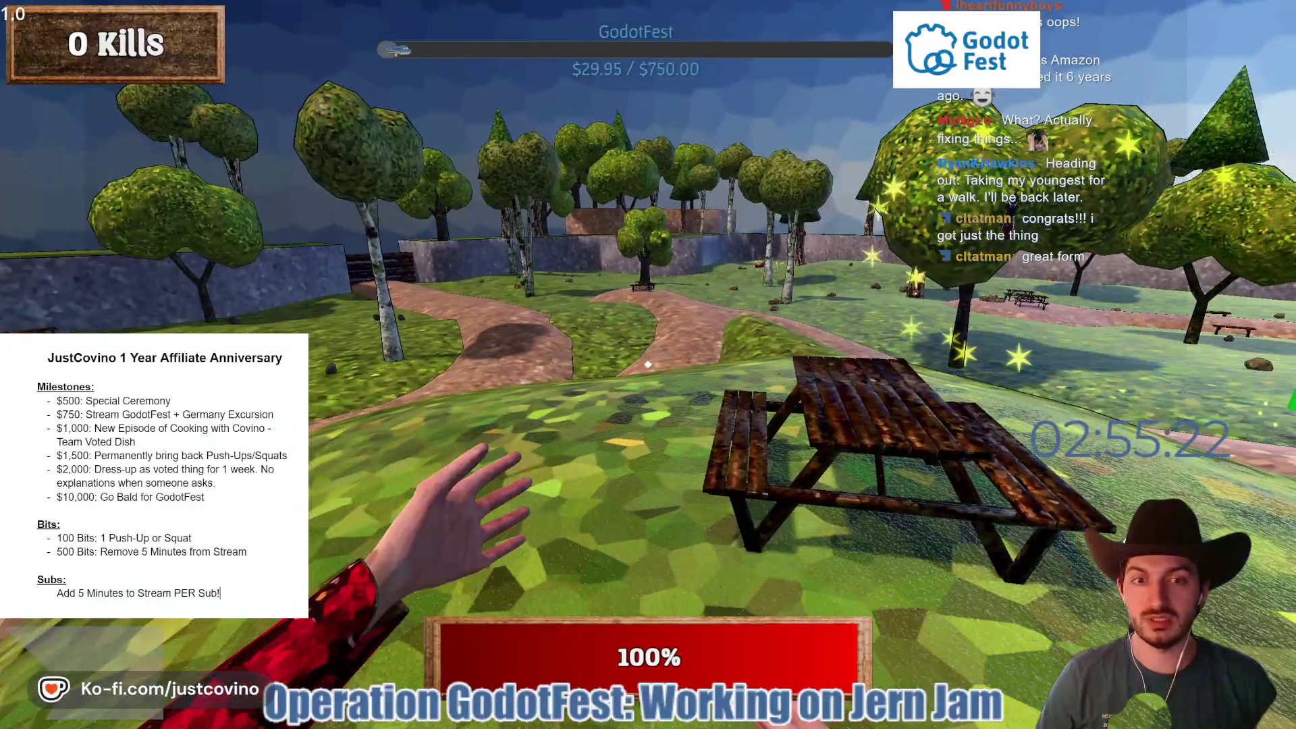
key("e")
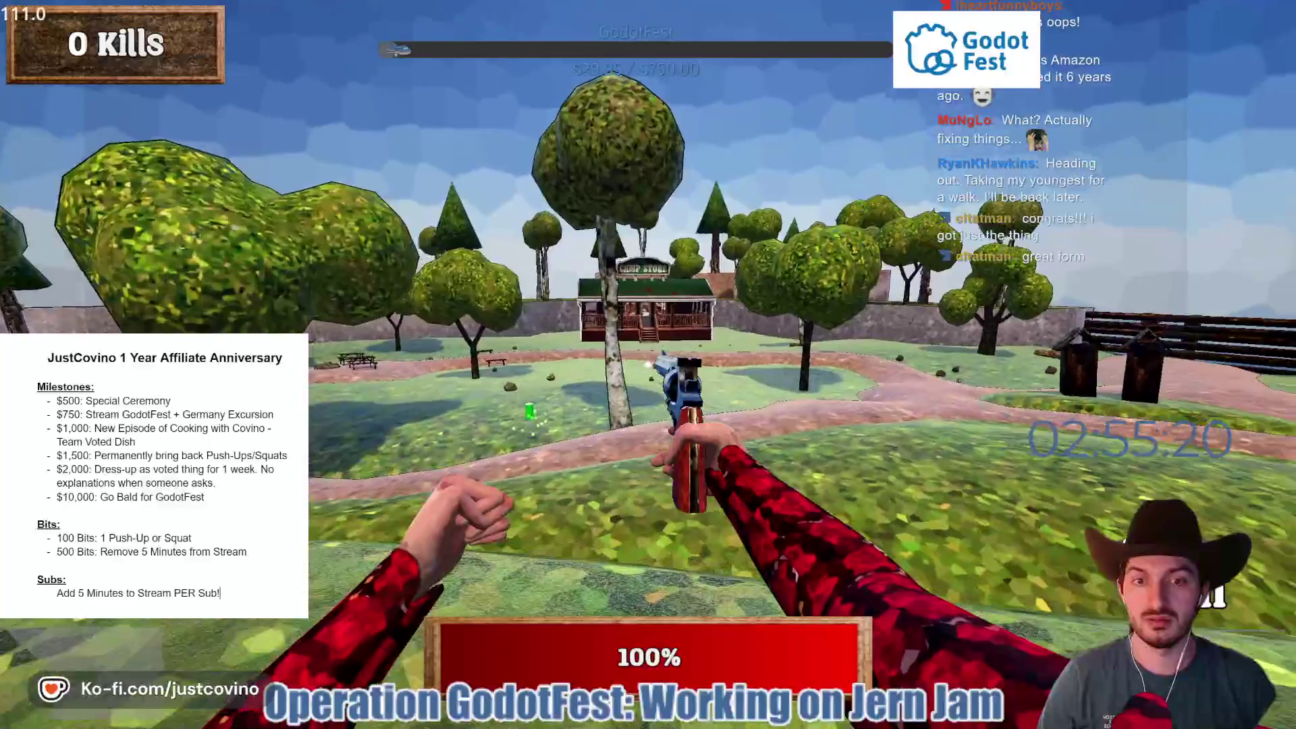
key("w")
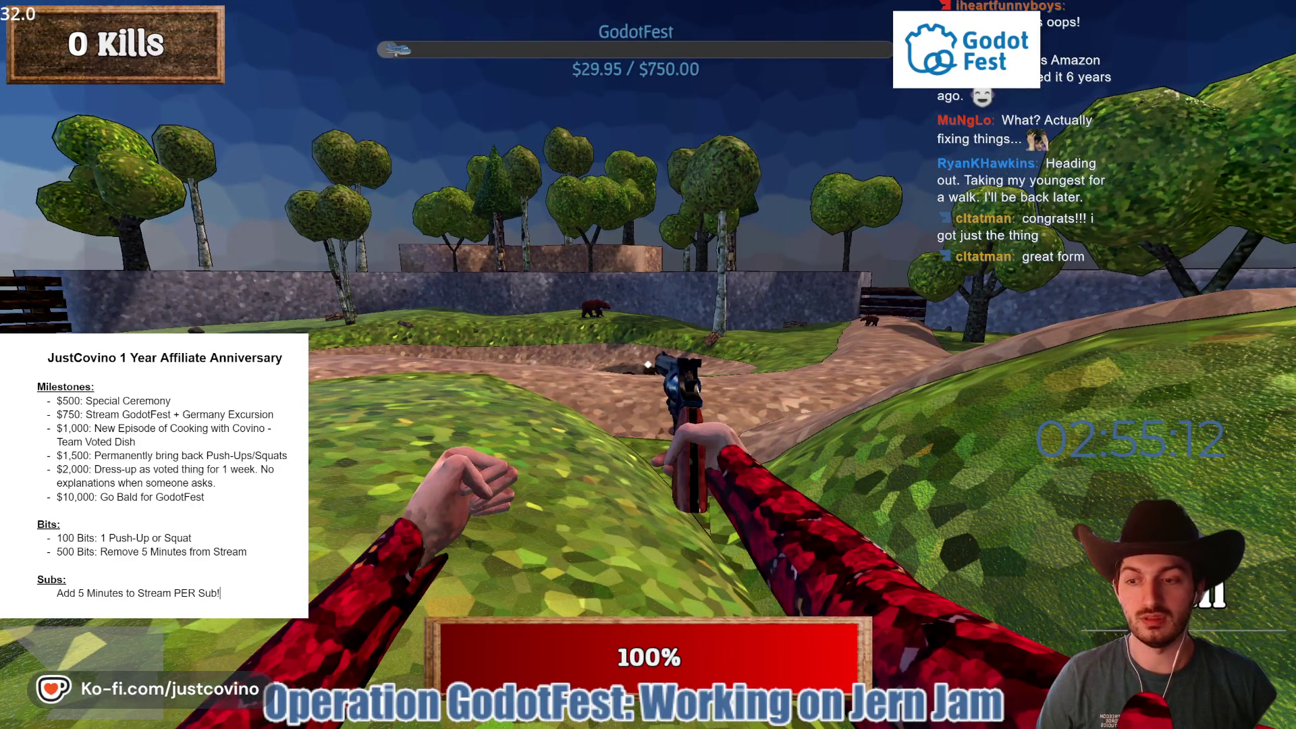
Shoot at the approaching bears until health runs out and the title screen returns
left_click(648, 365)
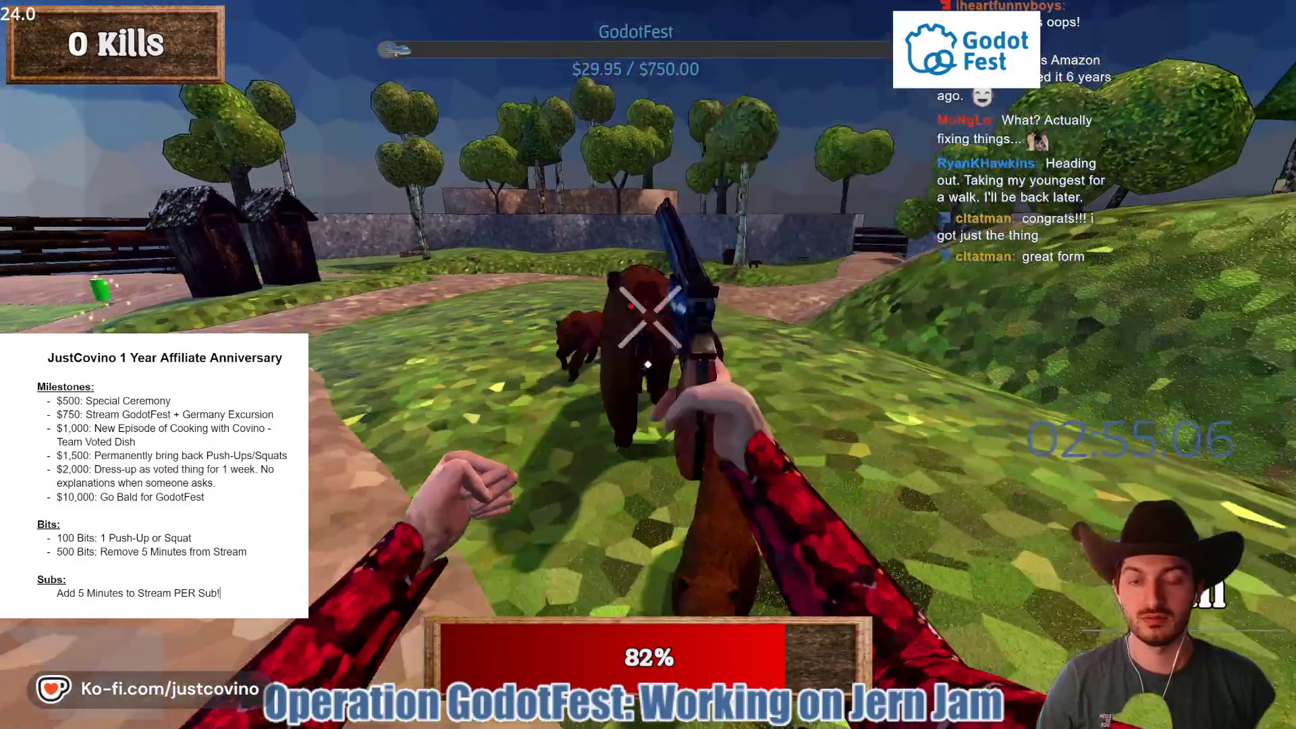
left_click(647, 365)
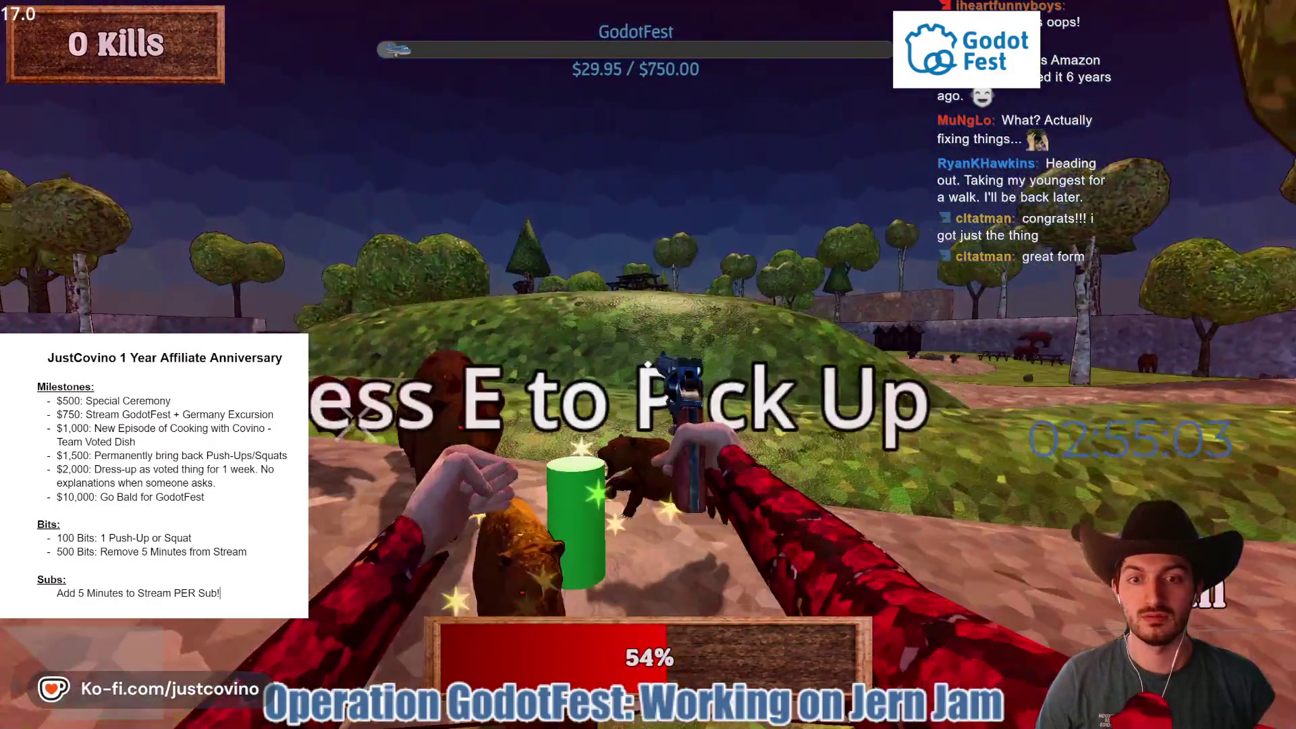
left_click(647, 364)
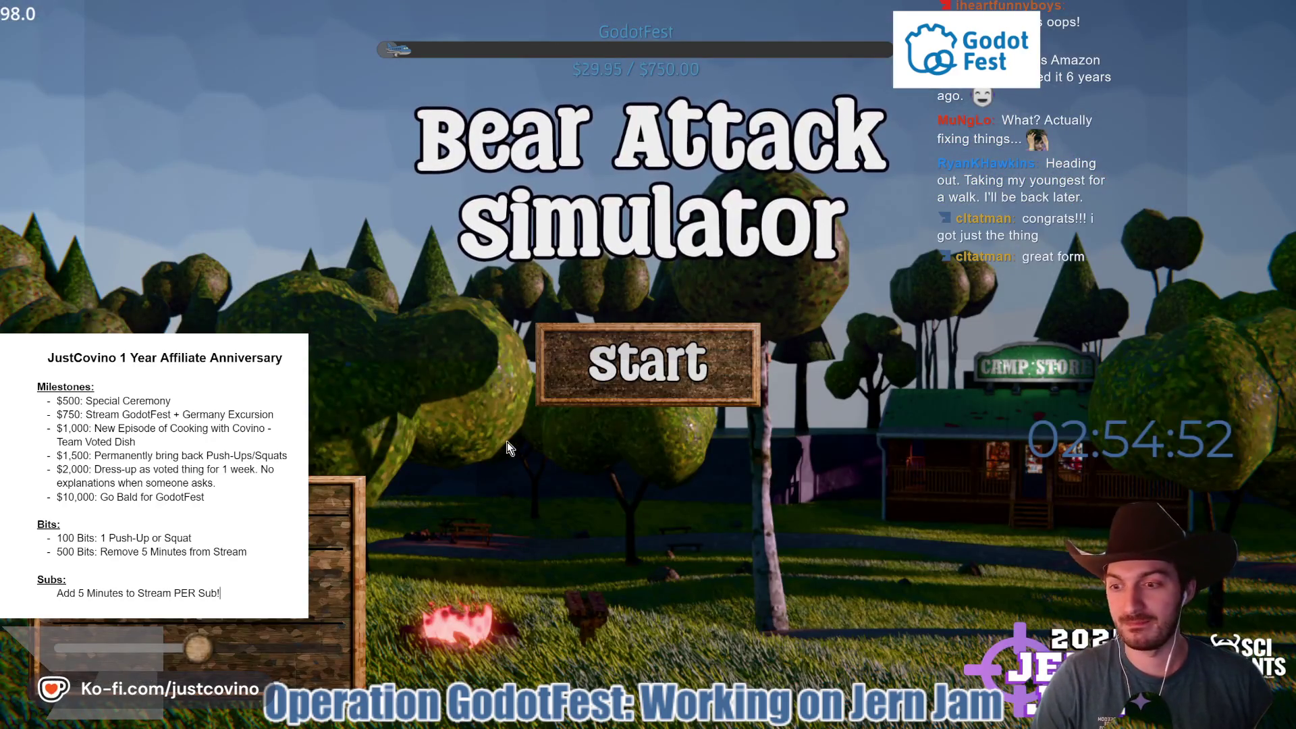
left_click(605, 389)
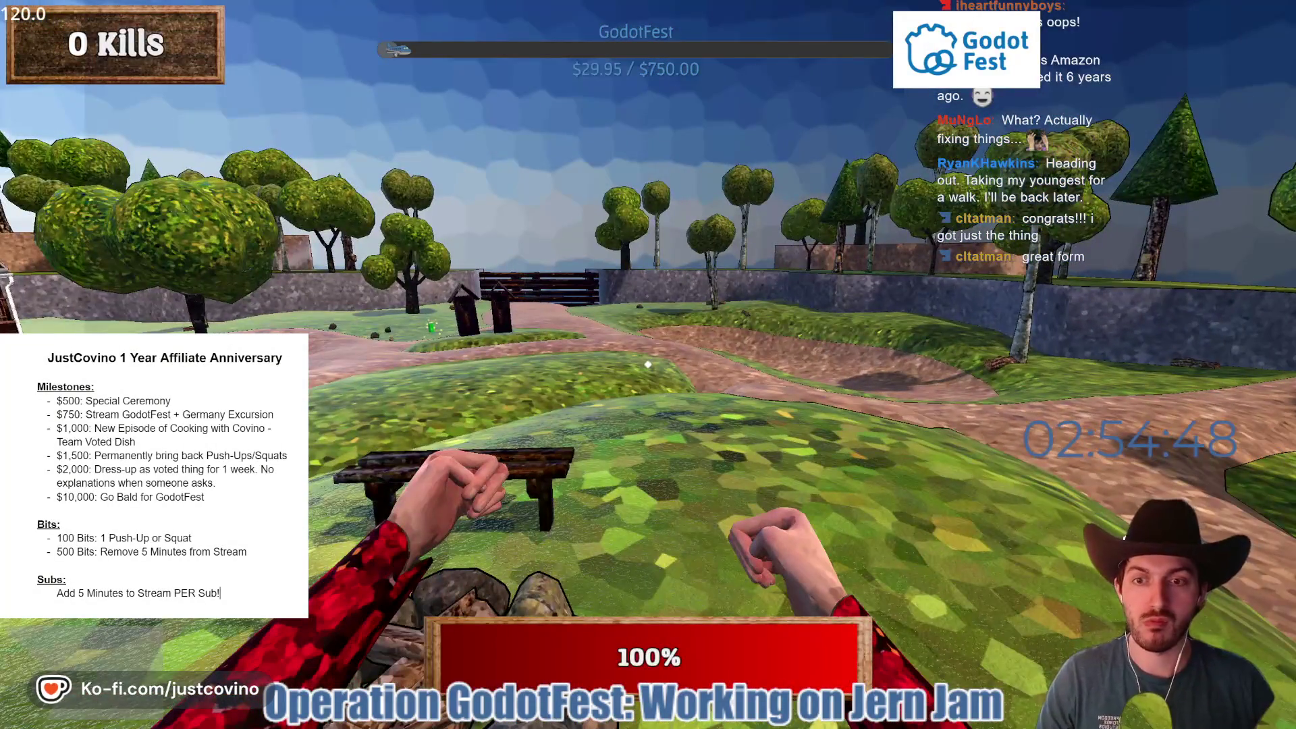
mouse_move(648, 364)
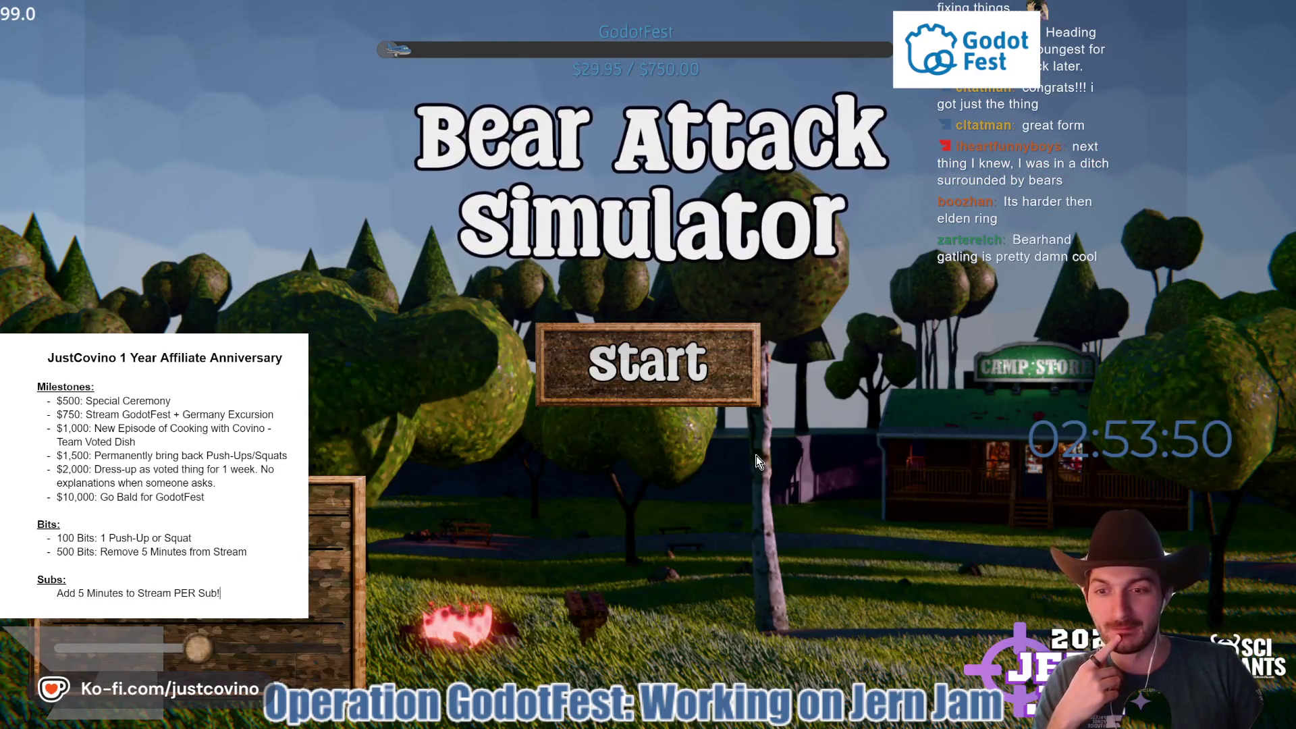
left_click(611, 378)
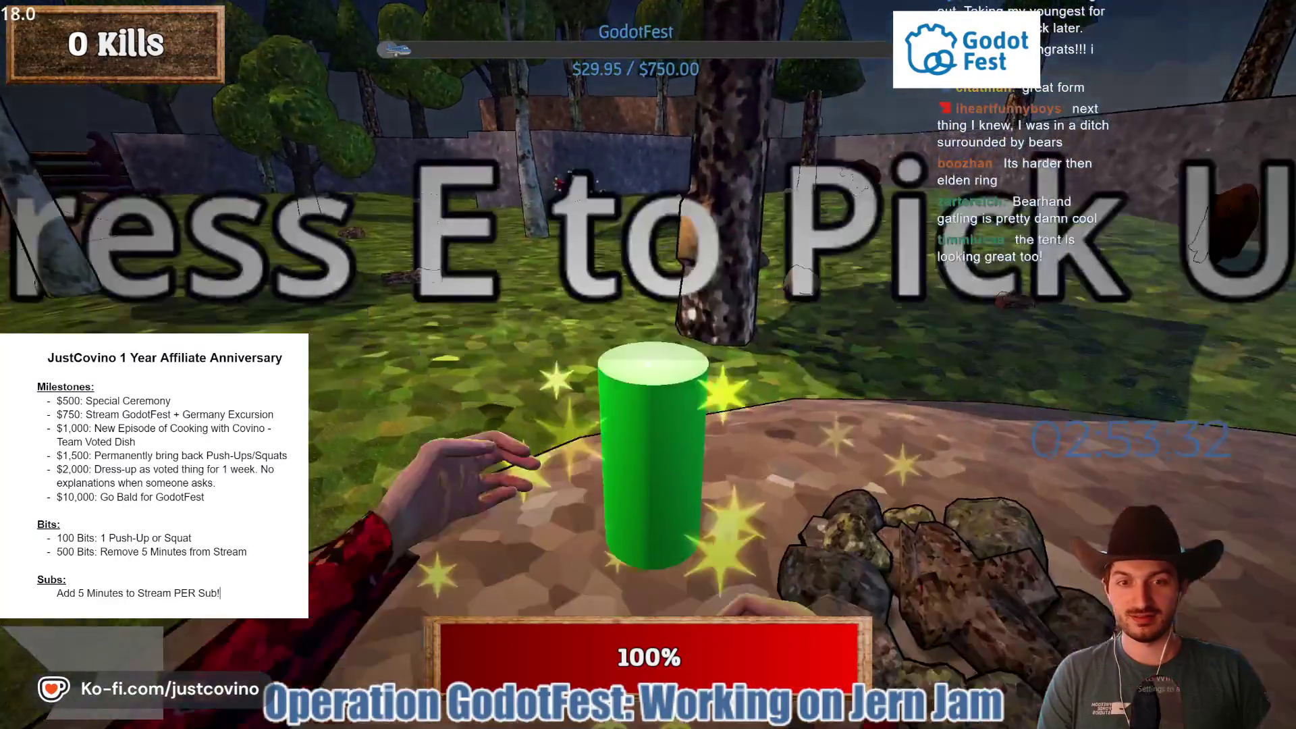
Grab the green can power-up and punch the charging bears for the first kills
key("e")
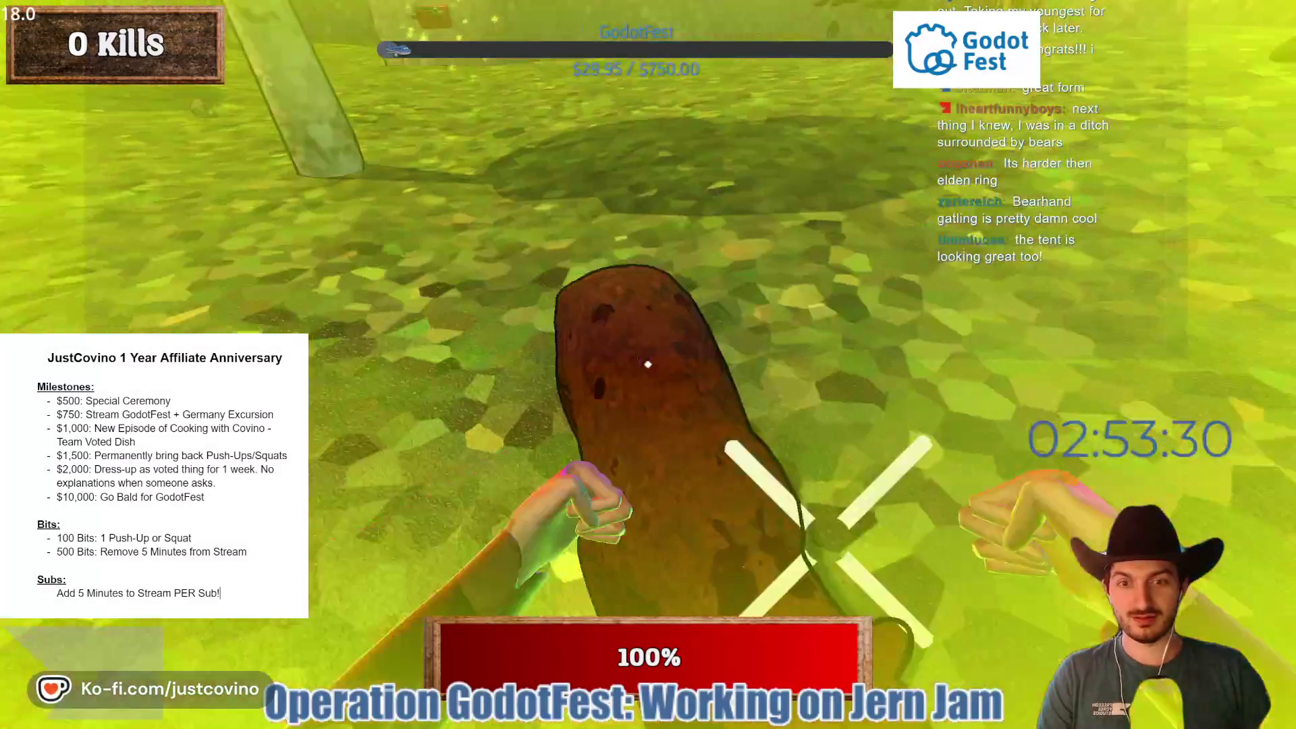
left_click(648, 364)
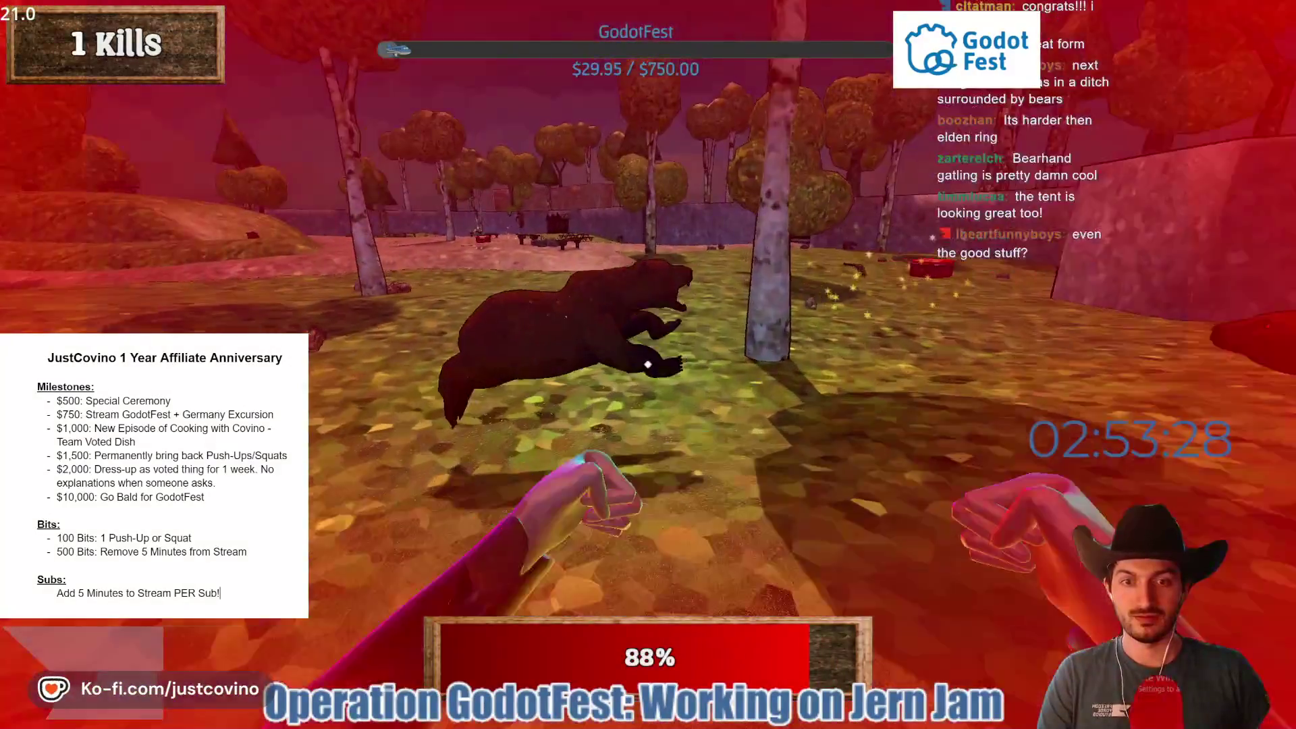
left_click(648, 365)
left_click(648, 364)
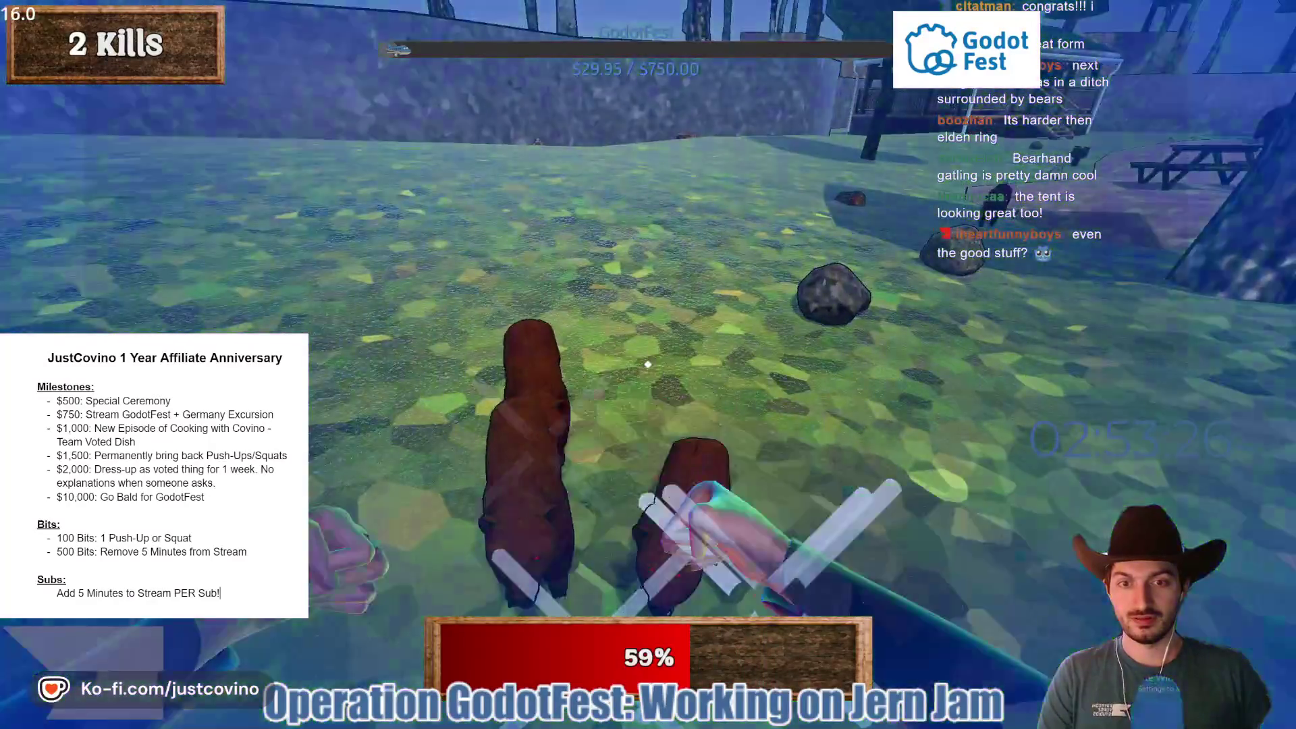
left_click(648, 365)
left_click(648, 365)
left_click(648, 364)
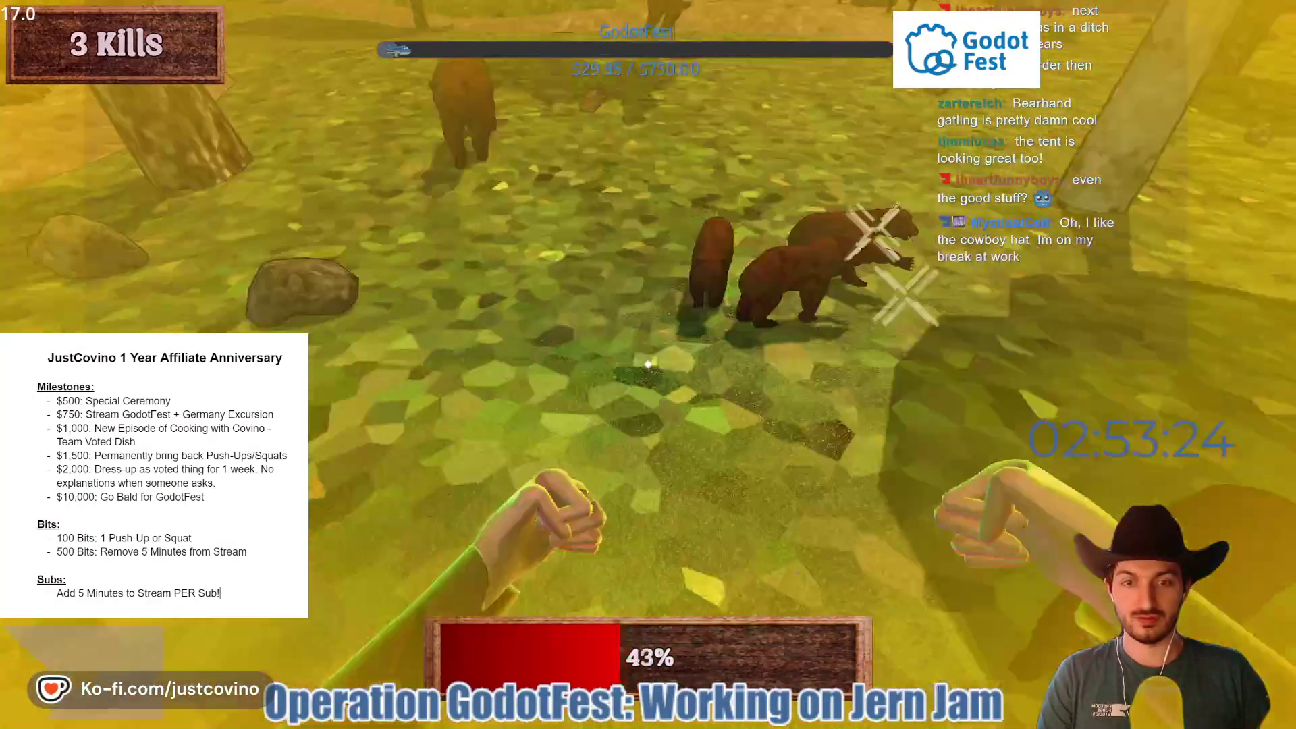
Keep punching bears to raise the kill count until health runs out
left_click(648, 365)
left_click(648, 365)
left_click(648, 364)
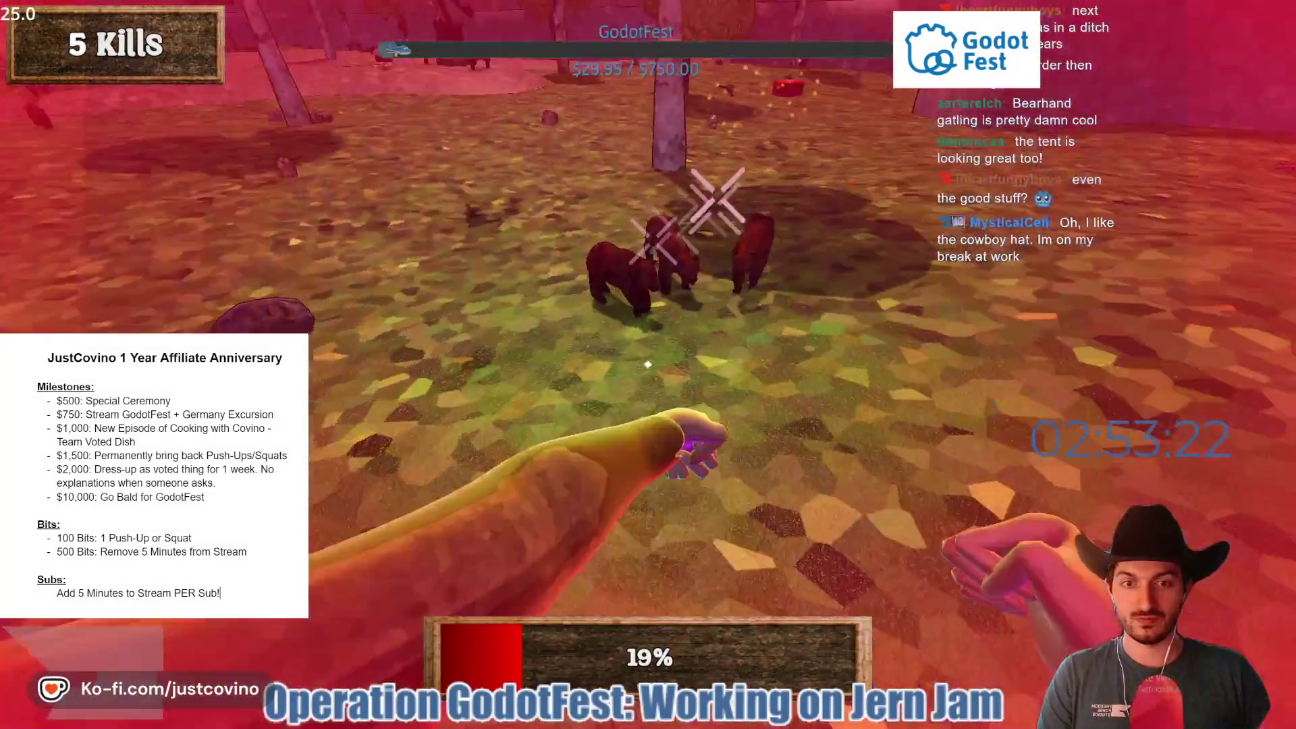
left_click(648, 364)
left_click(648, 364)
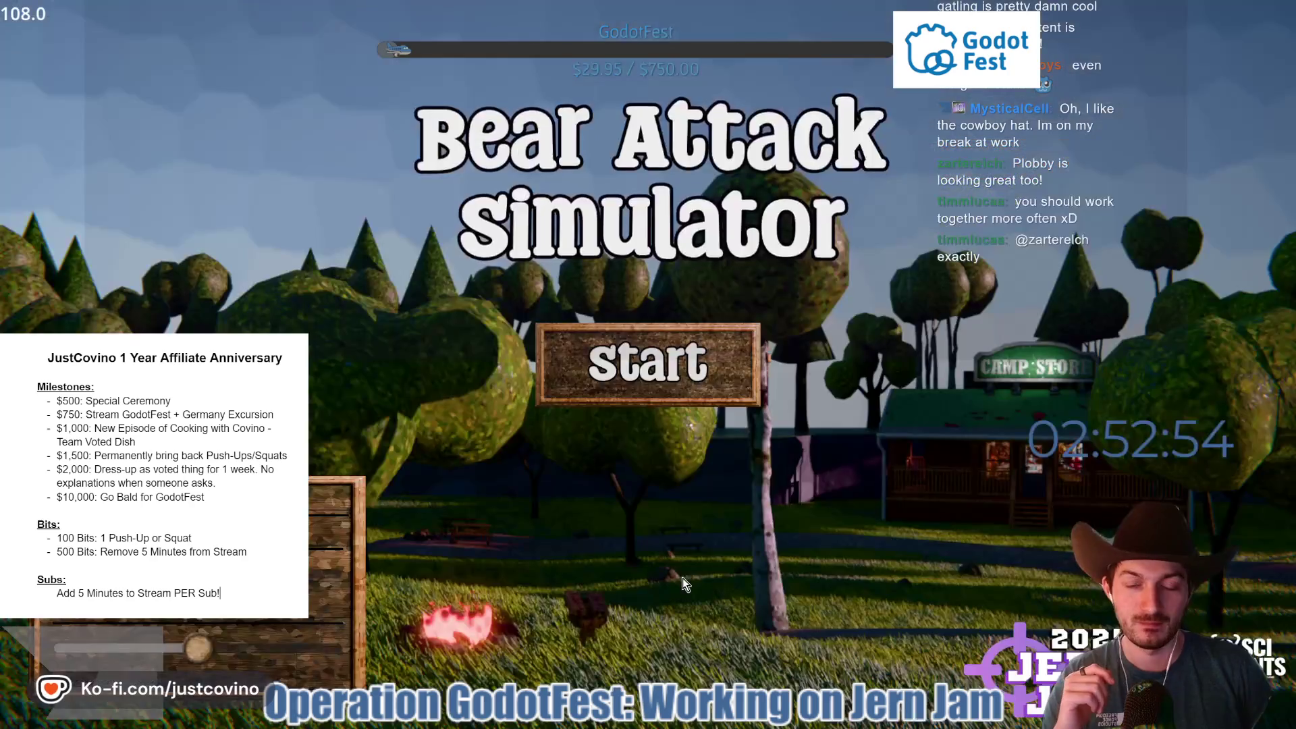
Start a fresh round, walk past the revolver toward the bears, and restart after dying at 0 kills
left_click(645, 378)
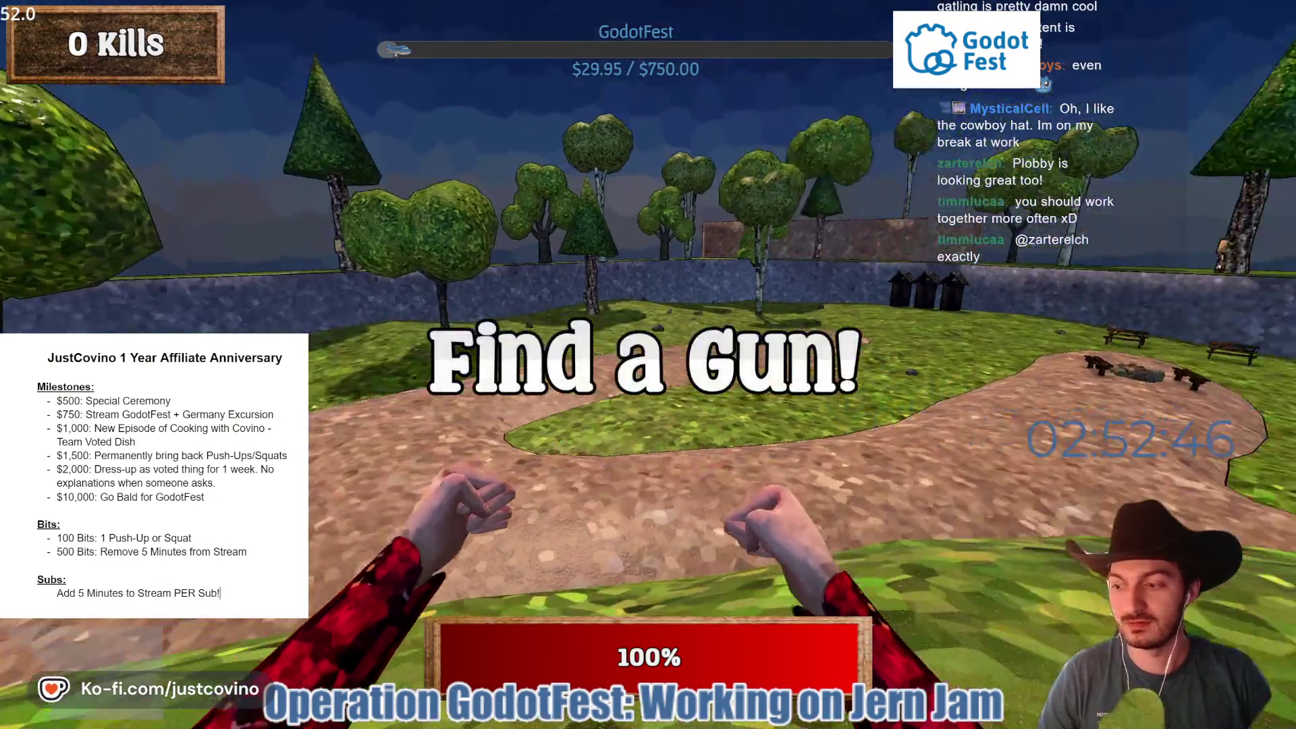
key("w")
key("w")
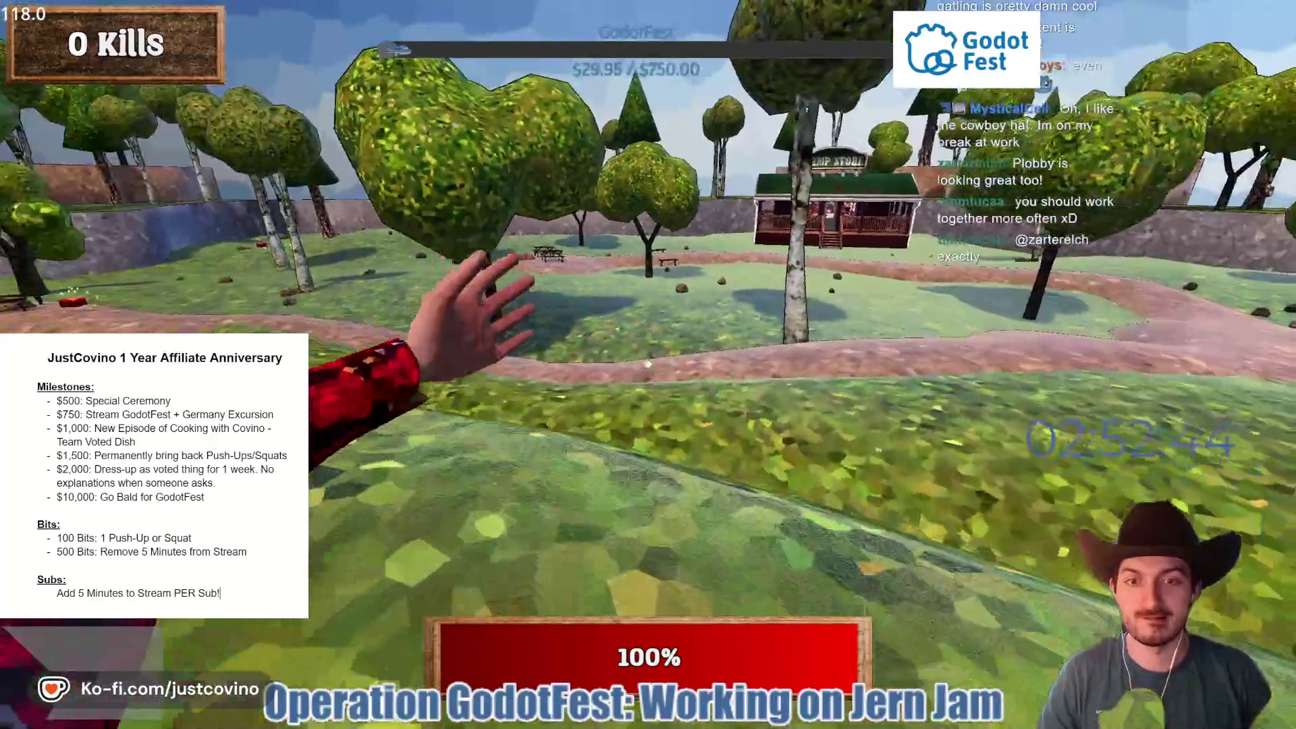
key("w")
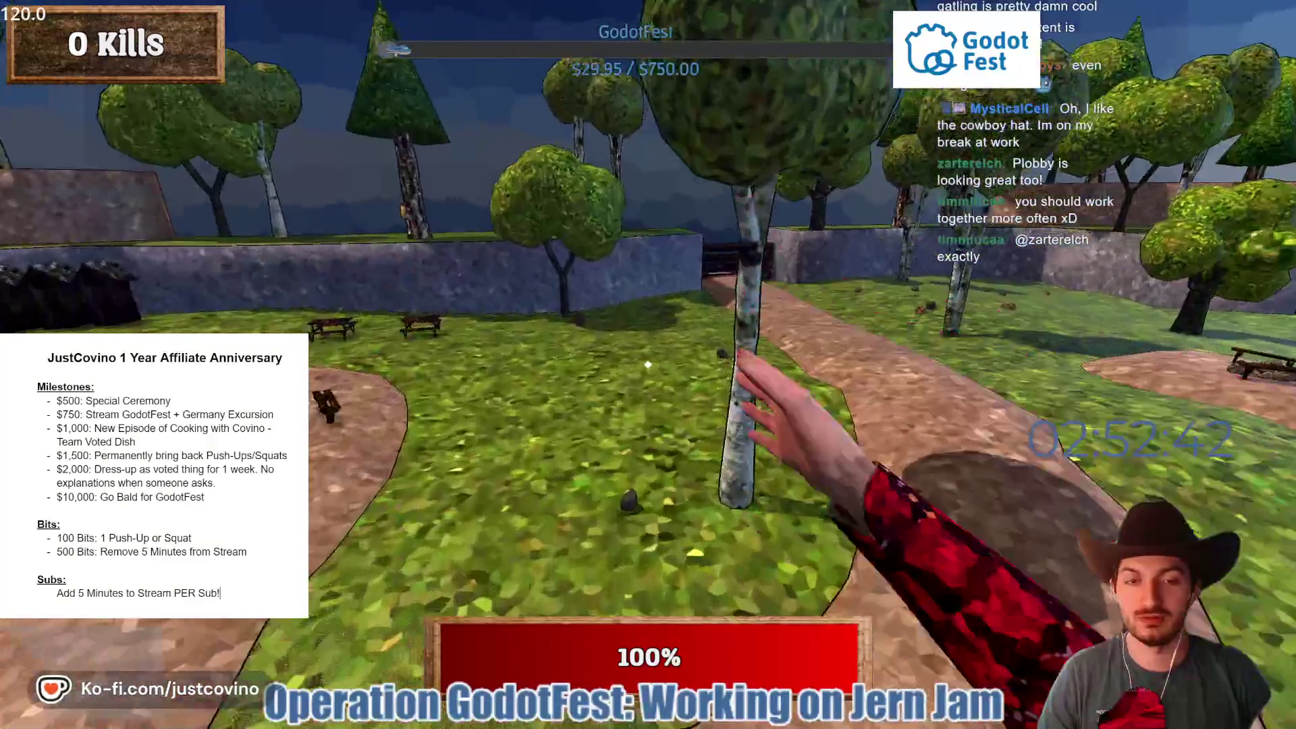
key("w")
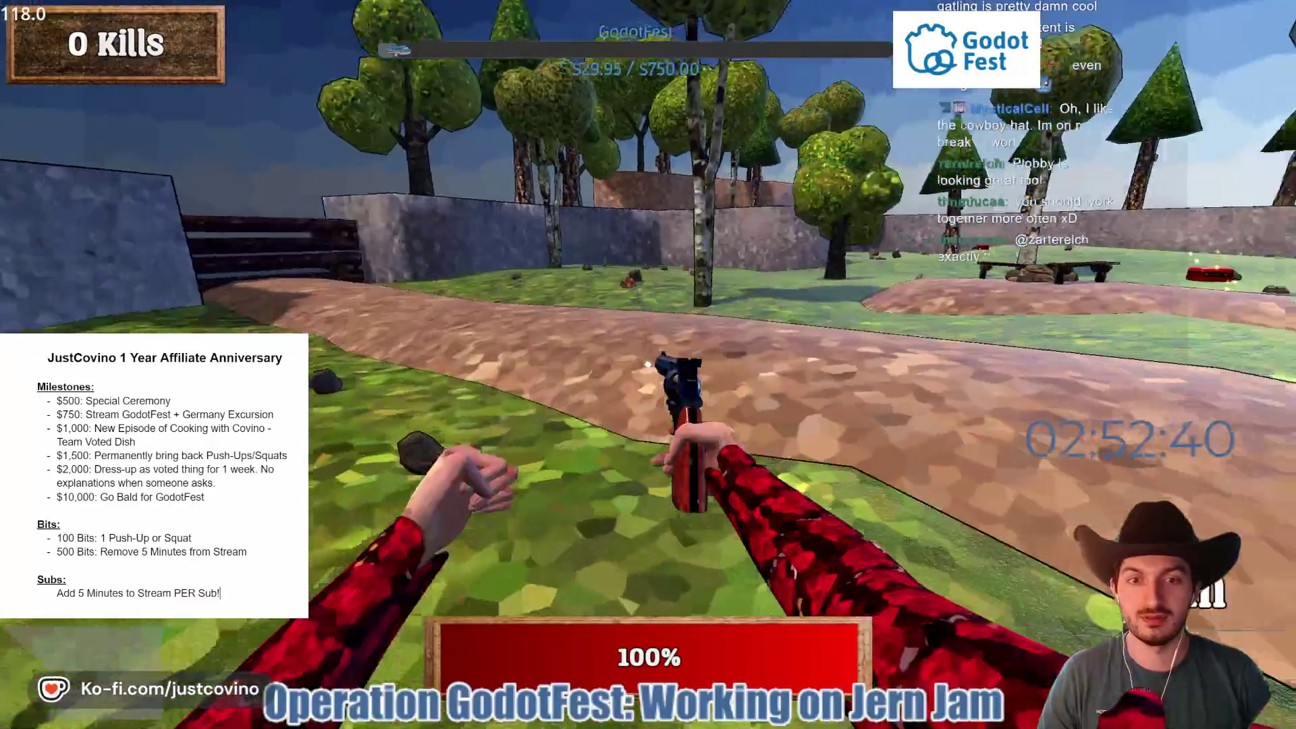
key("w")
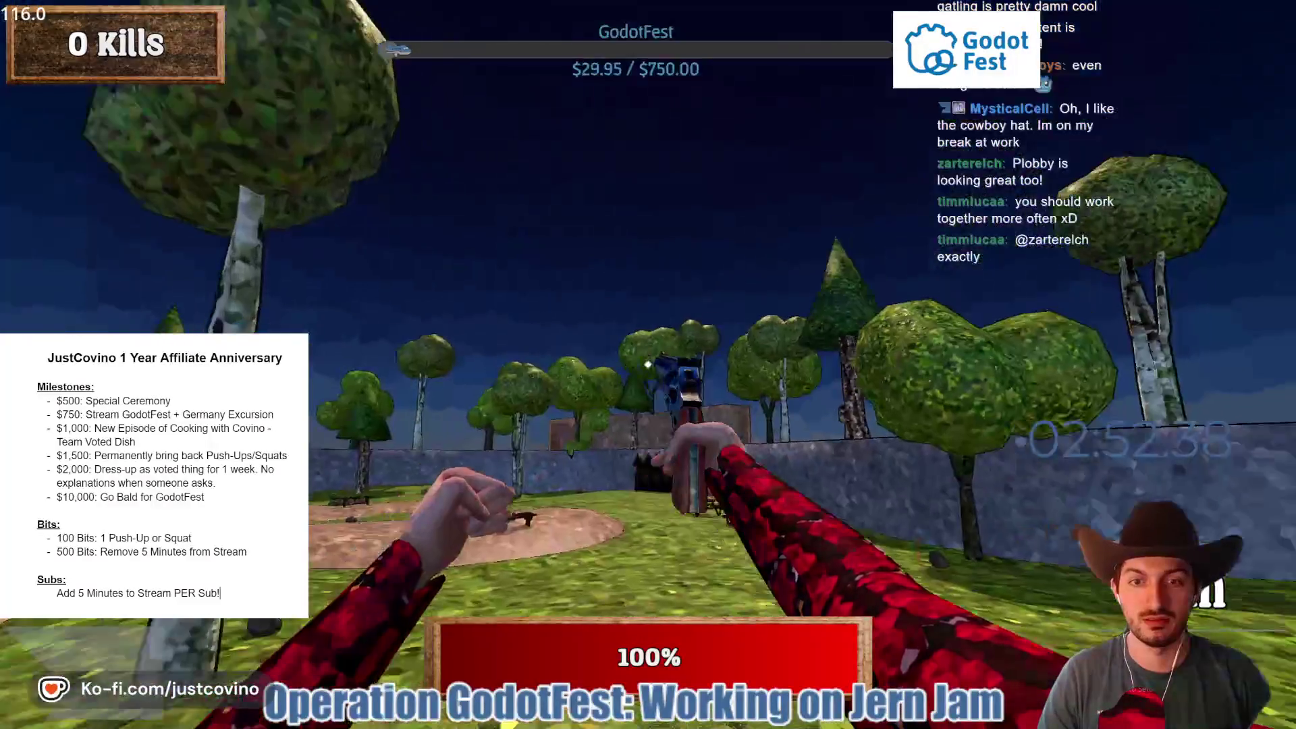
key("w")
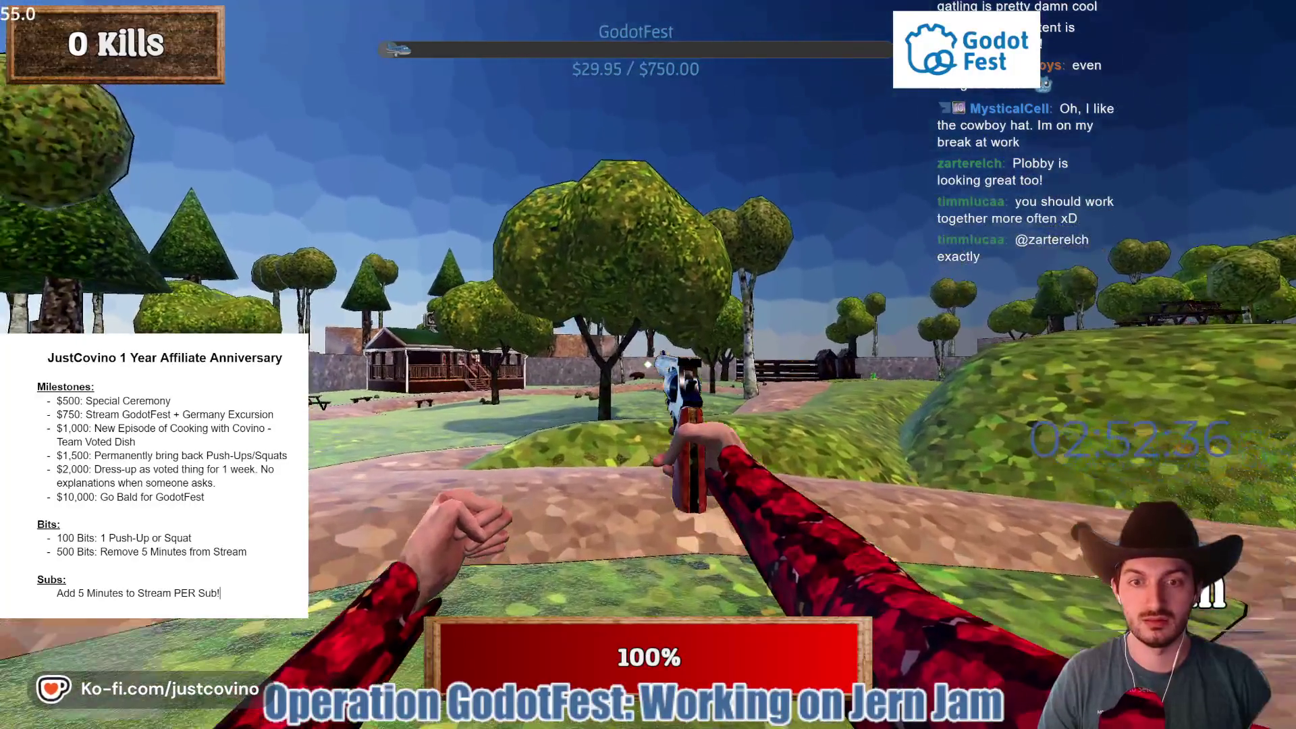
key("w")
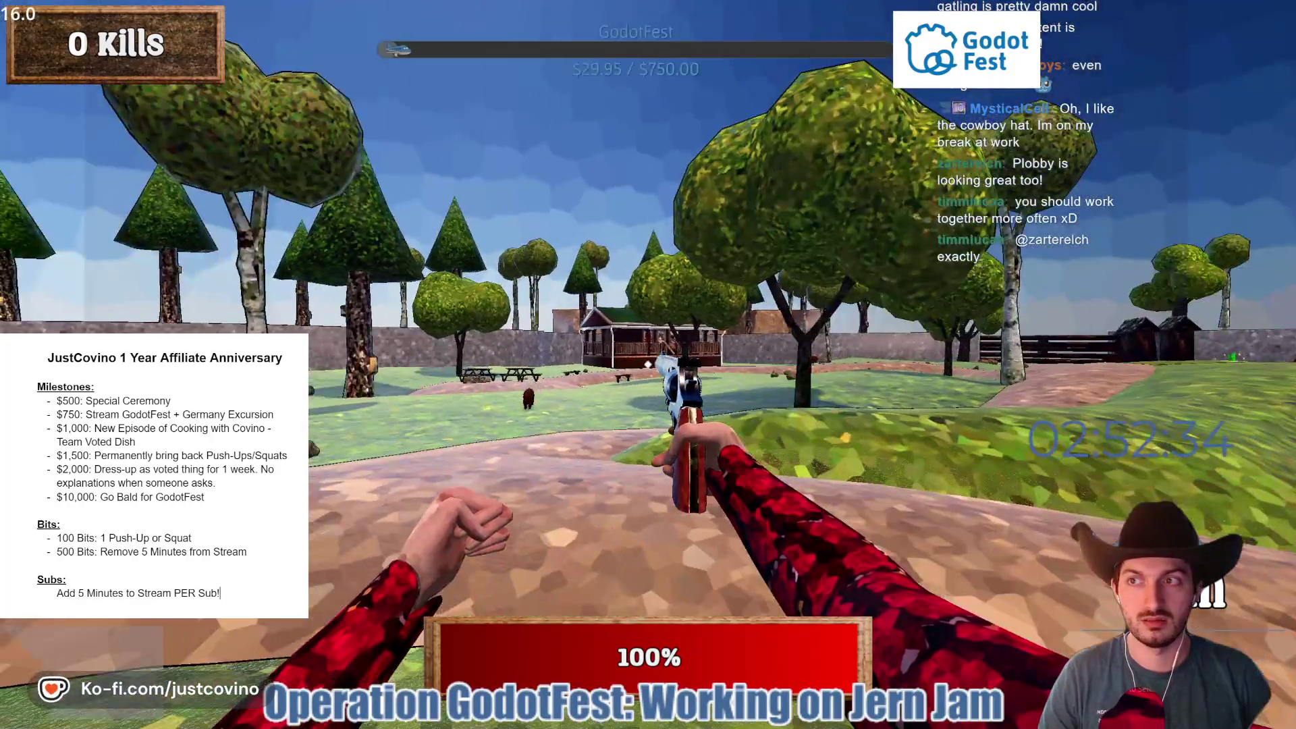
key("w")
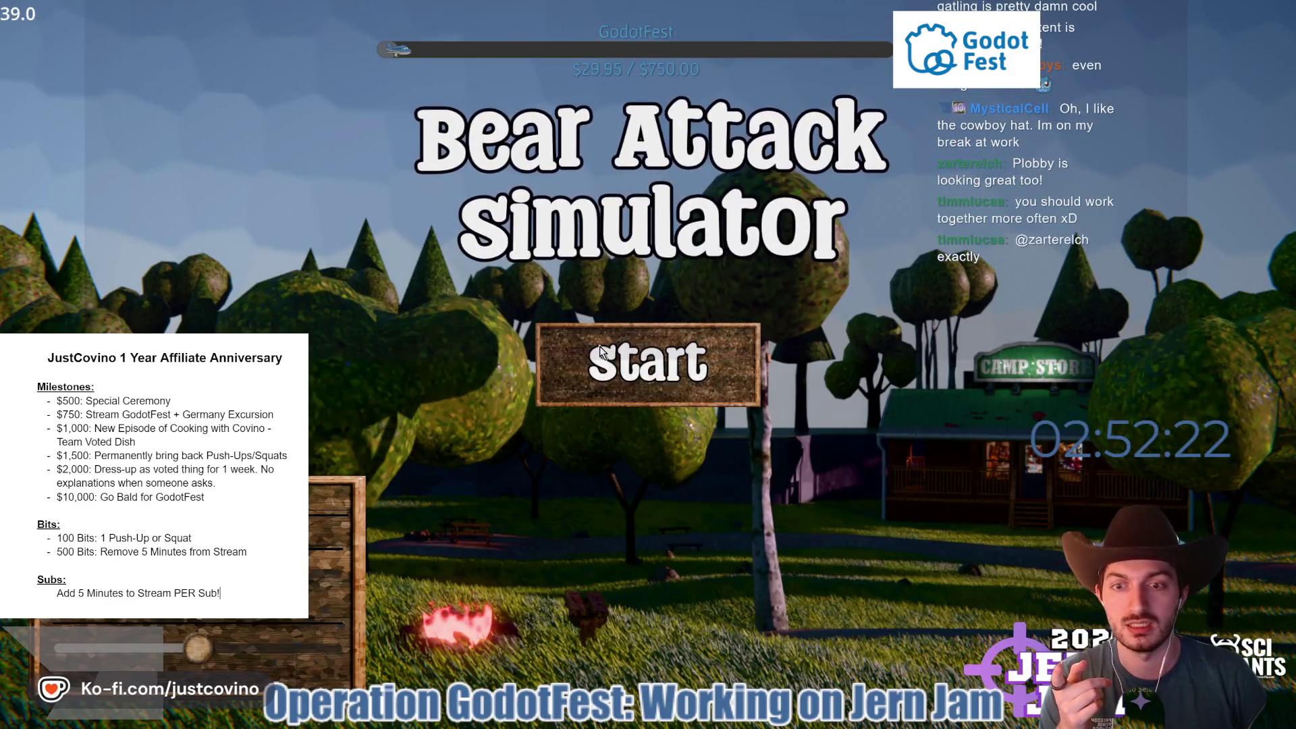
left_click(609, 378)
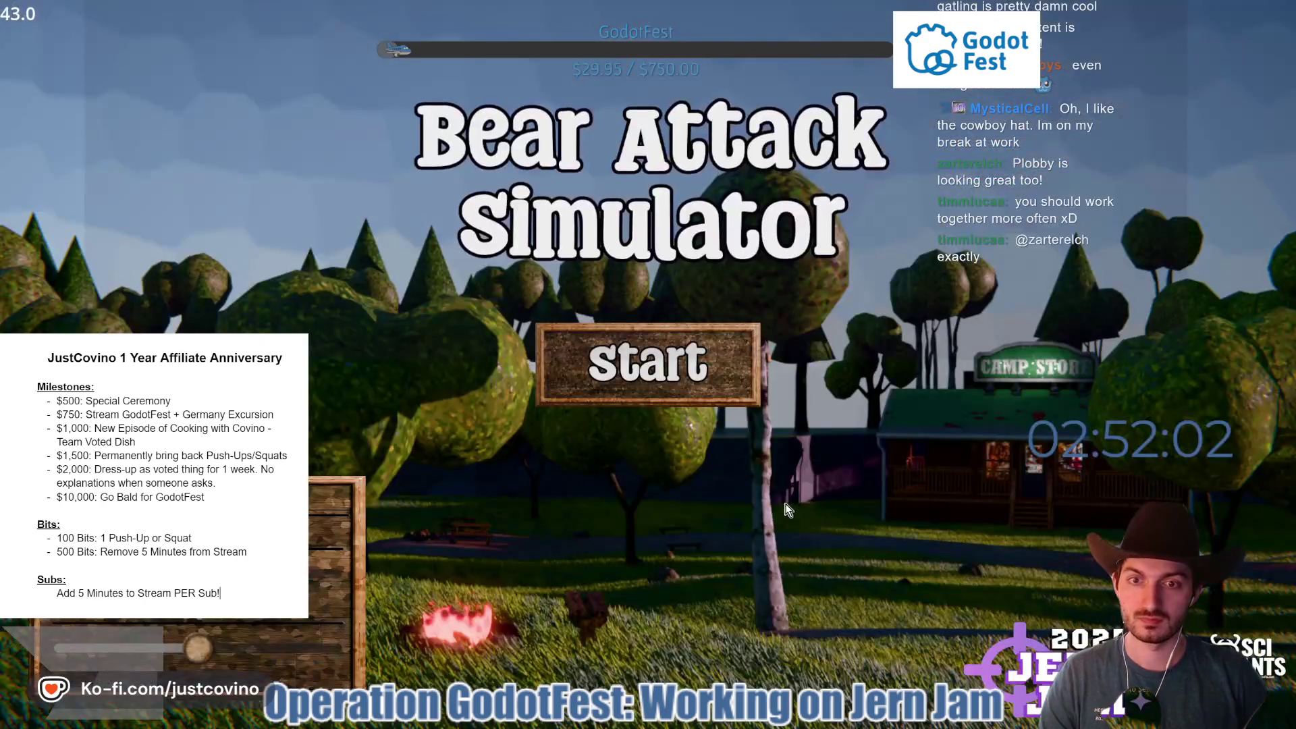
Exit the game's fullscreen and return to the Godot editor showing player.gd
key("Escape")
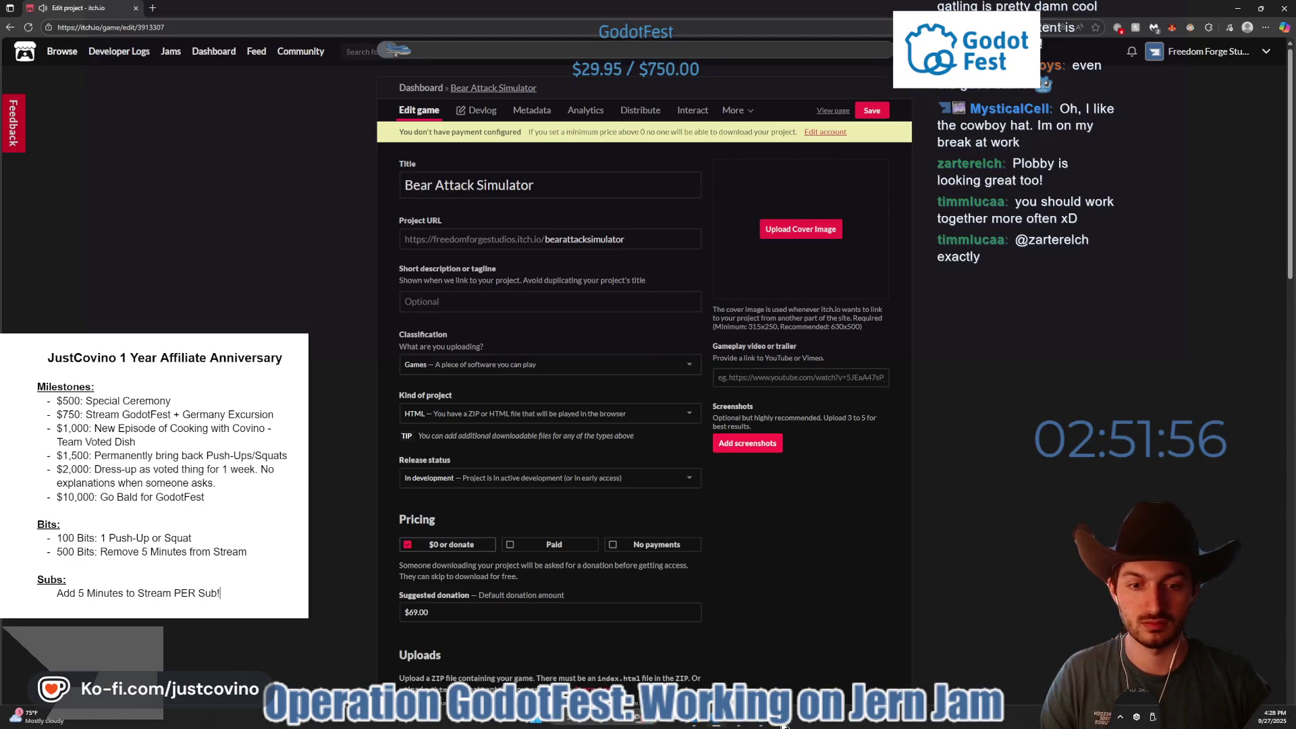
left_click(783, 724)
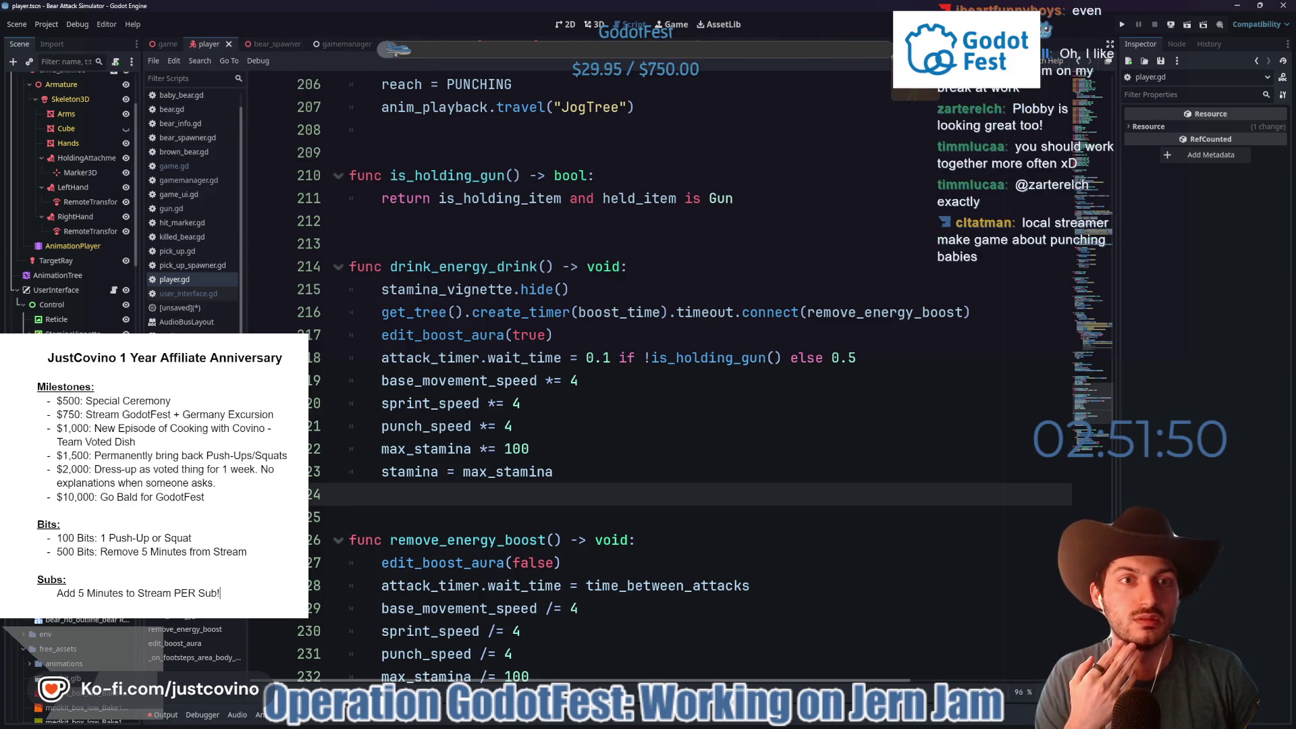
Open game_ui.gd from the script list for the game scene
scroll(204, 47, "down", 1)
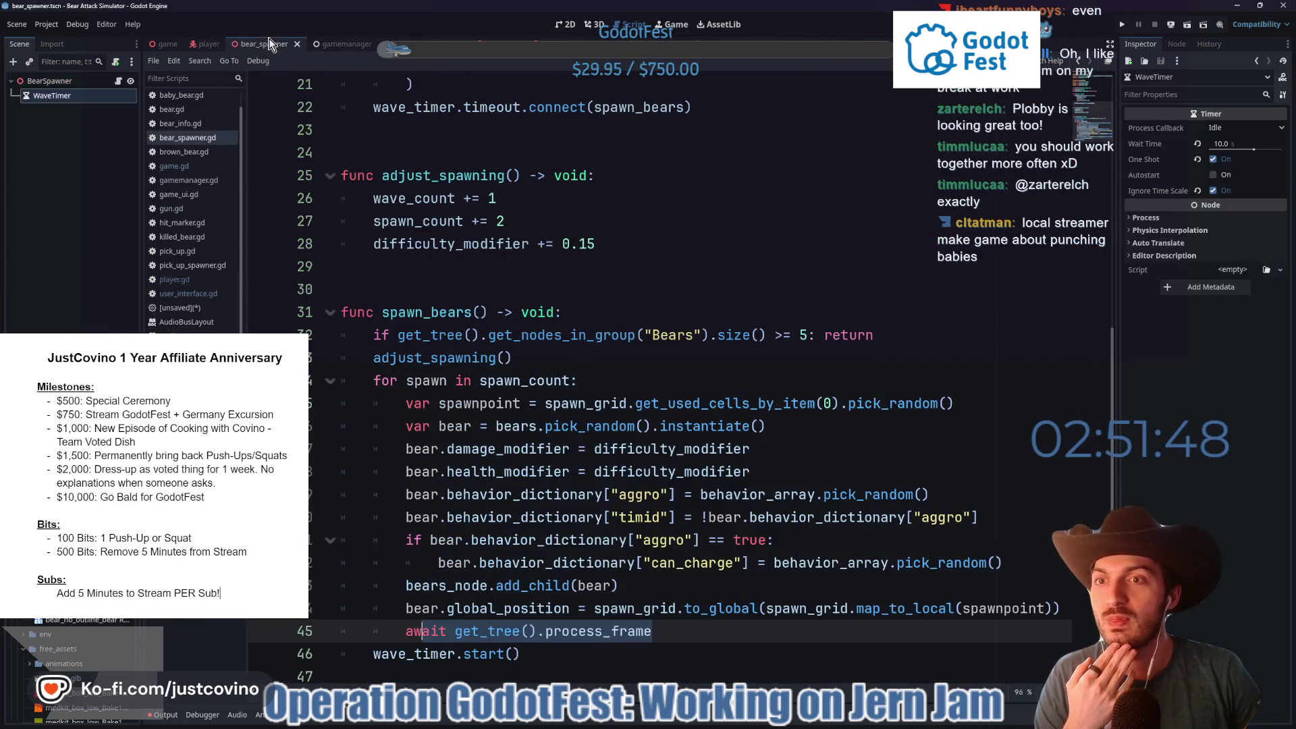
scroll(204, 47, "up", 2)
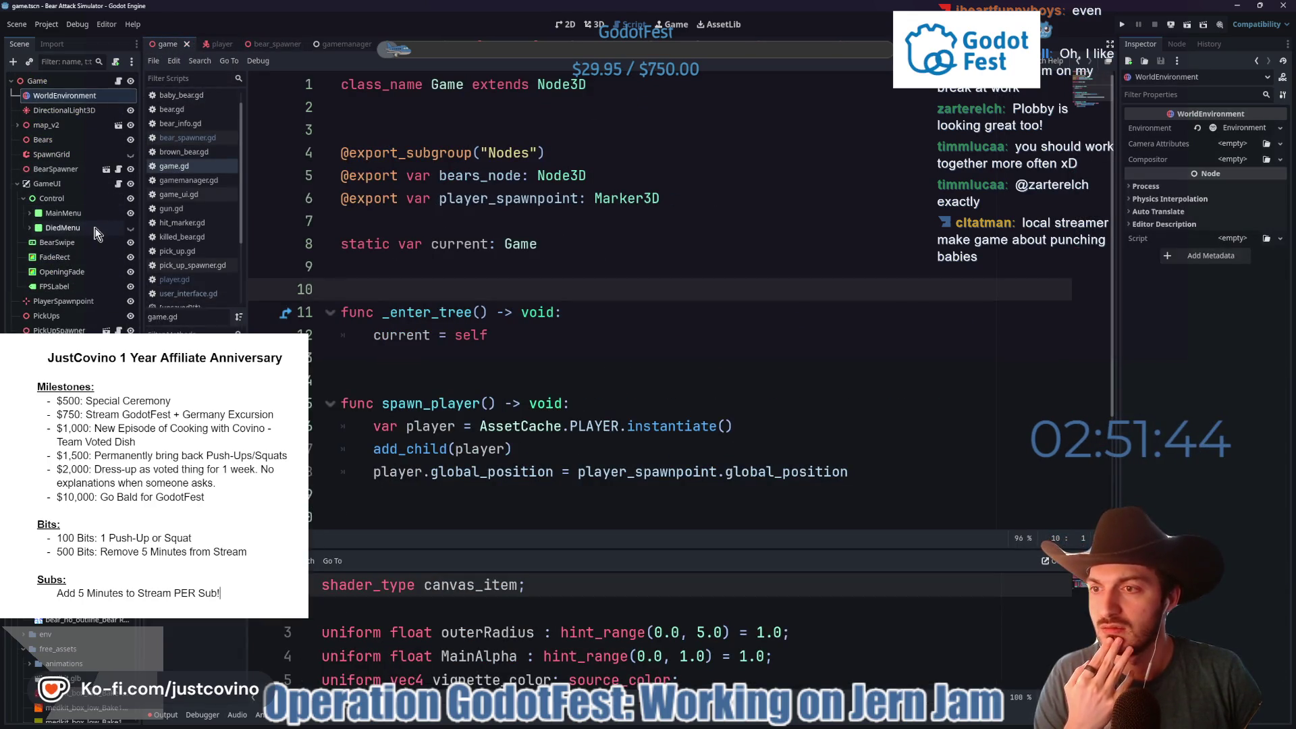
left_click(118, 185)
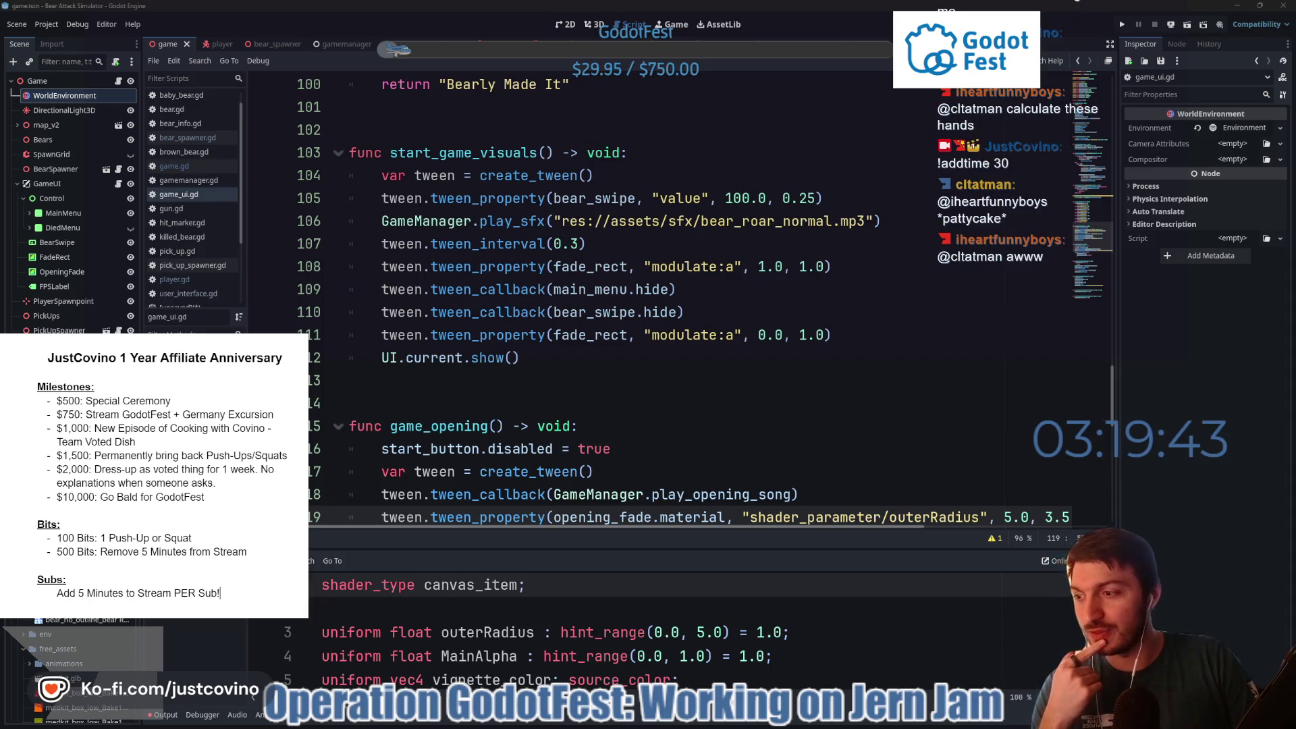
Collapse the bottom shader/output panel so game_ui.gd fills the editor height
left_click(364, 403)
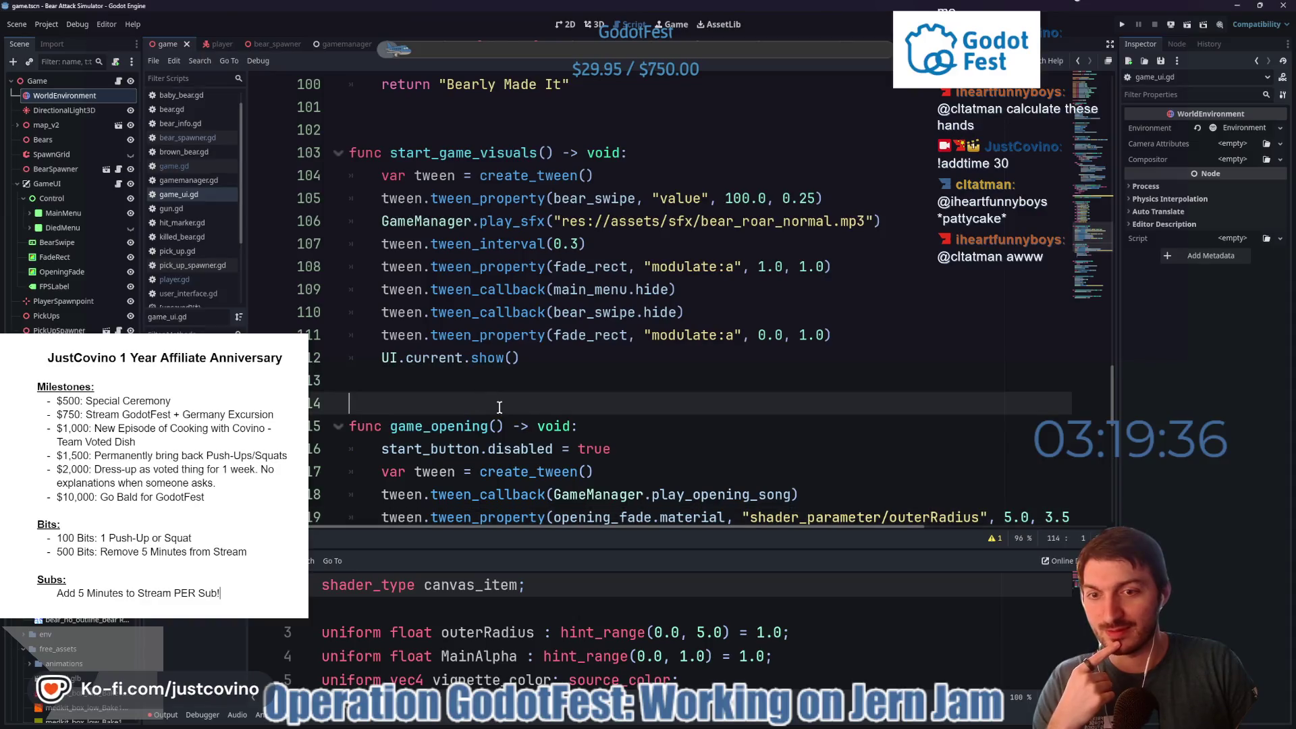
left_click(162, 717)
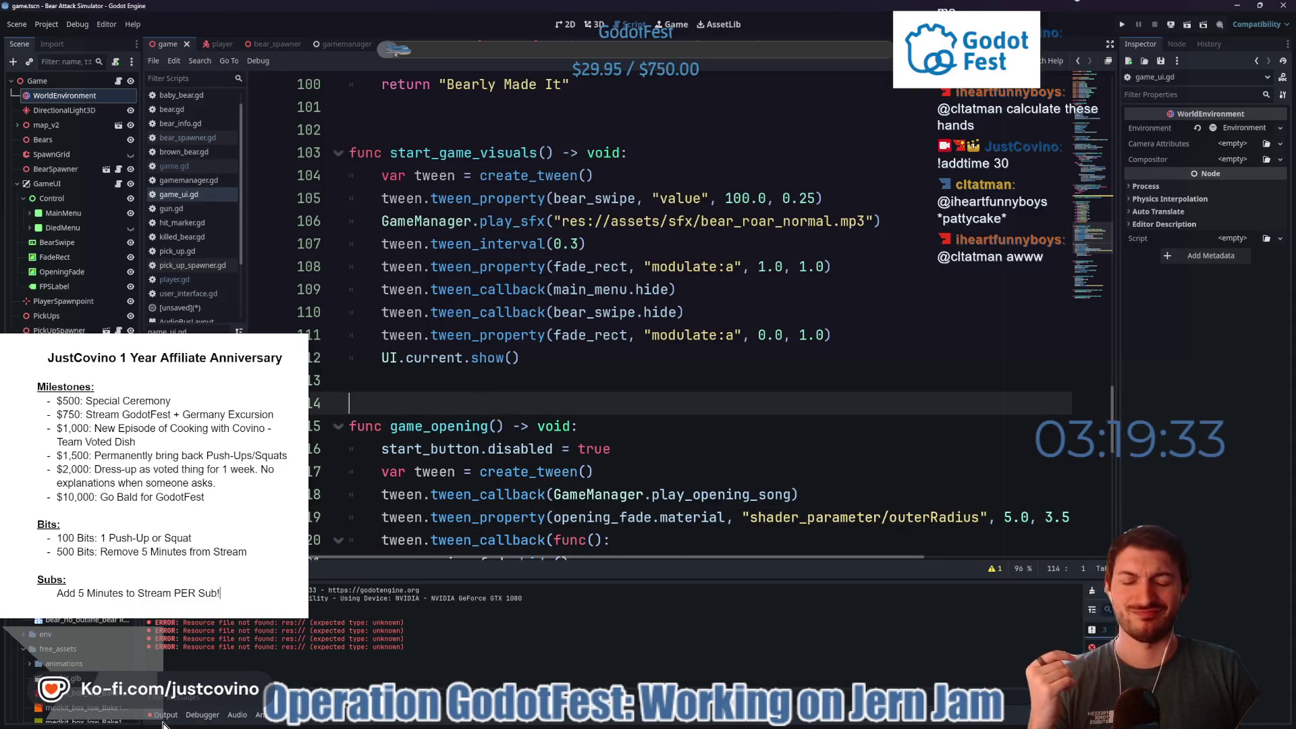
left_click(164, 715)
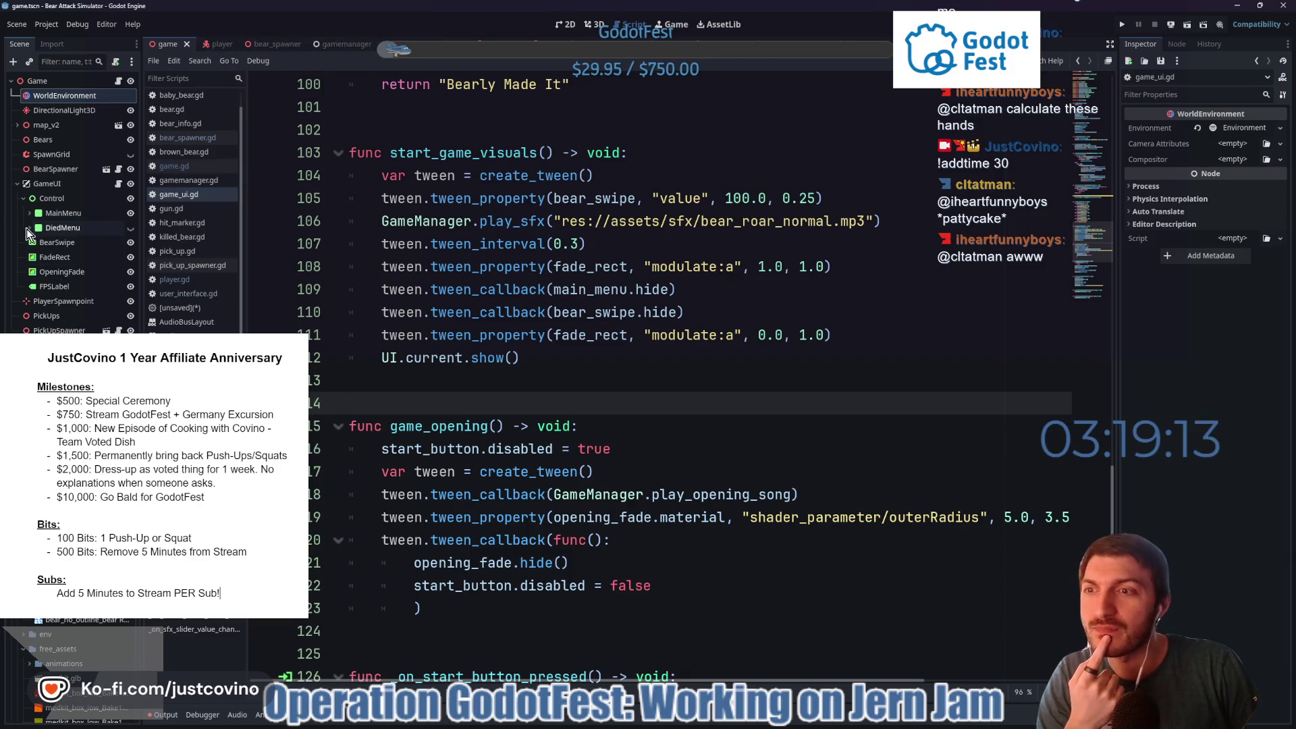
Scroll up through game_ui.gd to review show_death_screen(), which resets, updates and tweens in the died menu
scroll(579, 324, "down", 9)
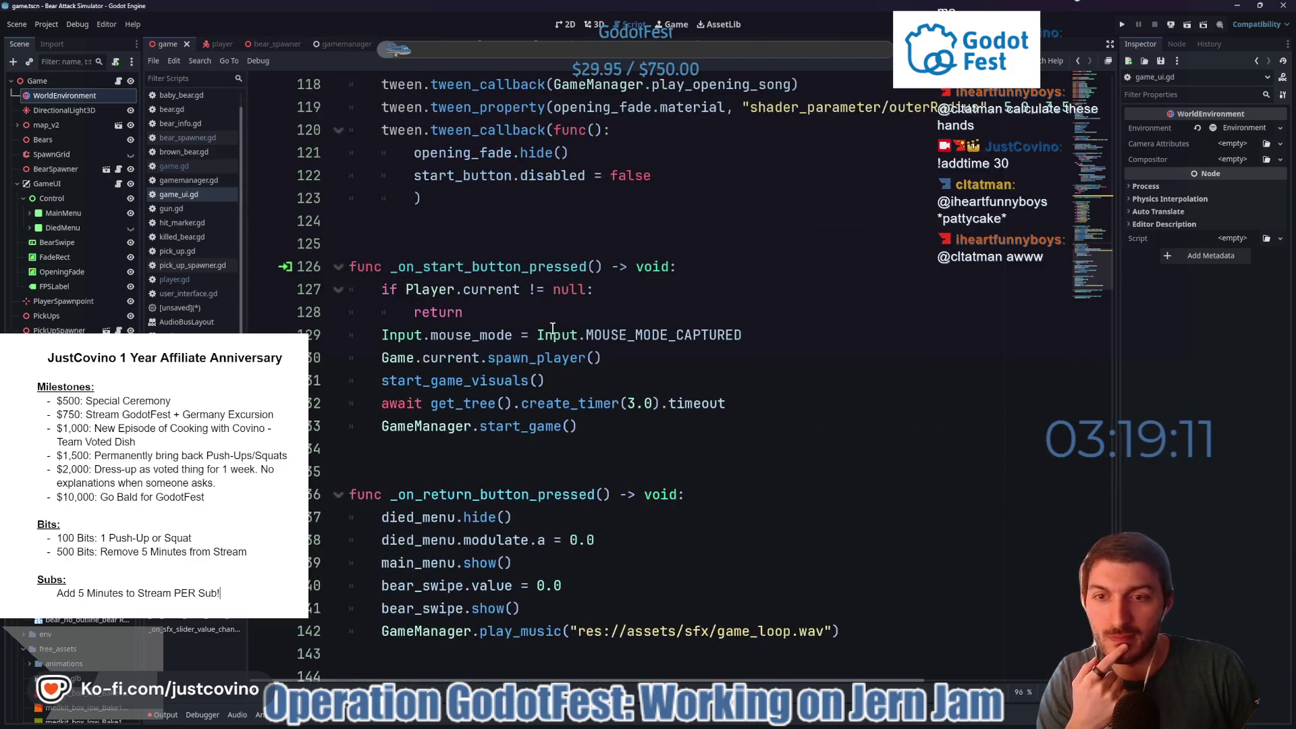
scroll(553, 353, "up", 15)
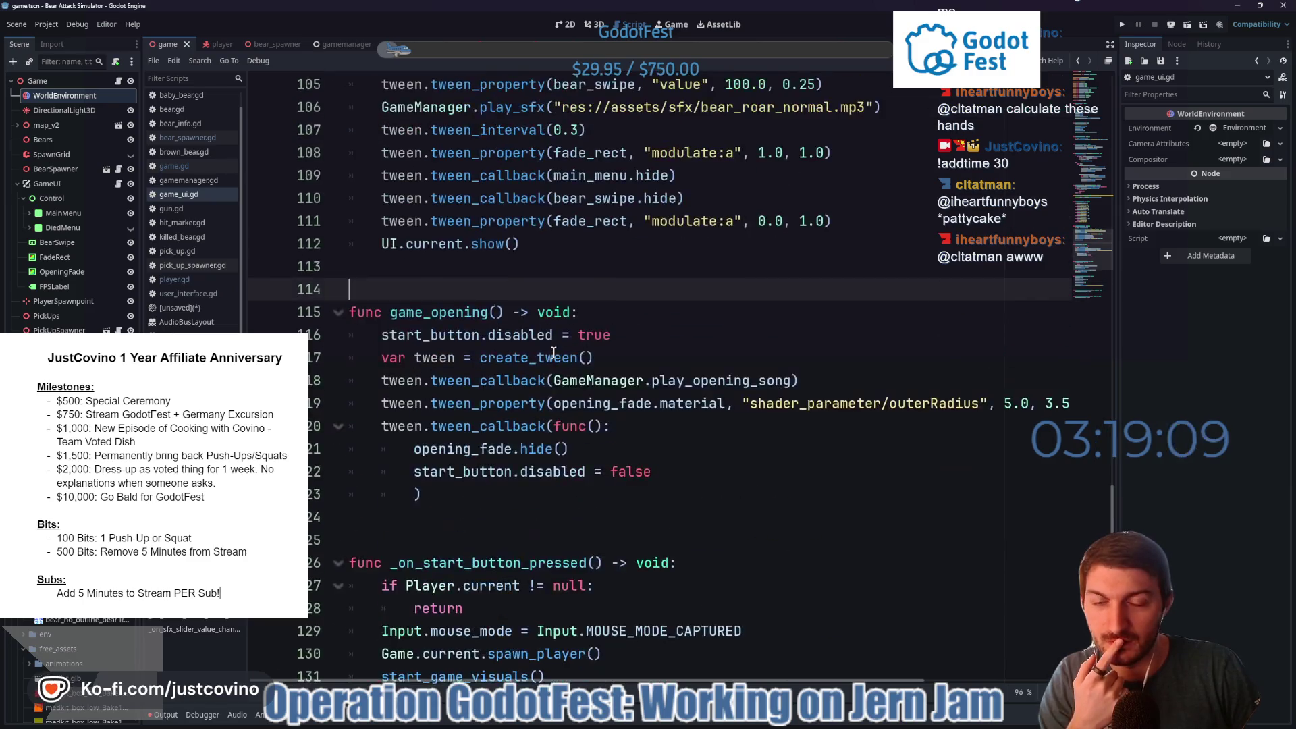
scroll(554, 352, "up", 2)
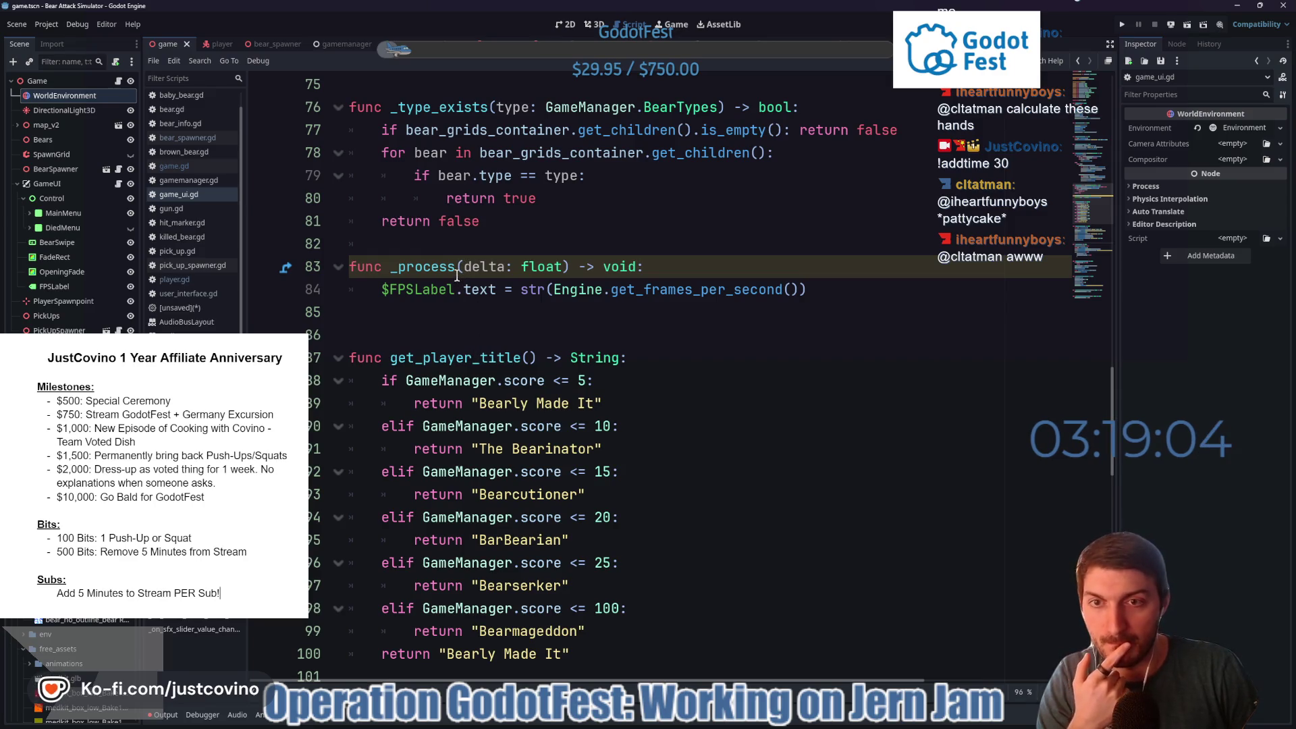
scroll(463, 288, "up", 2)
scroll(462, 289, "up", 5)
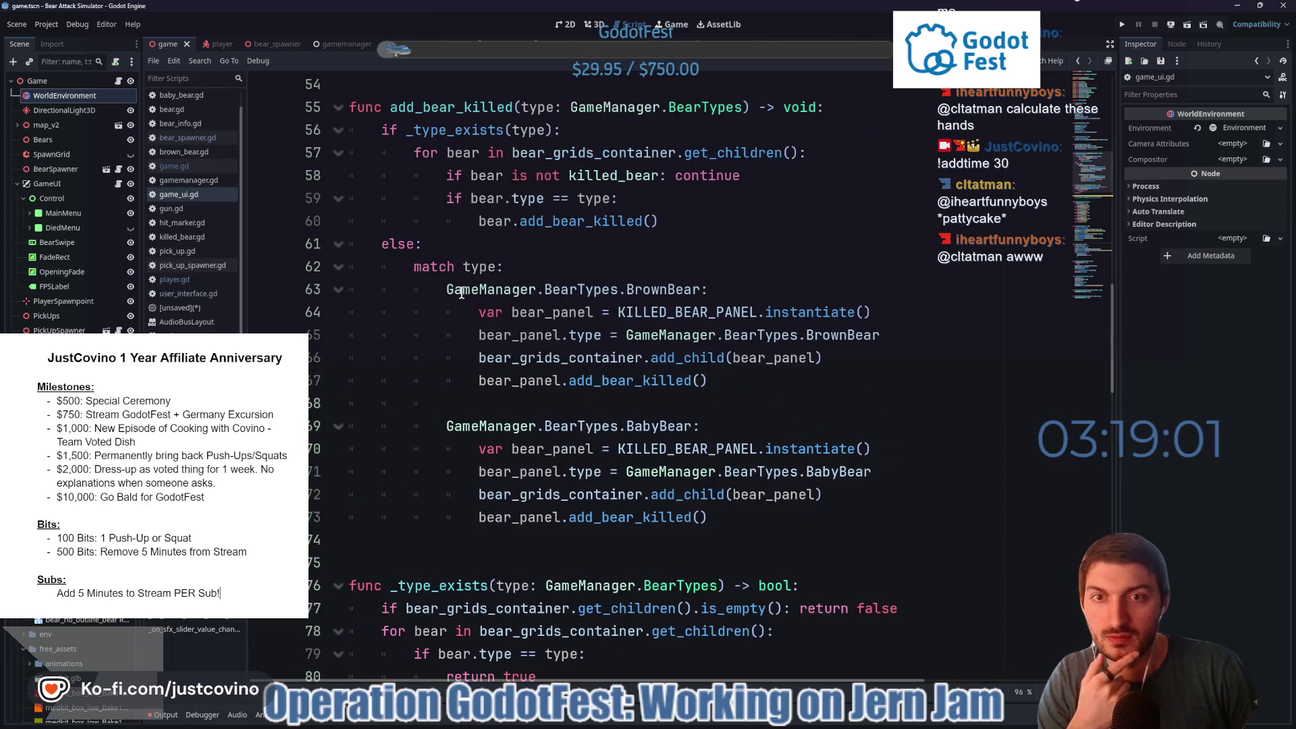
scroll(461, 294, "up", 4)
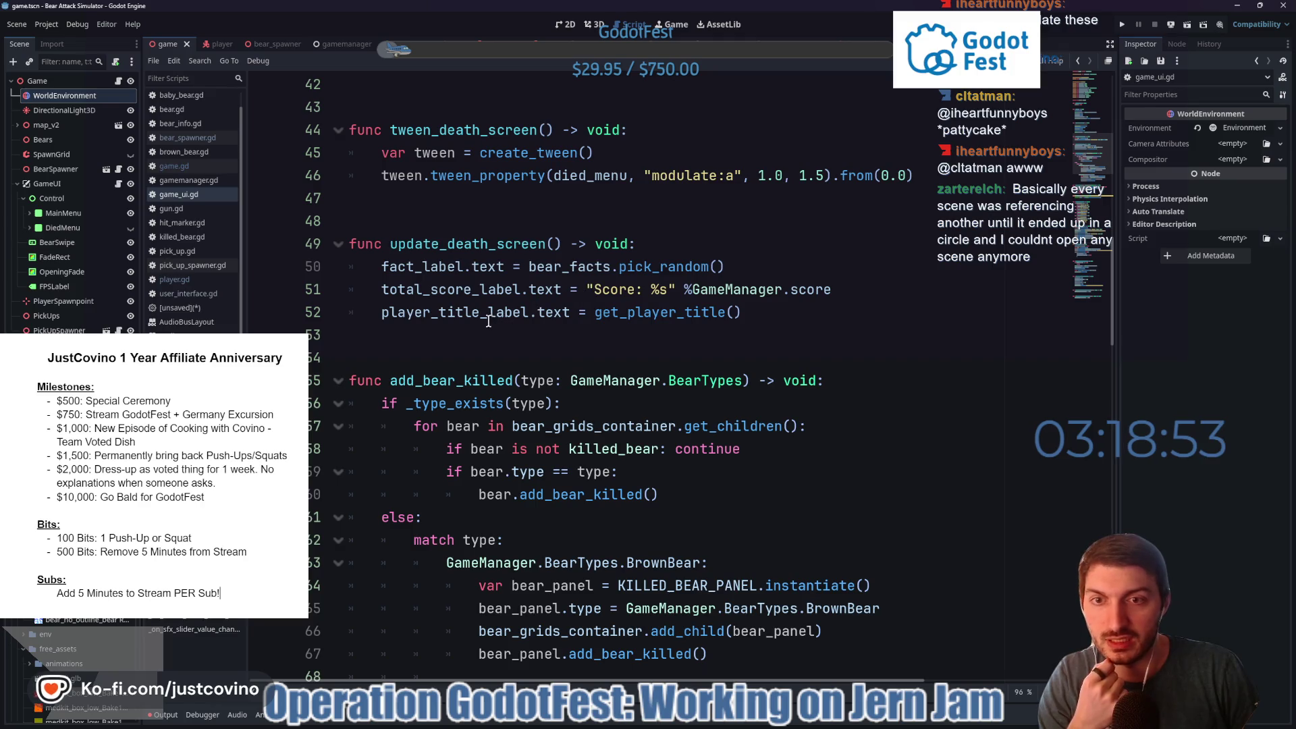
scroll(486, 319, "up", 2)
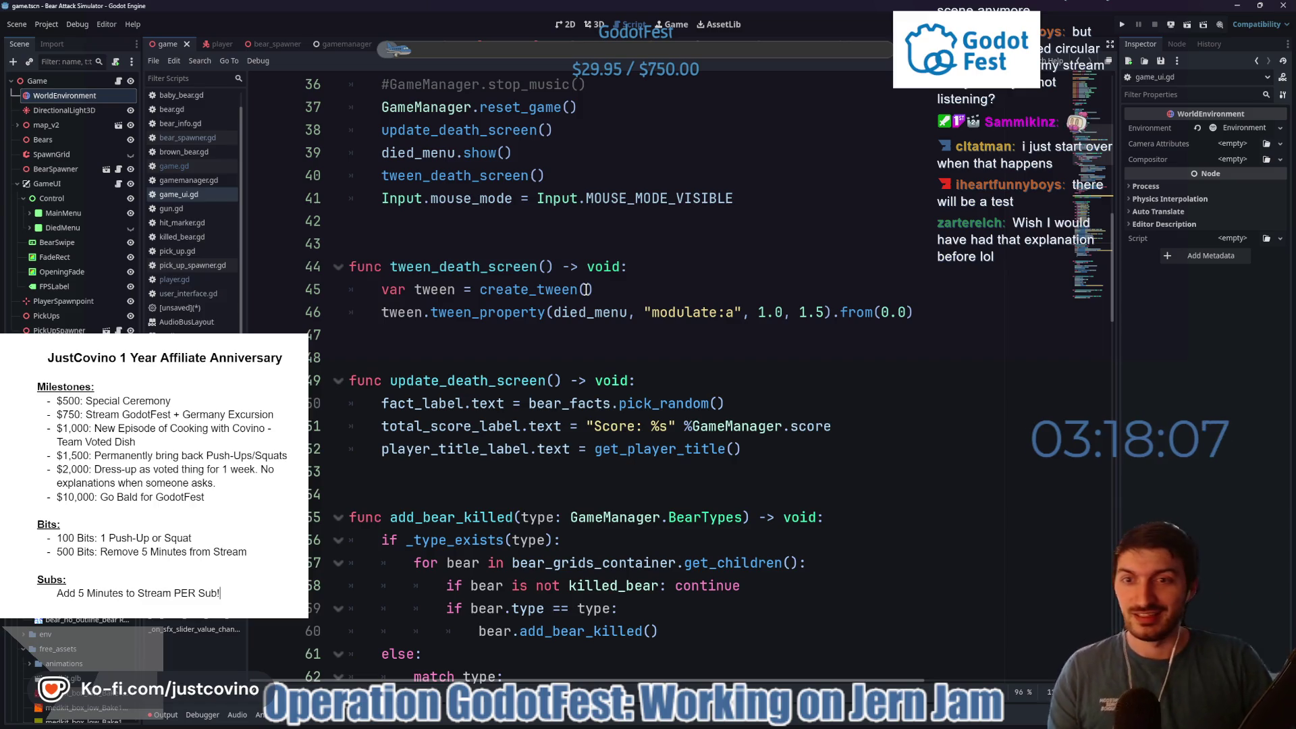
left_click(523, 345)
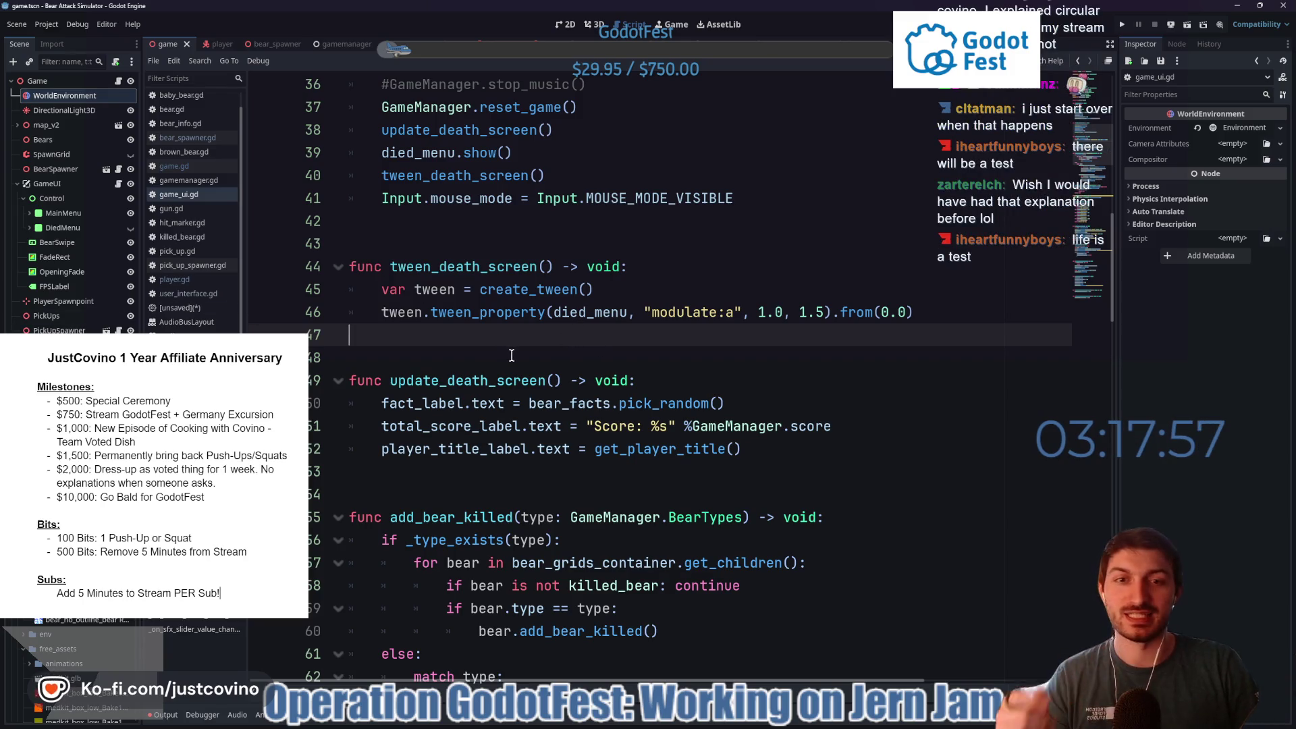
left_click(491, 356)
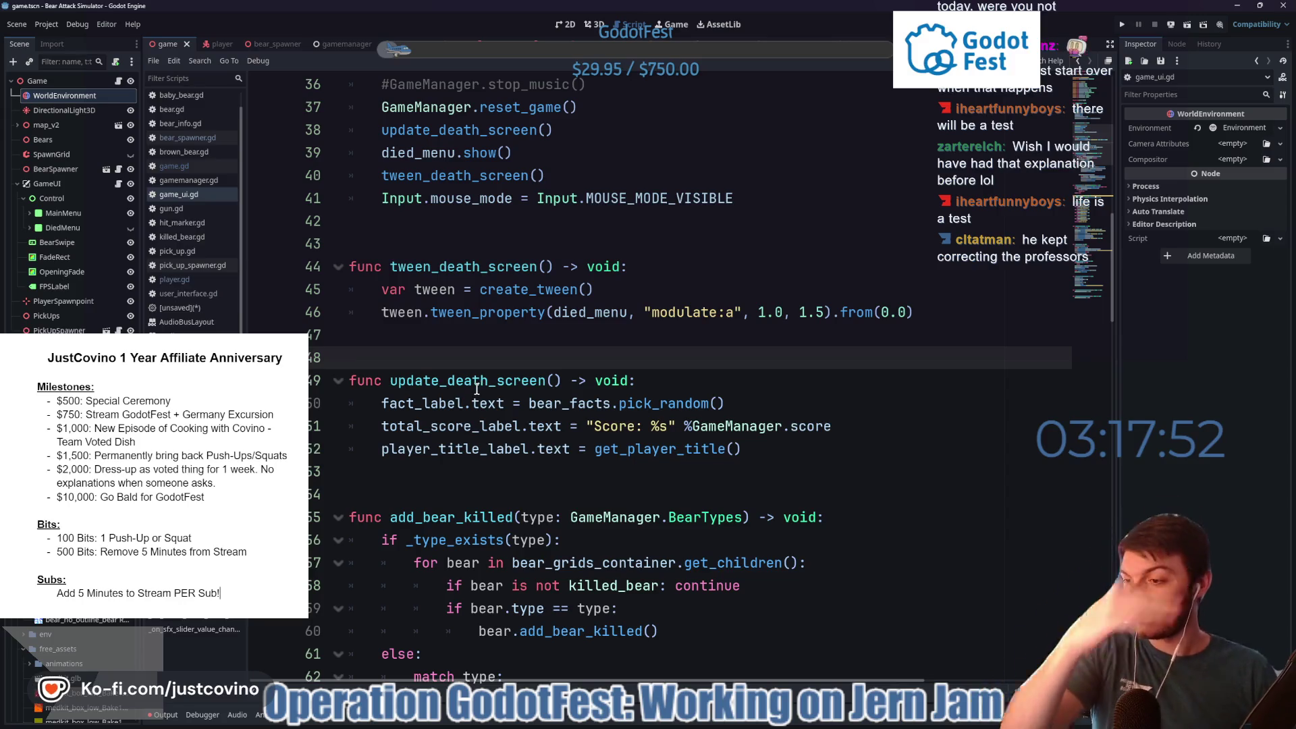
scroll(571, 302, "up", 2)
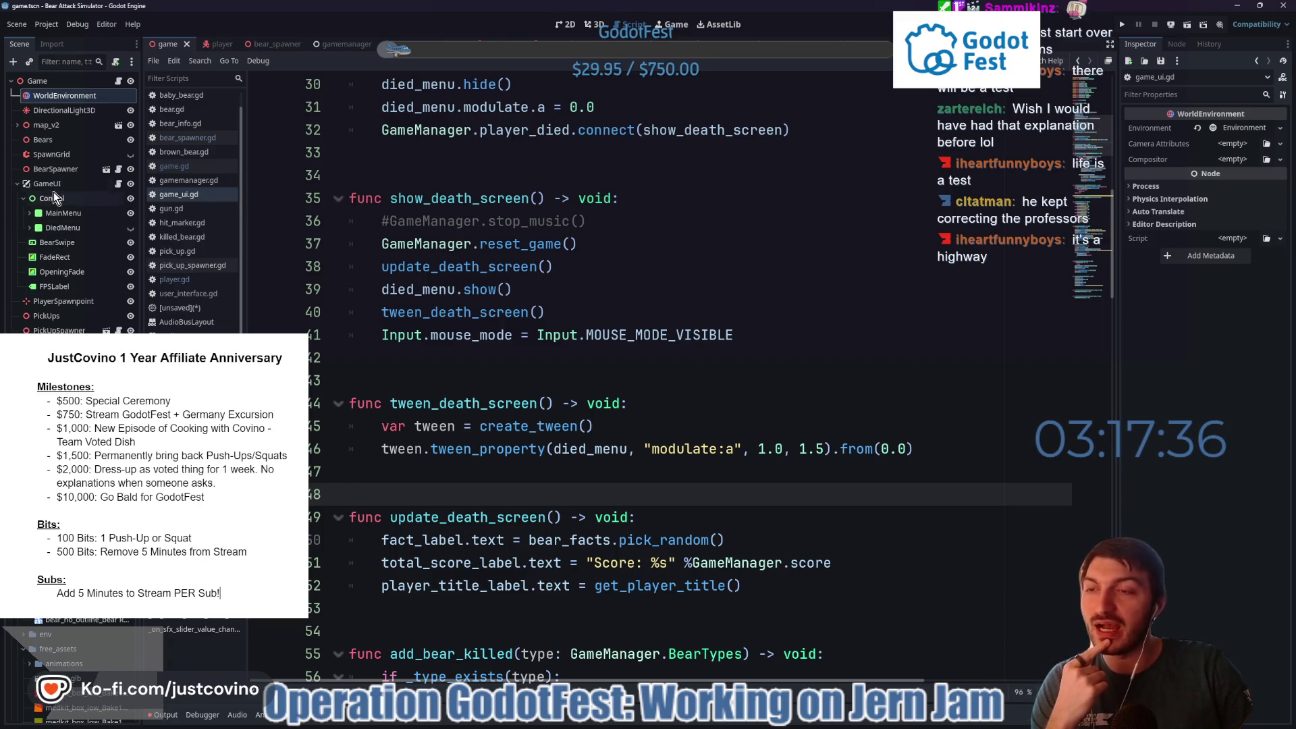
Expand DiedMenu's kill-report children and put the caret after GameManager.start_game() in _on_start_button_pressed()
left_click(31, 228)
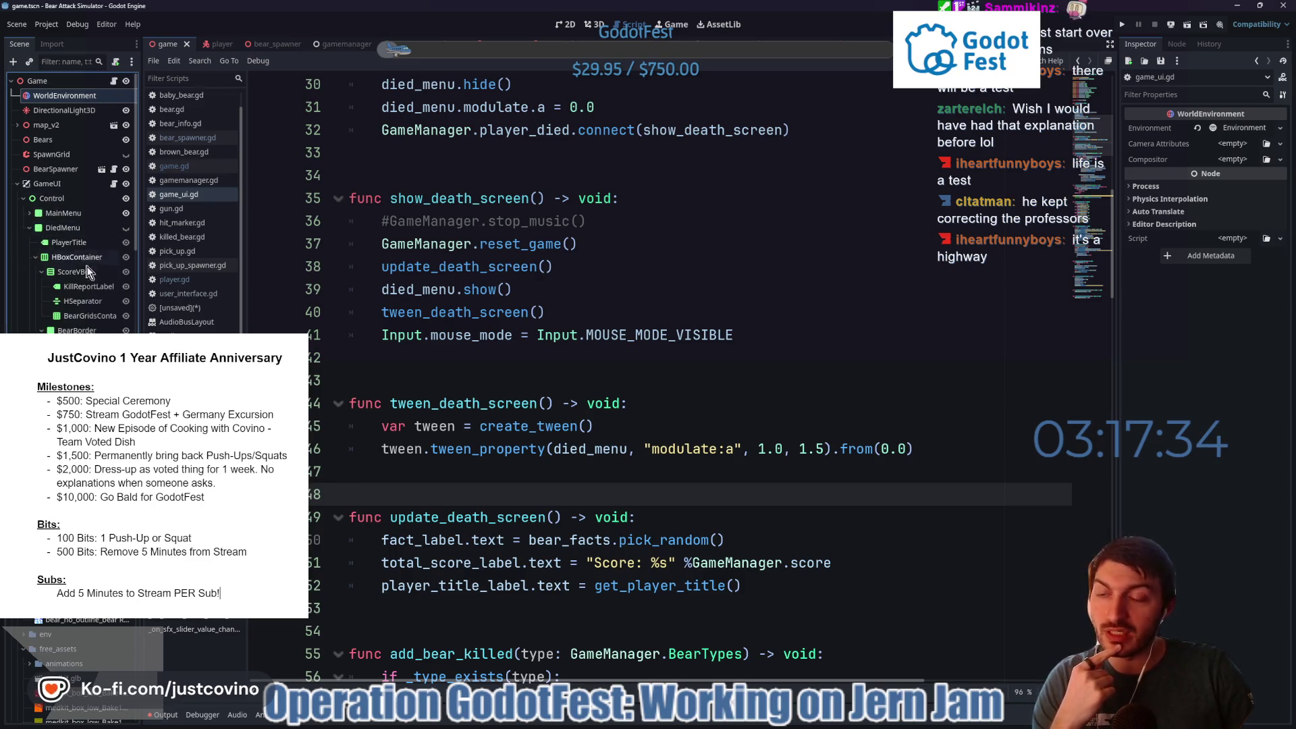
scroll(87, 272, "down", 3)
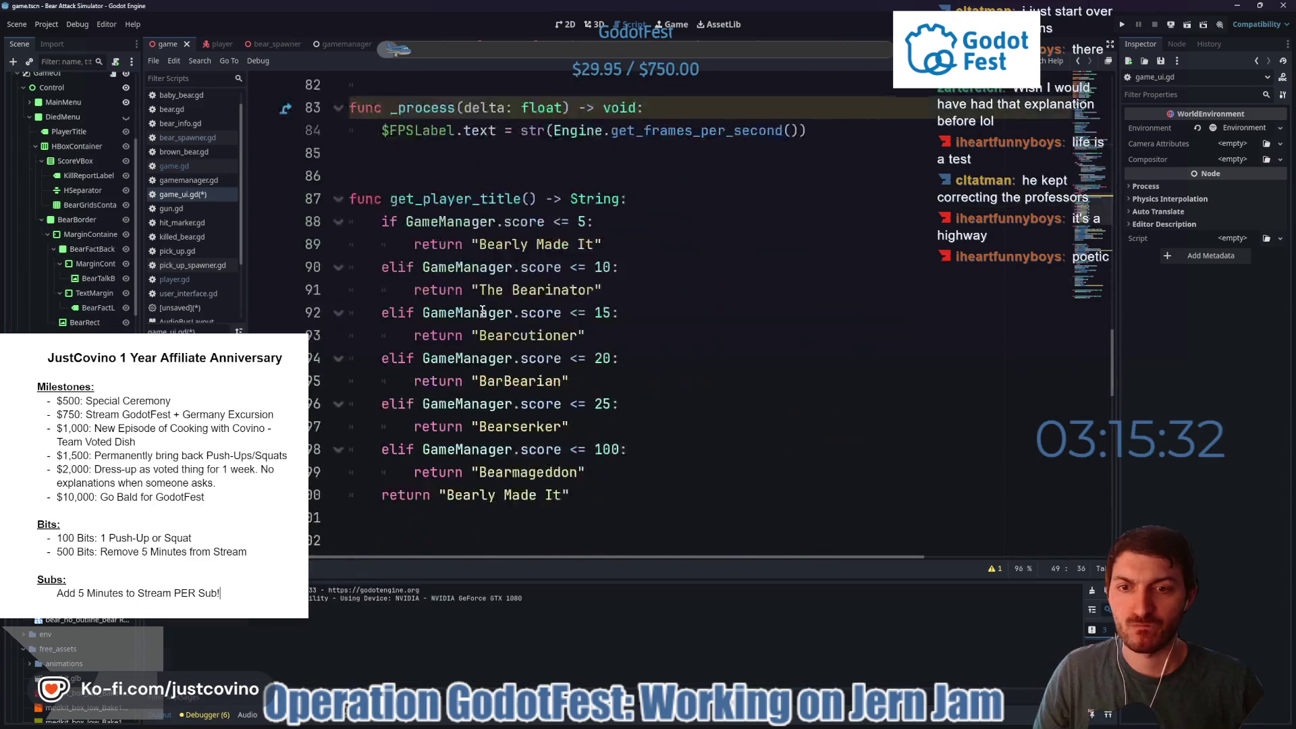
scroll(482, 310, "down", 10)
scroll(483, 311, "down", 7)
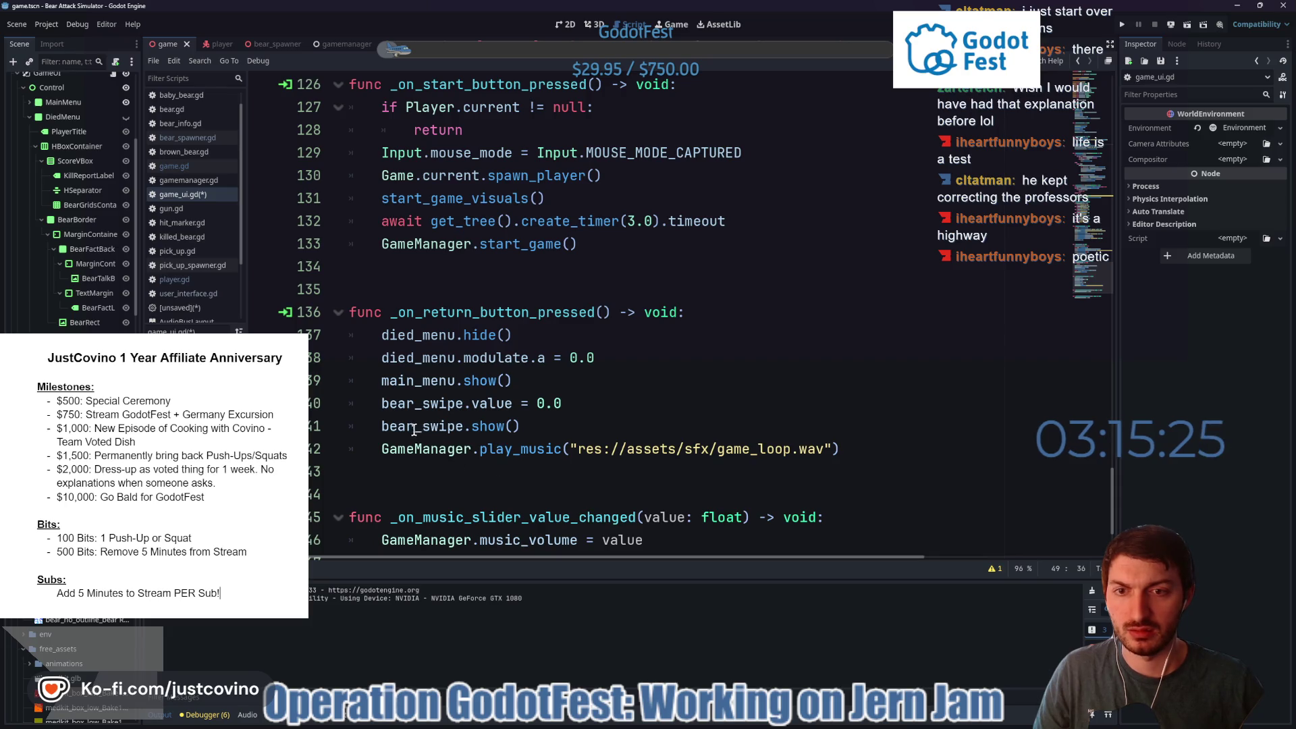
scroll(414, 403, "down", 2)
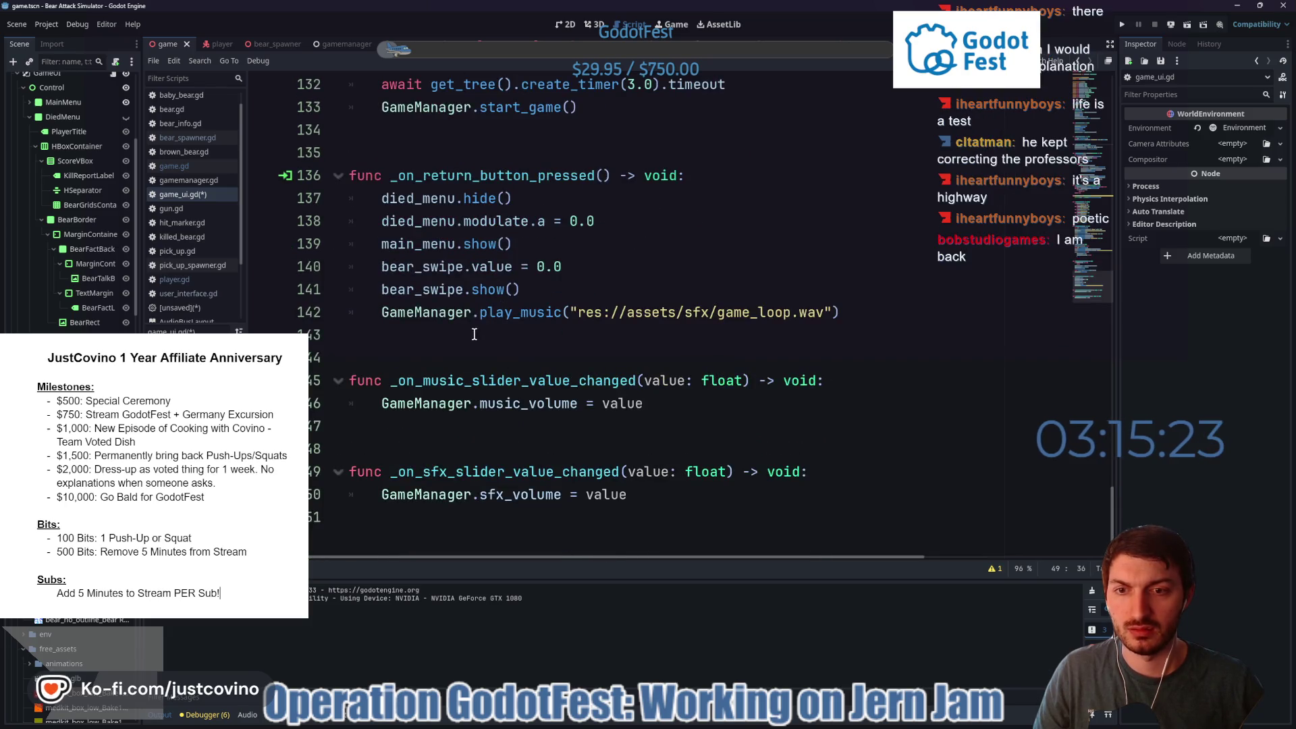
scroll(477, 338, "up", 3)
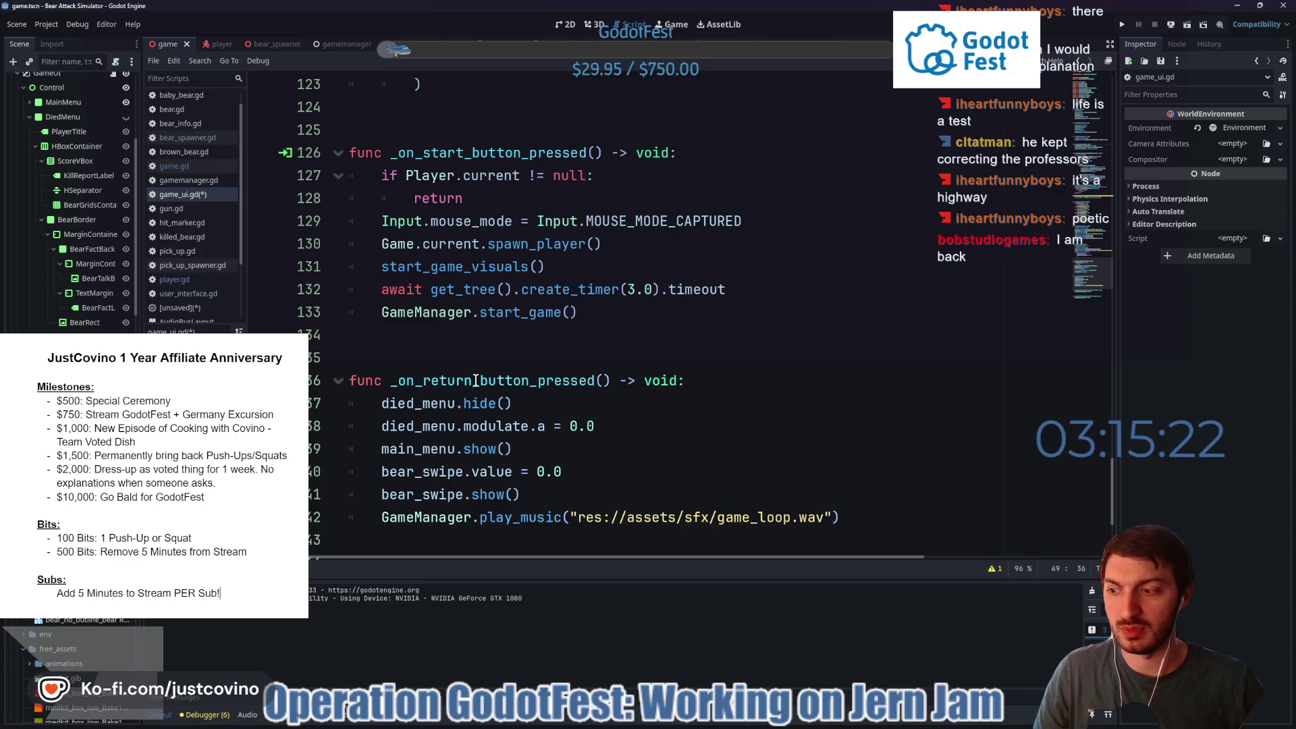
scroll(586, 320, "up", 1)
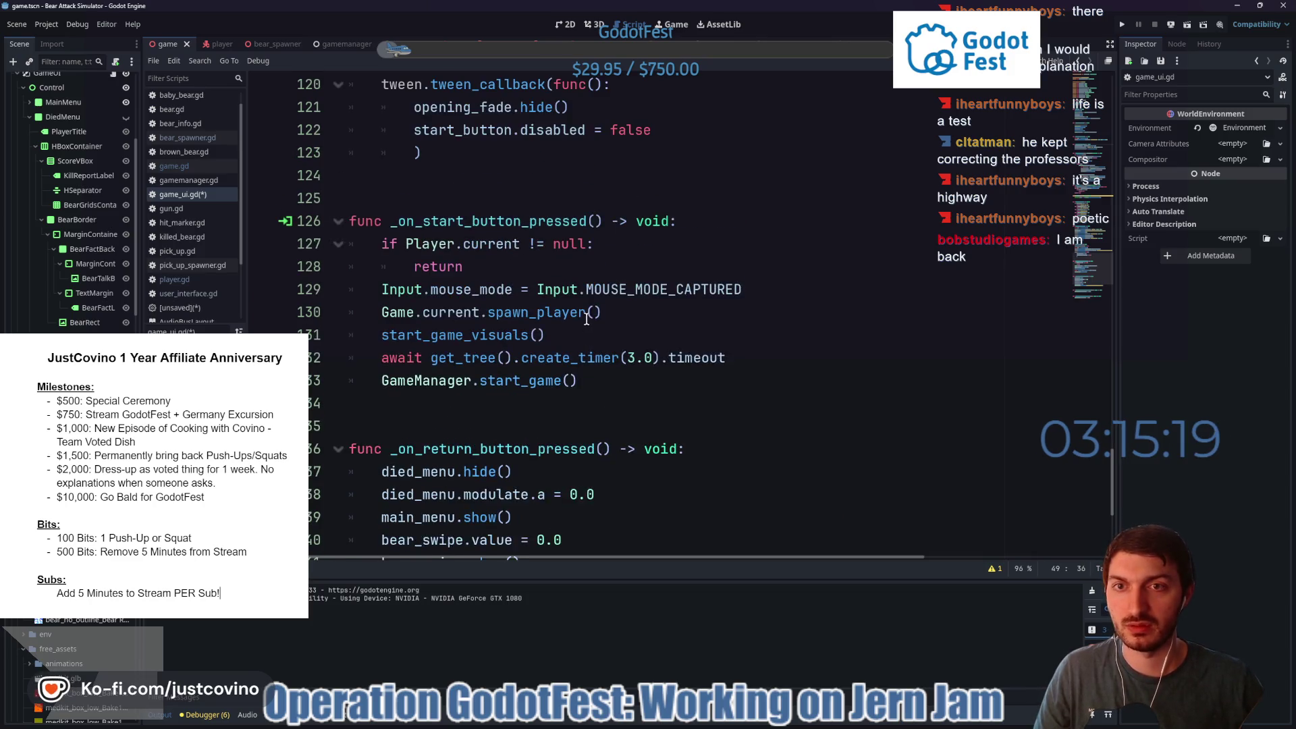
left_click(487, 225)
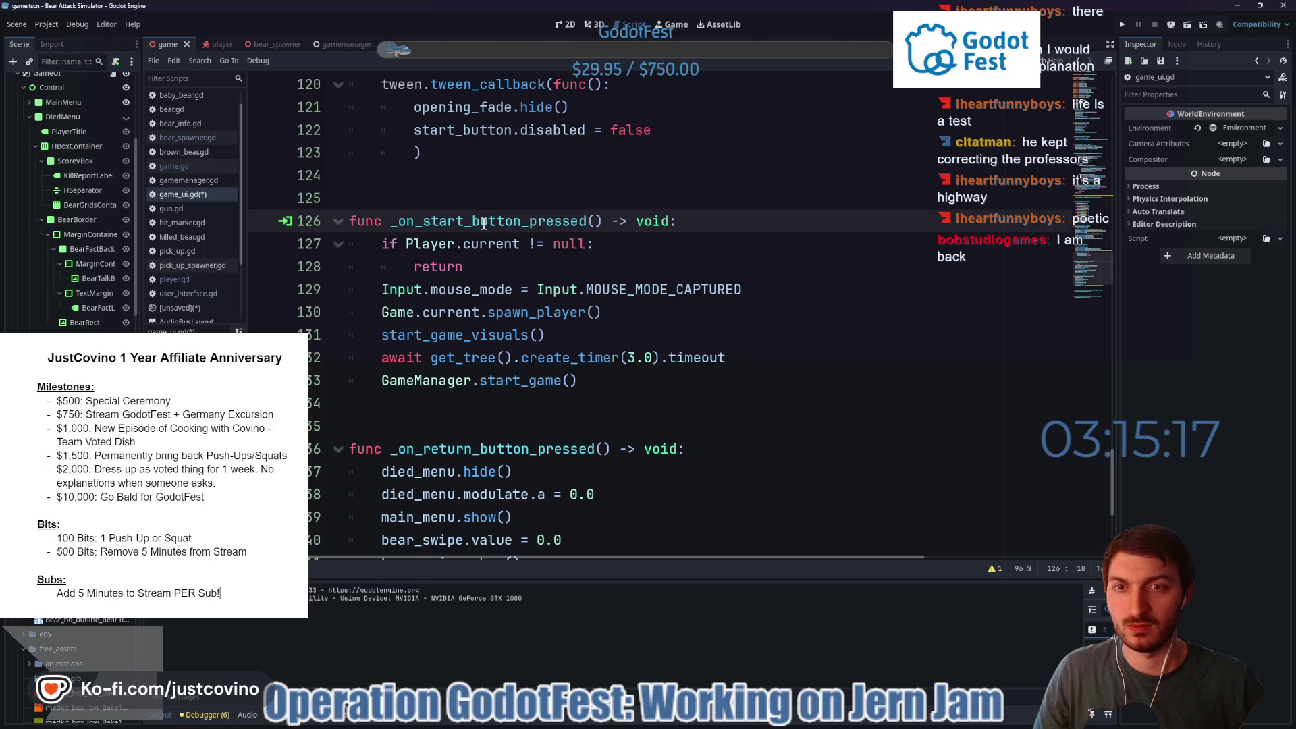
left_click(593, 381)
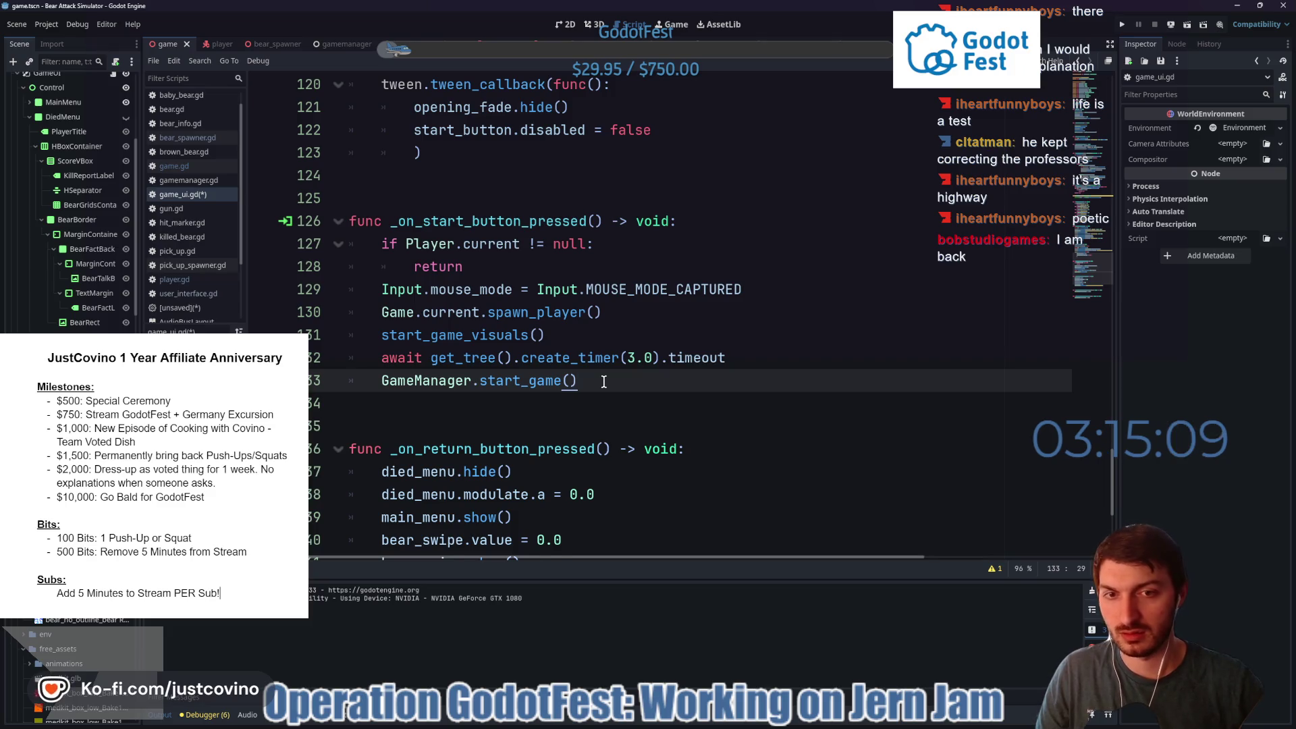
Add a queue_free loop clearing bear_grids_container children after start_game(), then save and run the game
key("Return")
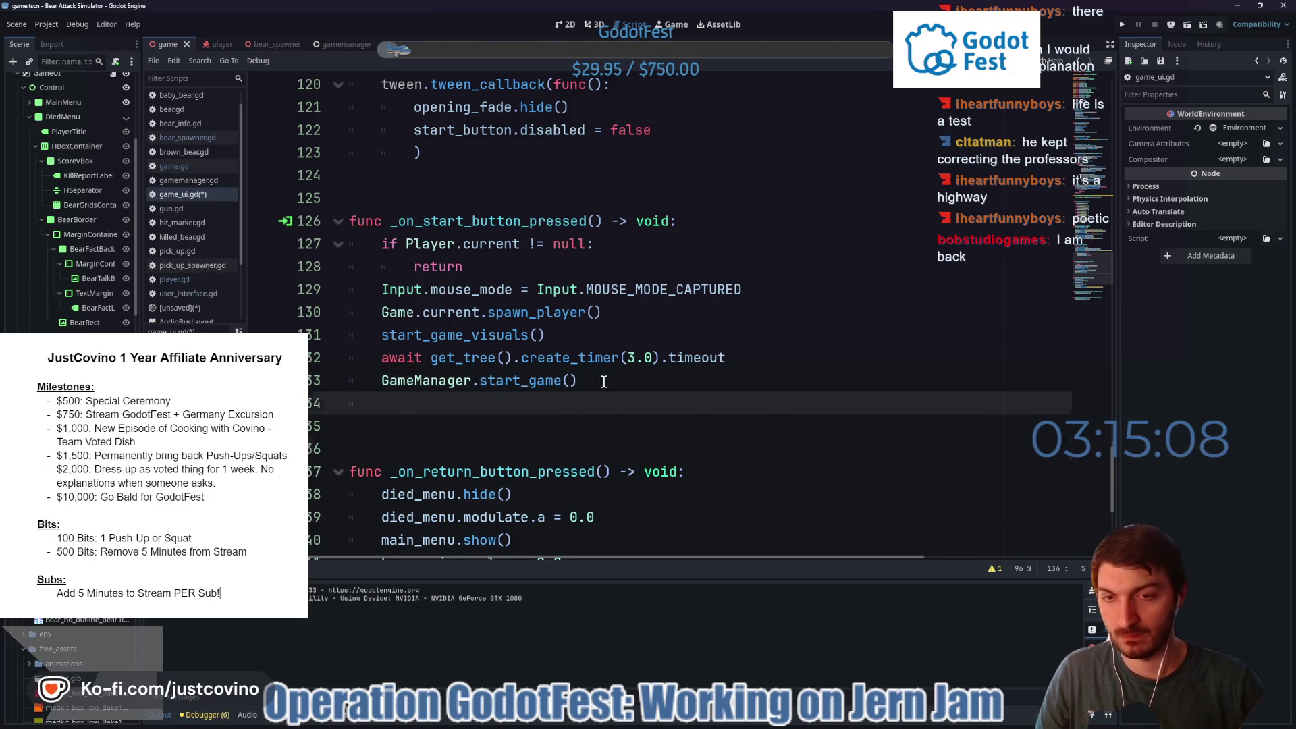
type("if !bear_grids_container.get_children().is_empty(): \t\tfor container in bear_grids_container.get_children(): \t\t\tcontainer.queue_free()")
left_click(410, 403)
key("BackSpace")
key("ctrl+s")
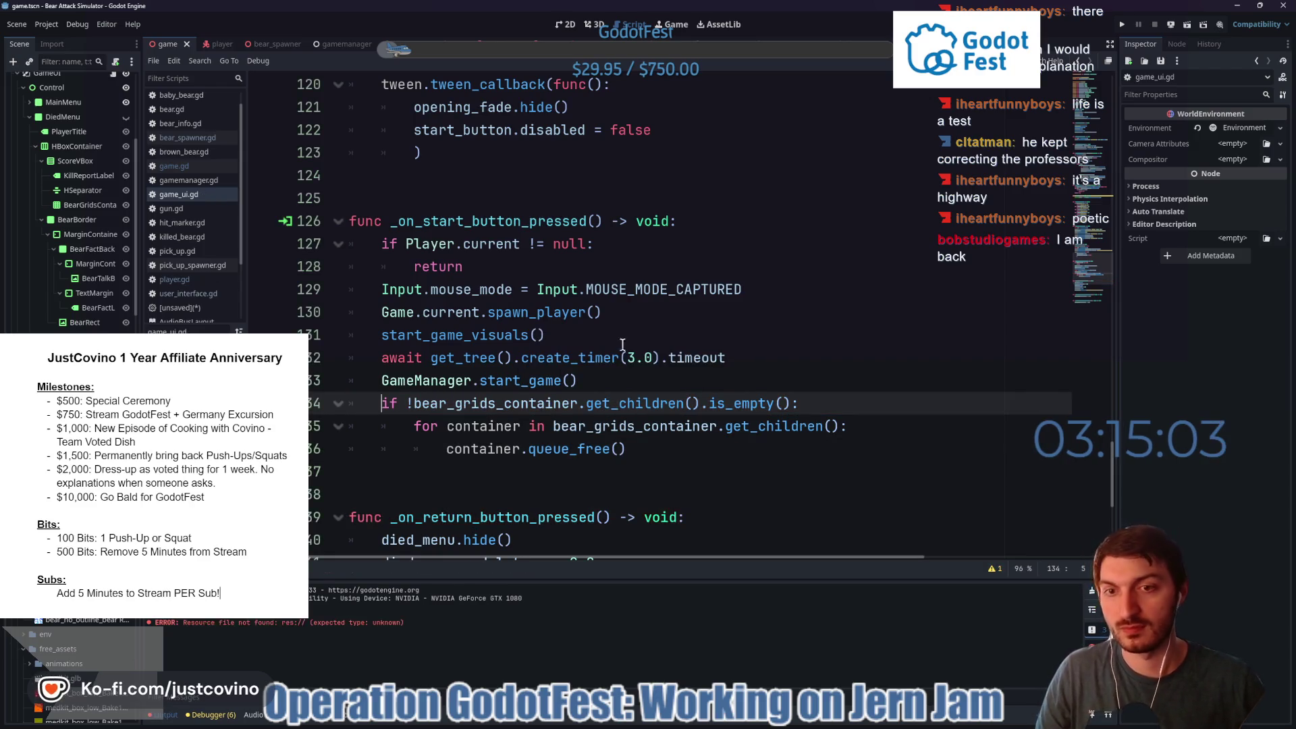
key("F5")
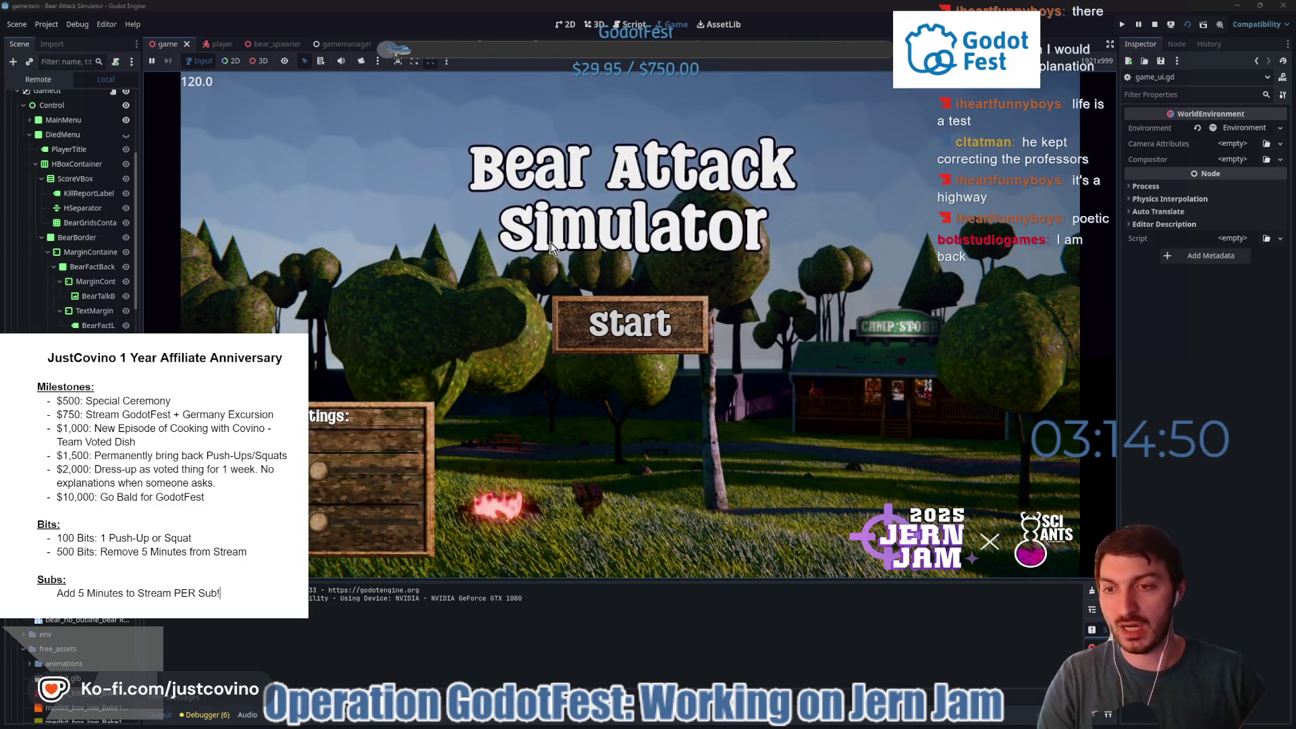
Start a round and punch the approaching bears until the first Baby Bear dies
left_click(629, 324)
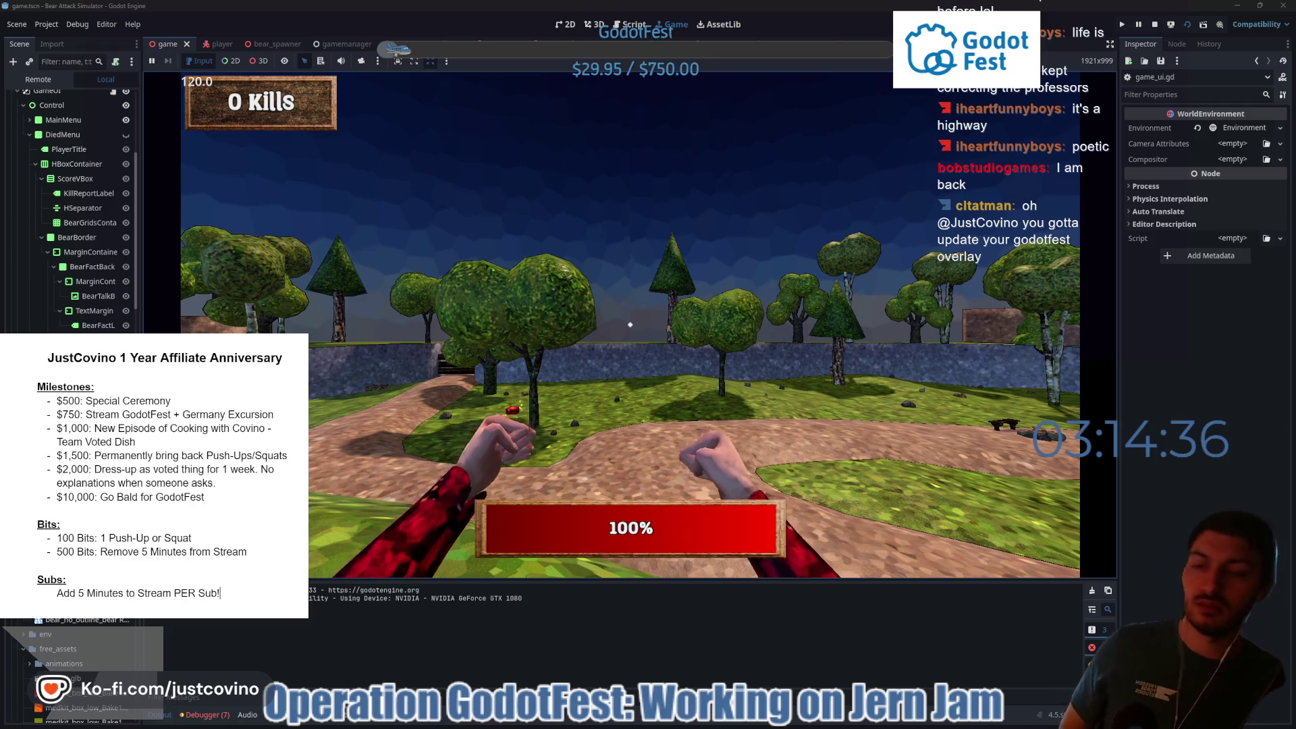
left_click(630, 324)
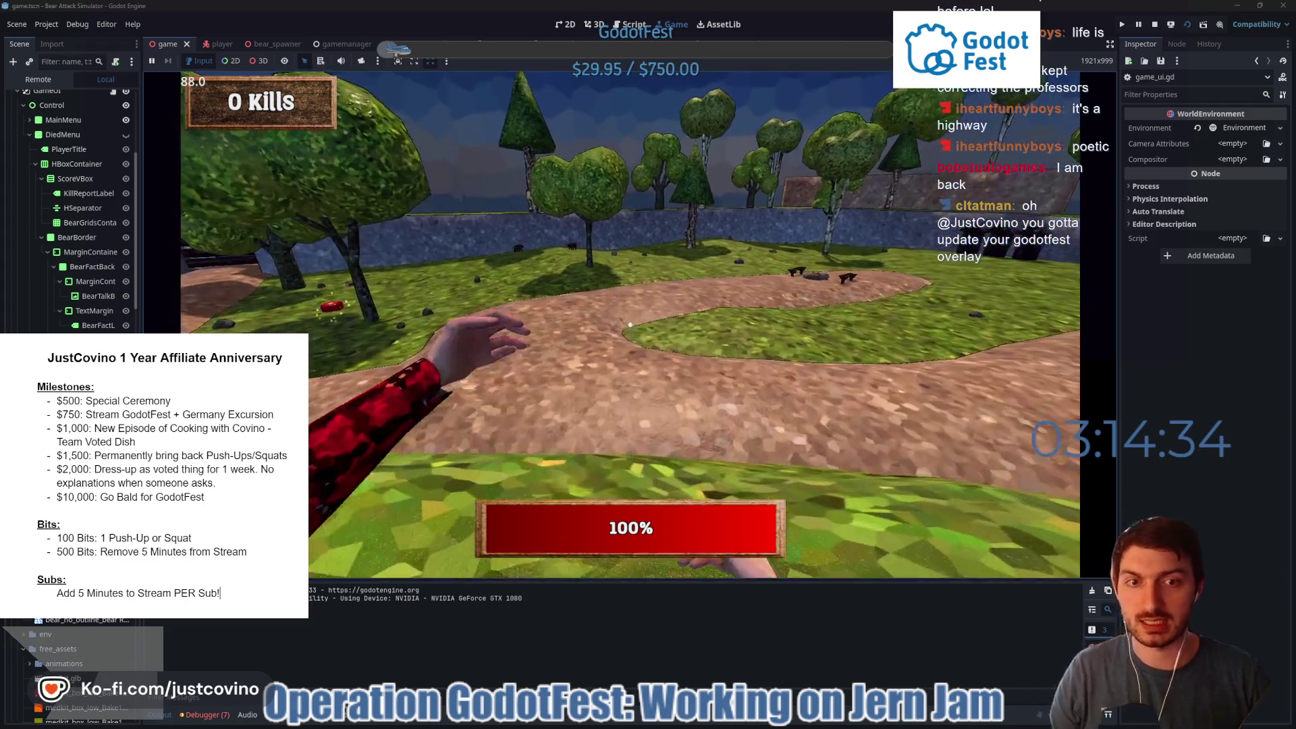
key("w")
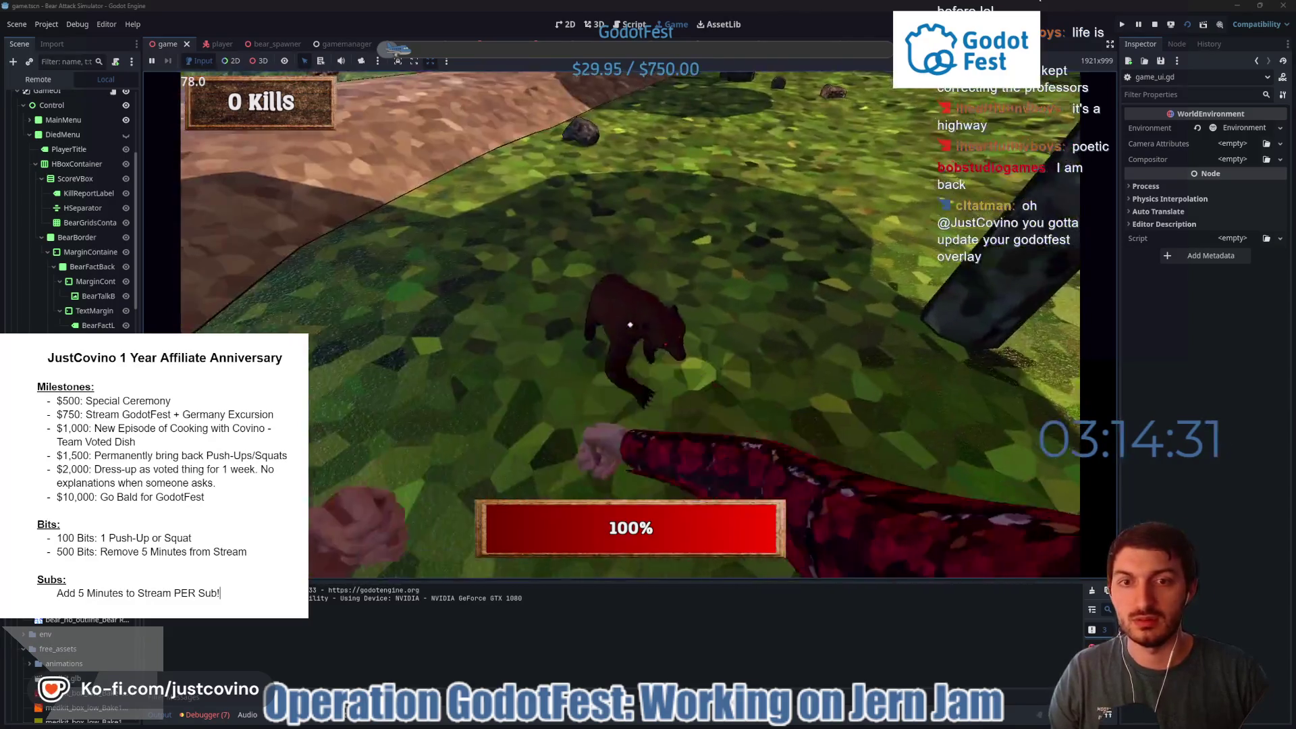
left_click(630, 325)
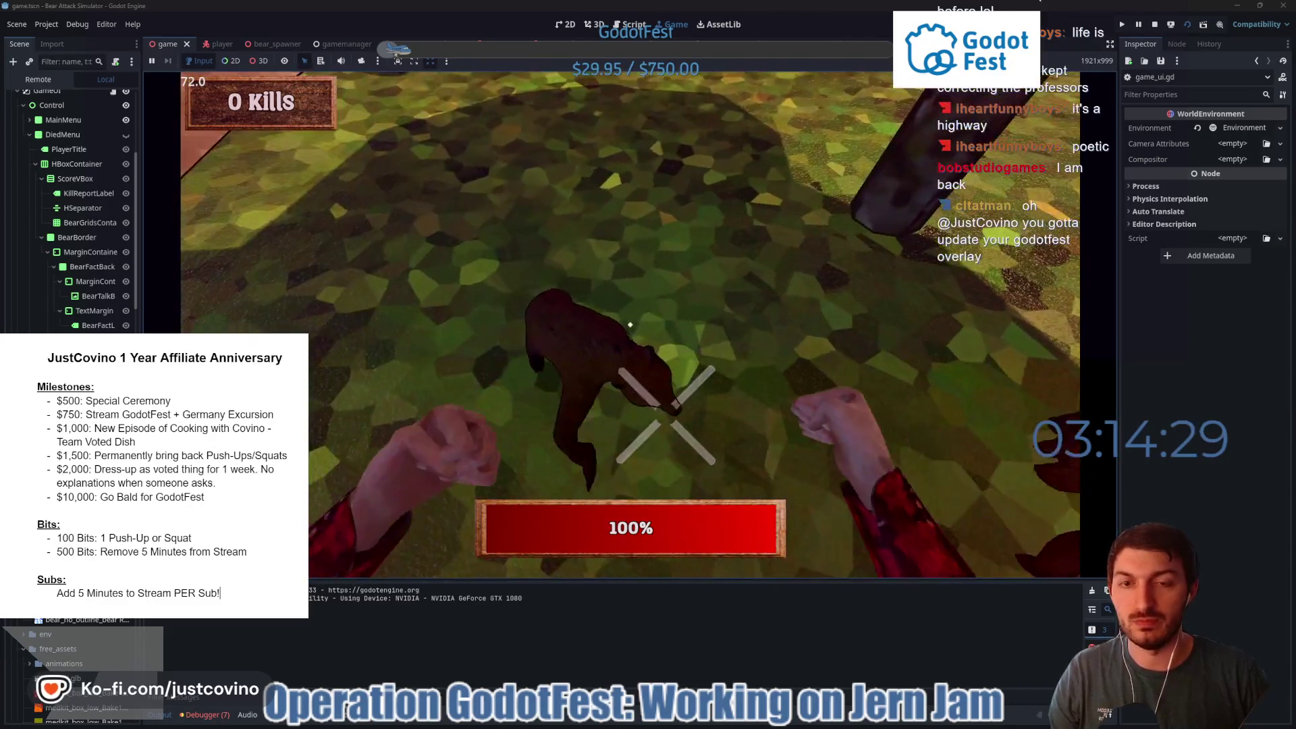
left_click(630, 325)
left_click(629, 325)
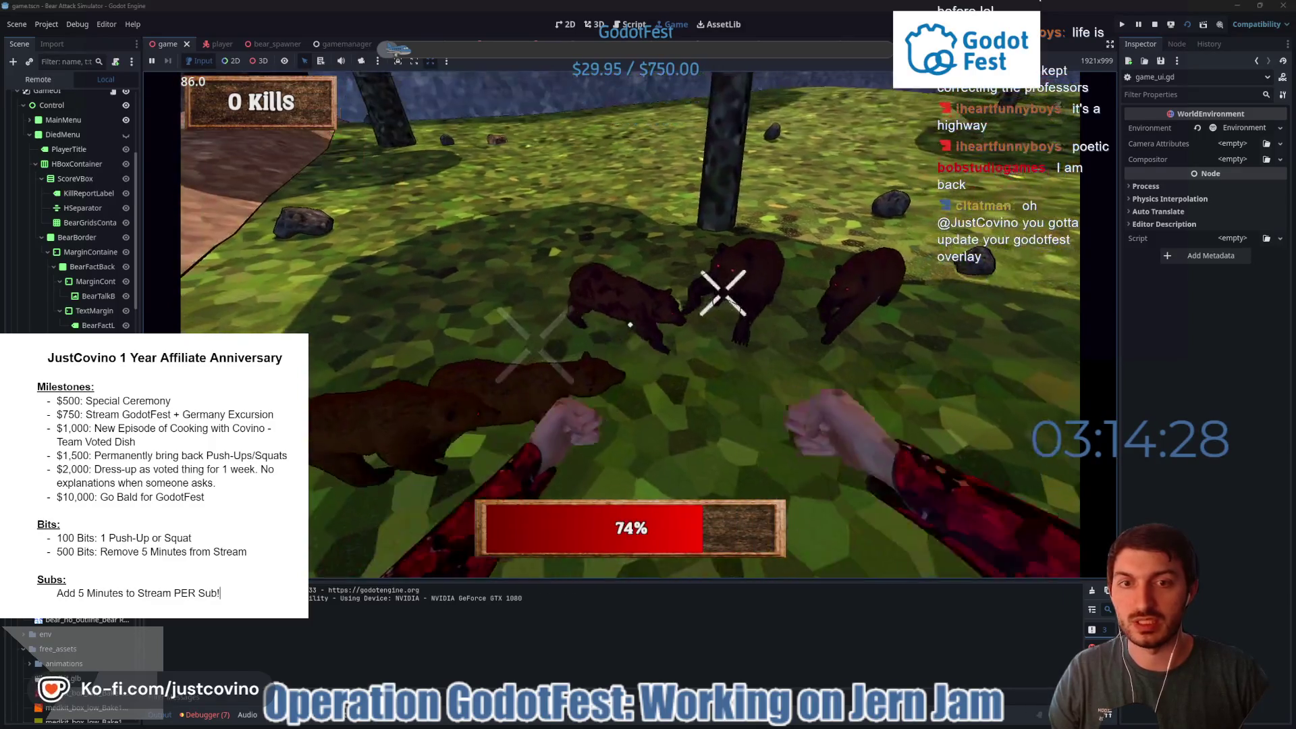
left_click(630, 324)
Fight on to a second Baby Bear kill and death, then leave the kill report and start a new round
left_click(630, 325)
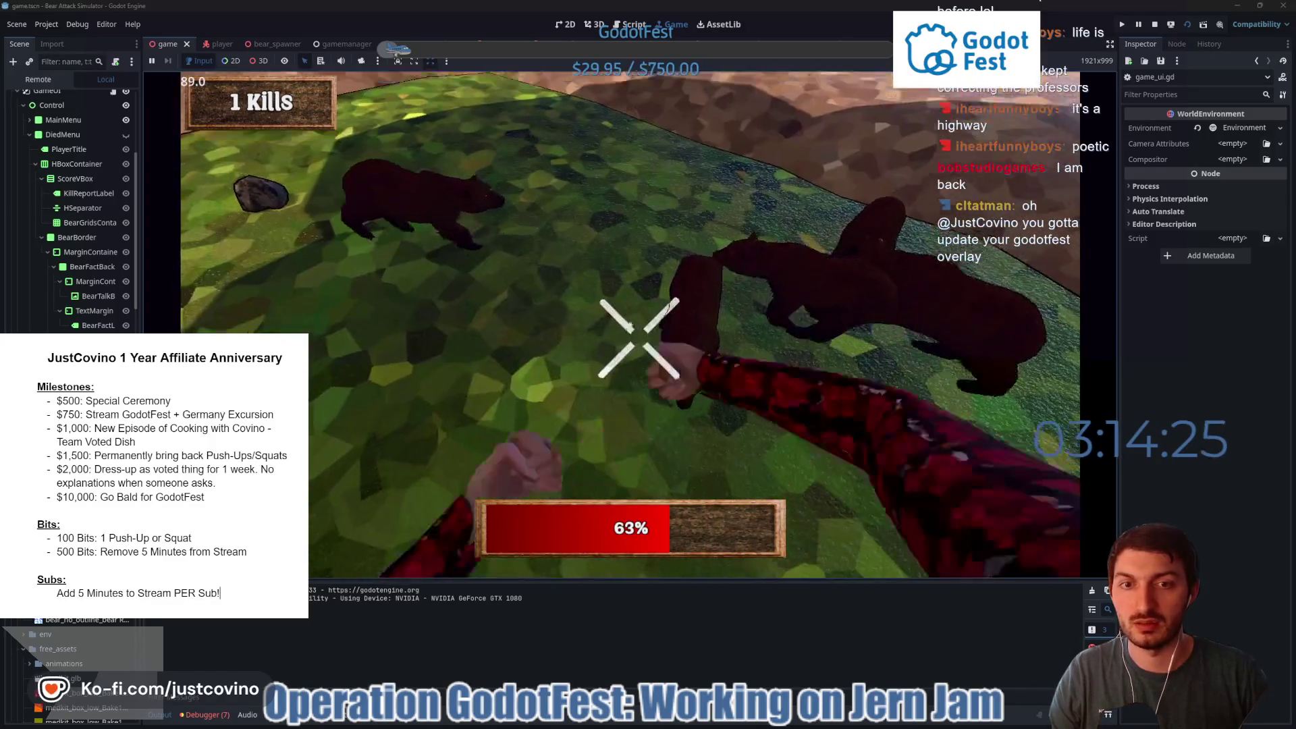
left_click(630, 325)
left_click(630, 325)
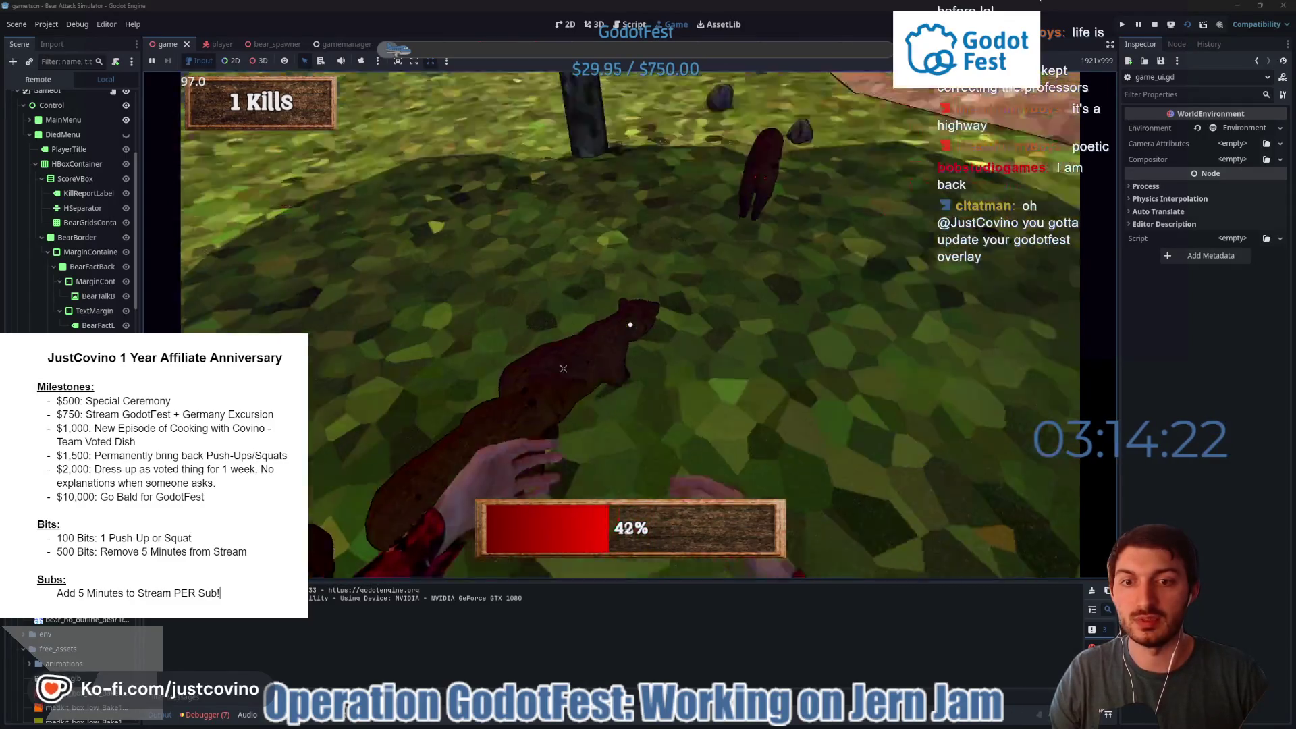
left_click(629, 324)
left_click(630, 324)
left_click(630, 325)
left_click(630, 325)
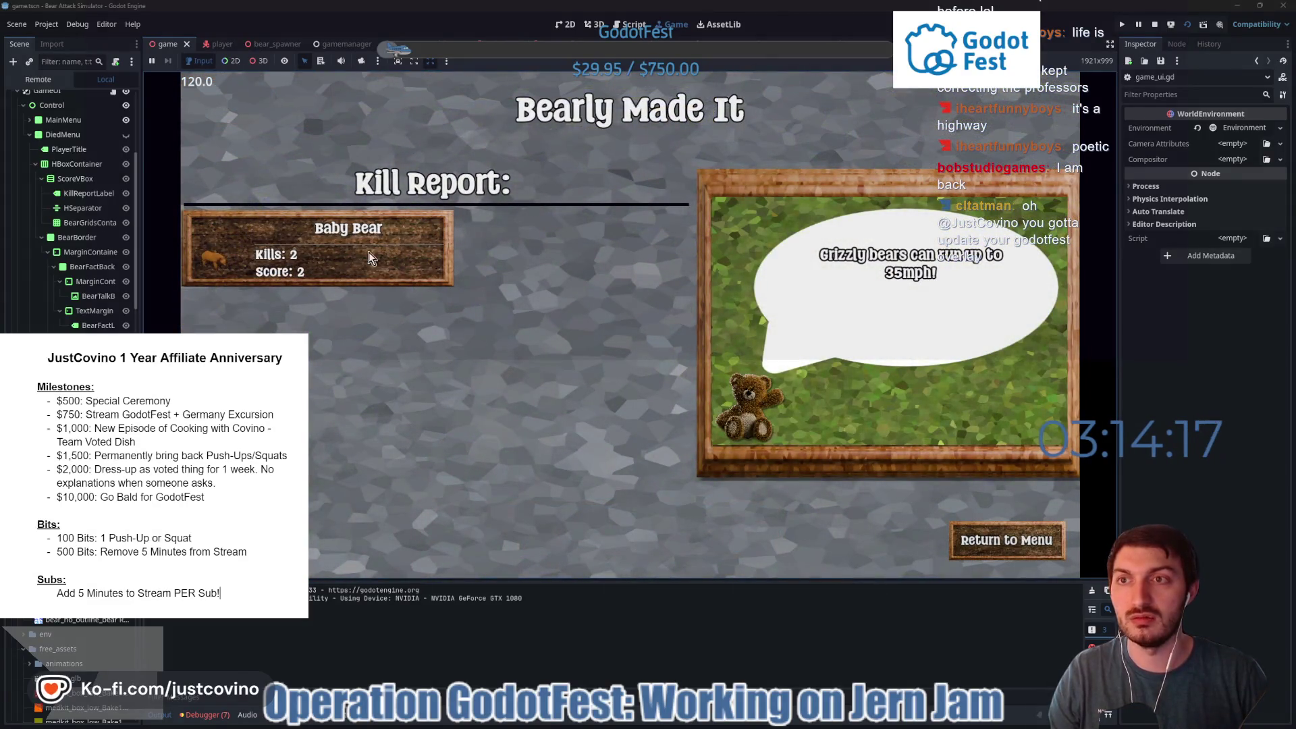
left_click(967, 530)
left_click(636, 333)
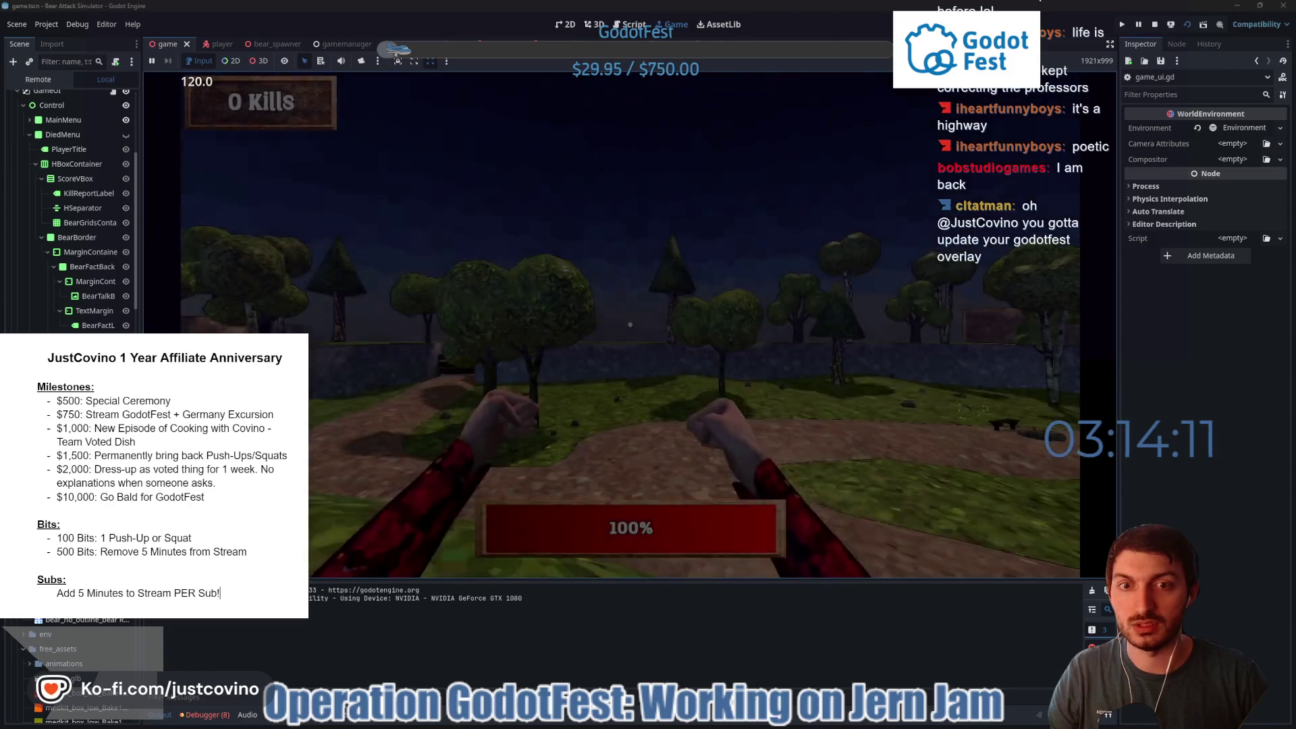
Walk around the park until the bears kill you, confirm the empty Kill Report, then return to menu and stop the game
key("w")
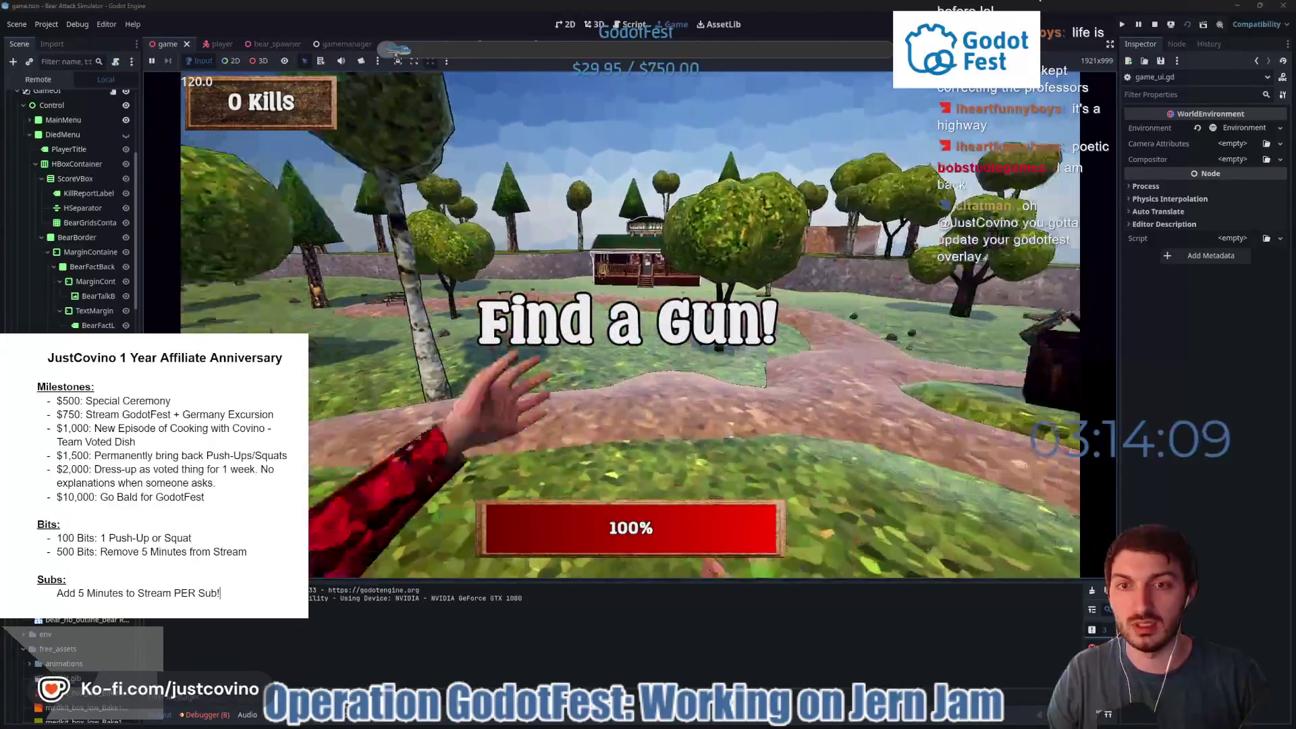
key("w")
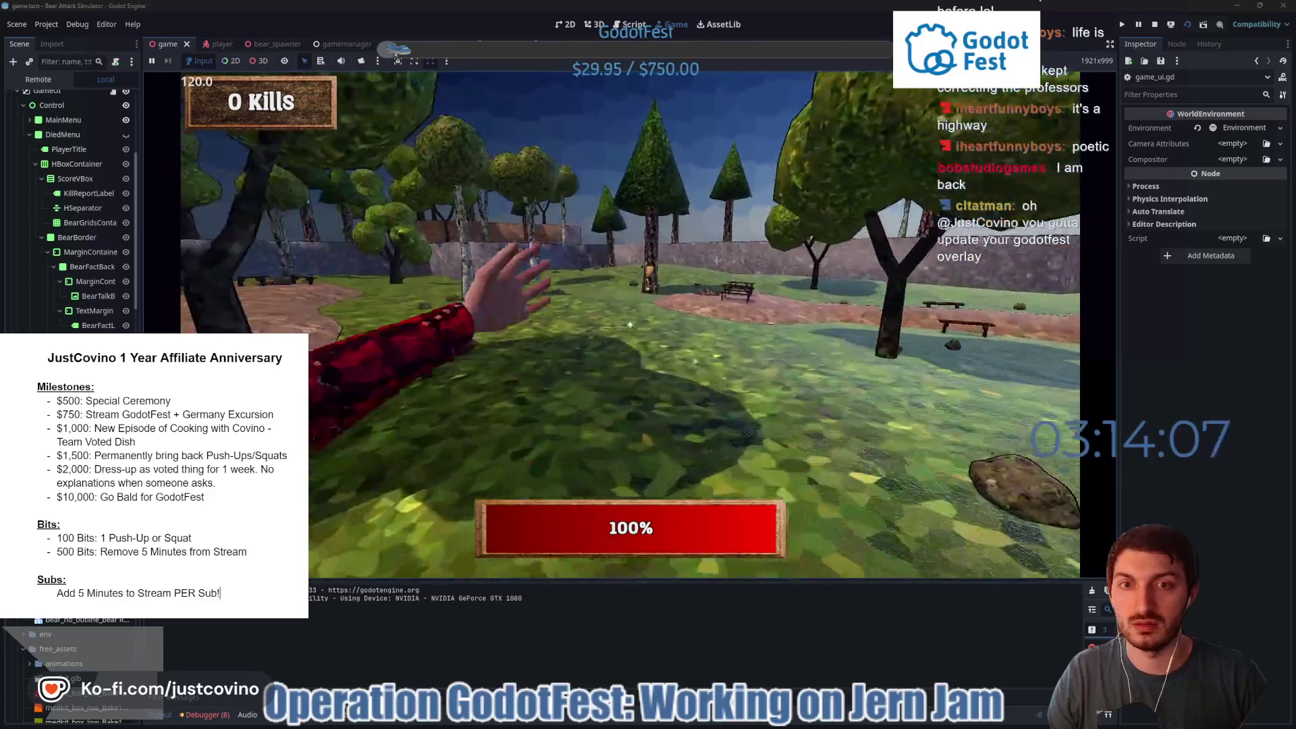
key("w")
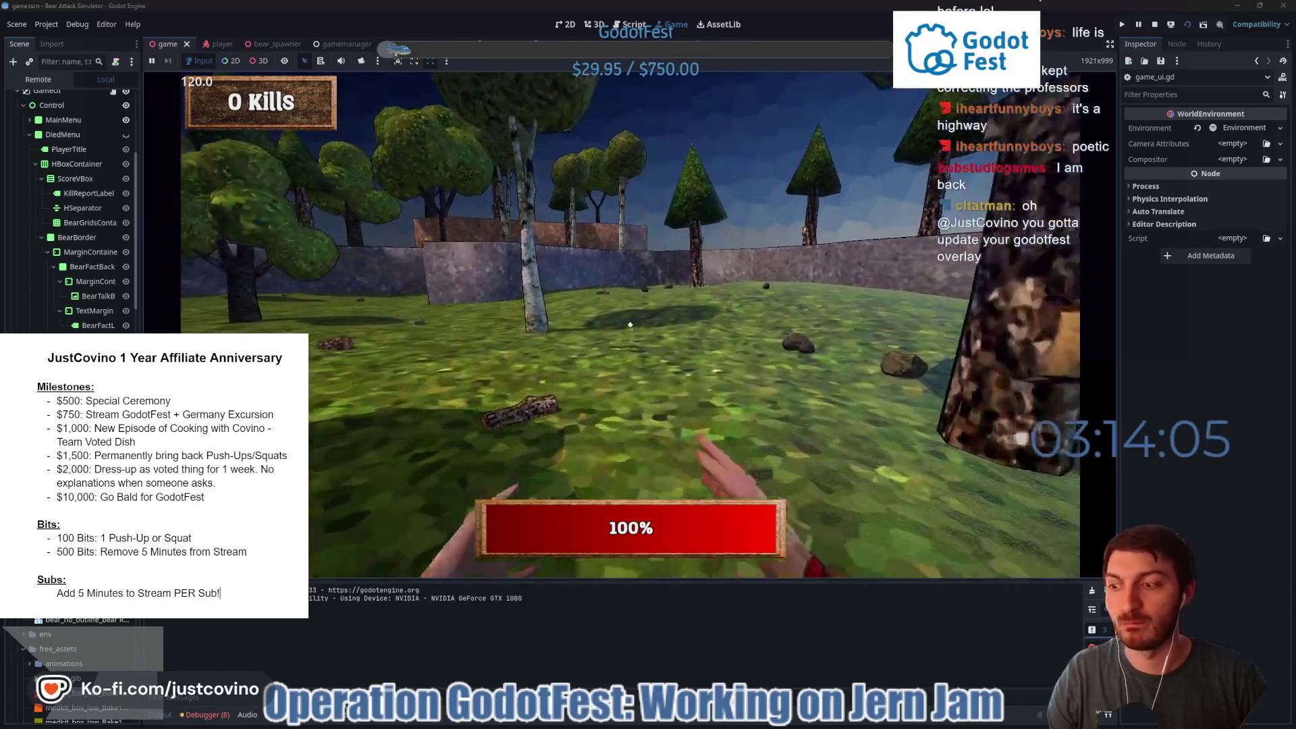
key("w")
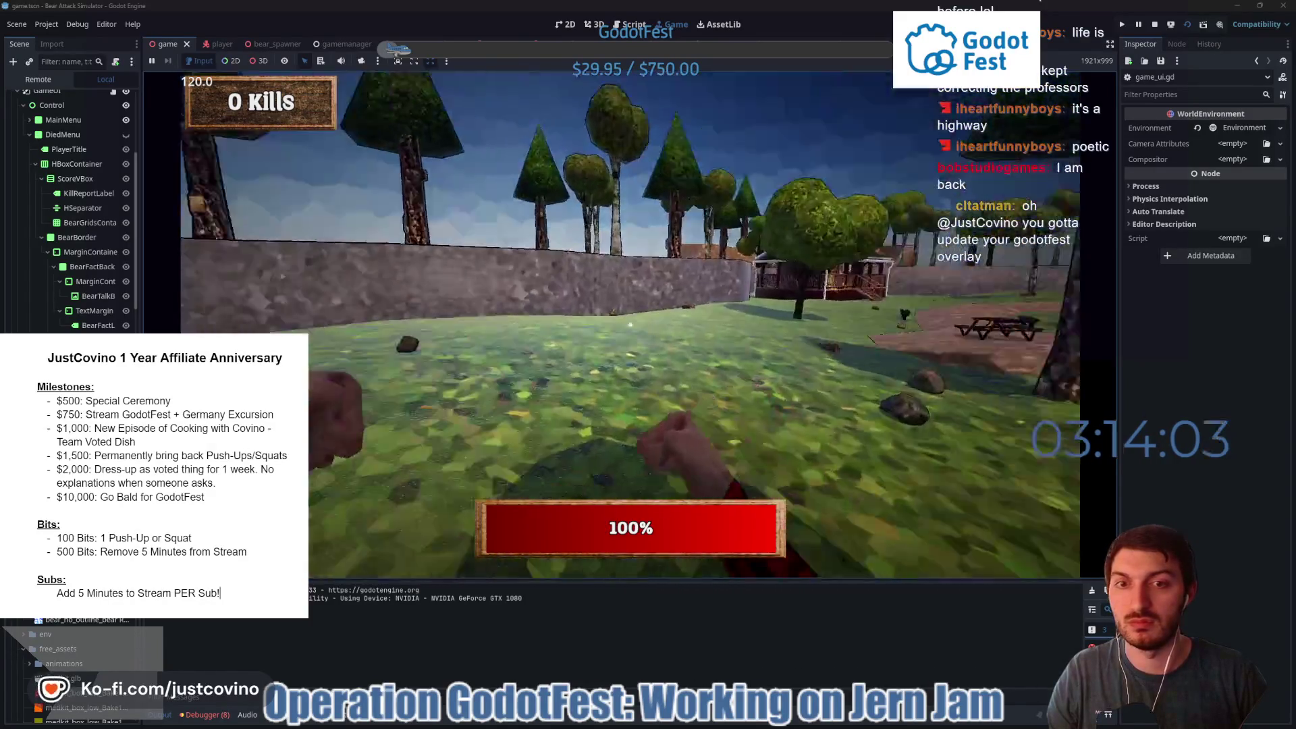
key("w")
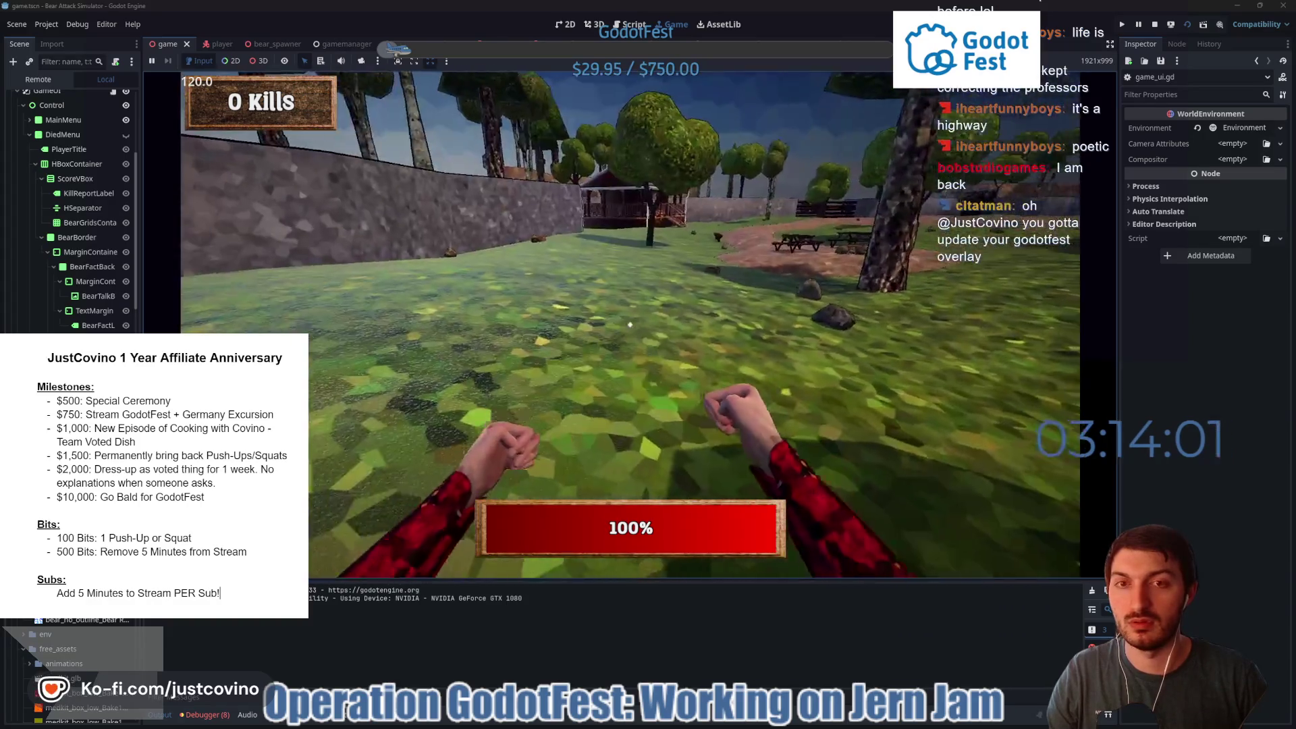
key("w")
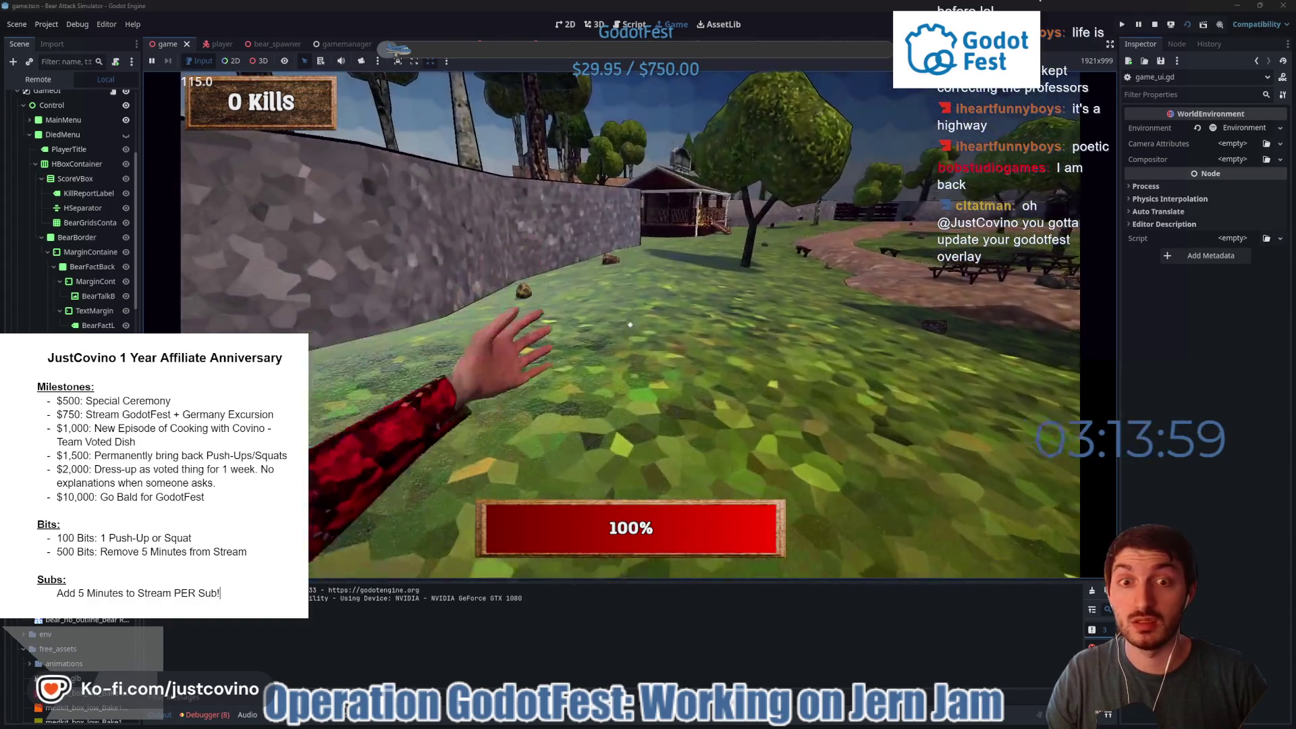
key("w")
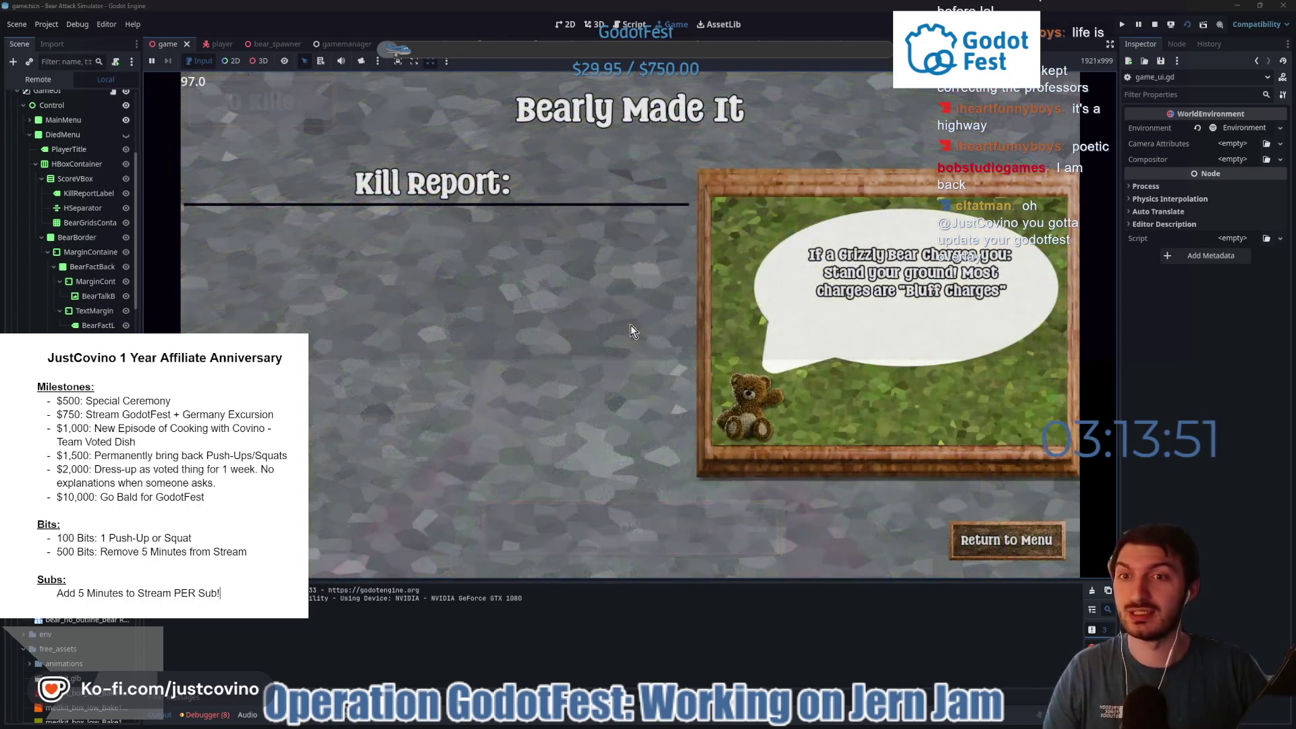
left_click(1006, 540)
left_click(1155, 25)
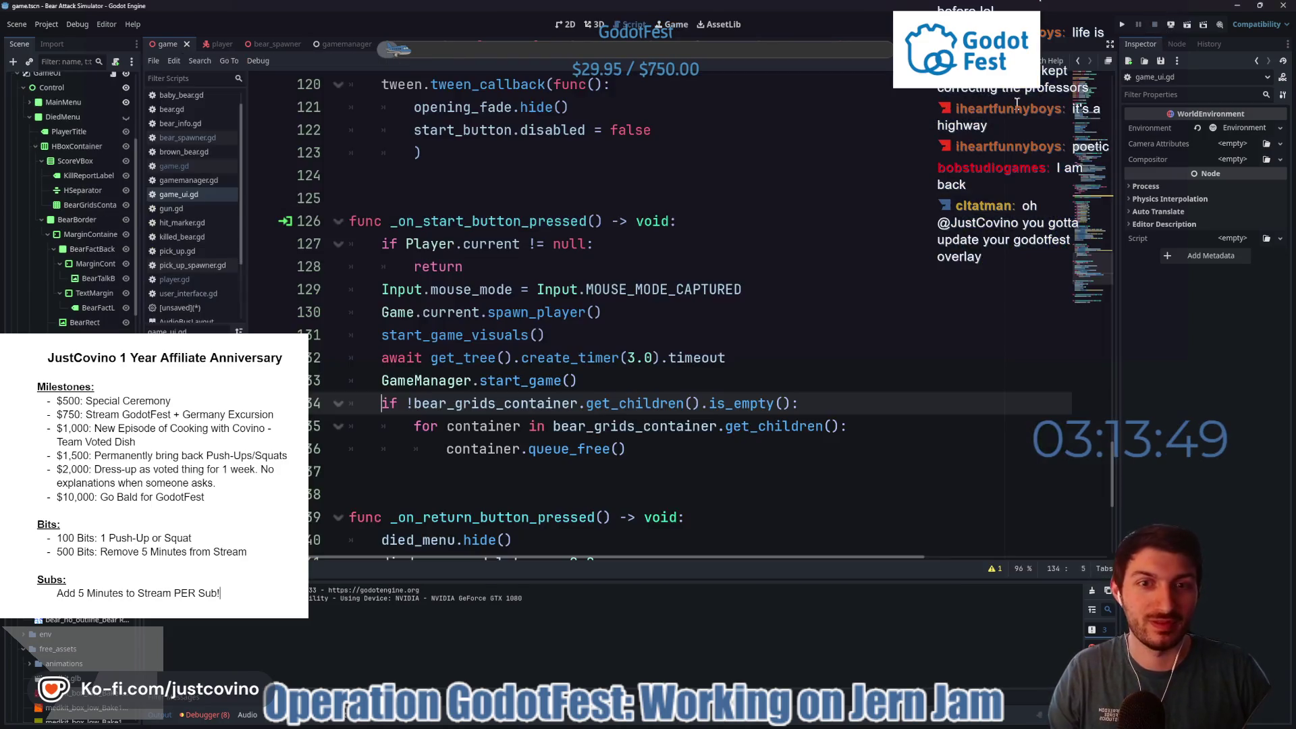
left_click(739, 336)
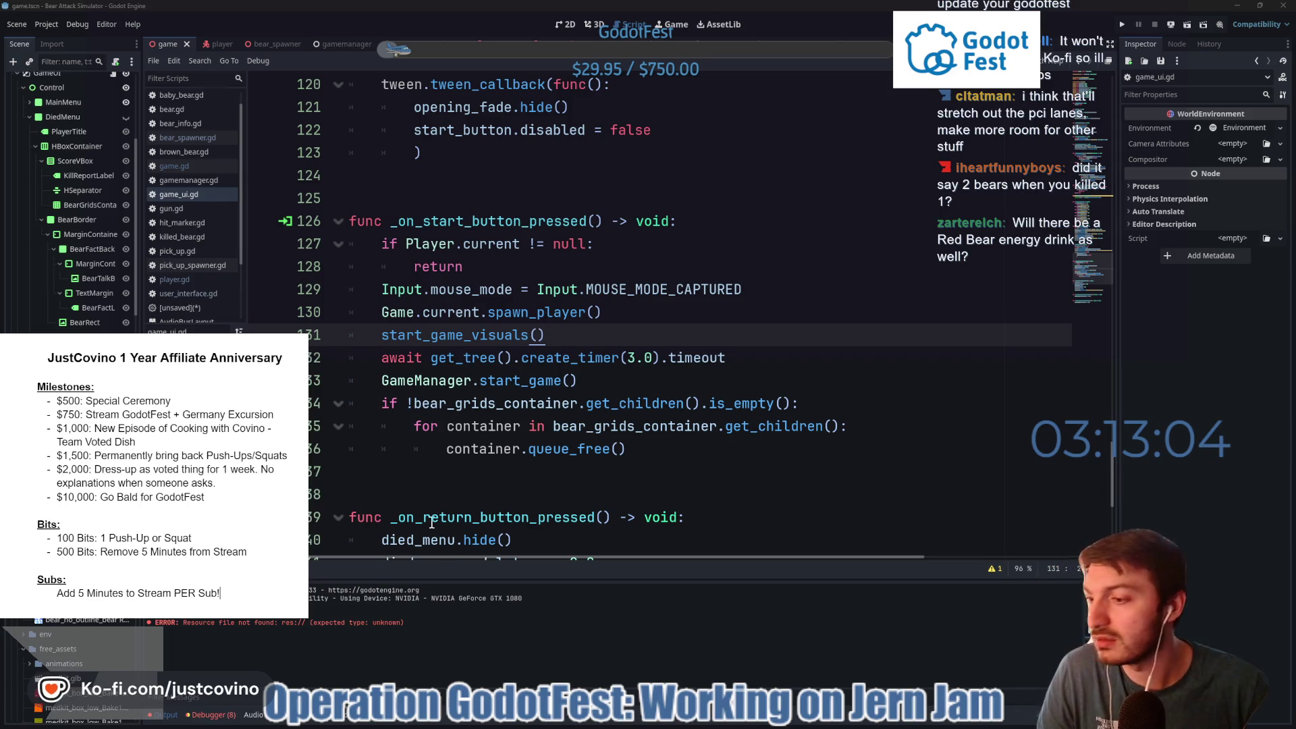
Visit your Twitch channel in a new browser tab, then close it to return to the itch.io edit page
mouse_move(474, 726)
left_click(686, 726)
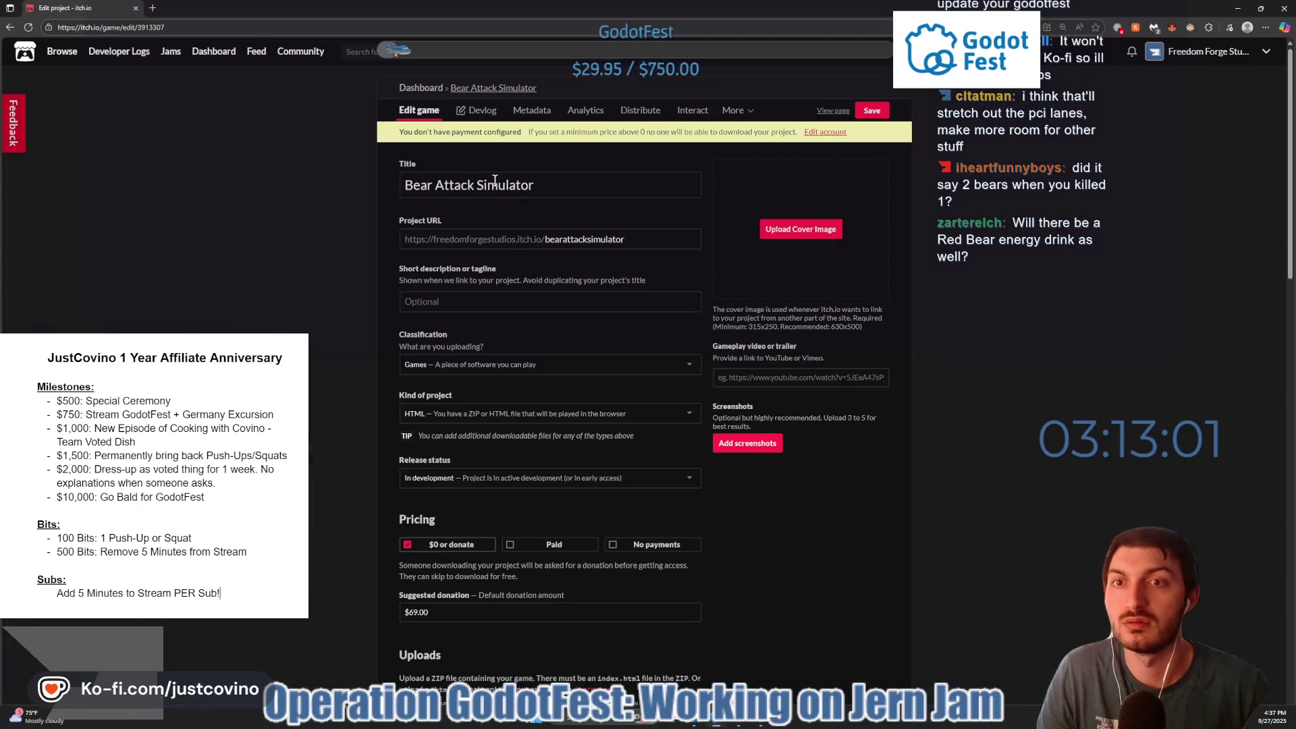
left_click(156, 9)
type("twitch.tv")
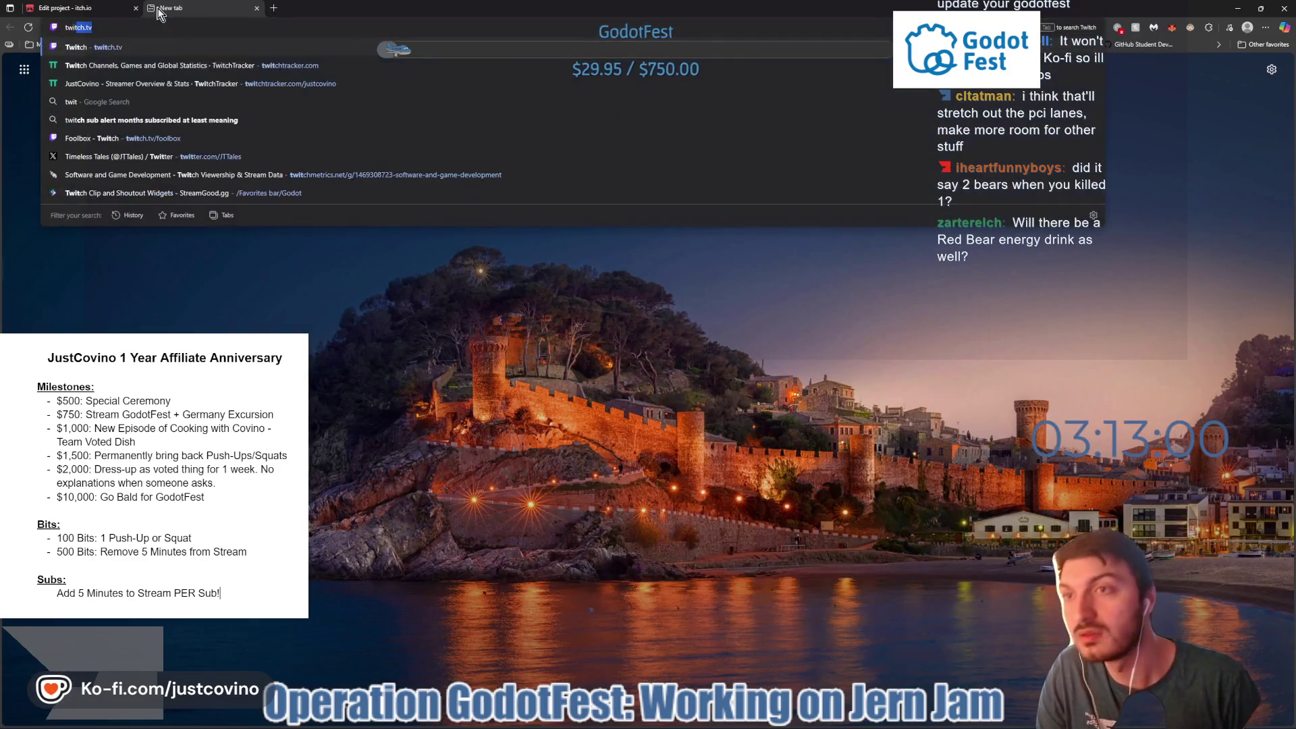
key("Return")
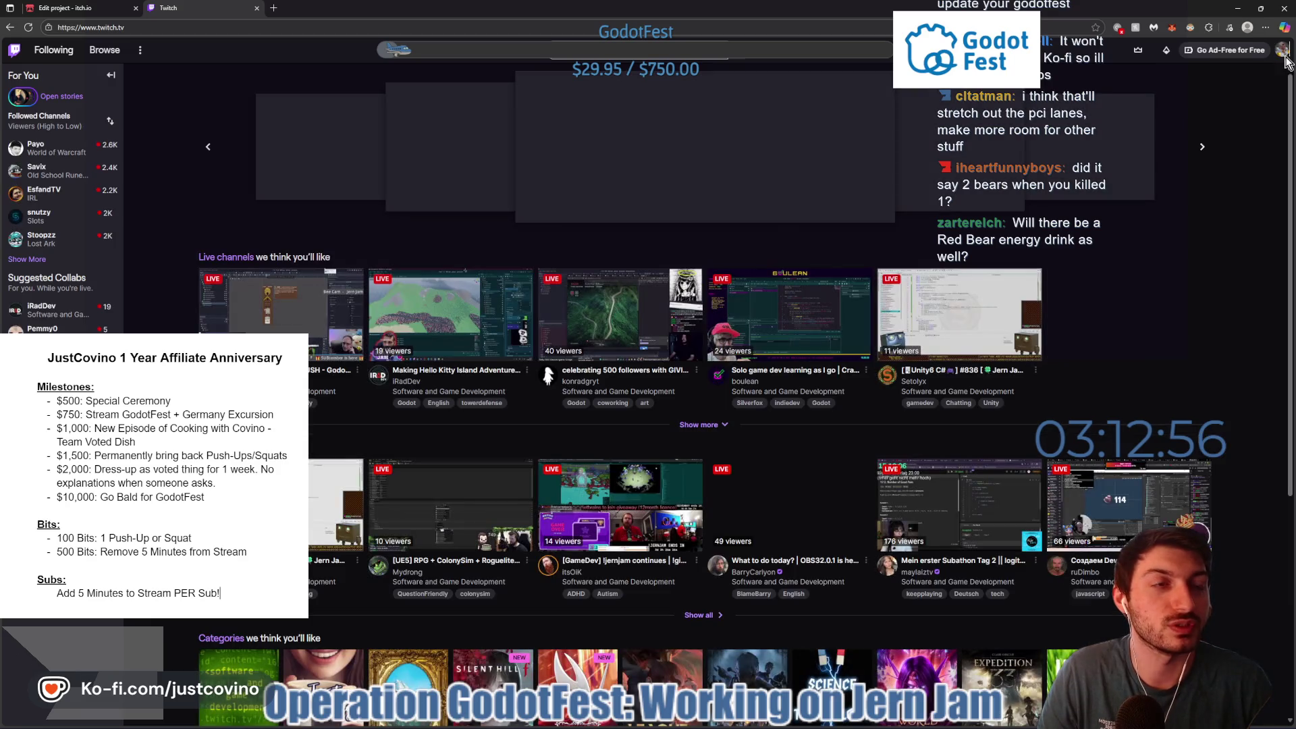
left_click(1282, 50)
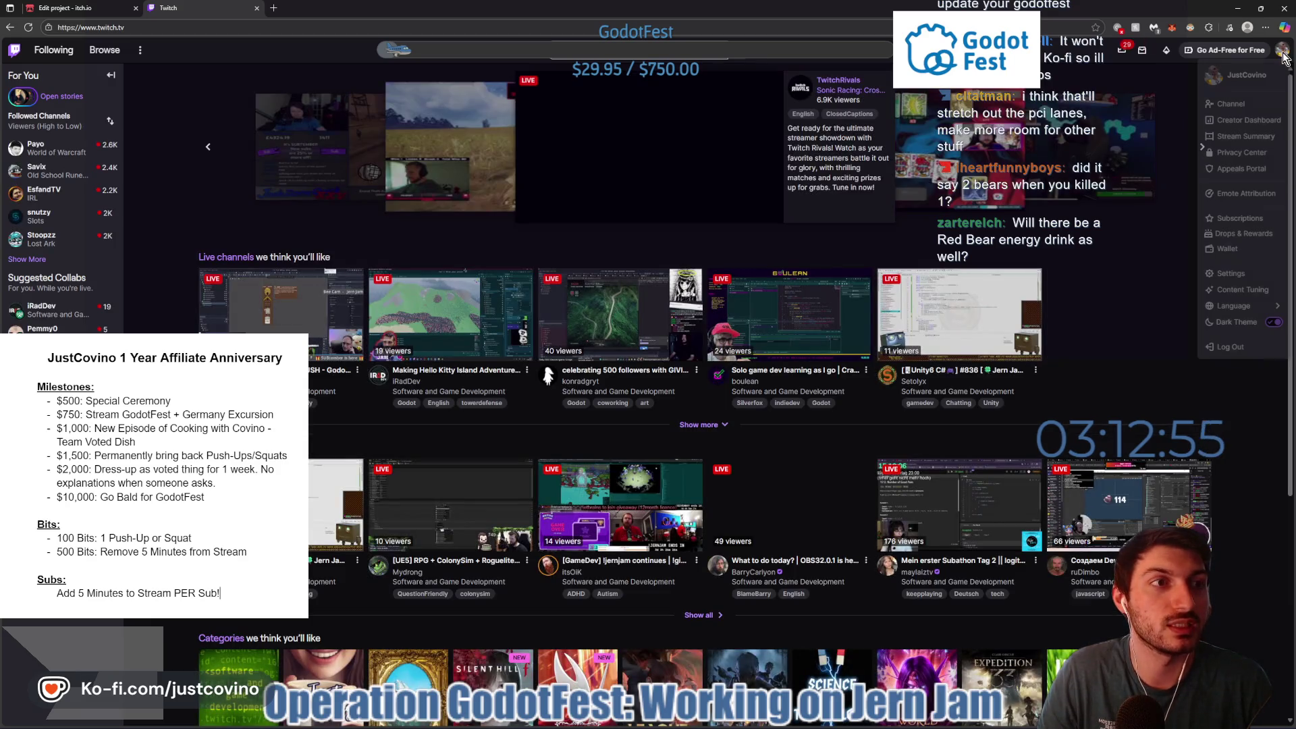
left_click(1237, 106)
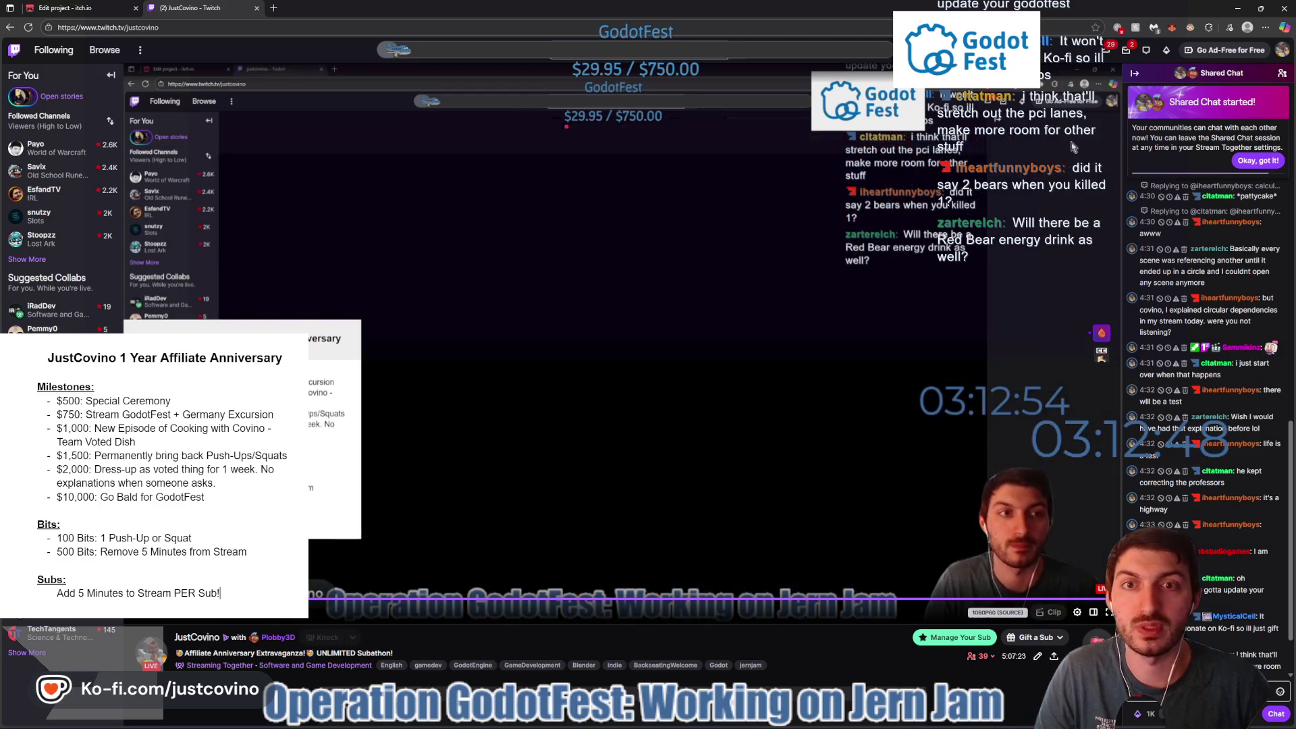
left_click(256, 8)
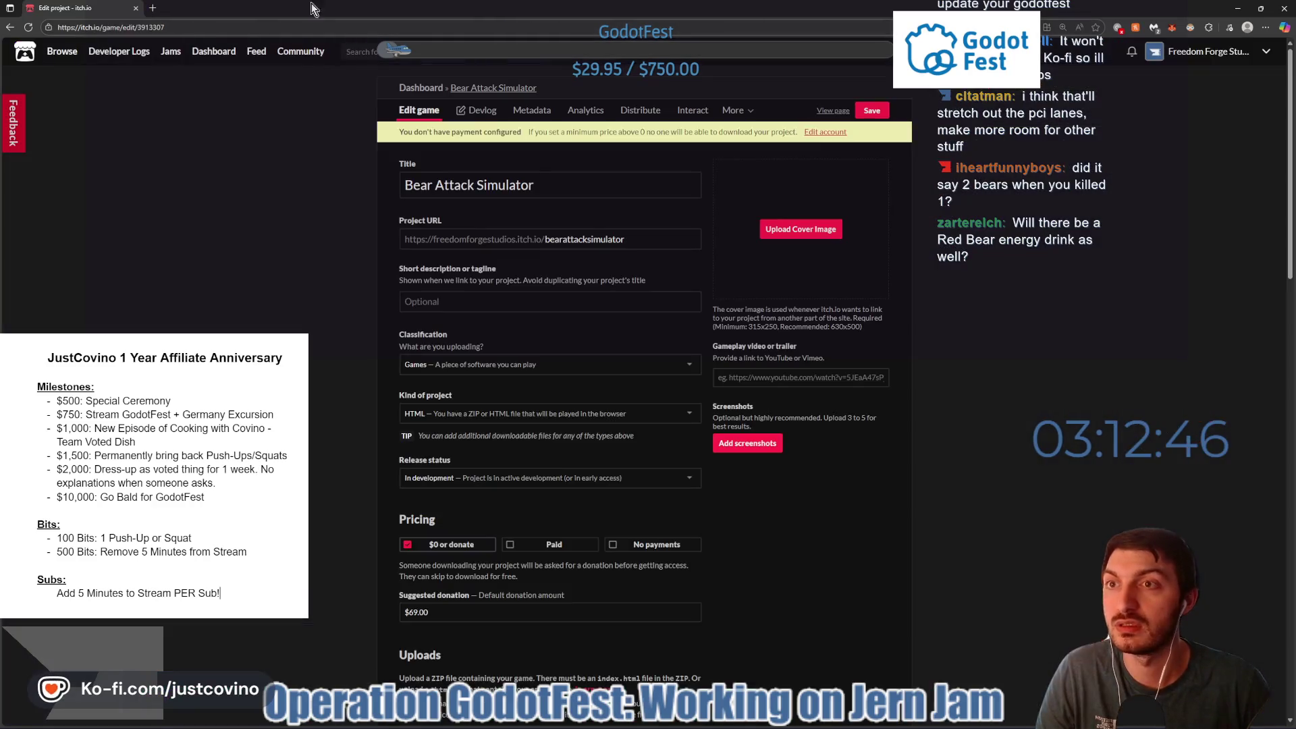
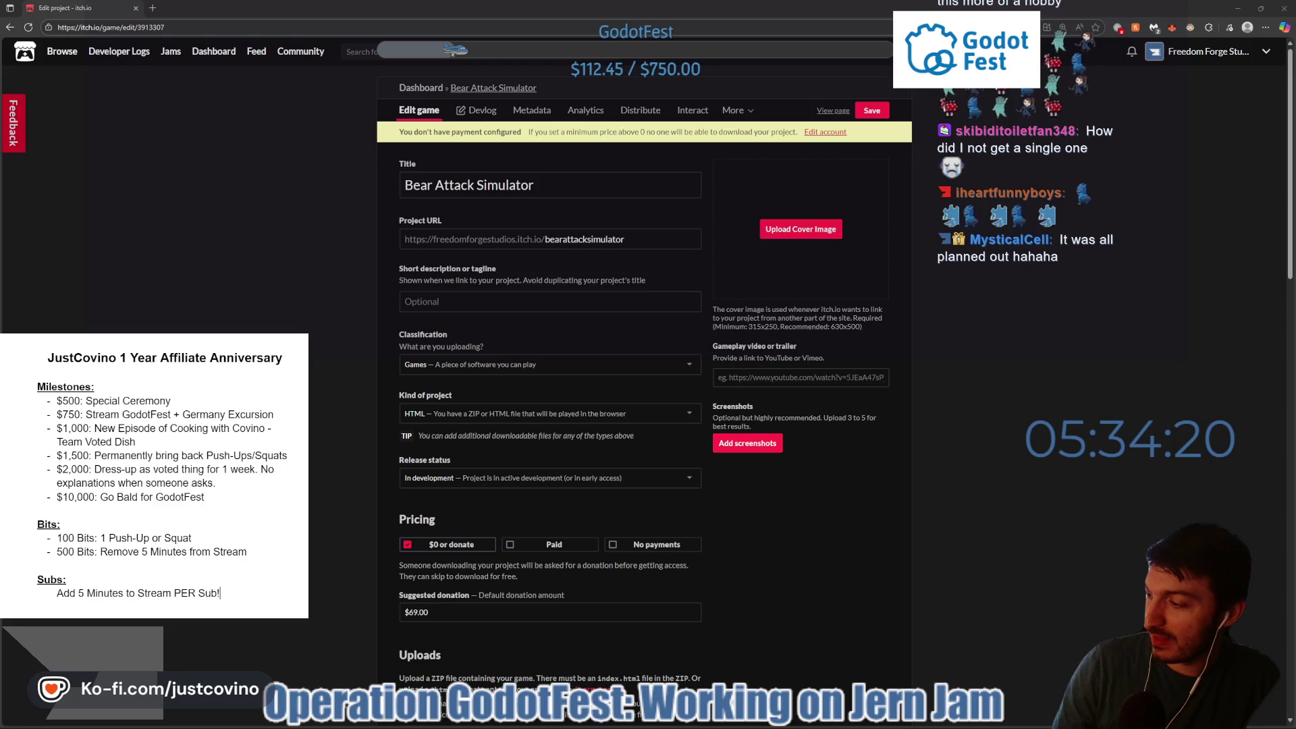
Reposition and resize the Twitch Activity Feed, push it off-screen, and toggle the Twitch chat popup
left_click_drag(316, 299, 581, 224)
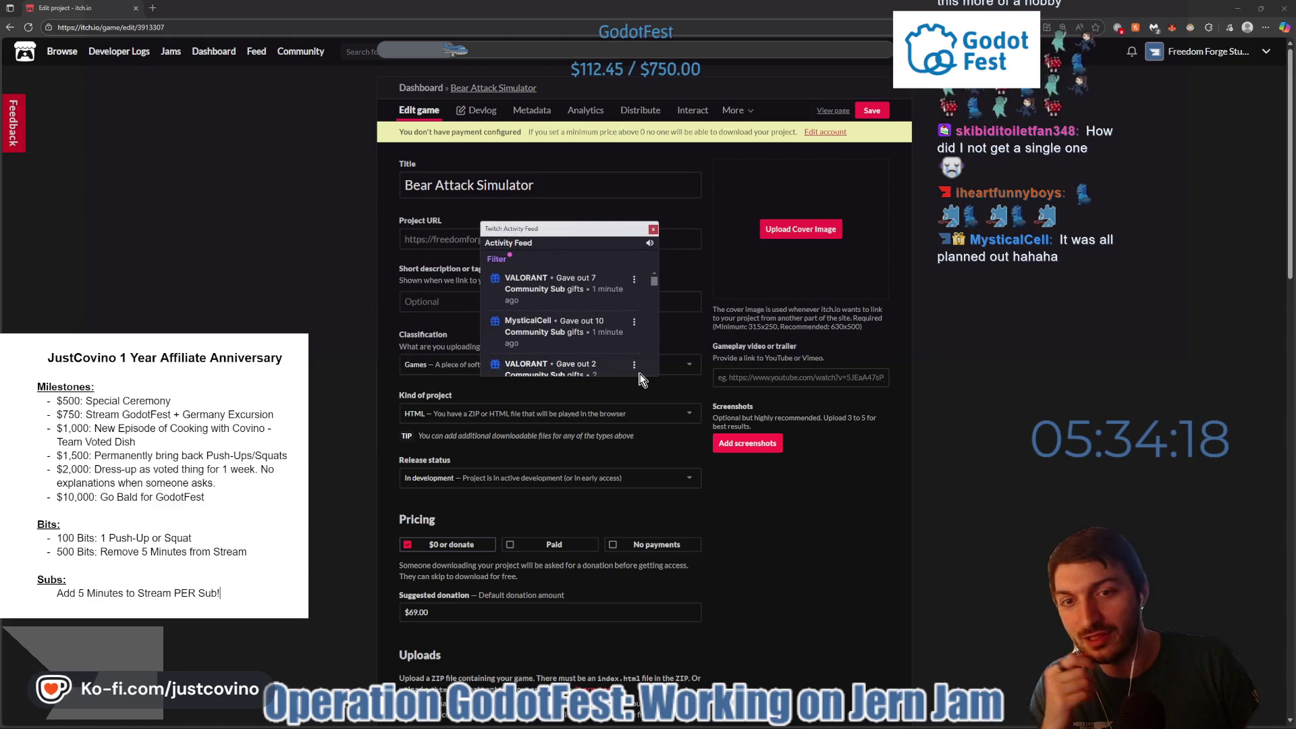
left_click_drag(659, 377, 748, 487)
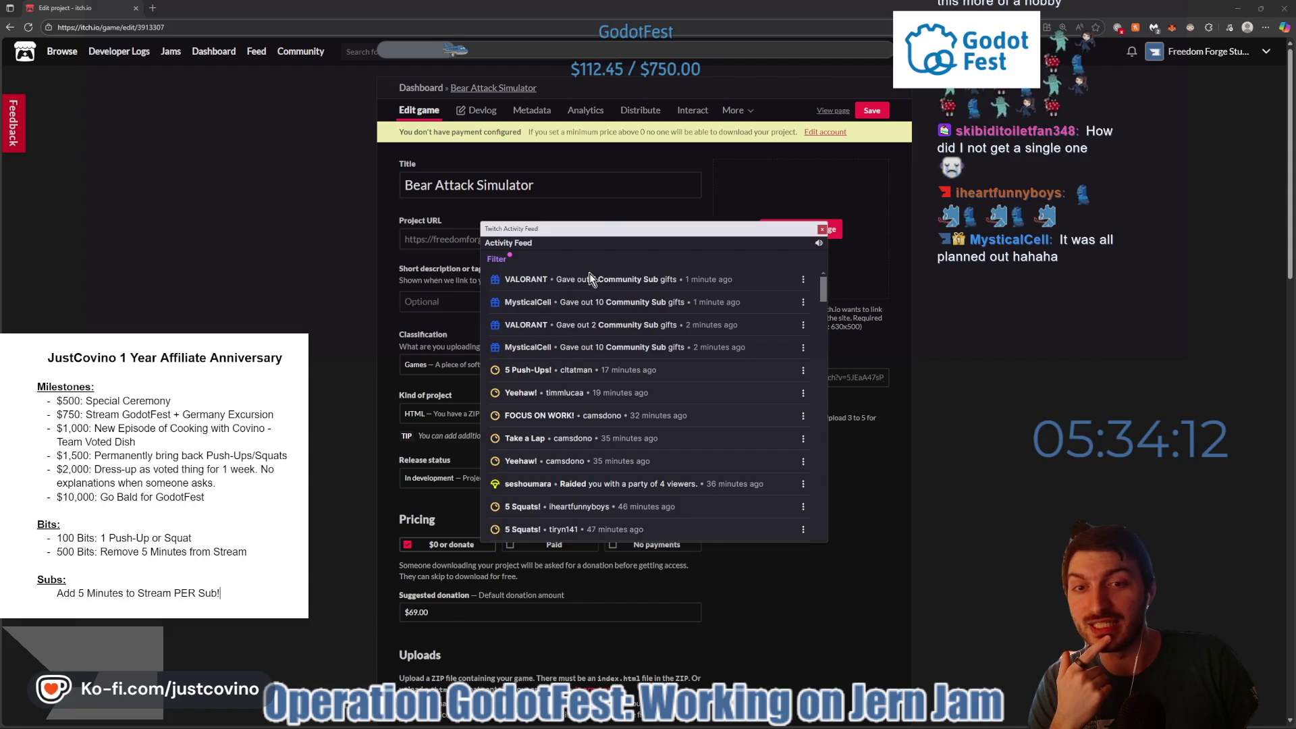
mouse_move(822, 541)
left_mouse_down()
mouse_move(771, 385)
mouse_move(681, 403)
left_mouse_up()
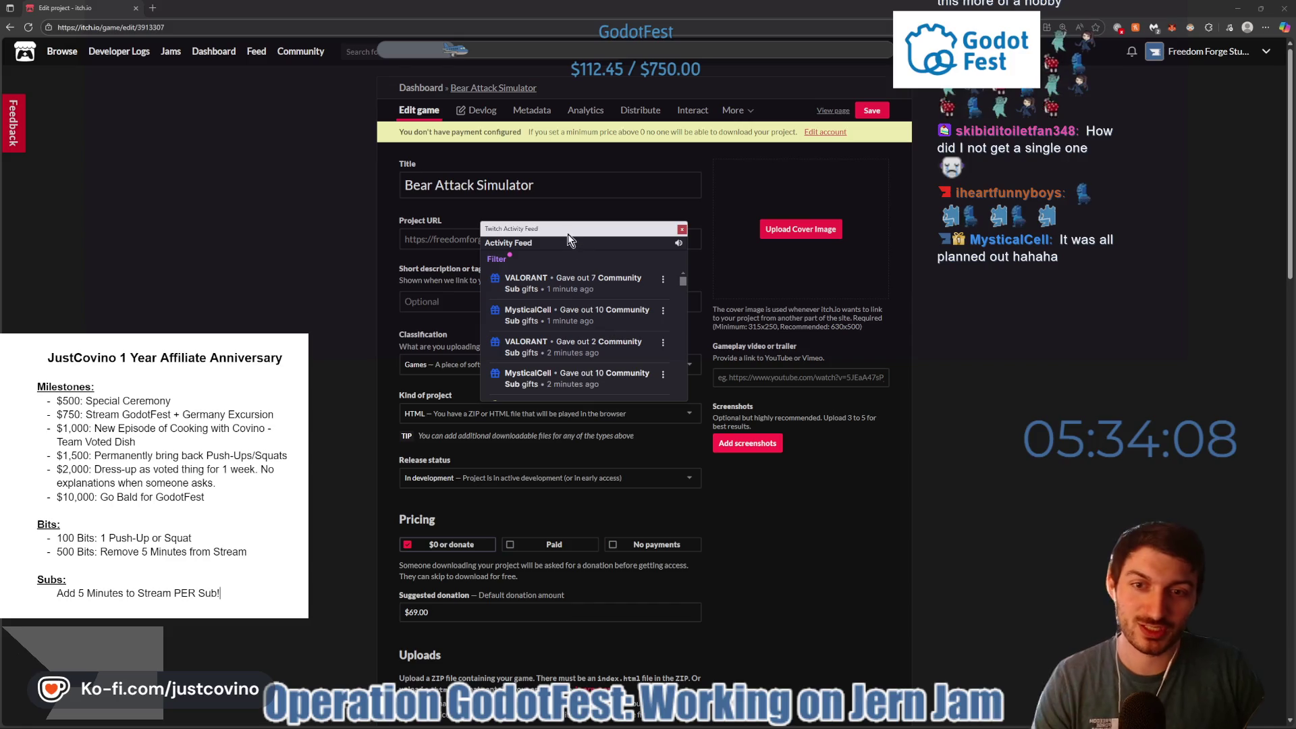
left_click_drag(560, 227, 0, 166)
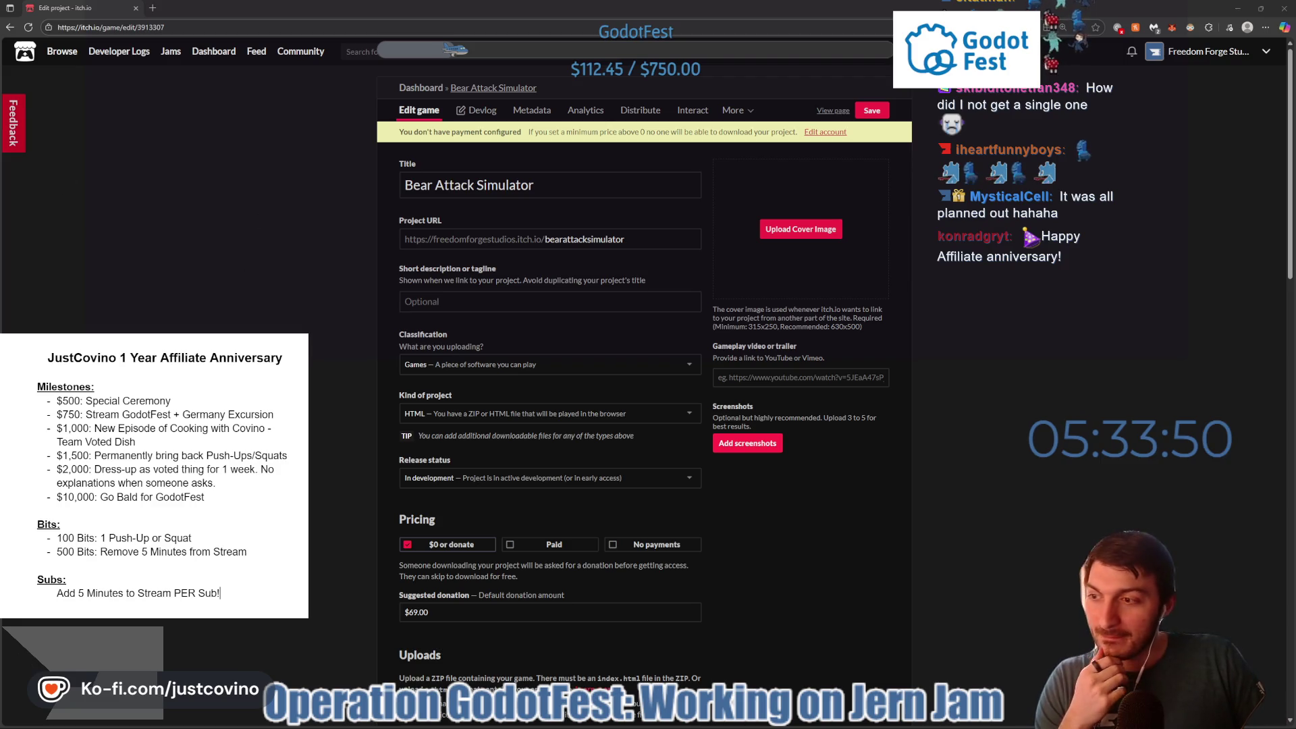
key("alt+Tab")
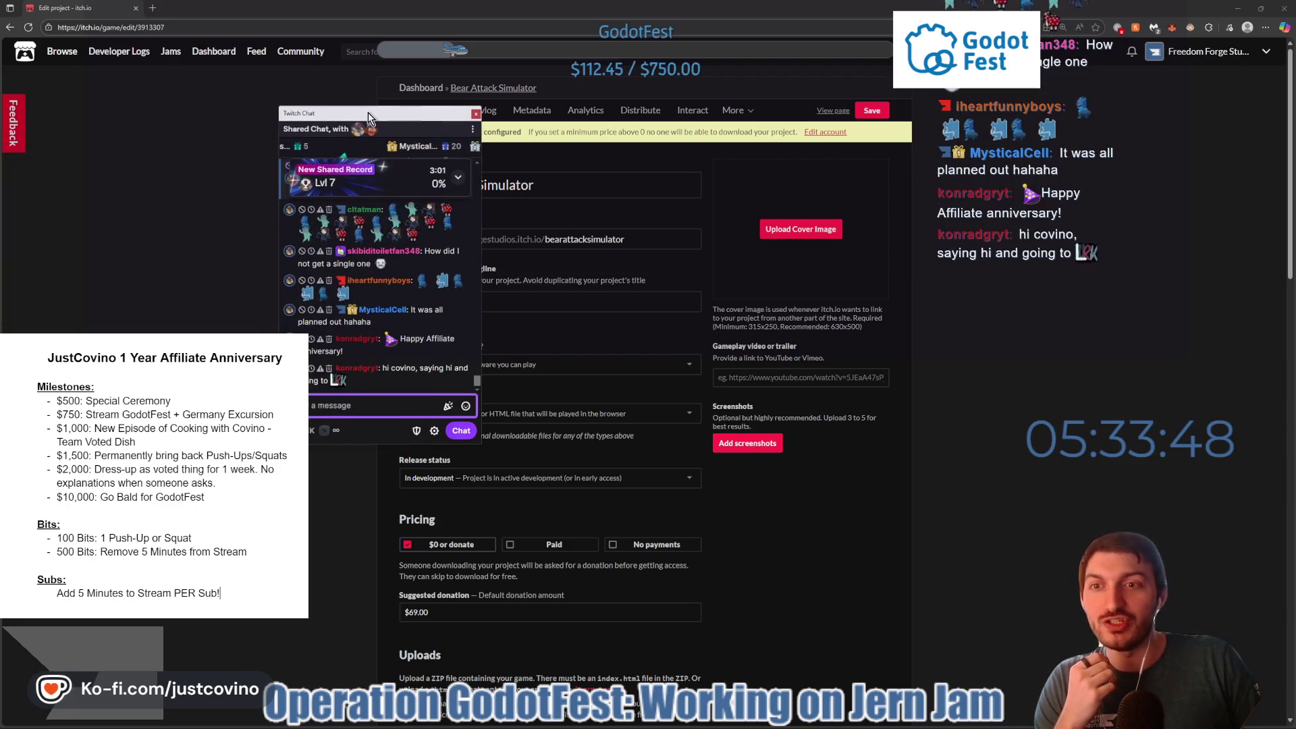
key("alt+Tab")
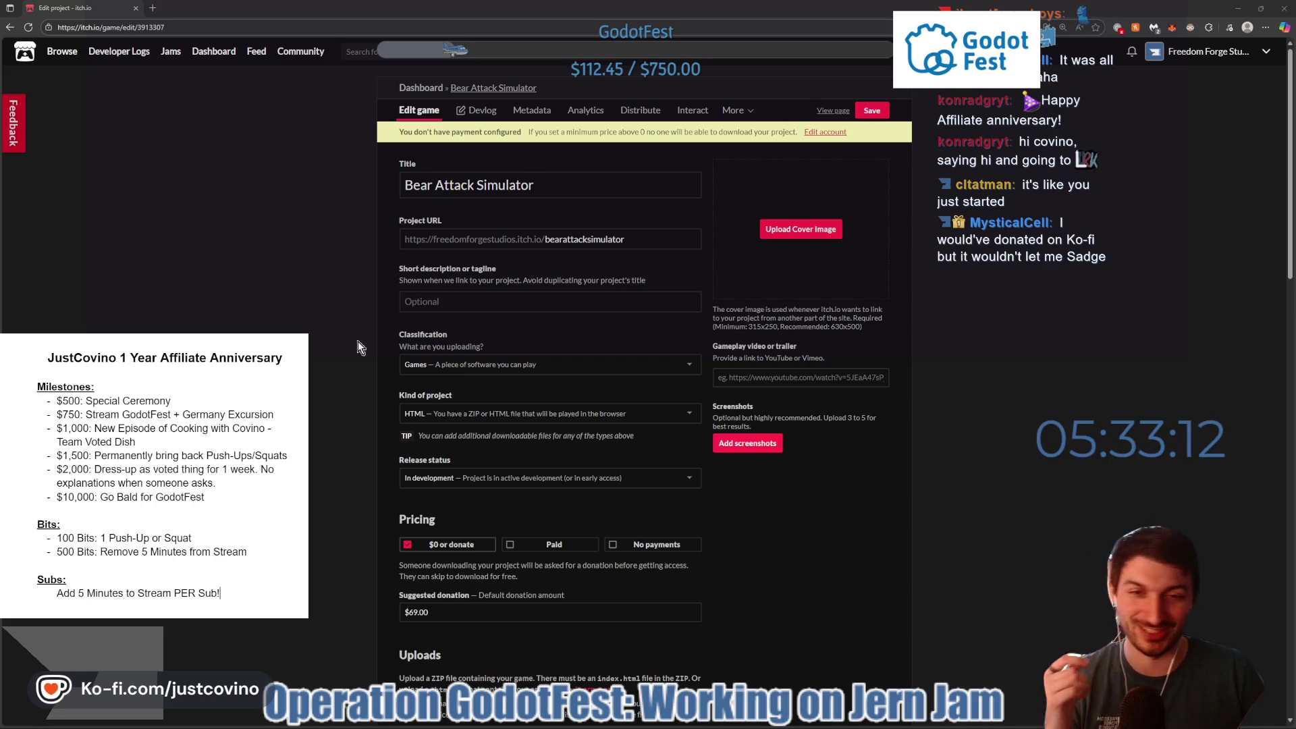
Scroll down to the Uploads section with BearAttackSimulator_WEB.zip, then switch back to Godot
scroll(897, 613, "down", 4)
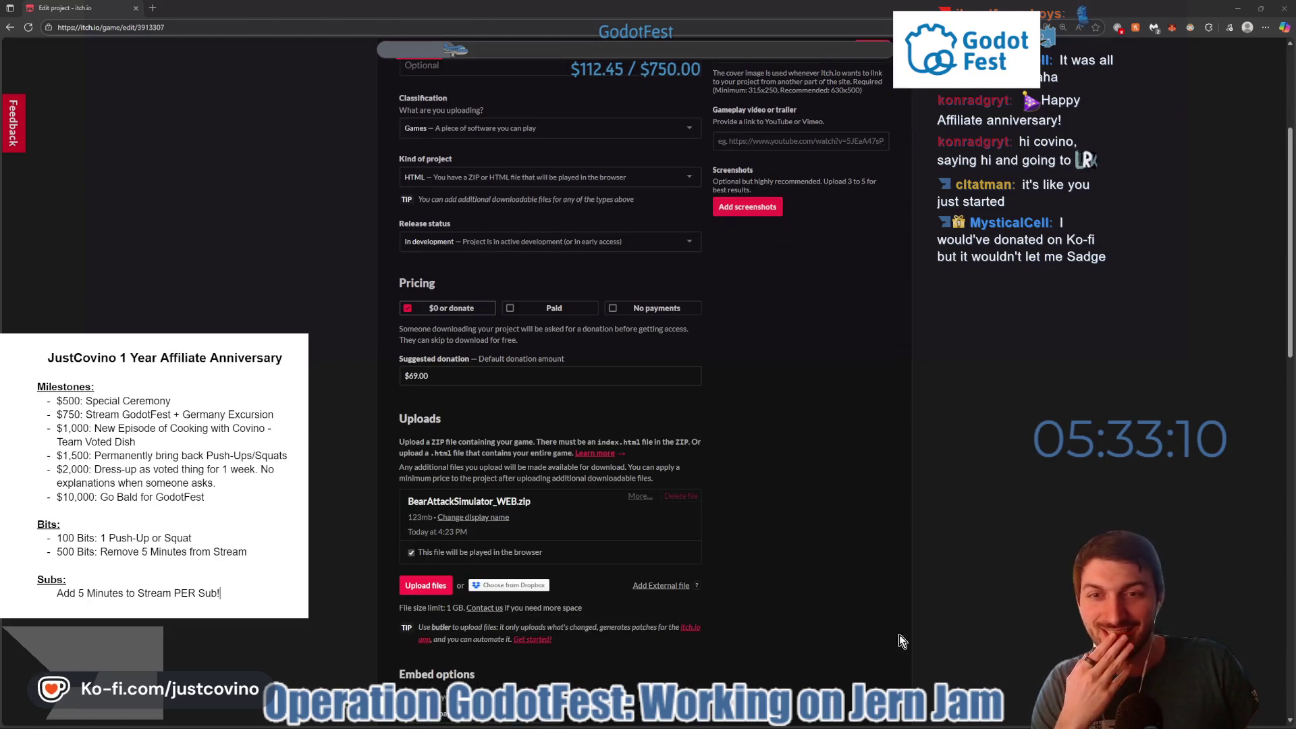
mouse_move(864, 718)
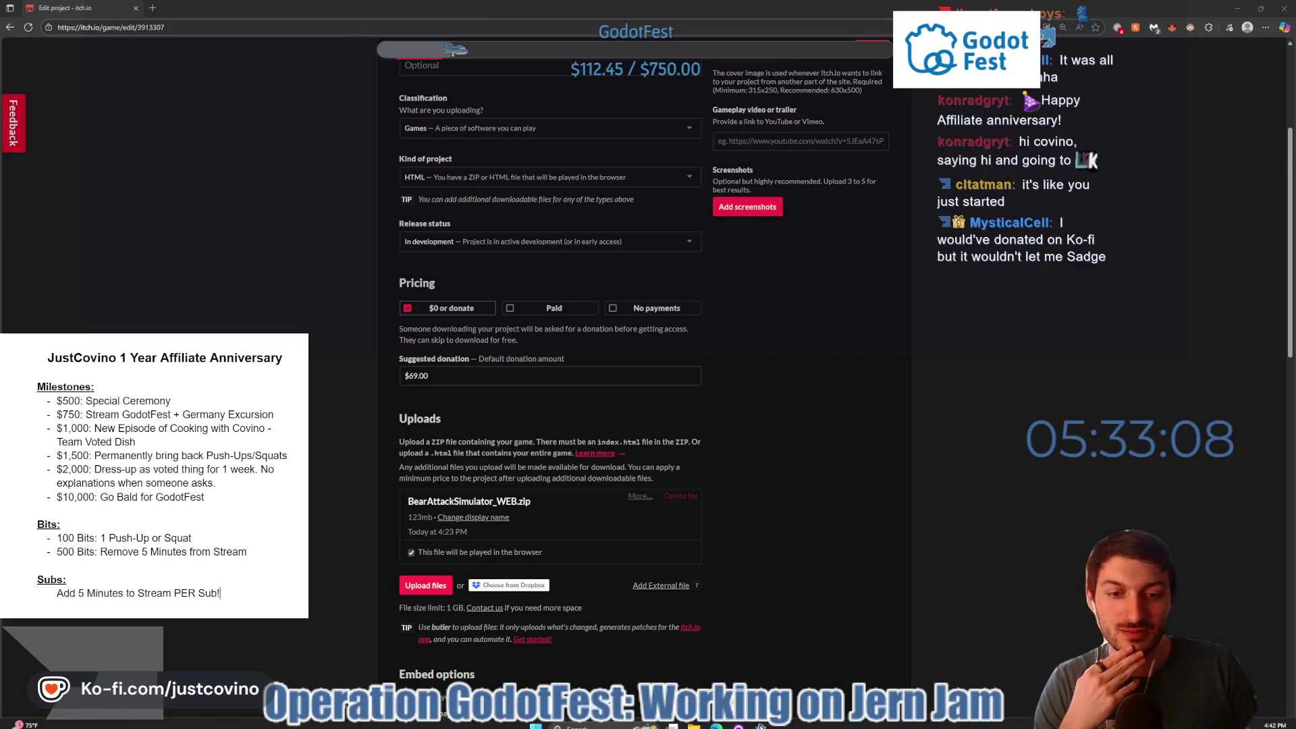
key("alt+Tab")
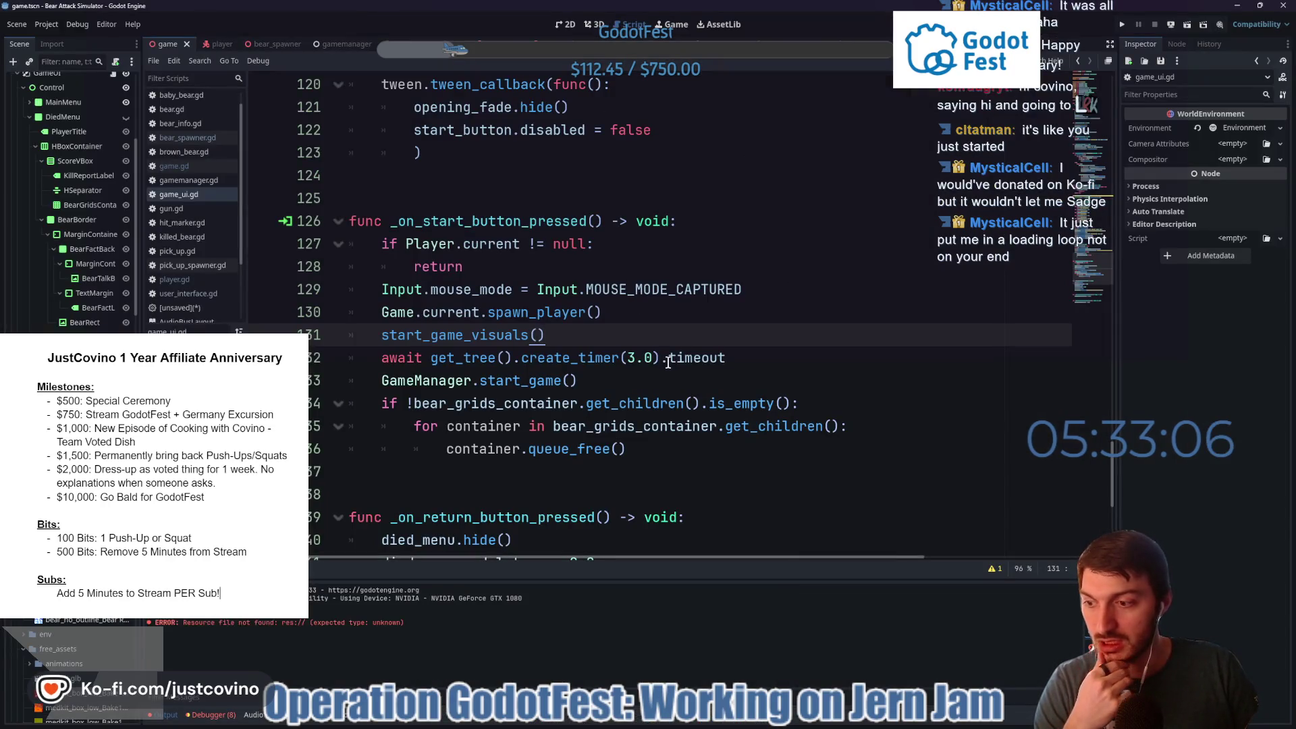
Place the cursor on lines 130, 133 and 134 of _on_start_button_pressed in game_ui.gd
mouse_move(667, 363)
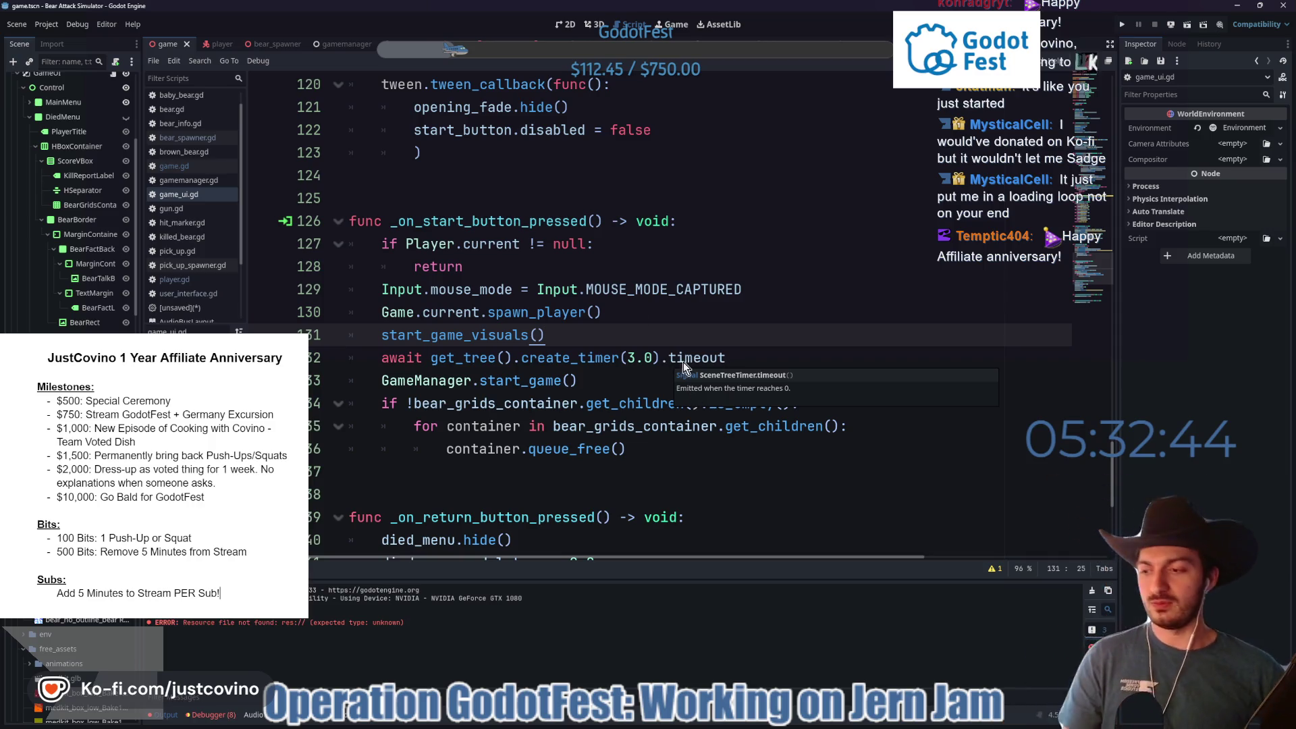
left_click(593, 320)
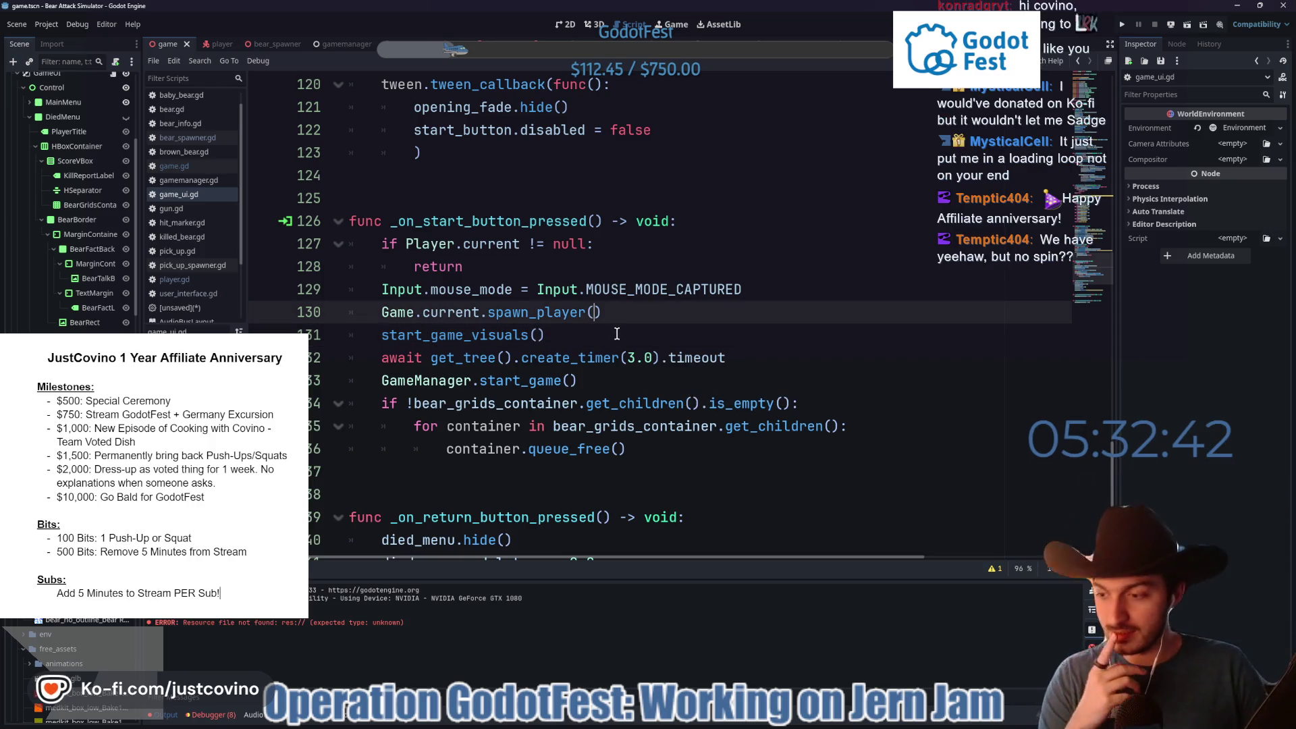
left_click(562, 378)
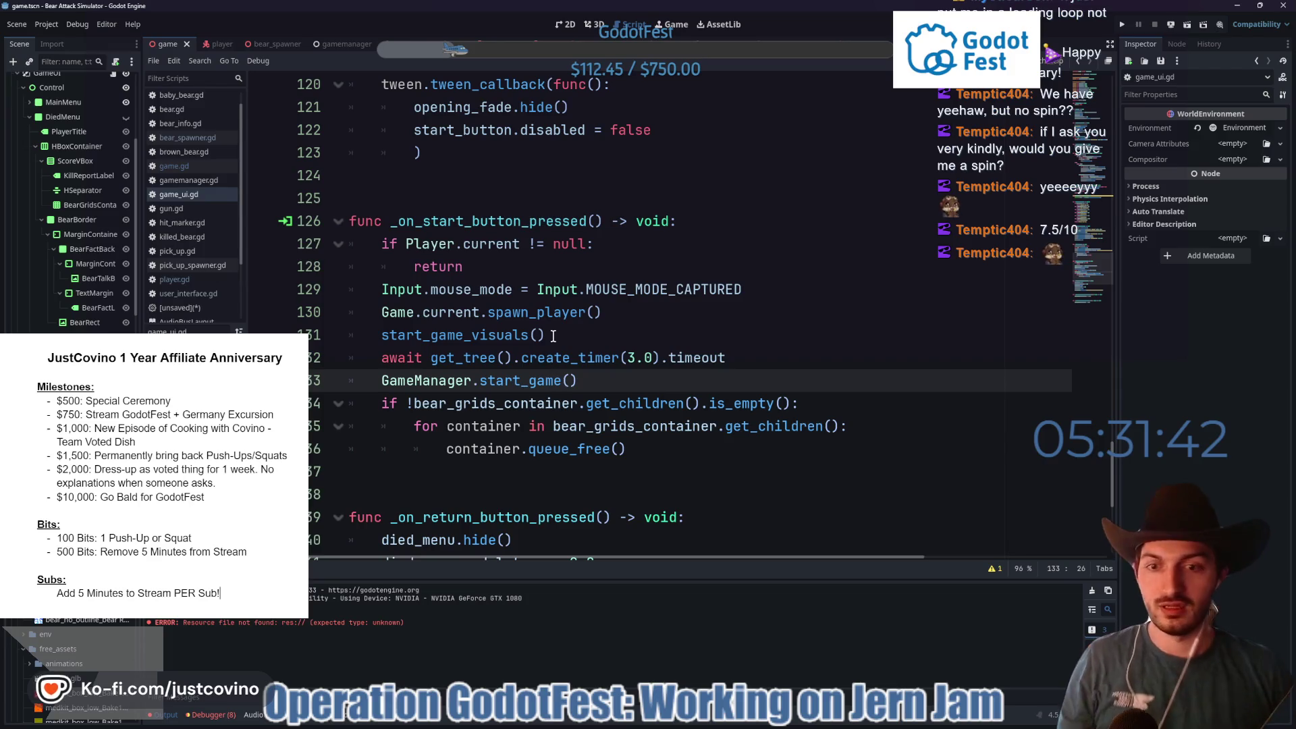
left_click(652, 403)
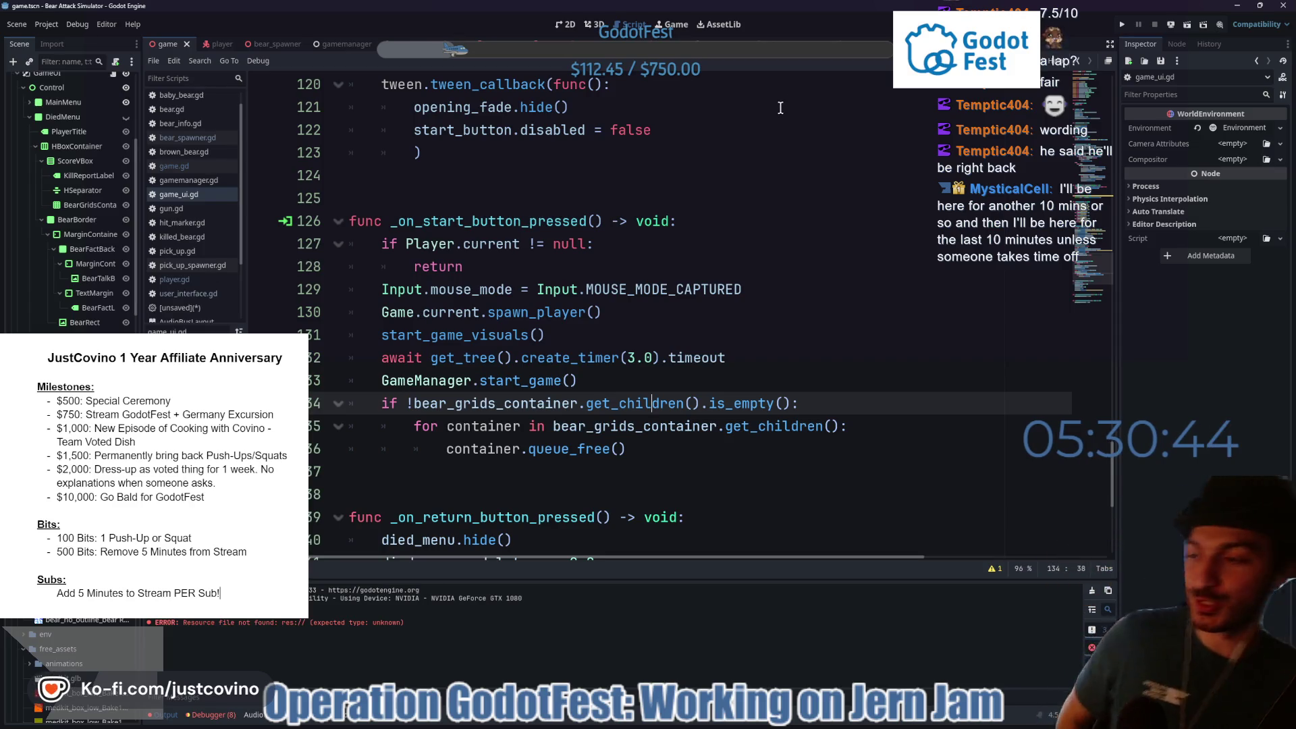
left_click(660, 375)
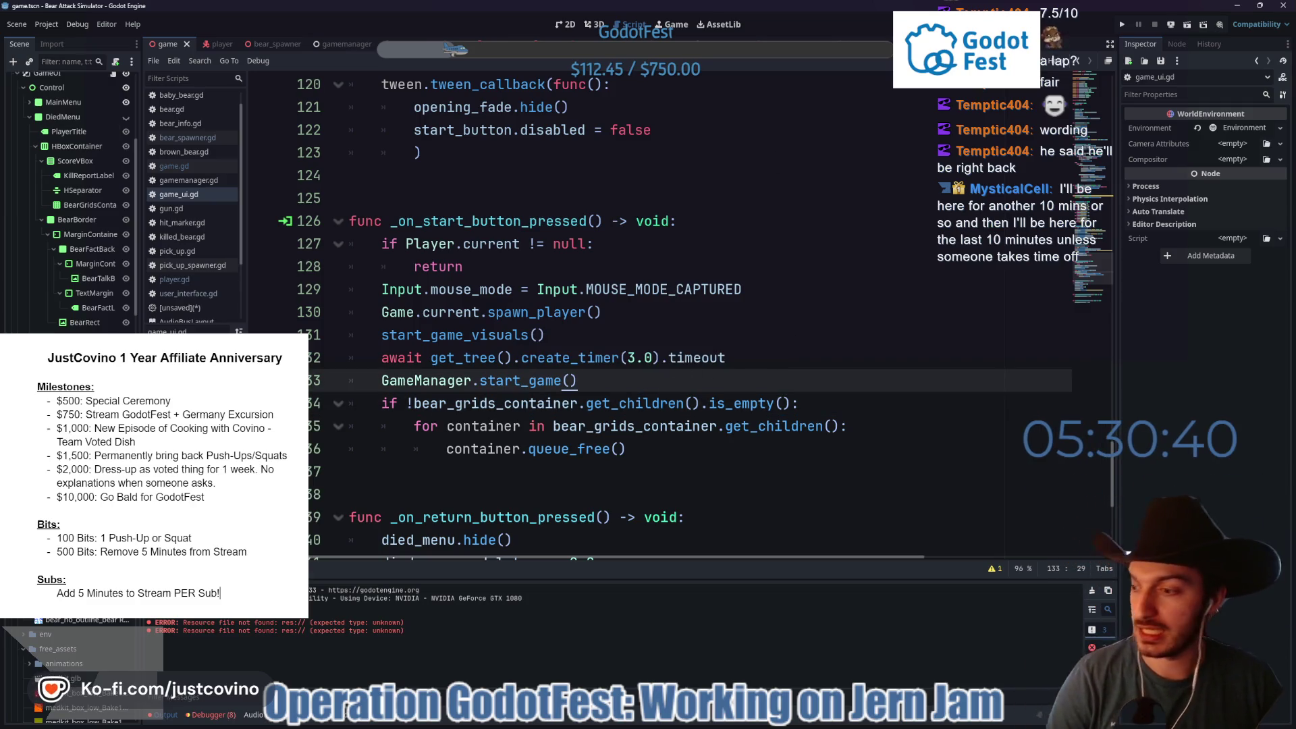
mouse_move(679, 727)
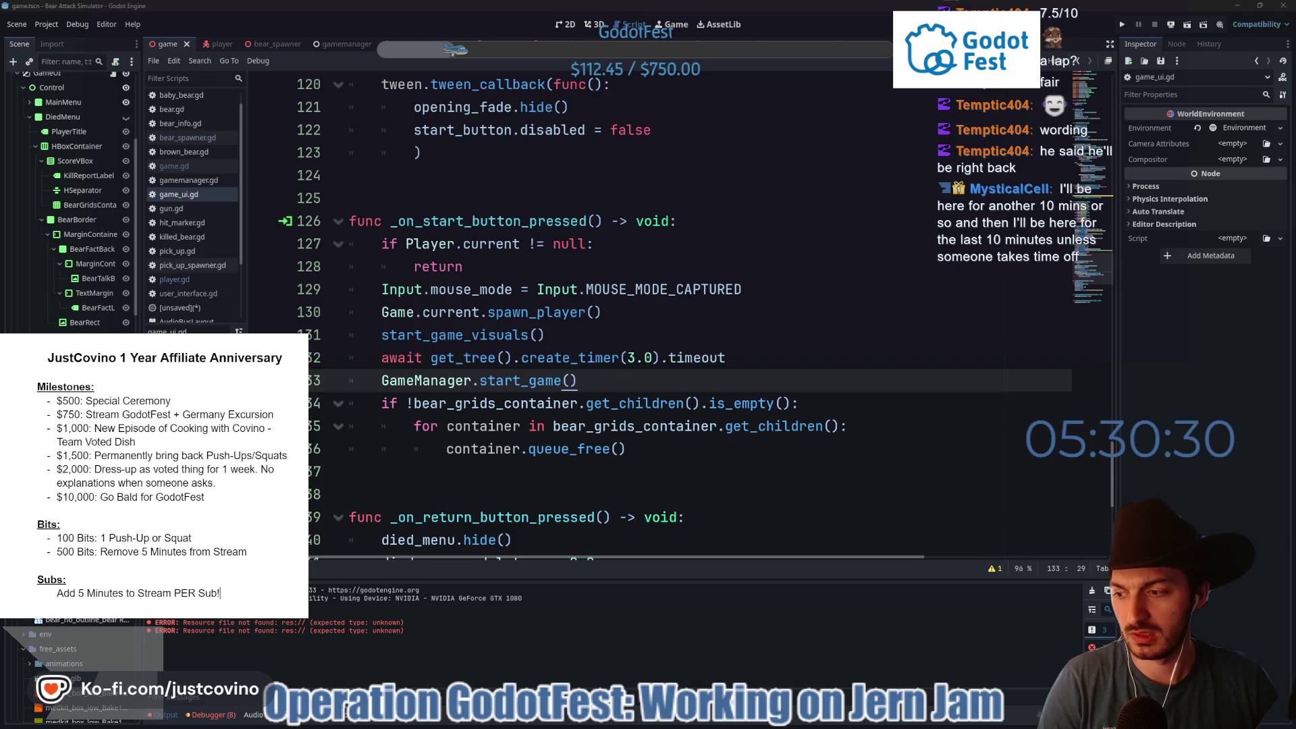
mouse_move(717, 725)
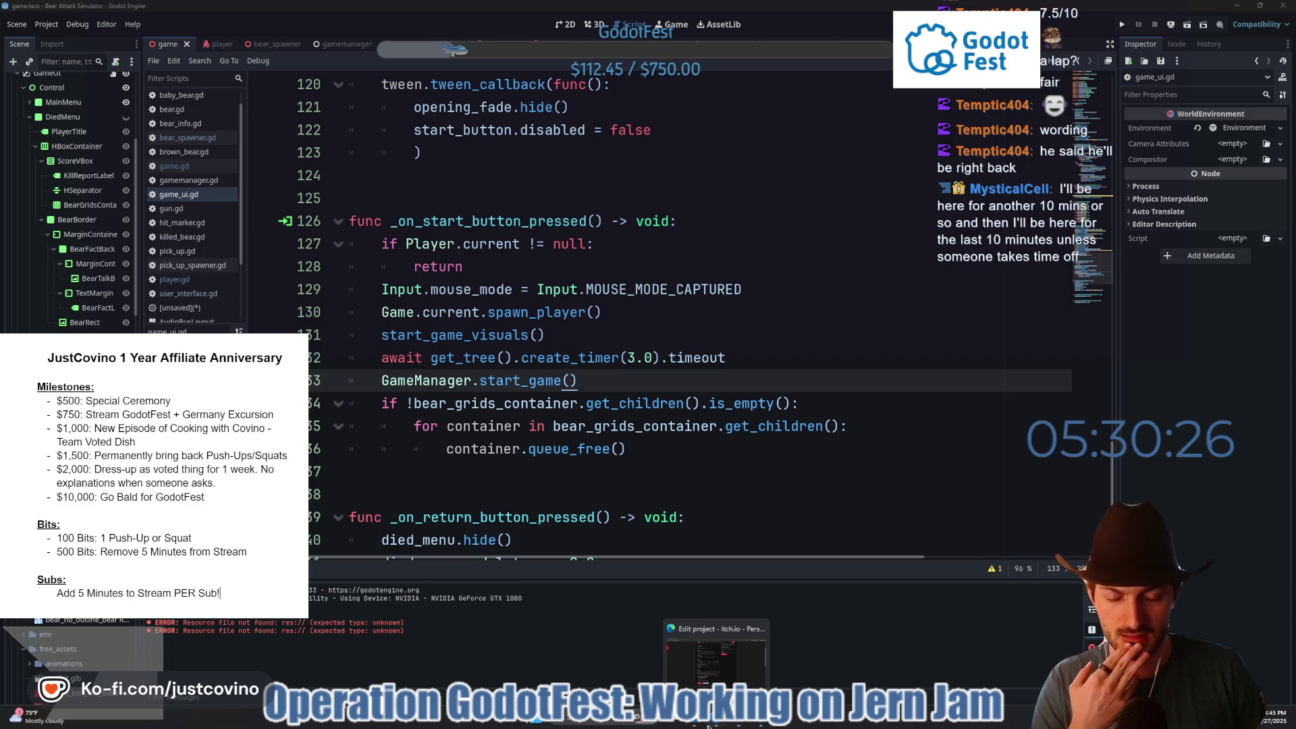
Bring back the BearAttackSimulator_WEB folder window and select all nine exported files
left_click(695, 722)
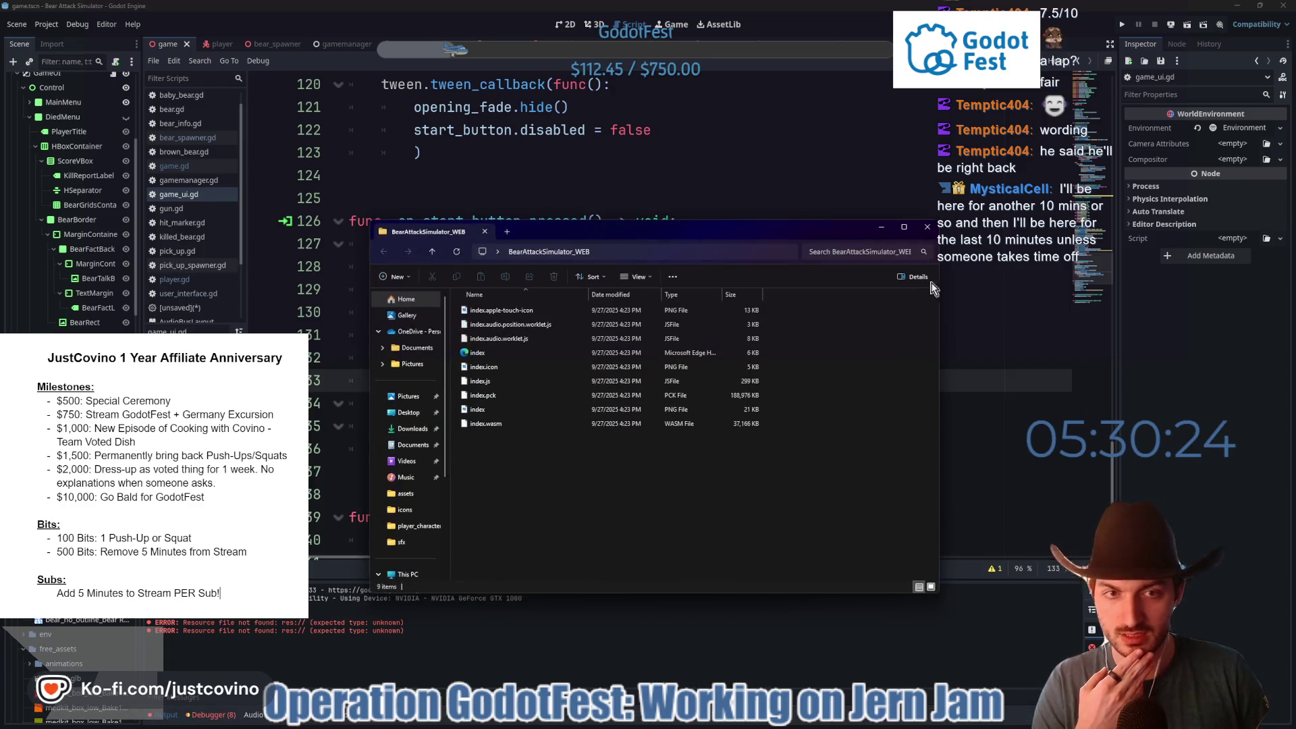
key("ctrl+a")
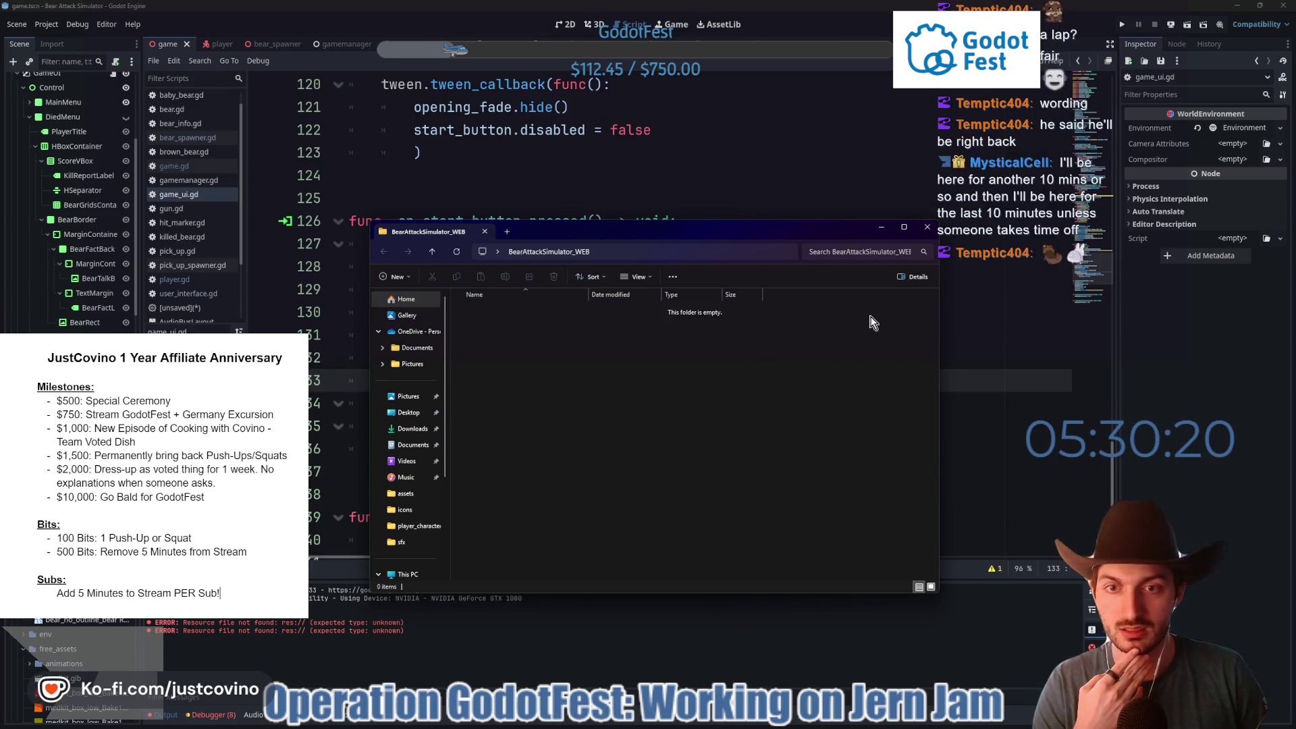
left_click(967, 399)
mouse_move(739, 723)
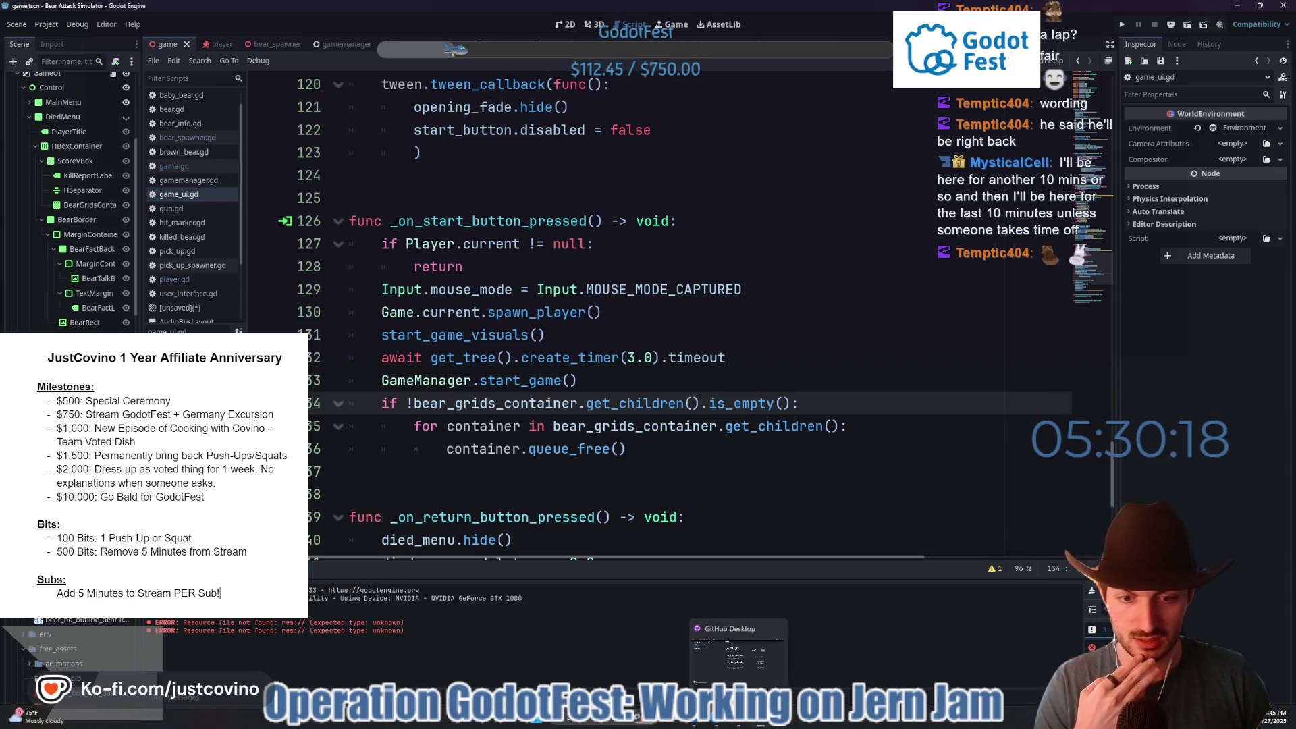
left_click(693, 726)
Open Desktop in a new window, browse to BearAttackSimulator's assets folder, then close it
right_click(396, 413)
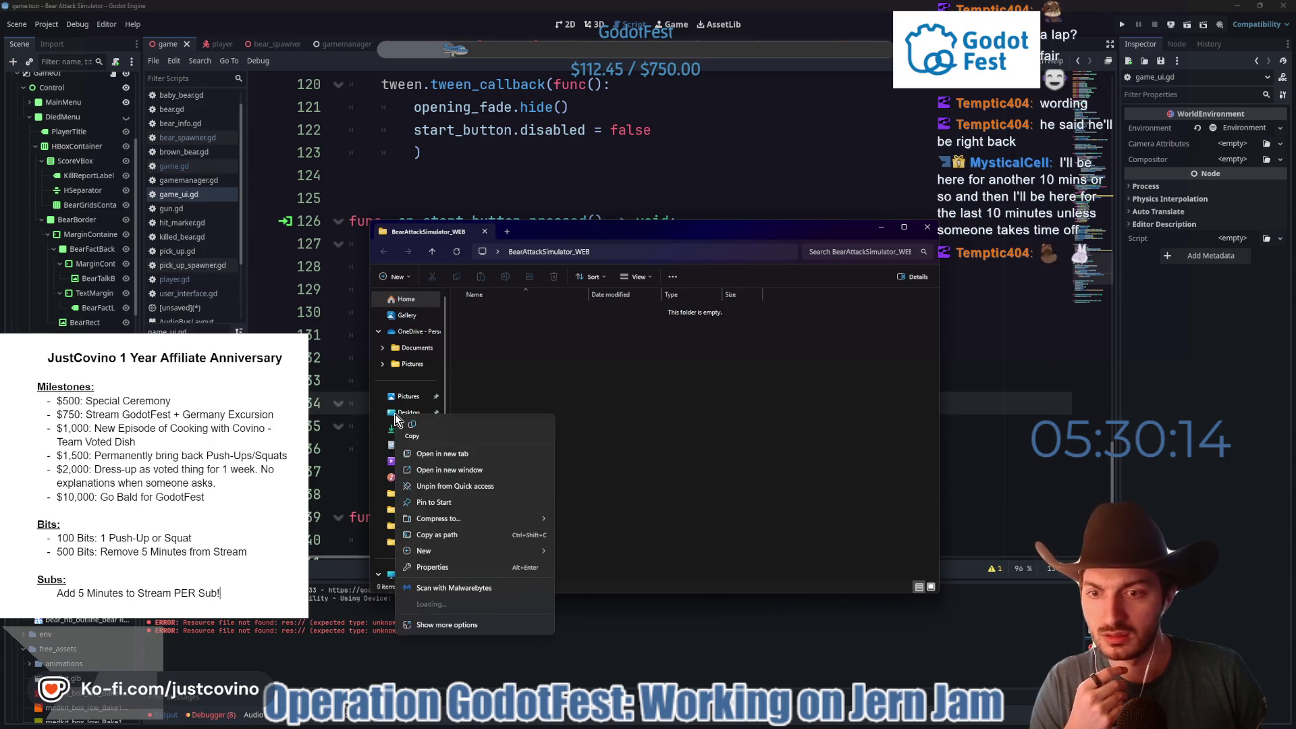
left_click(437, 471)
left_click_drag(591, 247, 362, 196)
double_click(340, 271)
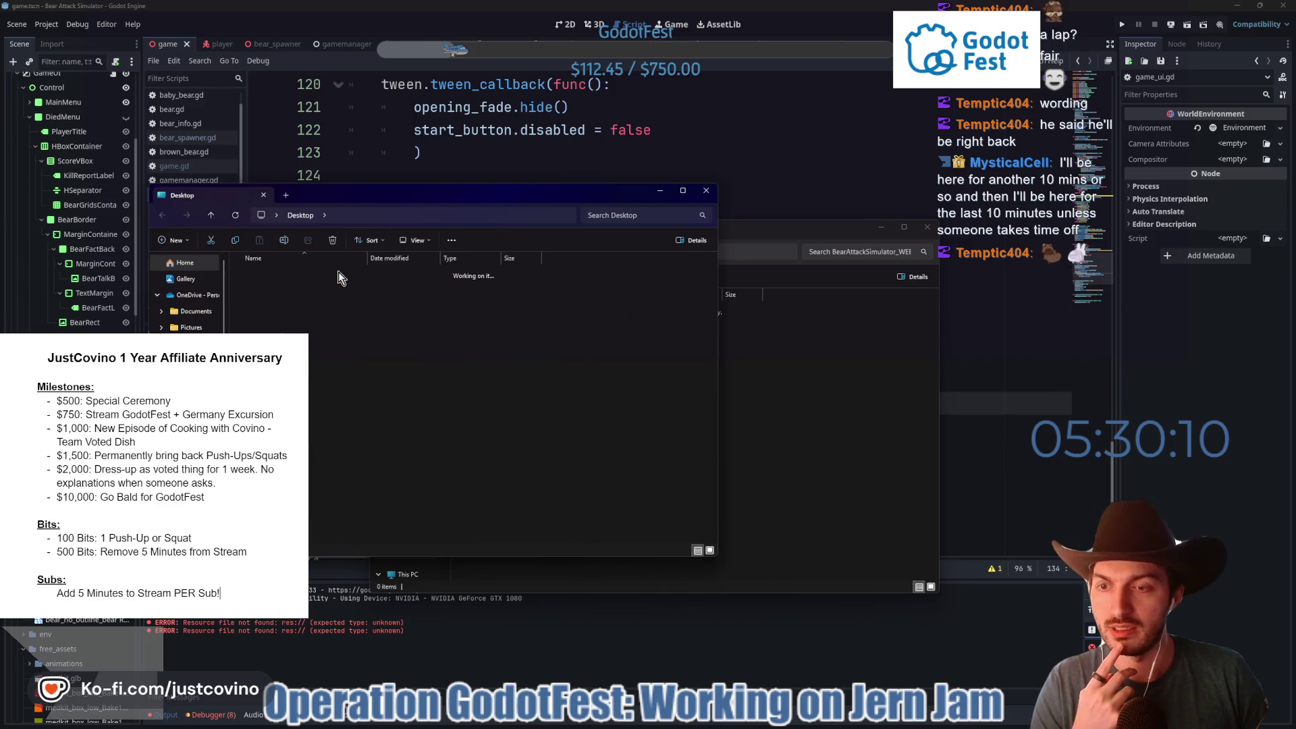
left_click(874, 229)
left_click(878, 230)
double_click(313, 302)
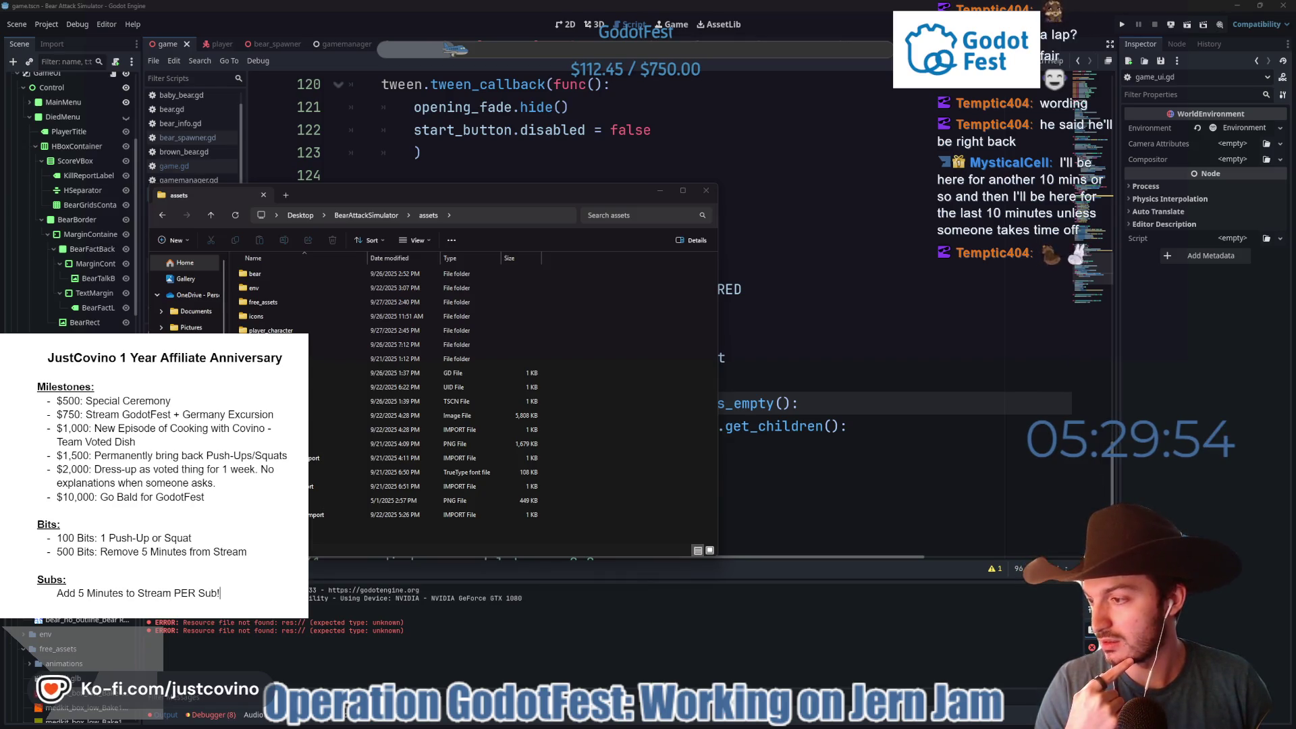
left_click(706, 191)
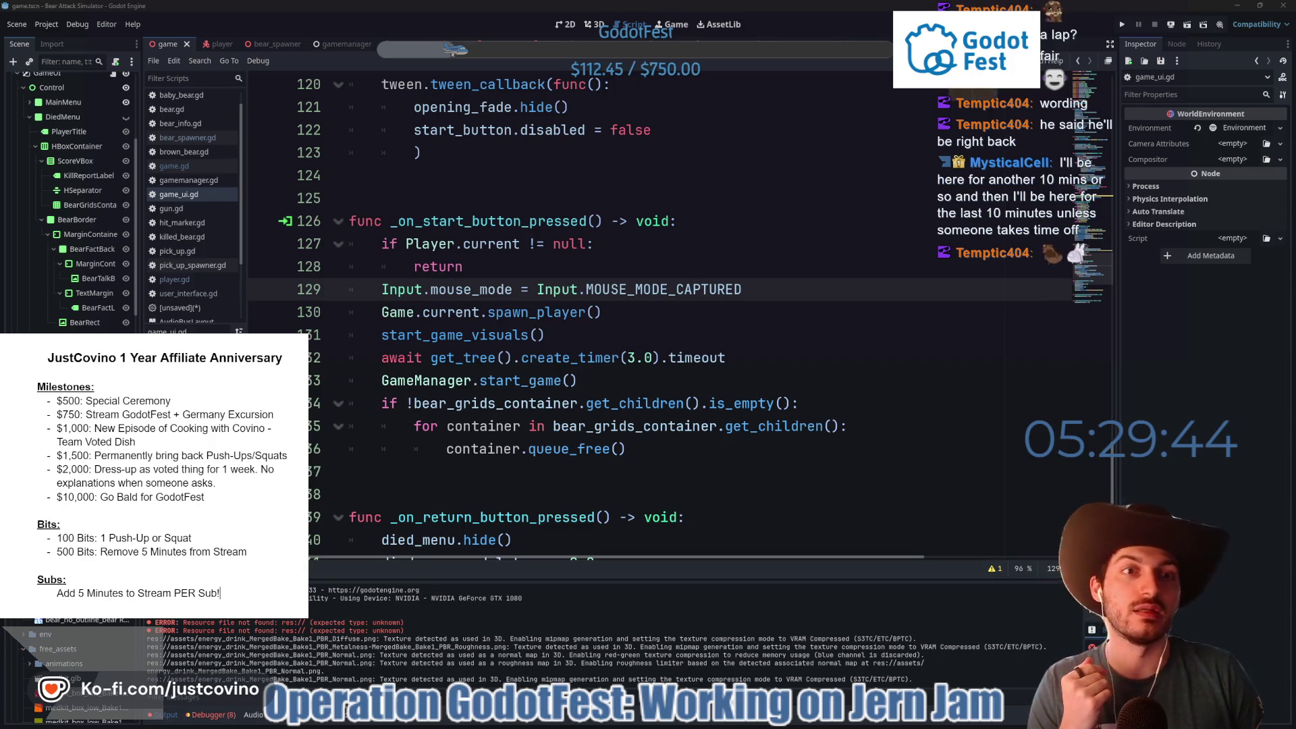
In the 3D view, delete the green placeholder cylinder and drop energy_drink.glb into the scene
left_click(594, 24)
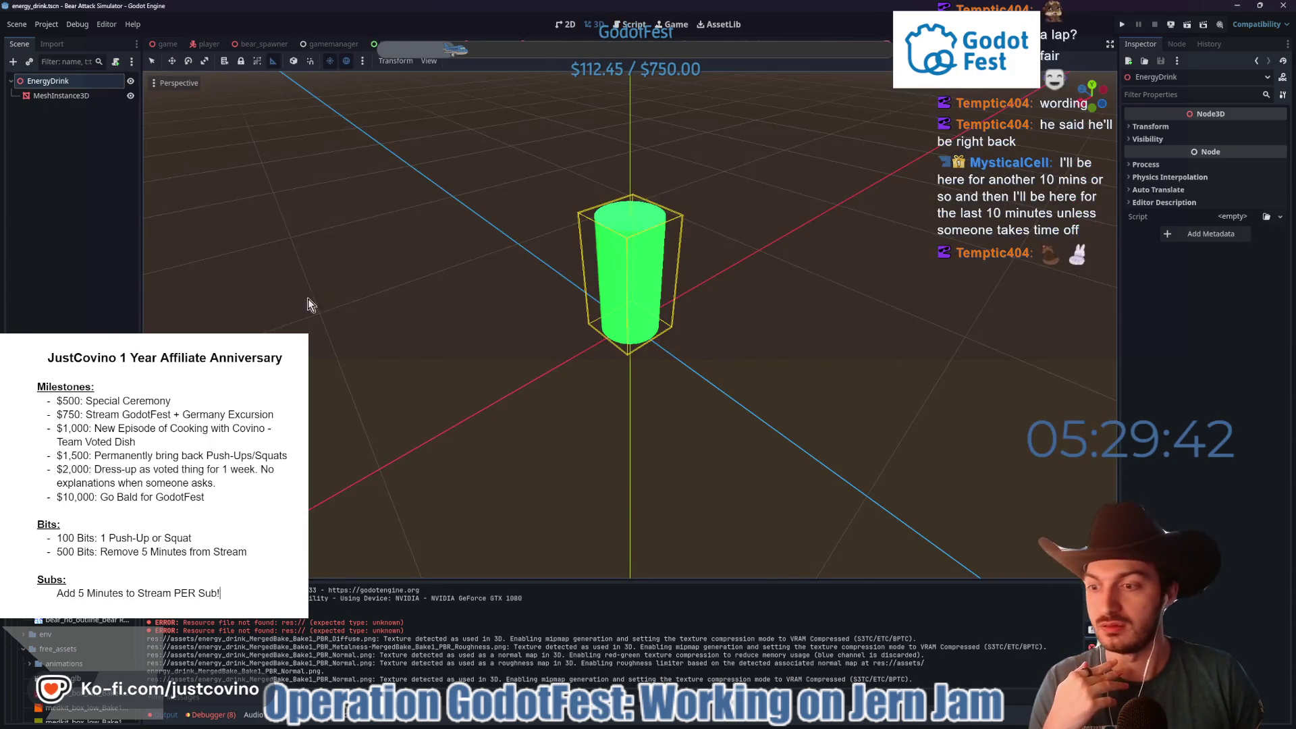
scroll(74, 668, "down", 5)
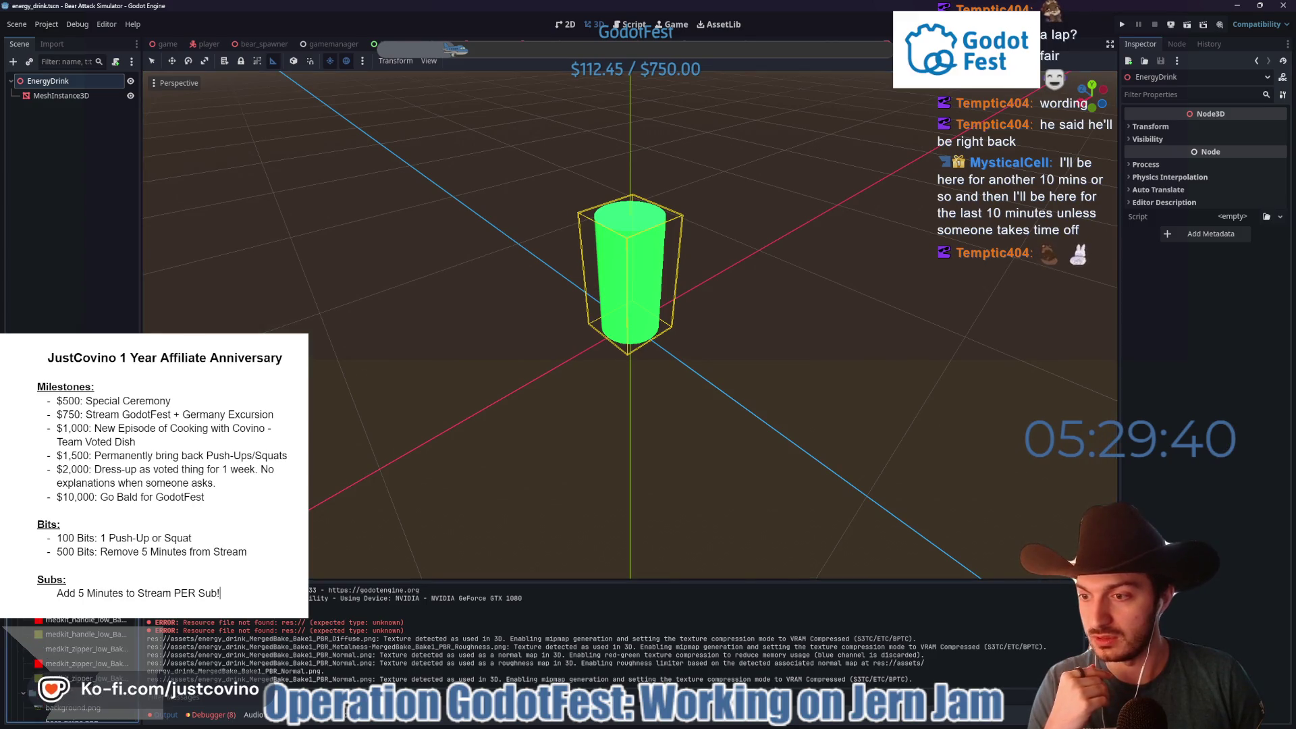
scroll(74, 668, "down", 5)
scroll(74, 668, "down", 3)
key("Delete")
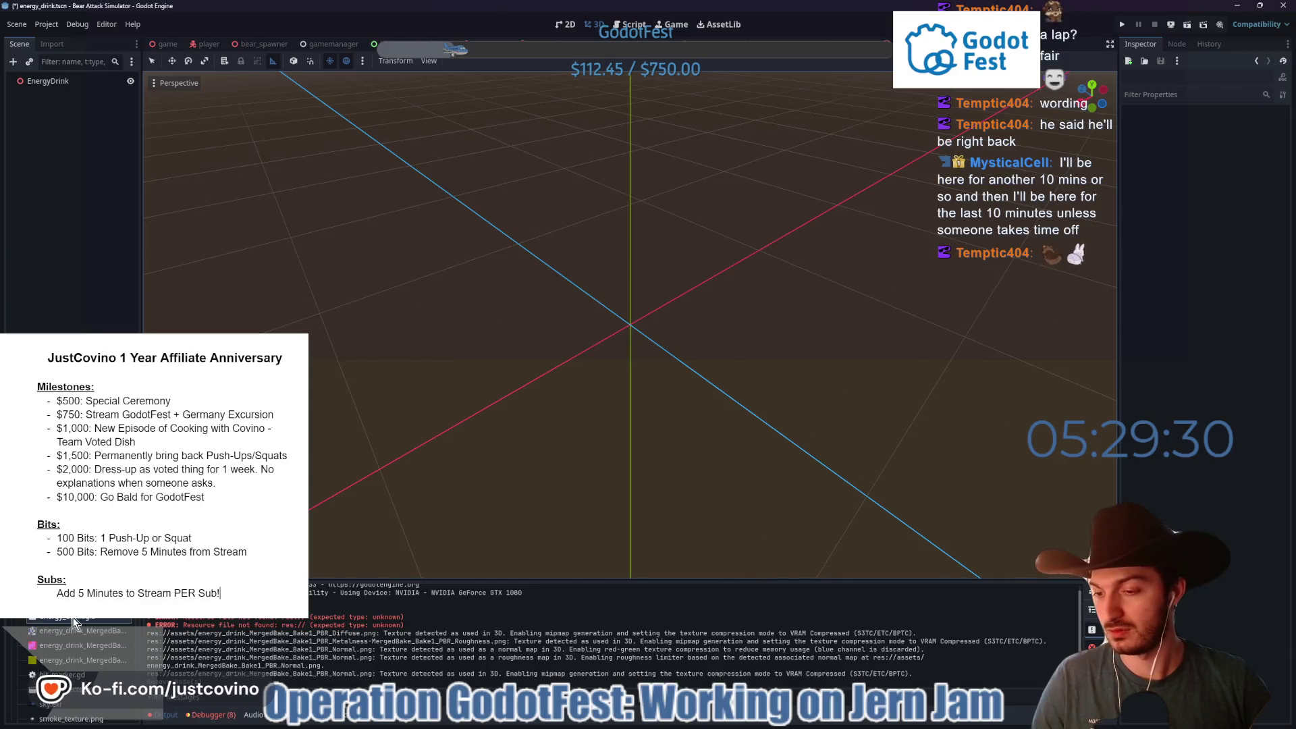
mouse_move(60, 618)
left_mouse_down()
mouse_move(376, 491)
mouse_move(638, 359)
left_mouse_up()
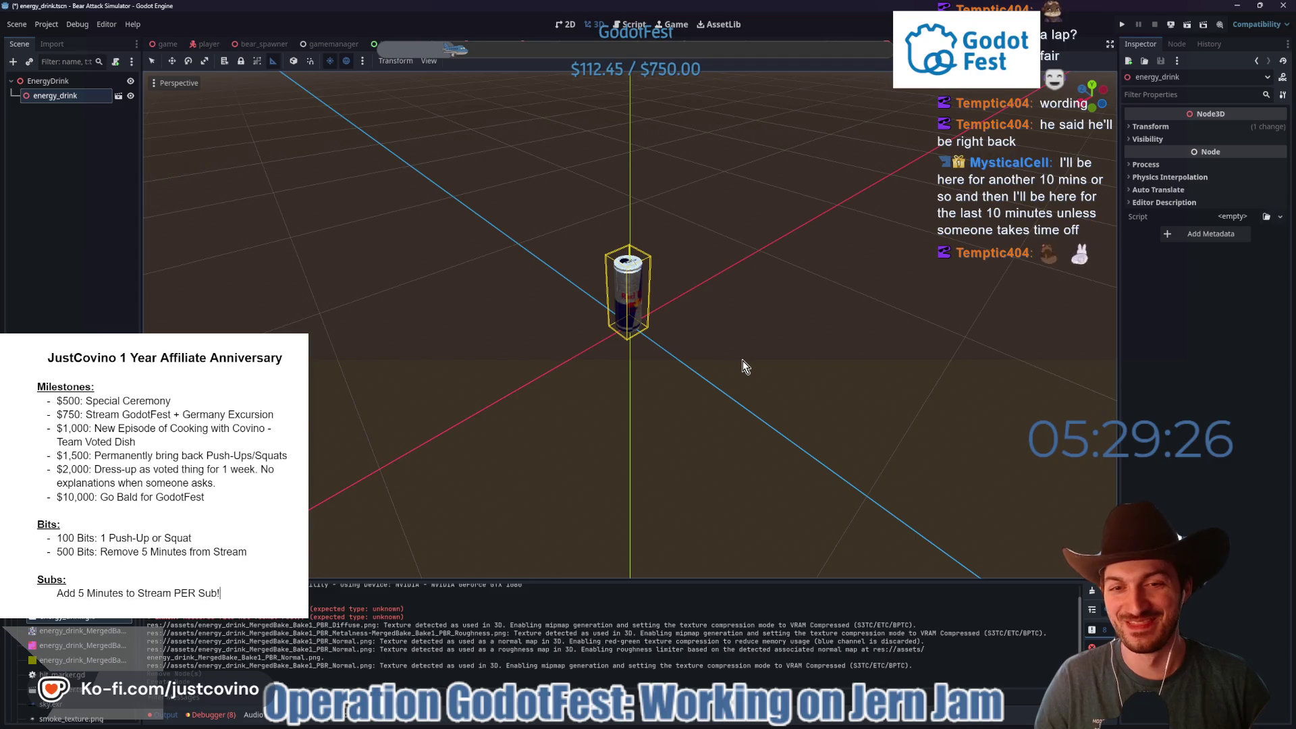
mouse_move(739, 358)
left_mouse_down()
mouse_move(694, 331)
mouse_move(734, 324)
mouse_move(615, 324)
mouse_move(738, 345)
left_mouse_up()
scroll(696, 331, "up", 10)
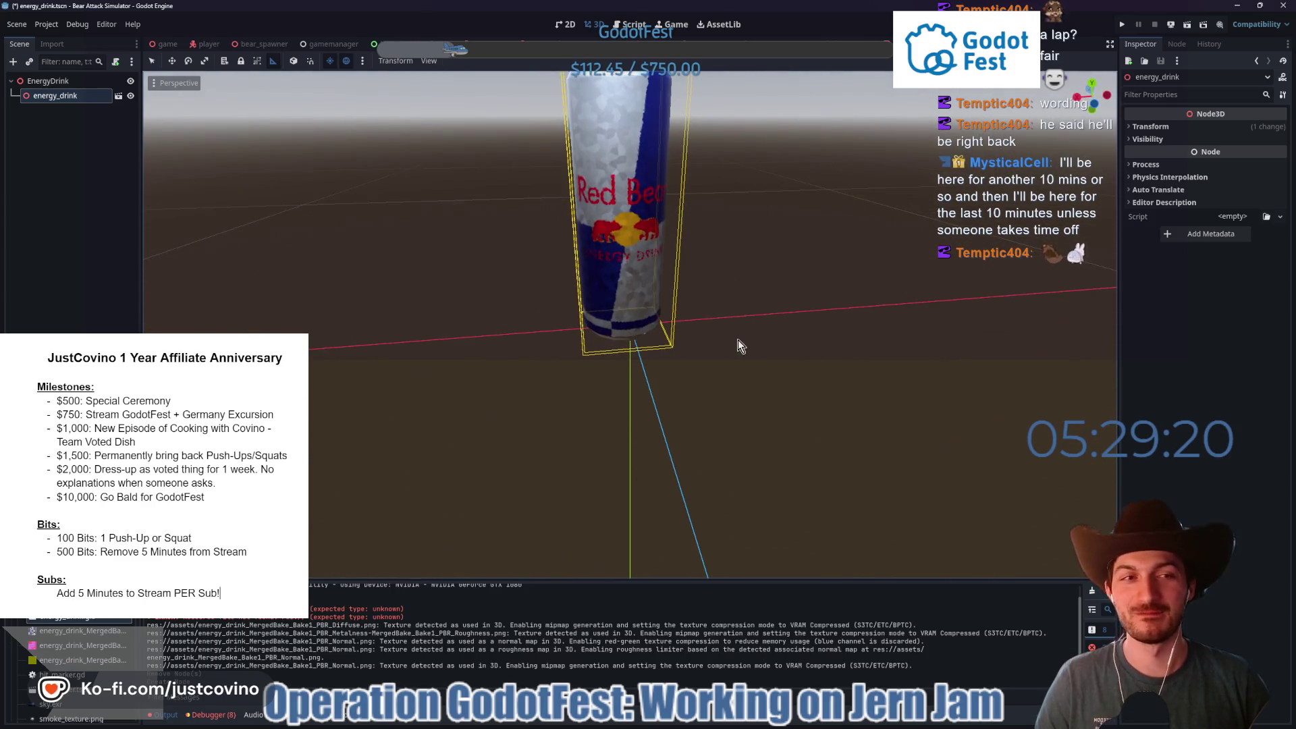
Set the energy_drink model's Transform position x and z to 0
left_click(1150, 126)
left_click(1167, 156)
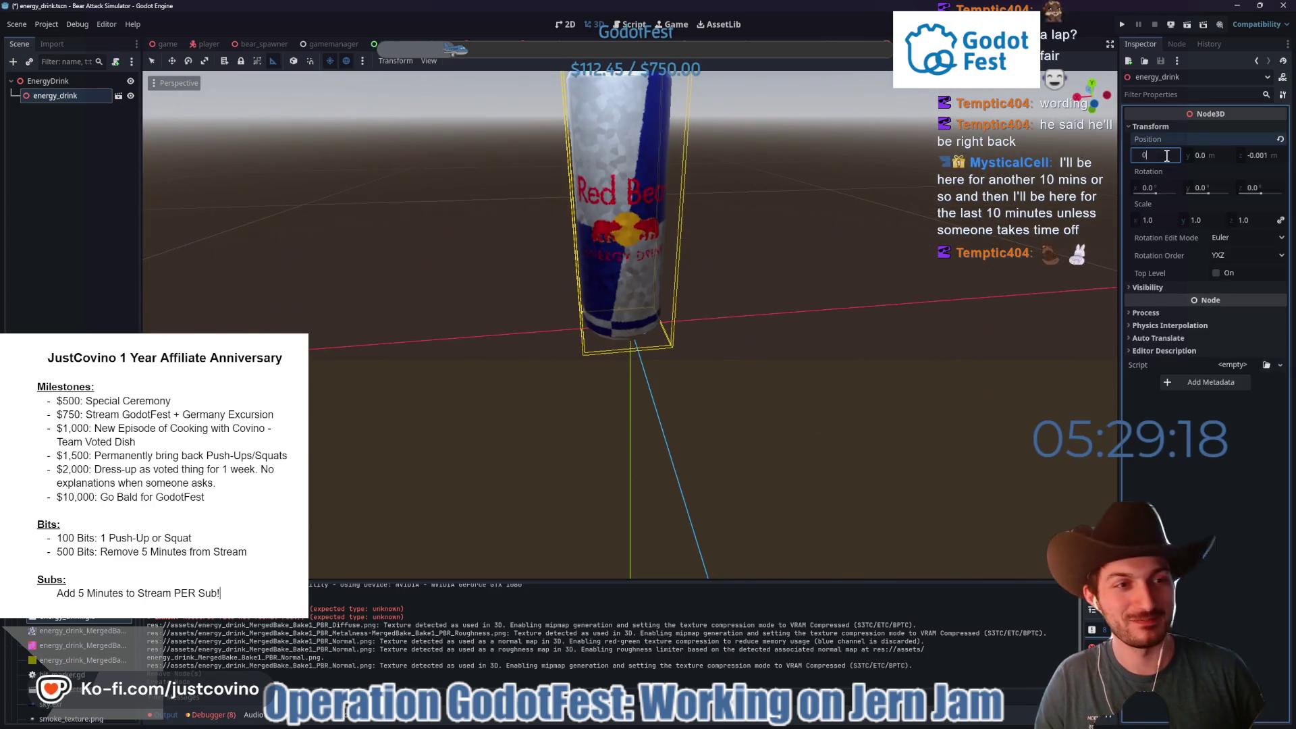
key("Tab")
key("Tab")
type("0")
key("Return")
mouse_move(800, 290)
left_mouse_down()
mouse_move(824, 299)
mouse_move(802, 327)
mouse_move(467, 288)
mouse_move(659, 318)
mouse_move(877, 307)
left_mouse_up()
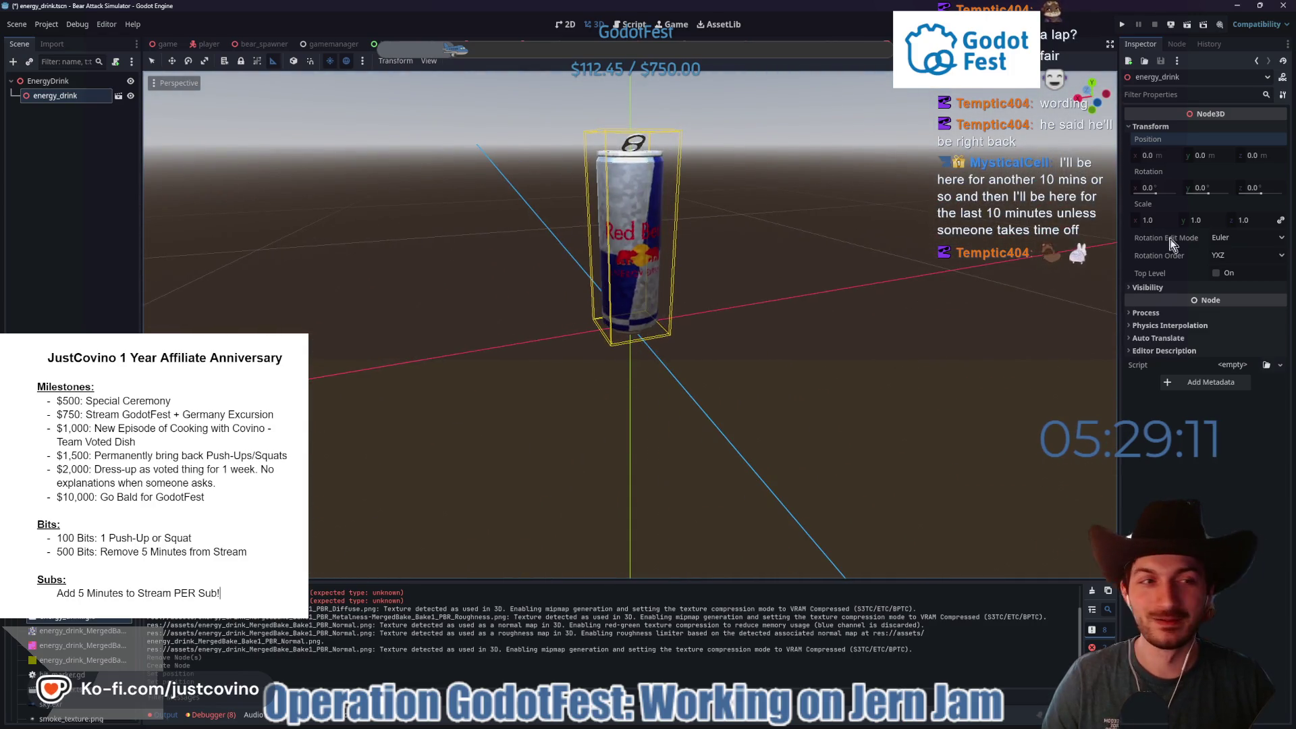
Make energy_drink's children editable, select the can mesh, and expand its surface material
right_click(60, 96)
left_click(93, 319)
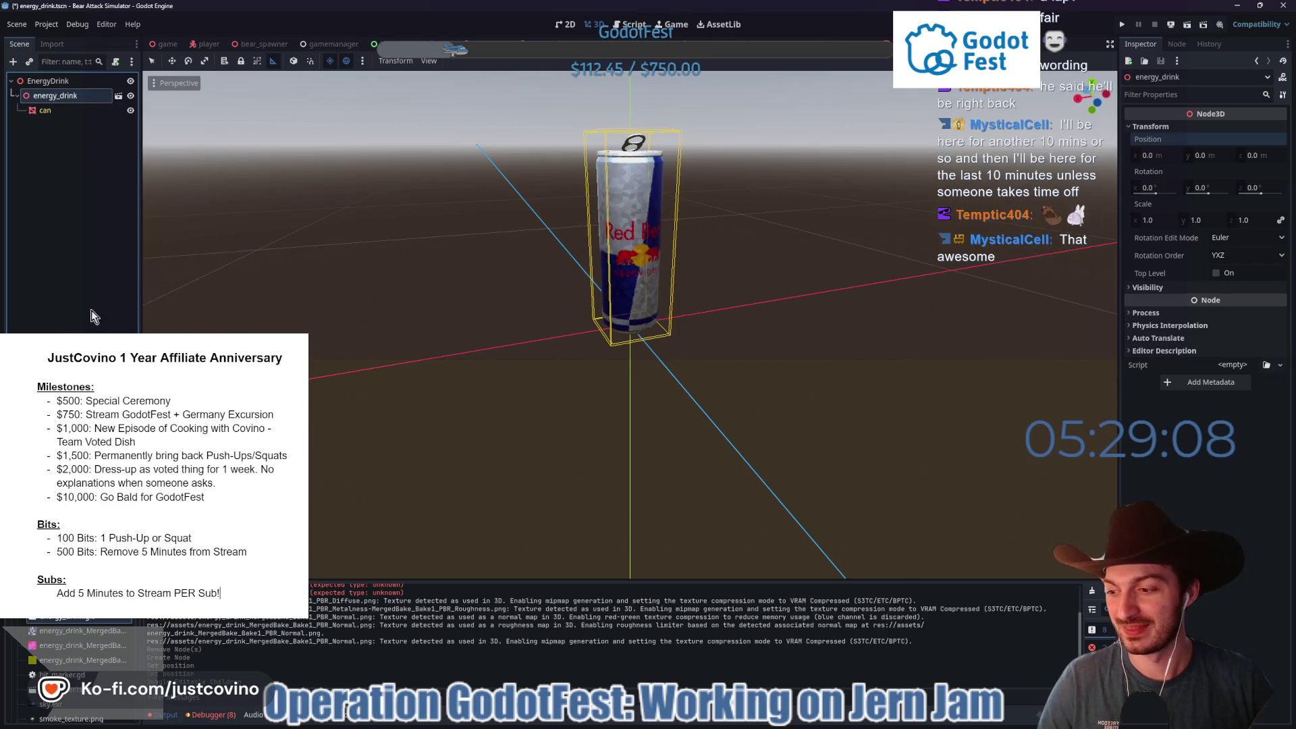
left_click(45, 110)
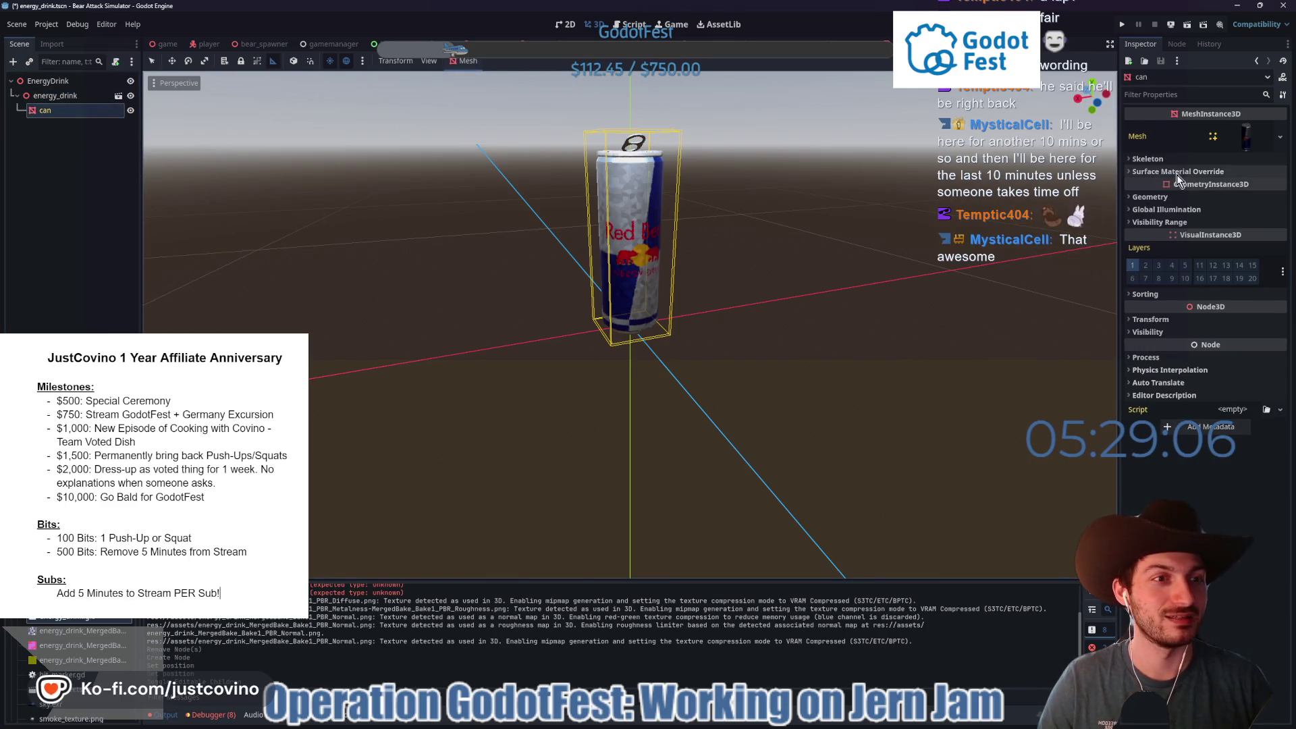
left_click(1242, 135)
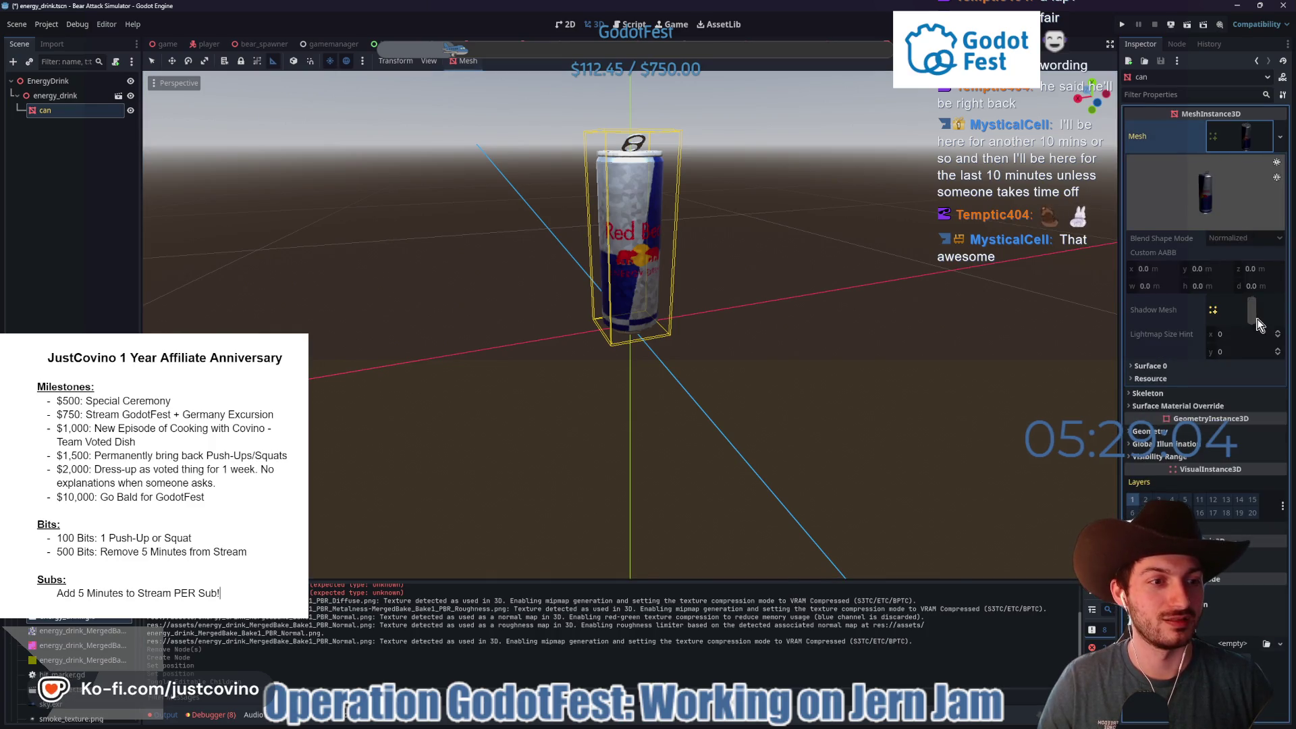
left_click(1207, 366)
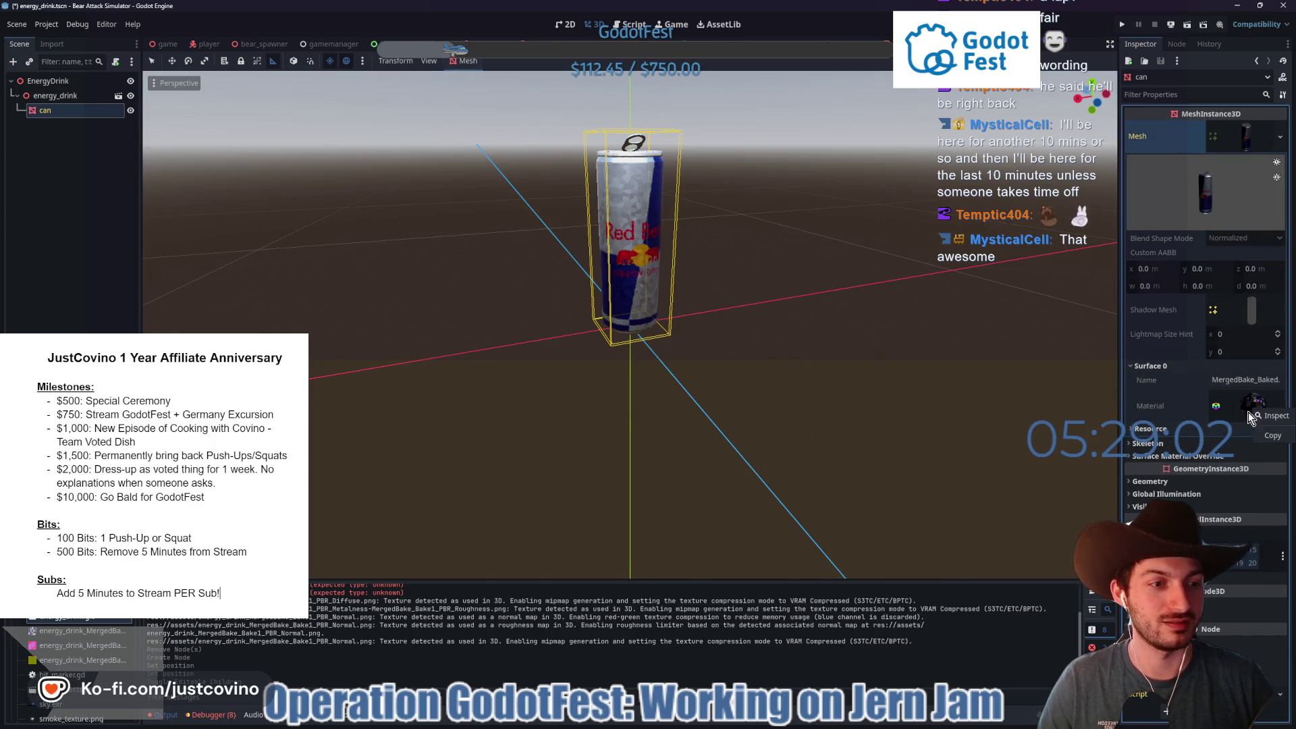
scroll(850, 314, "up", 5)
mouse_move(822, 299)
left_mouse_down()
mouse_move(811, 331)
mouse_move(848, 354)
left_mouse_up()
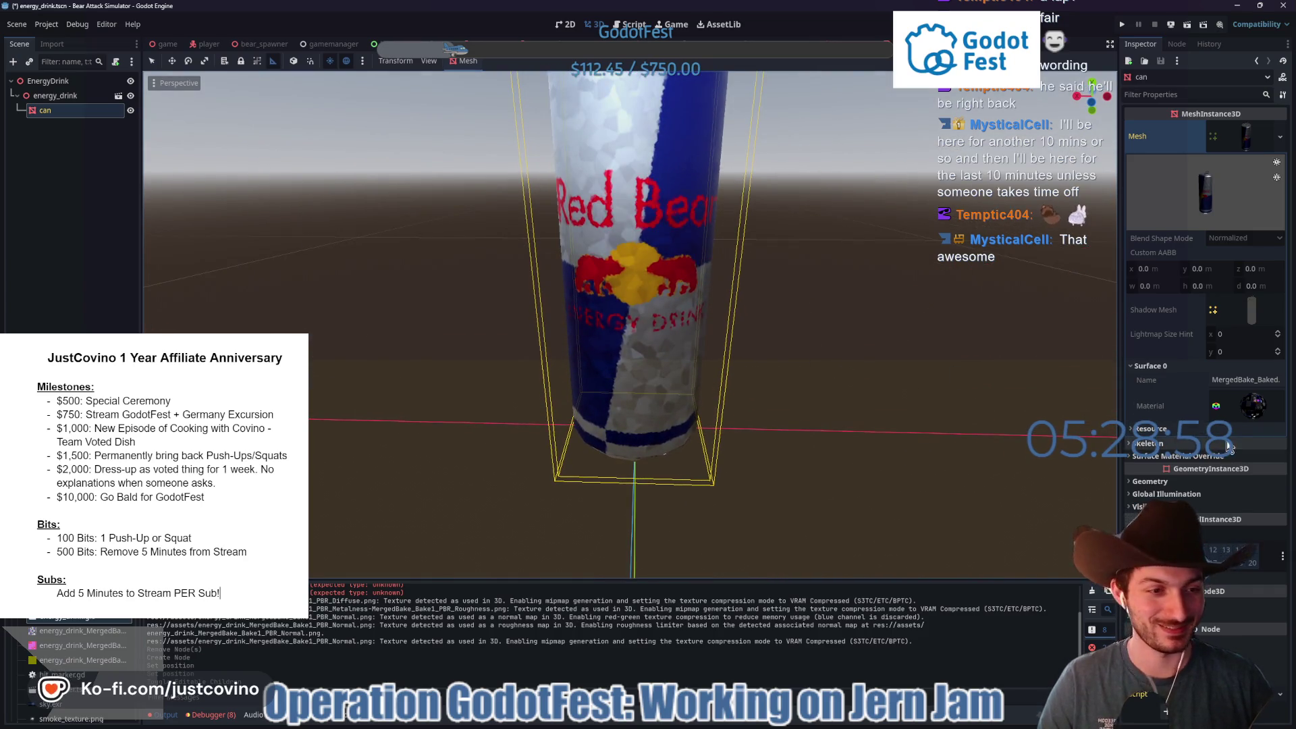
Paste the copied material into the can's Surface Material Override slot
left_click(1195, 456)
left_click(1230, 470)
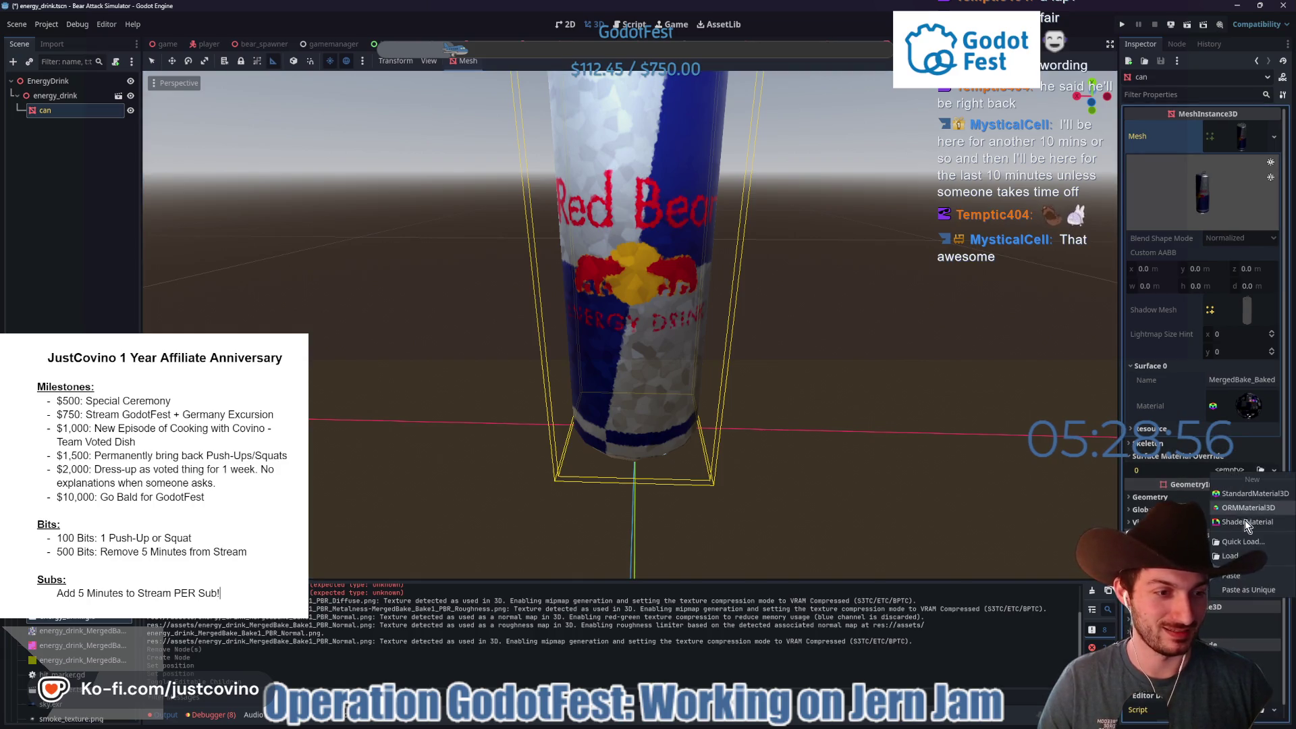
left_click(1231, 576)
scroll(1230, 496, "down", 4)
scroll(1231, 496, "down", 5)
Set the material's Stencil Mode to Outline, adjust outline thickness, and save the scene
left_click(1153, 492)
left_click(1242, 506)
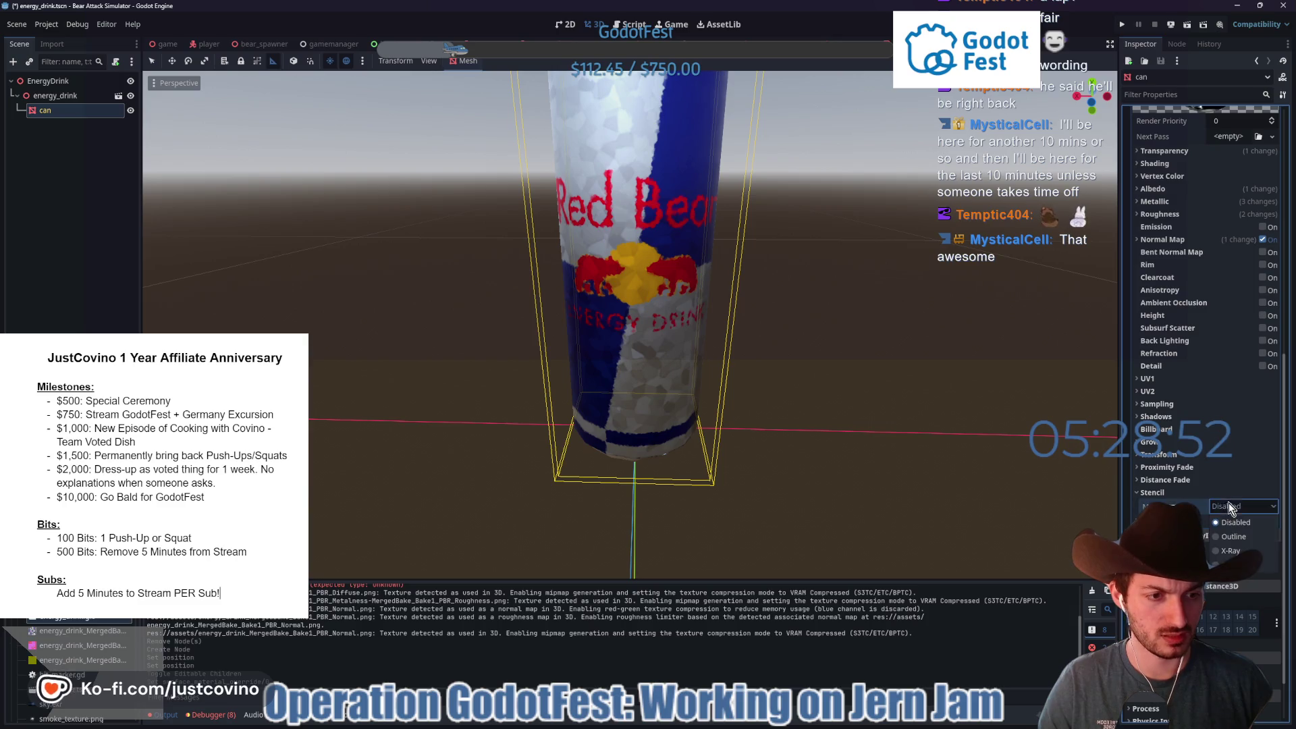
left_click(1239, 536)
left_click_drag(1238, 573, 1209, 574)
mouse_move(860, 452)
left_mouse_down()
mouse_move(994, 464)
mouse_move(760, 415)
mouse_move(638, 412)
mouse_move(605, 426)
mouse_move(837, 428)
mouse_move(767, 415)
left_mouse_up()
scroll(945, 447, "down", 5)
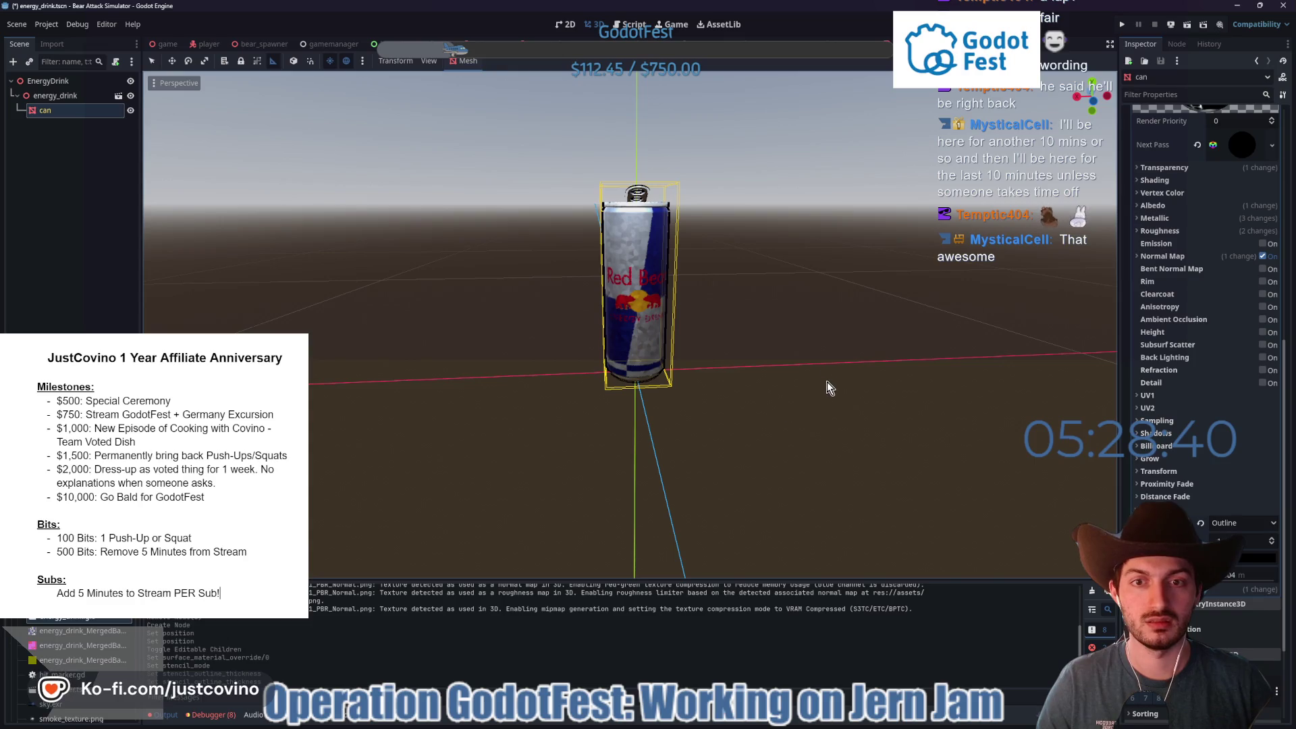
key("ctrl+s")
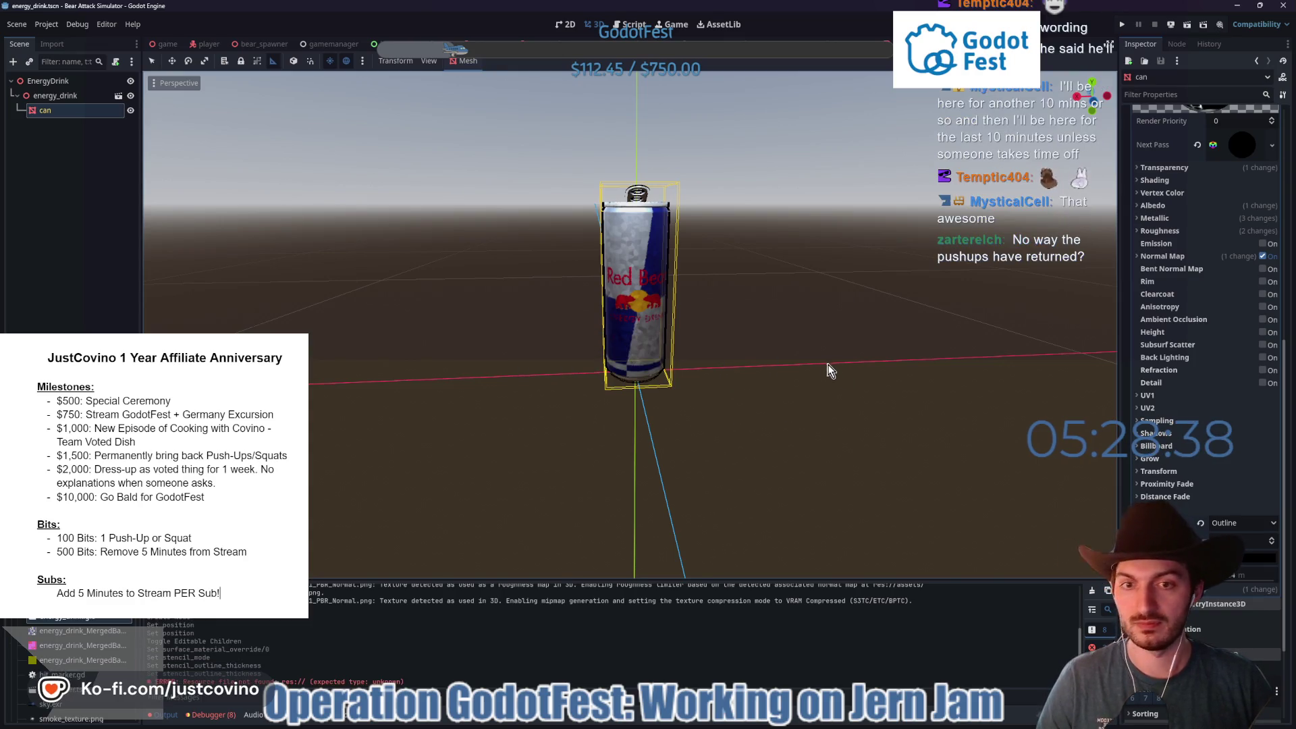
Make the outline colour a dark blue sampled from the can, then save
left_click(1242, 557)
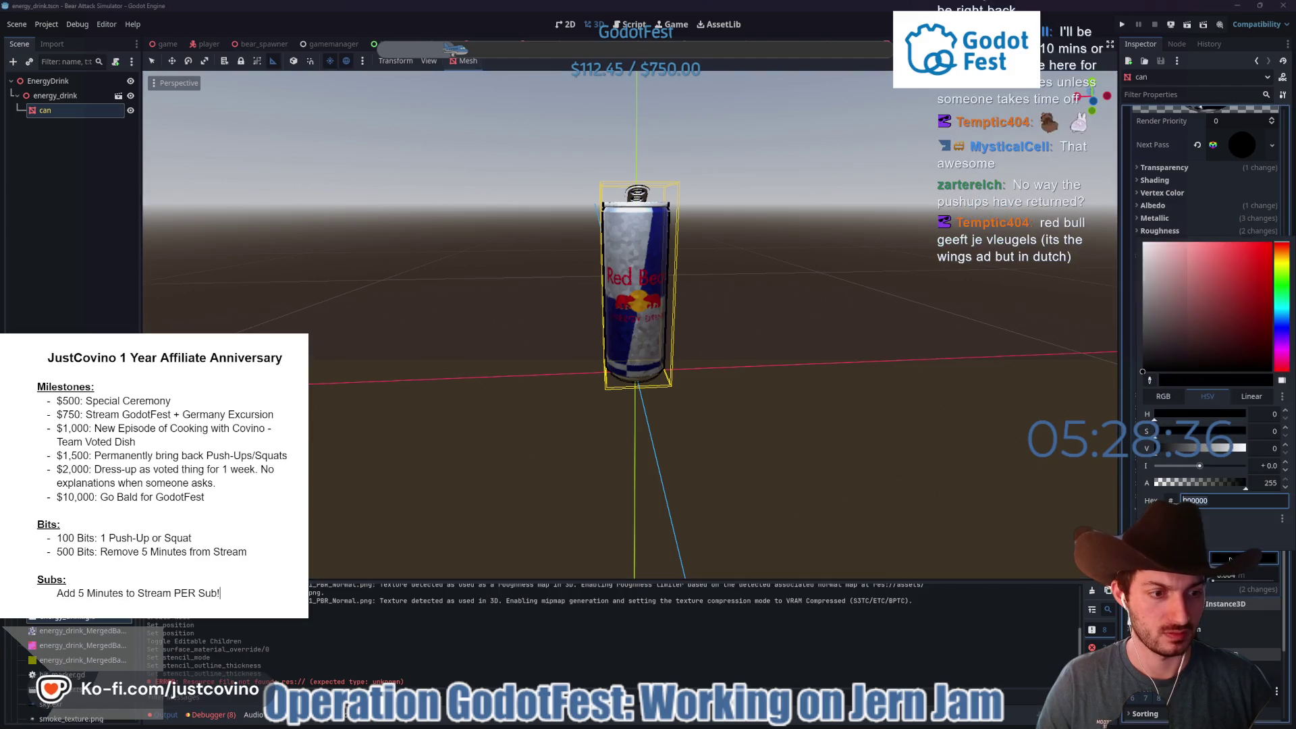
left_click(1148, 380)
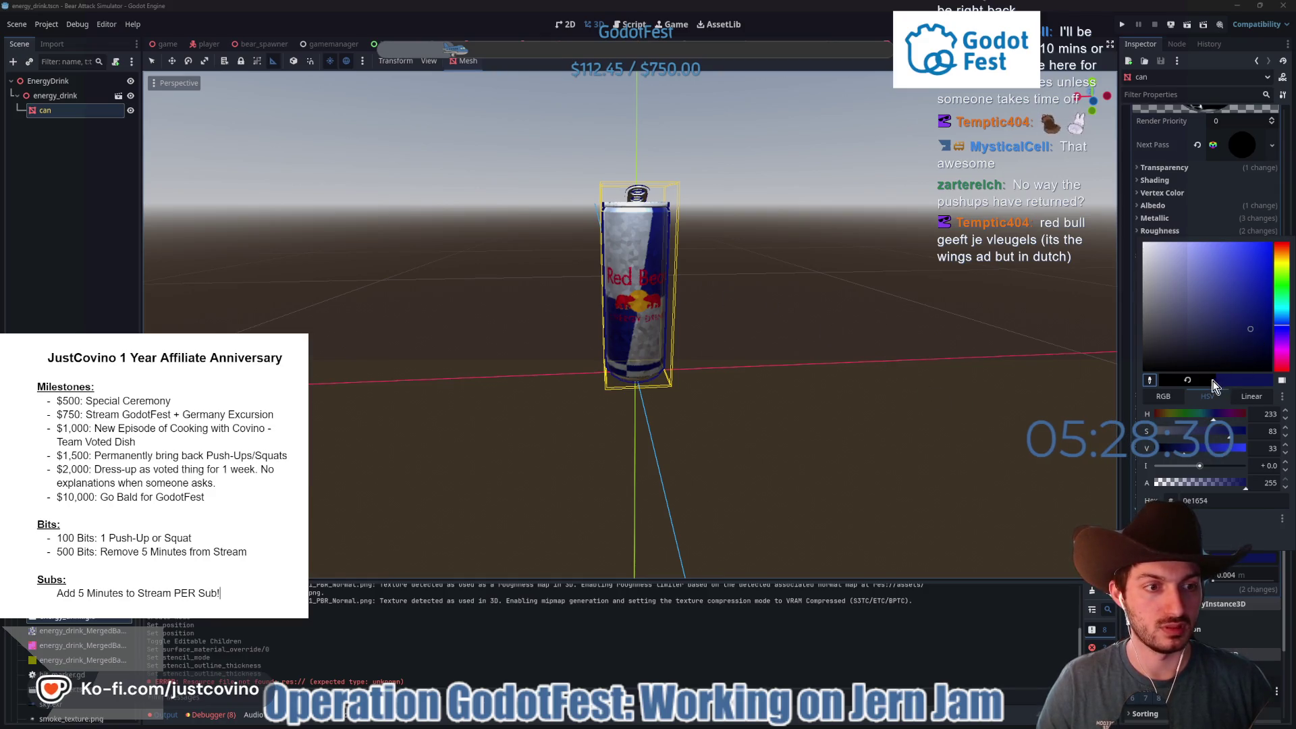
left_click_drag(1182, 453, 1165, 456)
left_click(1048, 430)
mouse_move(929, 402)
left_mouse_down()
mouse_move(762, 385)
mouse_move(893, 355)
mouse_move(903, 389)
left_mouse_up()
key("ctrl+s")
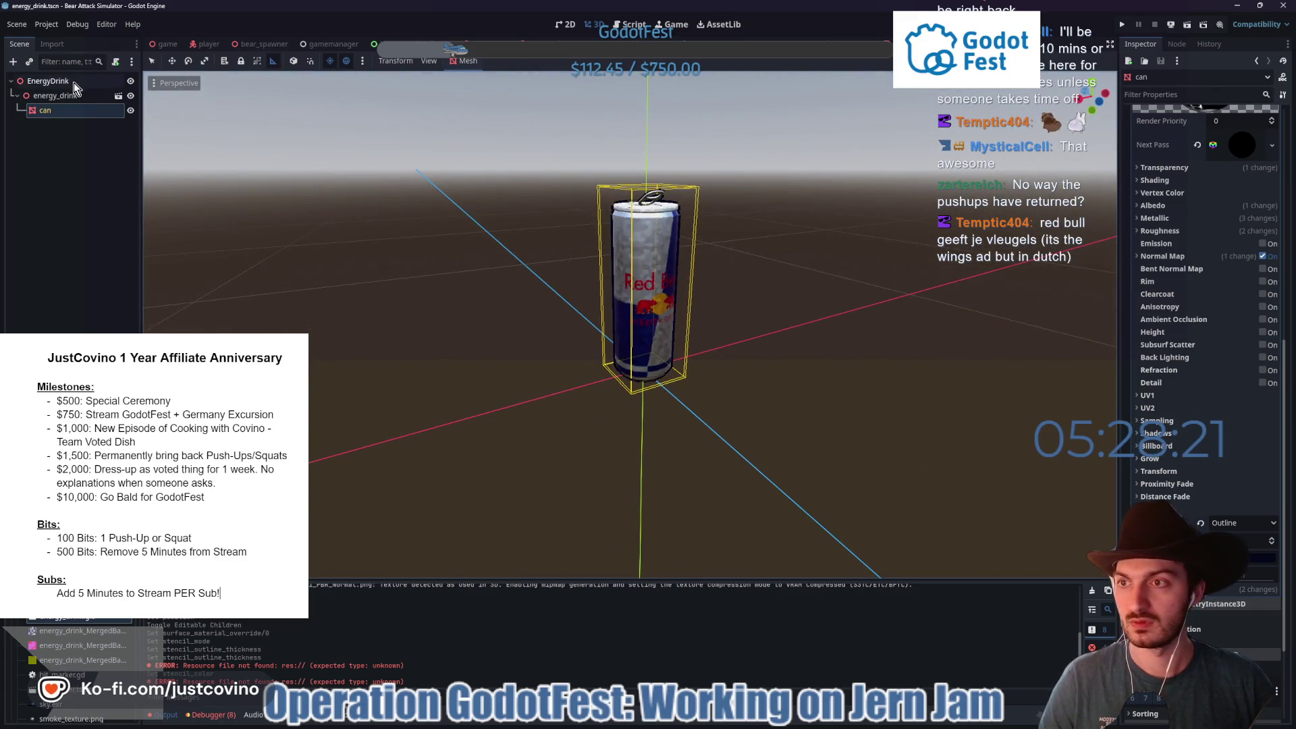
Select the EnergyDrink root node and switch to the game scene
left_click(776, 334)
left_click_drag(861, 342, 755, 330)
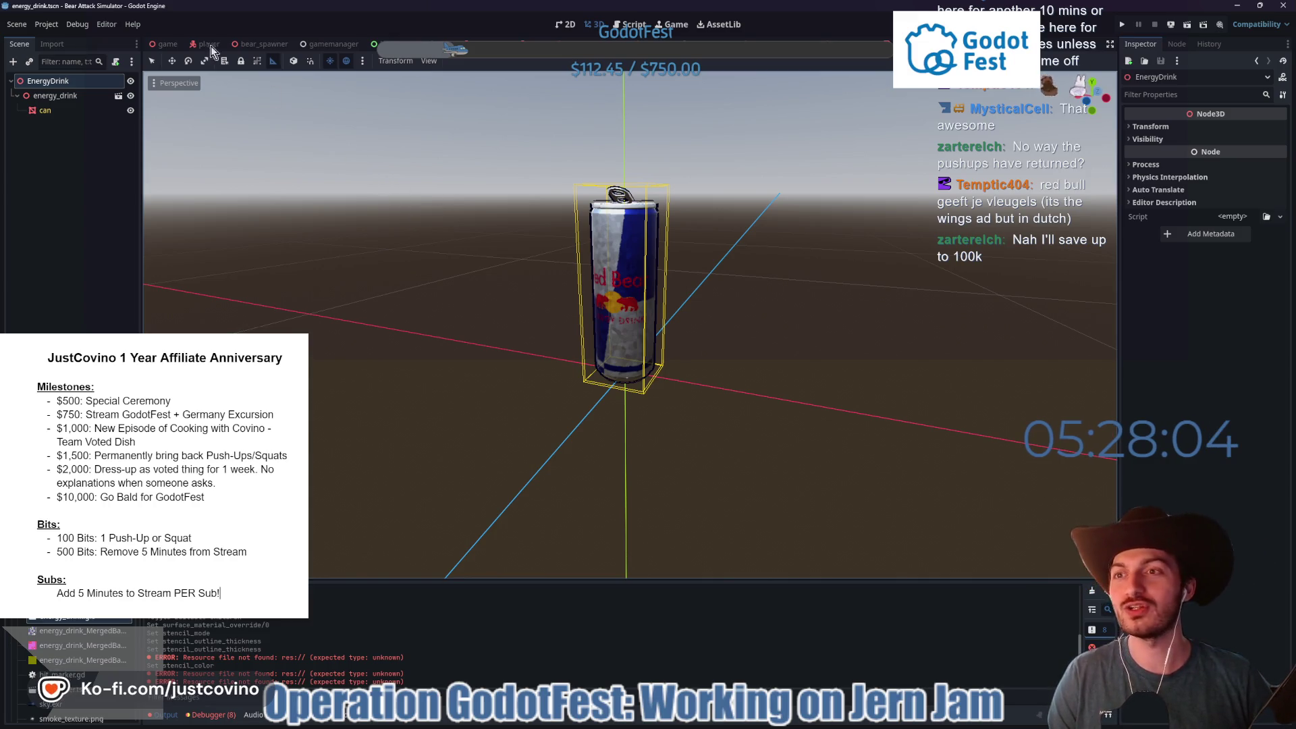
left_click(167, 43)
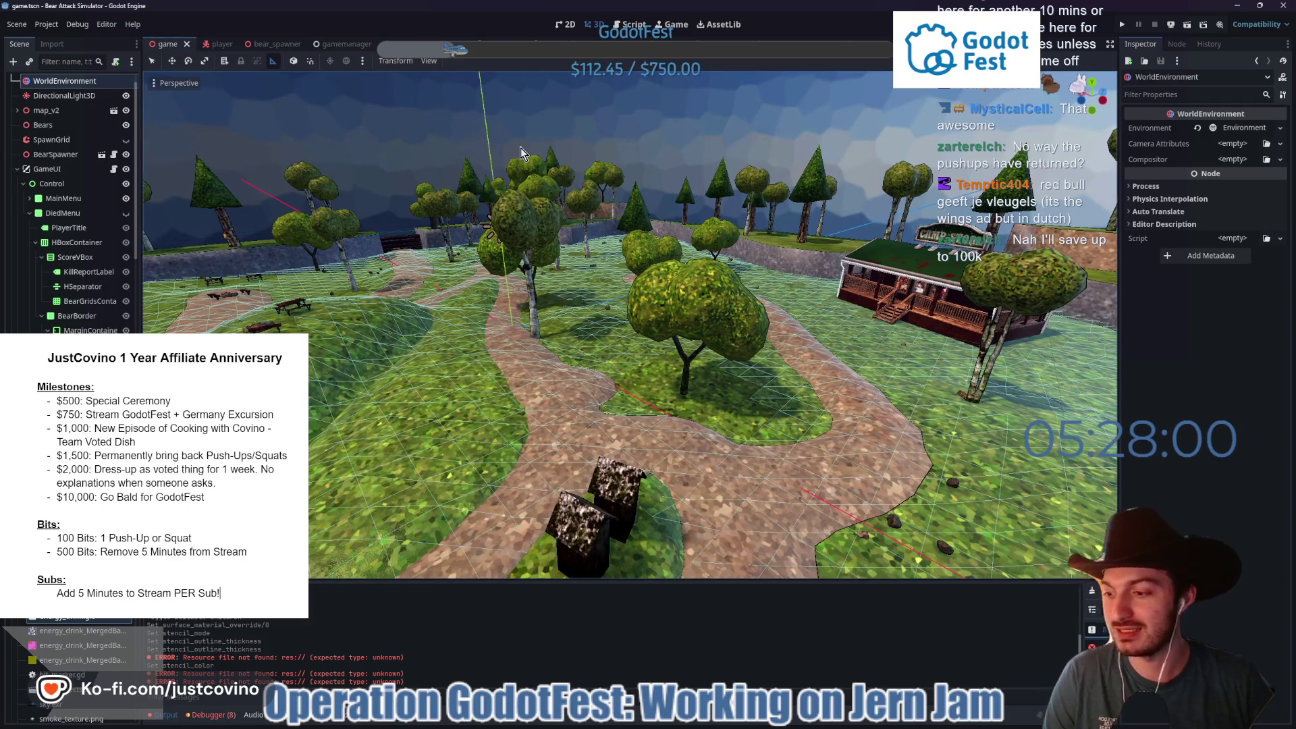
Scroll over the park map, then run the project with F5 to reach the main menu
scroll(586, 235, "down", 3)
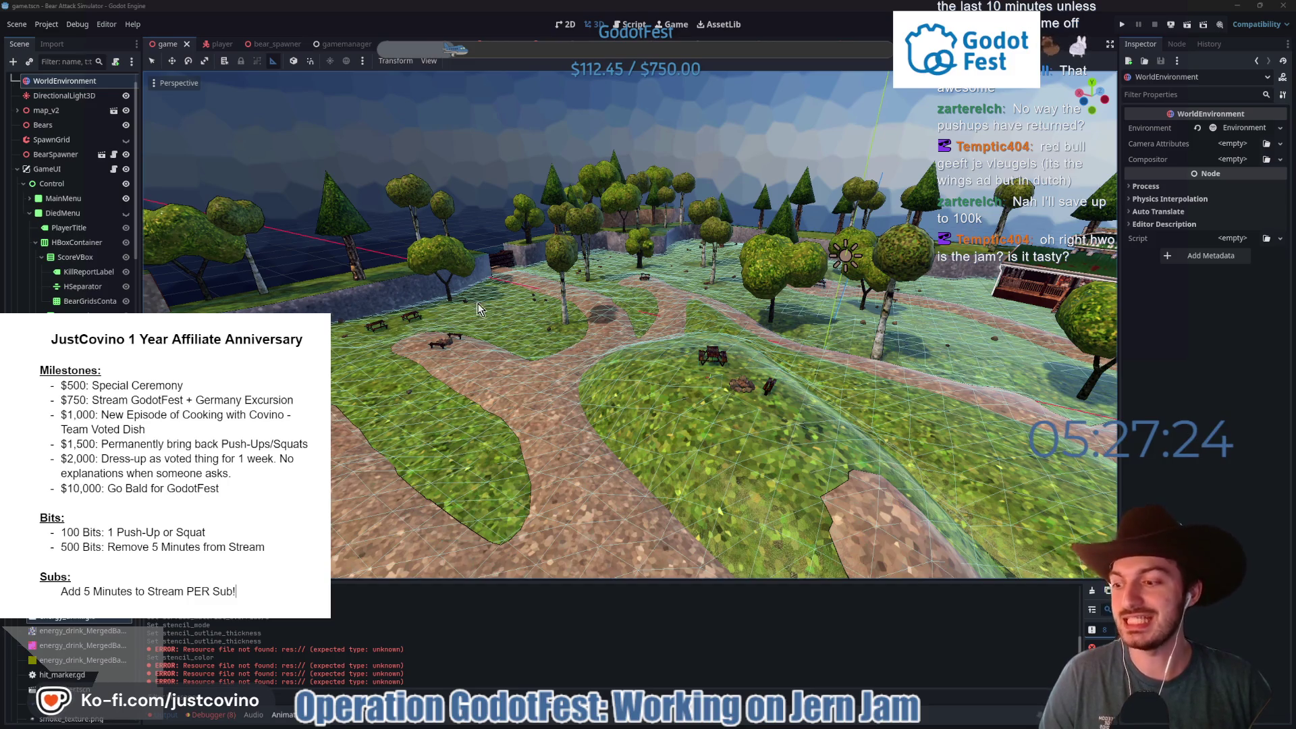
scroll(501, 305, "up", 3)
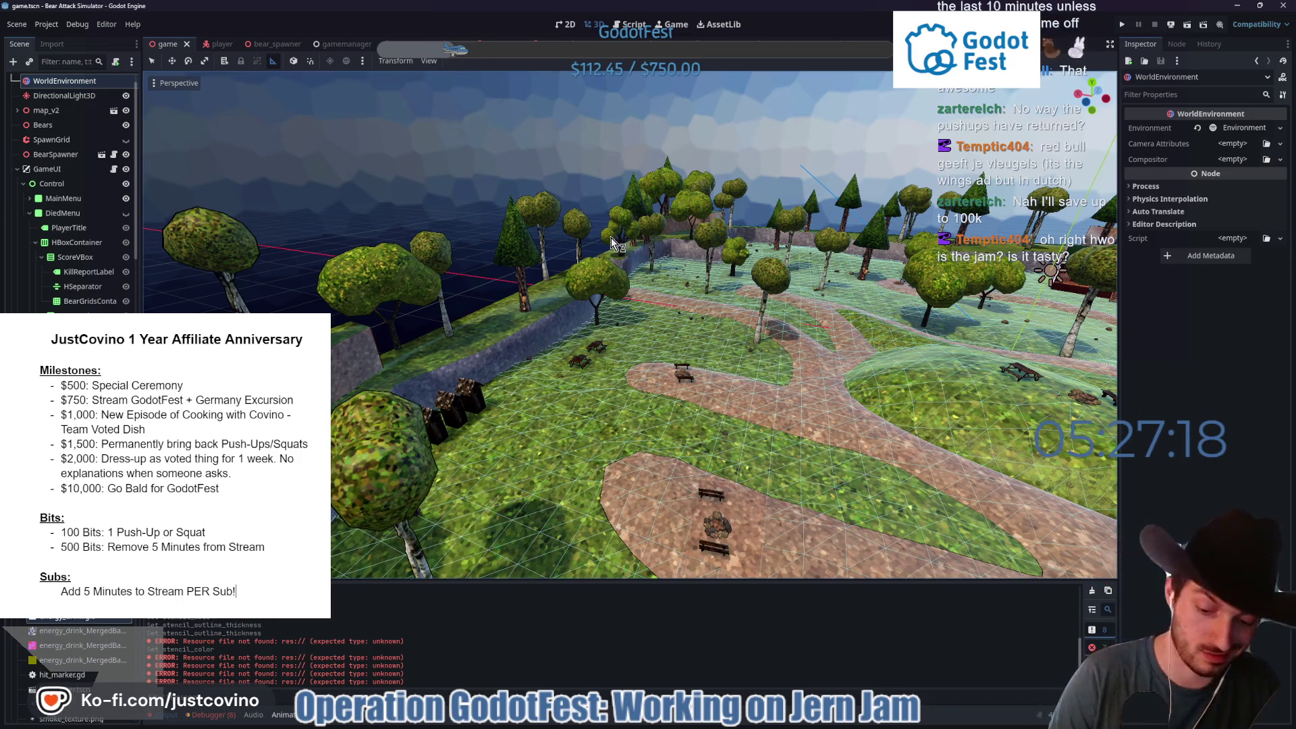
key("F5")
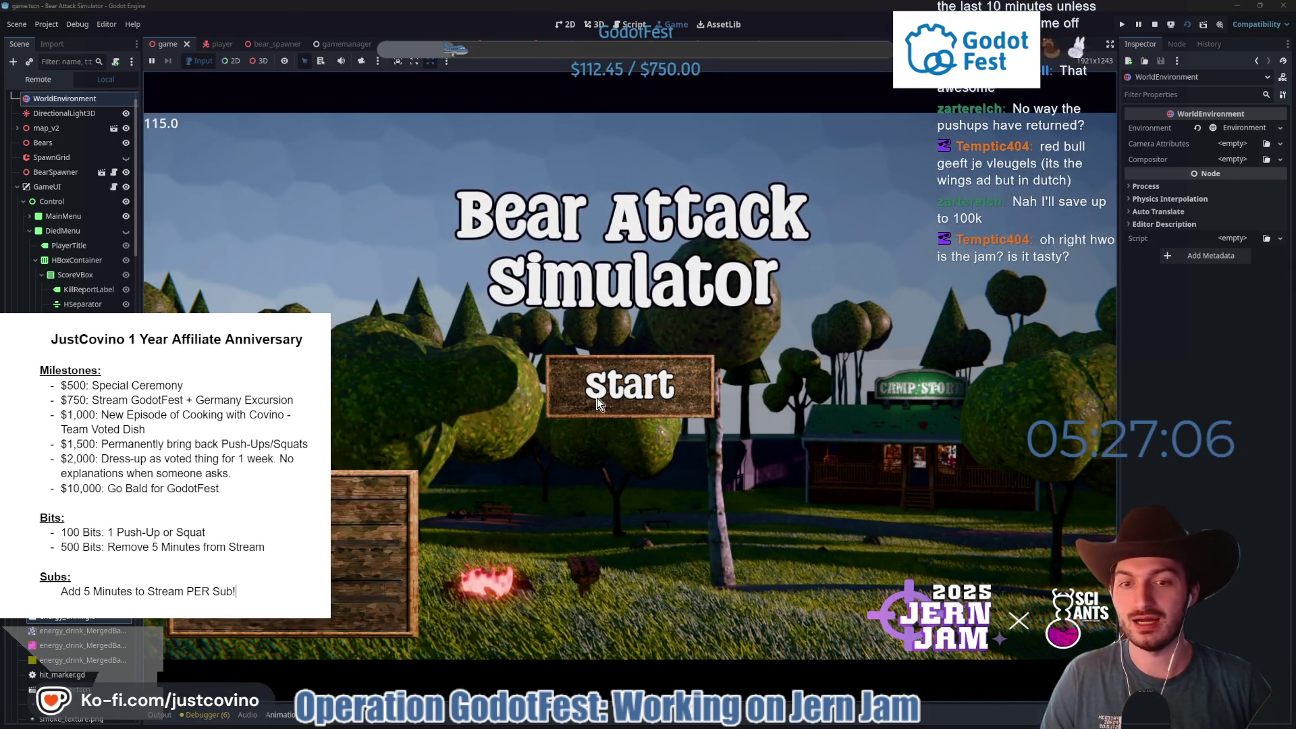
Start a new game, walk to the revolver near the Camp Store, and pick it up
left_click(597, 402)
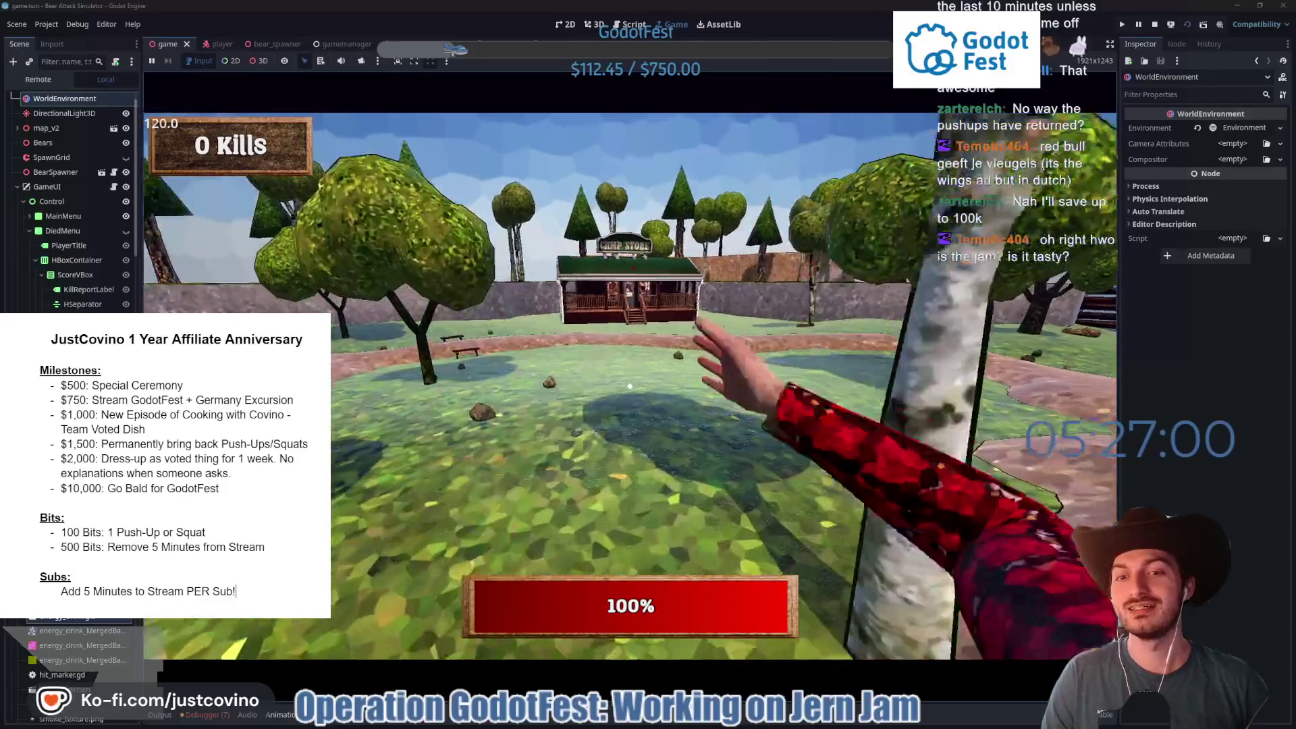
key("w")
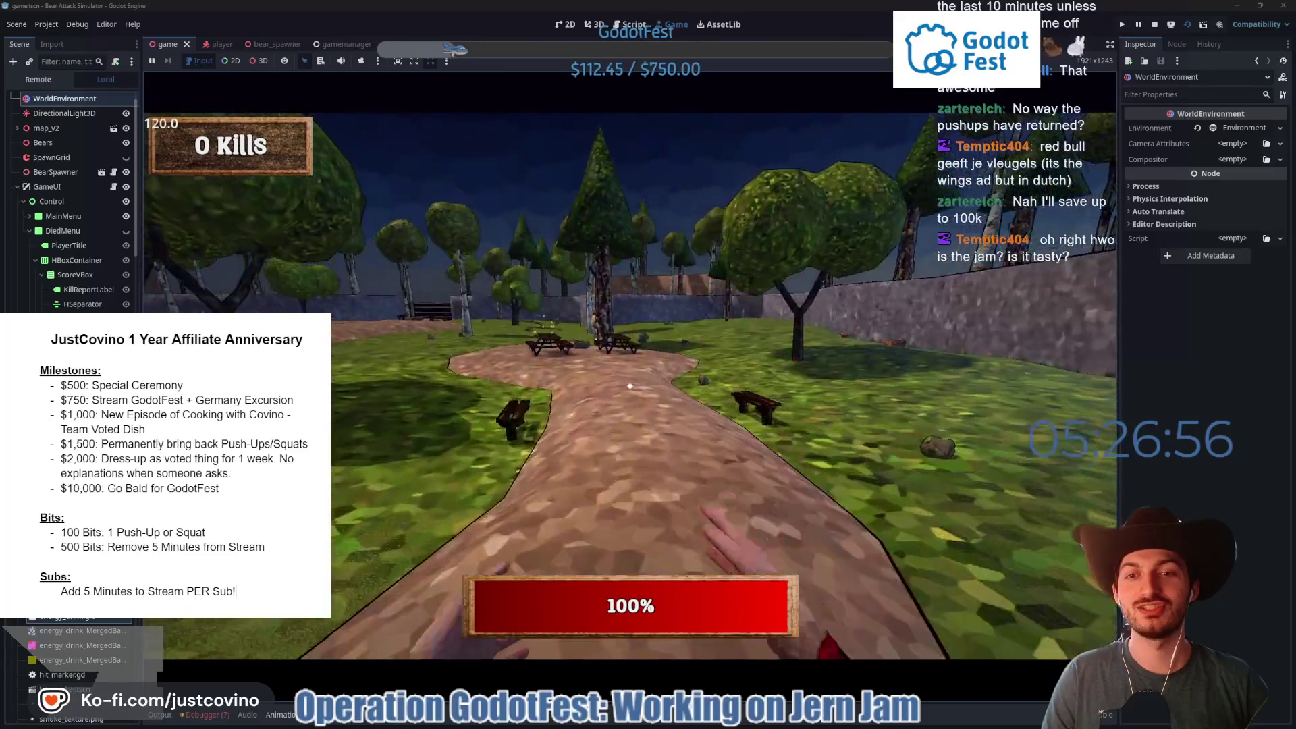
key("w")
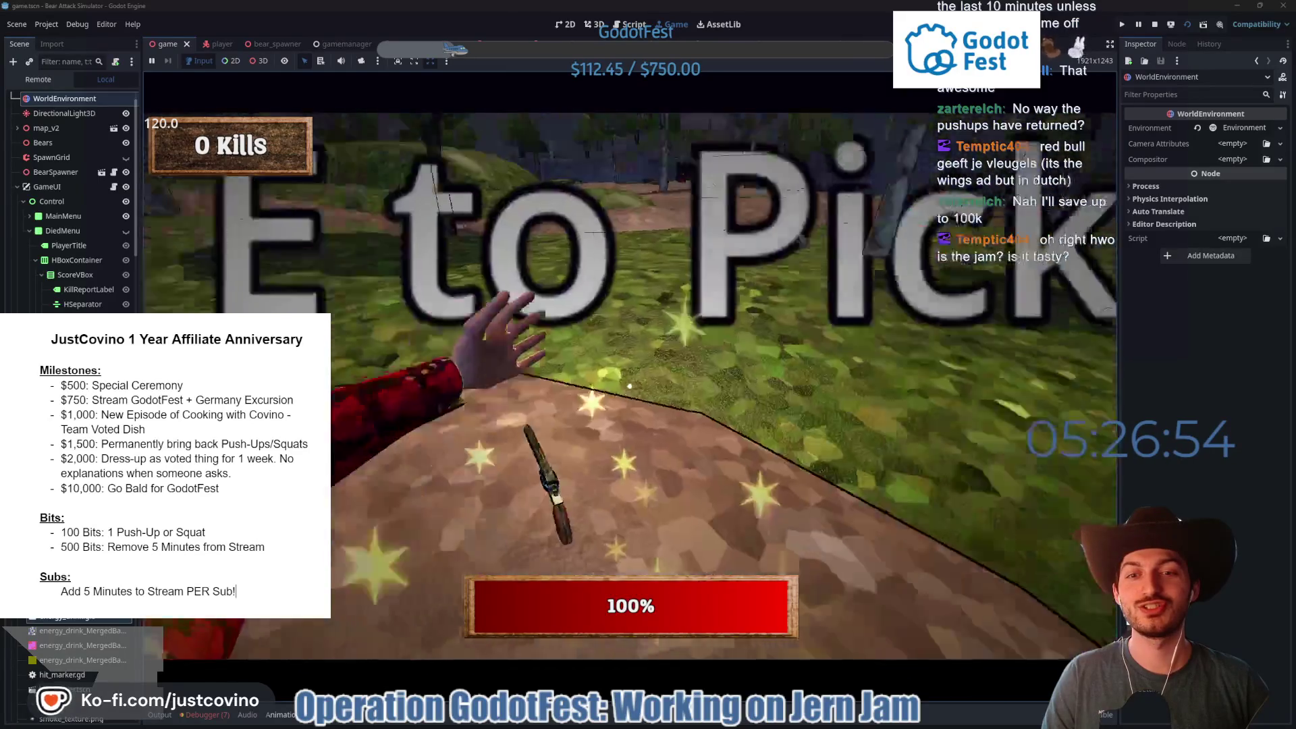
key("e")
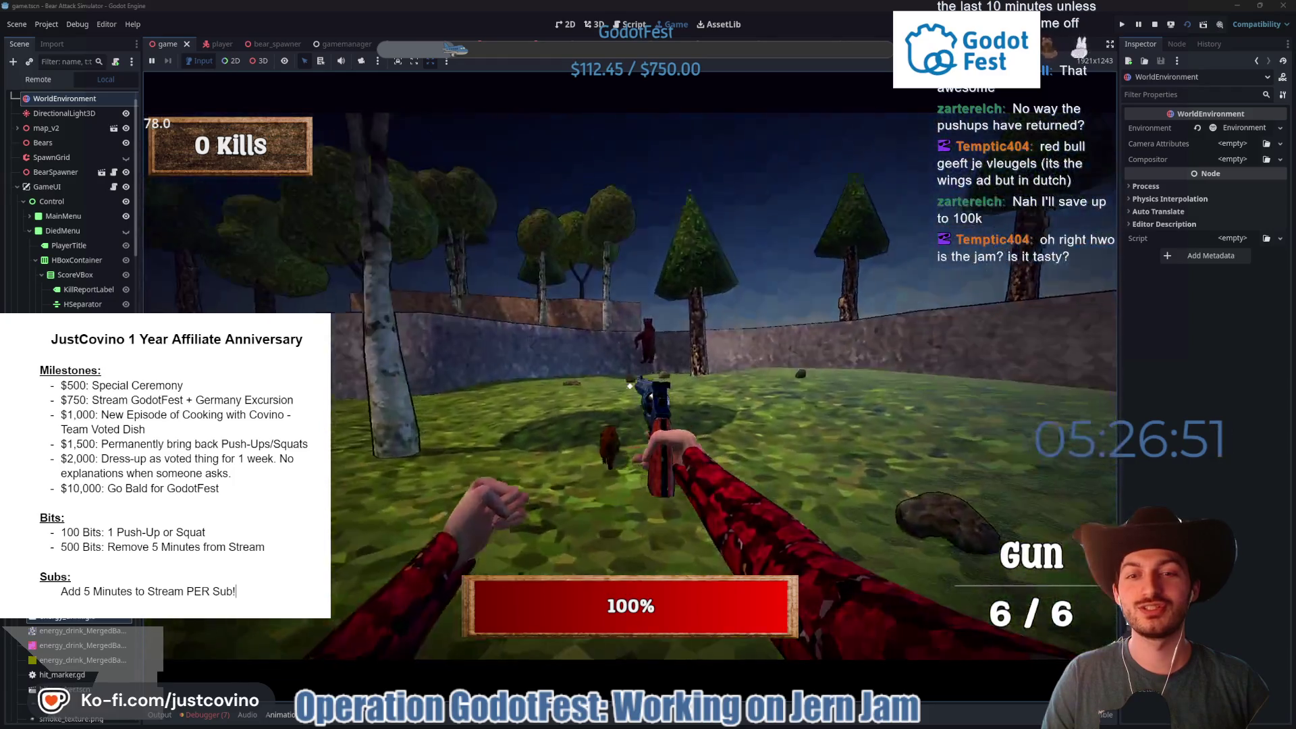
Shoot the revolver at the approaching bears until the ammo runs out
left_click(629, 386)
left_click(630, 385)
left_click(630, 385)
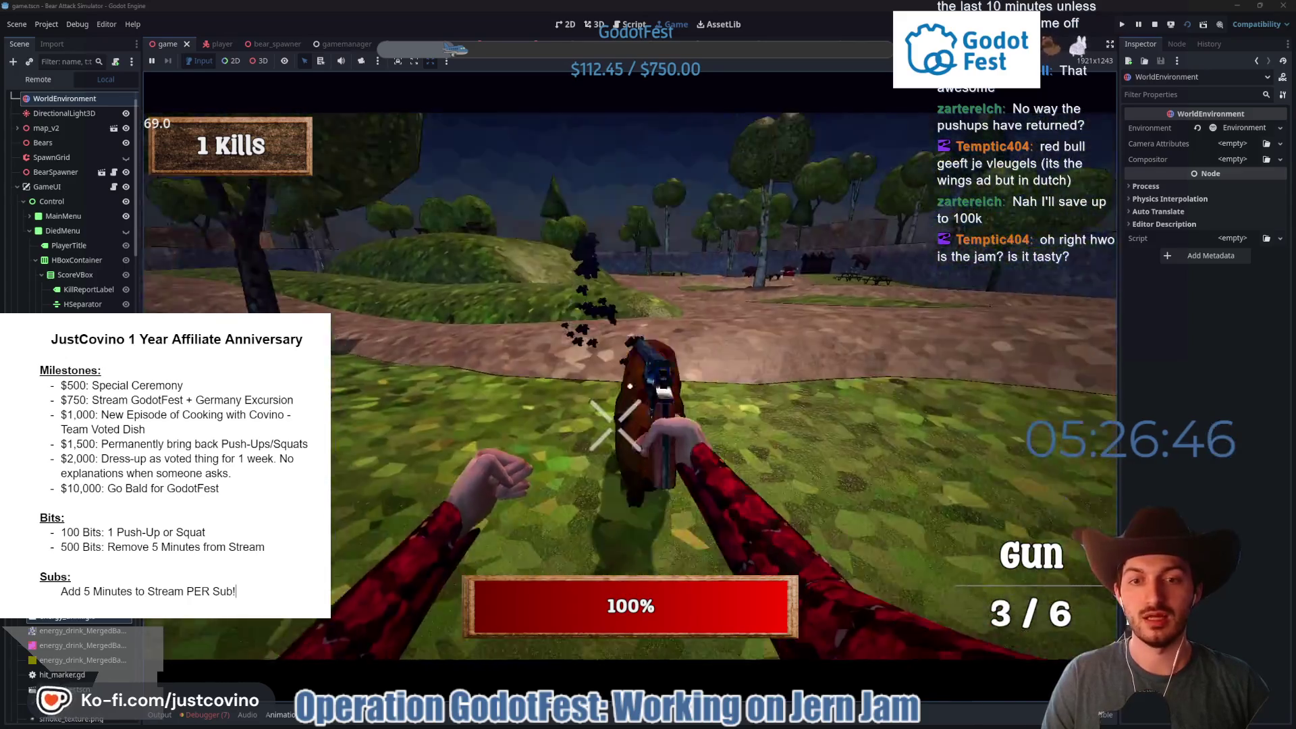
left_click(630, 386)
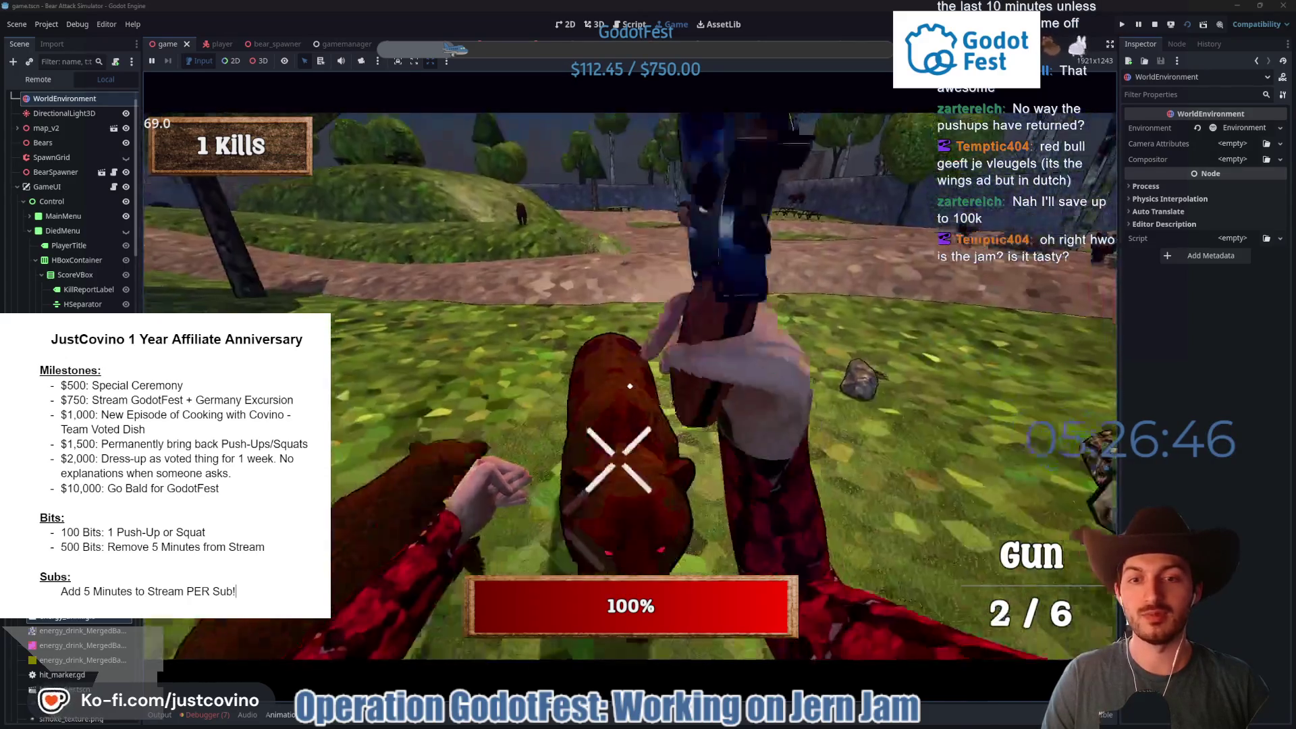
left_click(628, 381)
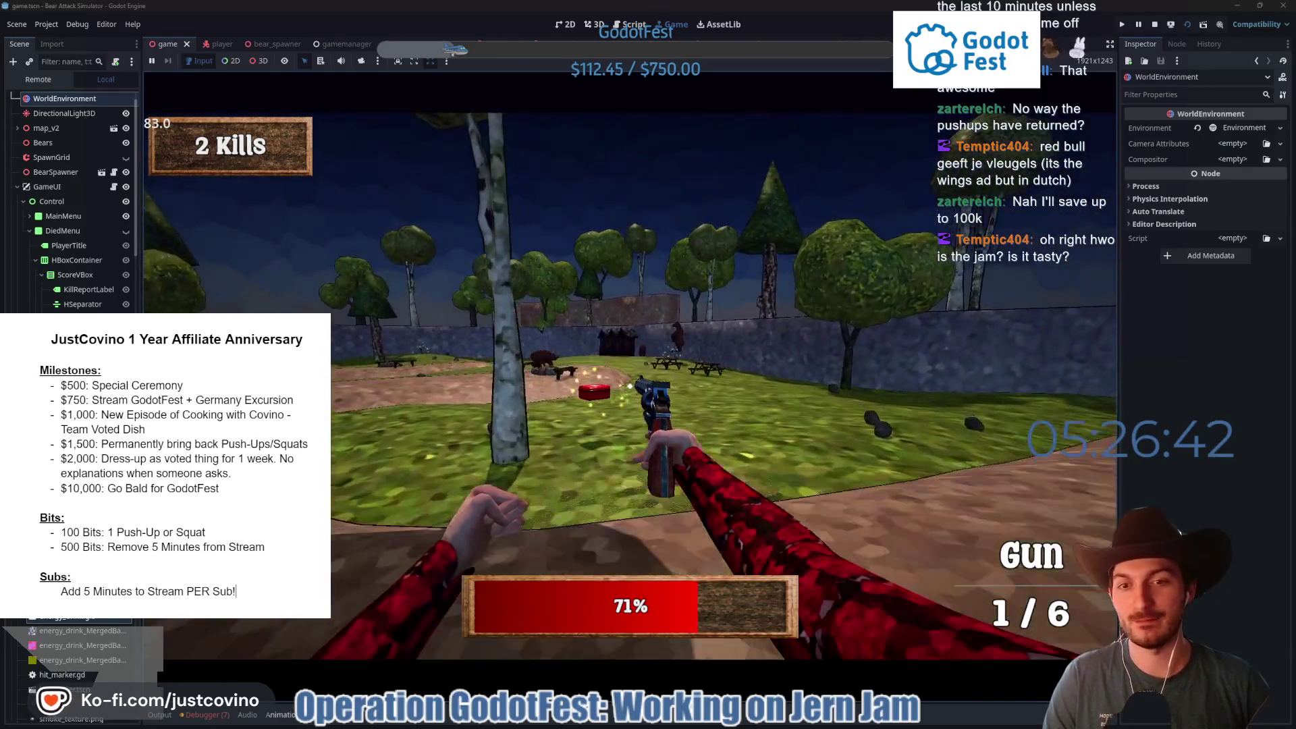
left_click(630, 385)
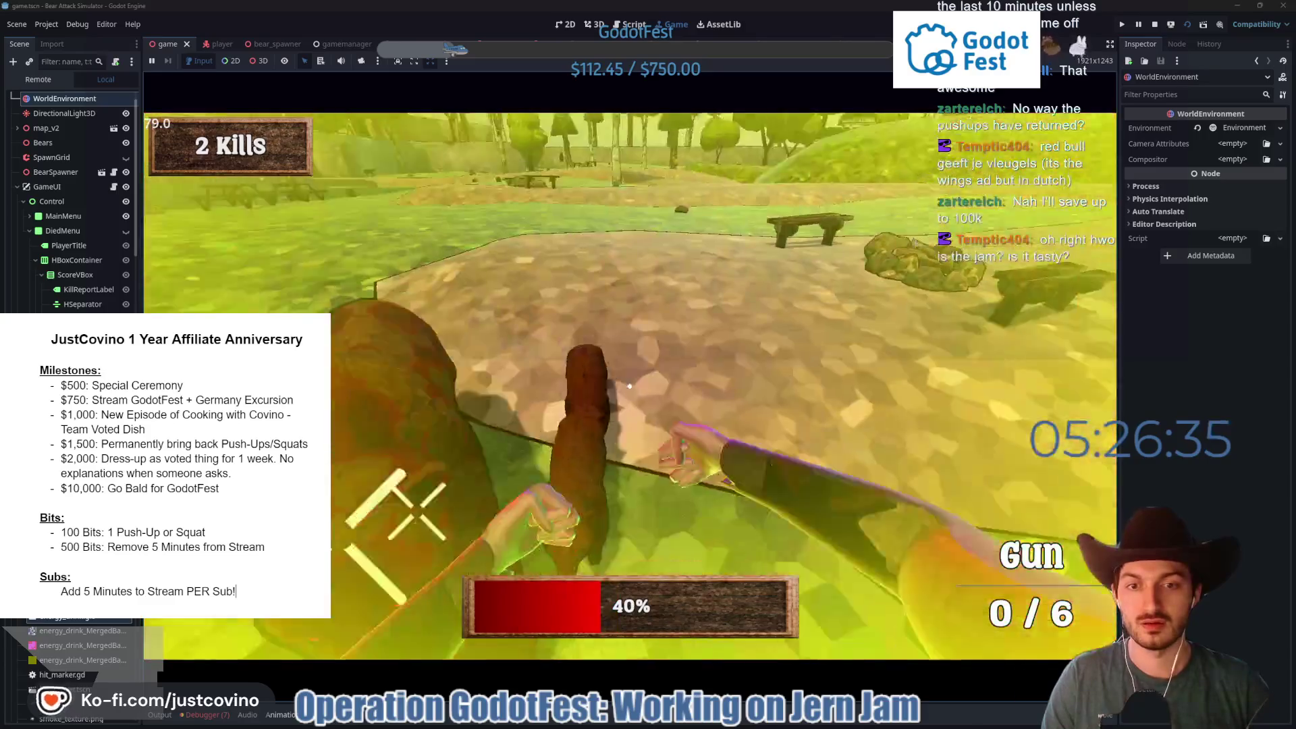
left_click(630, 386)
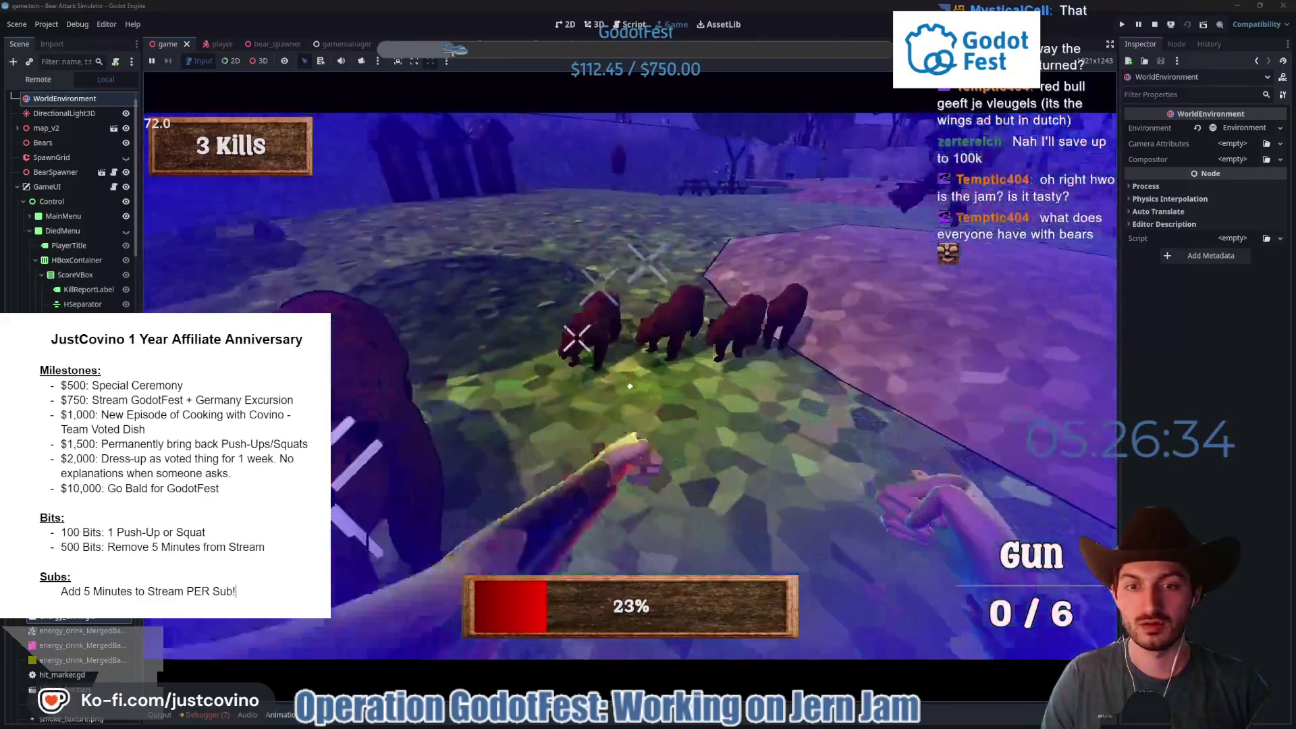
left_click(630, 386)
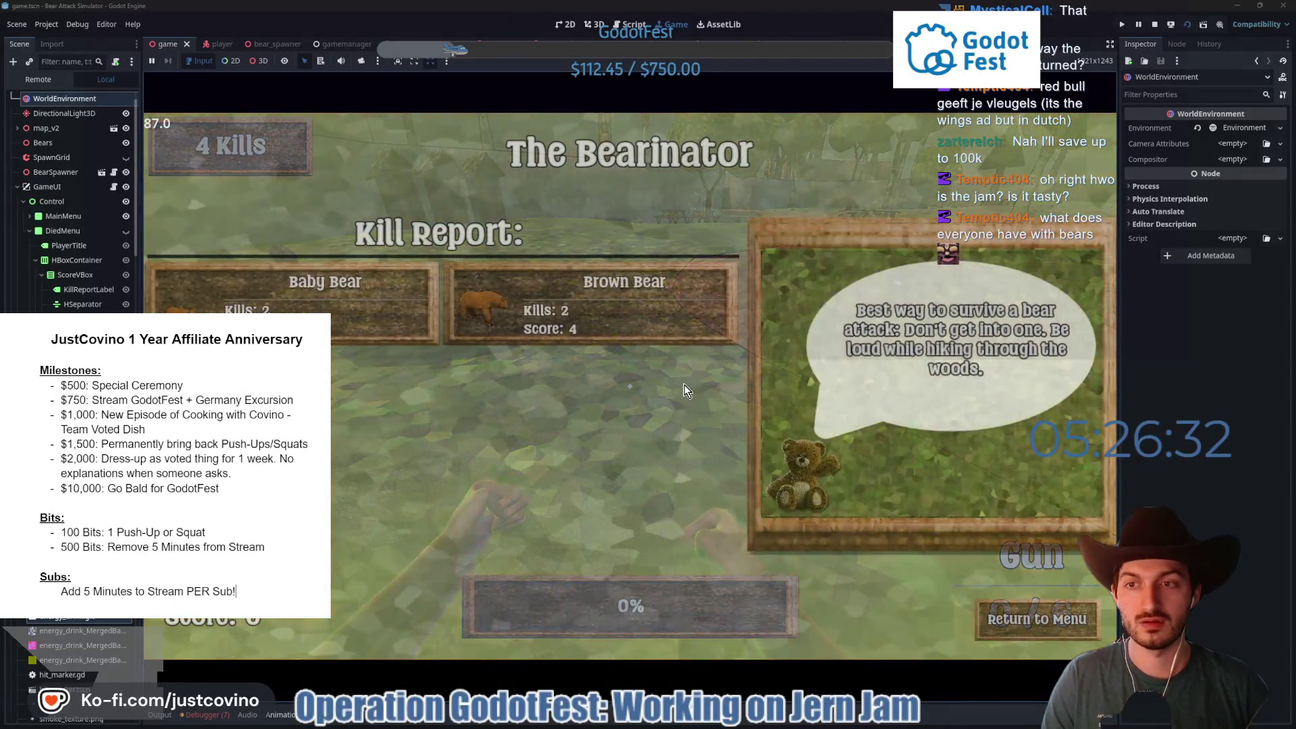
Return to the main menu after dying, stop the game, and open the gun scene
left_click(1023, 617)
left_click(1155, 24)
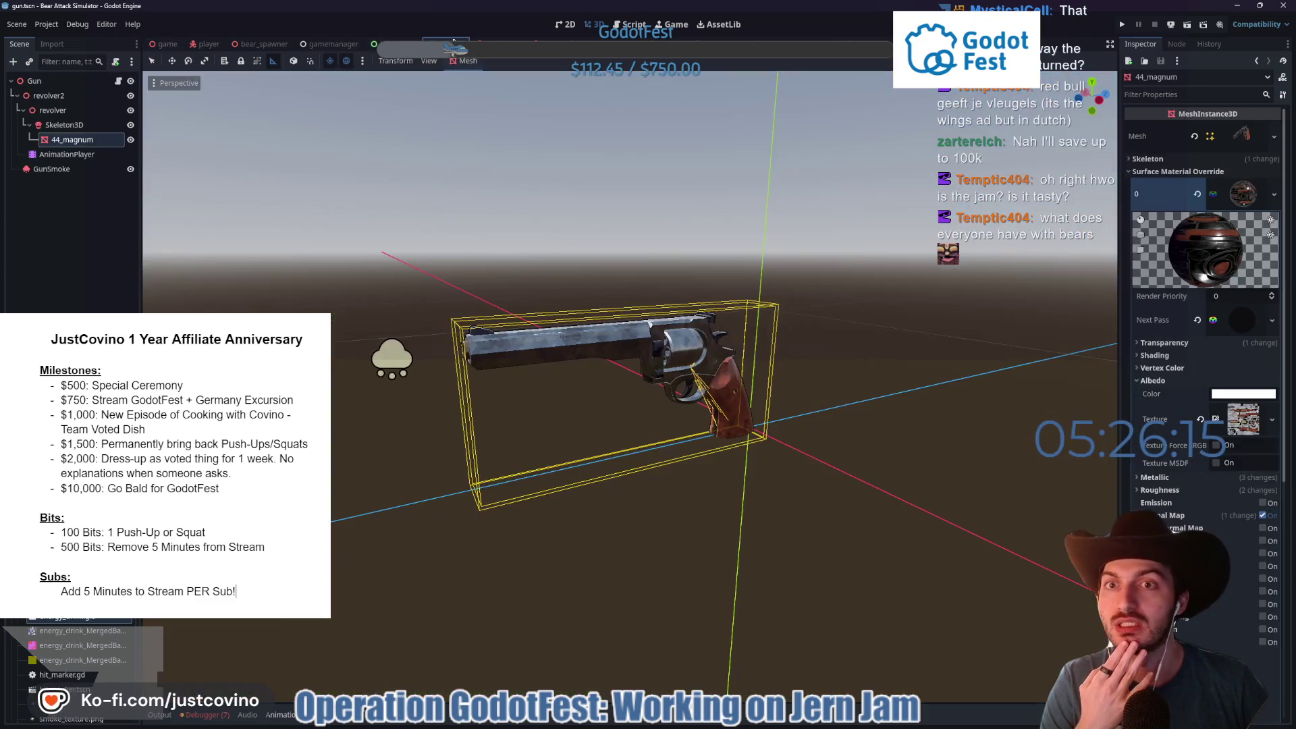
left_click(411, 43)
Open gun.gd, then the player scene with player.gd, and bring up the itch.io edit page
left_click(119, 80)
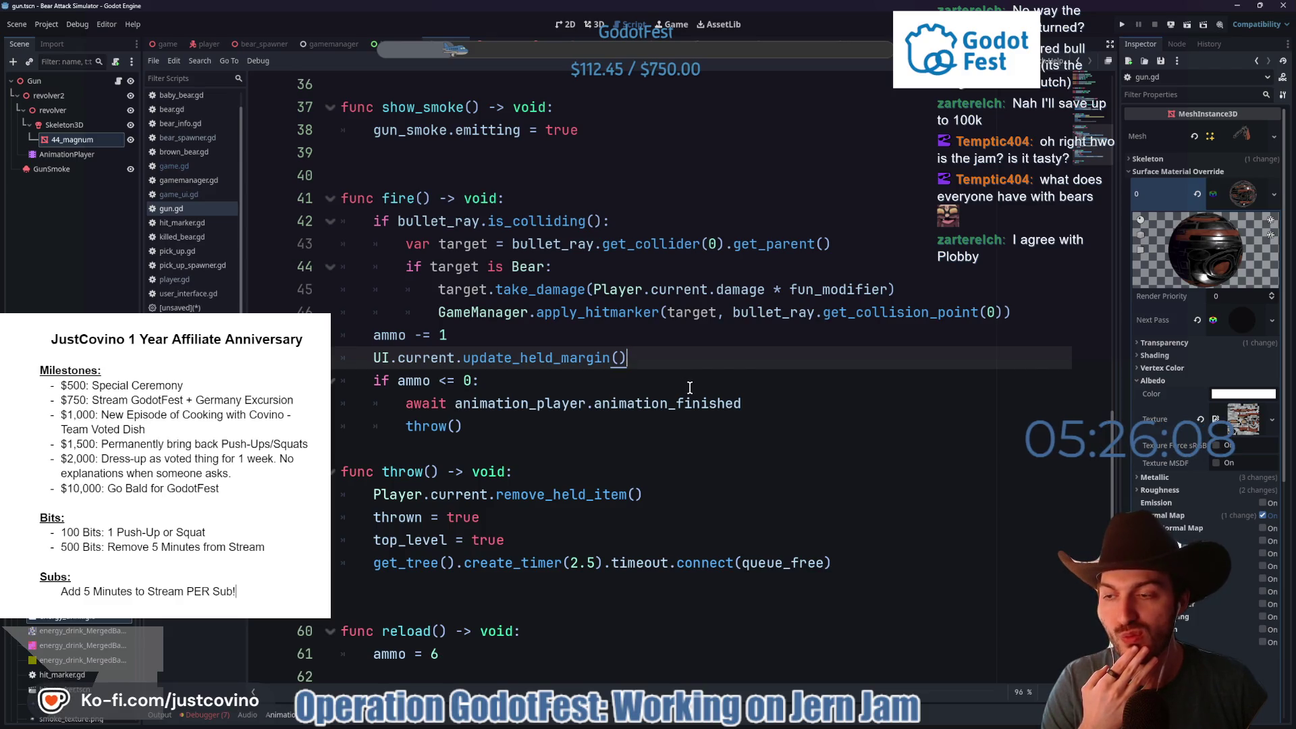
scroll(690, 388, "up", 2)
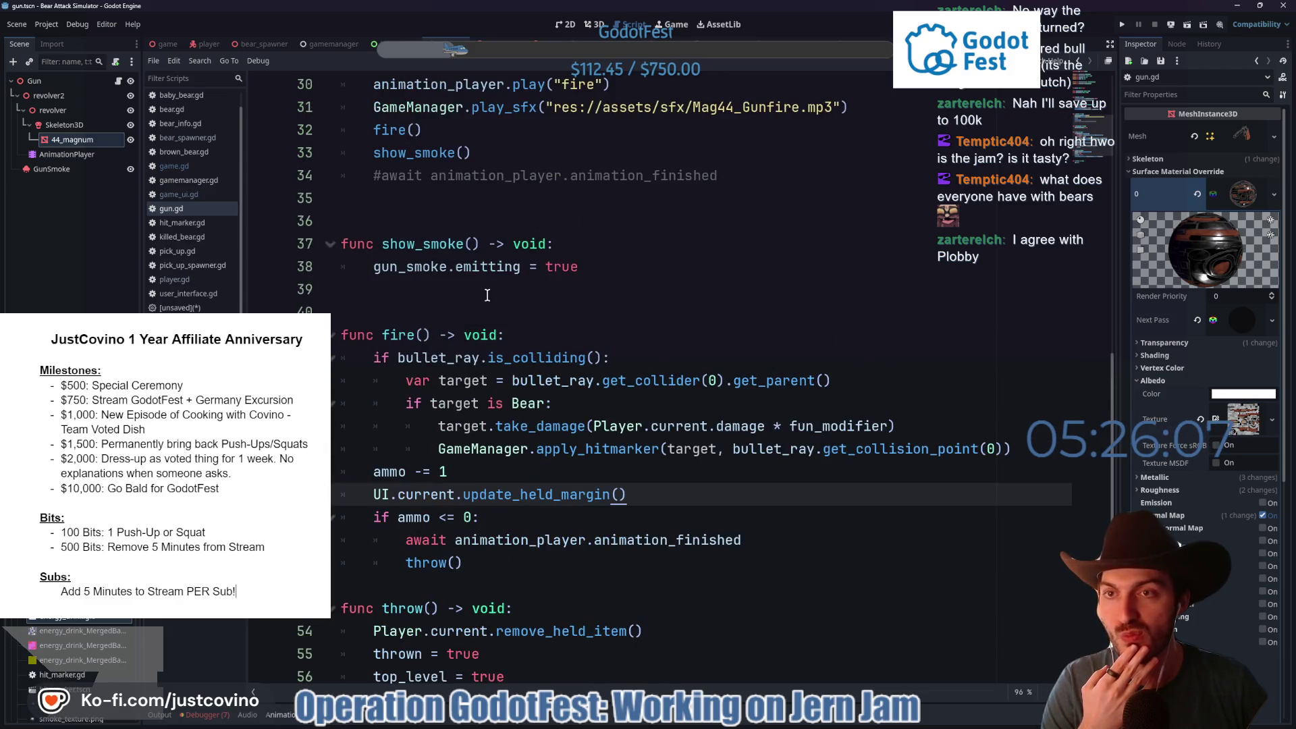
left_click(214, 45)
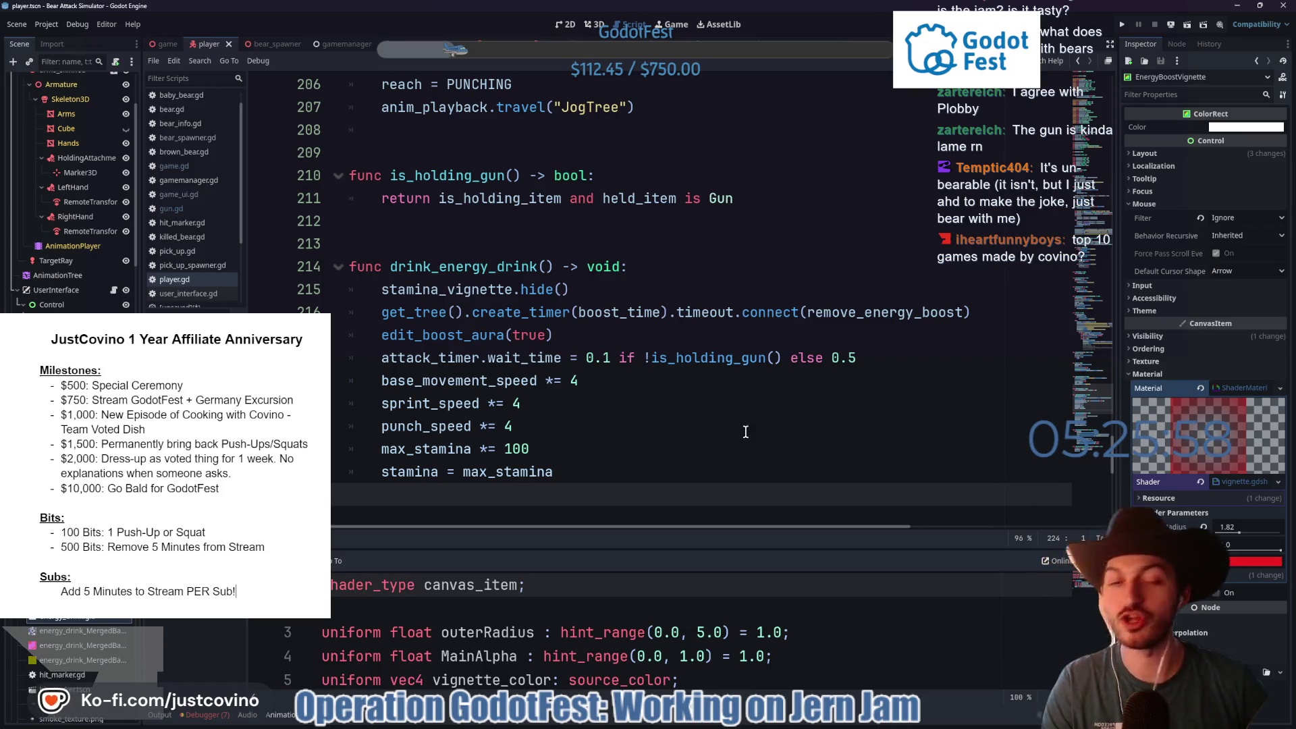
left_click(648, 723)
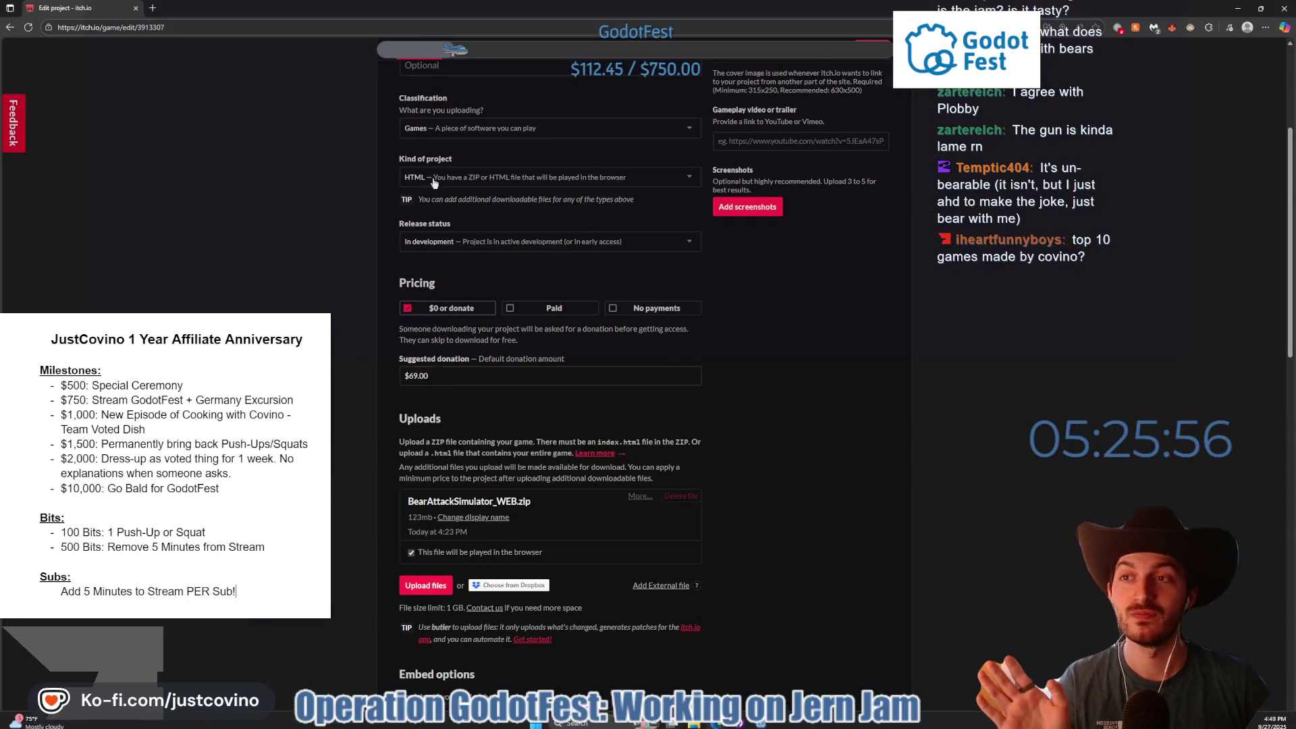
Scroll the itch.io Edit game page to the top, then return to player.gd in Godot
scroll(471, 202, "up", 4)
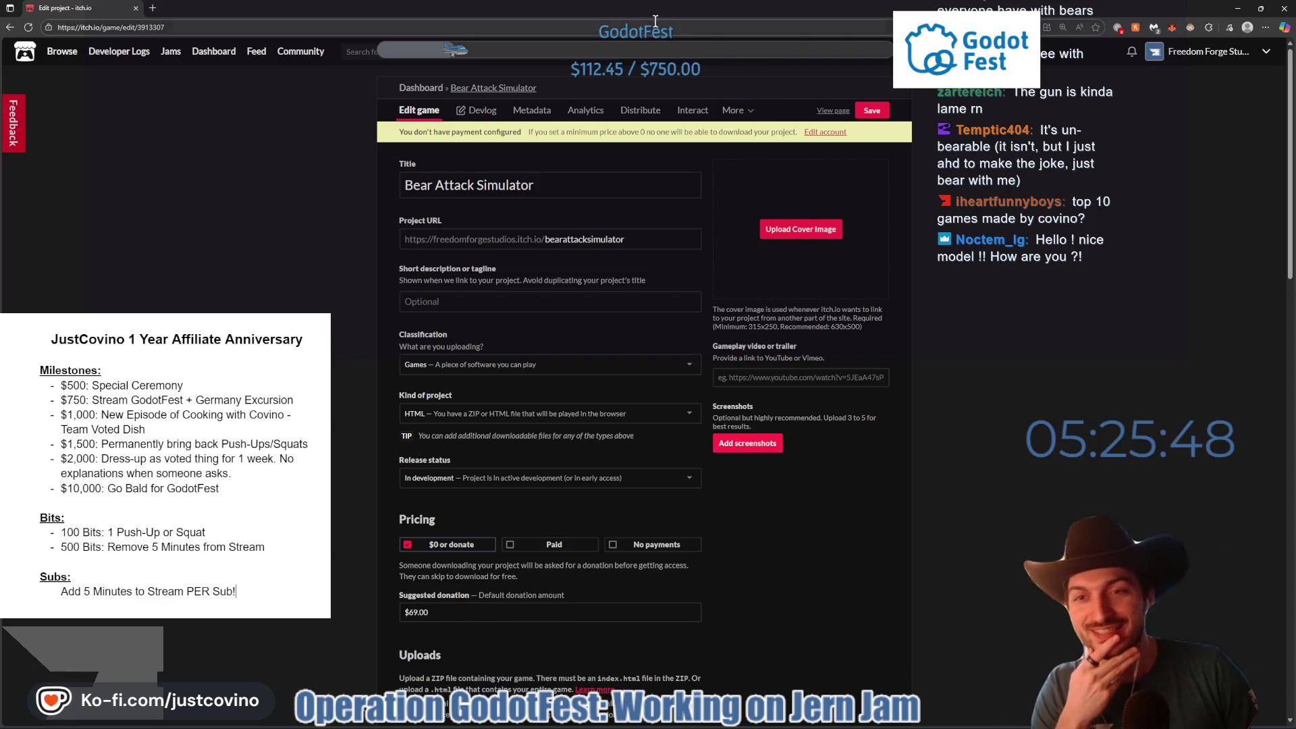
mouse_move(743, 725)
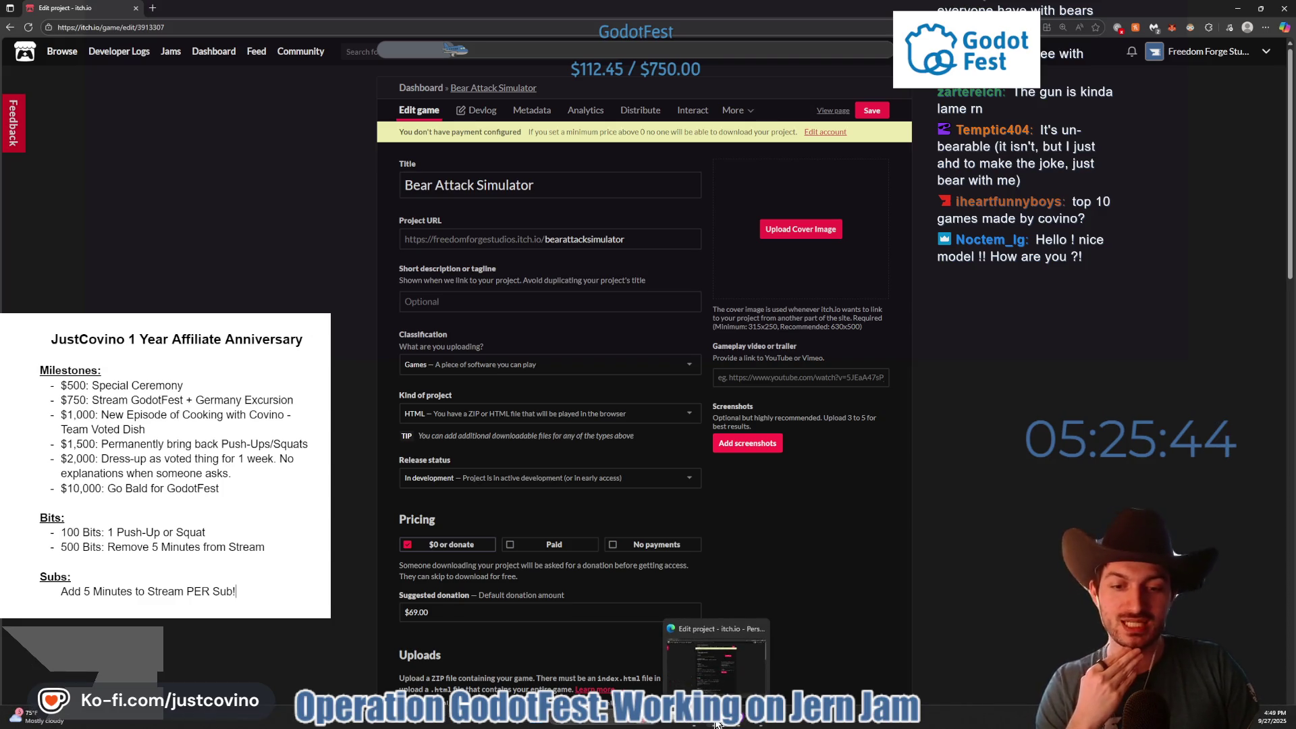
left_click(717, 725)
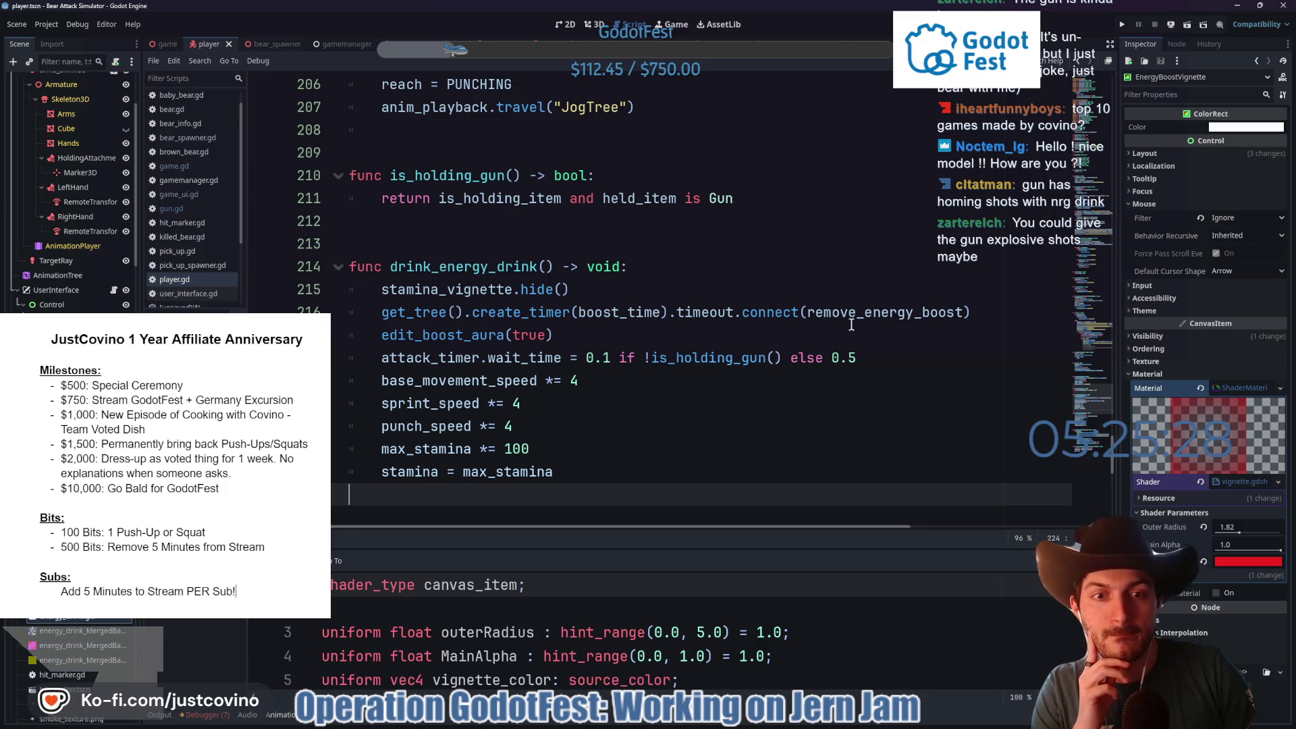
Go to the end of the attack_timer line in player.gd and scroll down
left_click(868, 358)
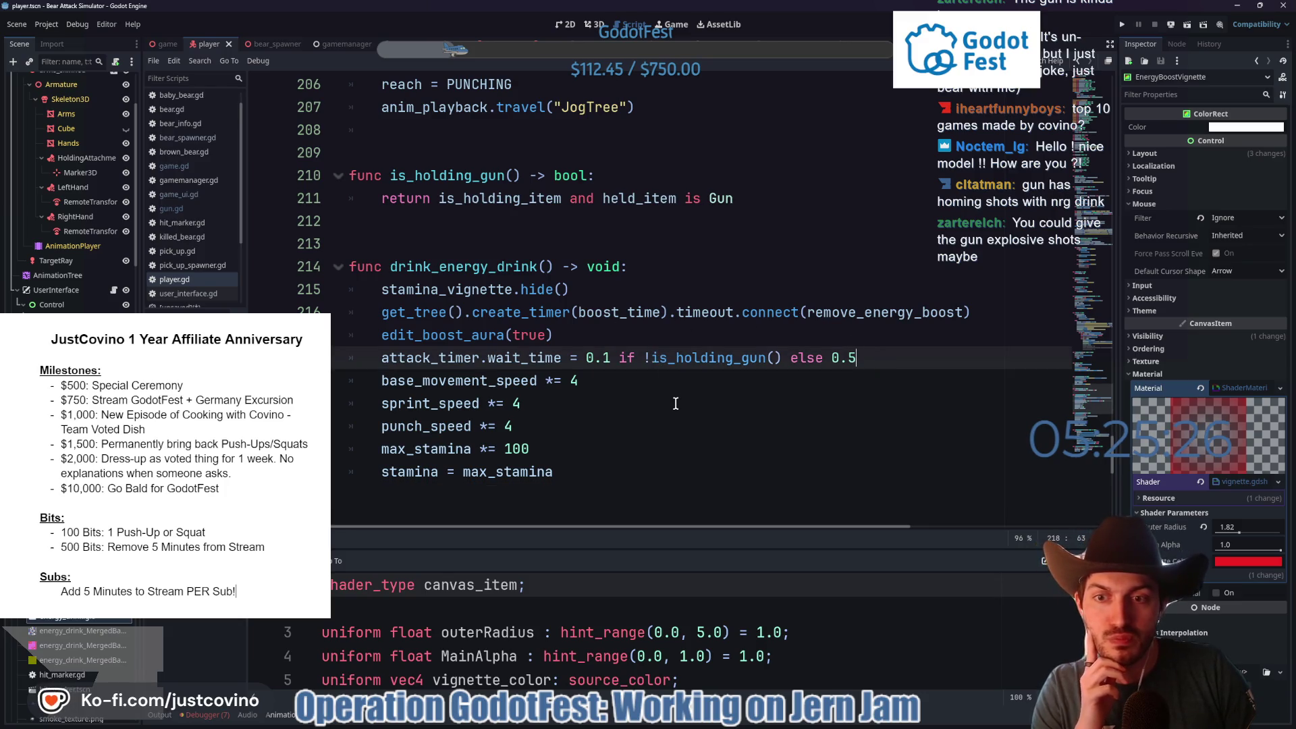
scroll(676, 403, "down", 3)
scroll(659, 405, "down", 1)
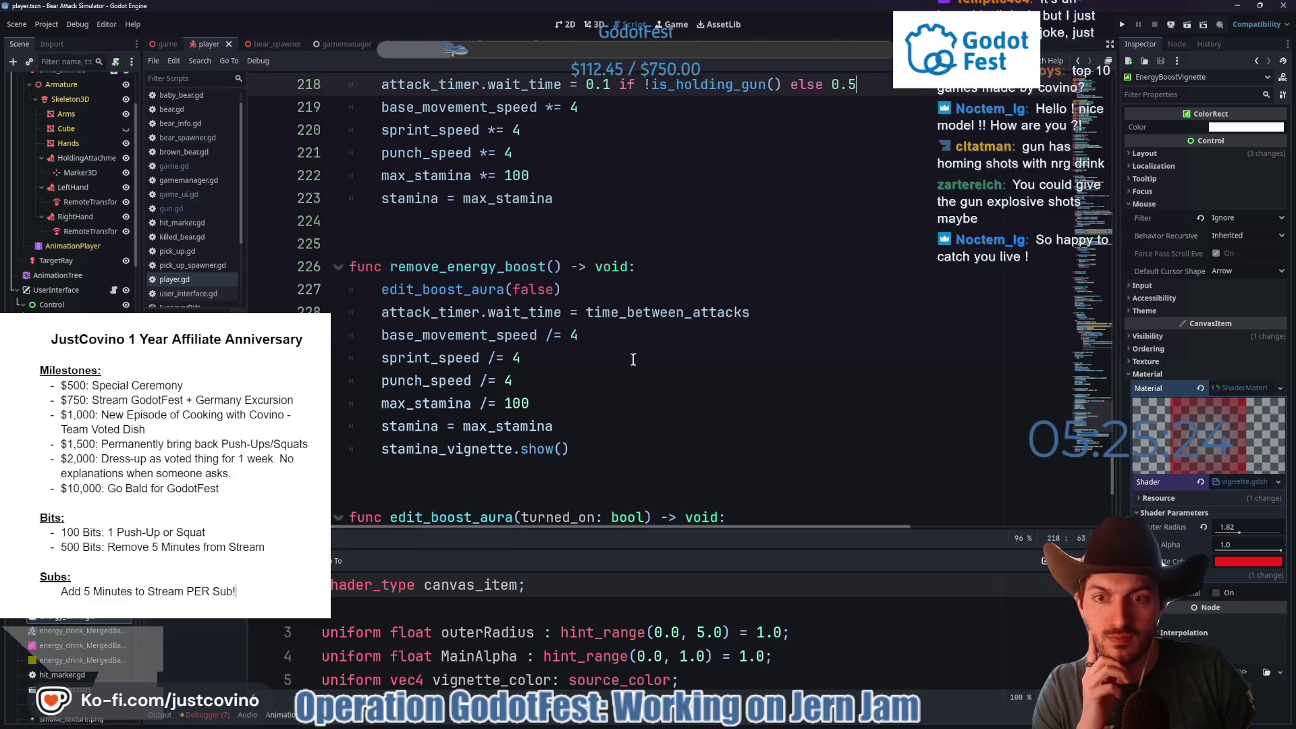
In GitHub Desktop, commit the changes as 'energy drink added' and push to origin
mouse_move(810, 725)
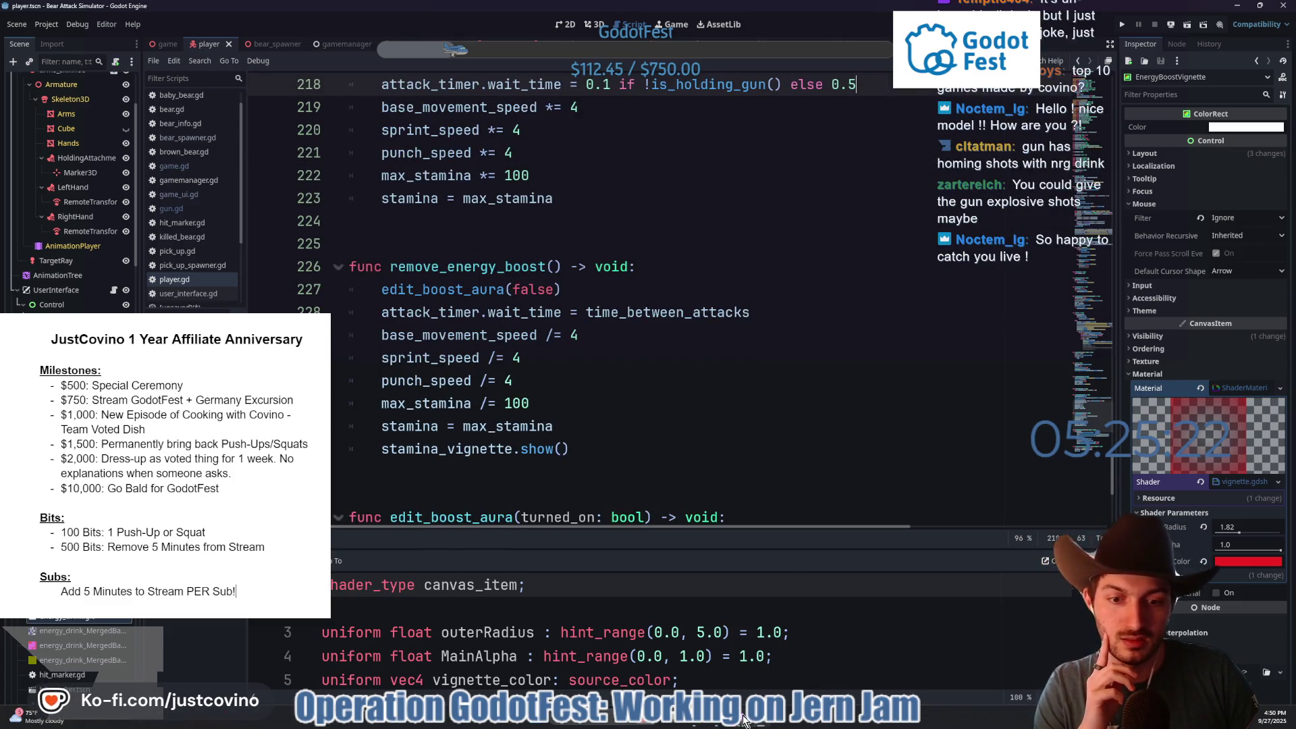
left_click(742, 721)
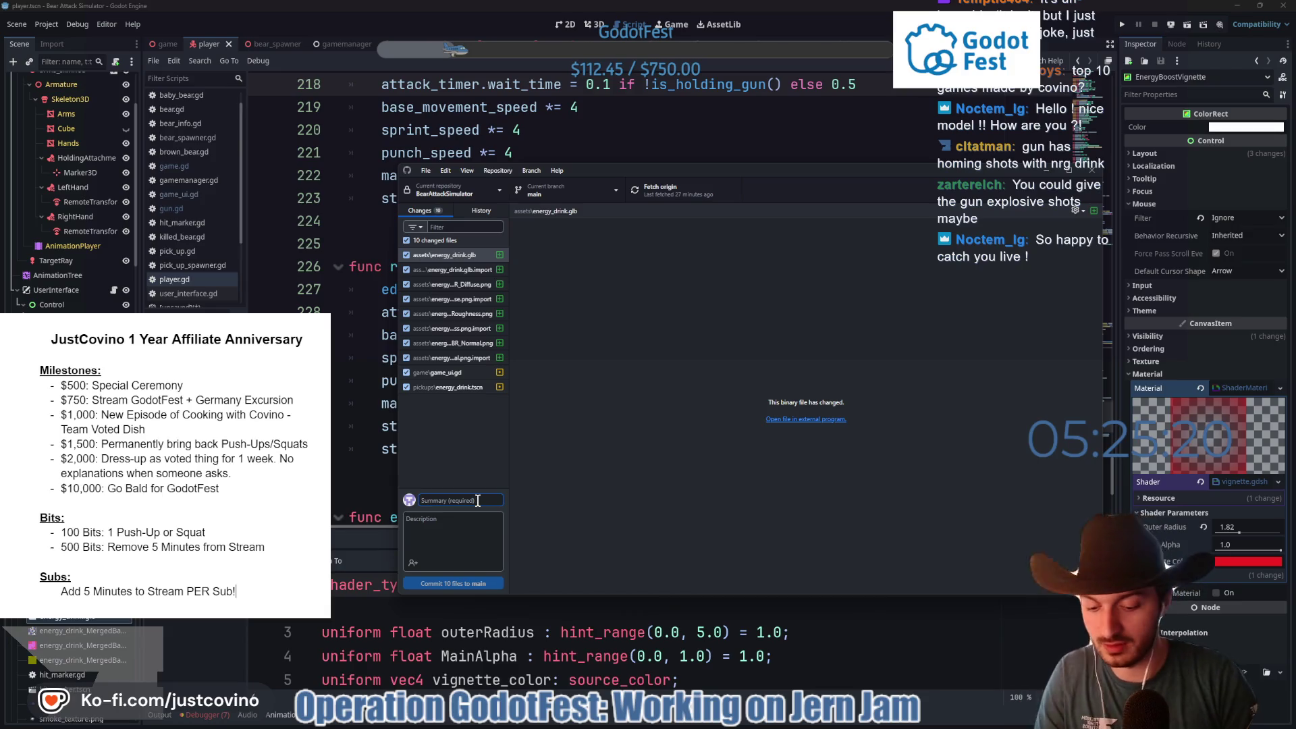
type("energy drink add")
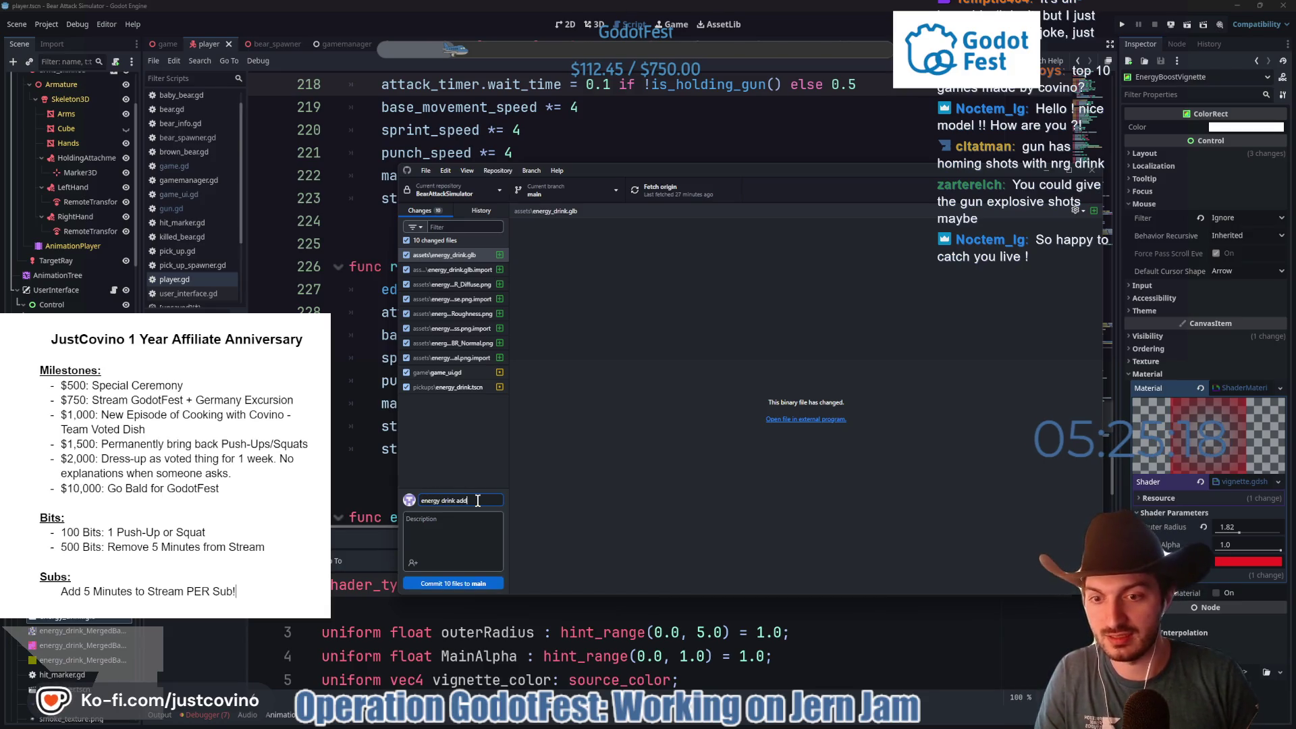
type("ed")
left_click(453, 583)
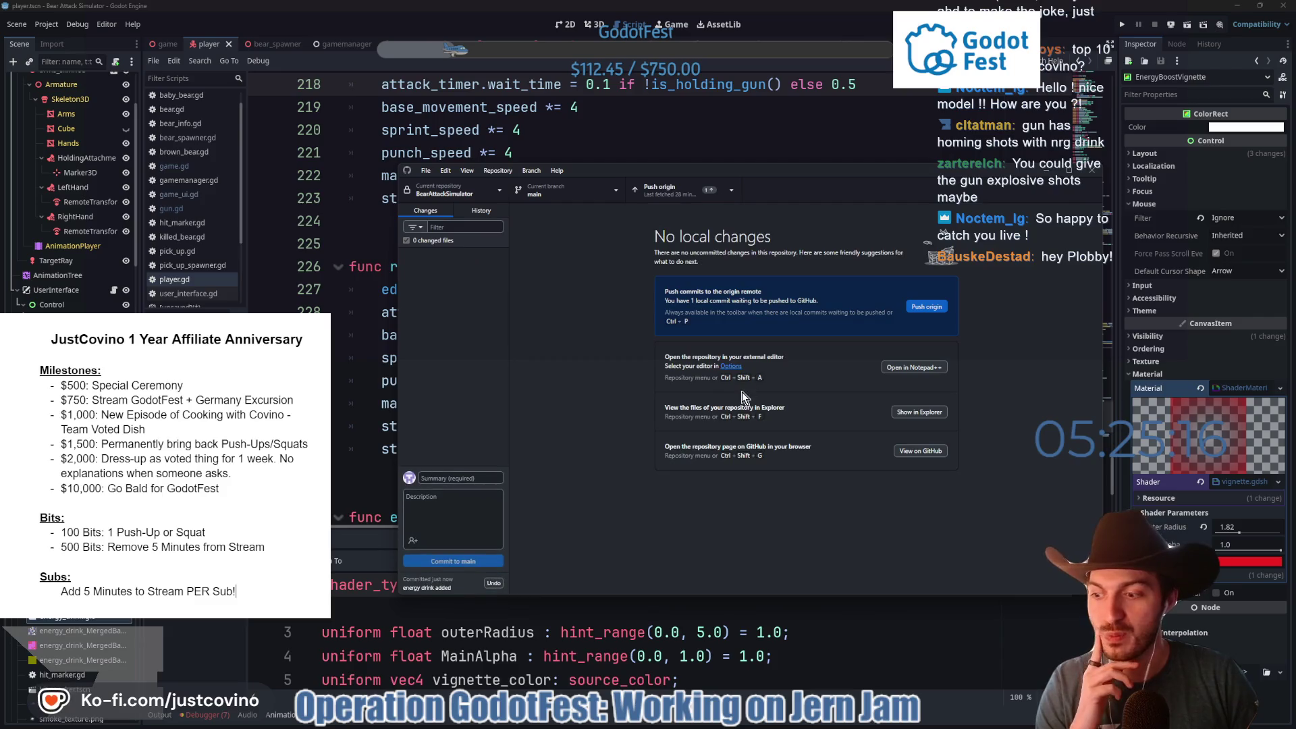
left_click(929, 306)
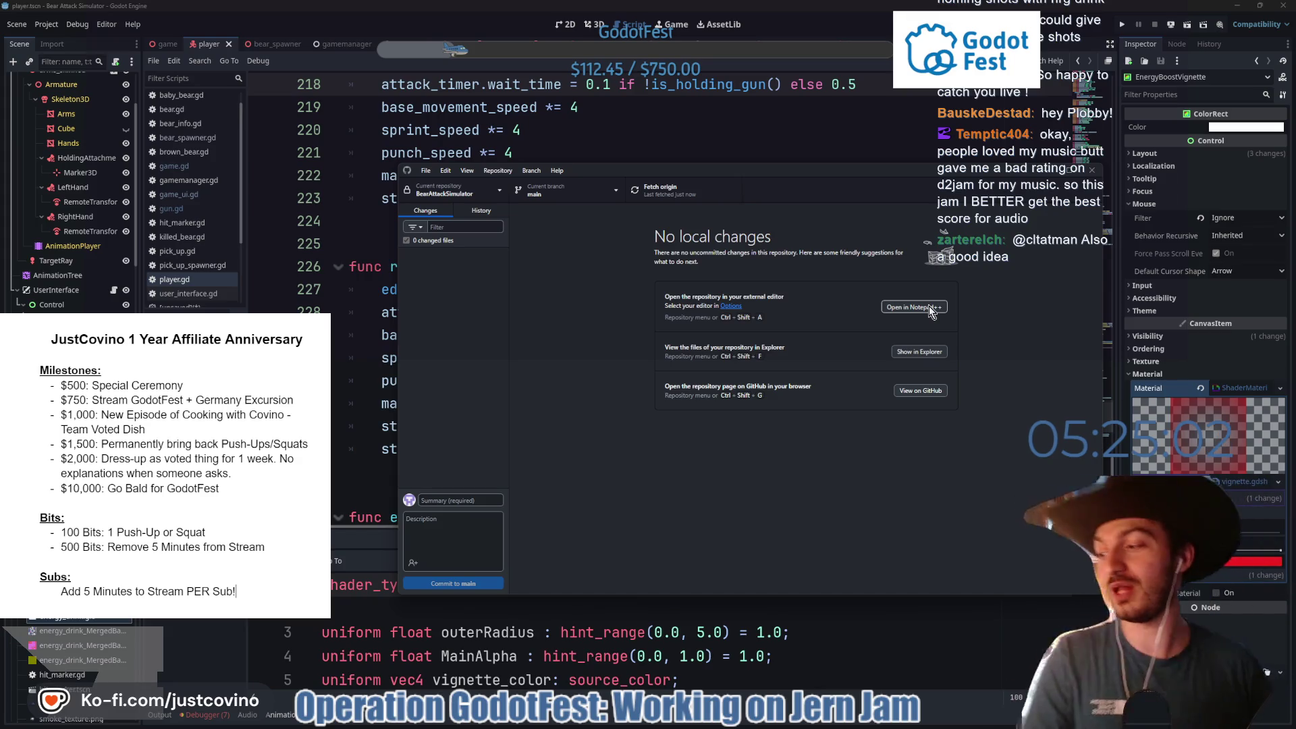
Back in Godot, go to the attack_timer wait_time line in drink_energy_drink() of player.gd
left_click(782, 121)
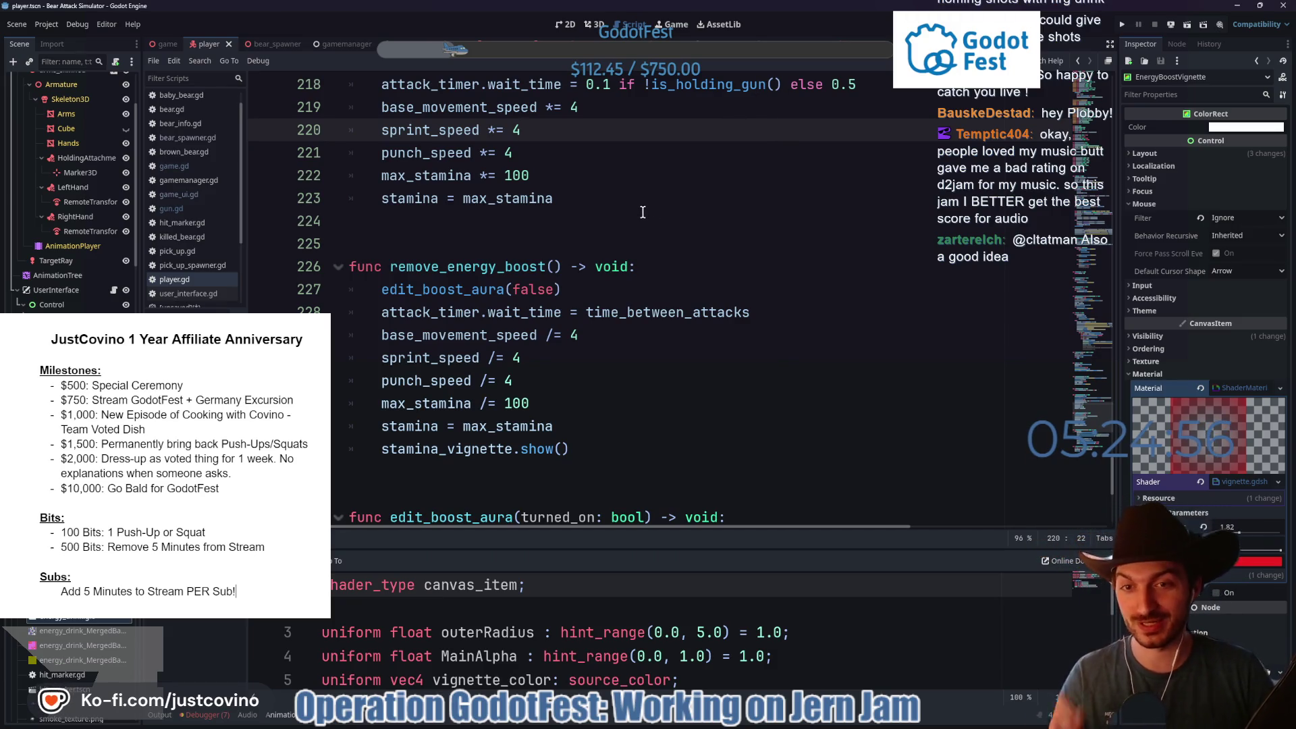
scroll(642, 212, "up", 1)
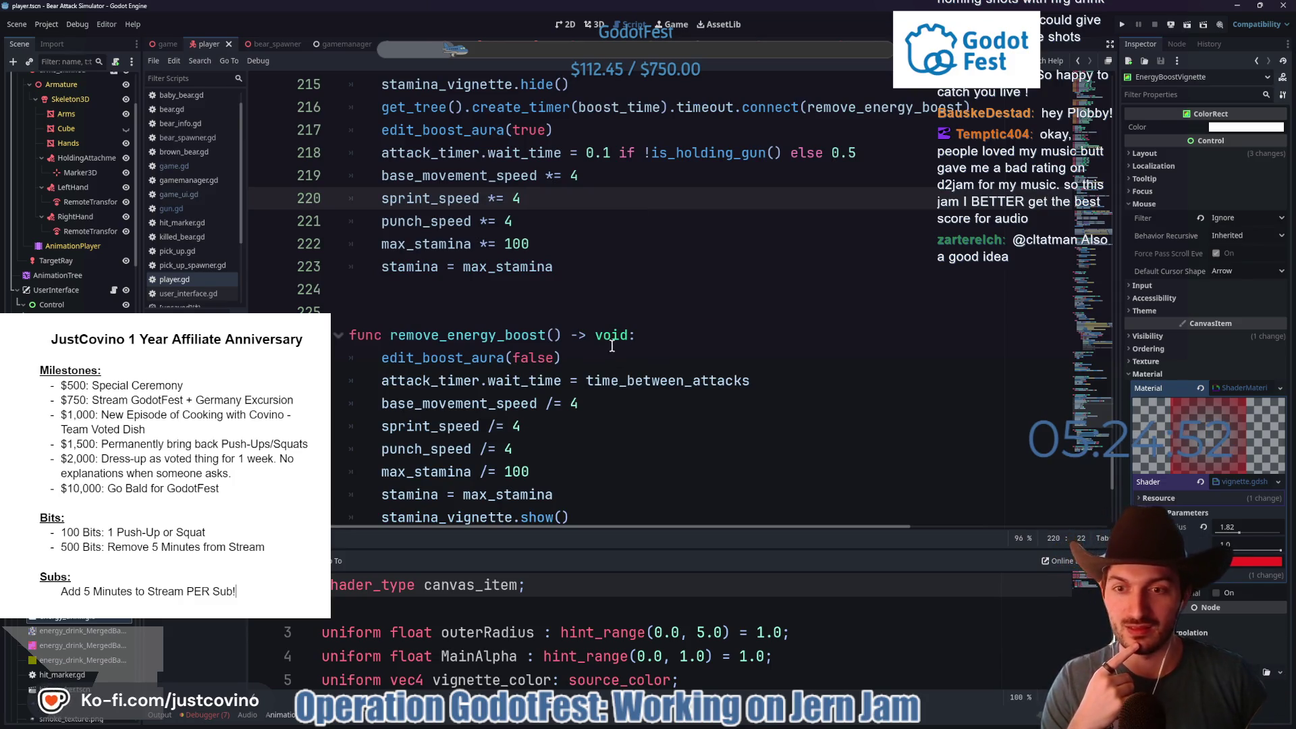
scroll(557, 312, "up", 3)
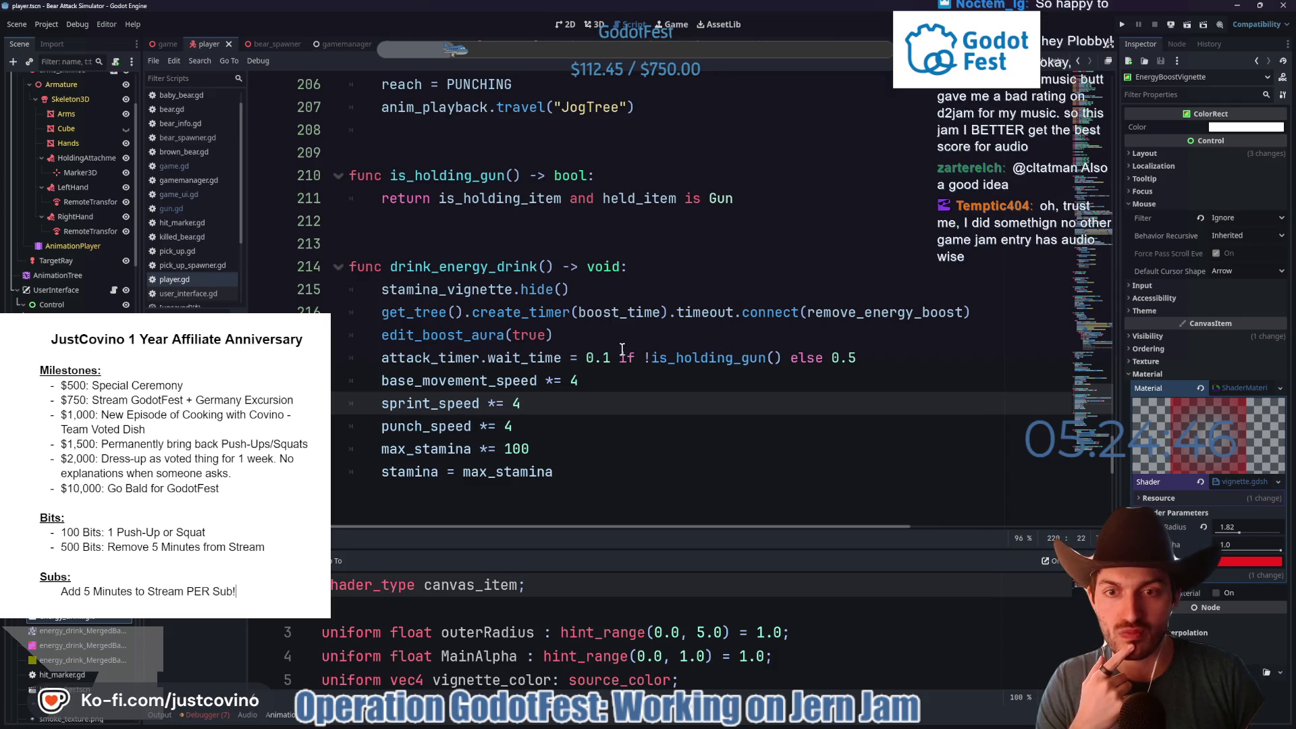
left_click(468, 359)
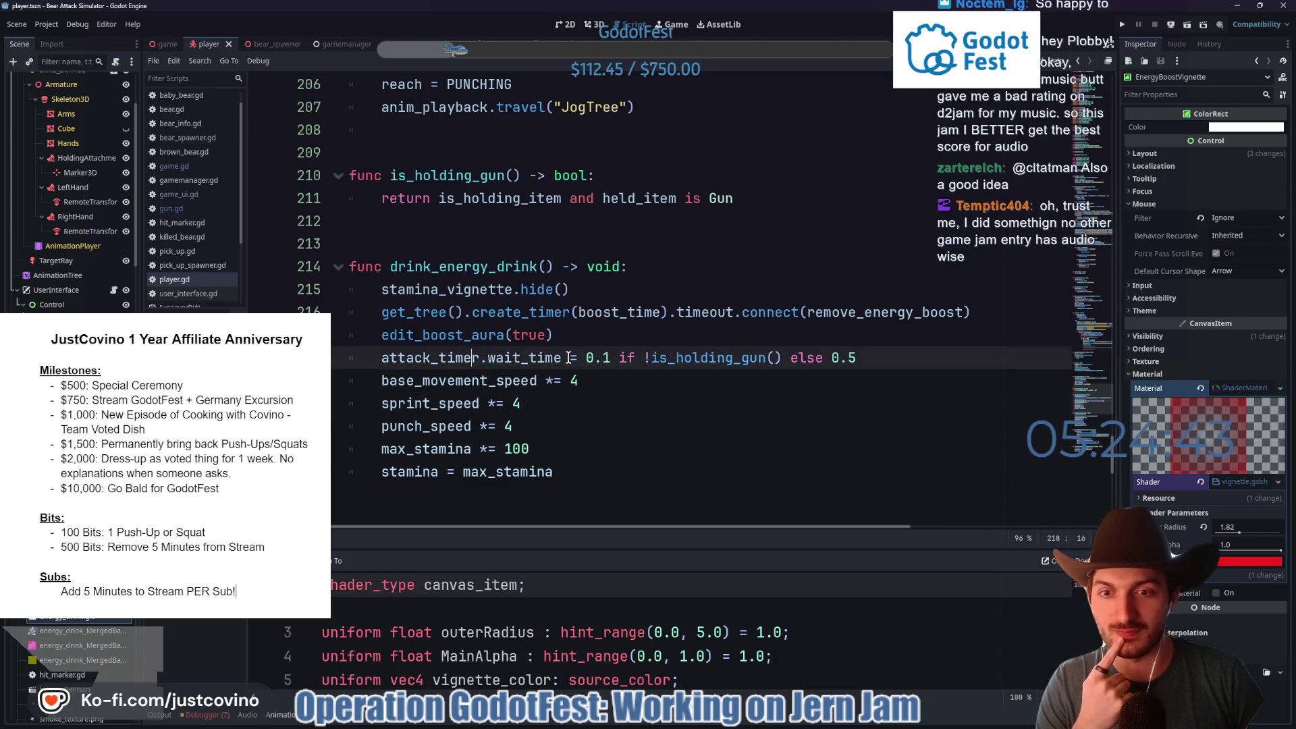
left_click(693, 359)
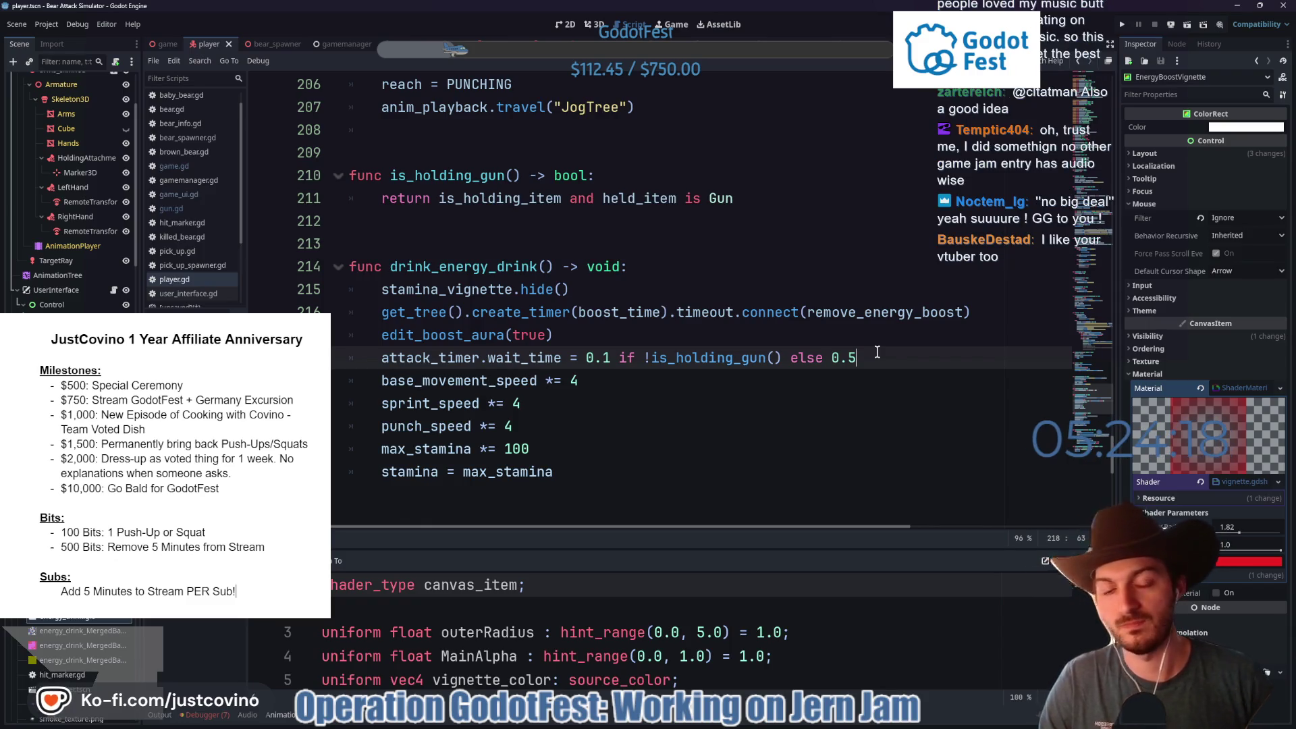
Drop the is_holding_gun() condition so attack_timer.wait_time is always 0.1
left_click_drag(870, 362, 620, 357)
key("BackSpace")
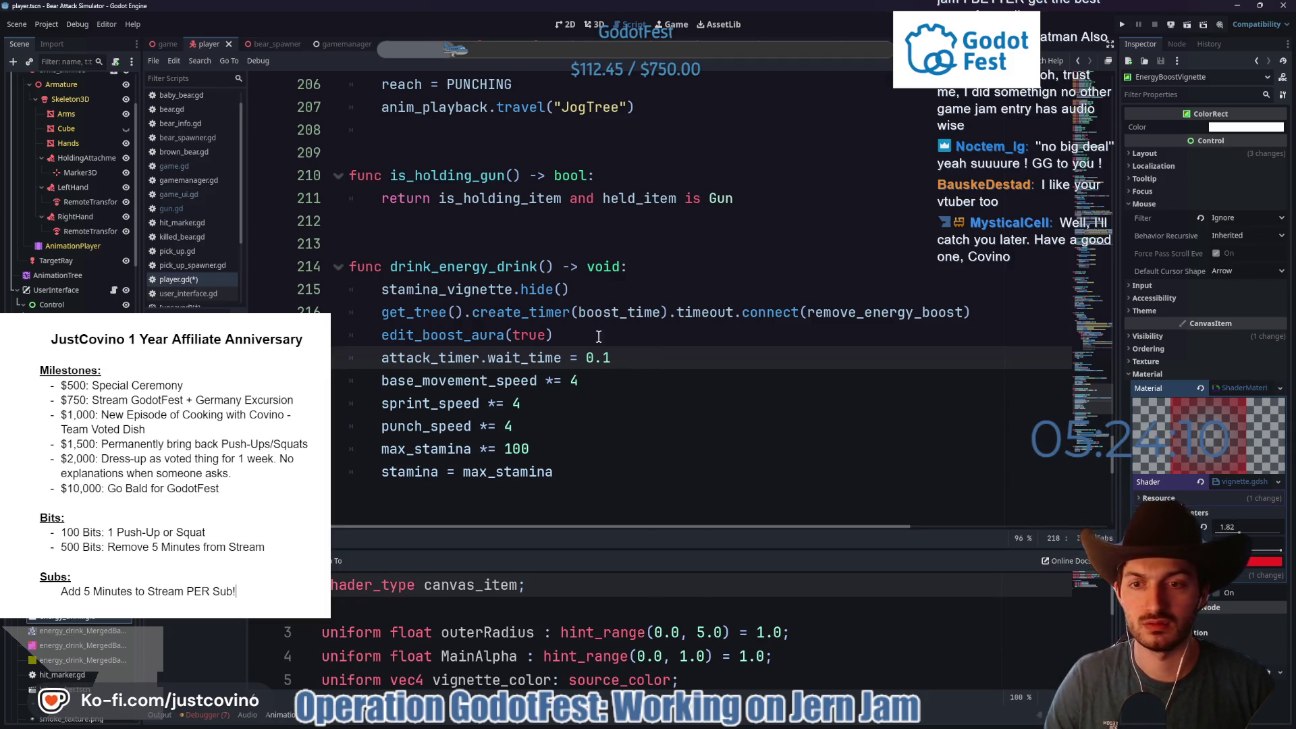
mouse_move(458, 337)
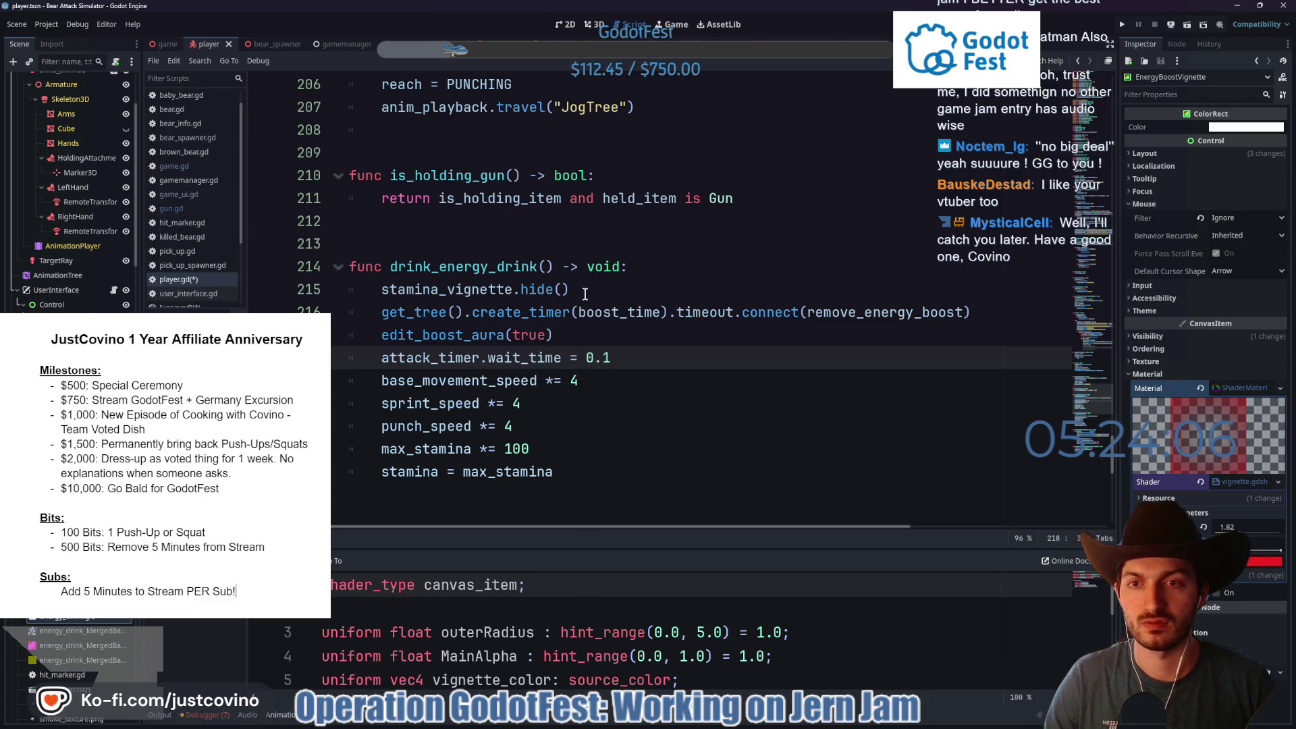
scroll(593, 265, "up", 2)
scroll(594, 262, "down", 2)
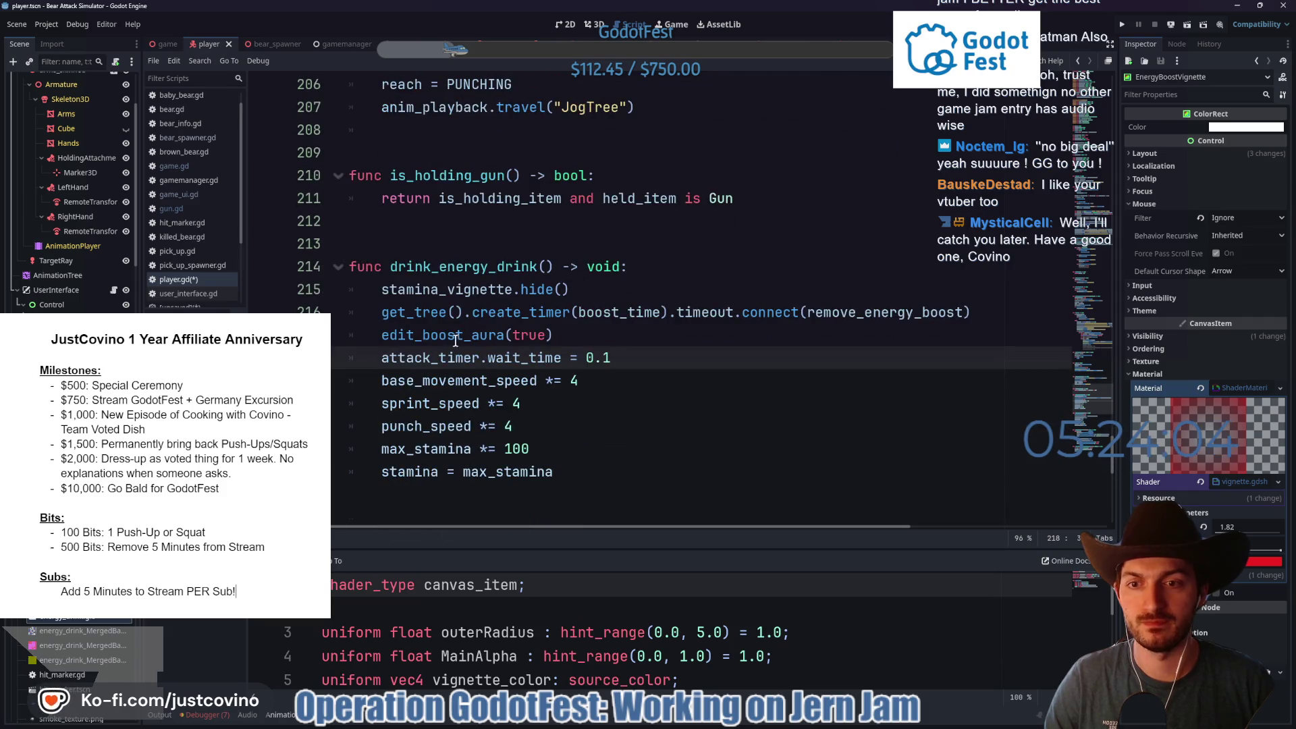
left_click(434, 338, "ctrl")
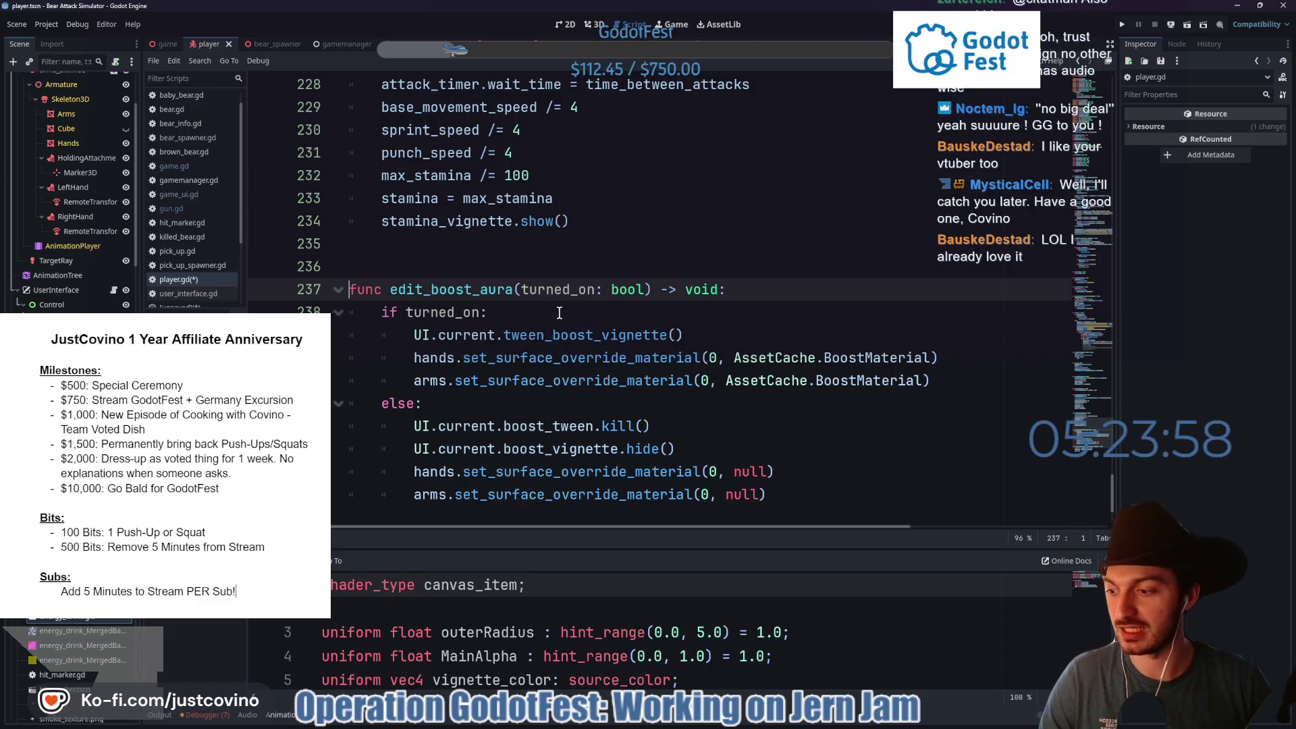
Add an if is_holding_gun(): check below the arms material line in edit_boost_aura()
left_click(952, 382)
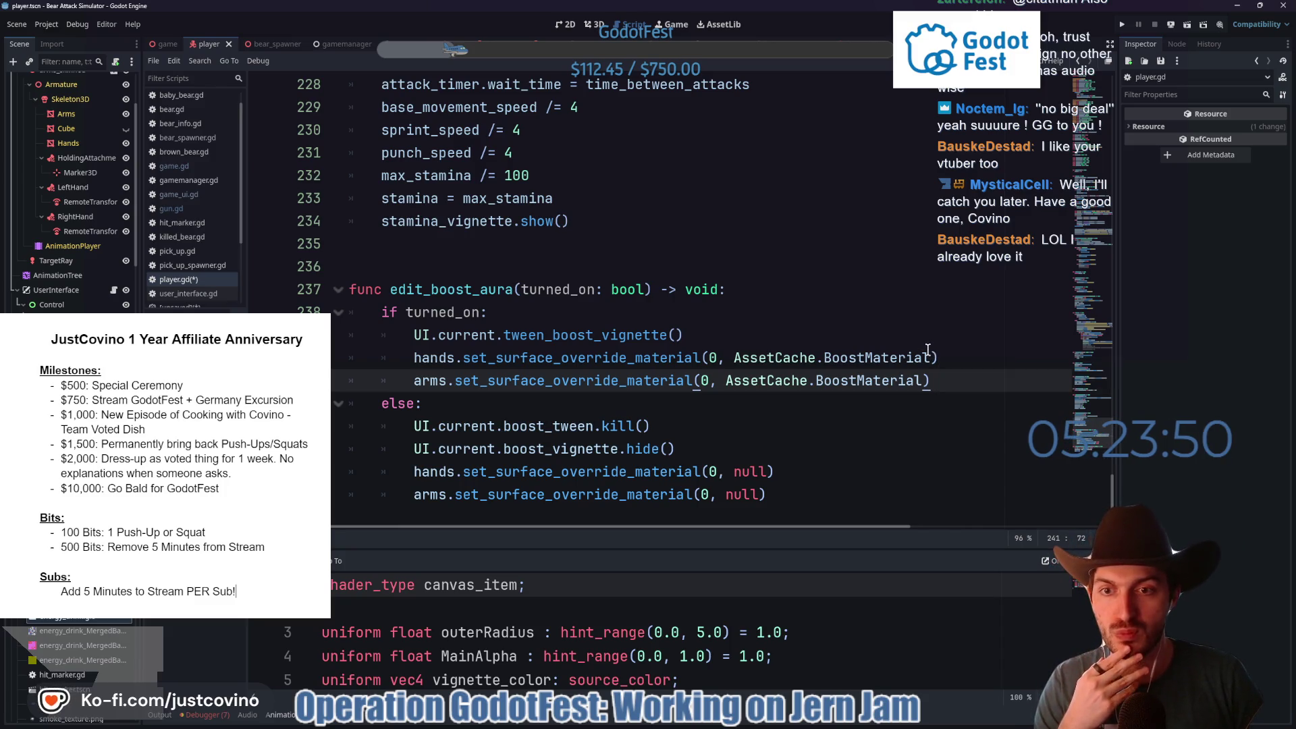
key("Return")
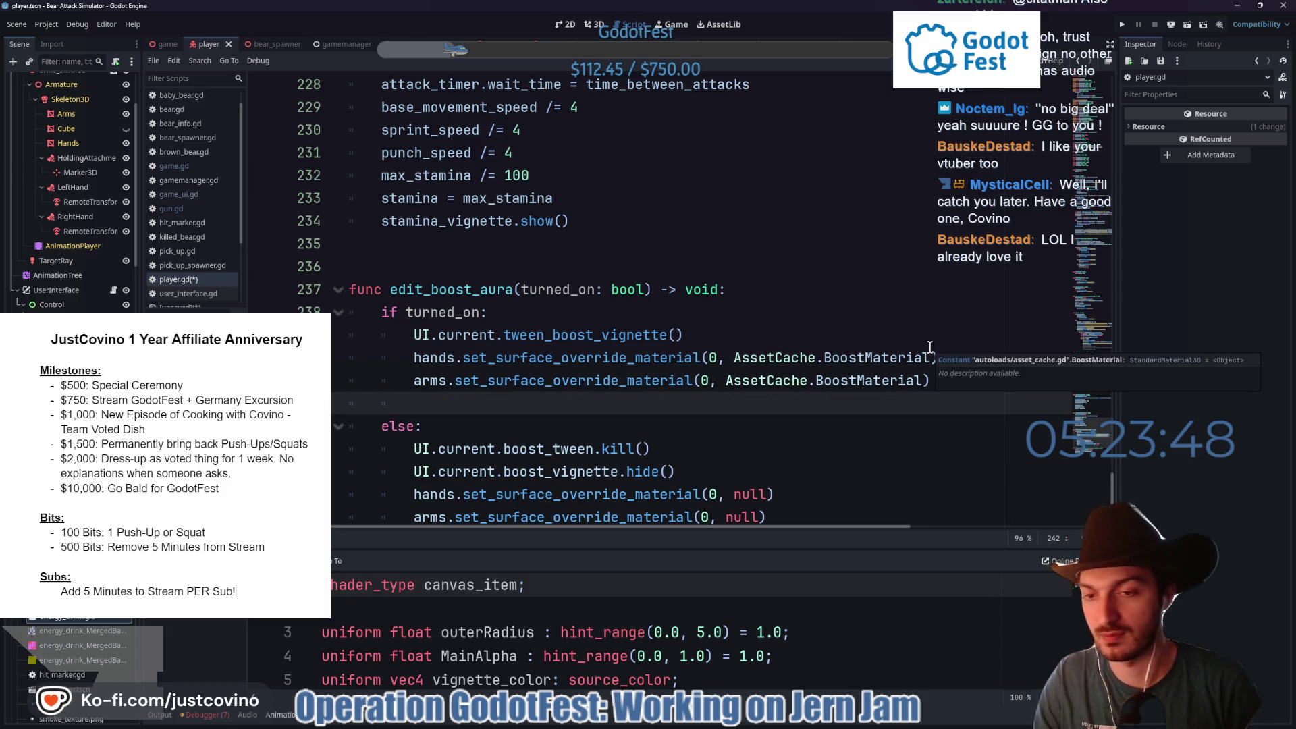
type("if")
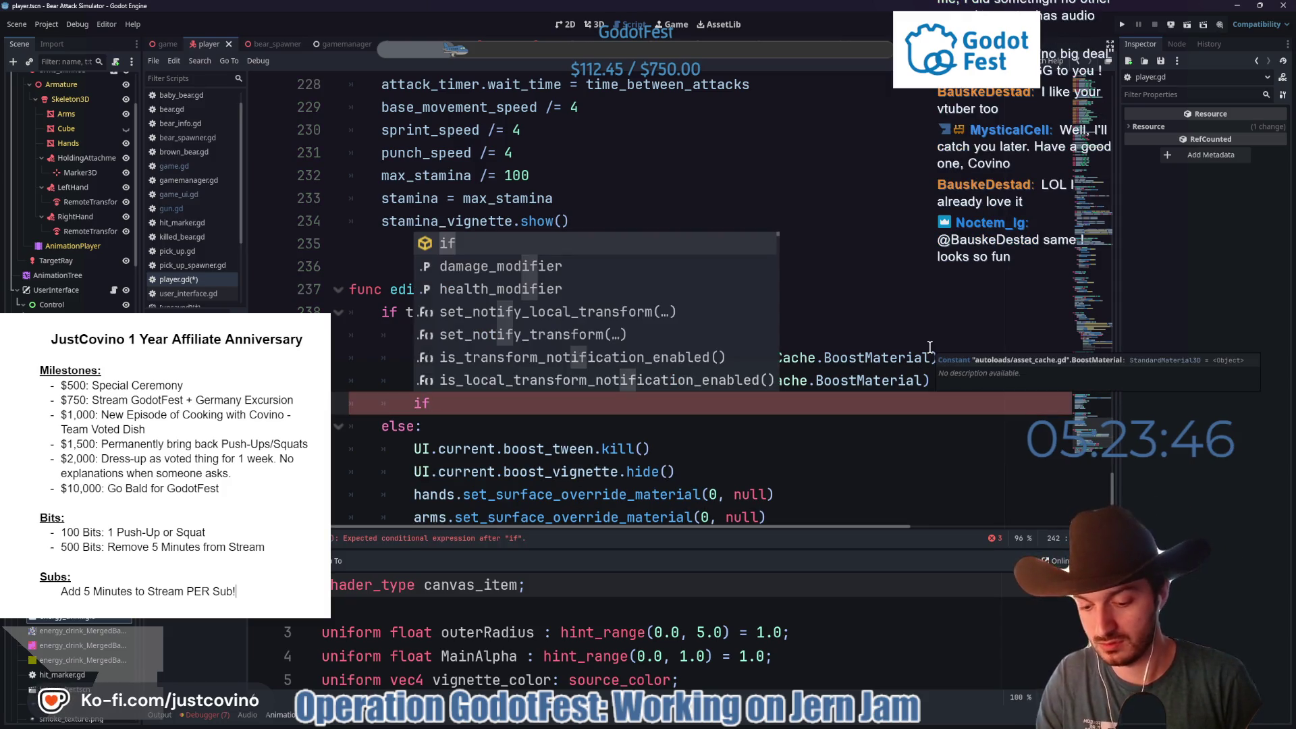
type(" hel")
key("Return")
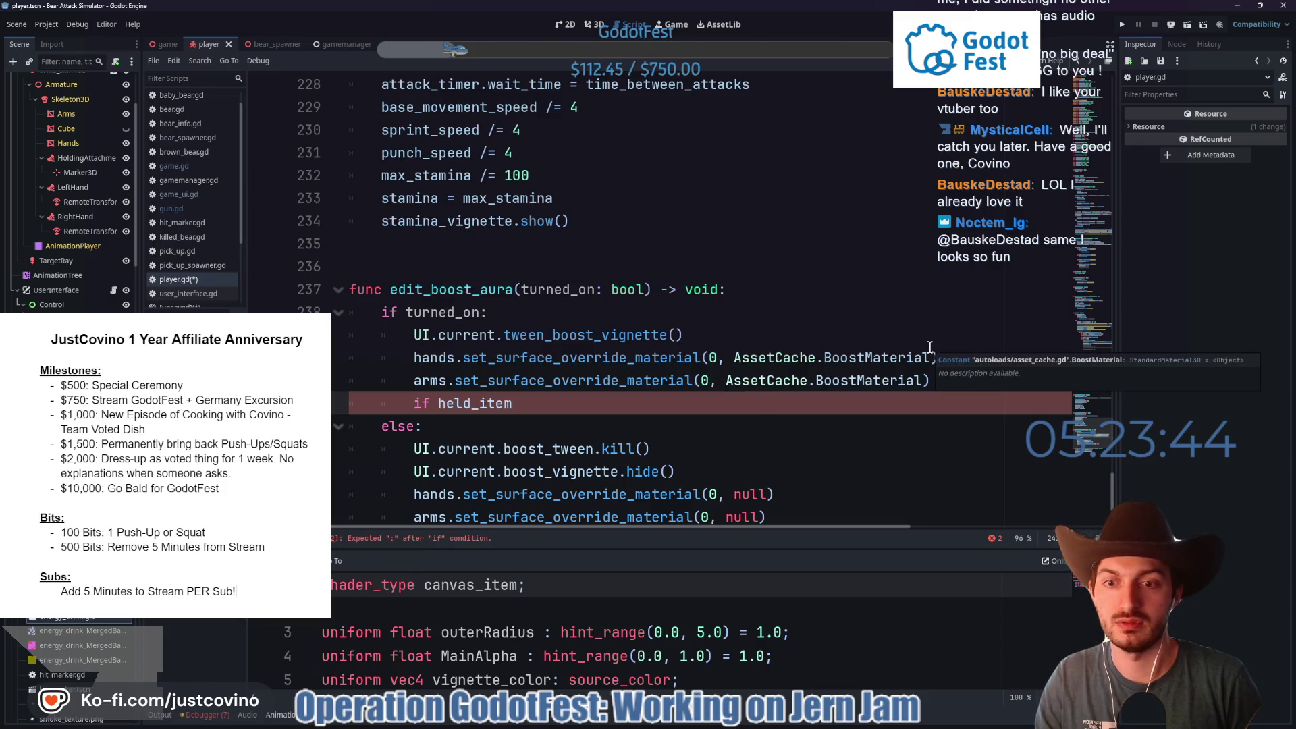
type(".")
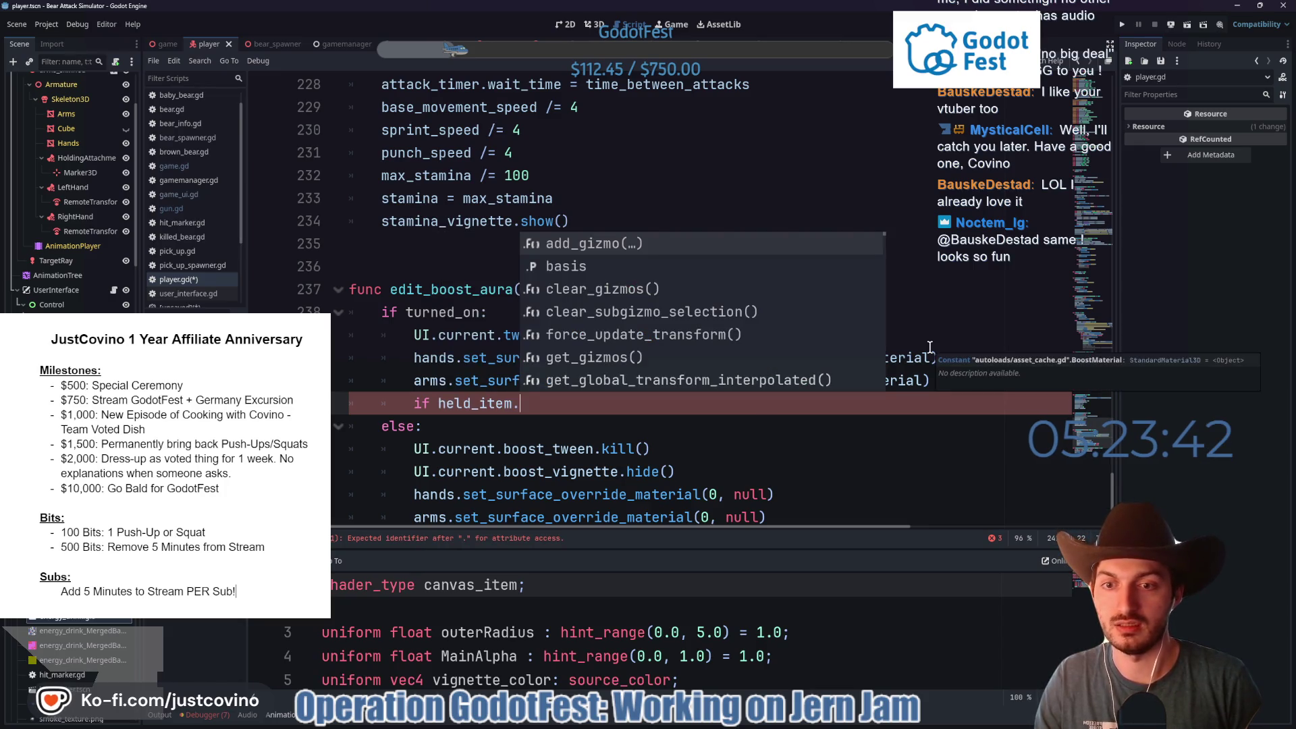
key("BackSpace")
key("BackSpace")
key("BackSpace")
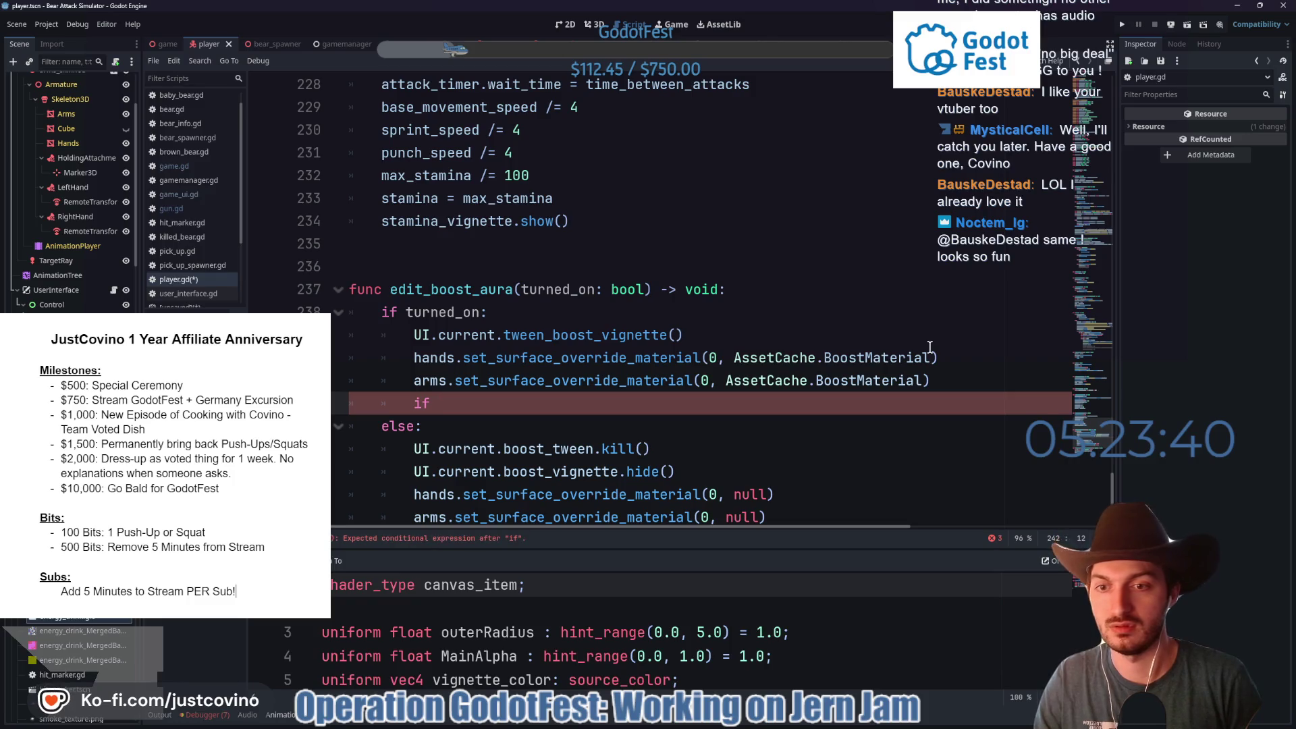
type("is_hol")
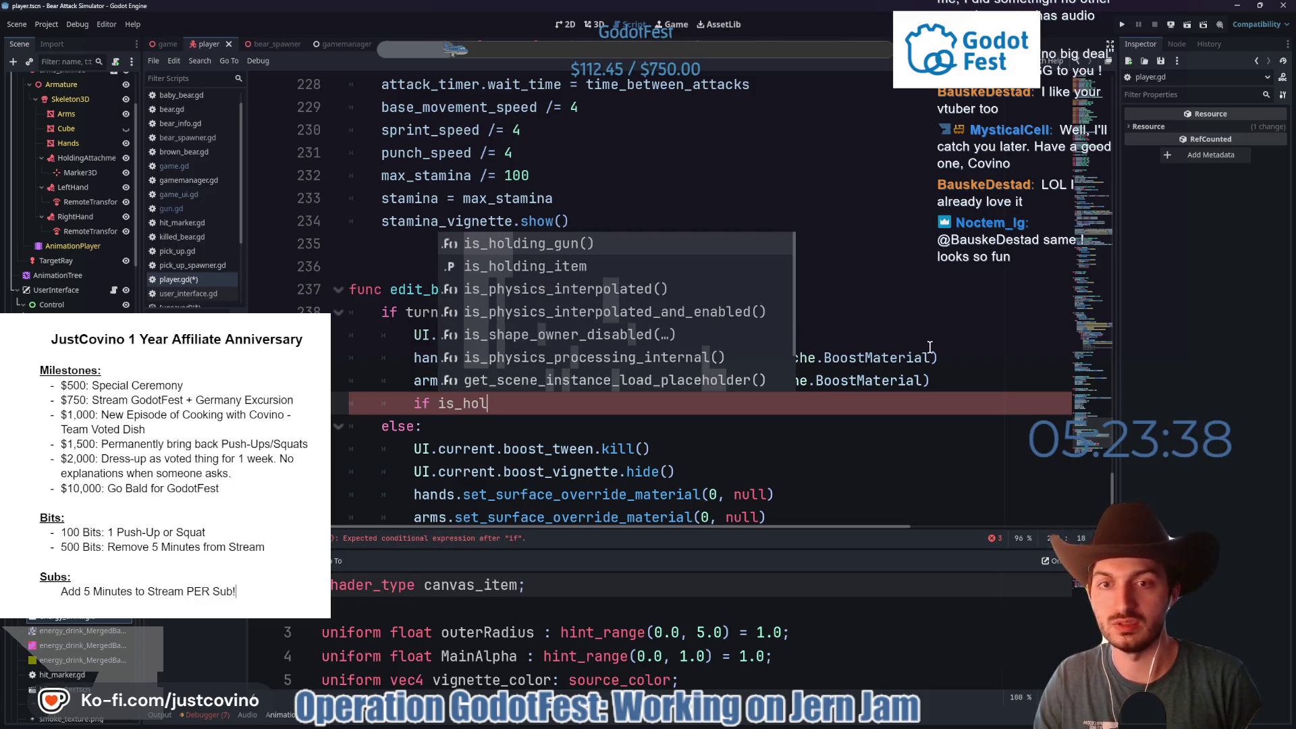
key("Return")
type(":")
key("Return")
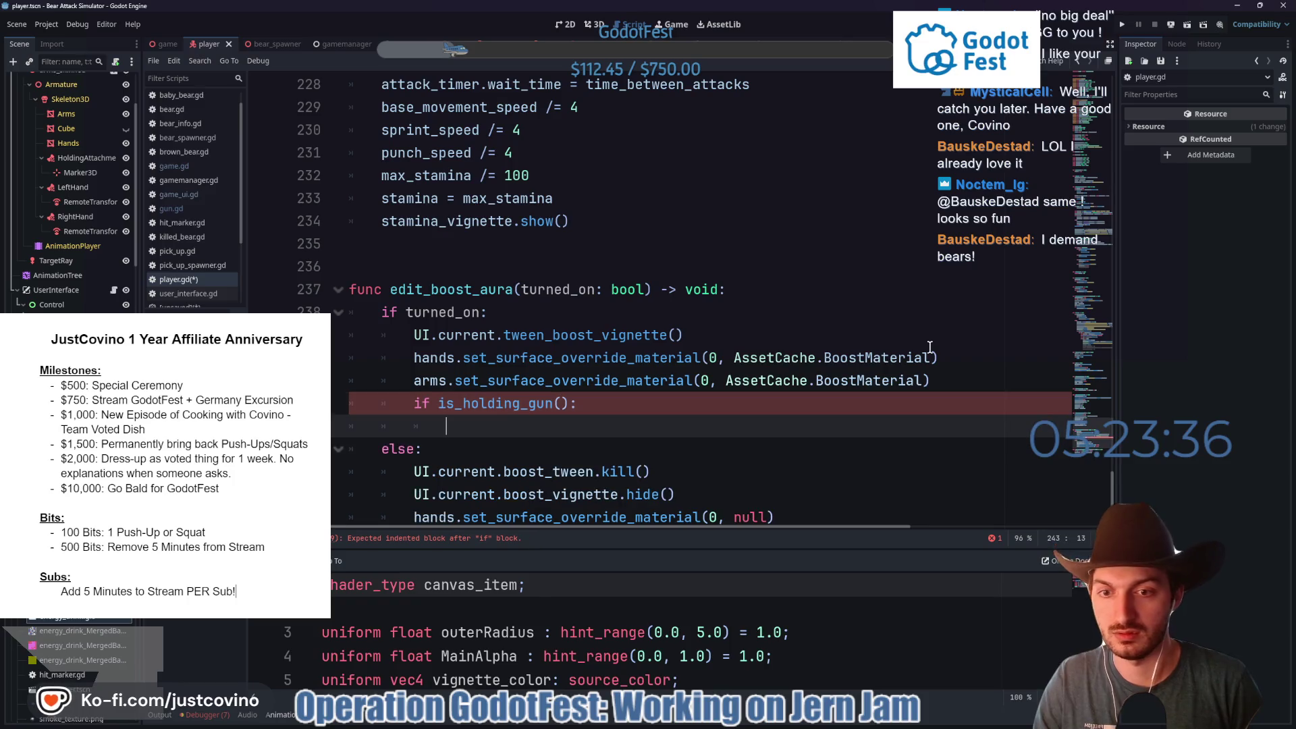
Inside it, call held_item.set_surface_override_material(0, AssetCache.BoostMaterial)
type("held_item.s")
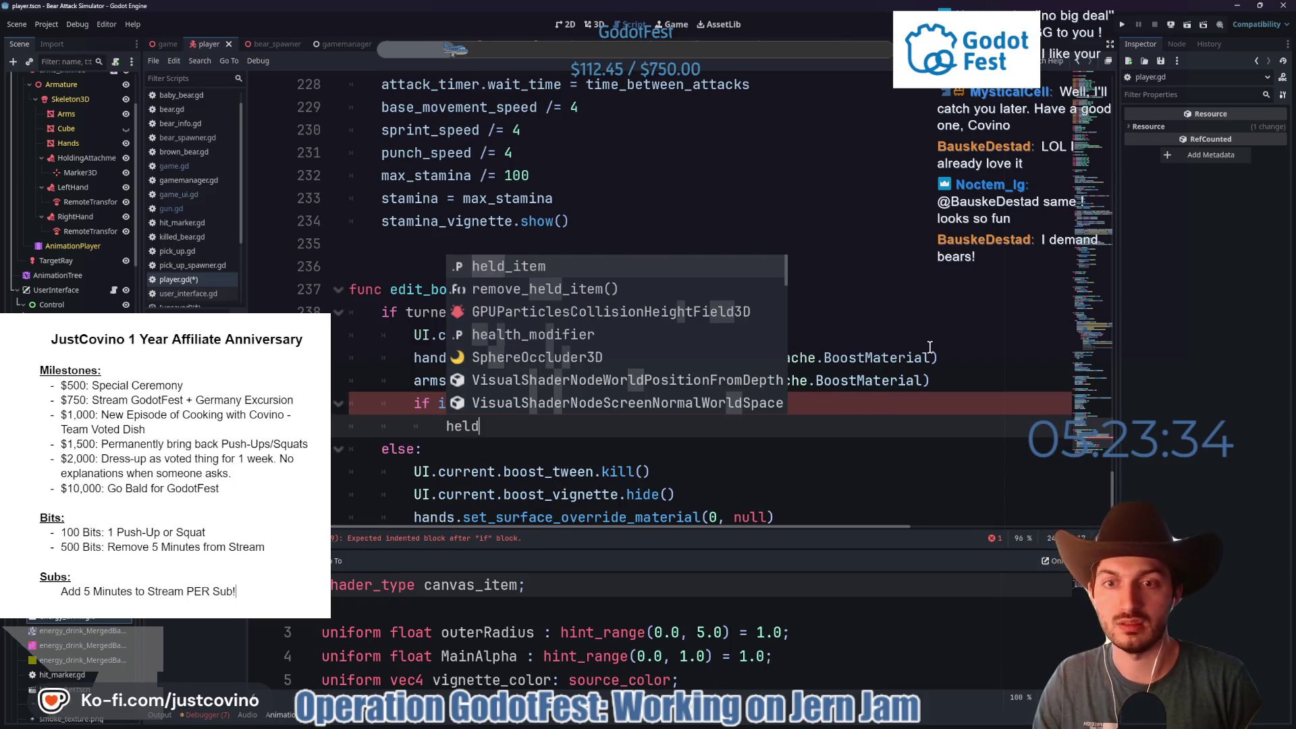
type("et")
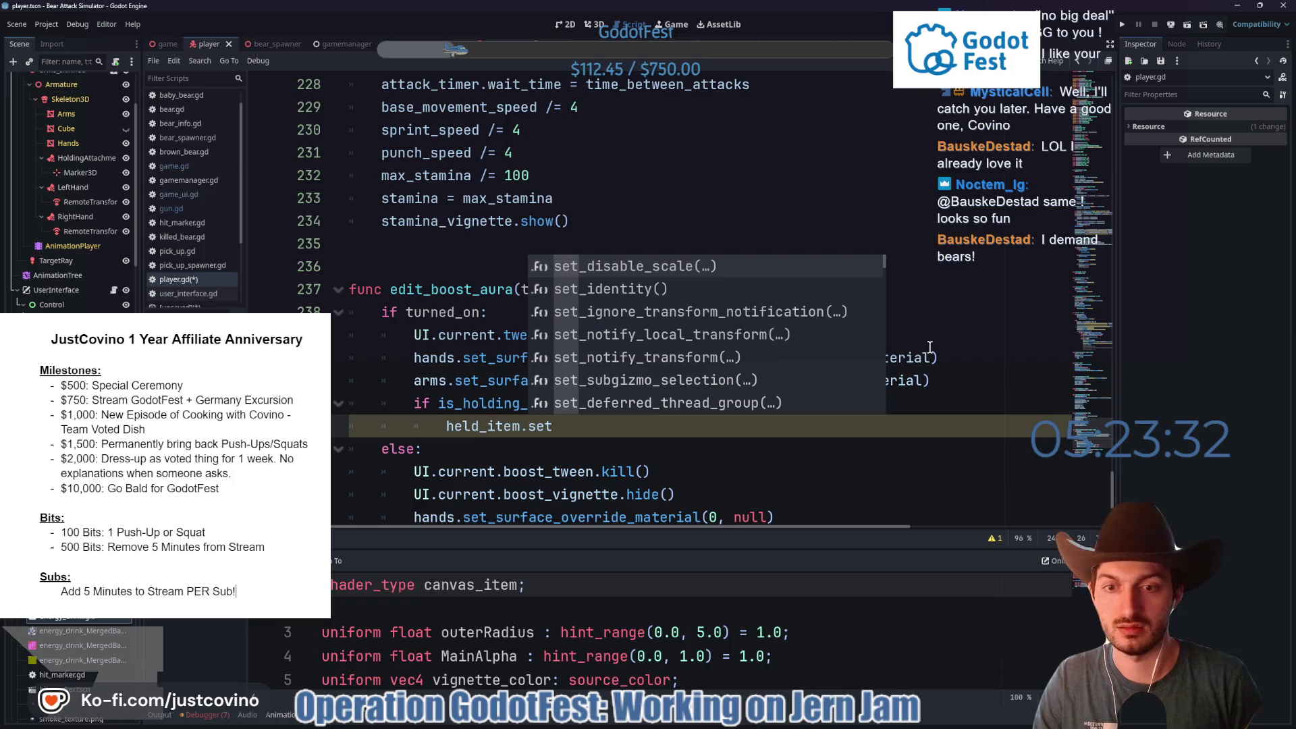
type("_s")
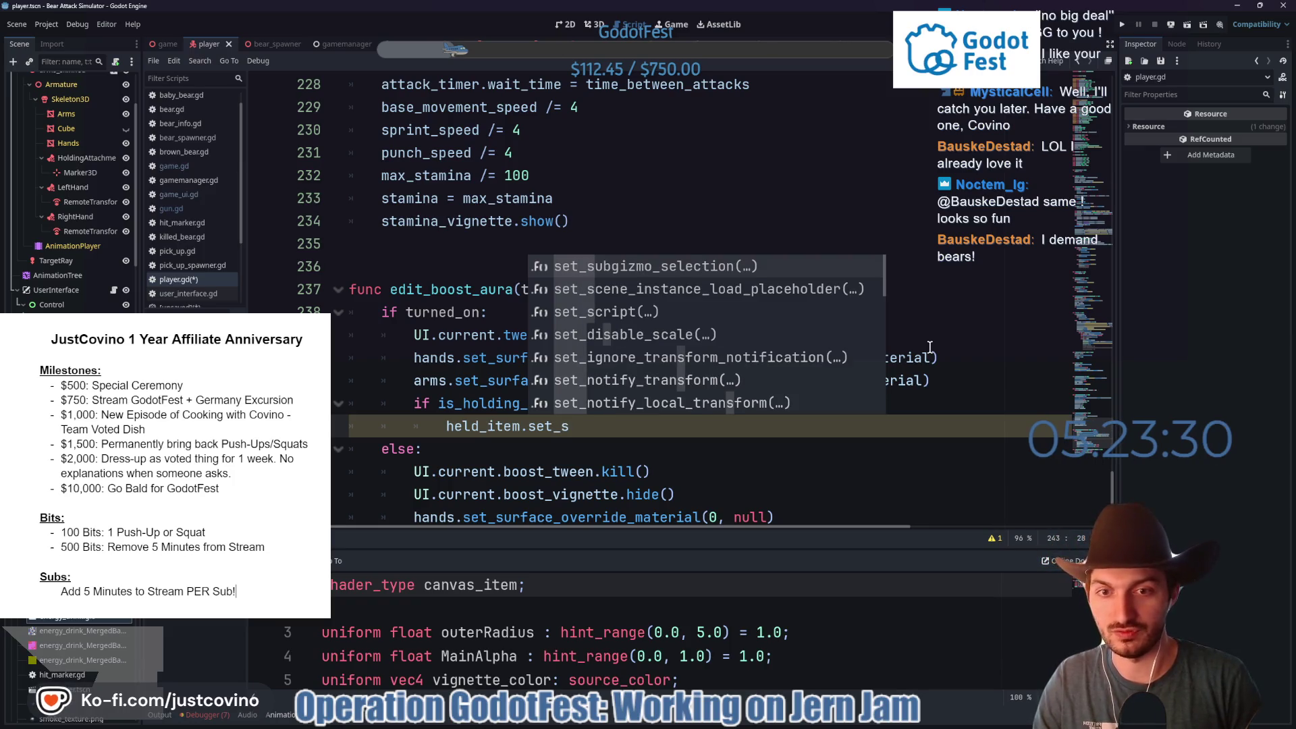
type("urface")
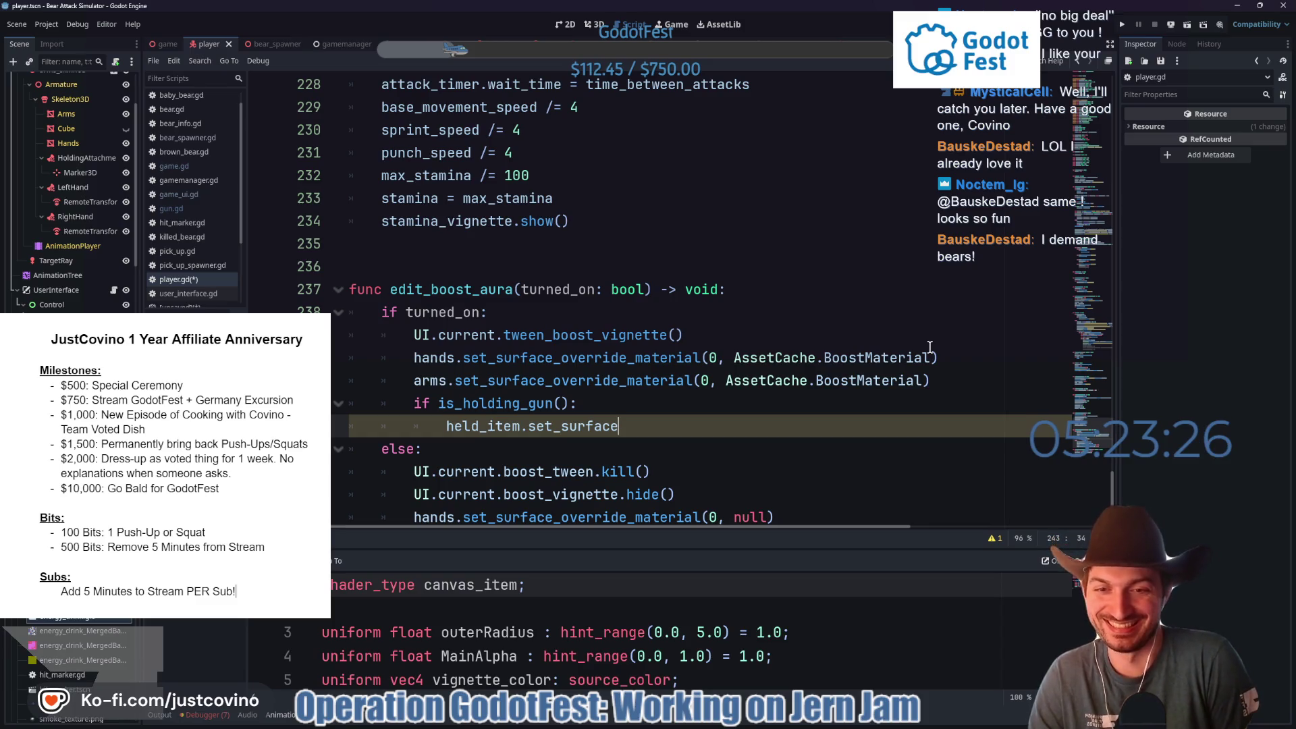
type("_ove")
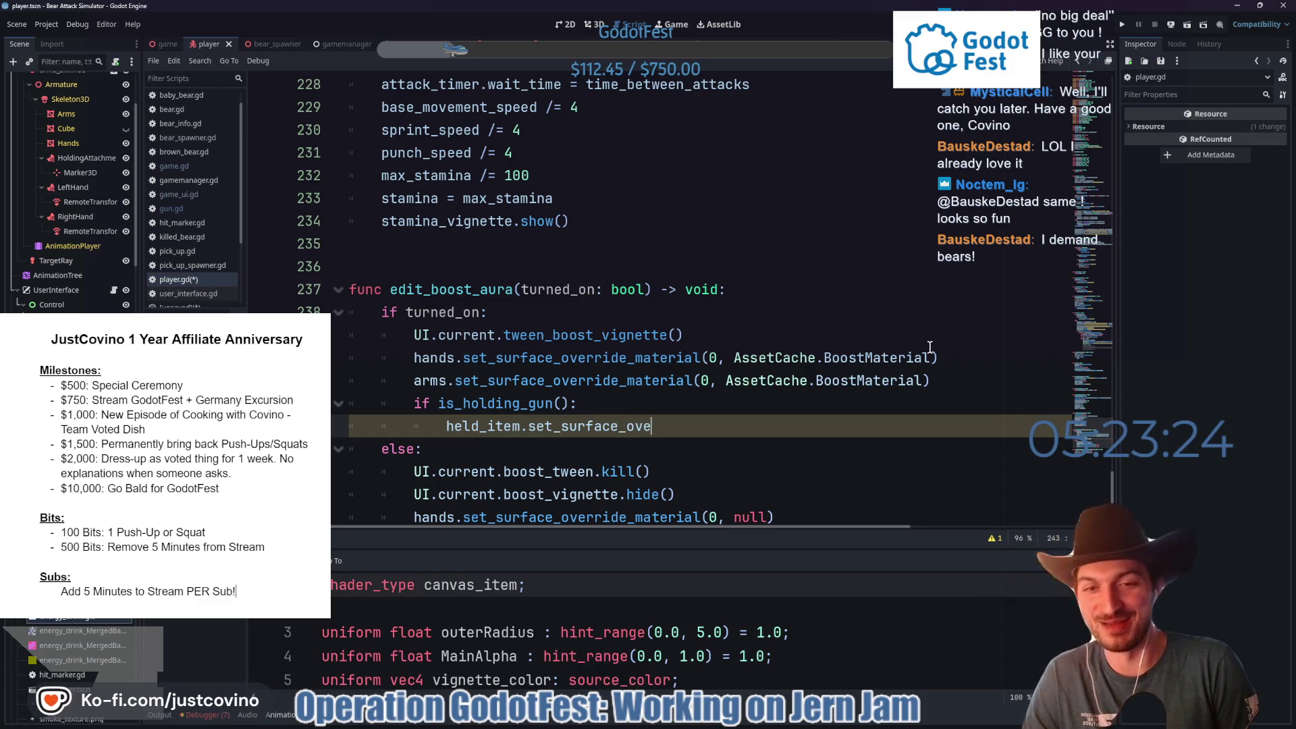
type("rride_mate")
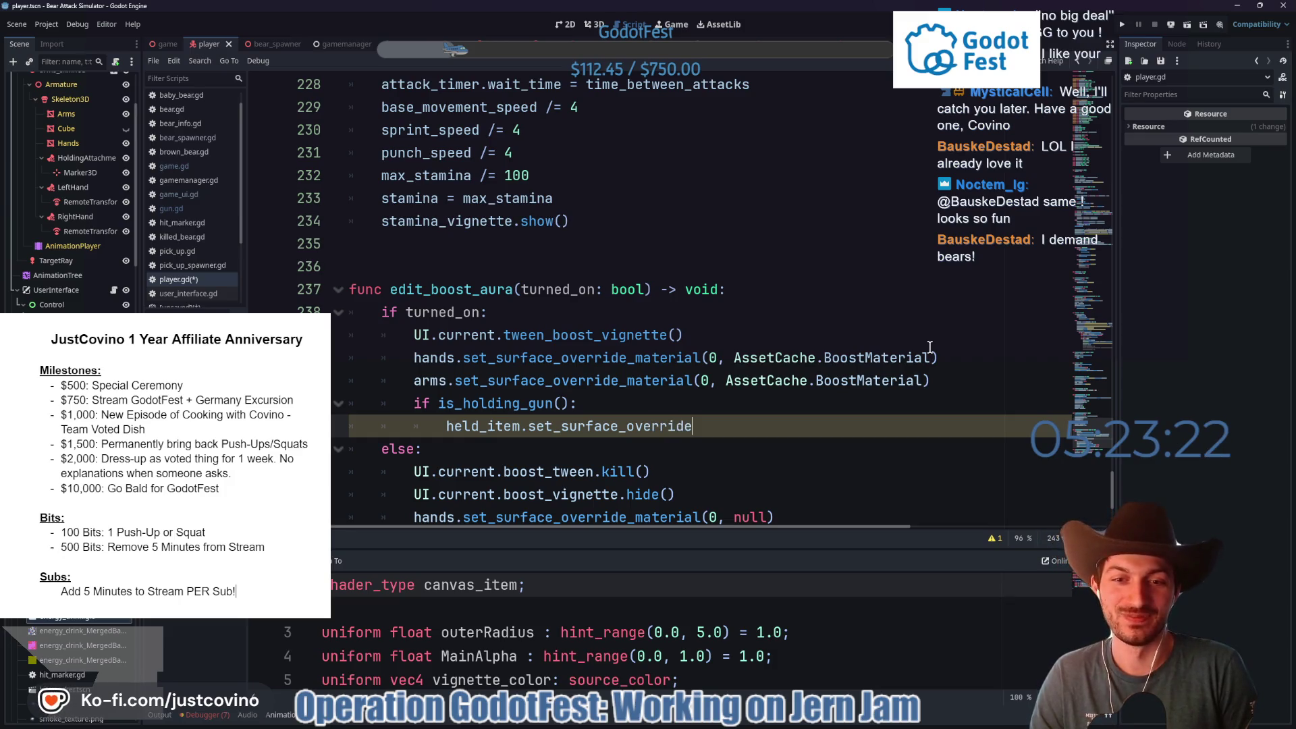
type("rial")
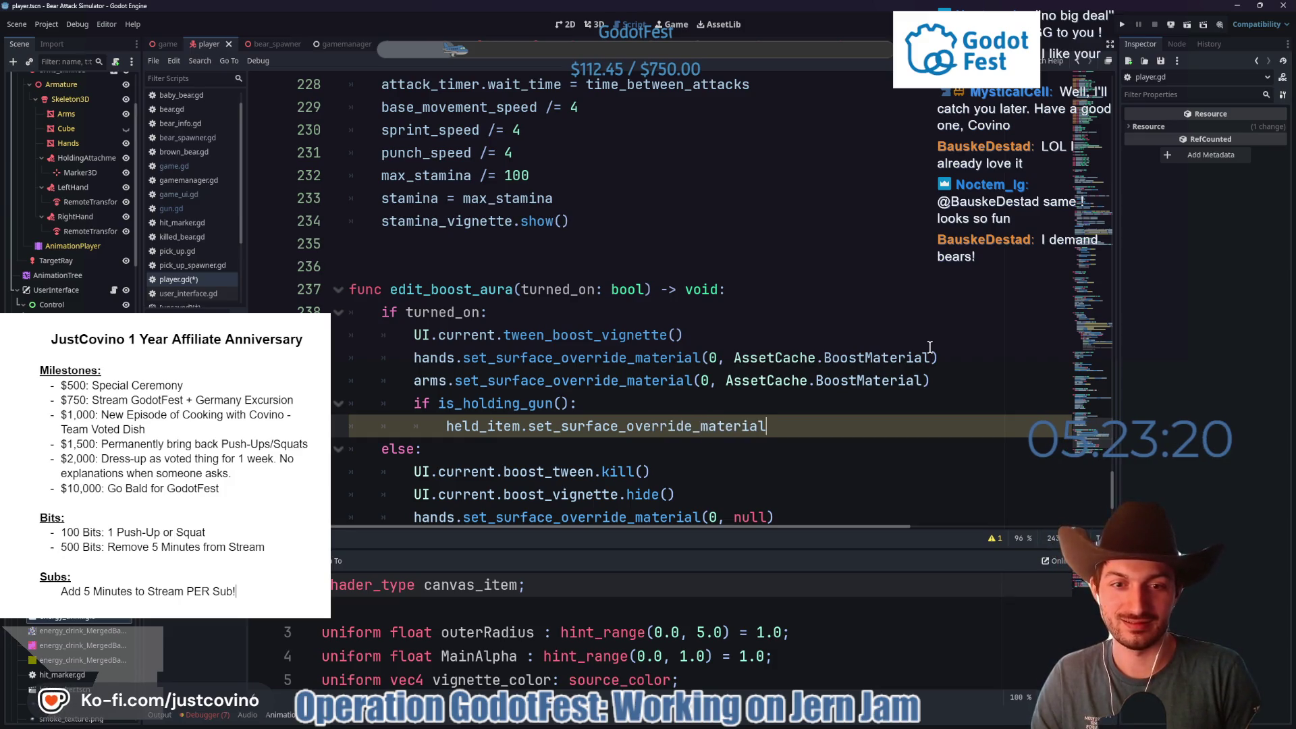
type("(")
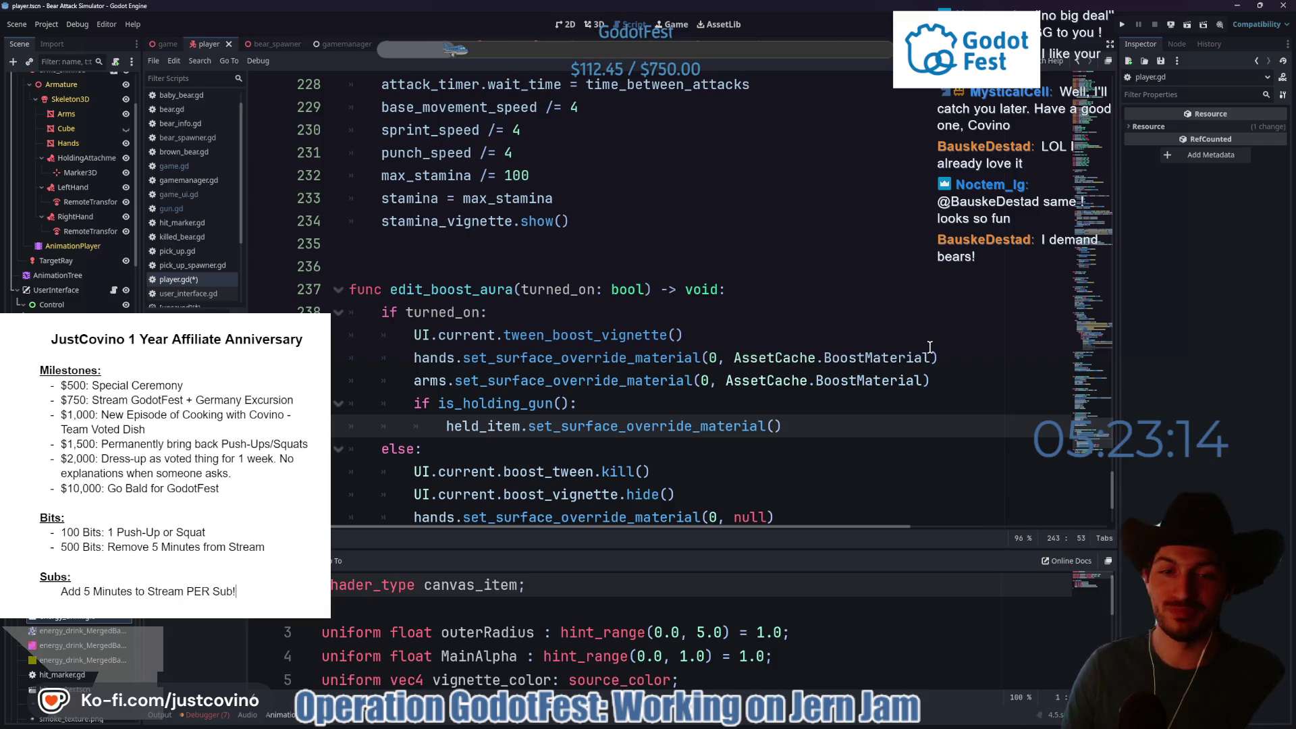
type("0")
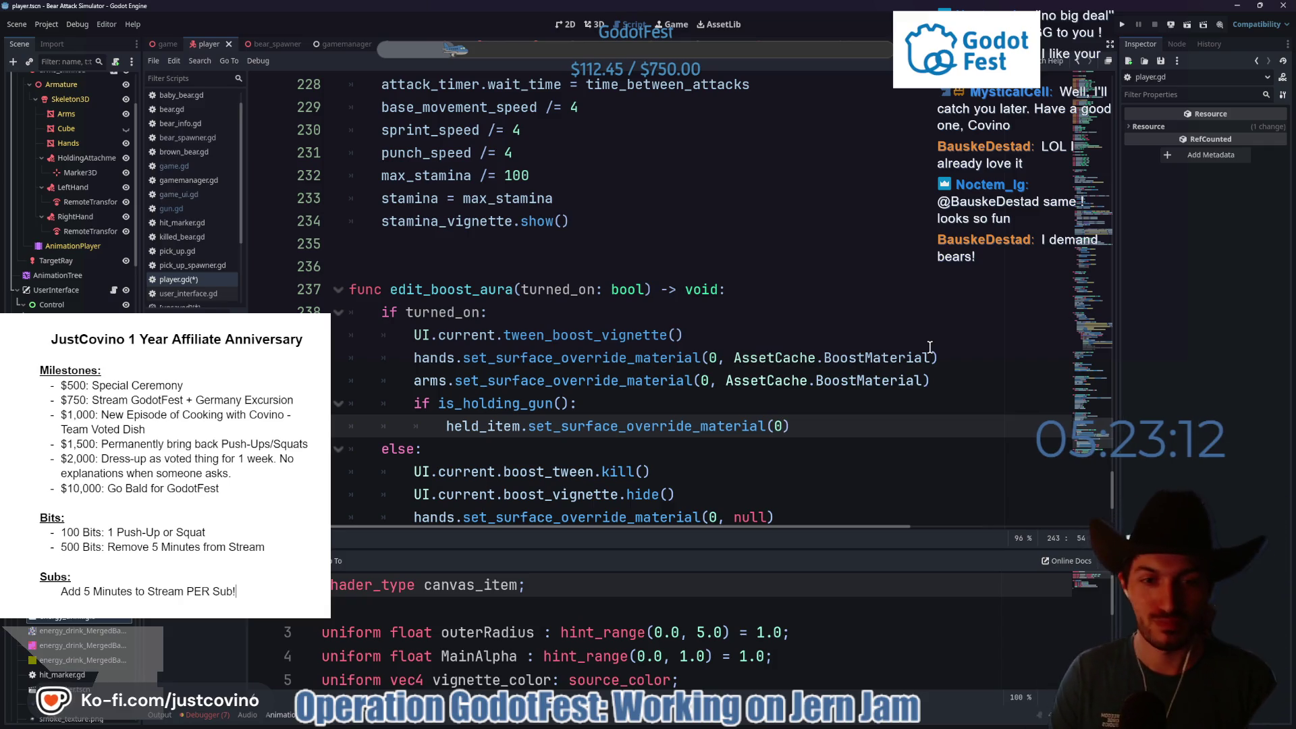
type(", Asset")
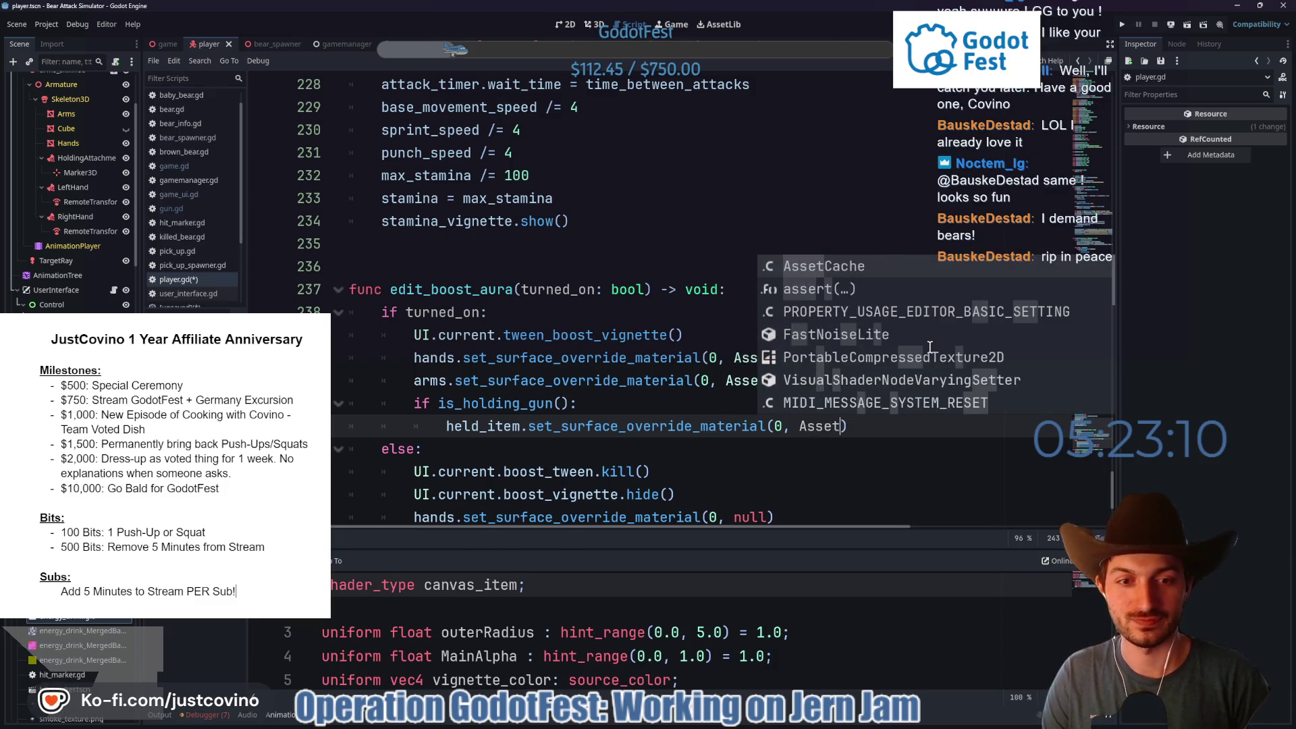
key("Return")
type(".Boost")
key("Down")
key("Return")
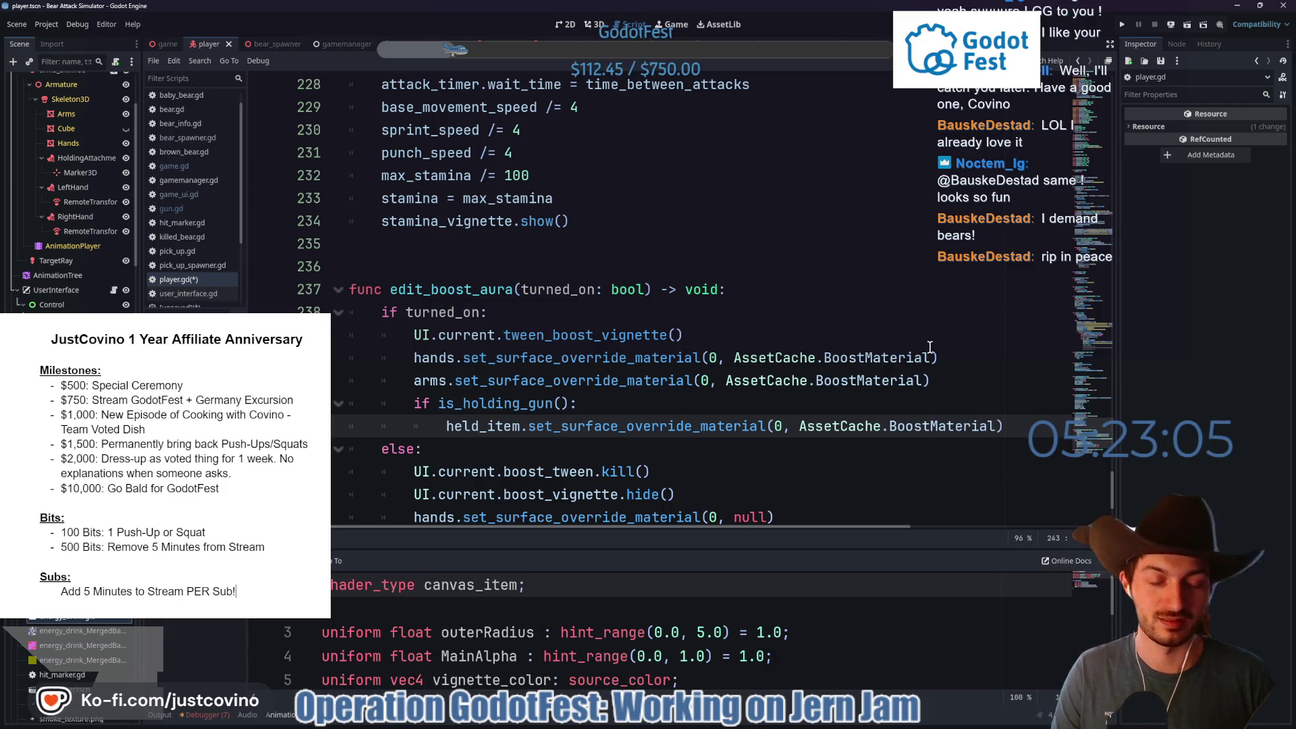
scroll(900, 378, "down", 2)
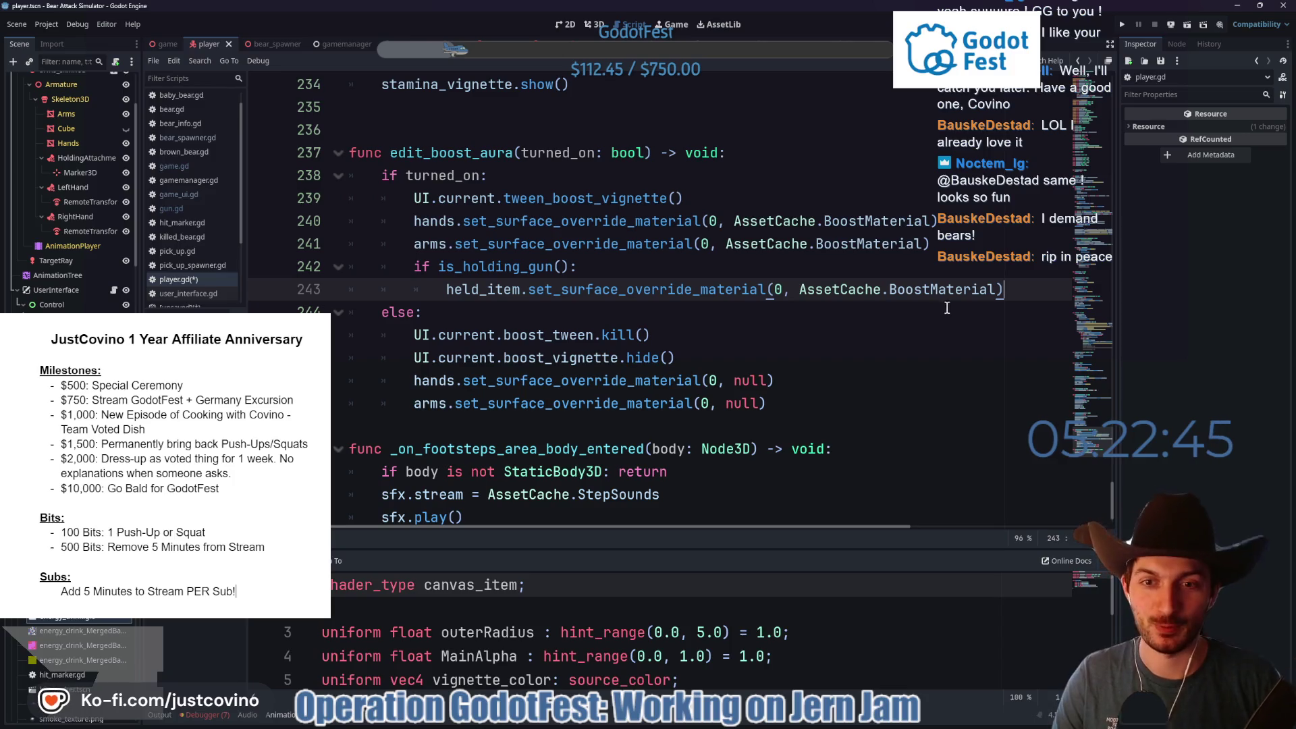
Copy that block into the else branch, dedent it, and change the material to null
mouse_move(1003, 289)
left_mouse_down()
mouse_move(449, 291)
mouse_move(351, 265)
left_mouse_up()
key("ctrl+c")
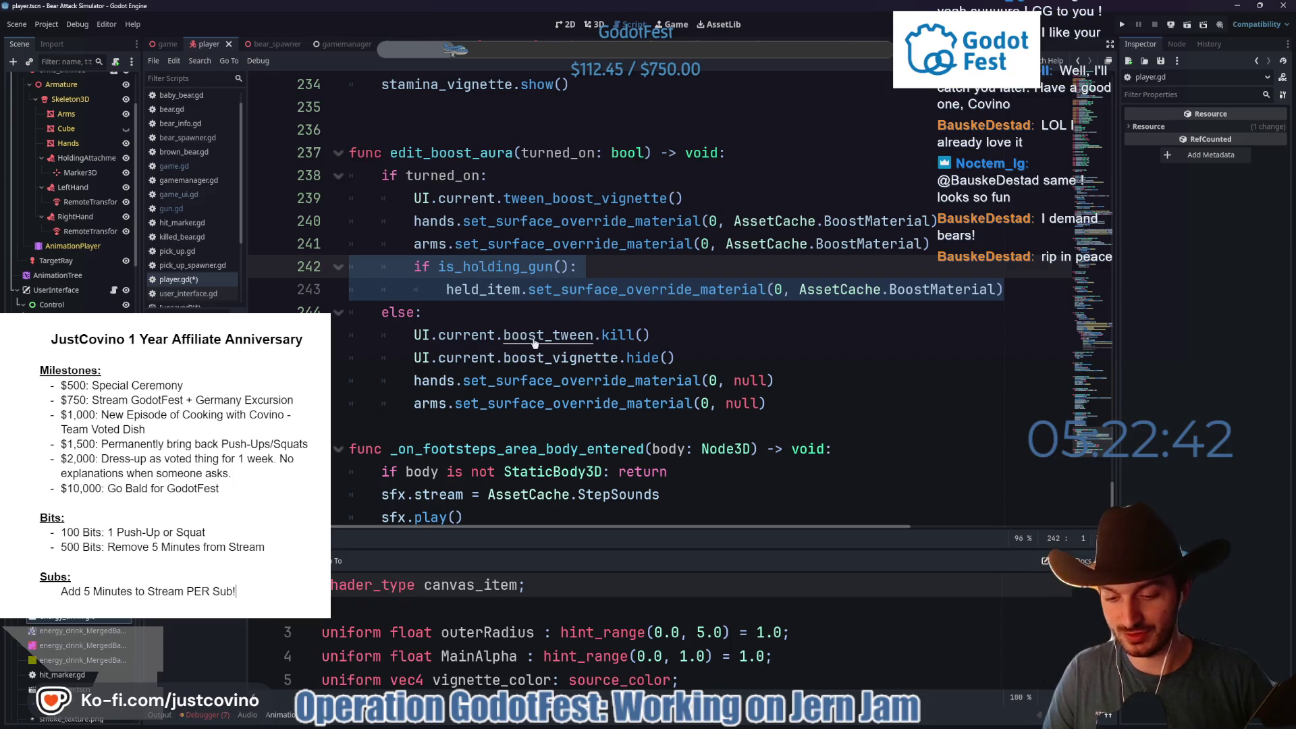
left_click(773, 407)
key("Return")
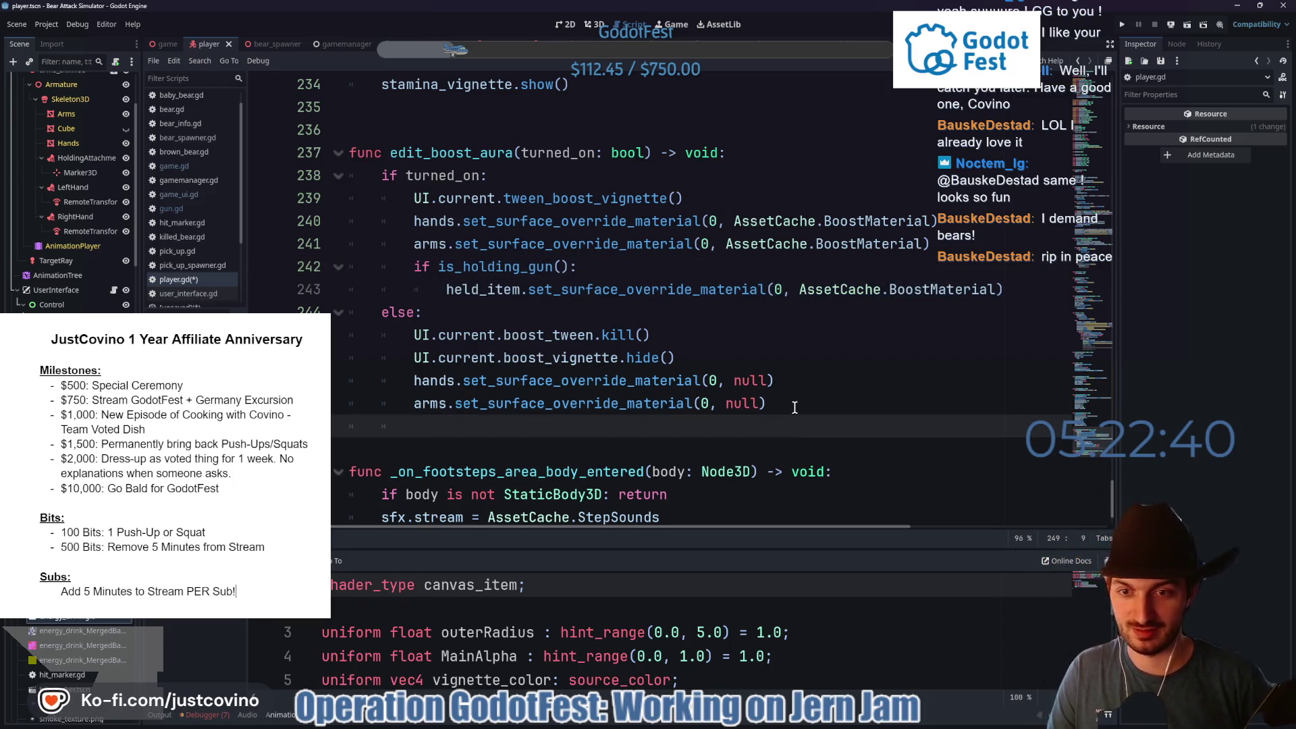
key("ctrl+v")
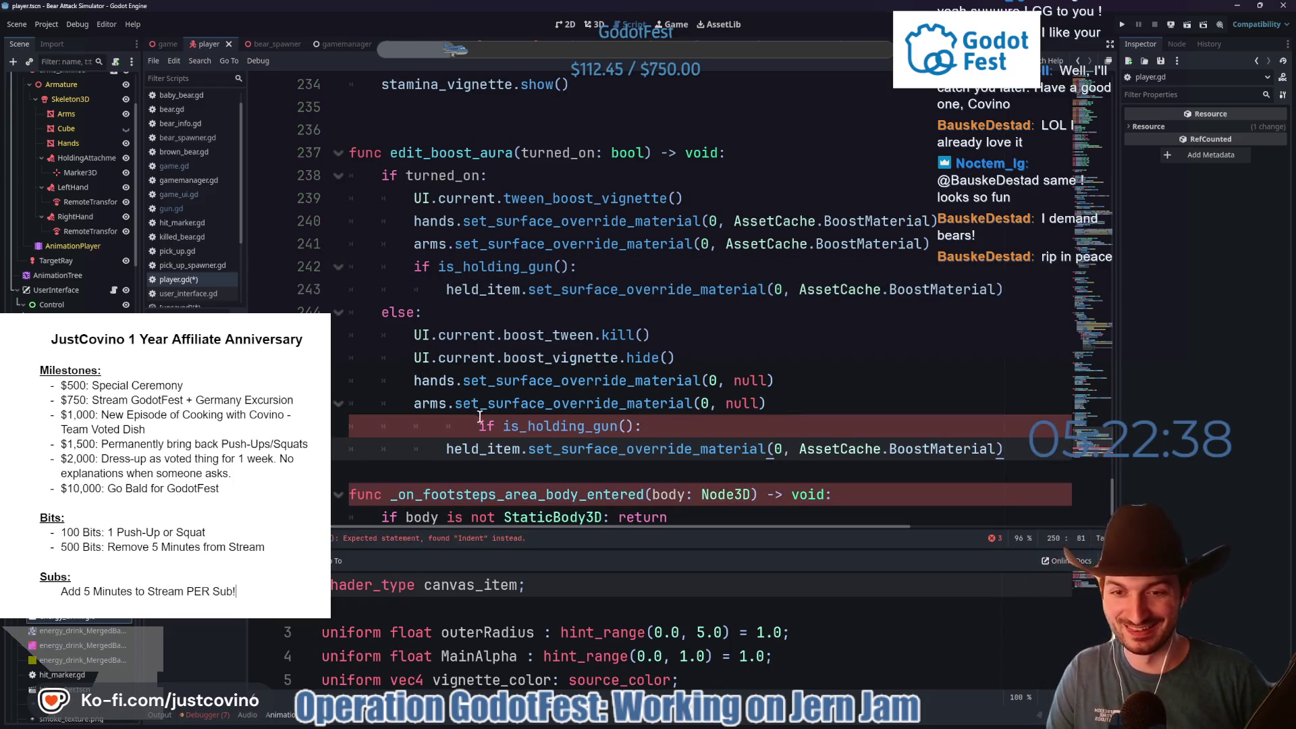
key("BackSpace")
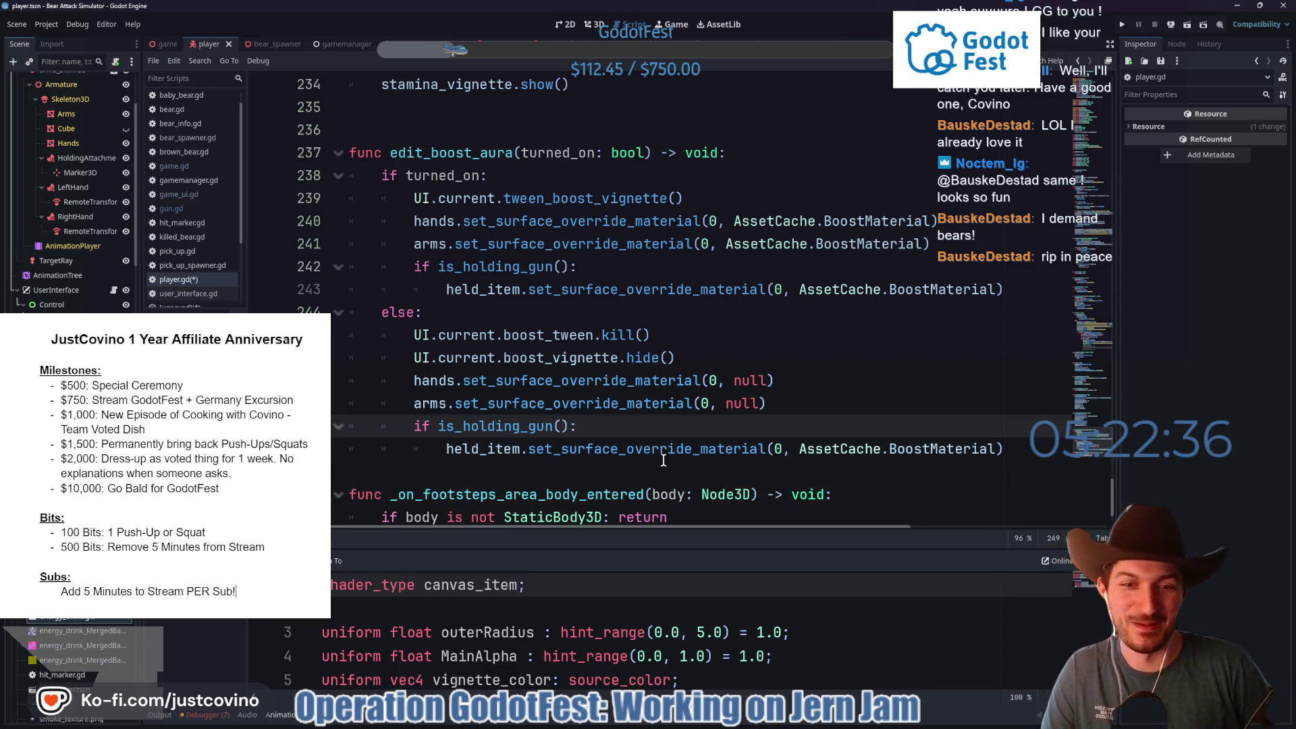
left_click_drag(995, 457, 798, 449)
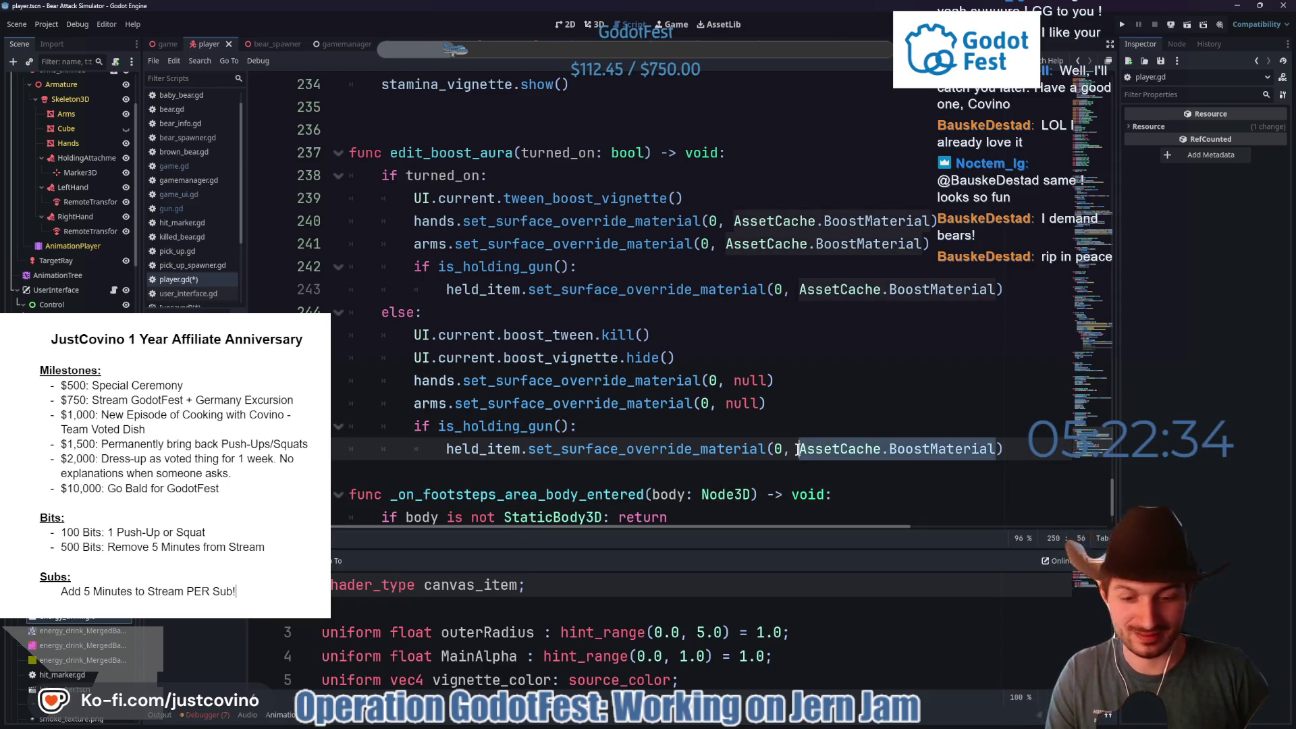
type("nul")
key("Return")
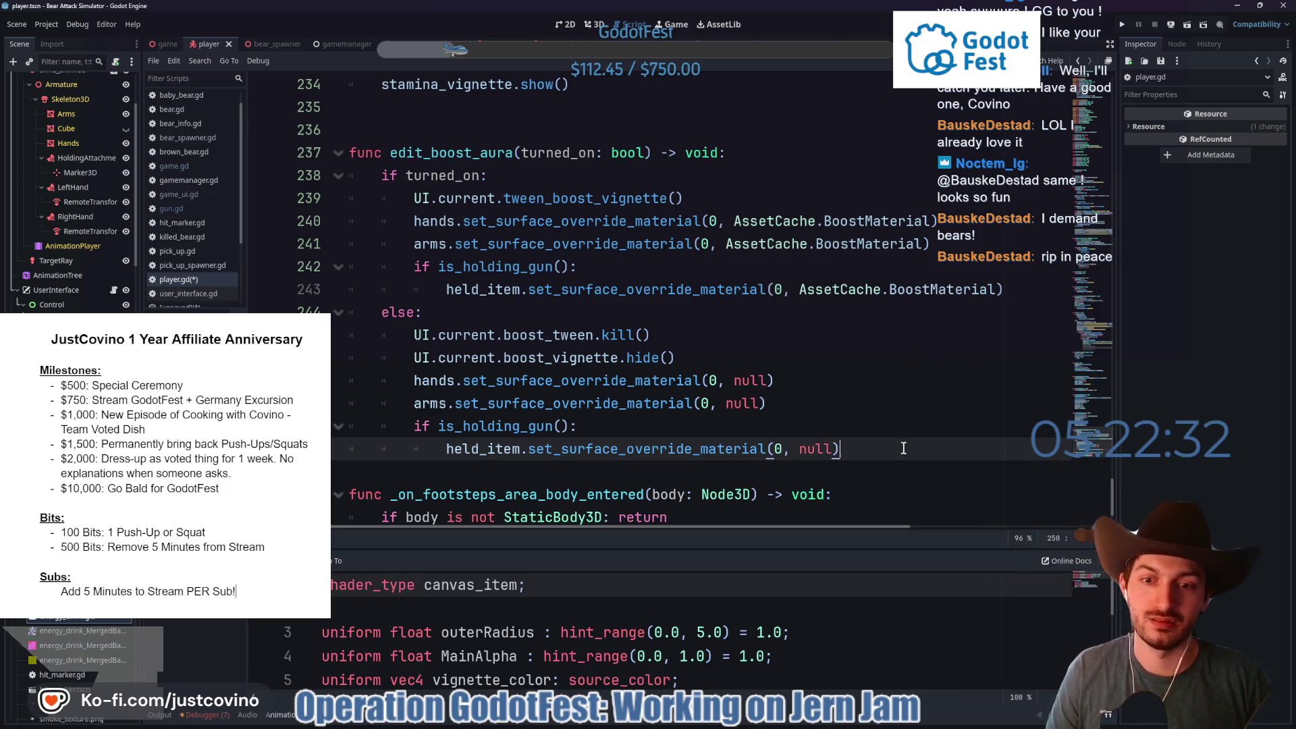
Save player.gd
key("ctrl+s")
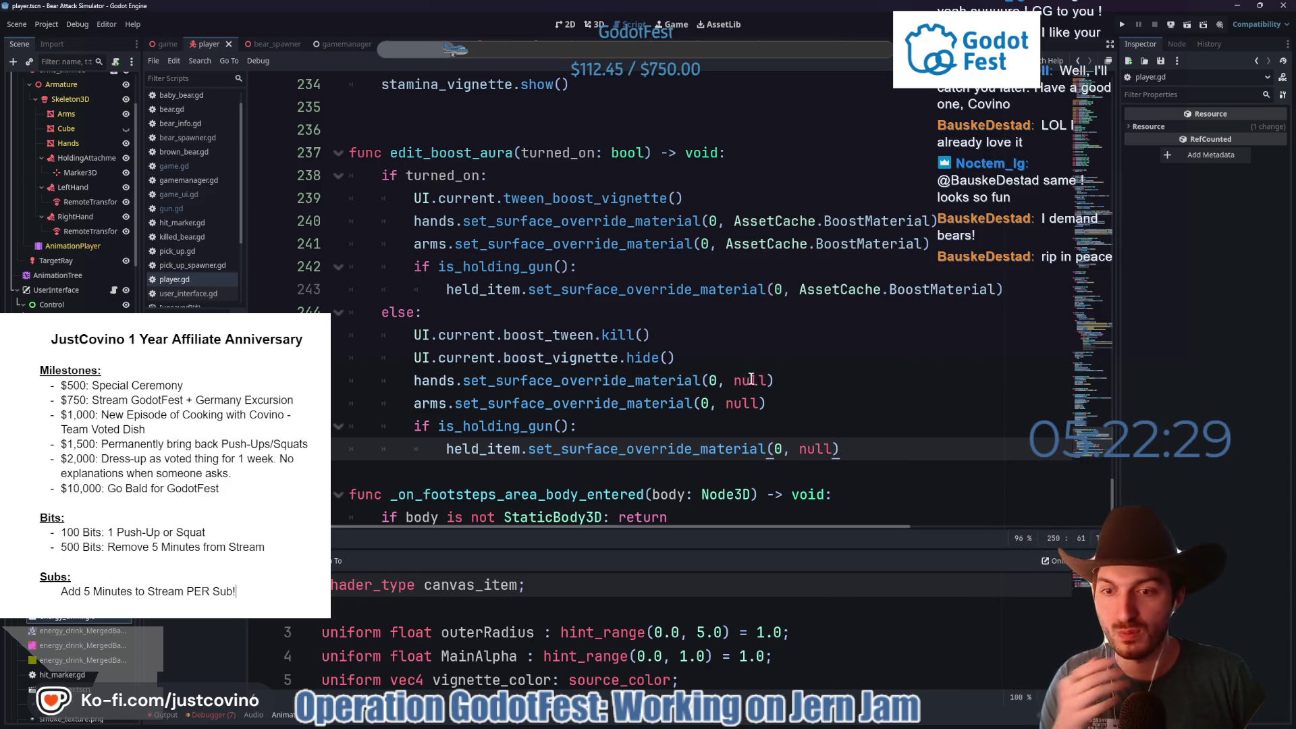
scroll(729, 381, "up", 4)
scroll(706, 383, "up", 1)
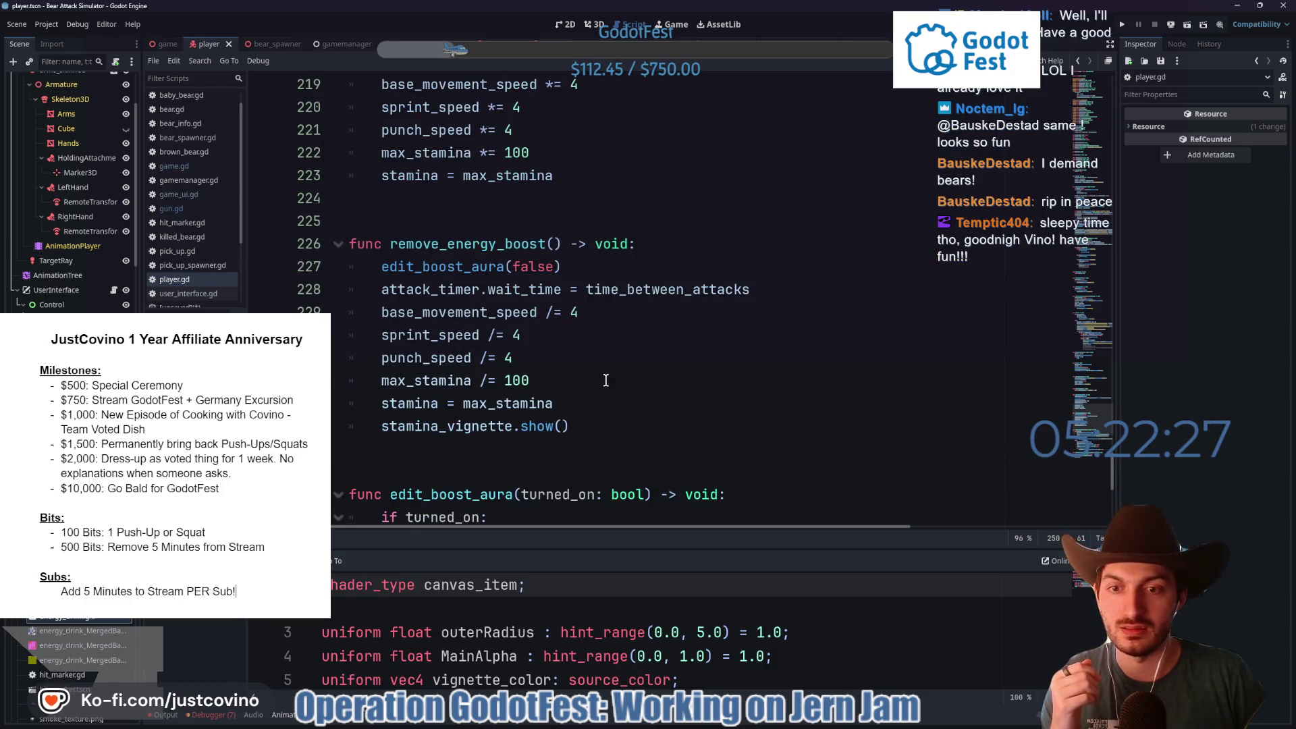
Add an if is_holding_gun(): check after stamina_vignette.show() in remove_energy_boost()
left_click(605, 427)
key("Return")
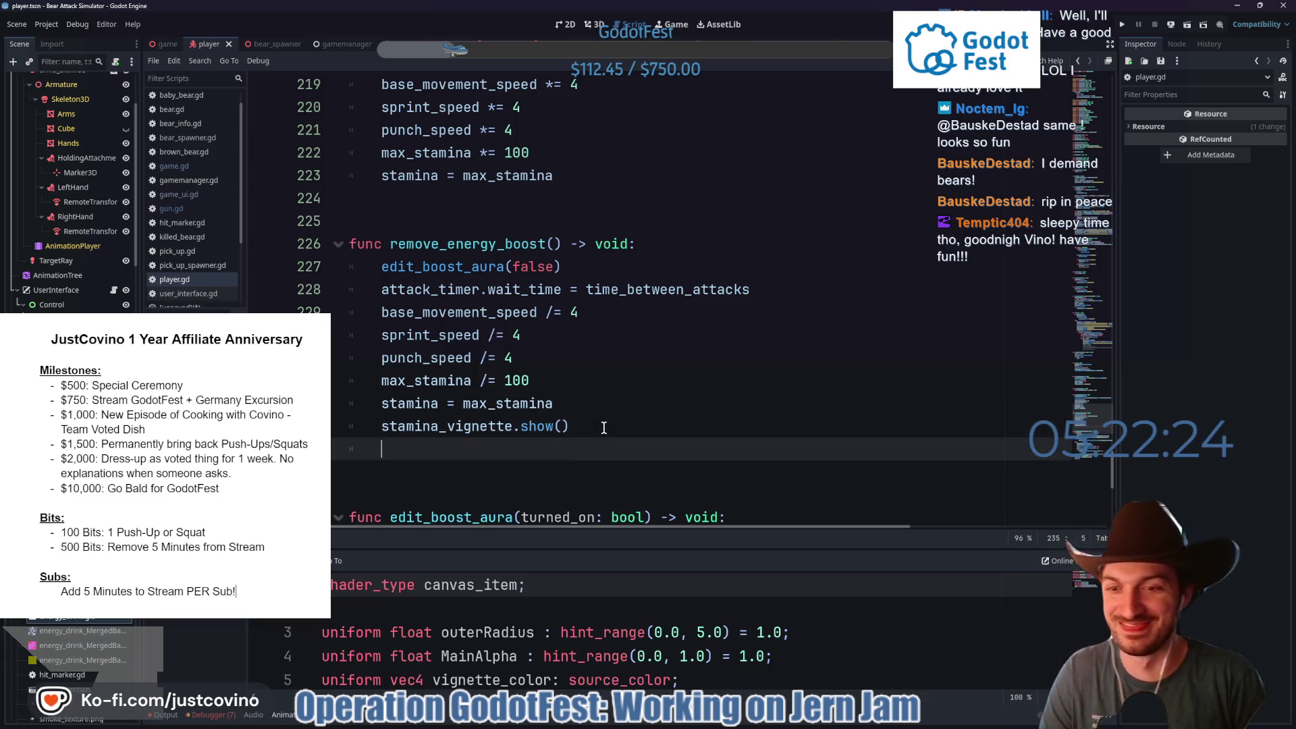
type("if is")
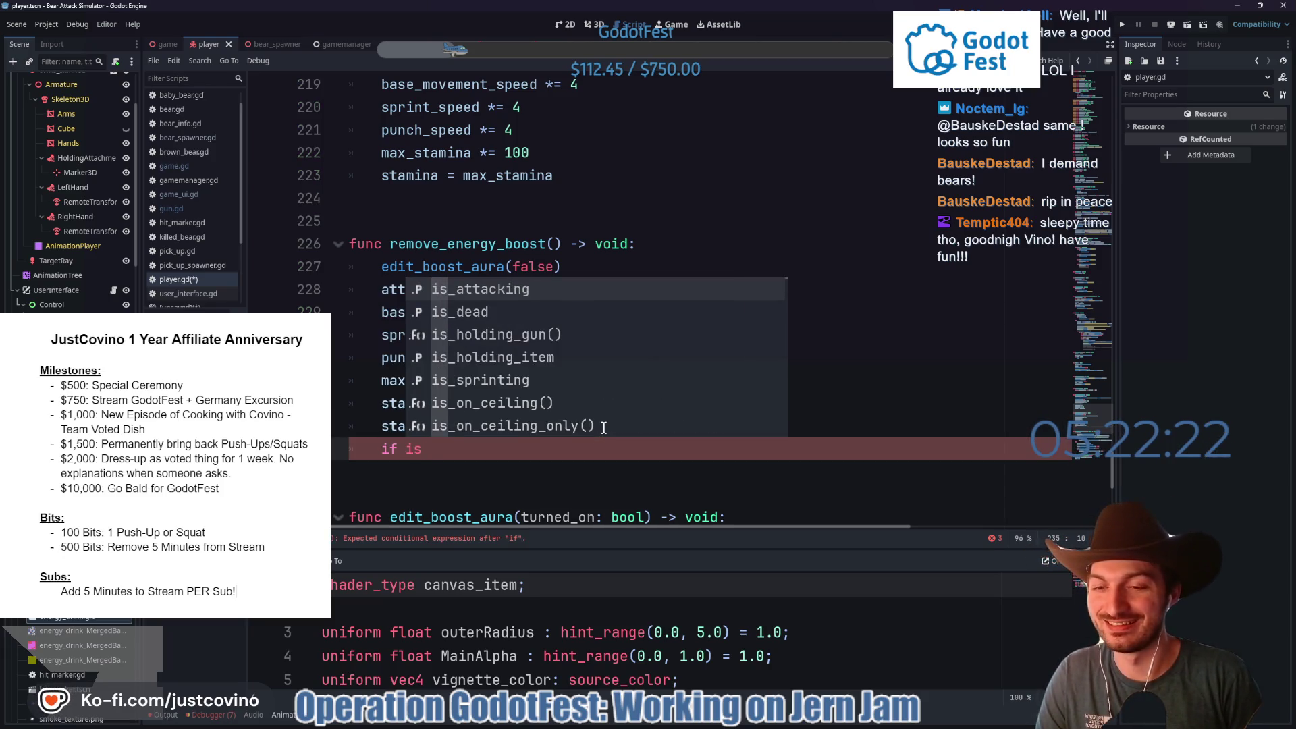
type("_ho")
key("Return")
type("\"")
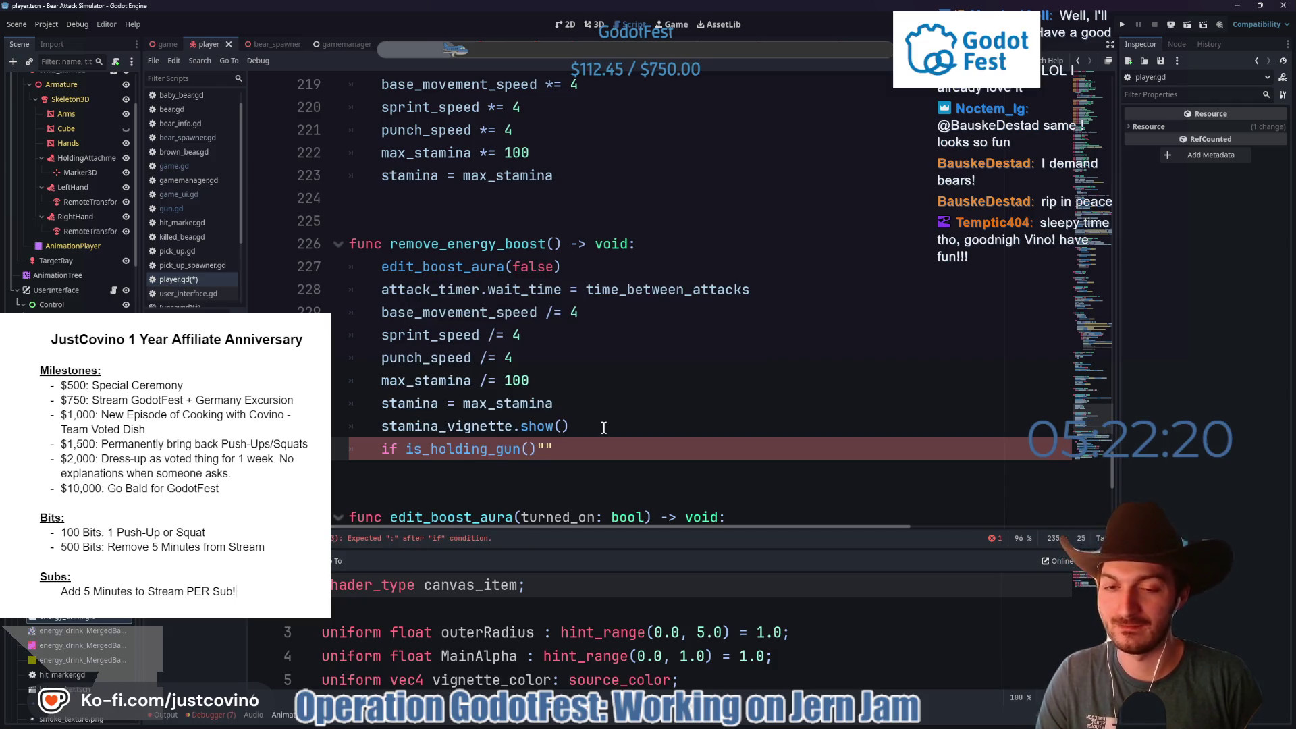
key("BackSpace")
key("Return")
Make the check's body held_item.ammo -= 999
type("held_item.")
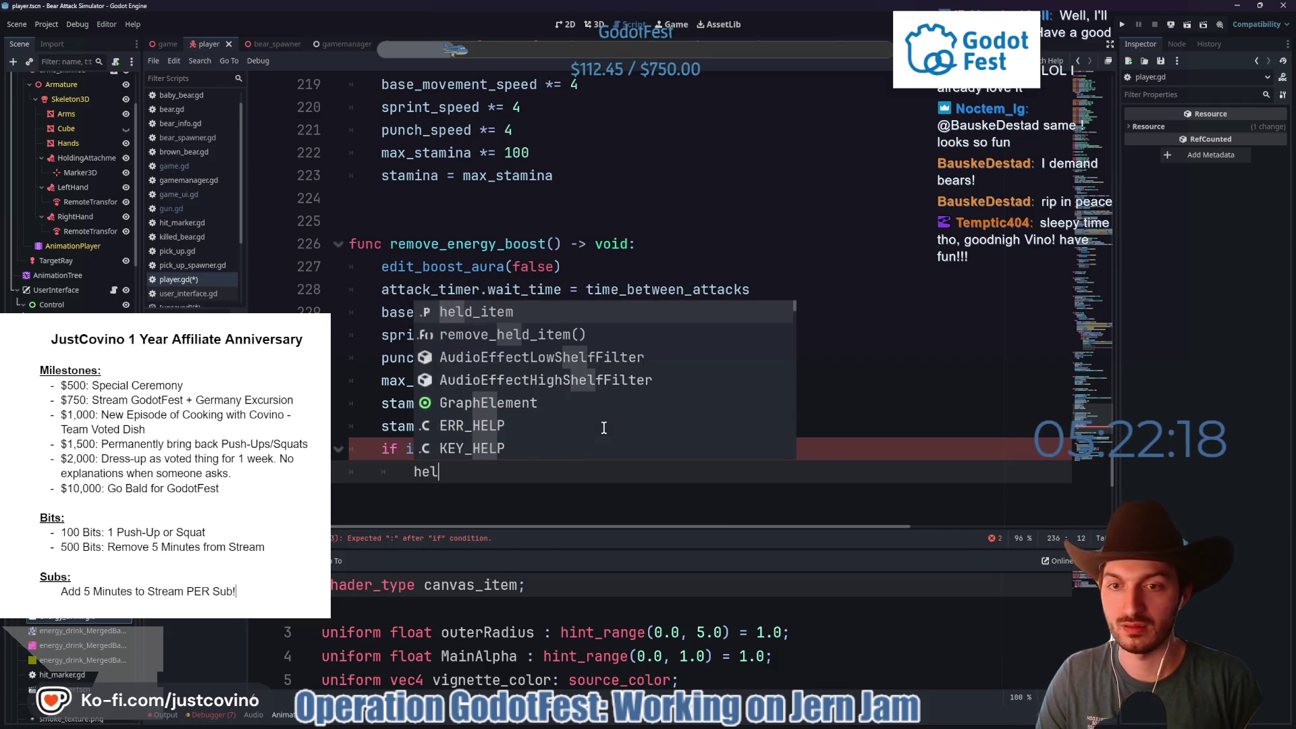
type("ammo")
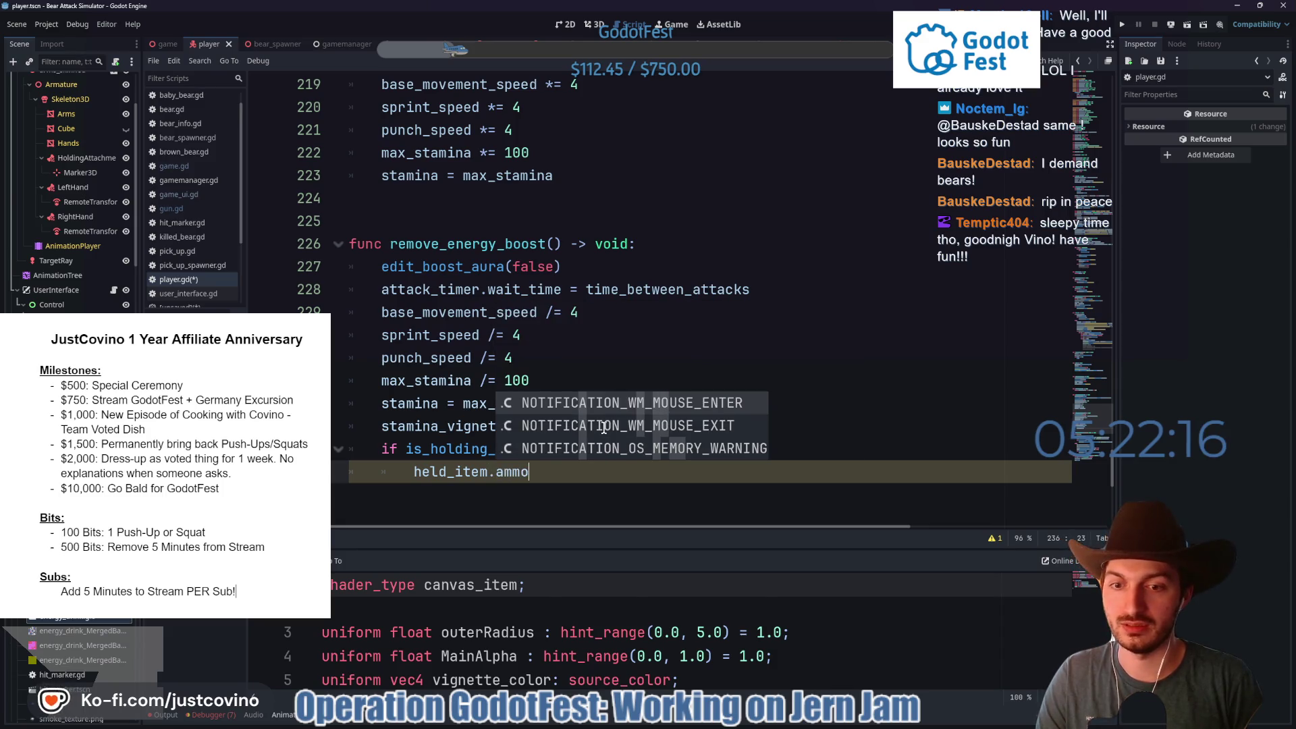
type(" += ")
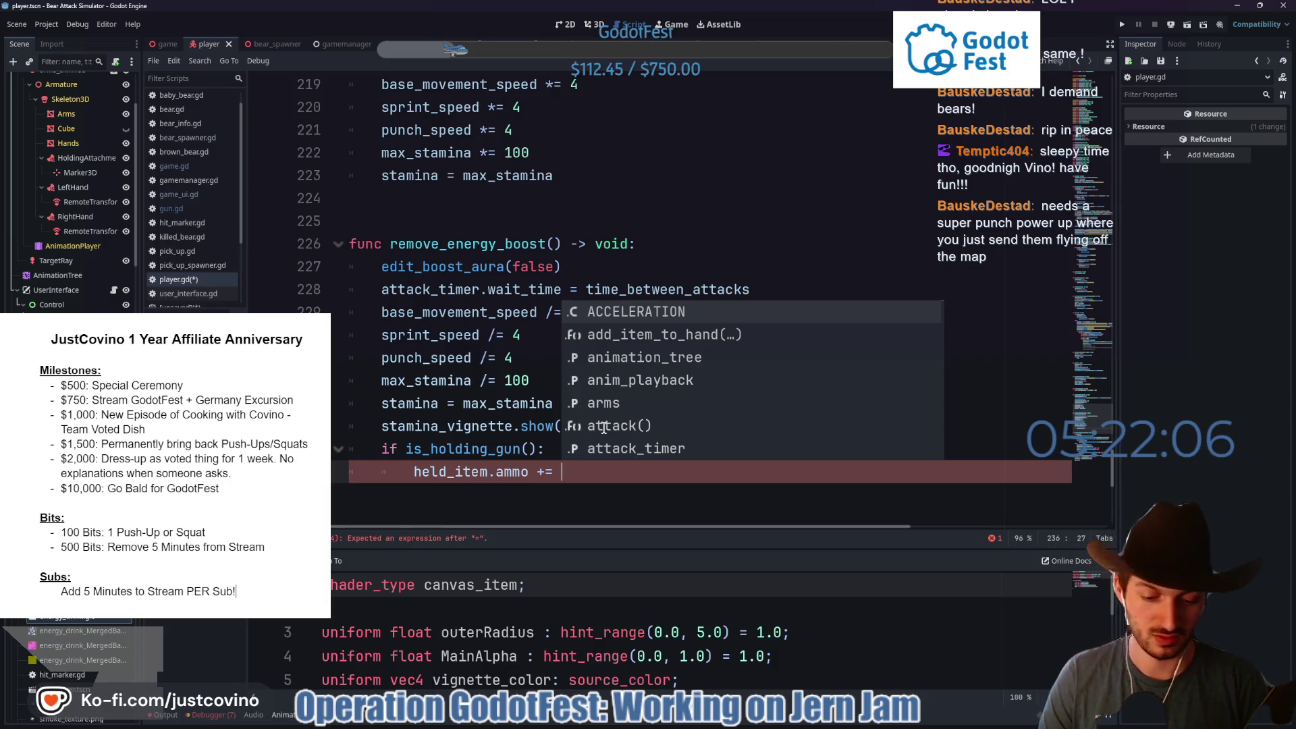
type(" 1")
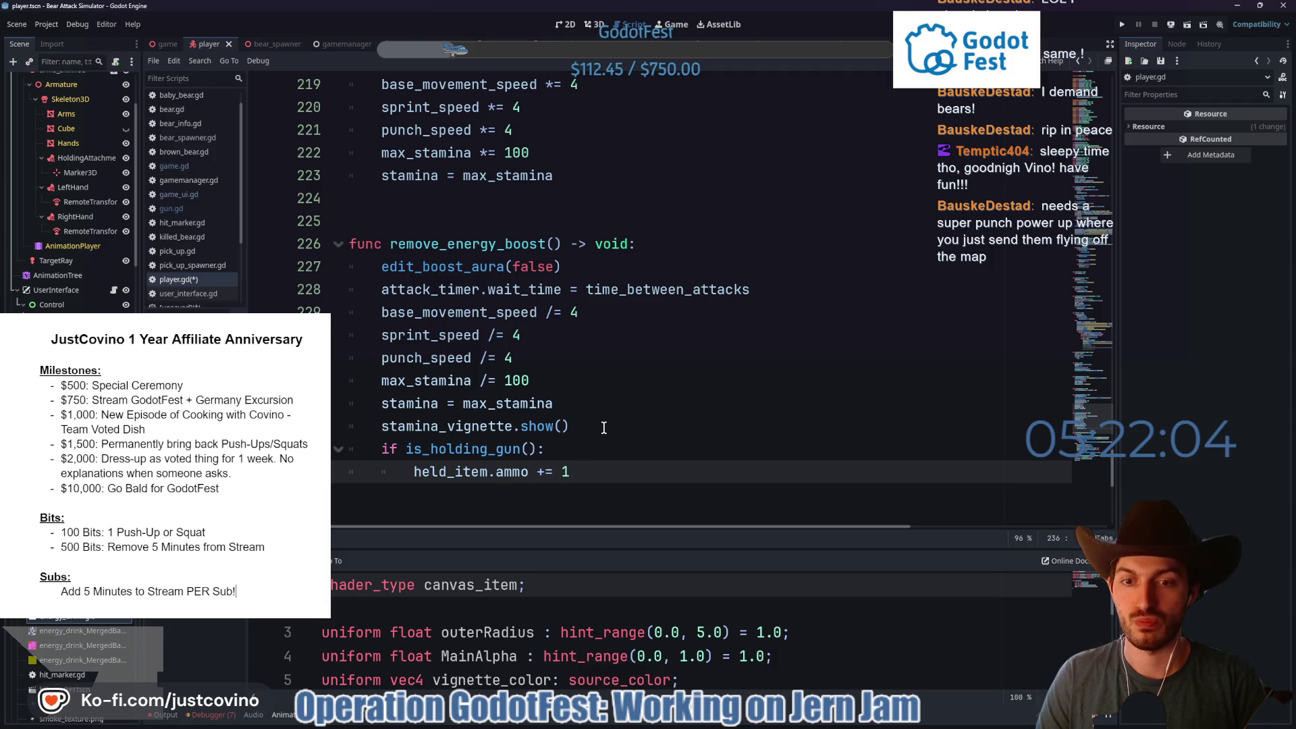
type("000")
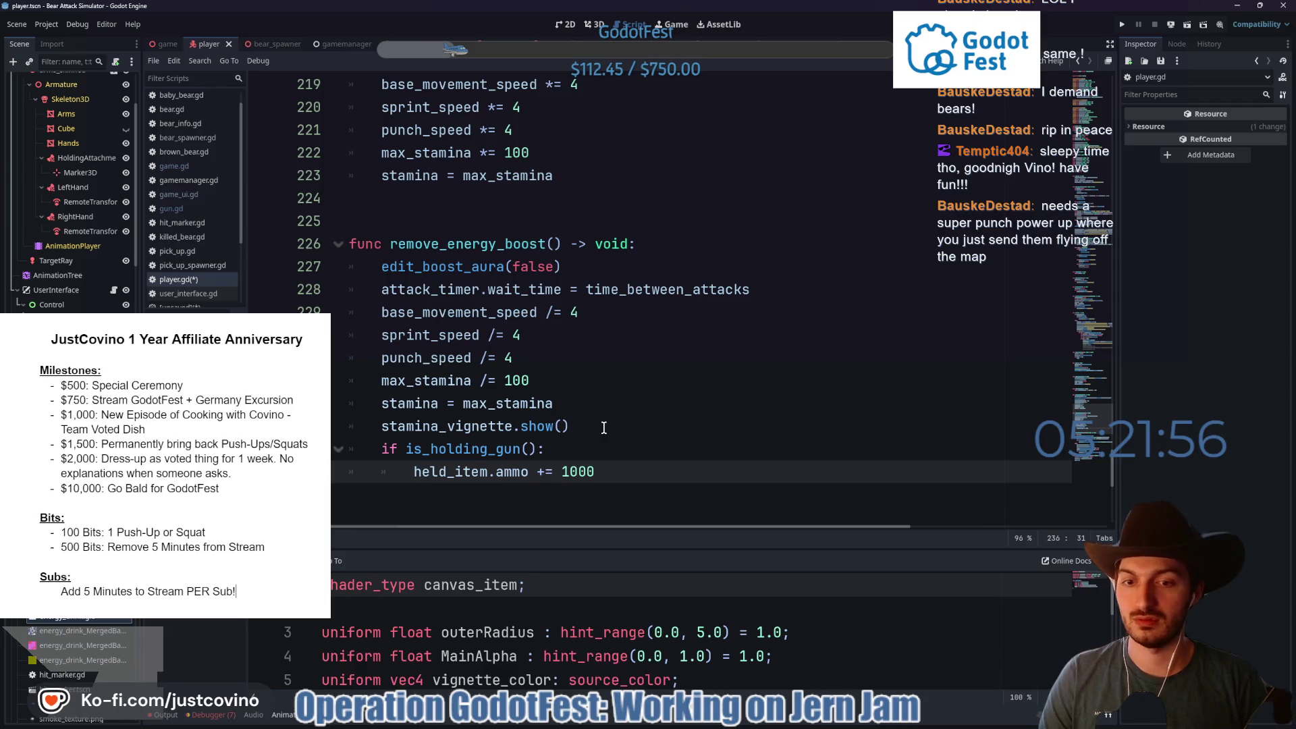
key("BackSpace")
key("BackSpace")
key("BackSpace")
type("(((")
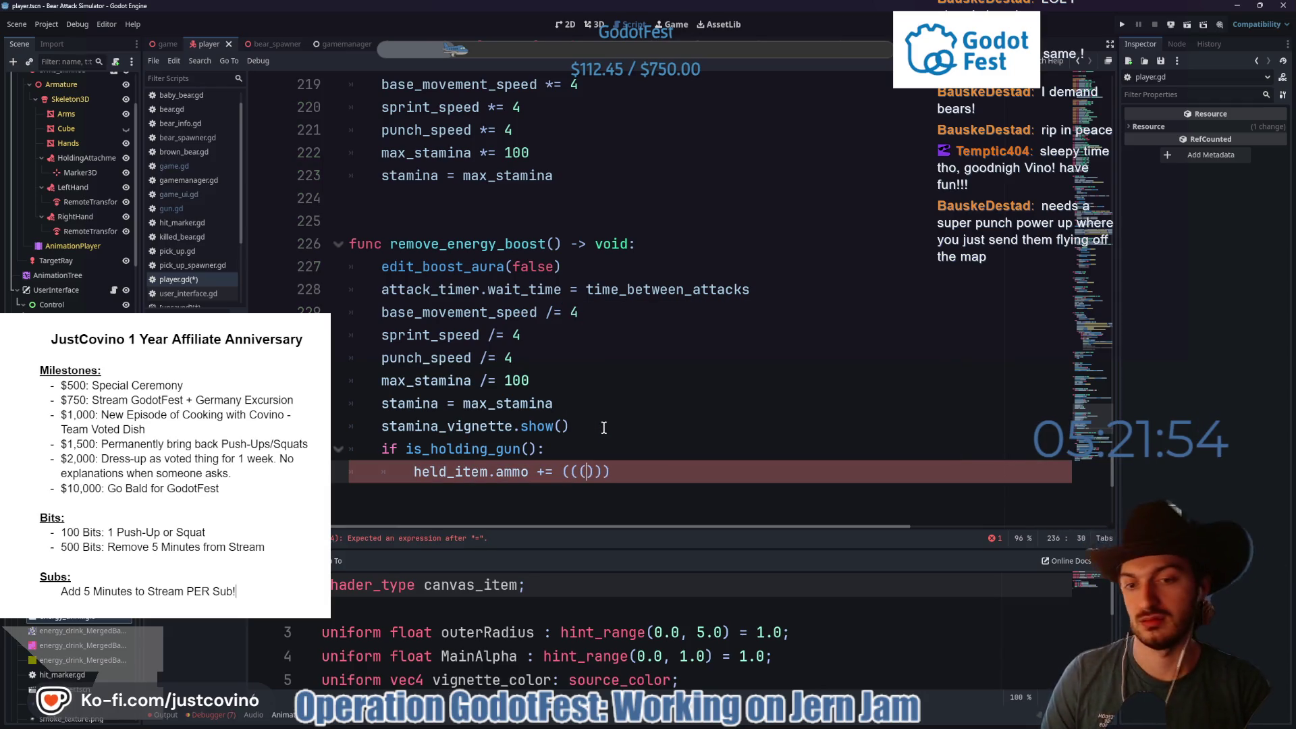
key("BackSpace")
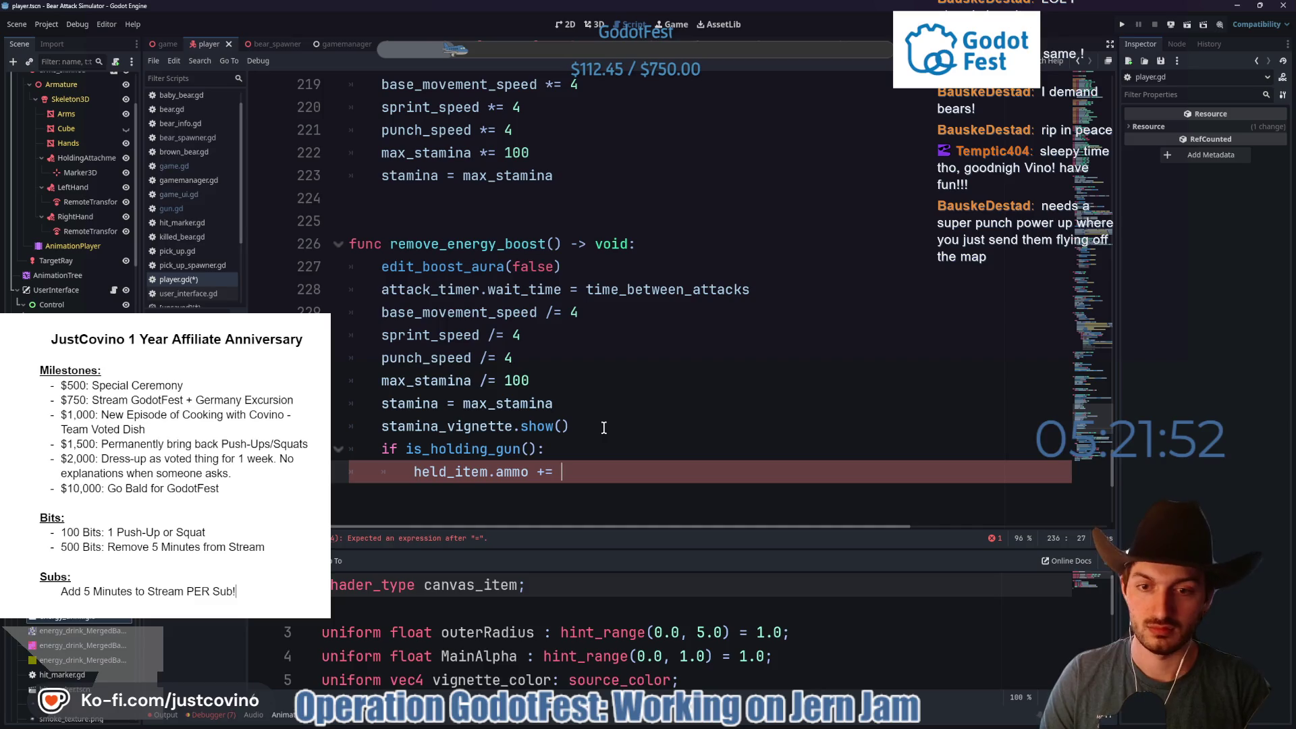
type("999")
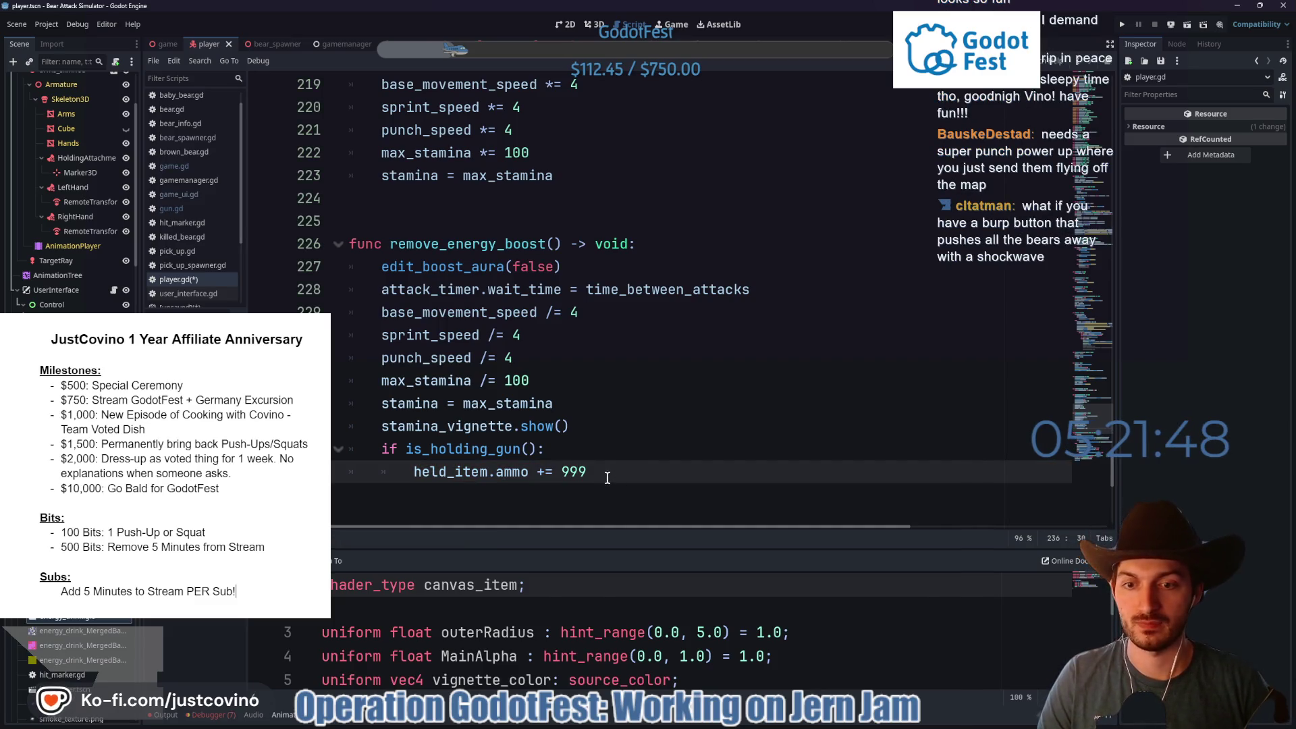
left_click(545, 471)
key("BackSpace")
type("-")
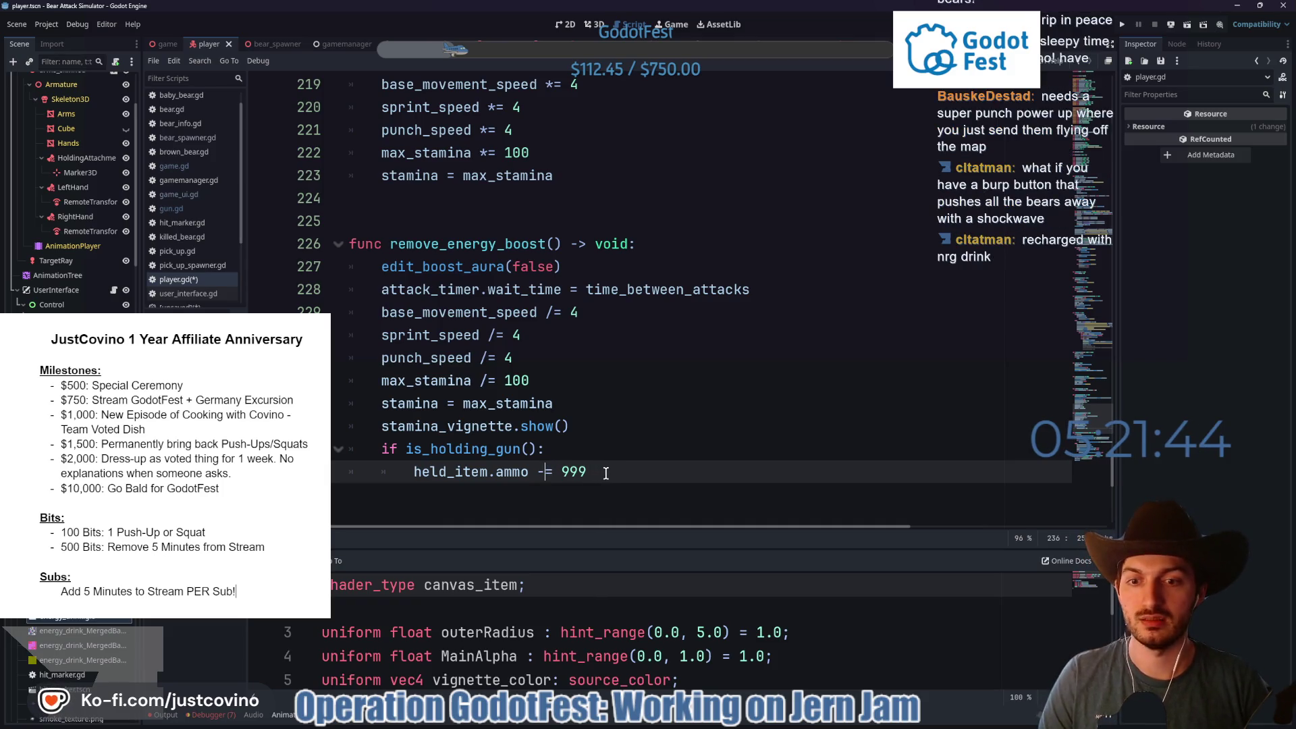
left_click_drag(606, 473, 335, 459)
Move the gun ammo block to just after stamina = max_stamina in drink_energy_drink()
key("ctrl+x")
scroll(560, 432, "up", 3)
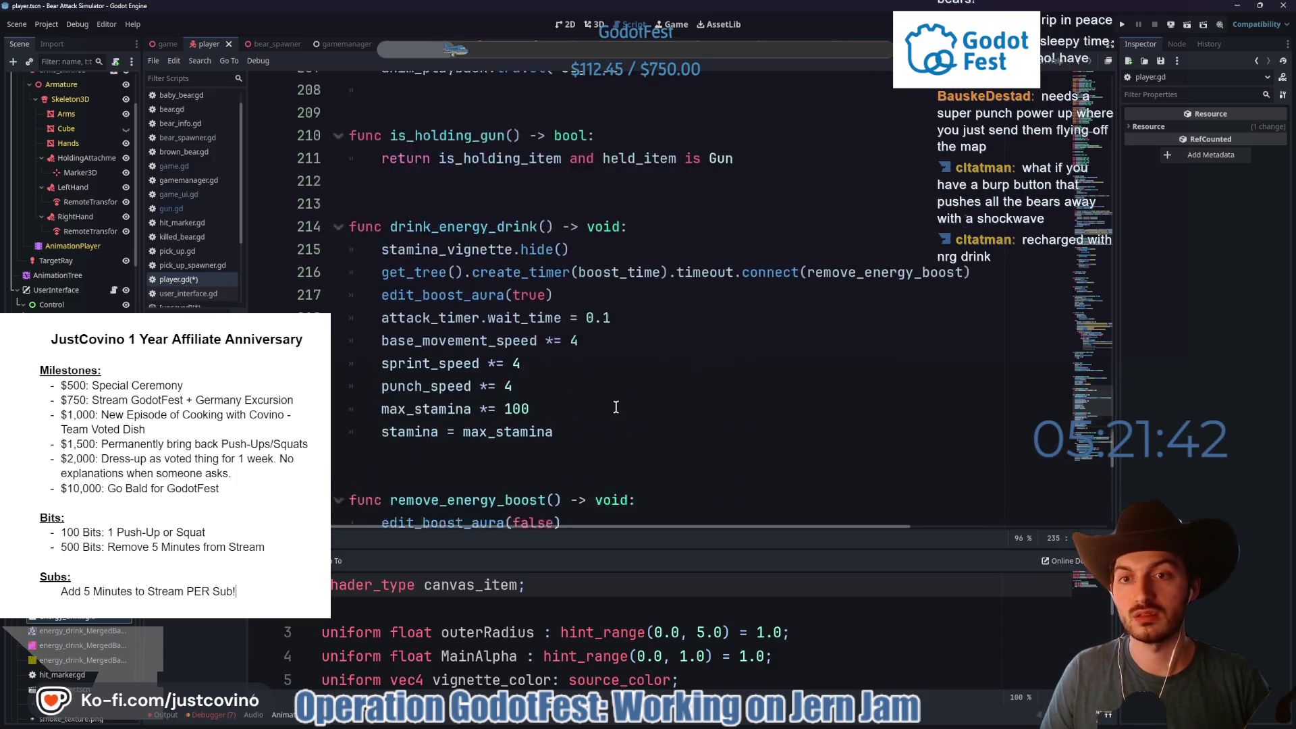
scroll(592, 403, "down", 1)
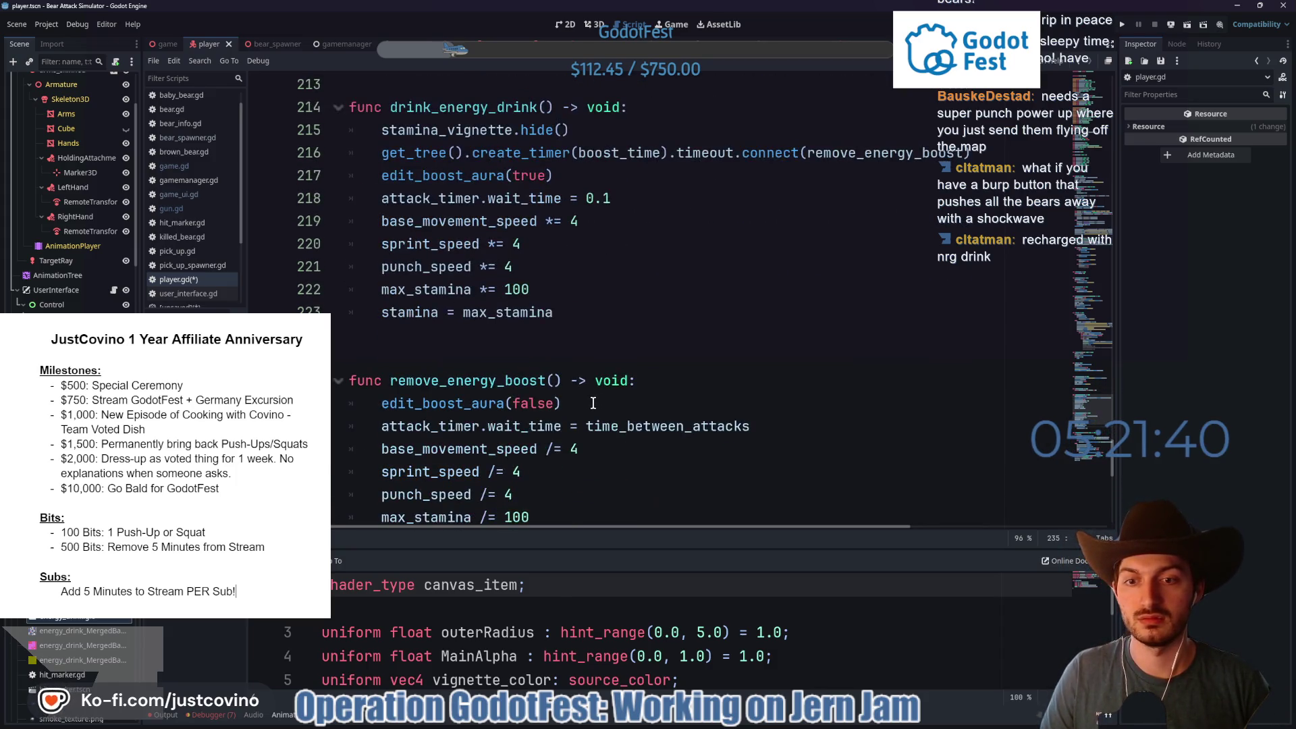
scroll(570, 405, "up", 1)
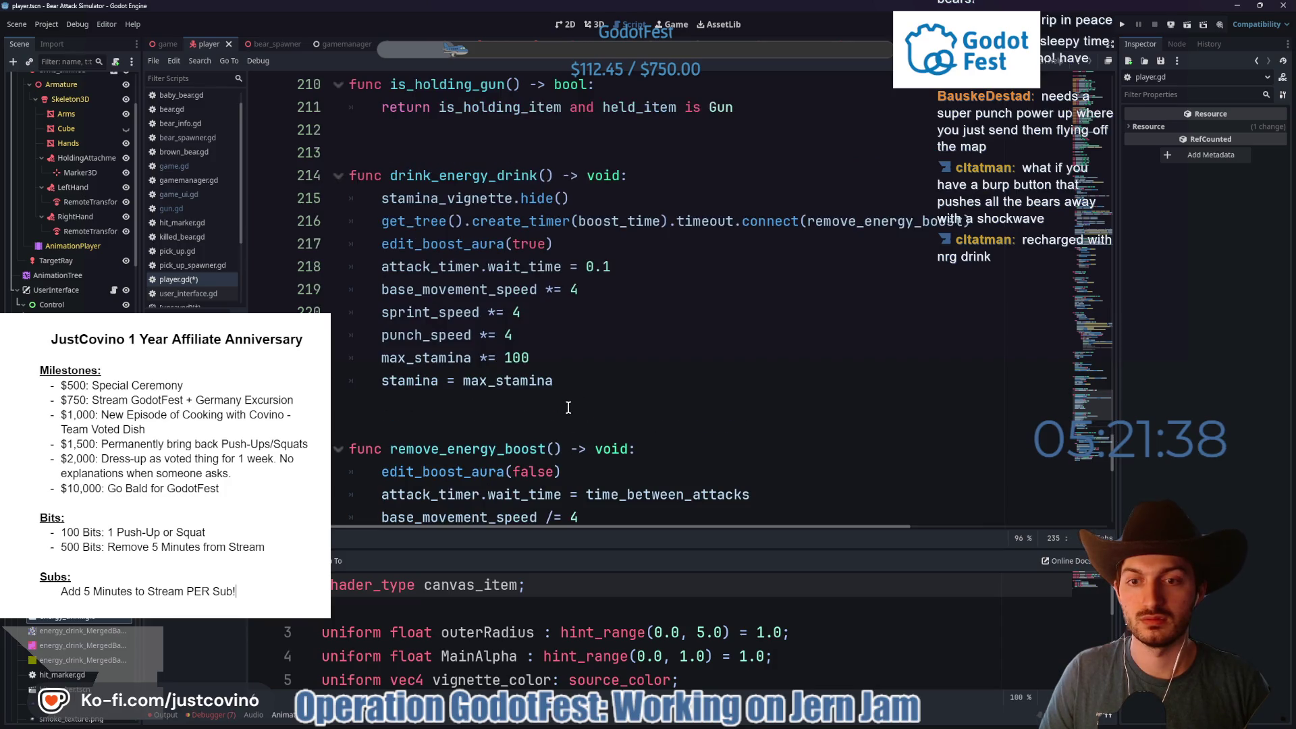
left_click(570, 385)
key("Return")
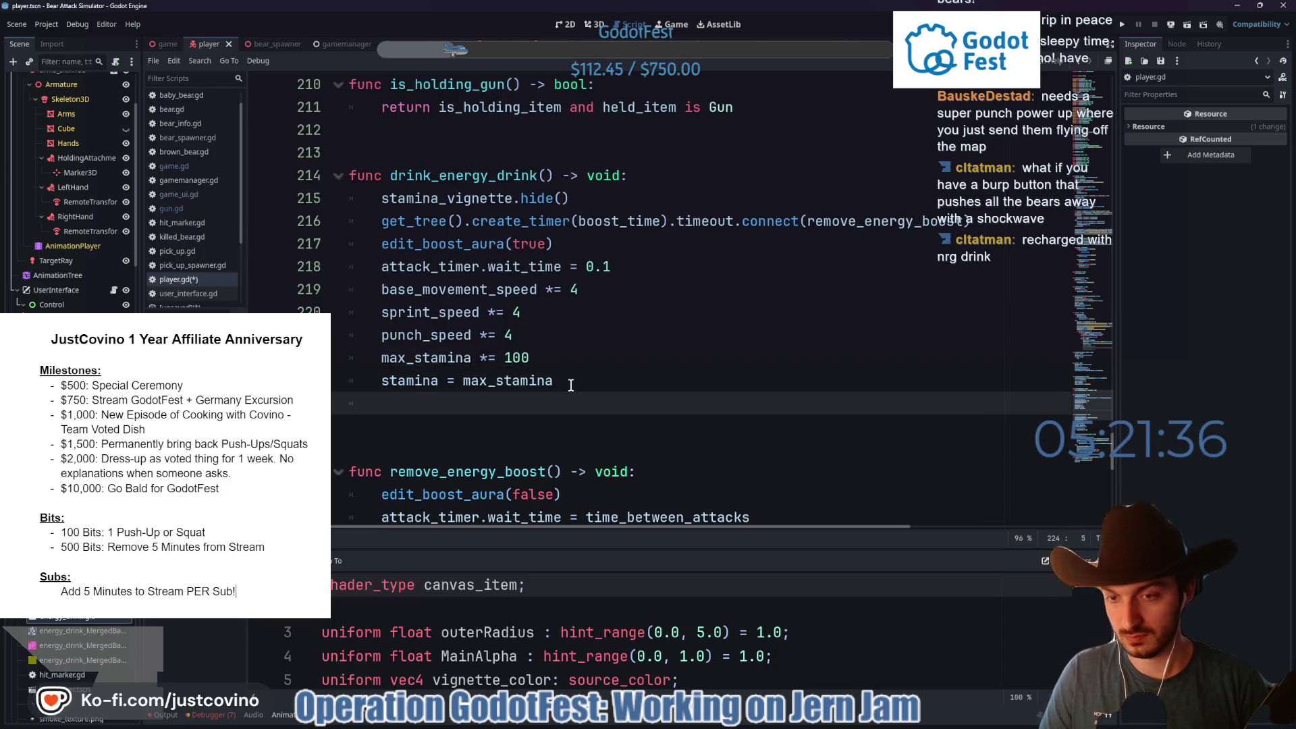
key("ctrl+v")
Change the pasted line to add 999 ammo, fix its indentation, and save player.gd
left_click(542, 426)
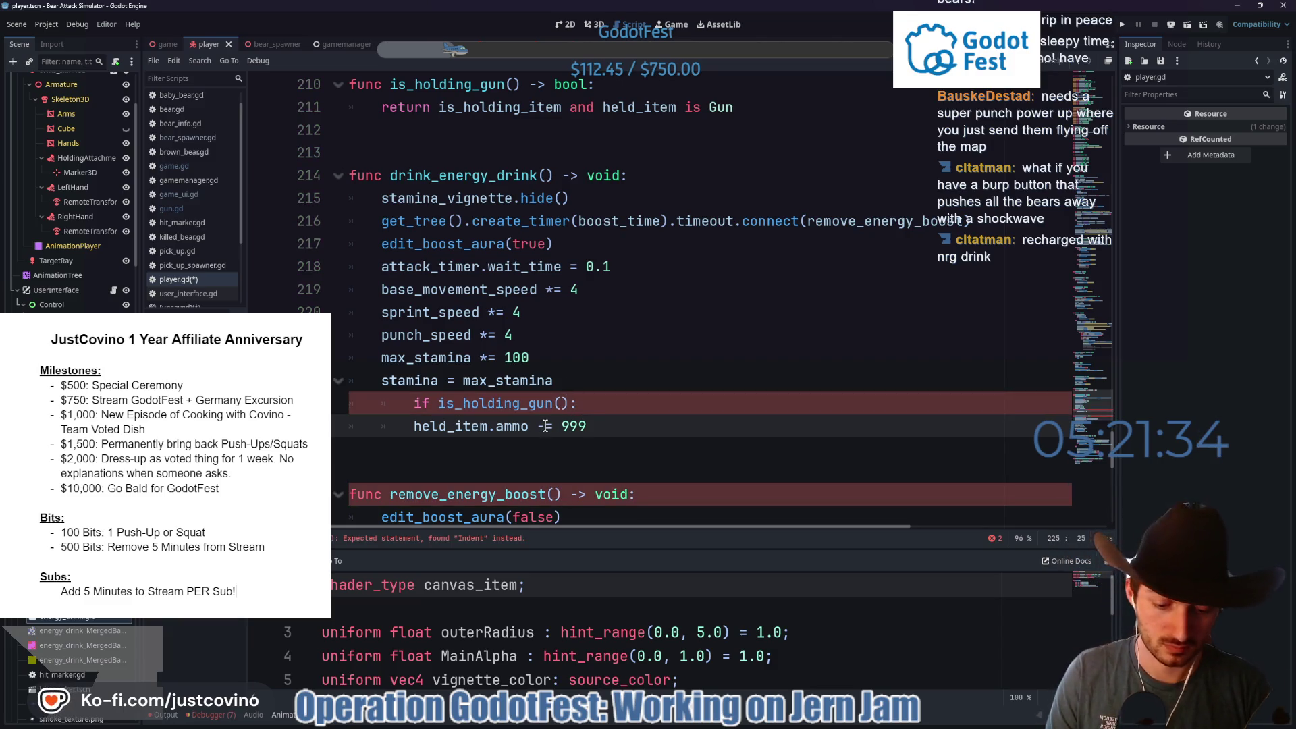
key("BackSpace")
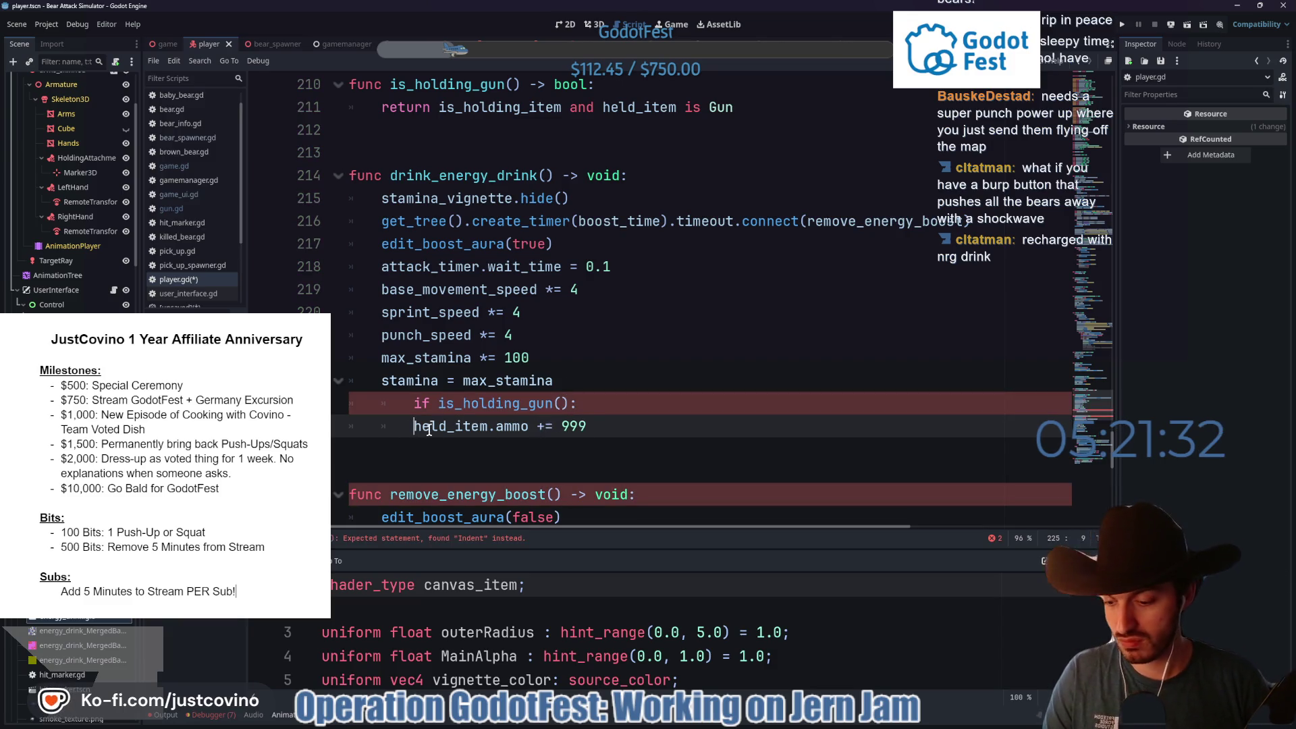
key("Tab")
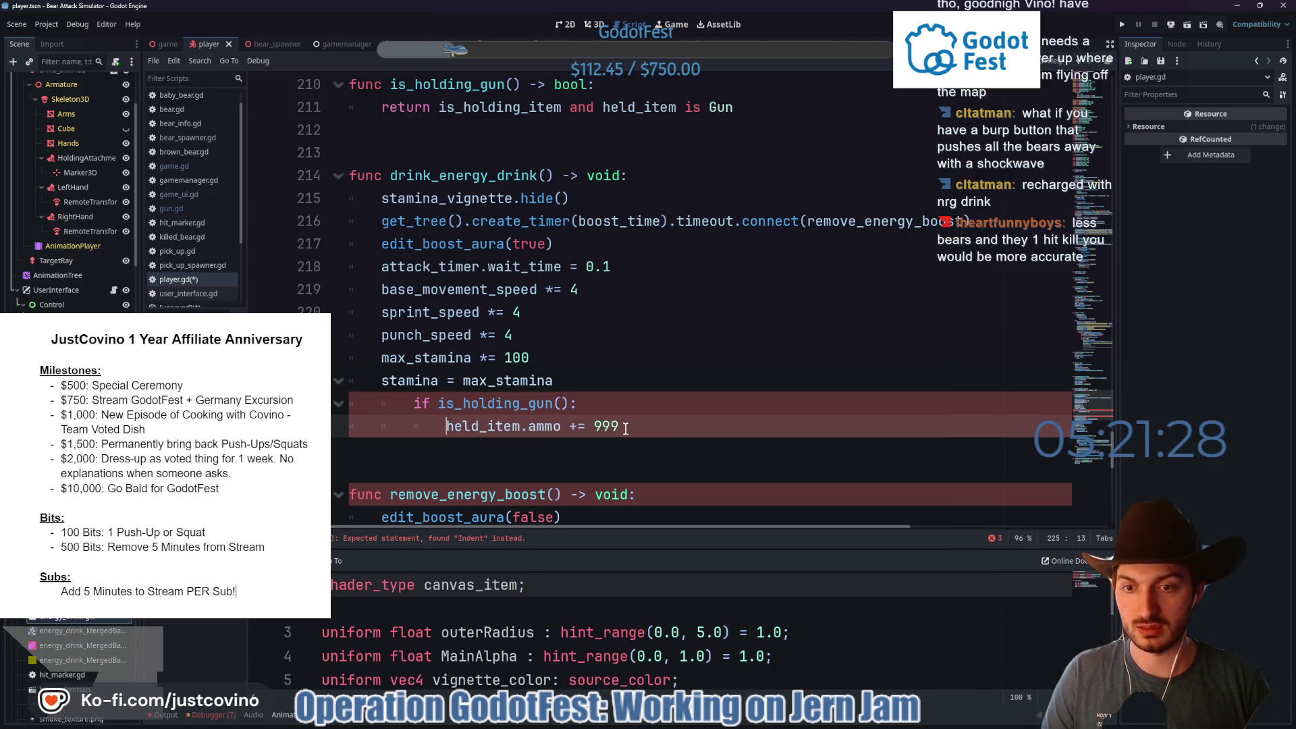
left_click(408, 403)
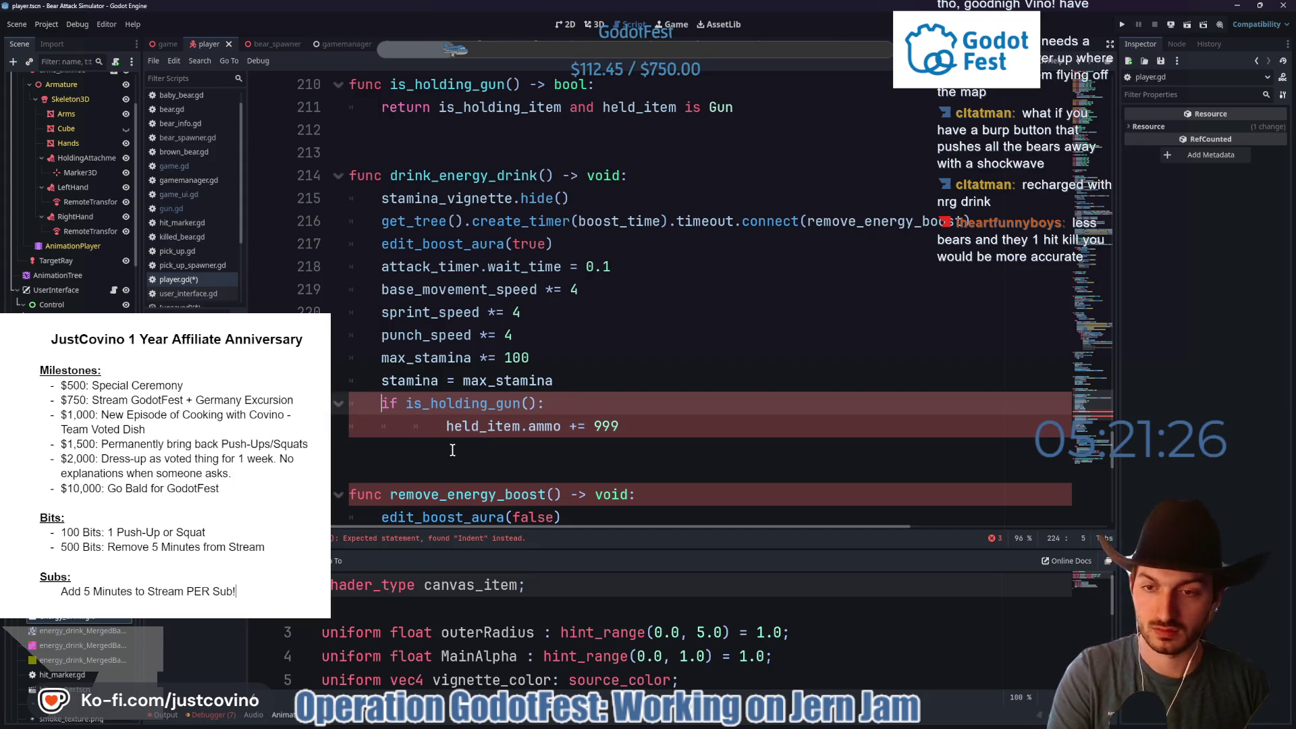
key("BackSpace")
left_click(446, 426)
key("BackSpace")
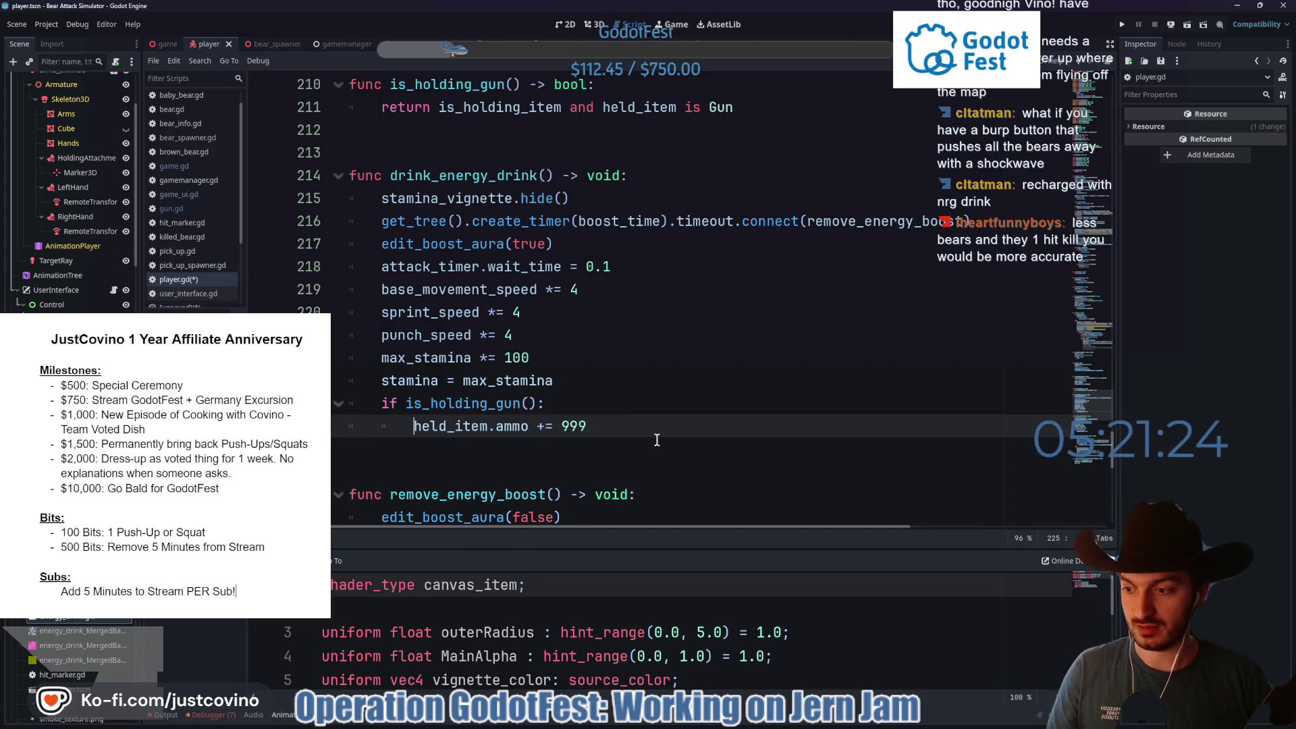
key("ctrl+s")
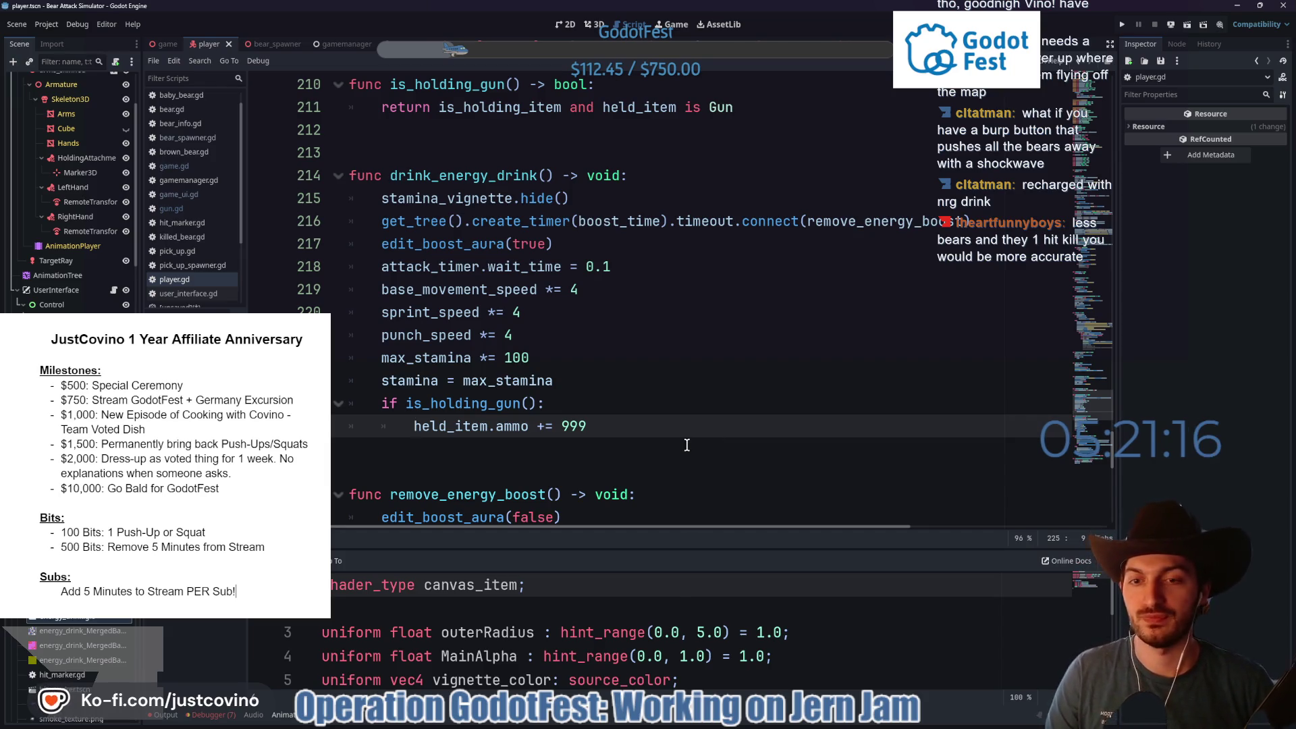
Select edit_boost_aura and scroll through player.gd to find where it is used
scroll(632, 427, "down", 1)
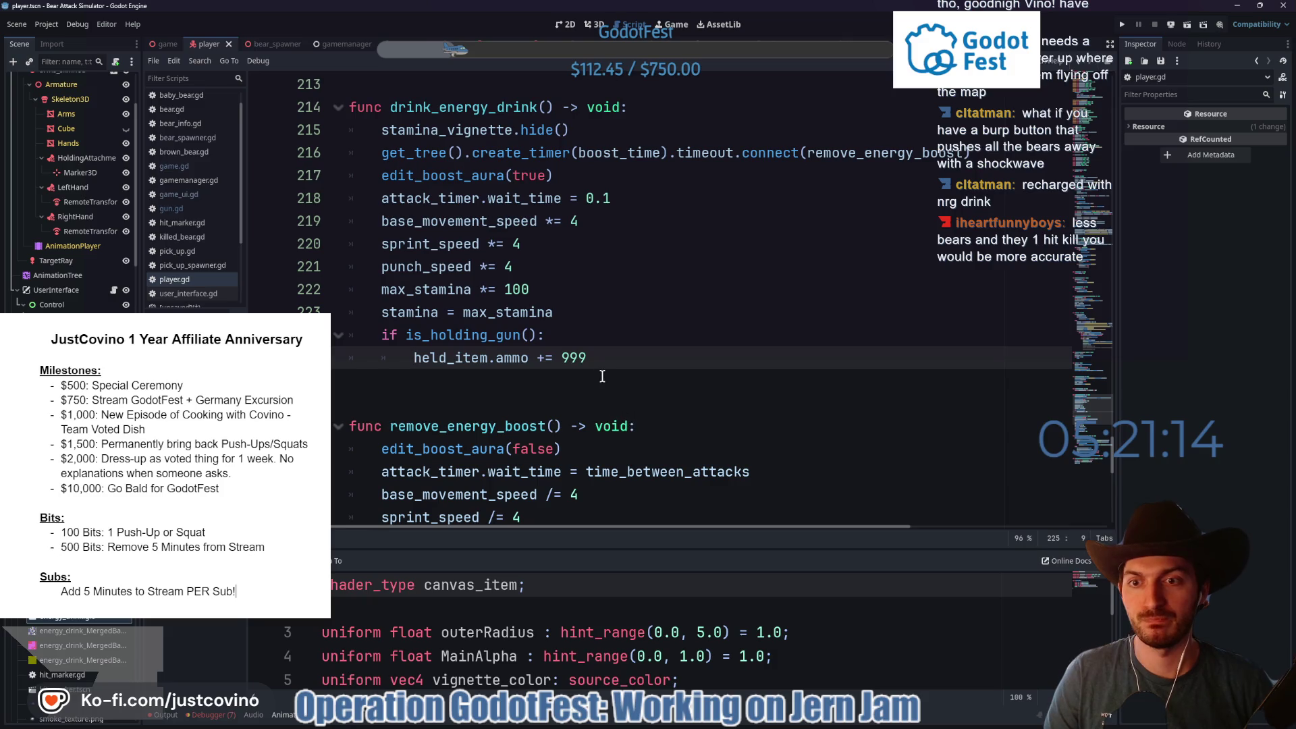
scroll(605, 382, "up", 1)
left_click(583, 386)
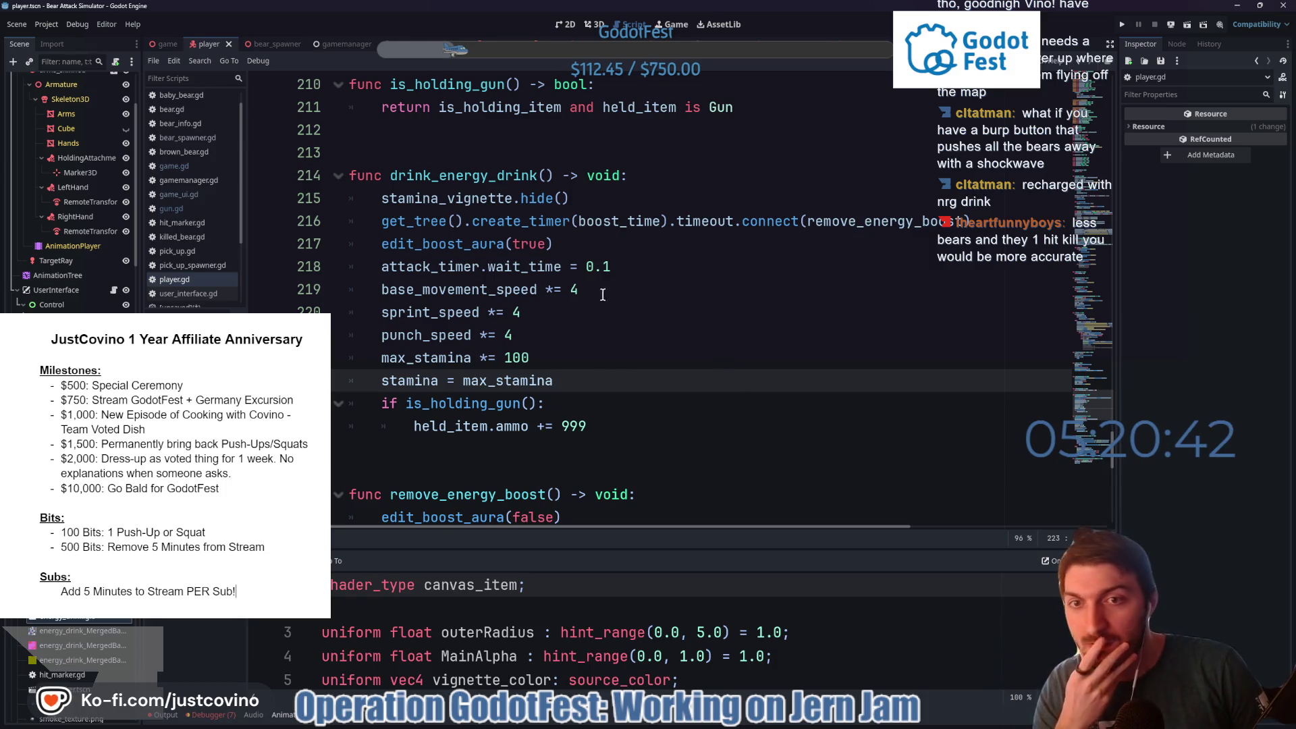
double_click(459, 244)
scroll(622, 297, "down", 3)
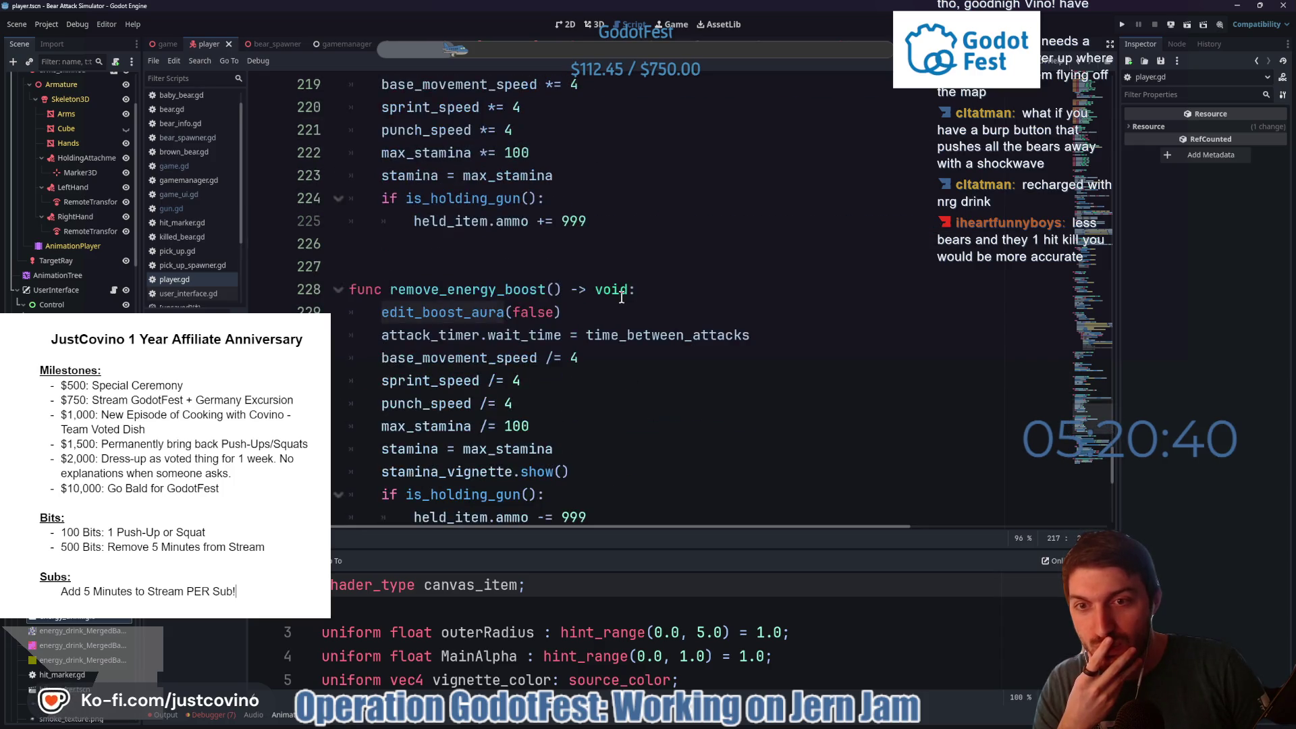
scroll(622, 298, "down", 6)
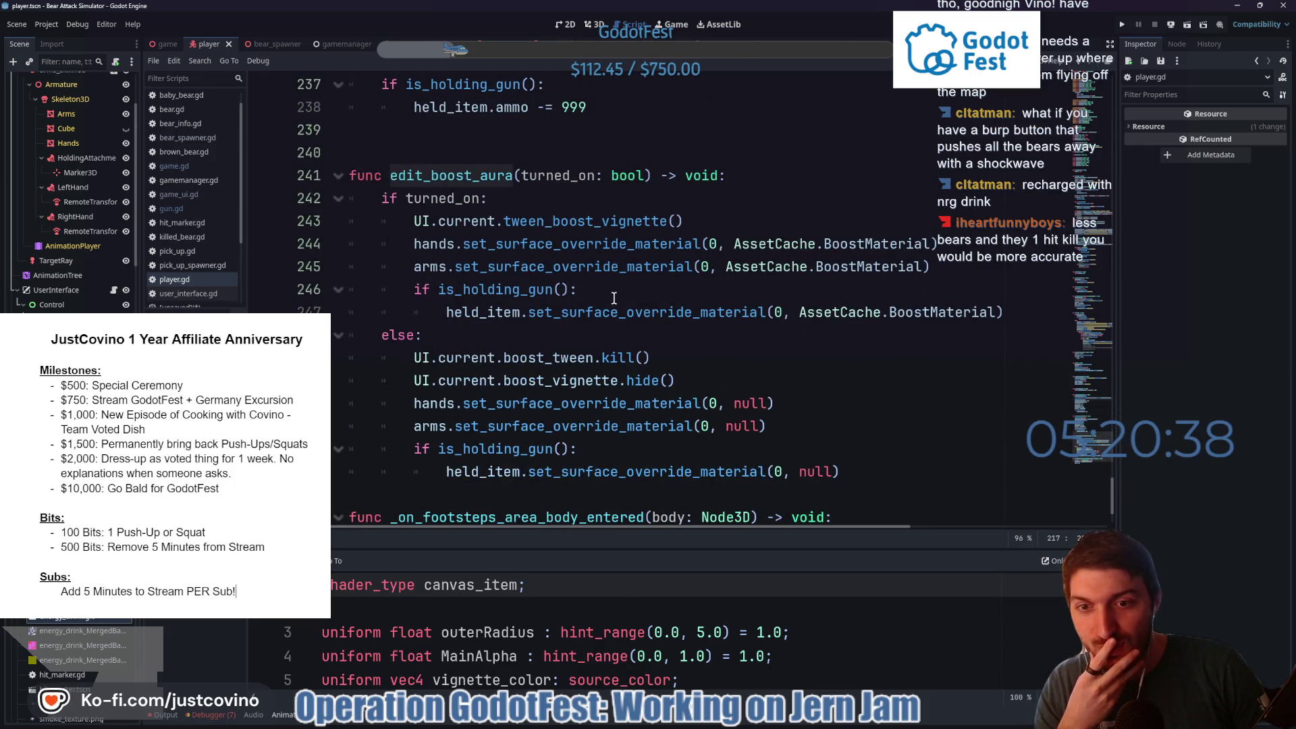
scroll(621, 302, "up", 4)
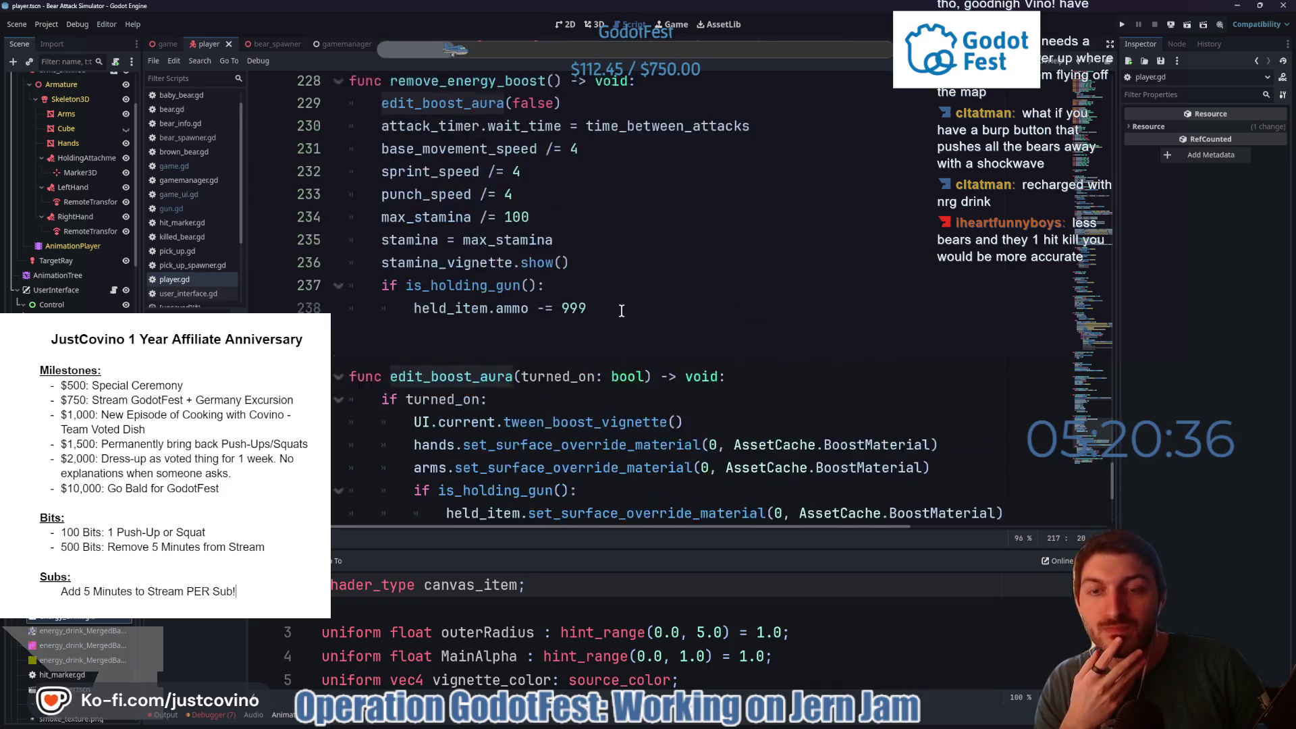
scroll(622, 309, "down", 4)
scroll(622, 311, "down", 1)
scroll(620, 310, "up", 5)
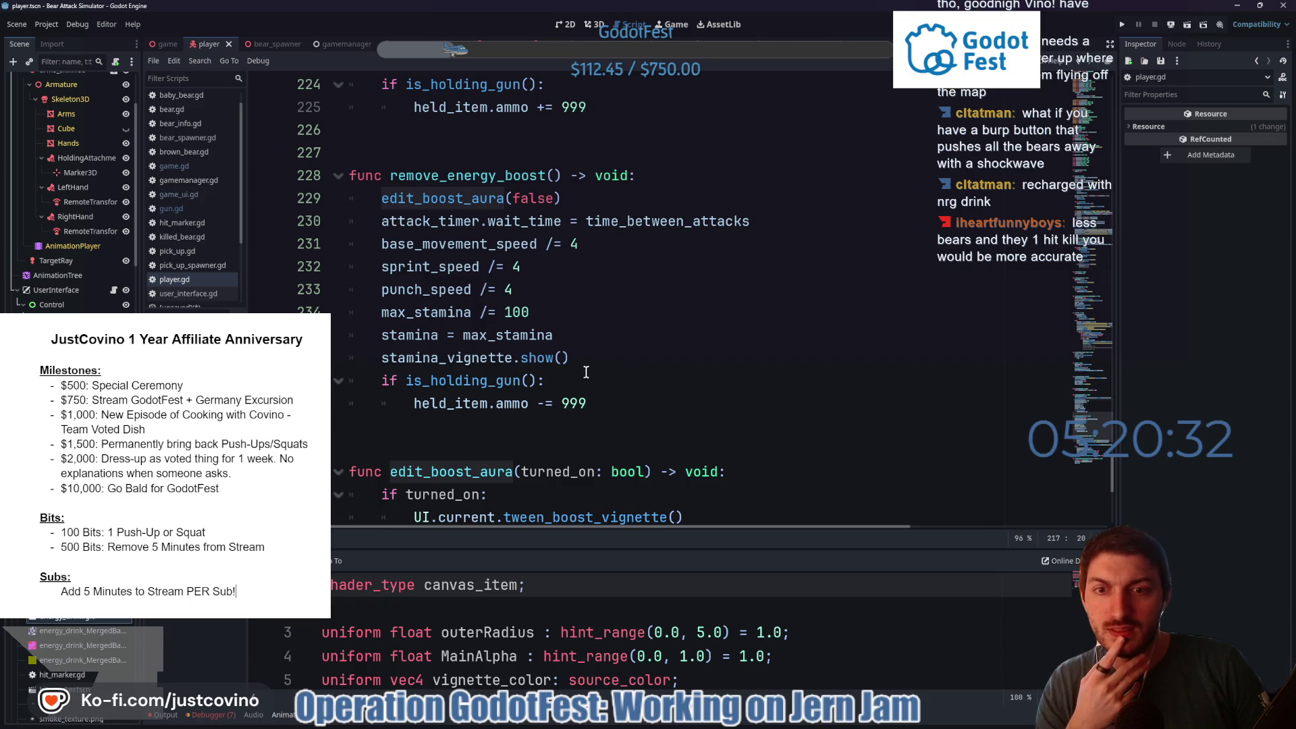
scroll(637, 390, "down", 4)
scroll(638, 390, "down", 2)
scroll(647, 393, "up", 7)
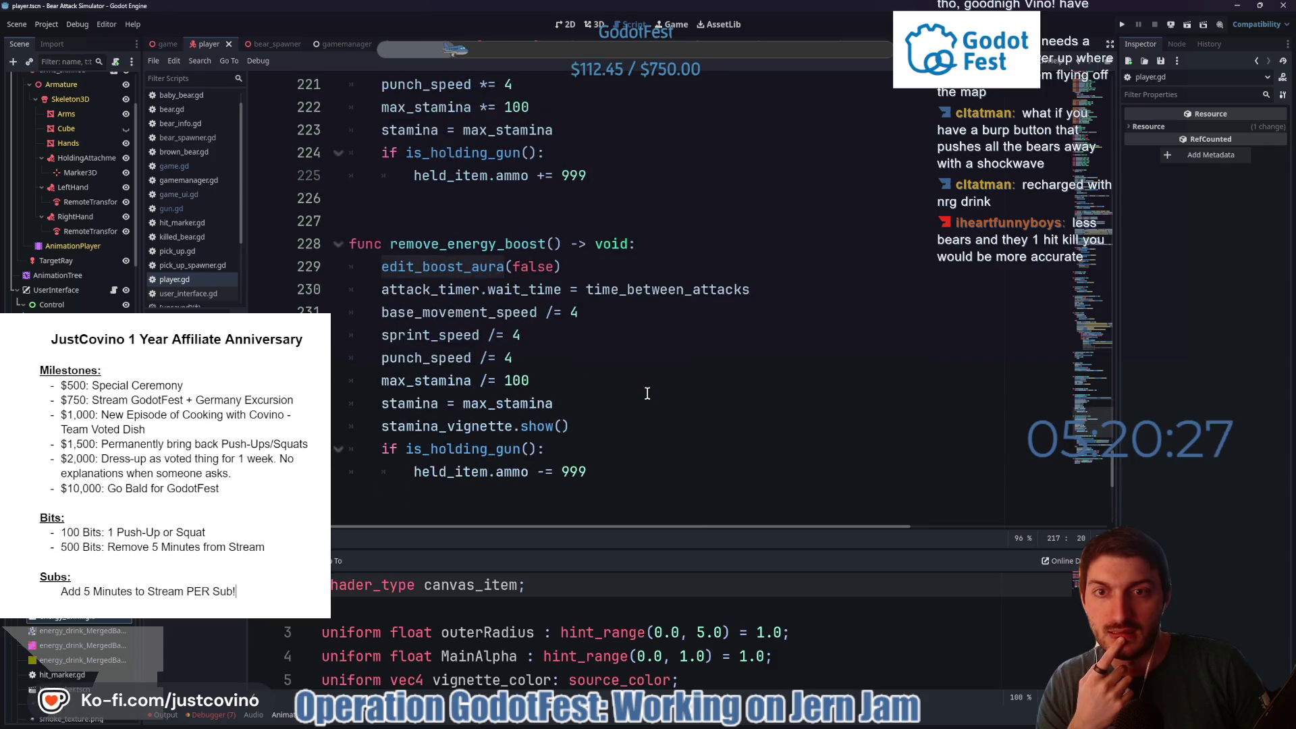
Select the player's AnimationTree, enlarge the graph panel, and open the GunTree blend tree
left_click(58, 275)
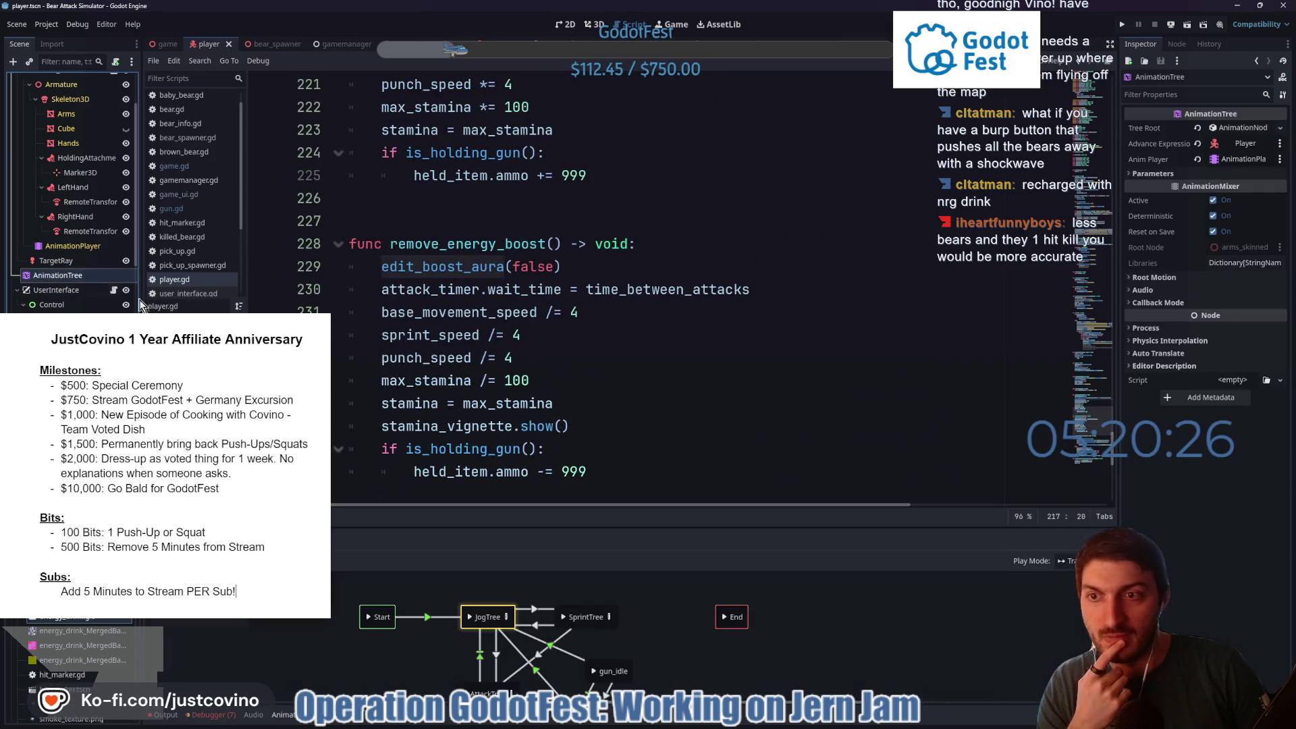
scroll(668, 628, "down", 2)
left_click_drag(662, 535, 662, 410)
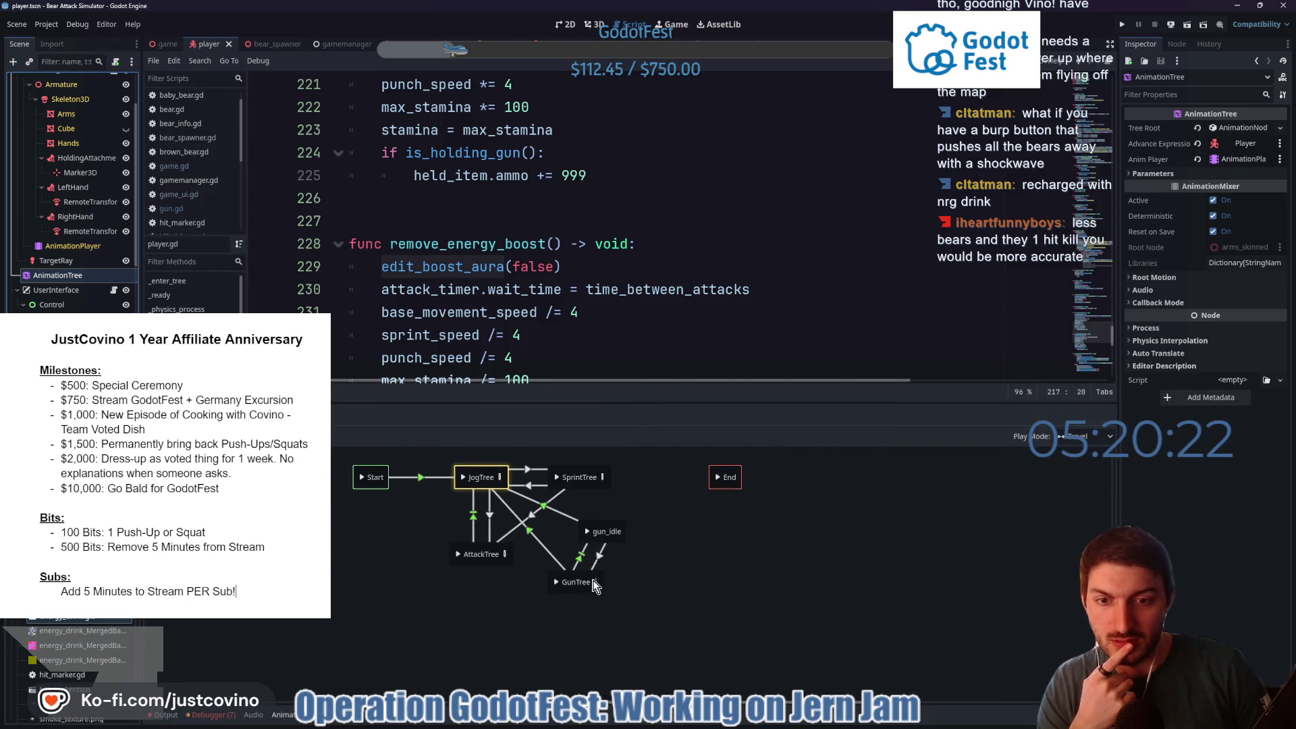
left_click(585, 583)
left_click(598, 582)
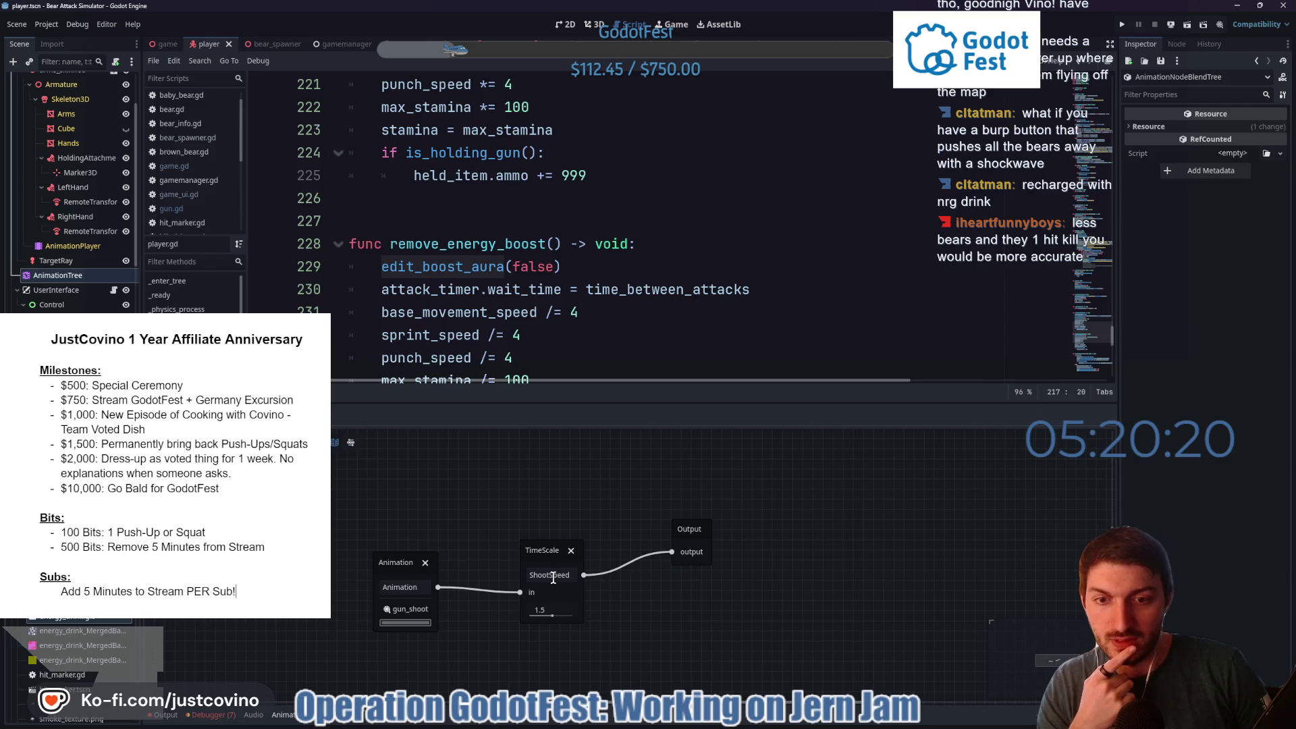
Scroll player.gd to the attack() function
scroll(614, 289, "down", 2)
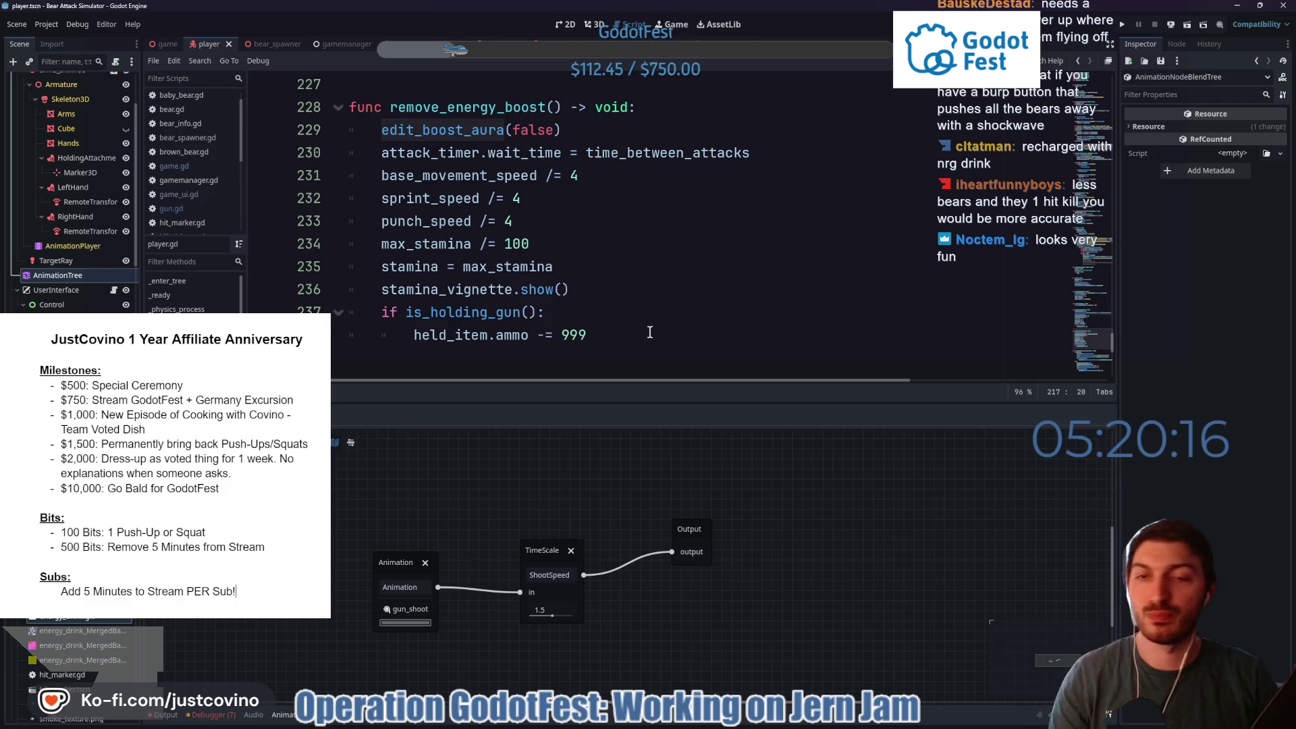
scroll(643, 289, "down", 4)
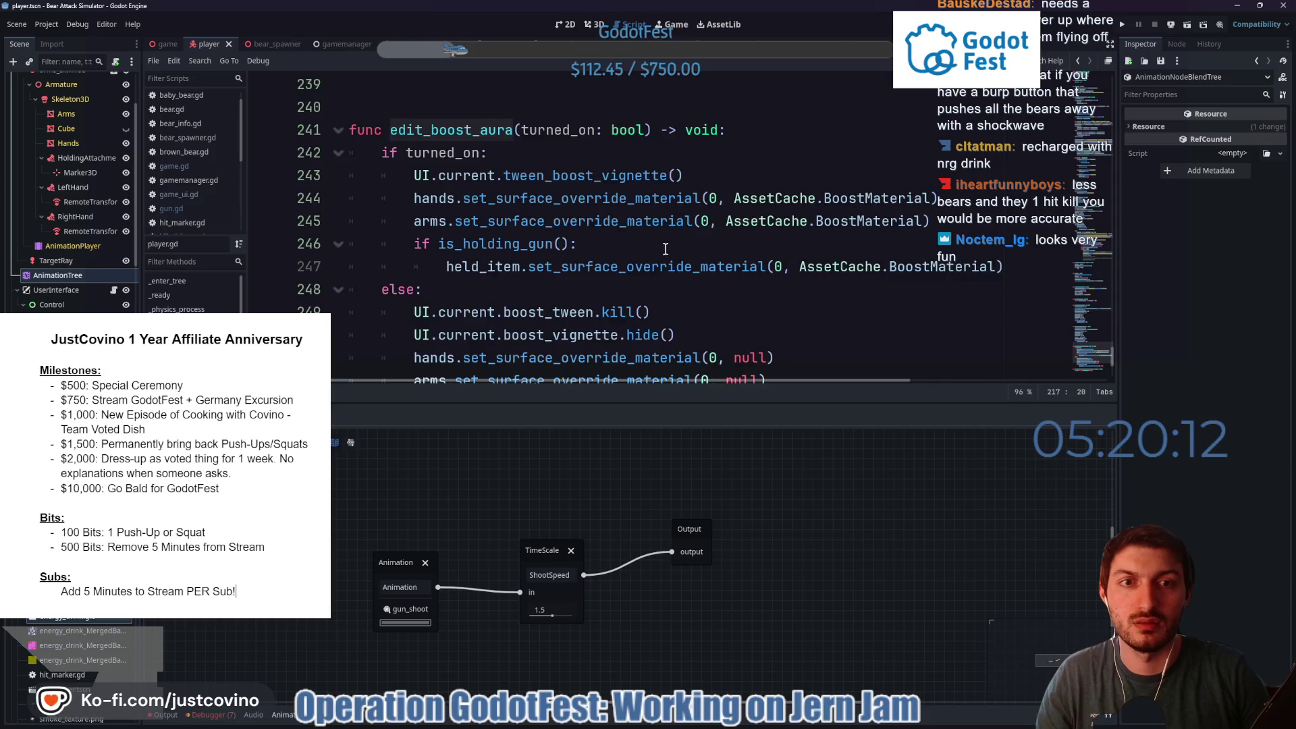
scroll(658, 283, "up", 6)
scroll(658, 284, "up", 11)
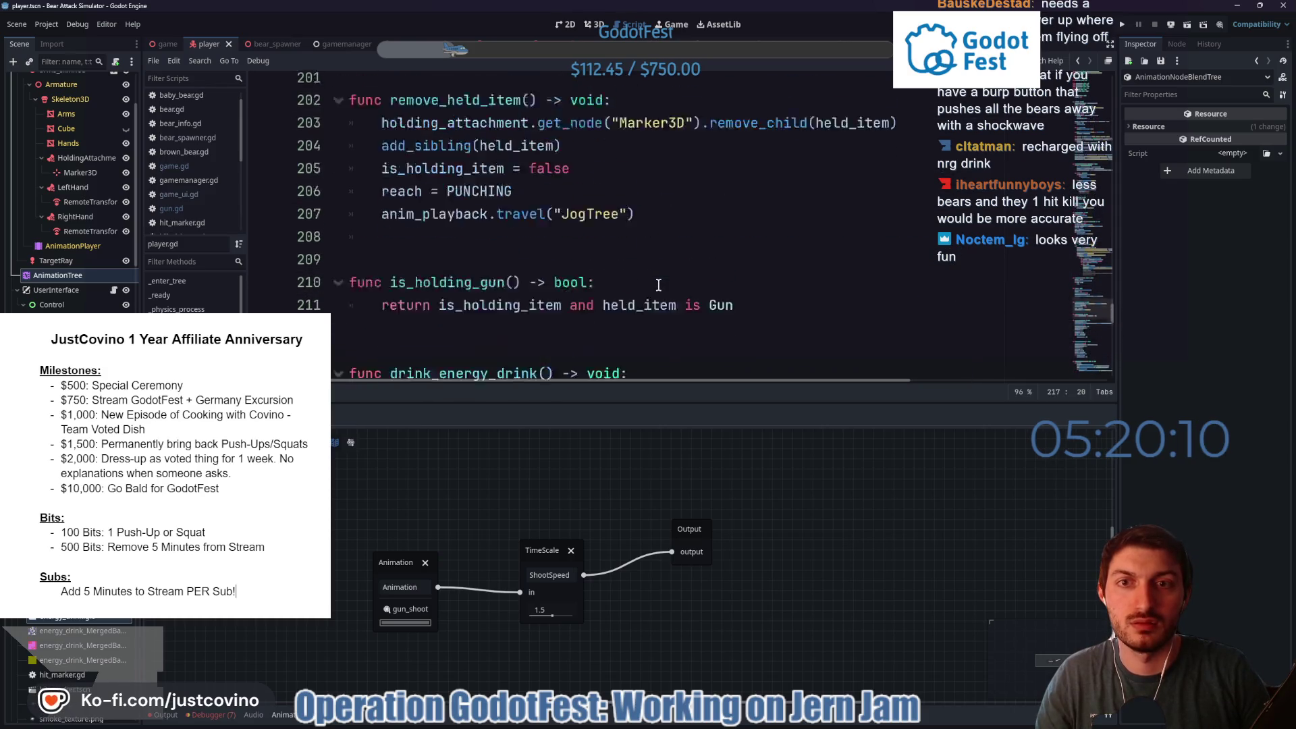
scroll(658, 285, "up", 6)
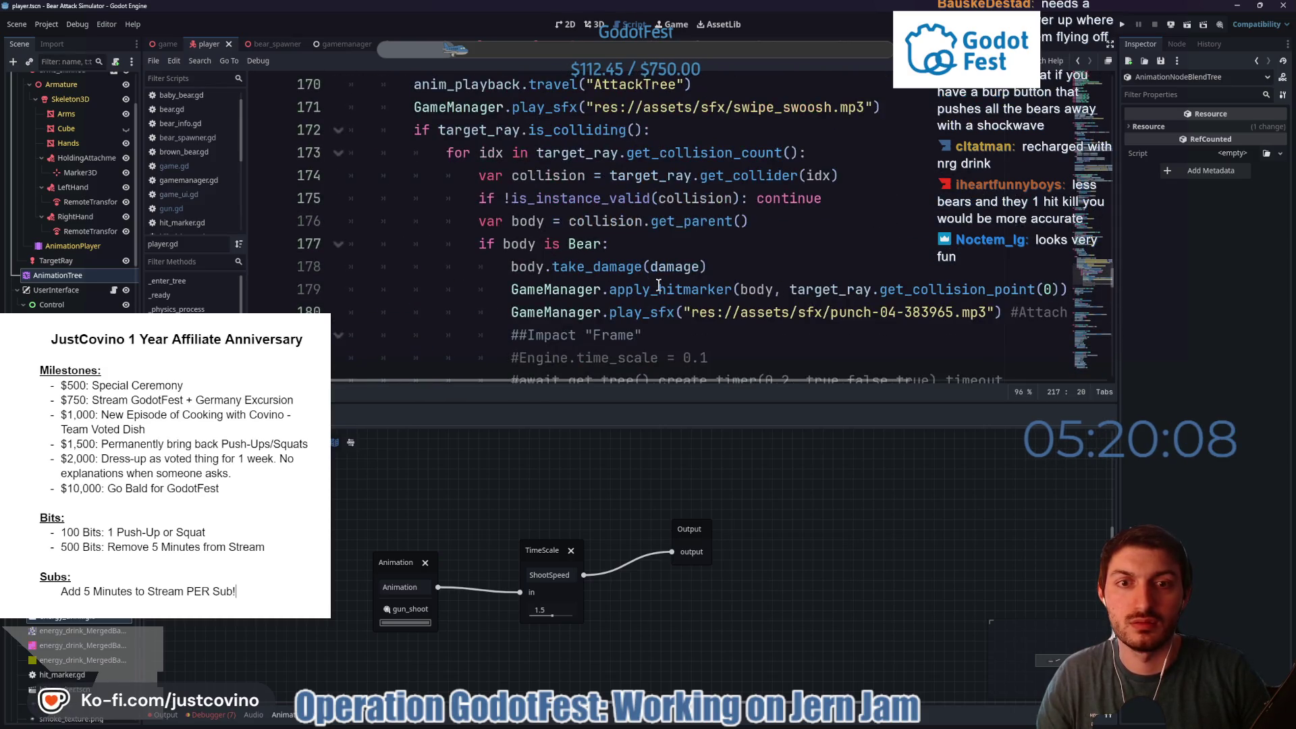
left_click_drag(637, 404, 641, 548)
scroll(645, 376, "up", 1)
scroll(645, 375, "up", 2)
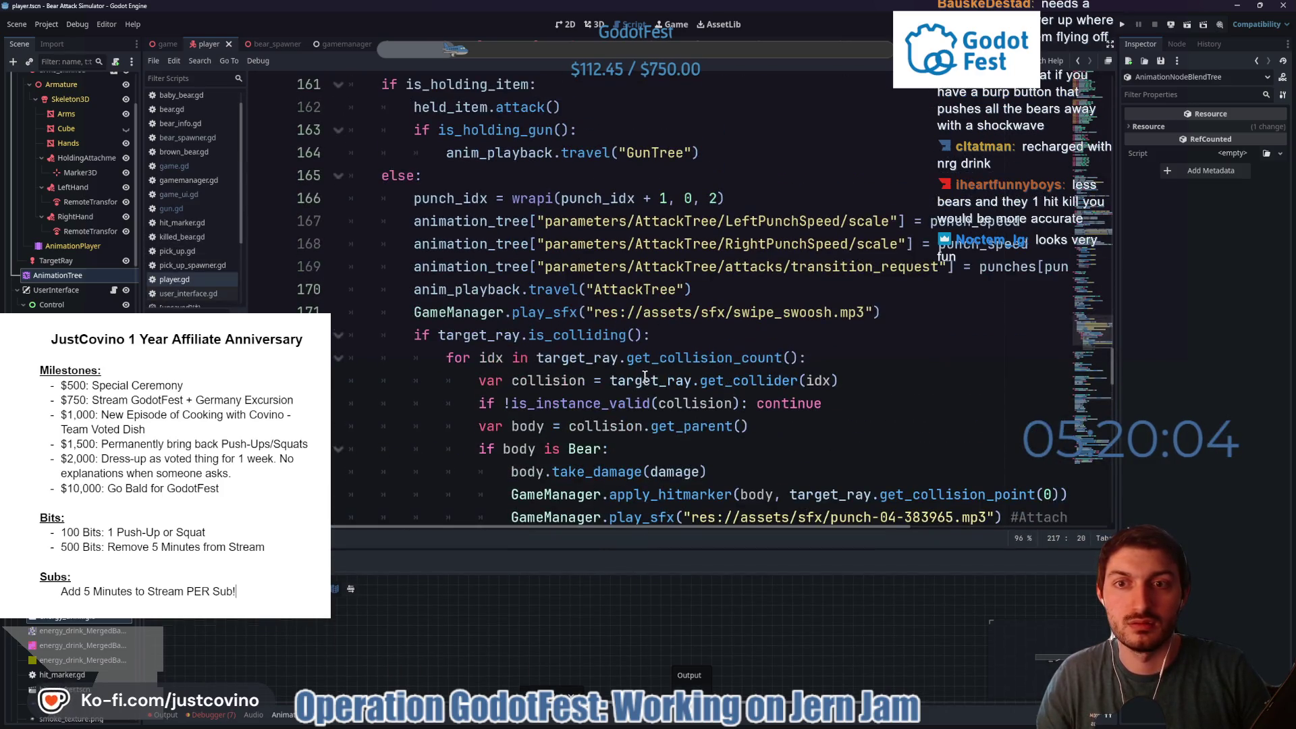
scroll(638, 270, "up", 2)
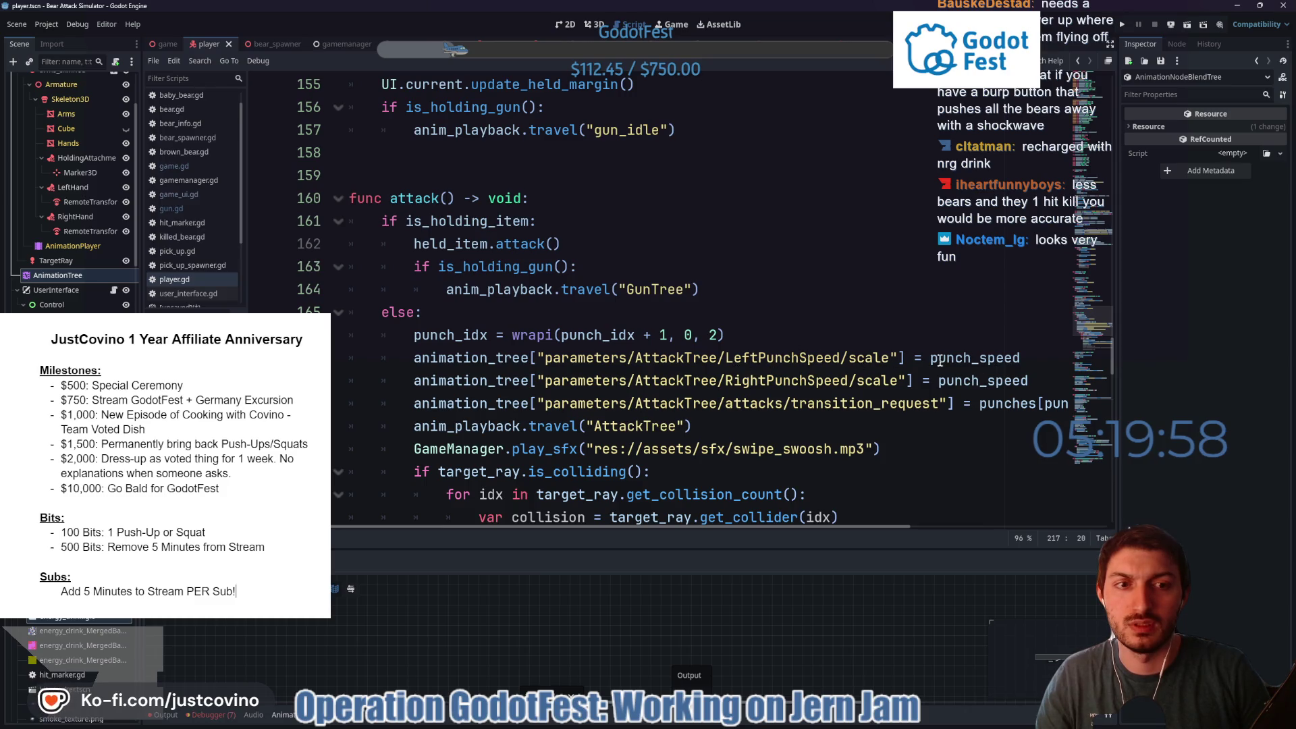
Copy the AttackTree/LeftPunchSpeed/scale assignment into the gun branch of attack()
left_click(637, 266)
left_click_drag(414, 358, 1024, 363)
key("ctrl+c")
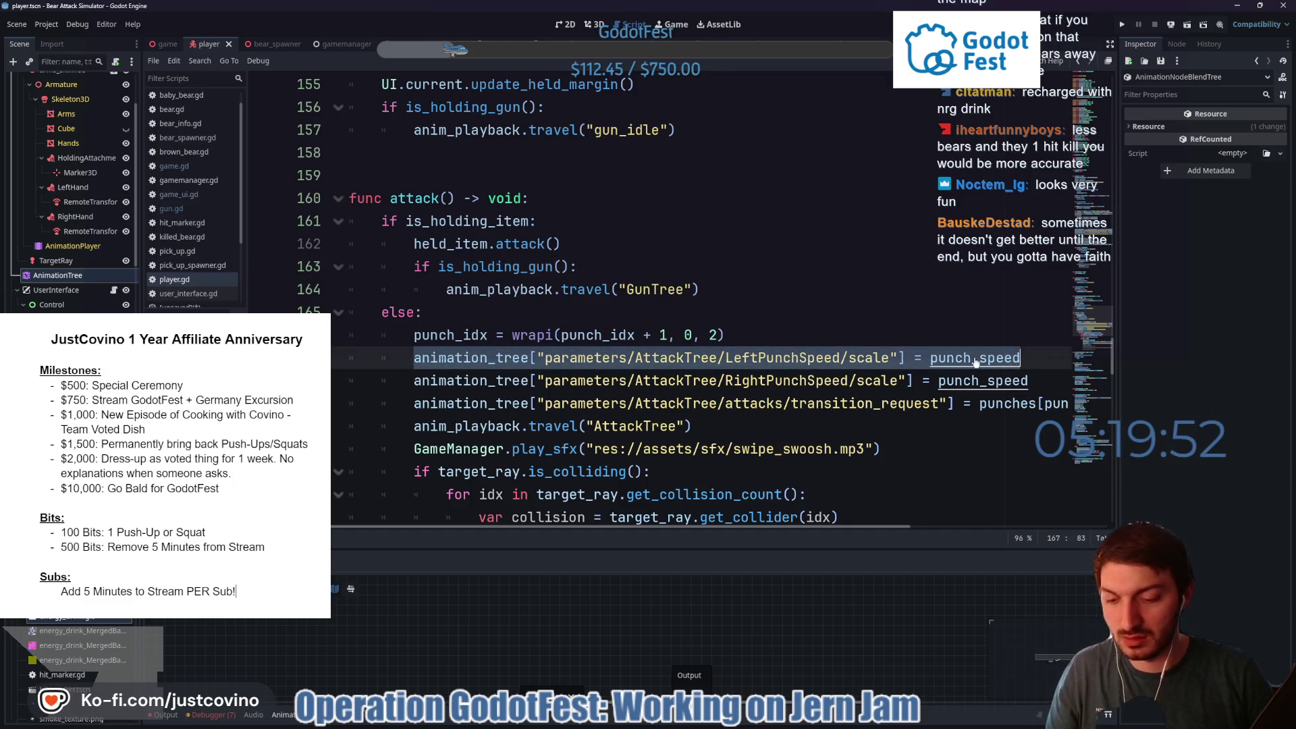
left_click(646, 266)
key("Return")
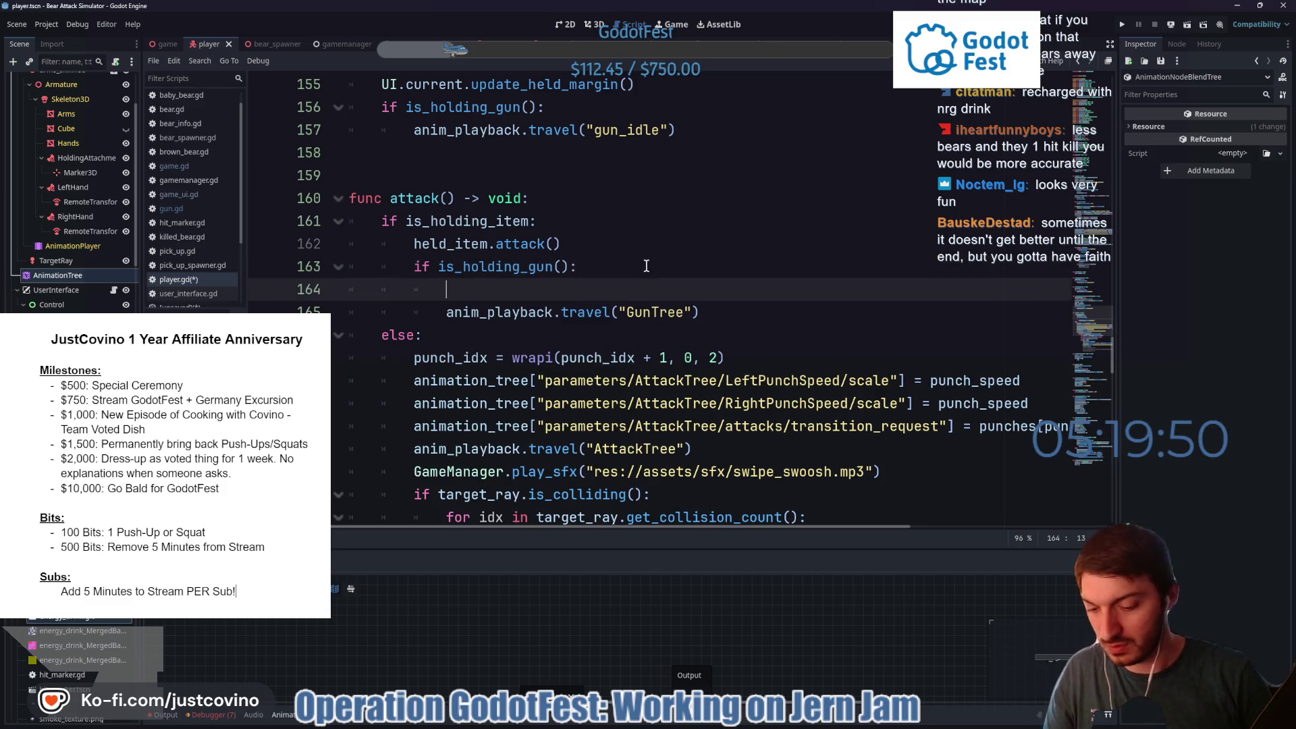
key("ctrl+v")
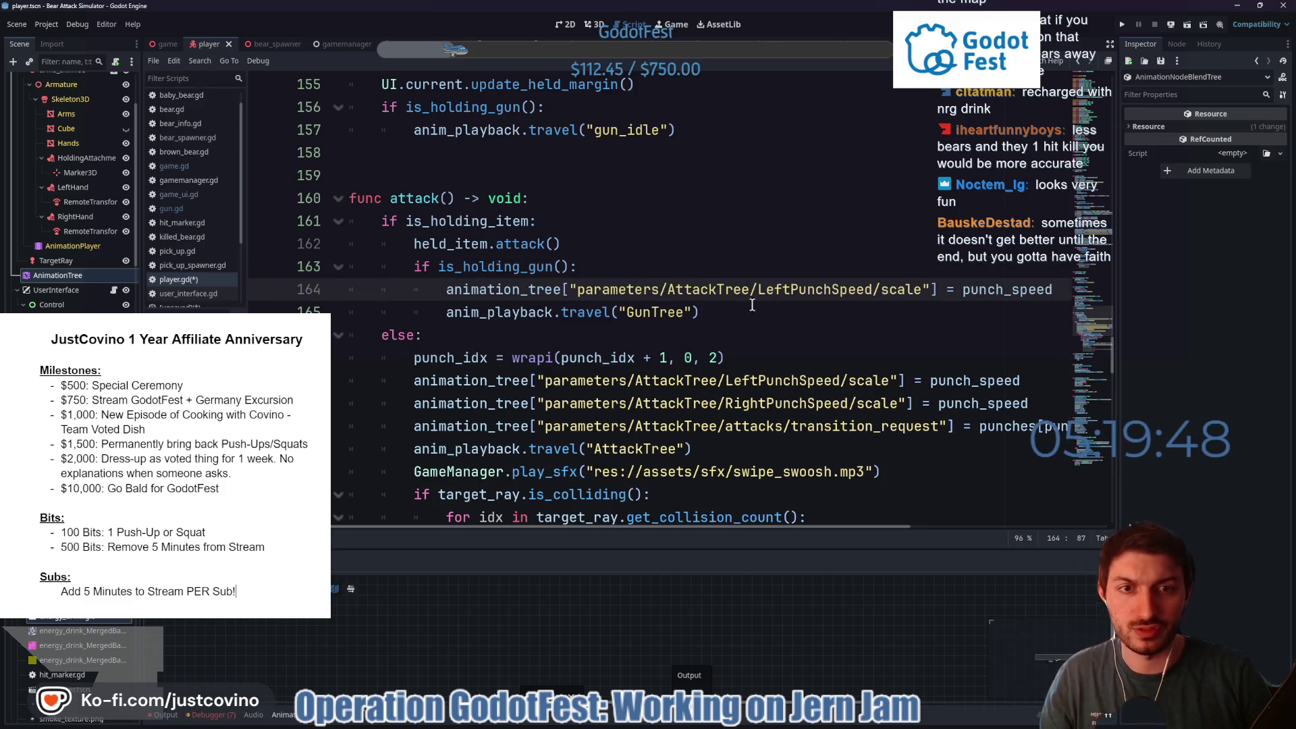
scroll(557, 613, "down", 2)
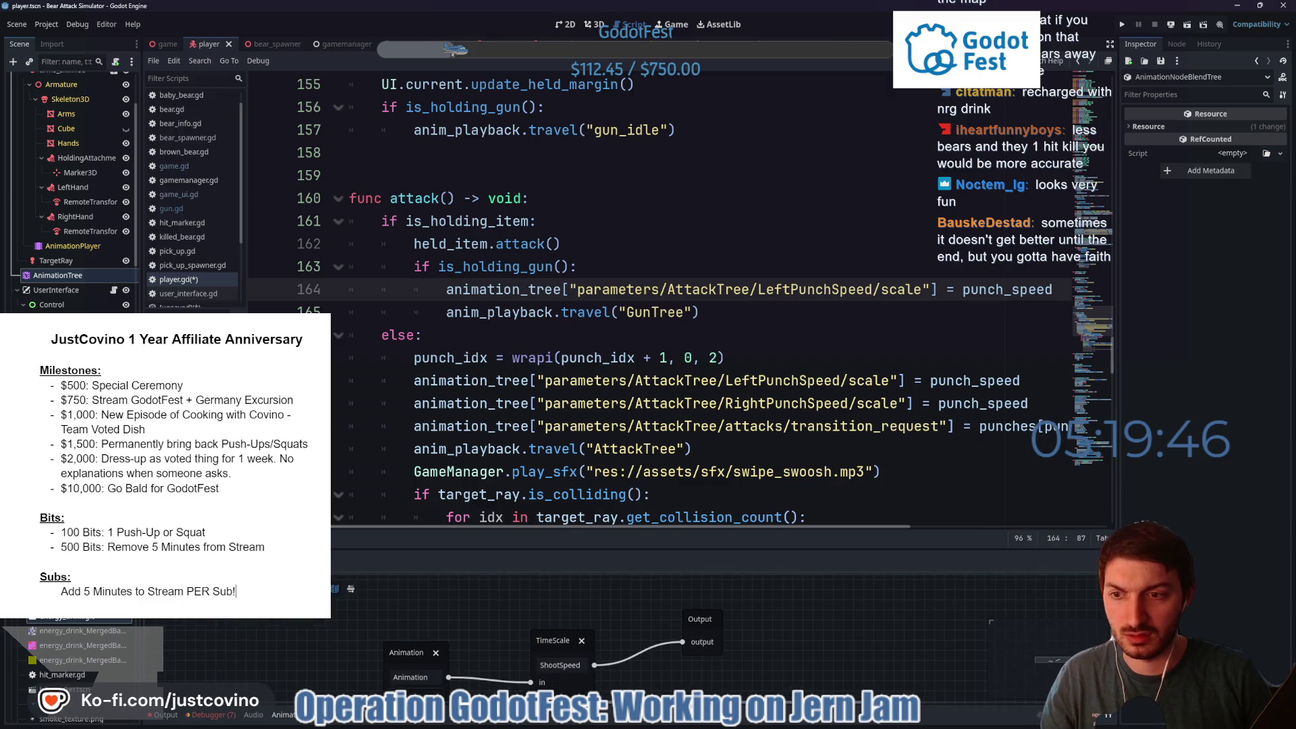
Change the copied line to set GunTree/ShootSpeed/scale to shoot_speed
left_click_drag(720, 289, 668, 289)
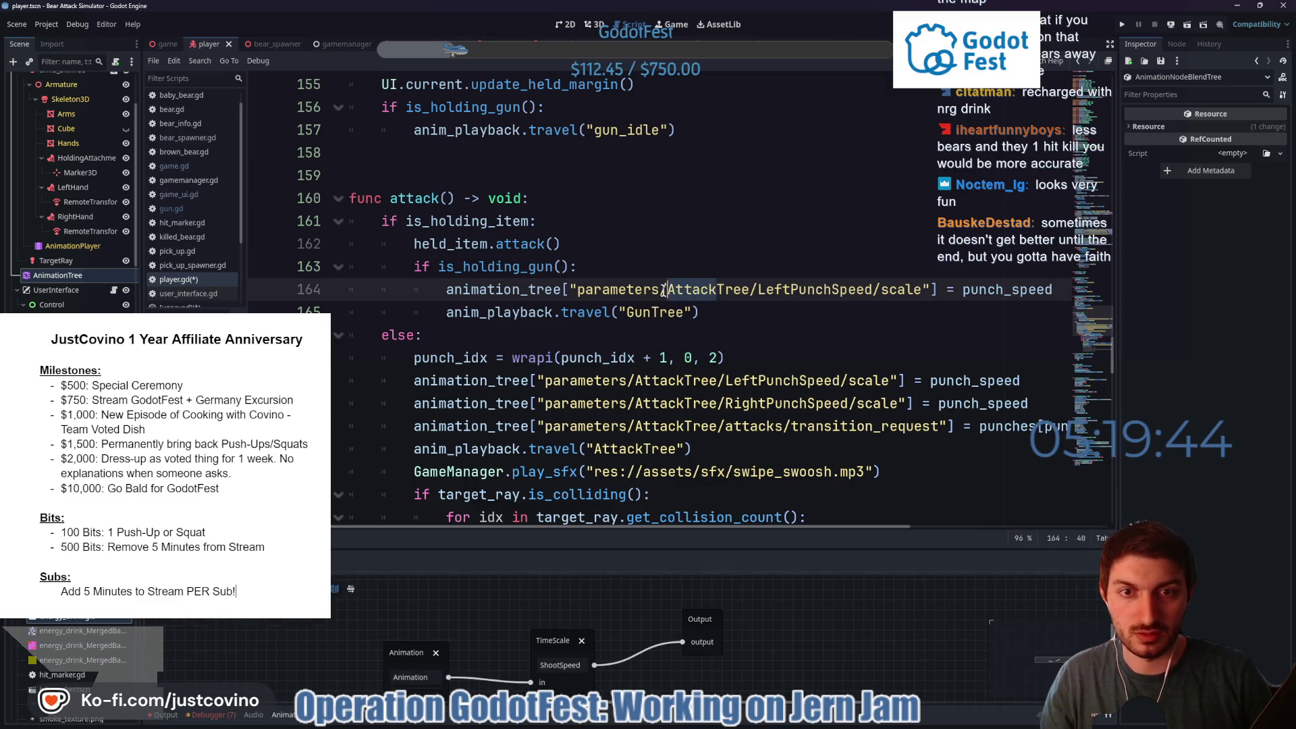
key("BackSpace")
type("Gum")
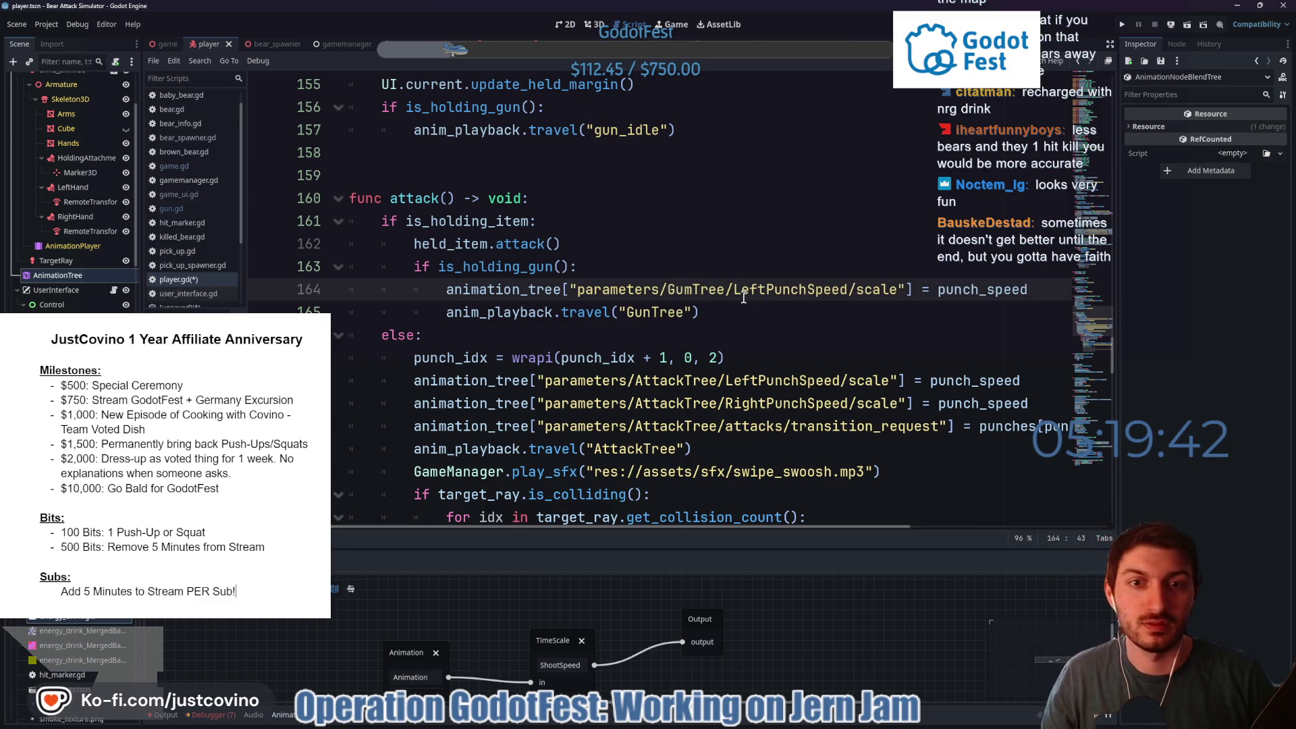
key("BackSpace")
type("n")
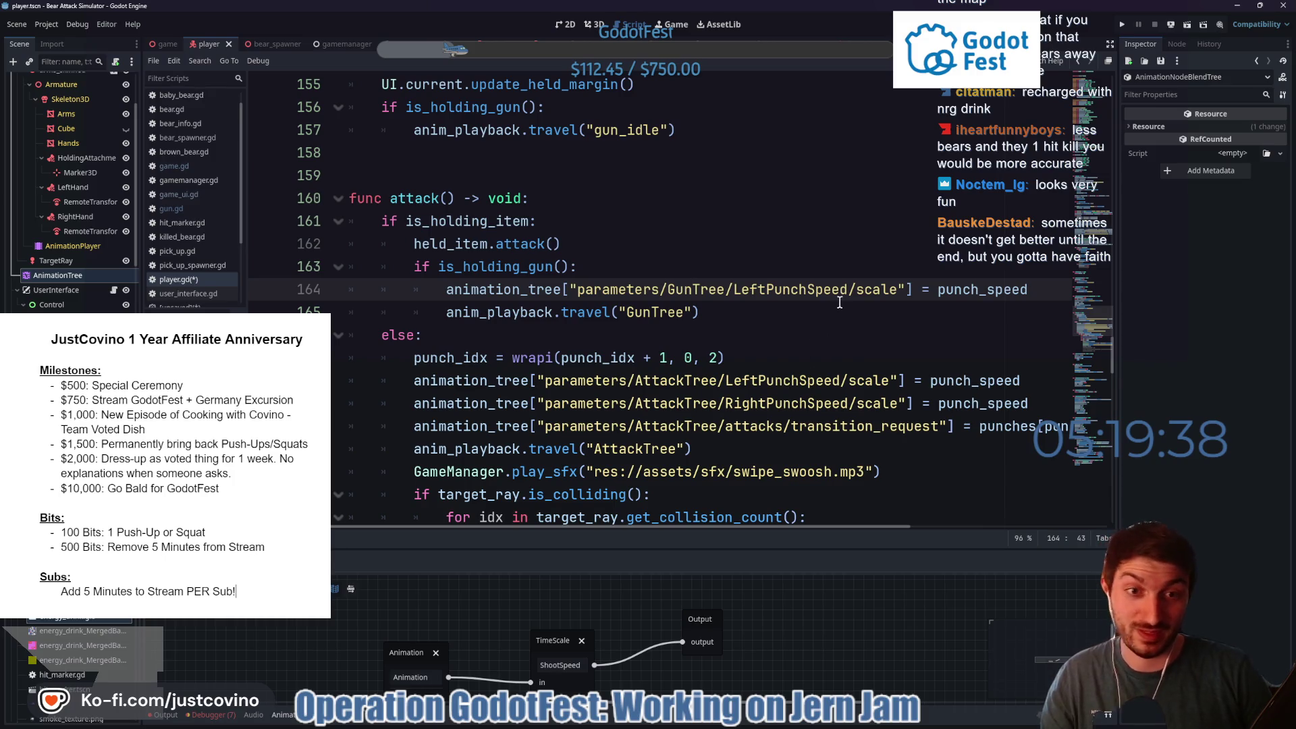
left_click_drag(807, 290, 734, 289)
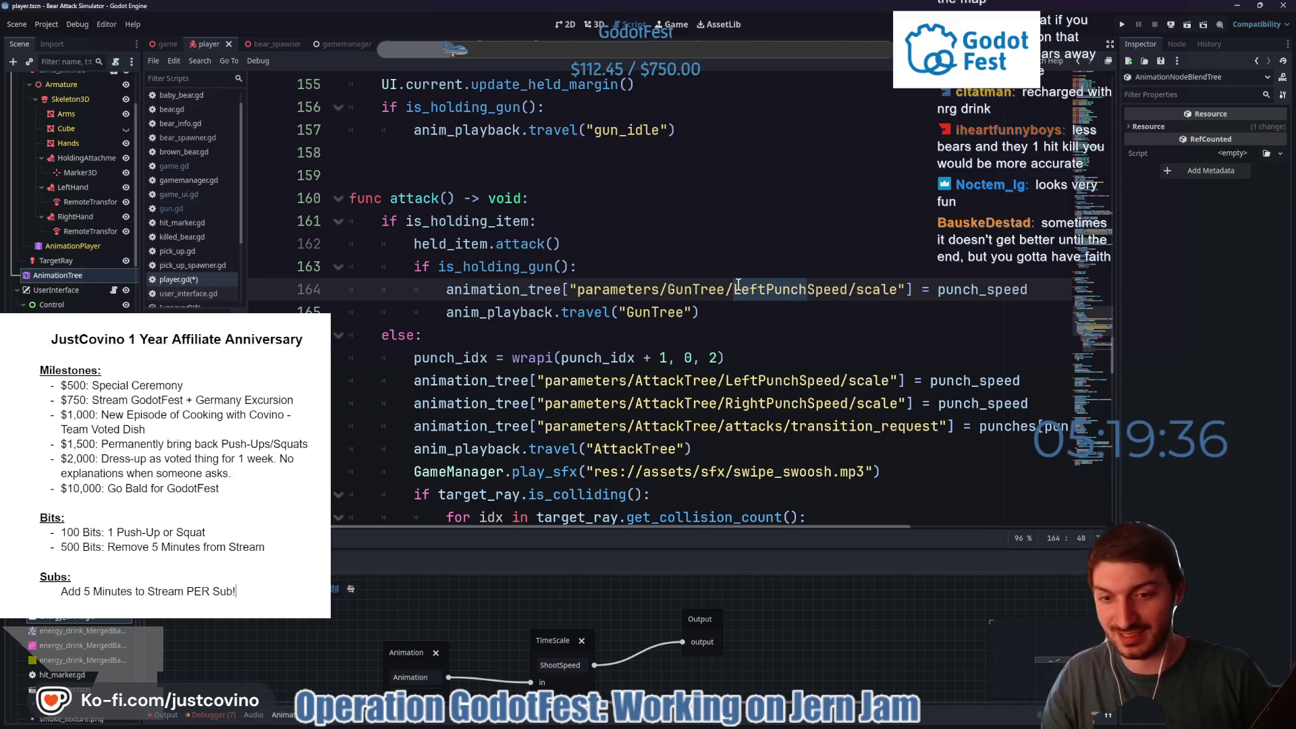
type("Shoot")
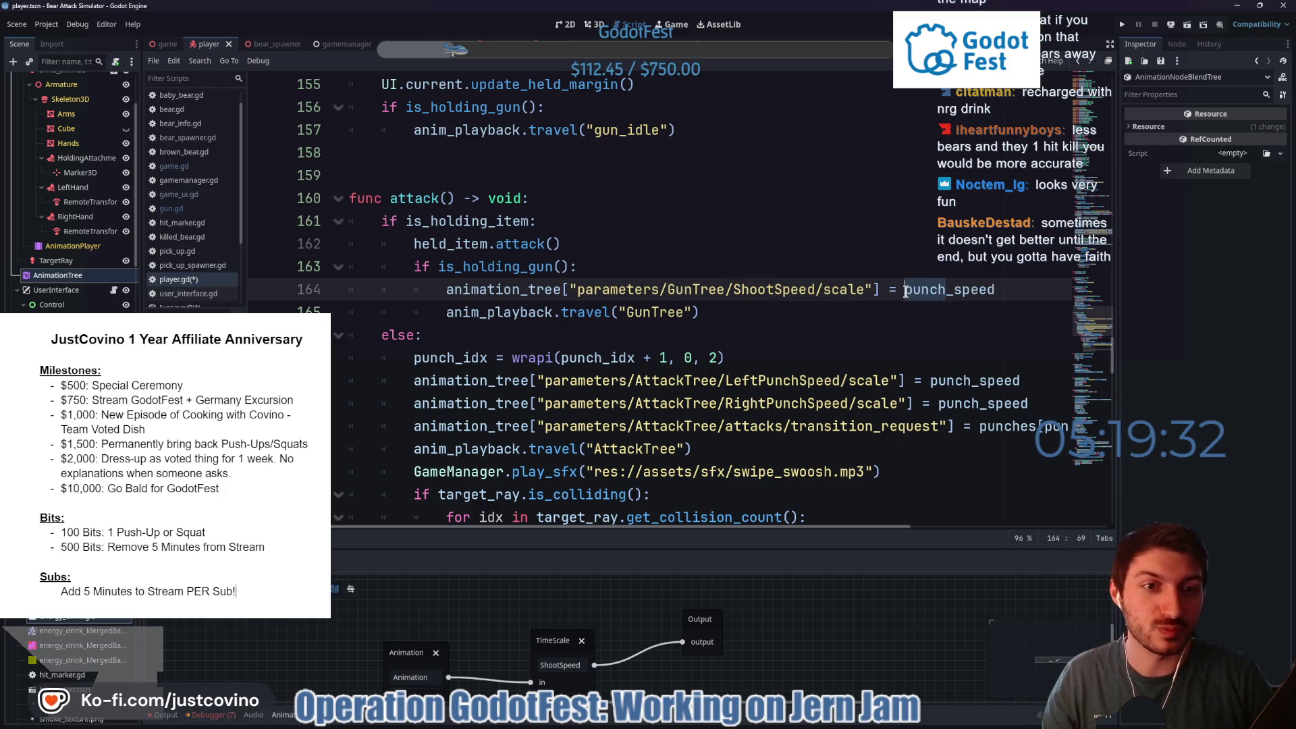
type("shoot")
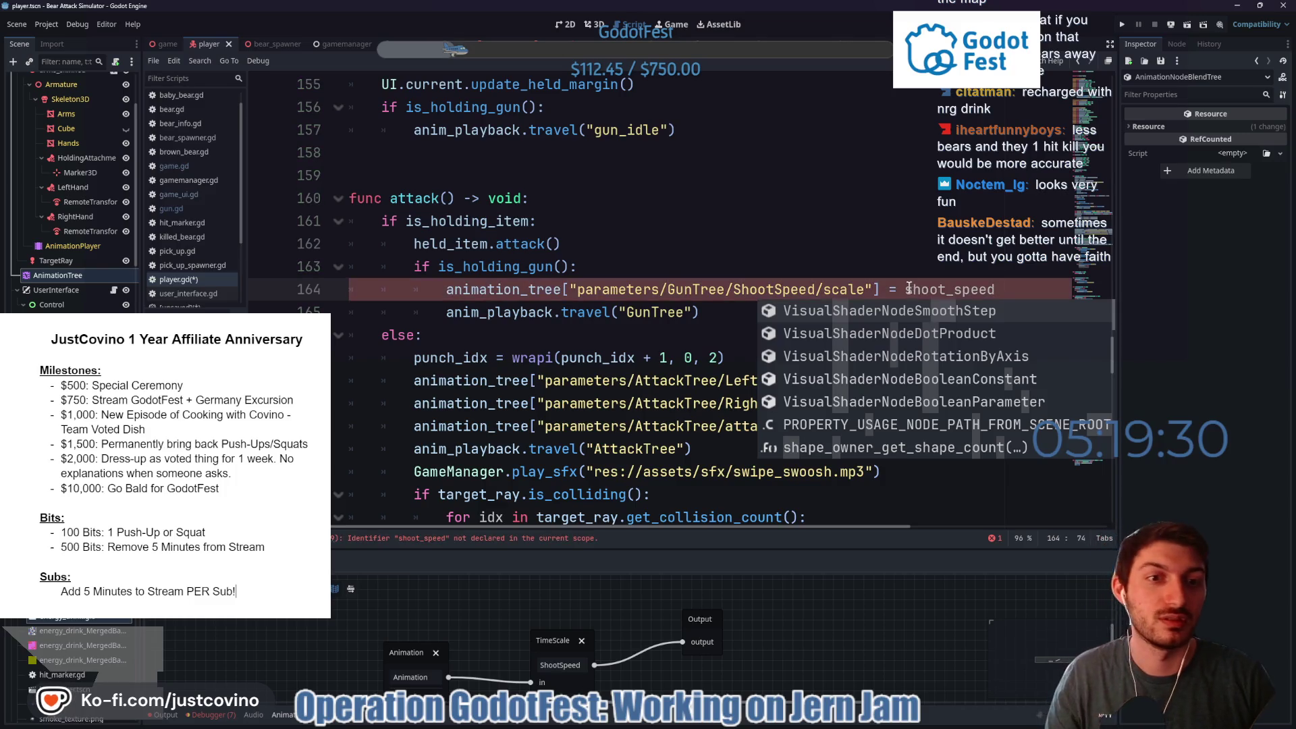
left_click(908, 289)
scroll(684, 434, "up", 20)
scroll(683, 434, "up", 10)
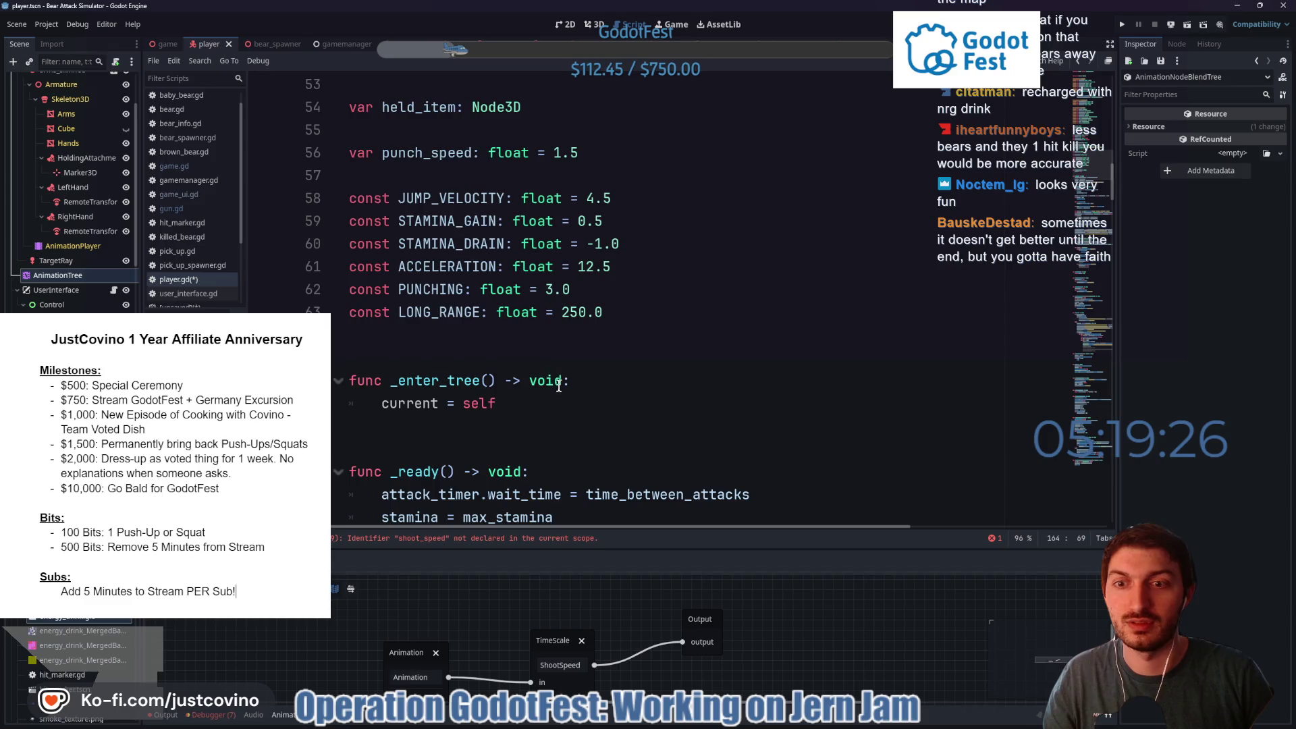
Declare var shoot_speed: float = 1.5 below punch_speed and save player.gd
scroll(558, 387, "up", 3)
left_click(579, 351)
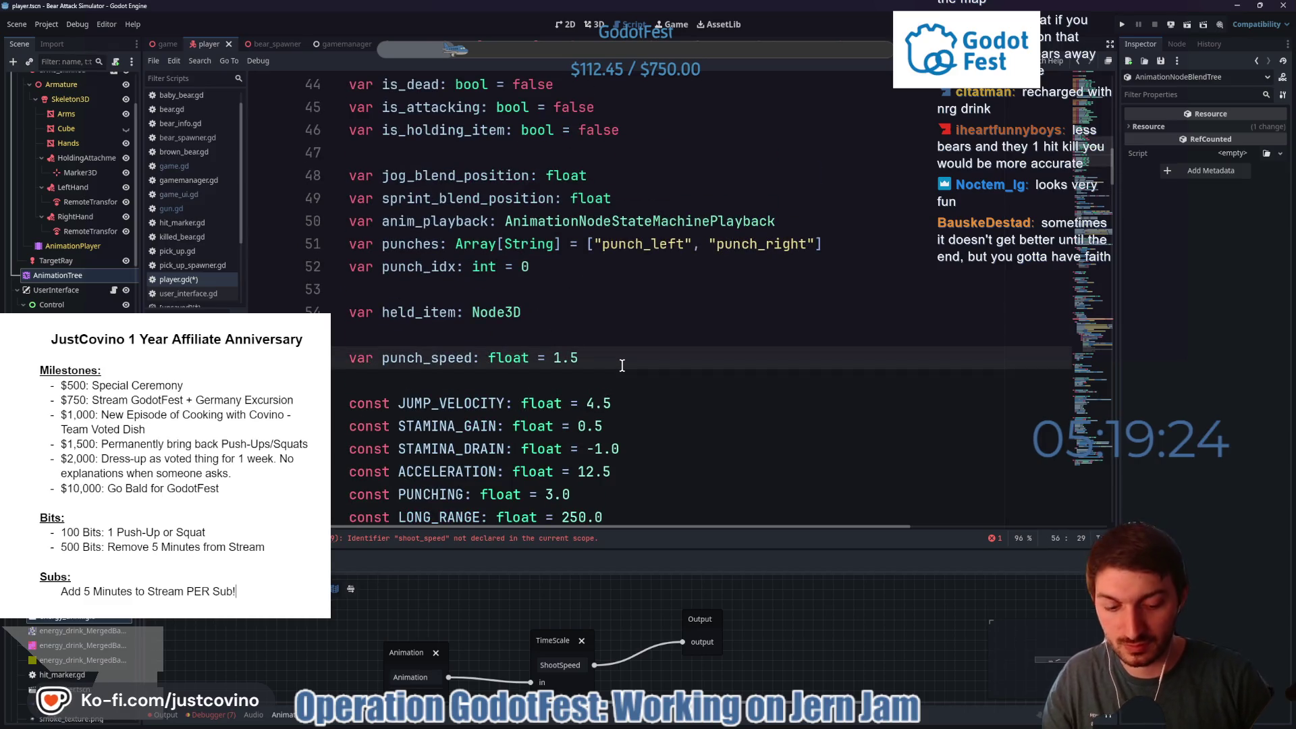
key("Return")
type("var shoot_")
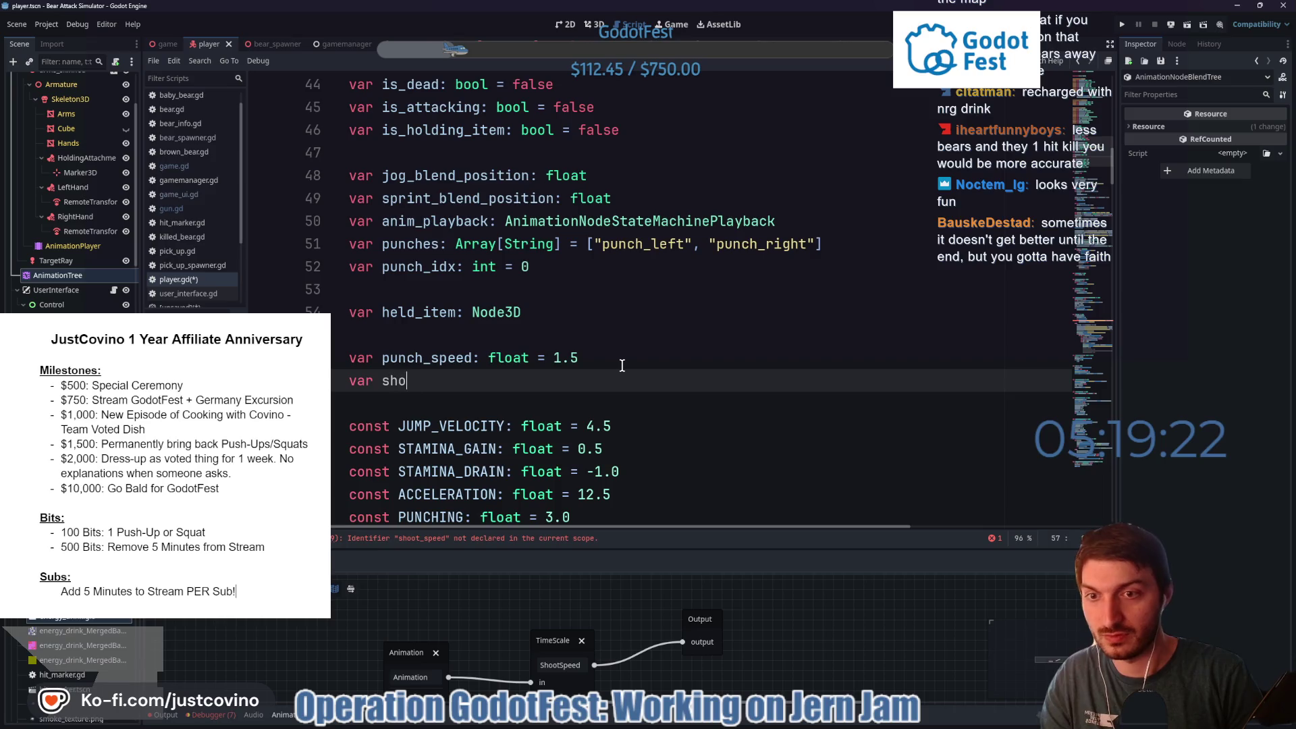
type("eed: fl")
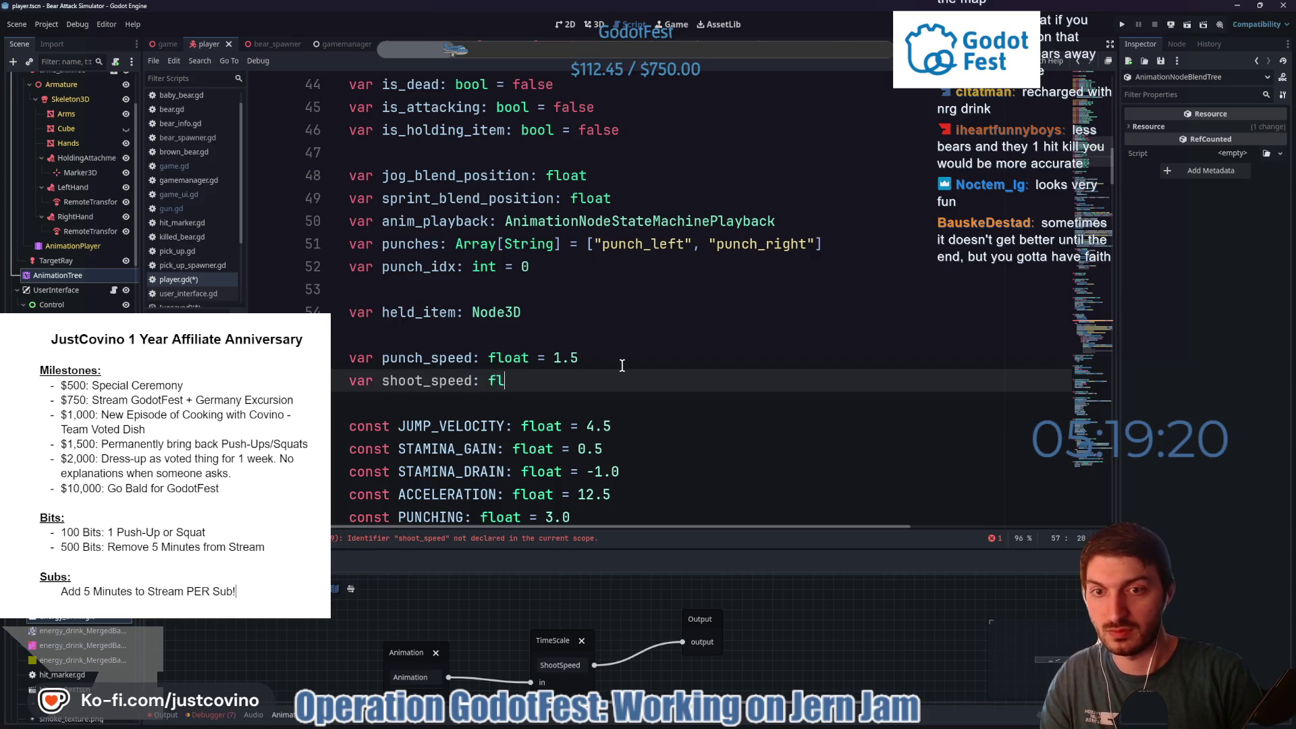
type("oat = ")
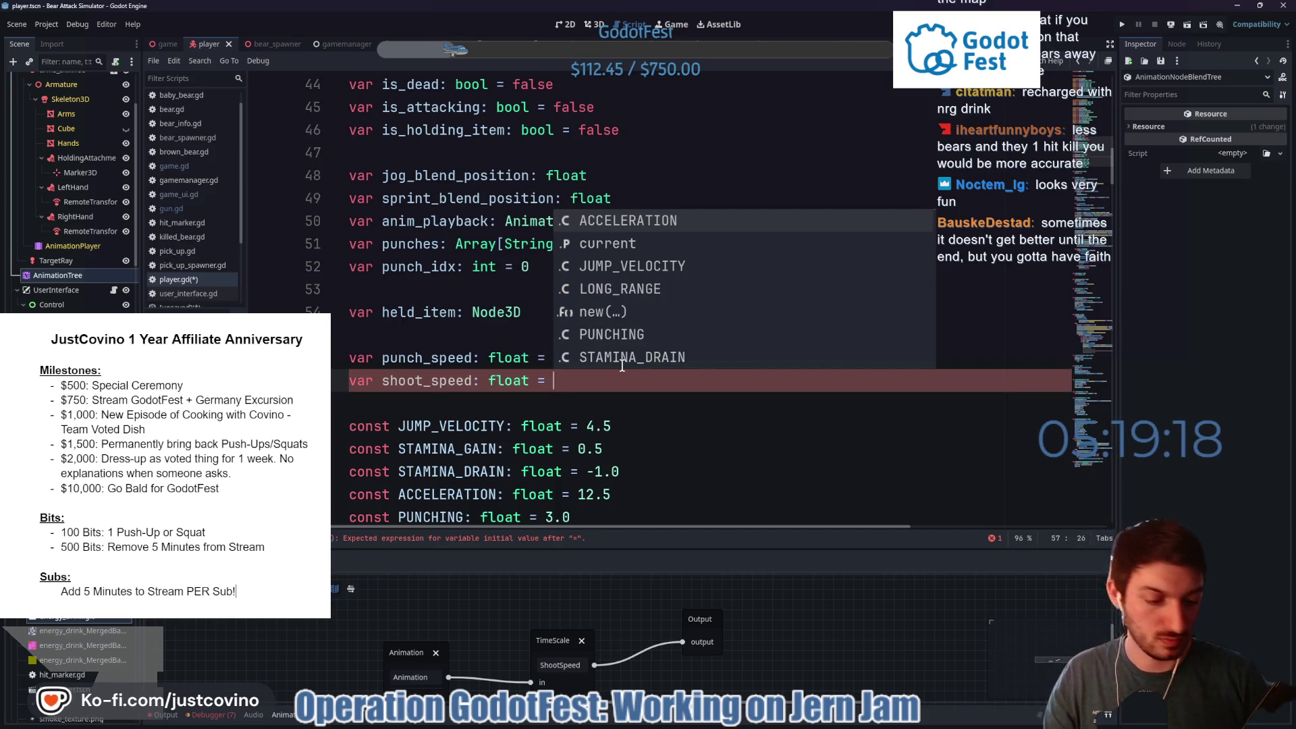
type("1.5")
key("ctrl+s")
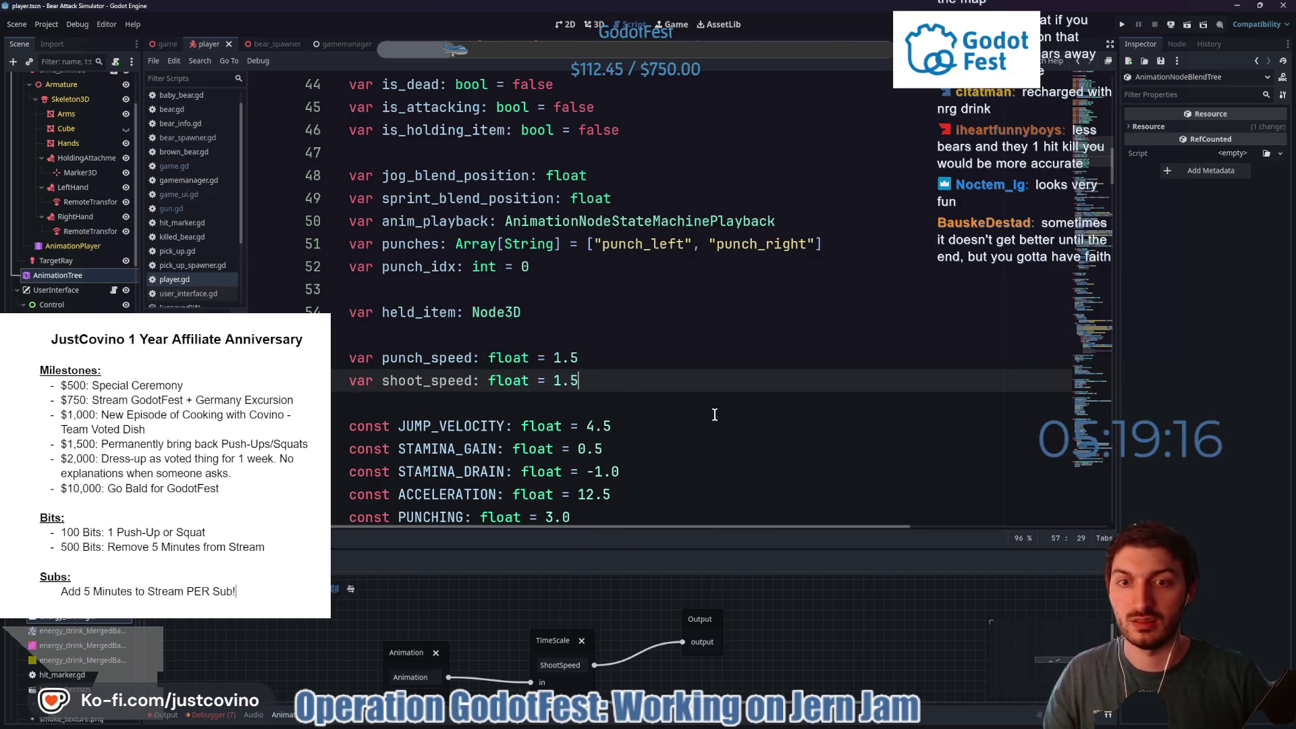
Scroll through player.gd to review it, then switch to GitHub Desktop showing 2 changed files
scroll(703, 413, "down", 15)
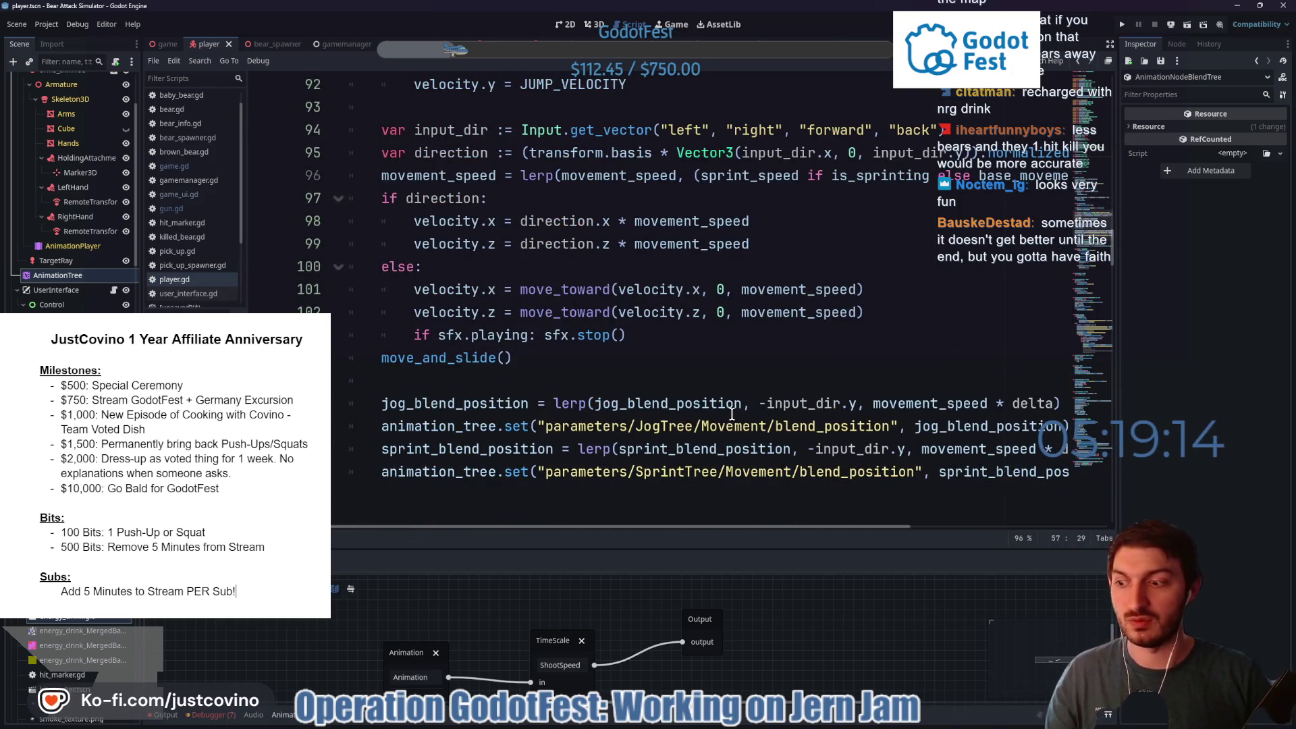
scroll(714, 410, "down", 9)
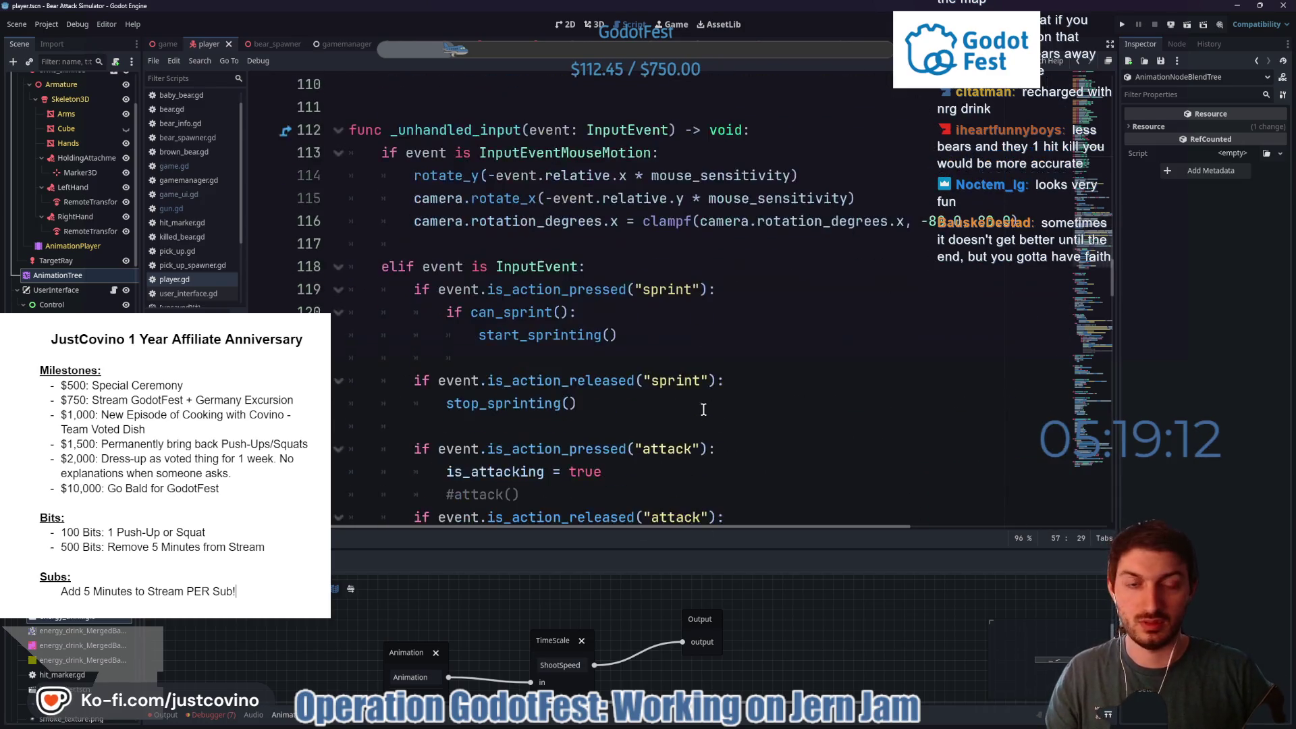
scroll(628, 403, "down", 2)
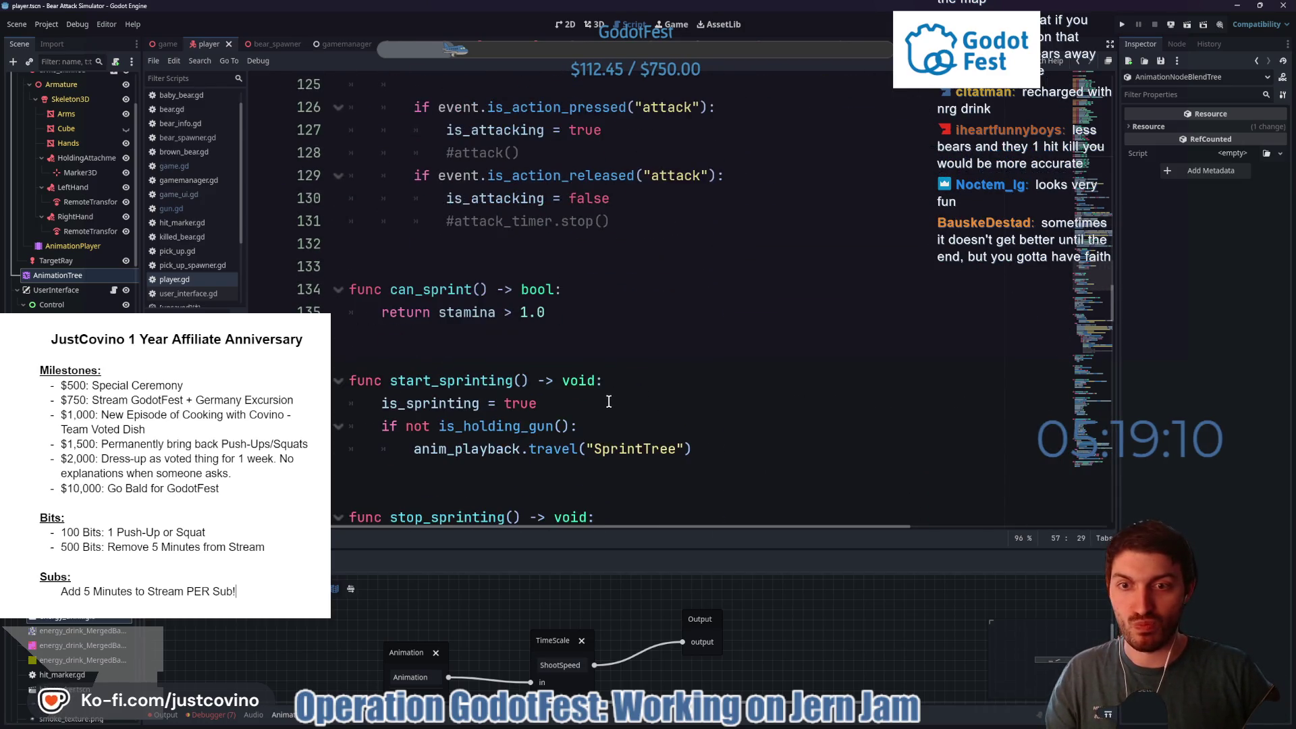
scroll(606, 403, "down", 7)
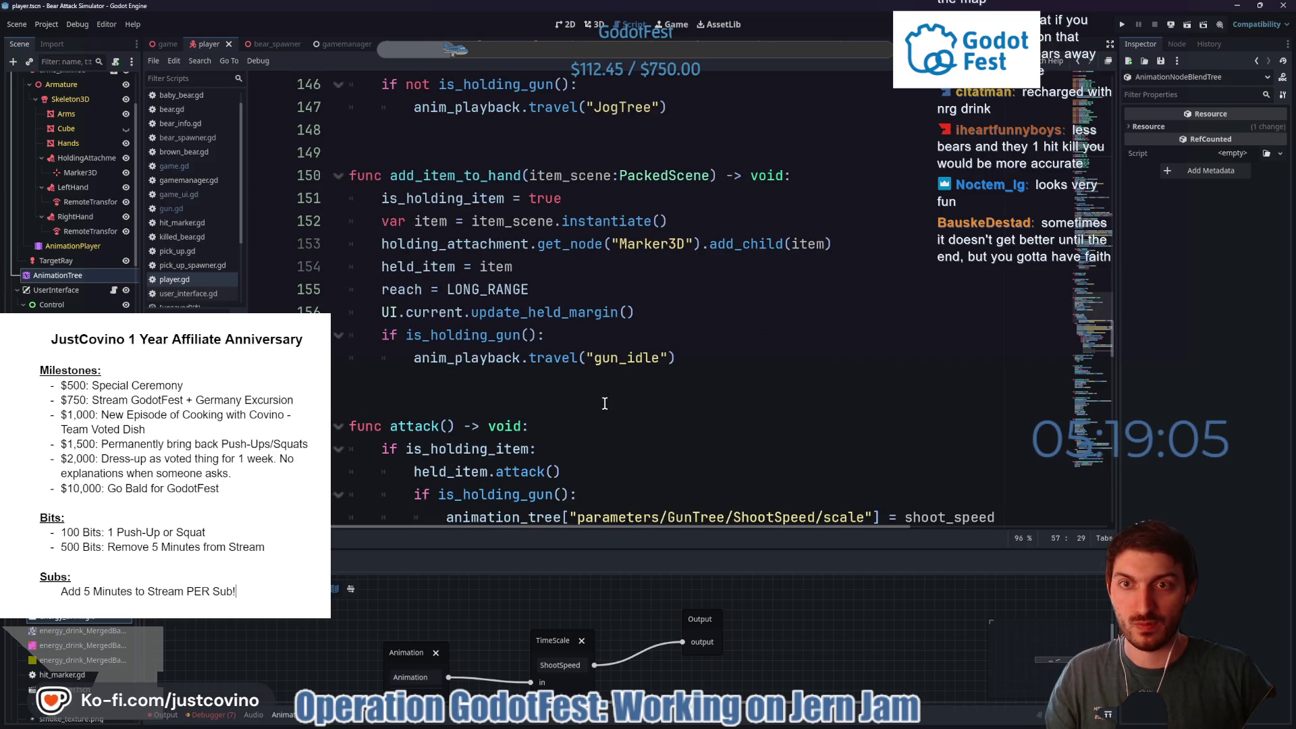
scroll(605, 404, "down", 3)
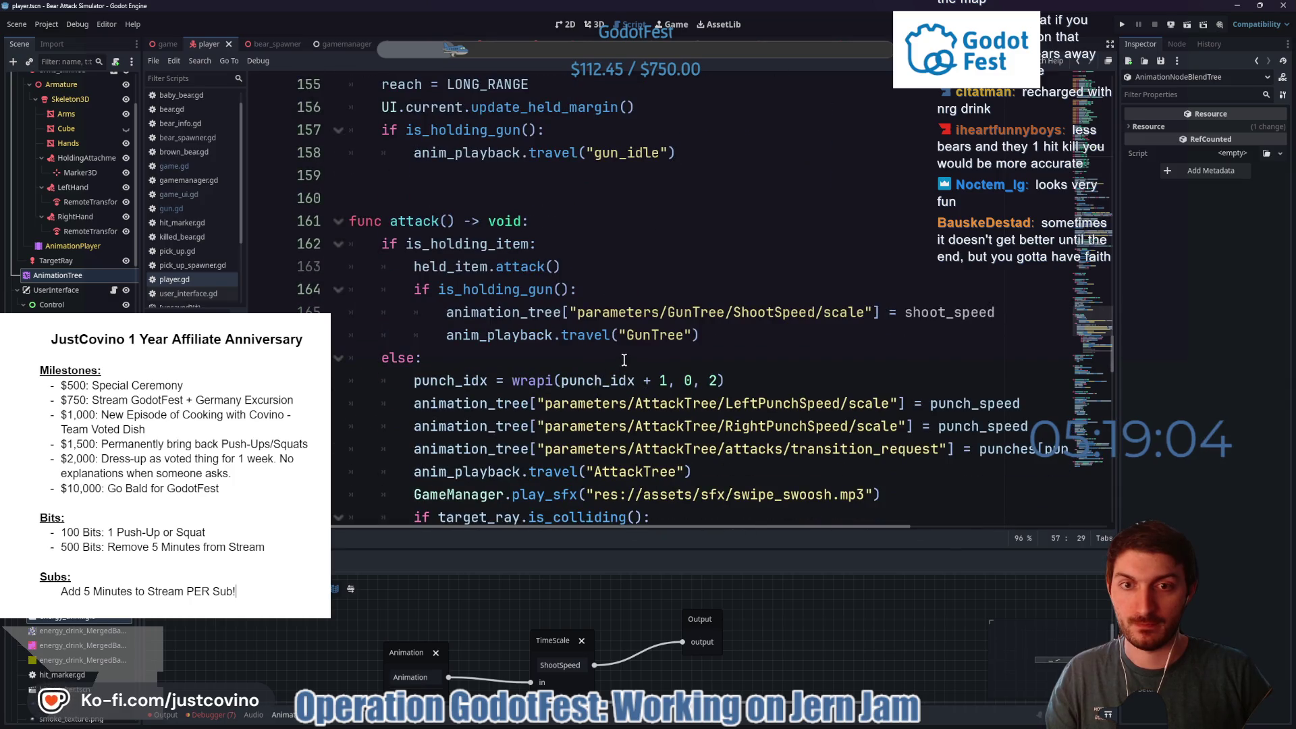
scroll(625, 360, "down", 1)
scroll(735, 375, "down", 4)
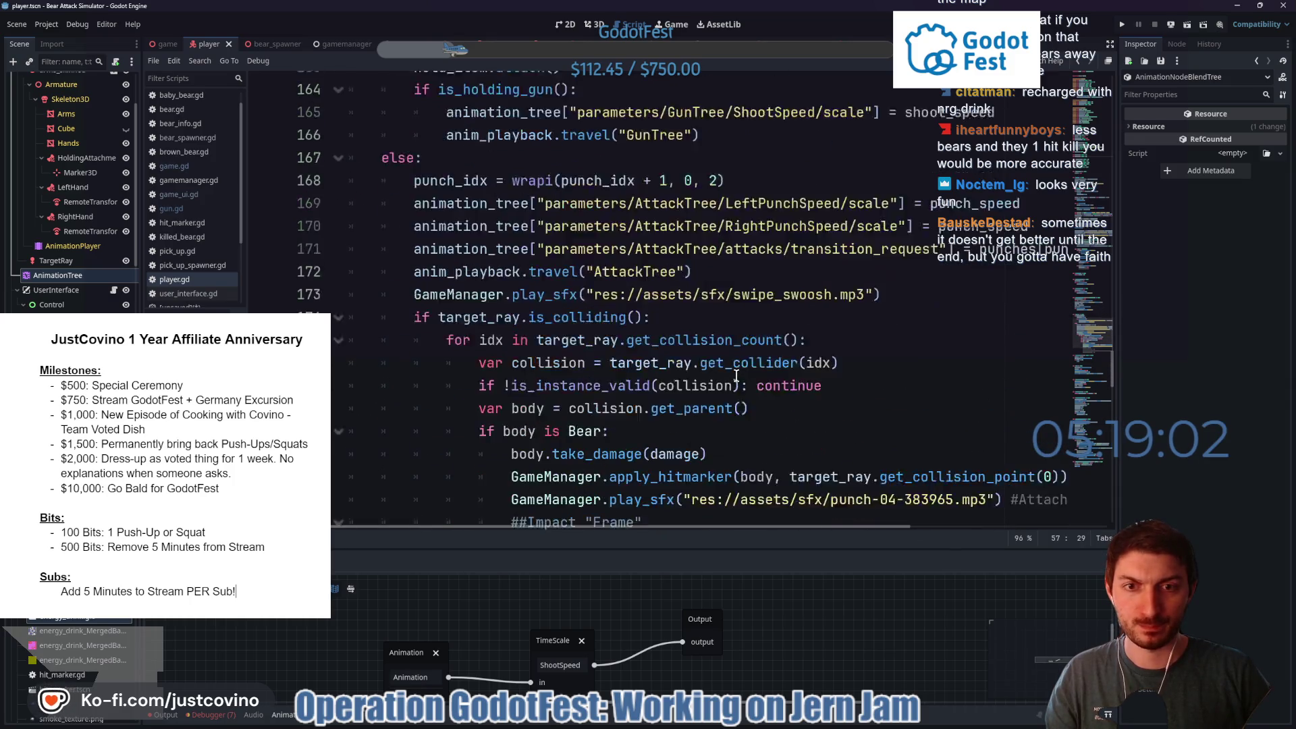
scroll(735, 375, "down", 1)
scroll(742, 374, "up", 2)
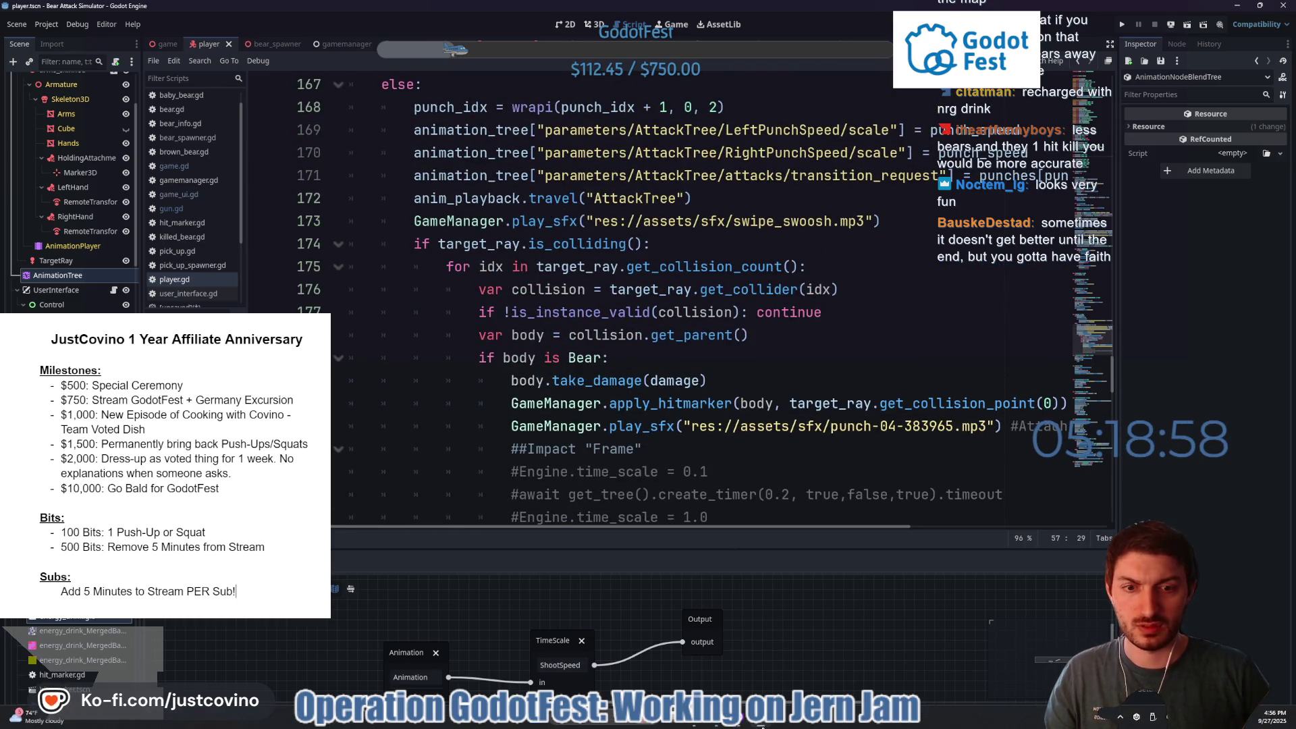
left_click(675, 717)
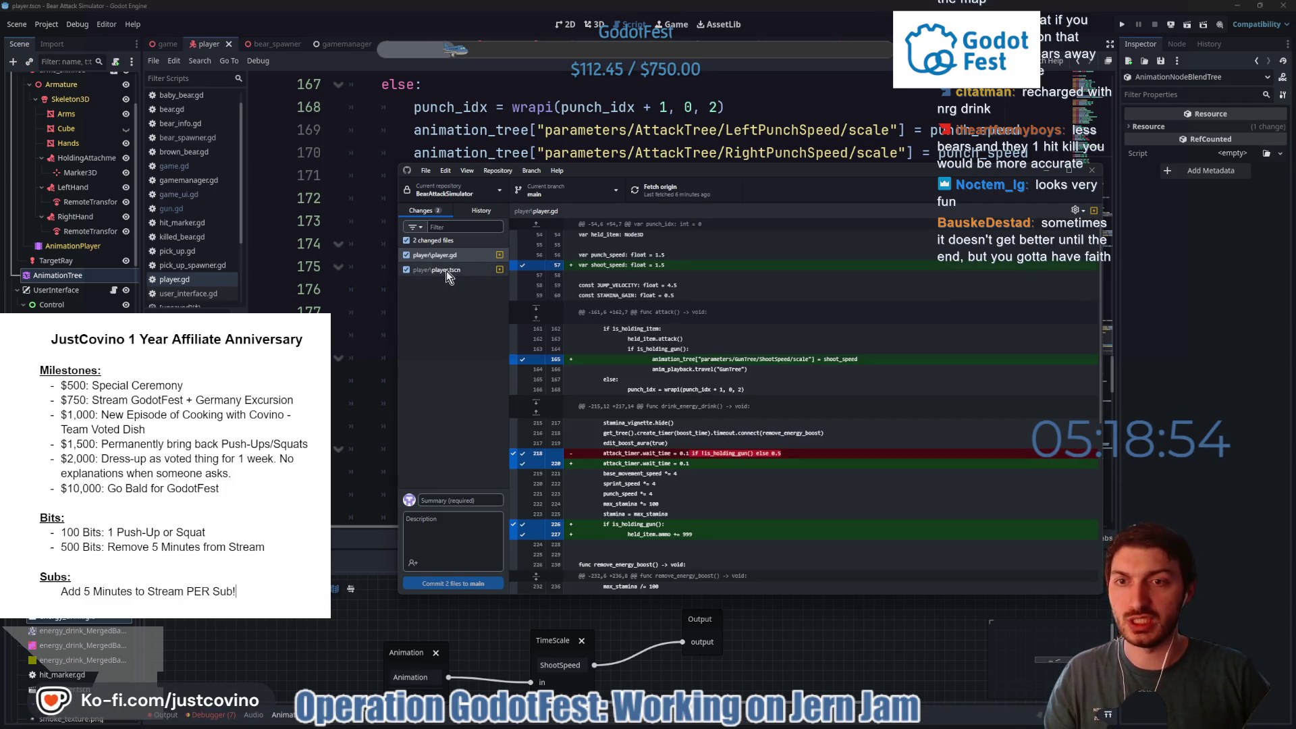
left_click(369, 284)
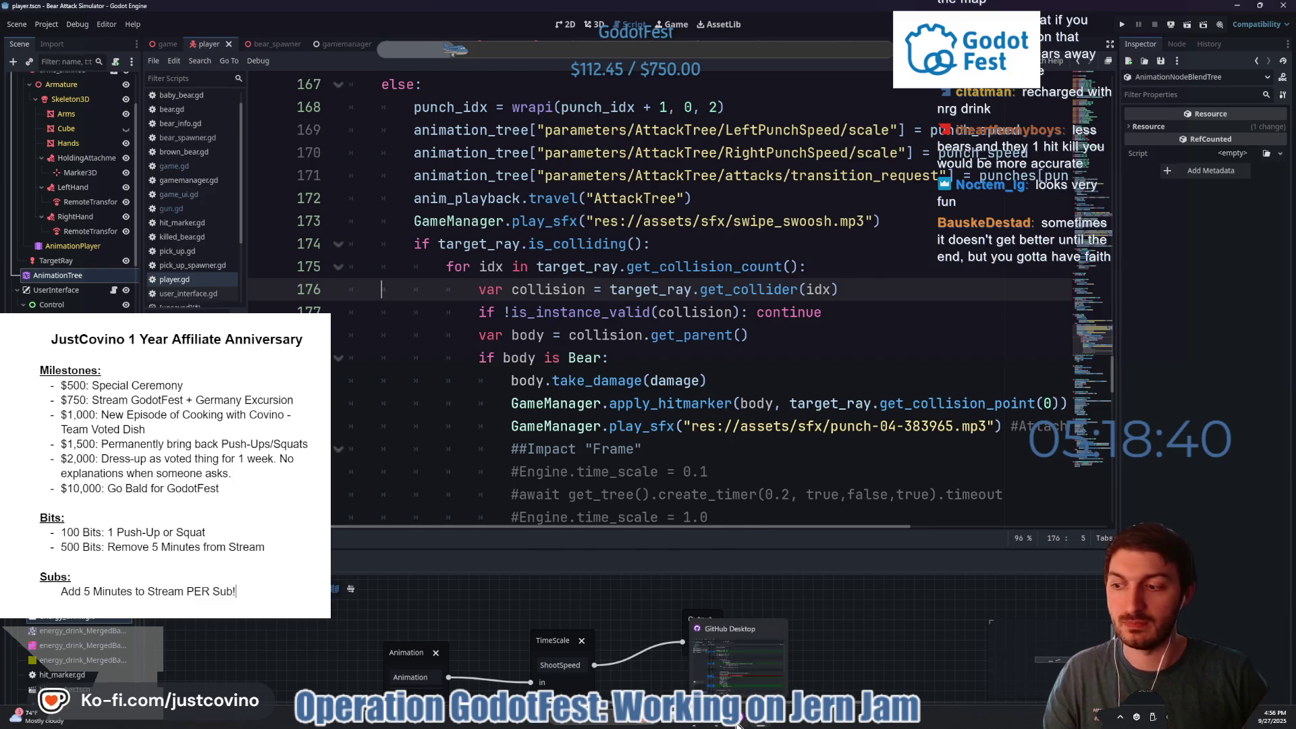
left_click(753, 724)
mouse_move(778, 184)
left_mouse_down()
mouse_move(663, 135)
mouse_move(692, 153)
left_mouse_up()
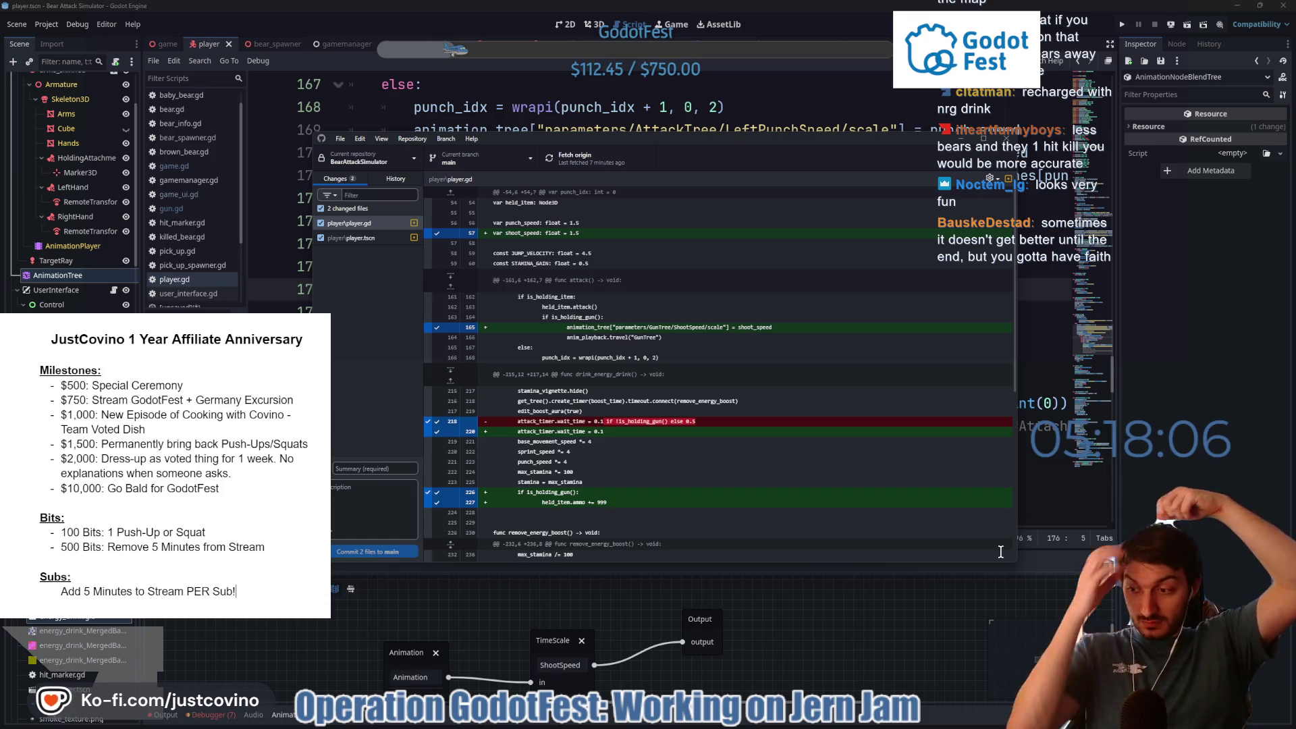
left_click(1238, 331)
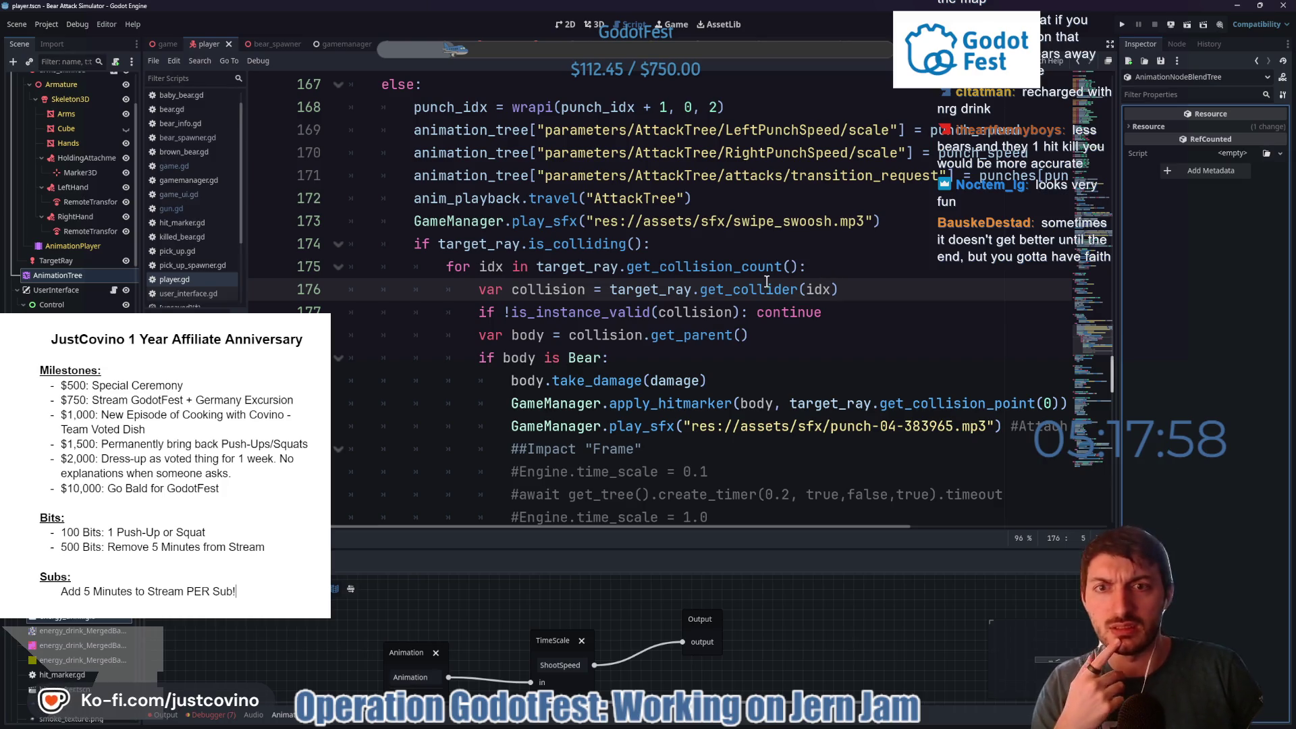
Scroll through player.gd and jump to line 166 in the attack function
scroll(772, 280, "down", 1)
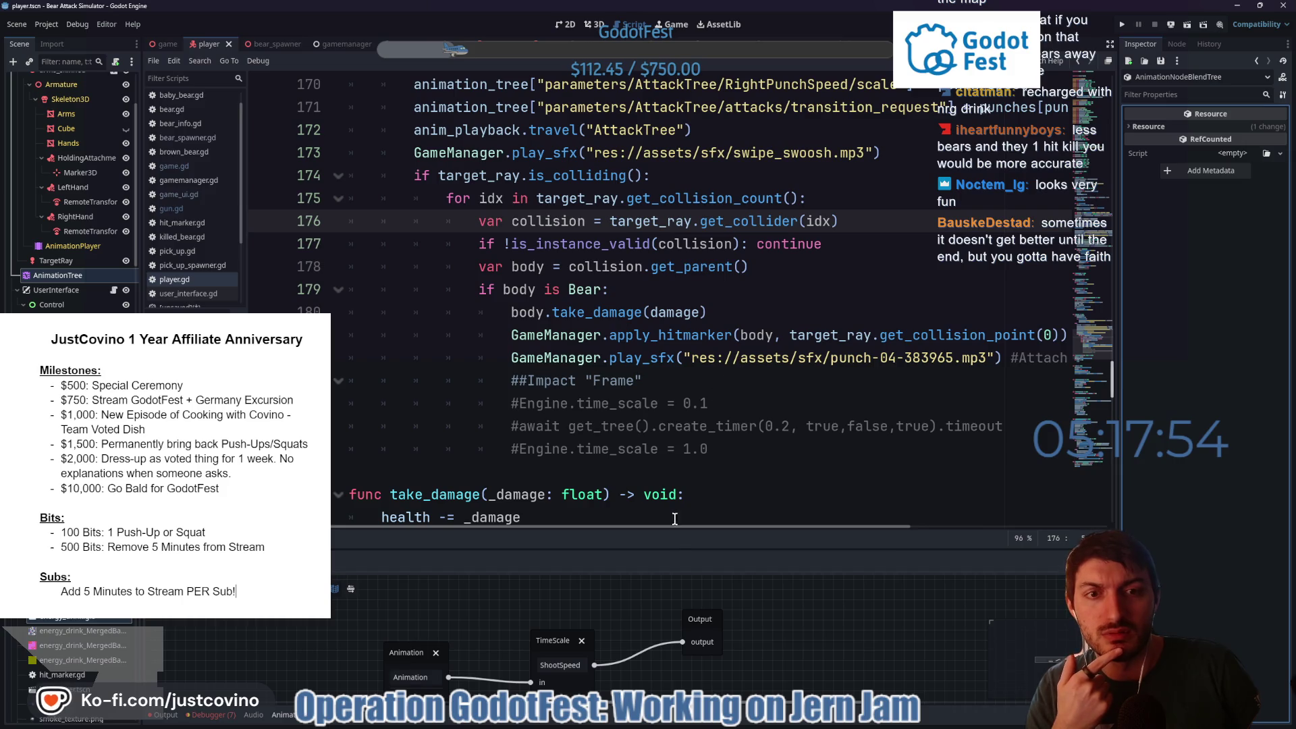
scroll(700, 330, "up", 2)
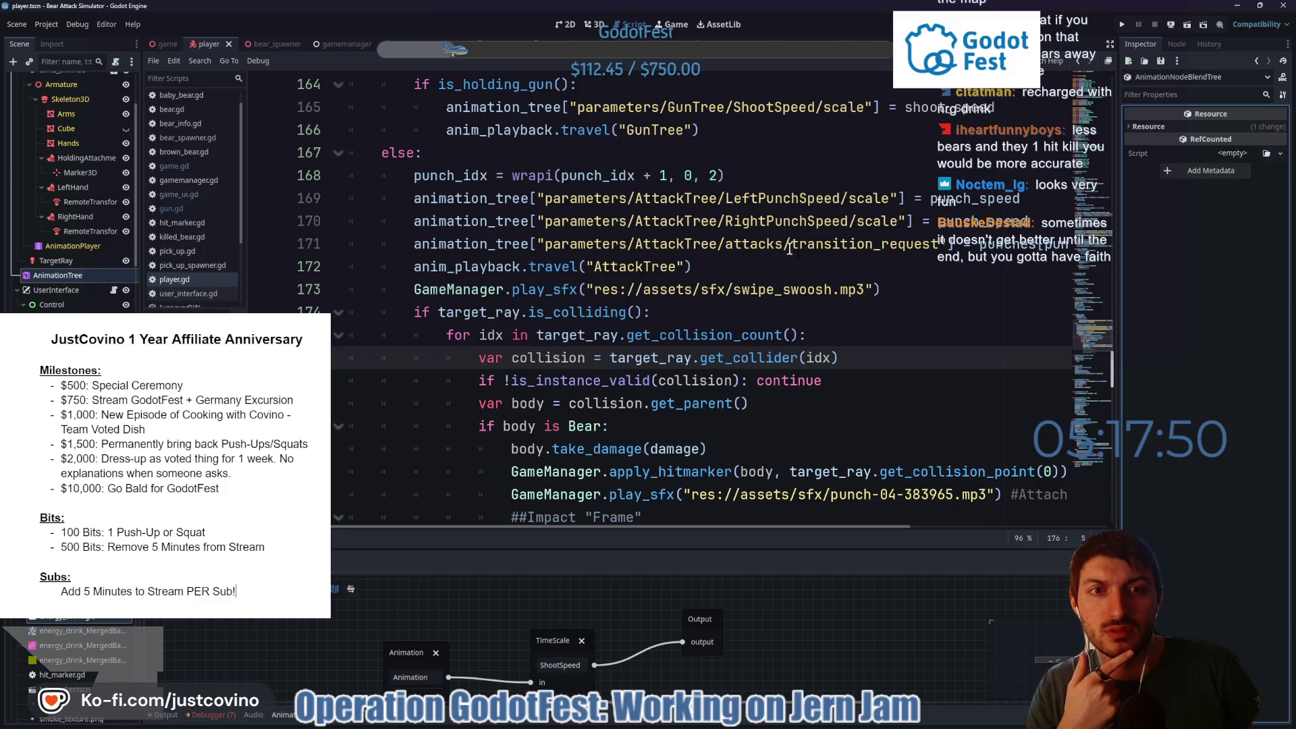
scroll(748, 255, "up", 2)
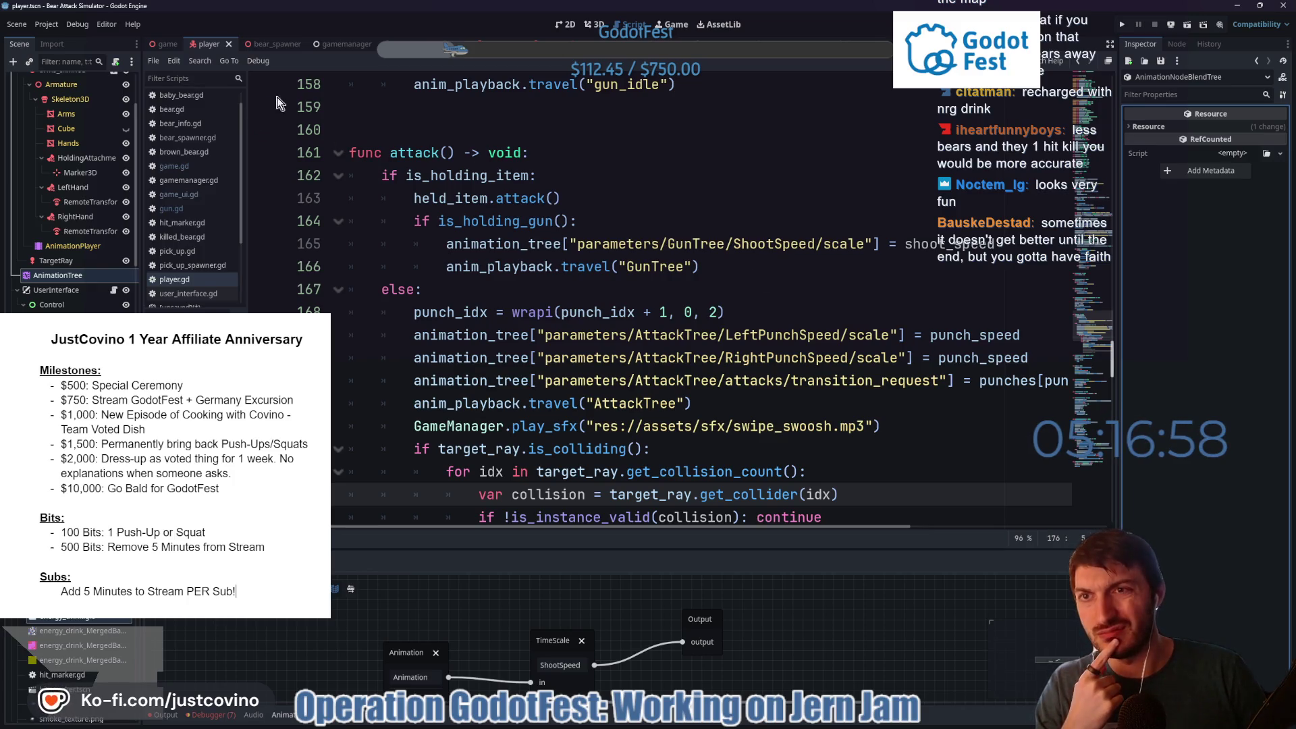
left_click(165, 44)
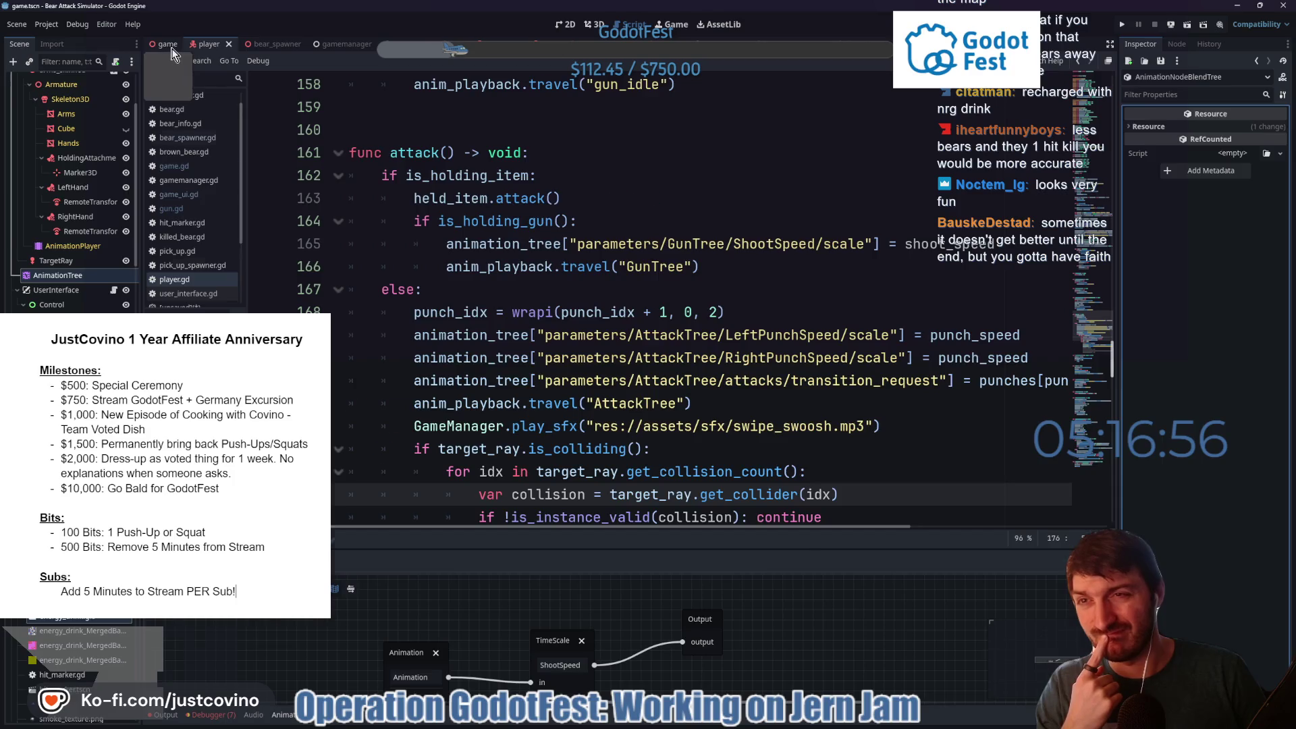
left_click(210, 44)
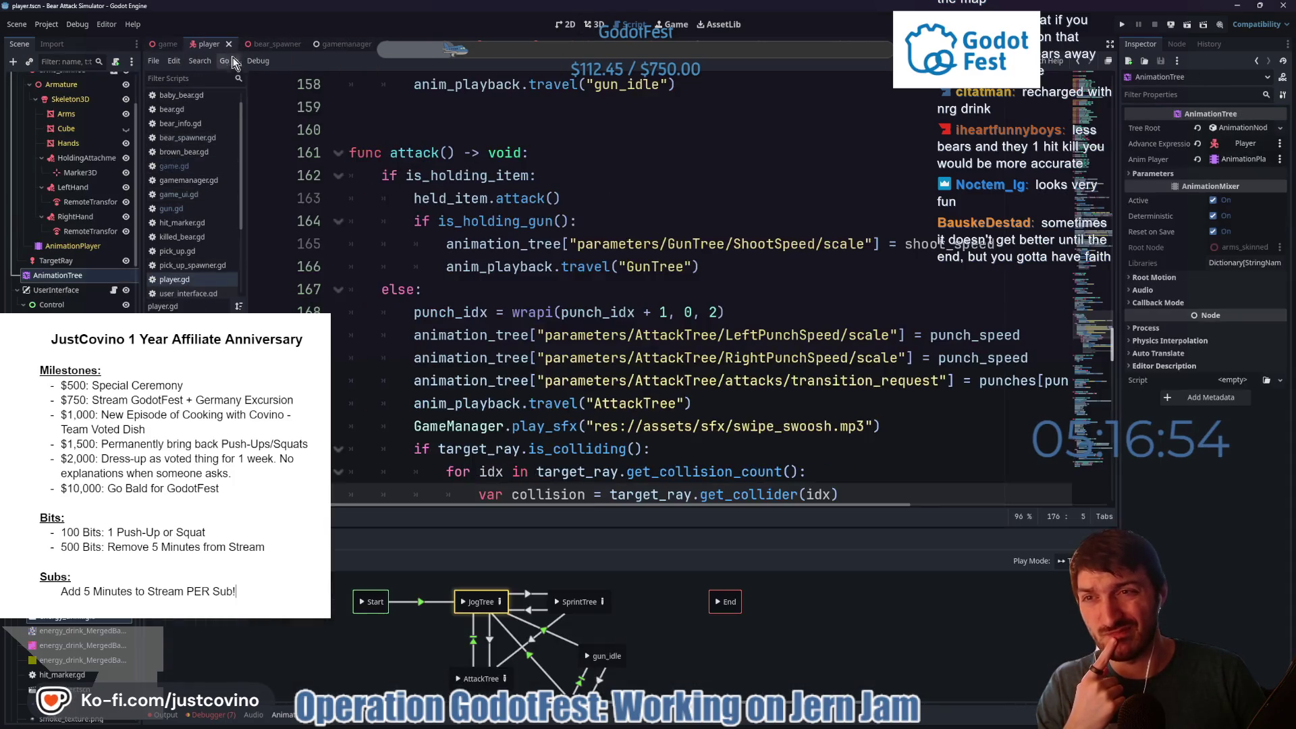
left_click(728, 268)
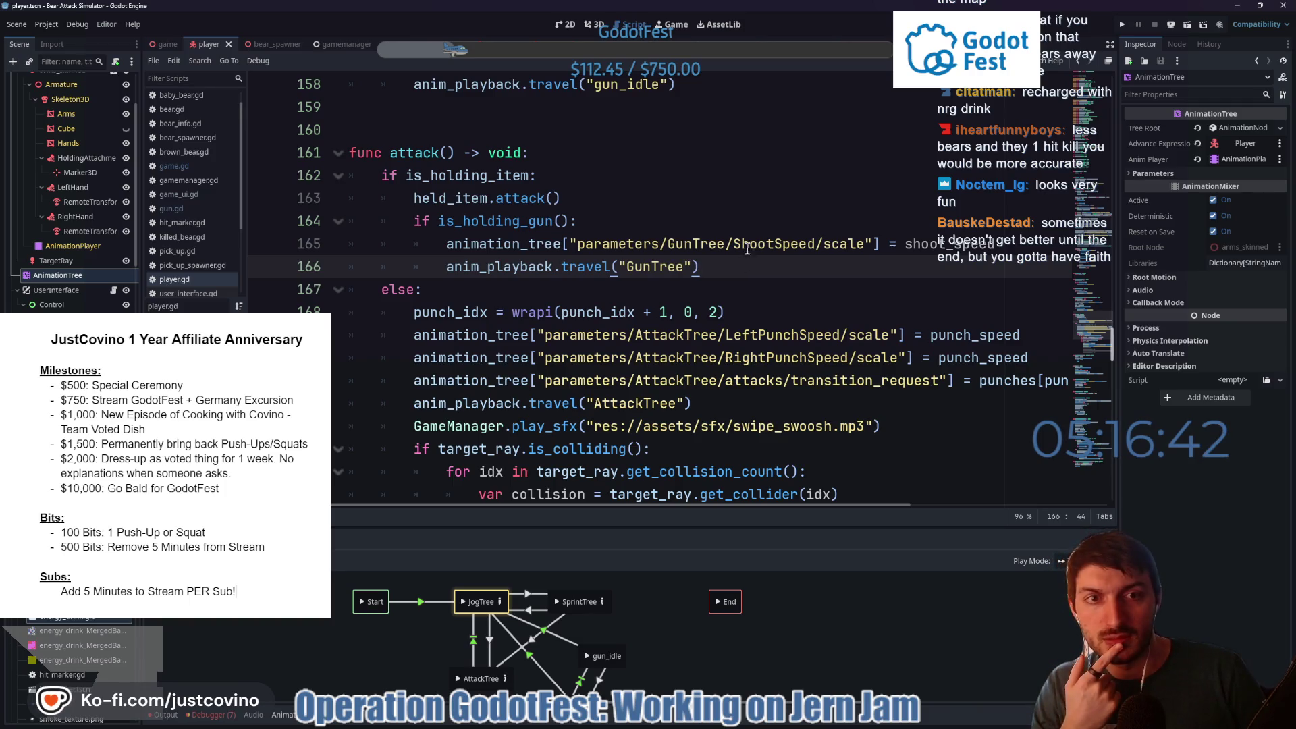
Scroll down to drink_energy_drink() and place the caret after the 999-ammo gun boost line
left_click(996, 244)
scroll(670, 330, "down", 10)
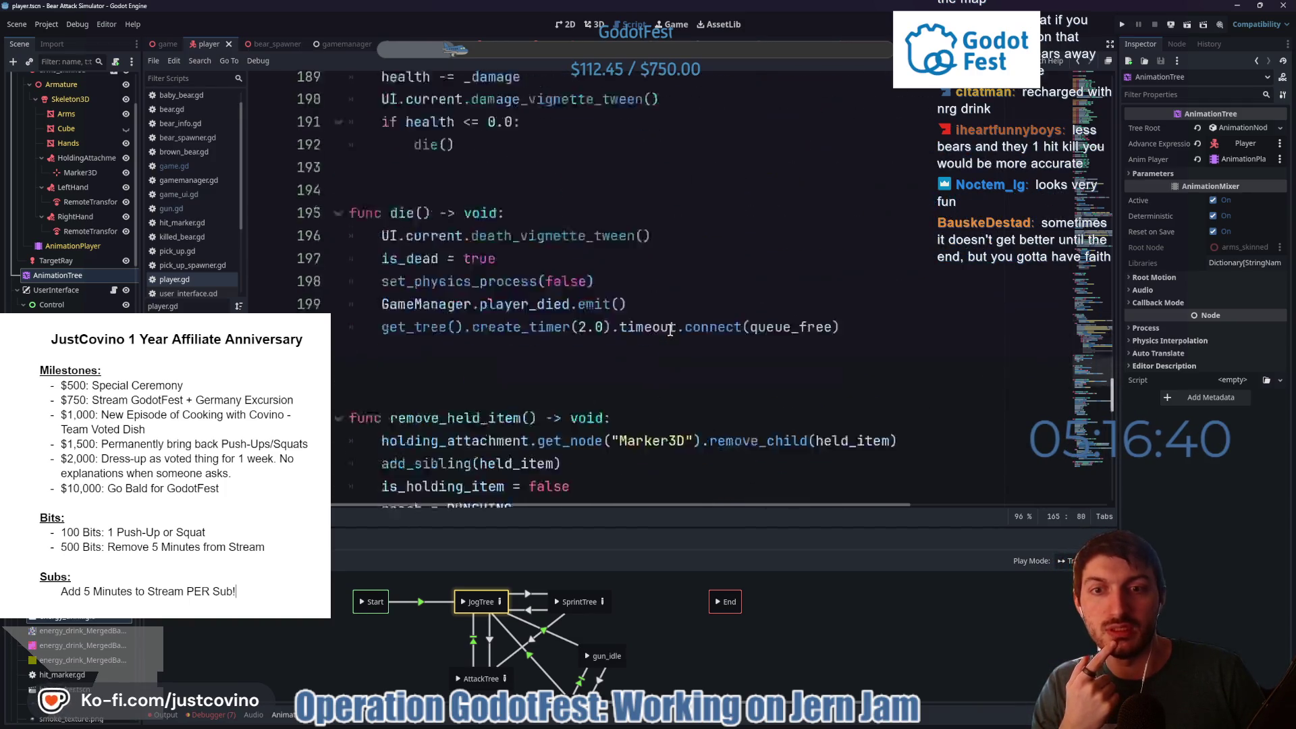
scroll(669, 330, "down", 10)
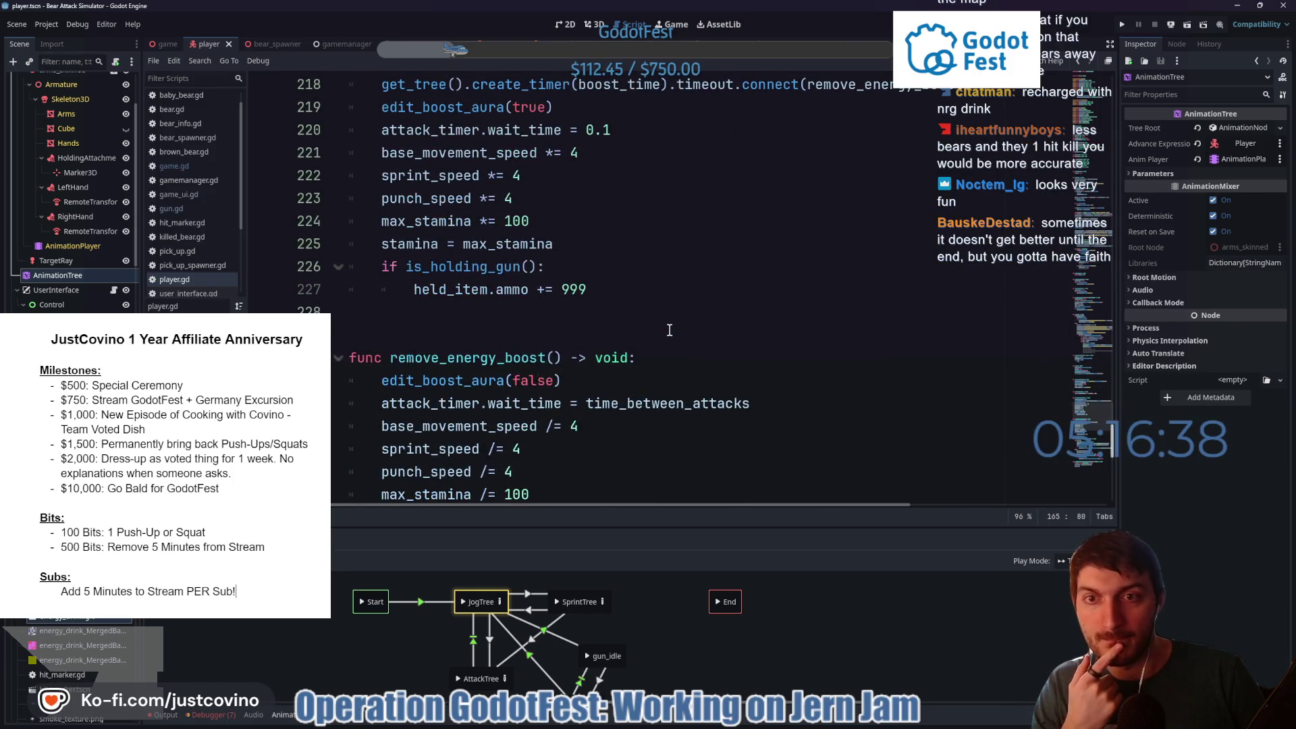
left_click(622, 284)
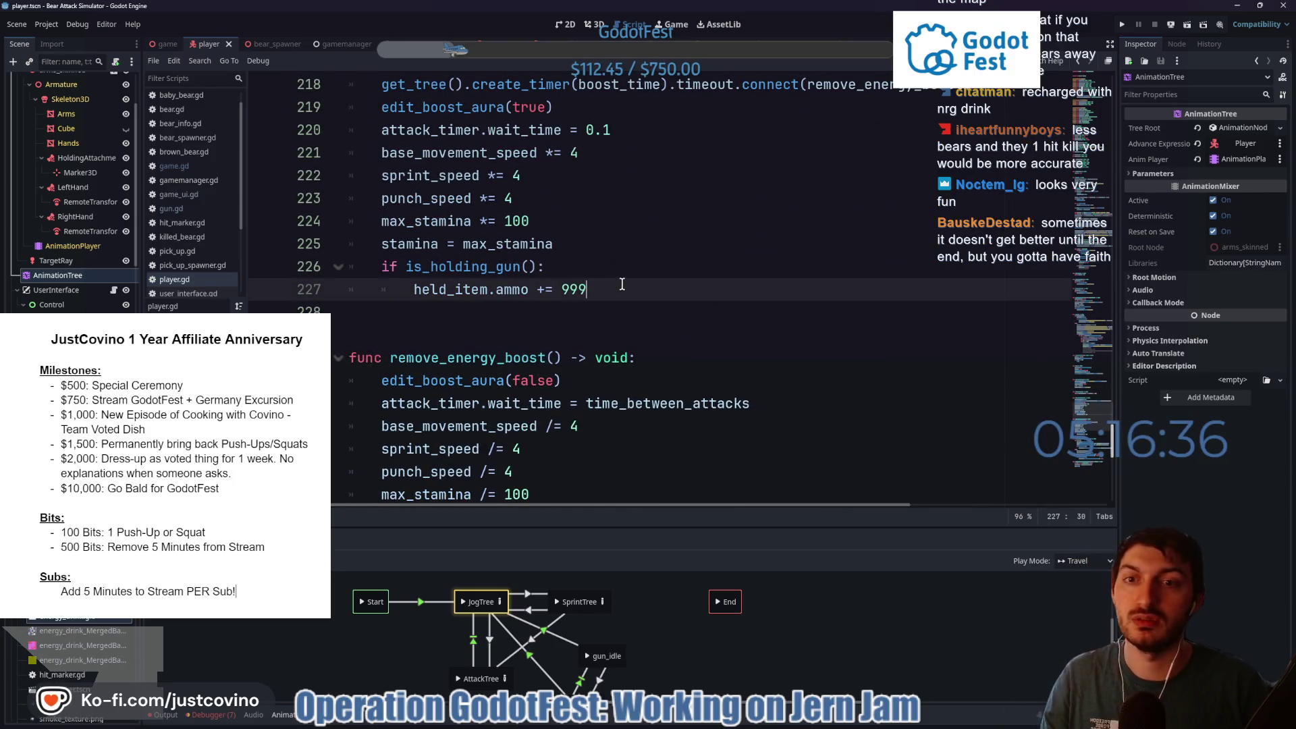
Add 'shoot_speed *= 4' on a new line below the gun ammo boost
key("Return")
type("shoo")
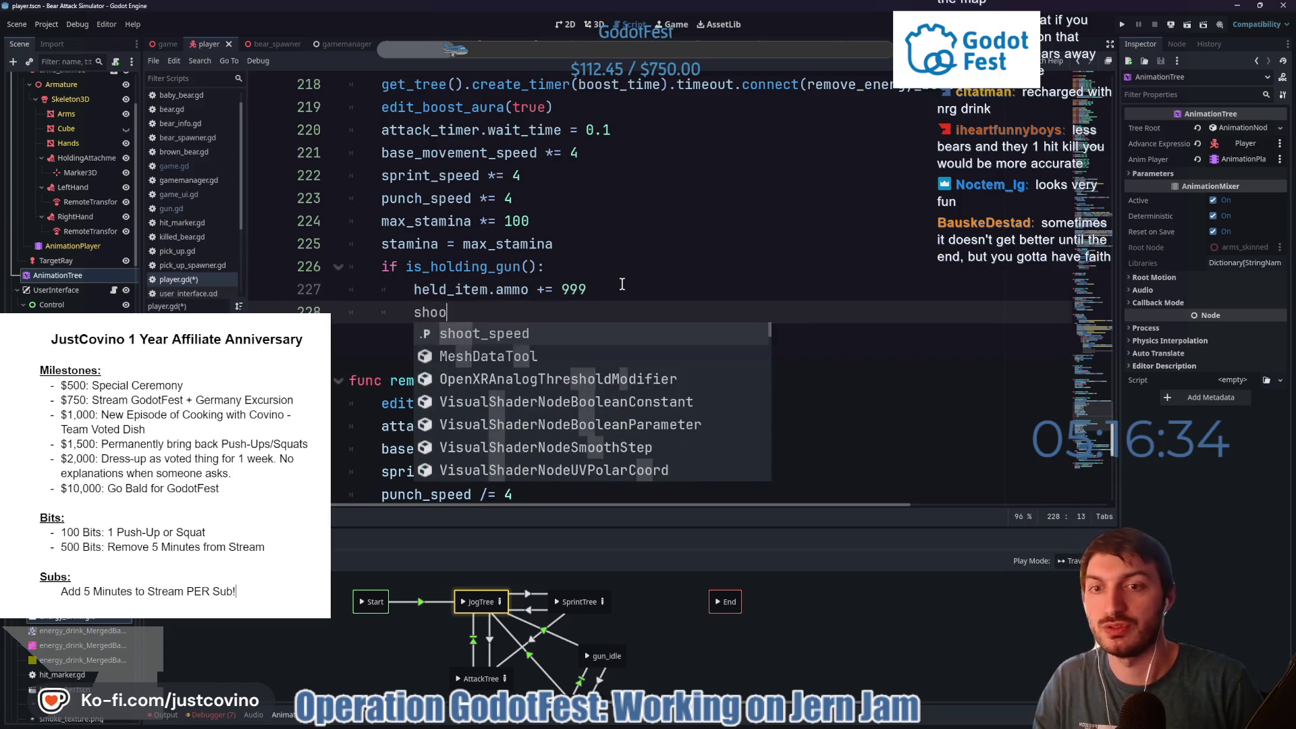
key("Return")
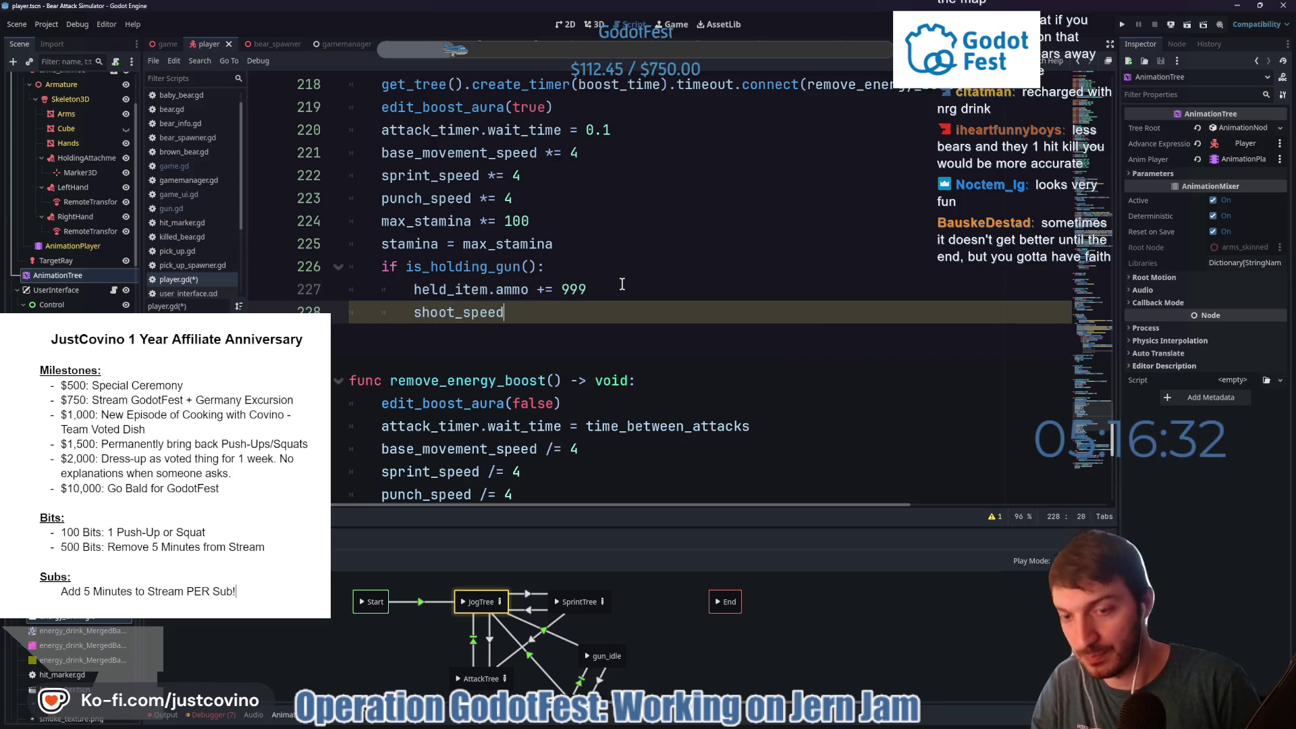
type("*=")
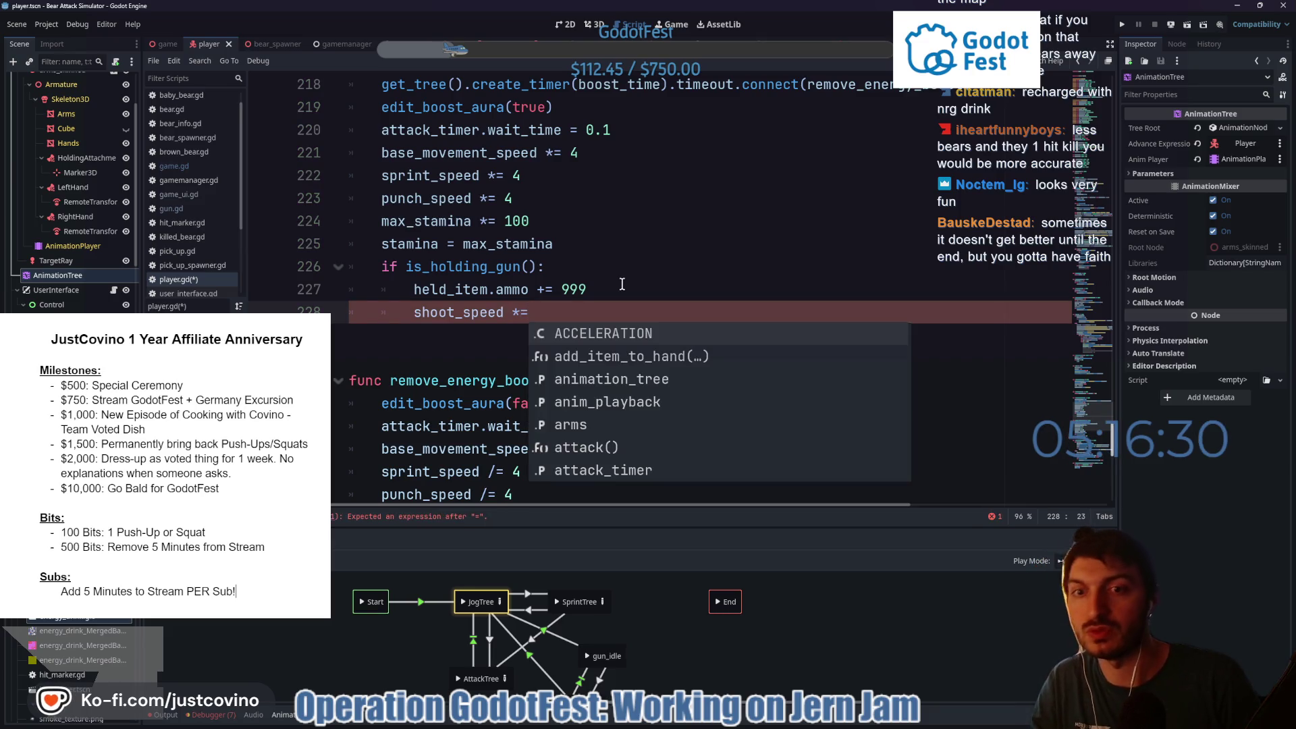
type(" 4")
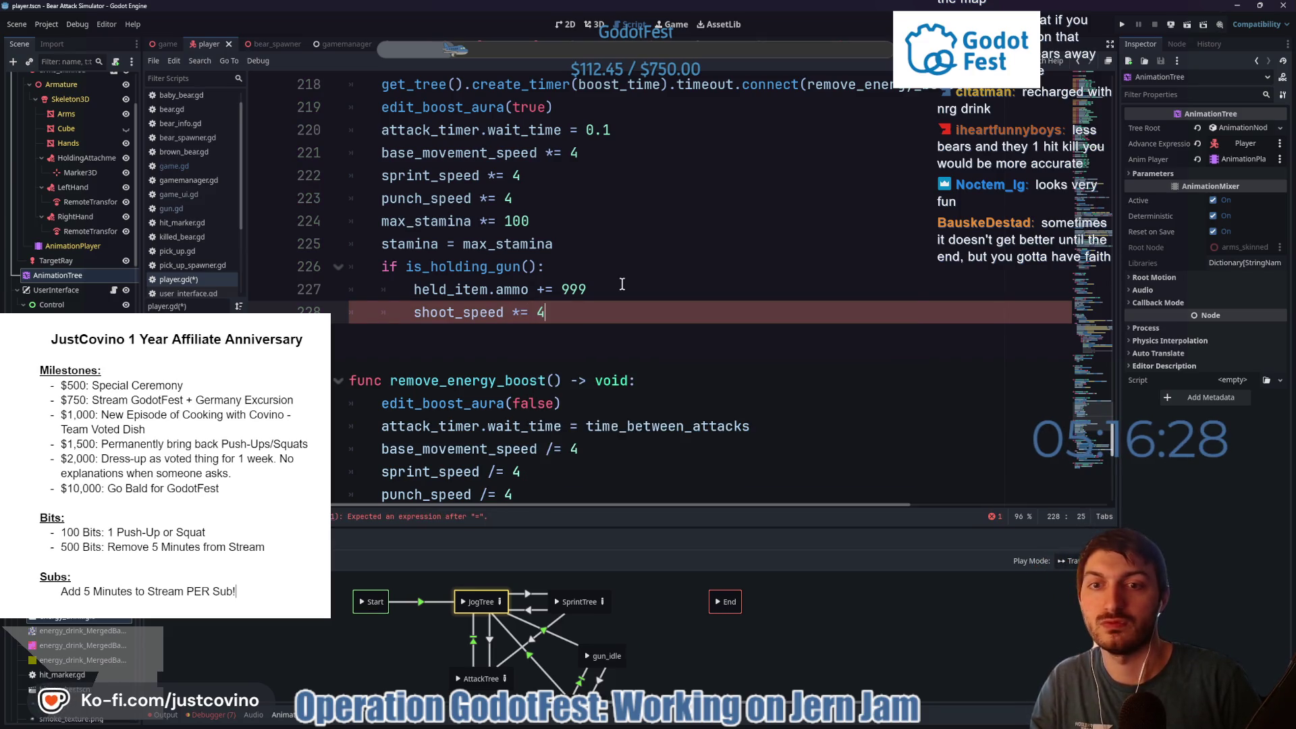
Add 'shoot_speed /= 4' below the ammo reduction in remove_energy_boost and save player.gd
scroll(601, 301, "down", 1)
scroll(602, 301, "down", 2)
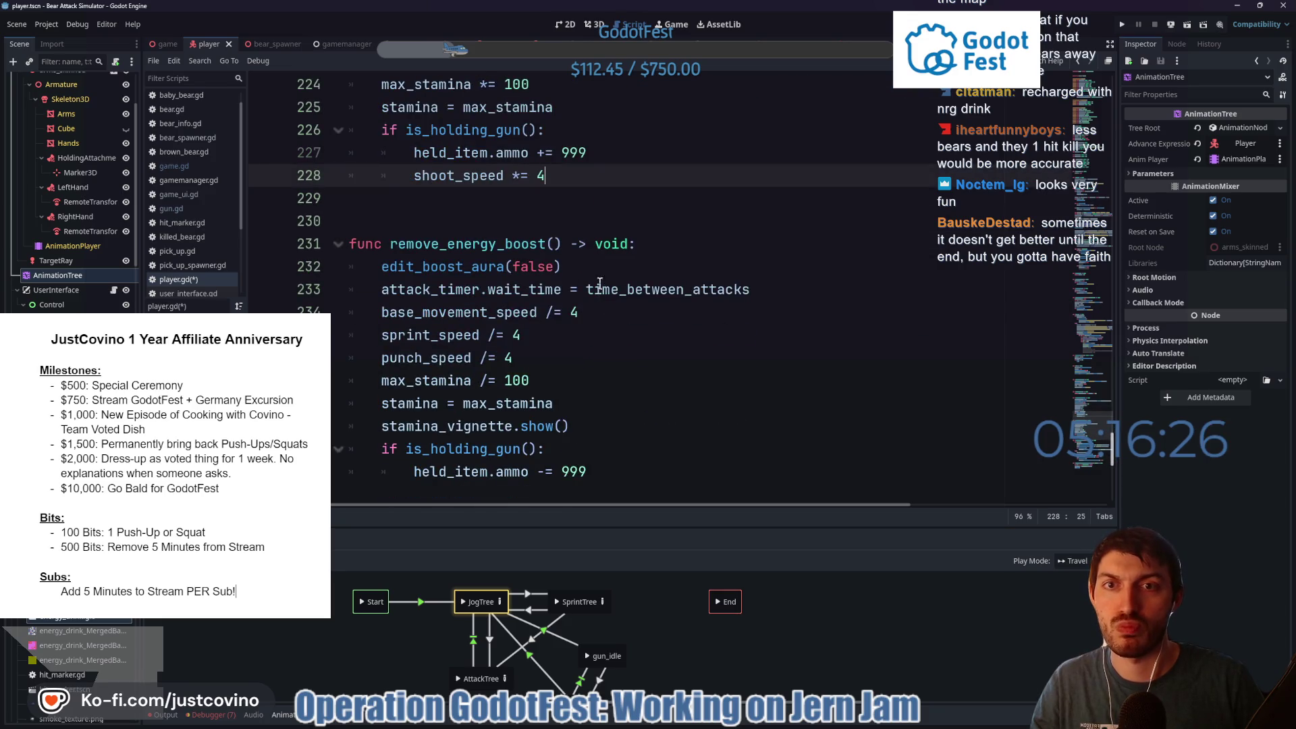
scroll(626, 394, "down", 1)
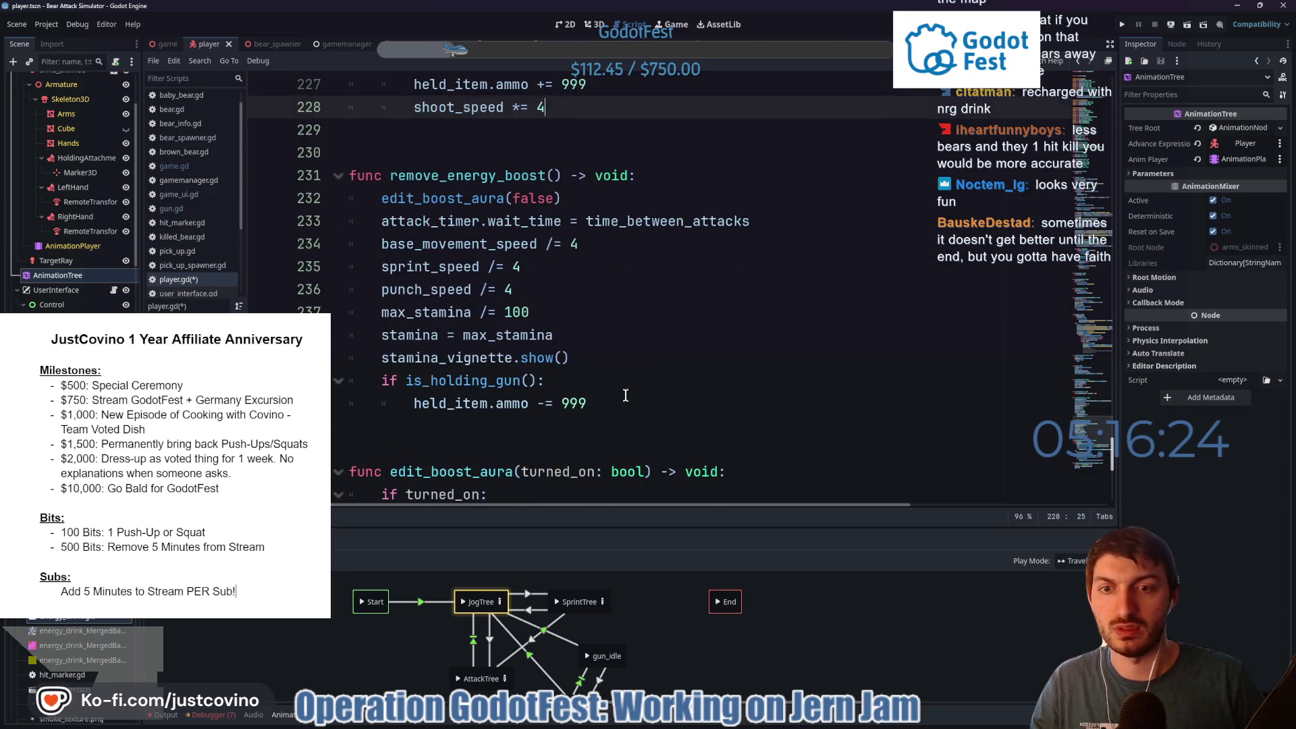
left_click(608, 401)
key("Return")
type("shoo")
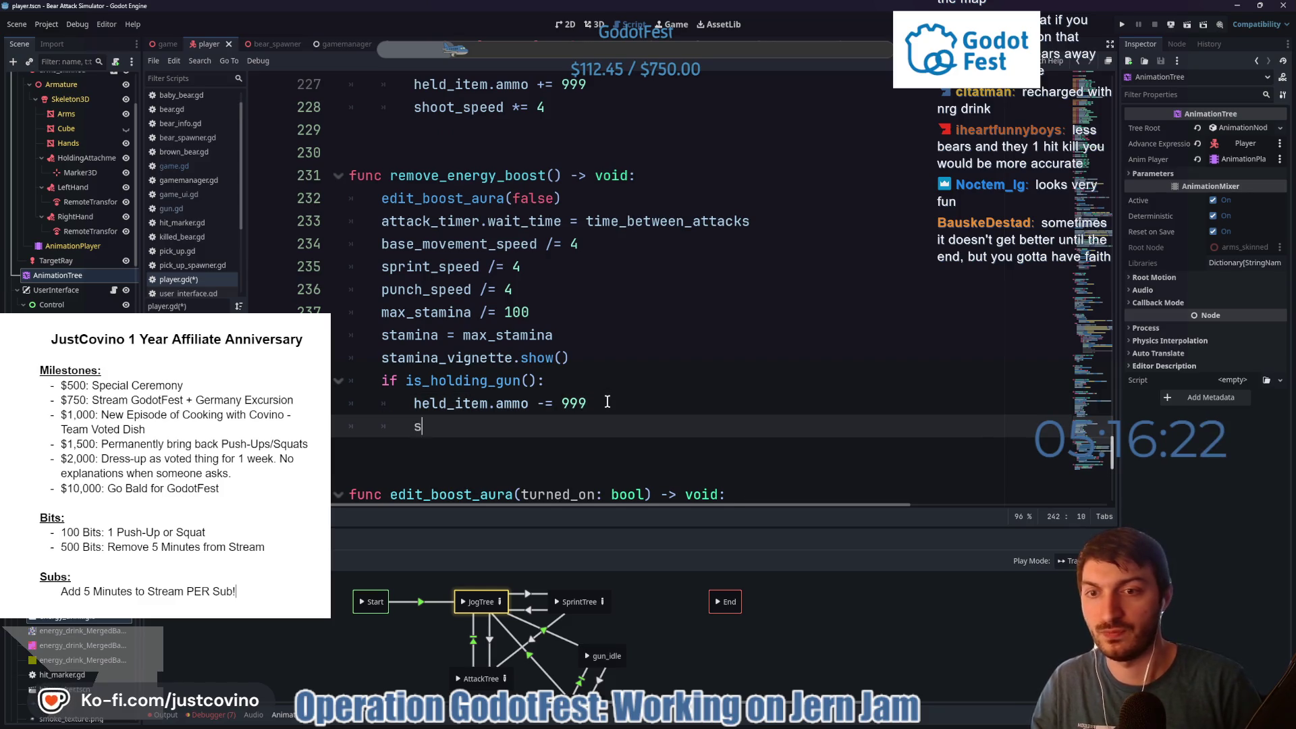
key("Return")
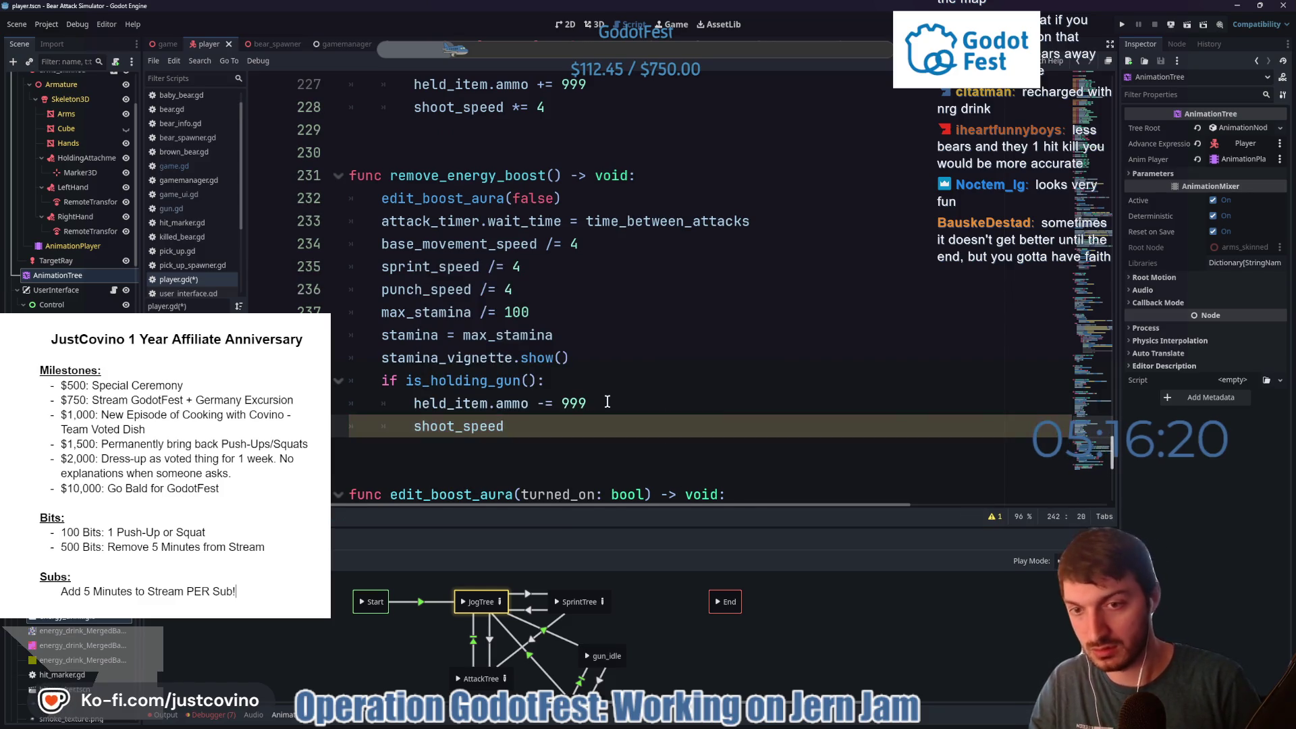
type("/= 4")
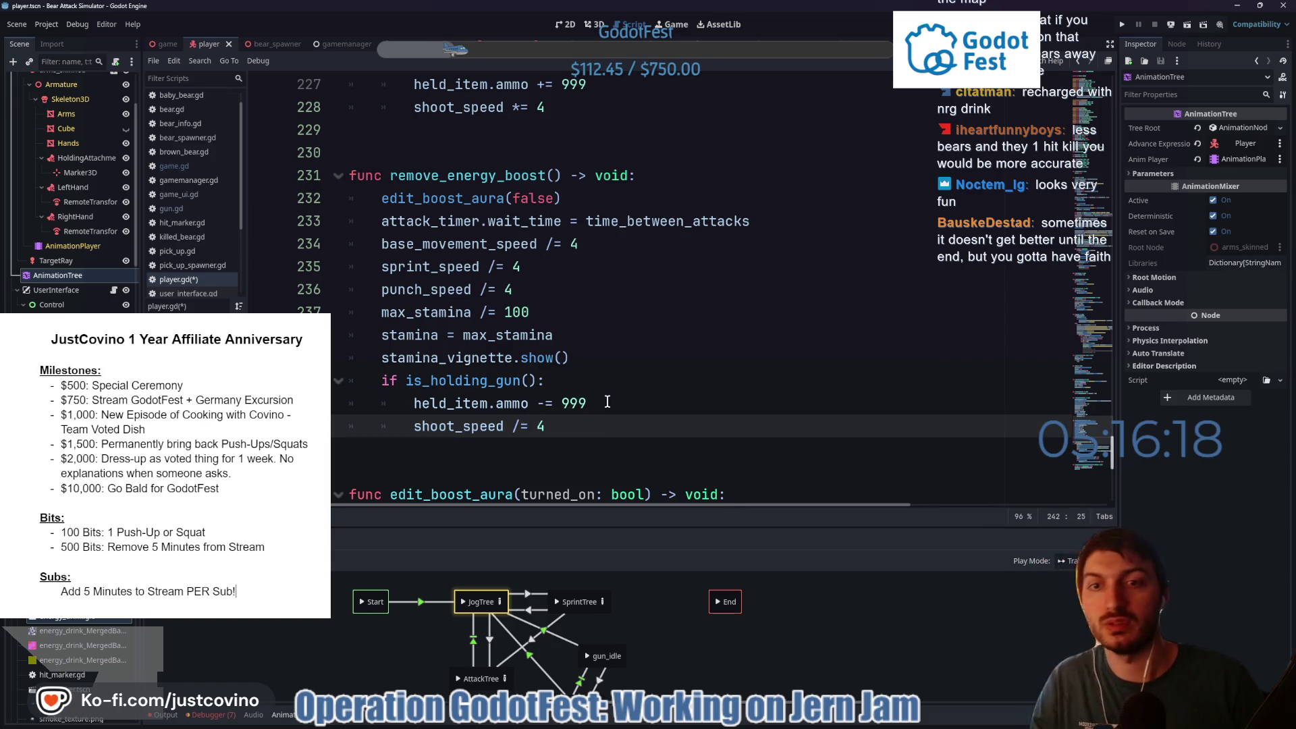
key("ctrl+s")
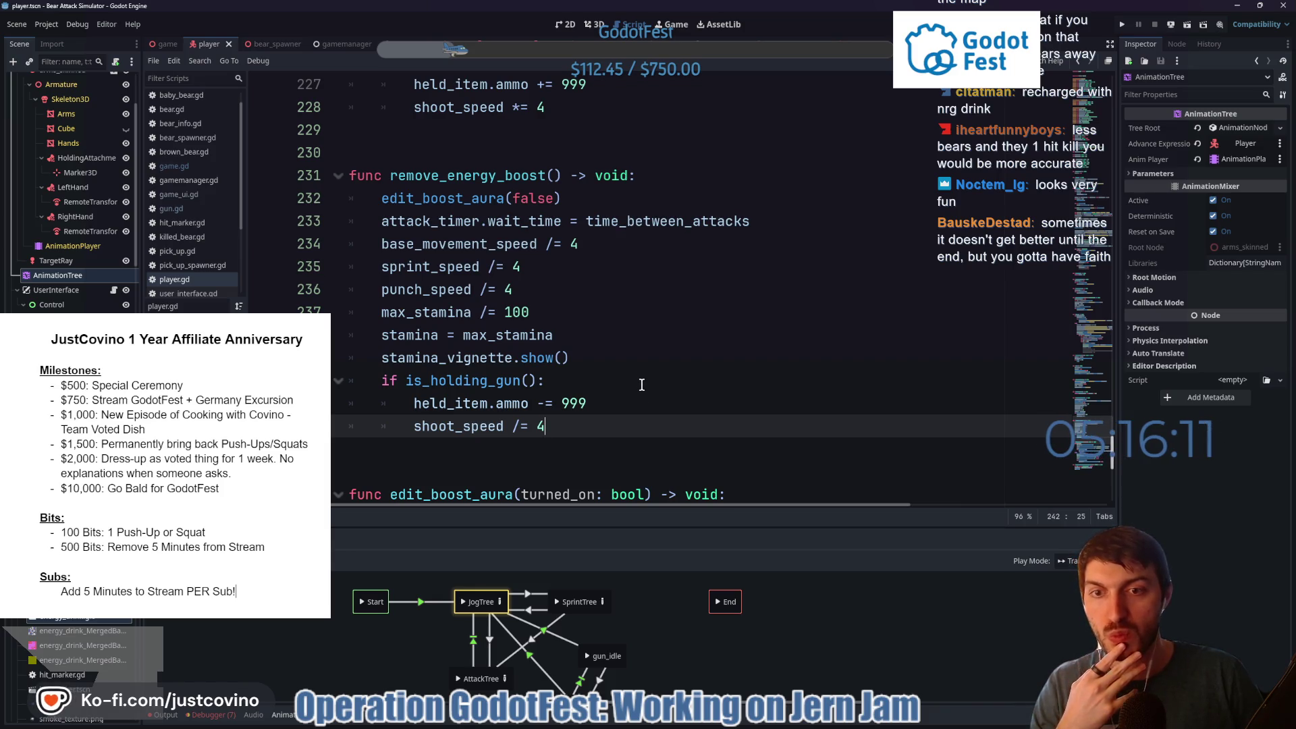
Look back over the edited player.gd, then switch to the game scene
scroll(615, 395, "up", 5)
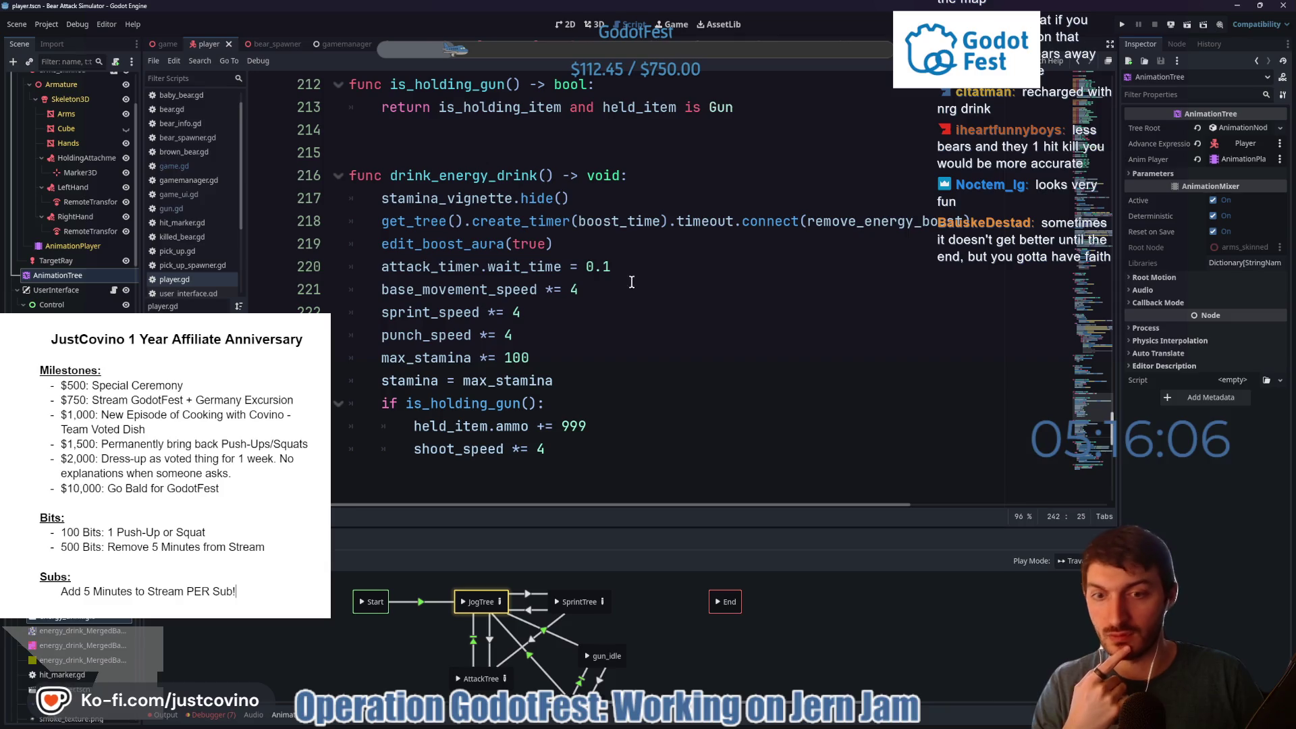
scroll(664, 409, "up", 5)
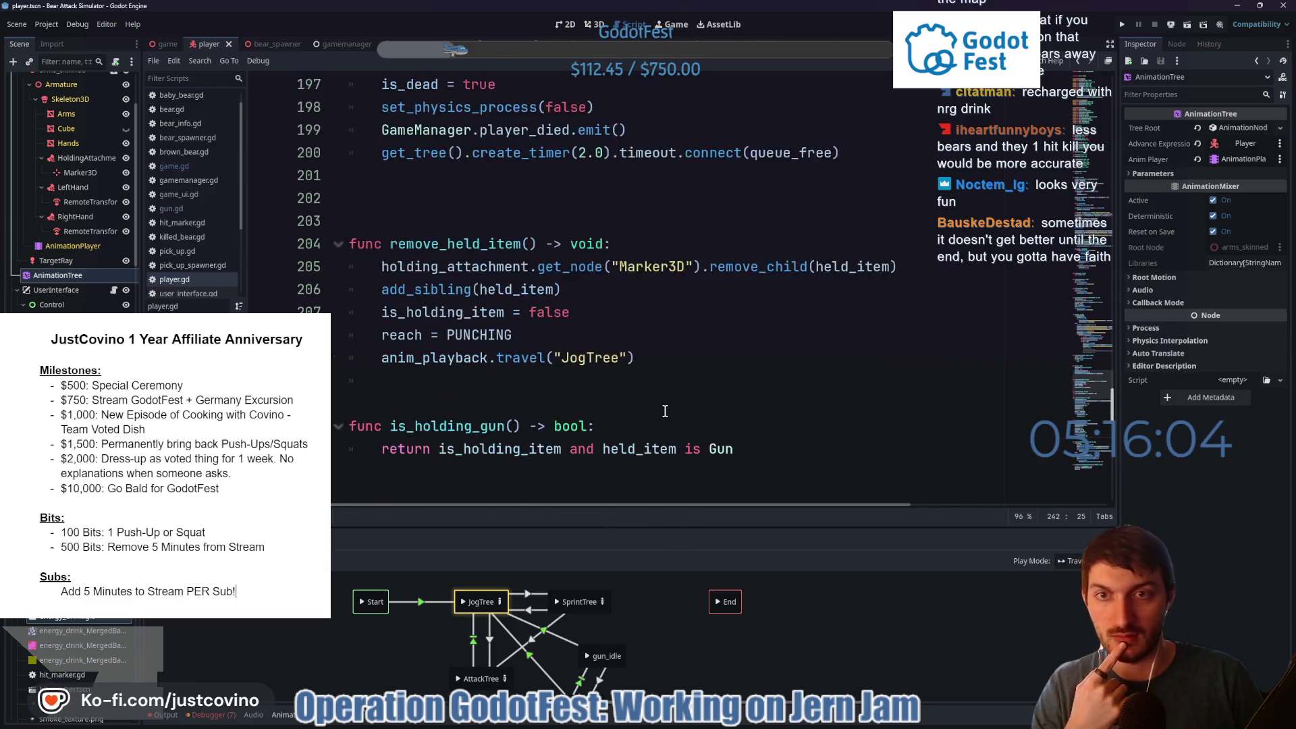
scroll(664, 409, "down", 12)
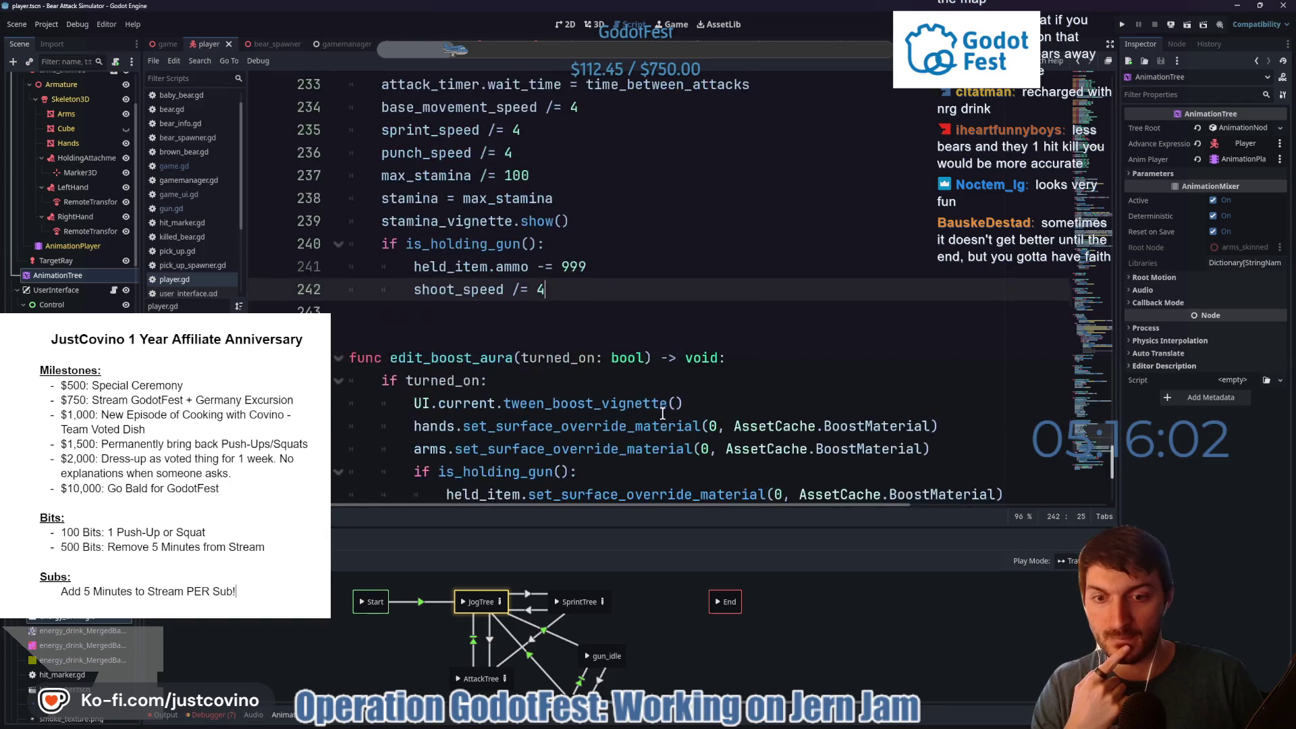
mouse_move(656, 528)
left_mouse_down()
mouse_move(656, 389)
mouse_move(656, 520)
left_mouse_up()
left_click(577, 321)
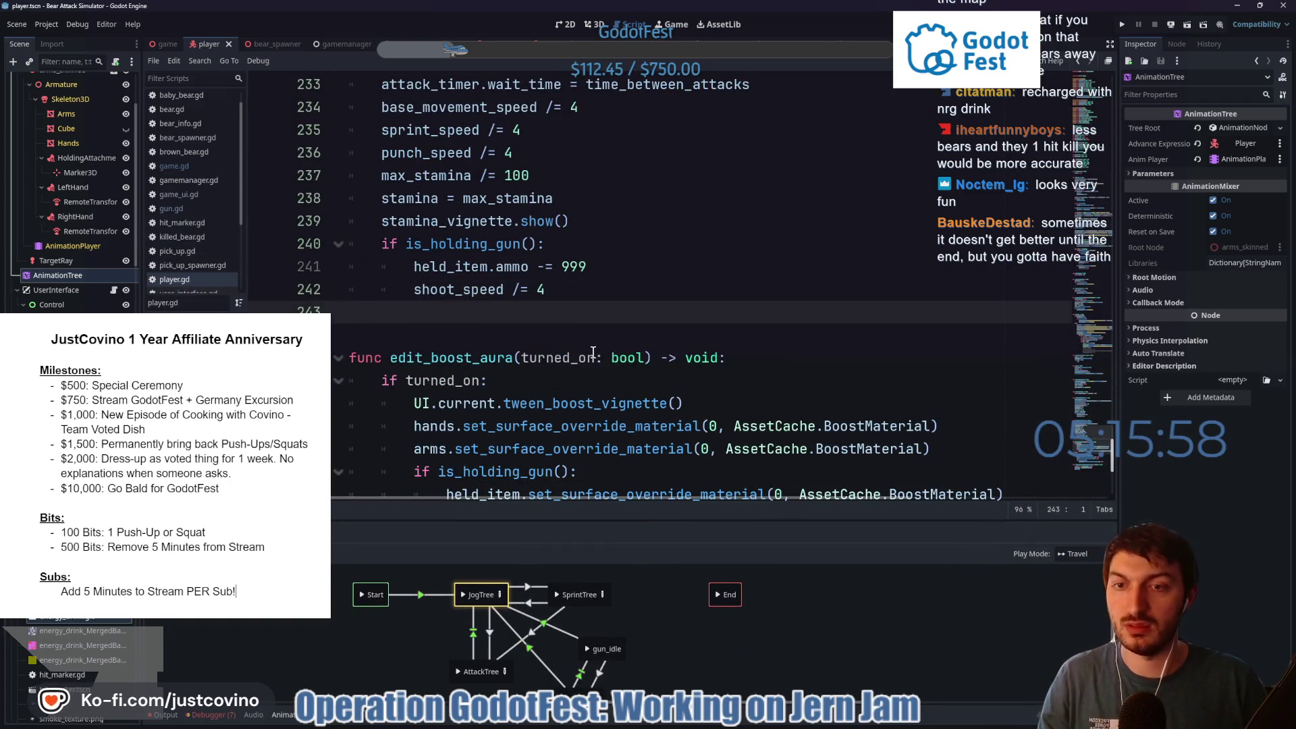
left_click(165, 43)
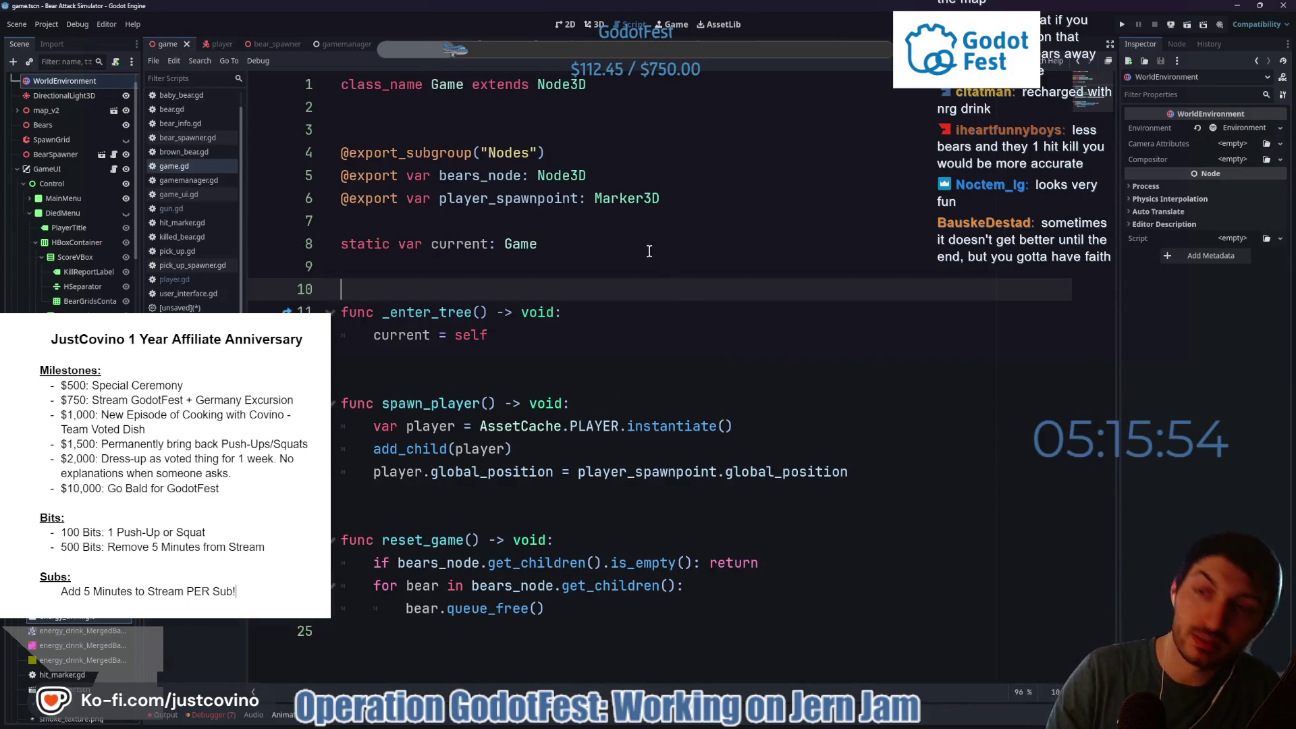
Set the player's Max Health to 1000, save the player scene, and run the project with F5
left_click(223, 45)
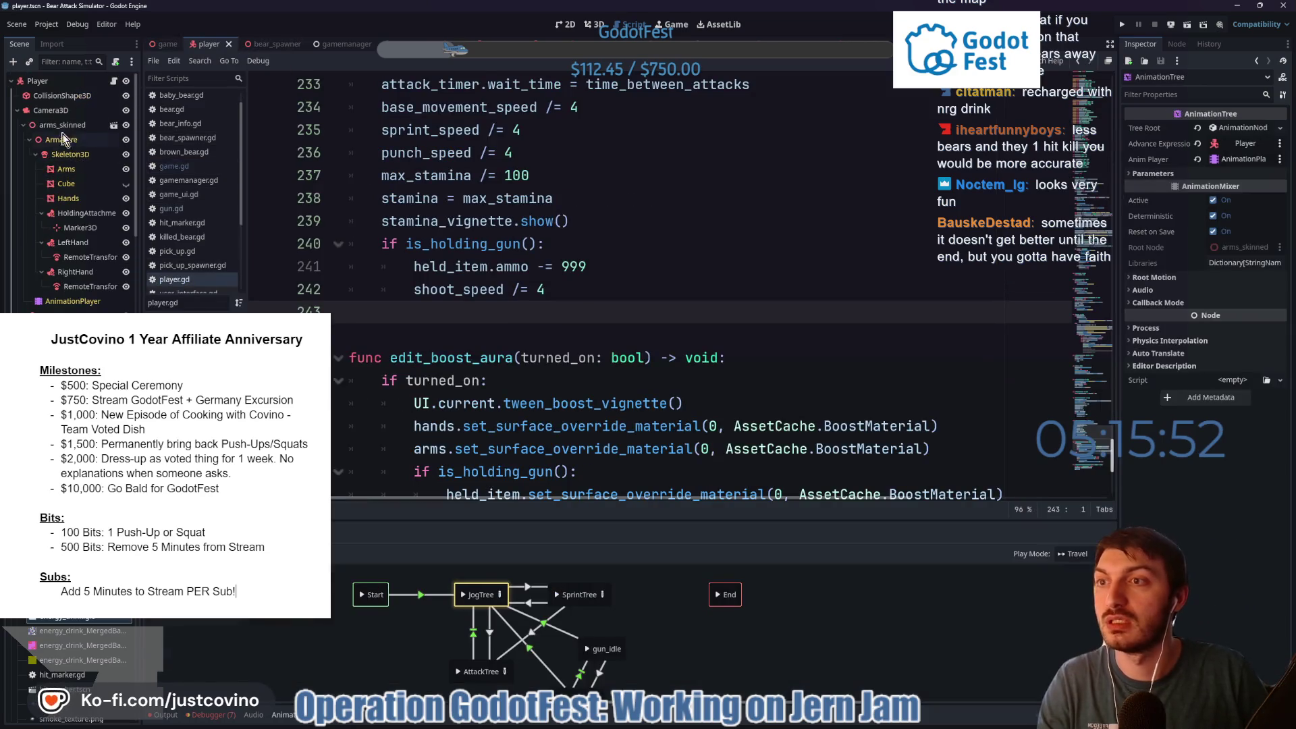
left_click(1249, 141)
type("10")
left_click(594, 267)
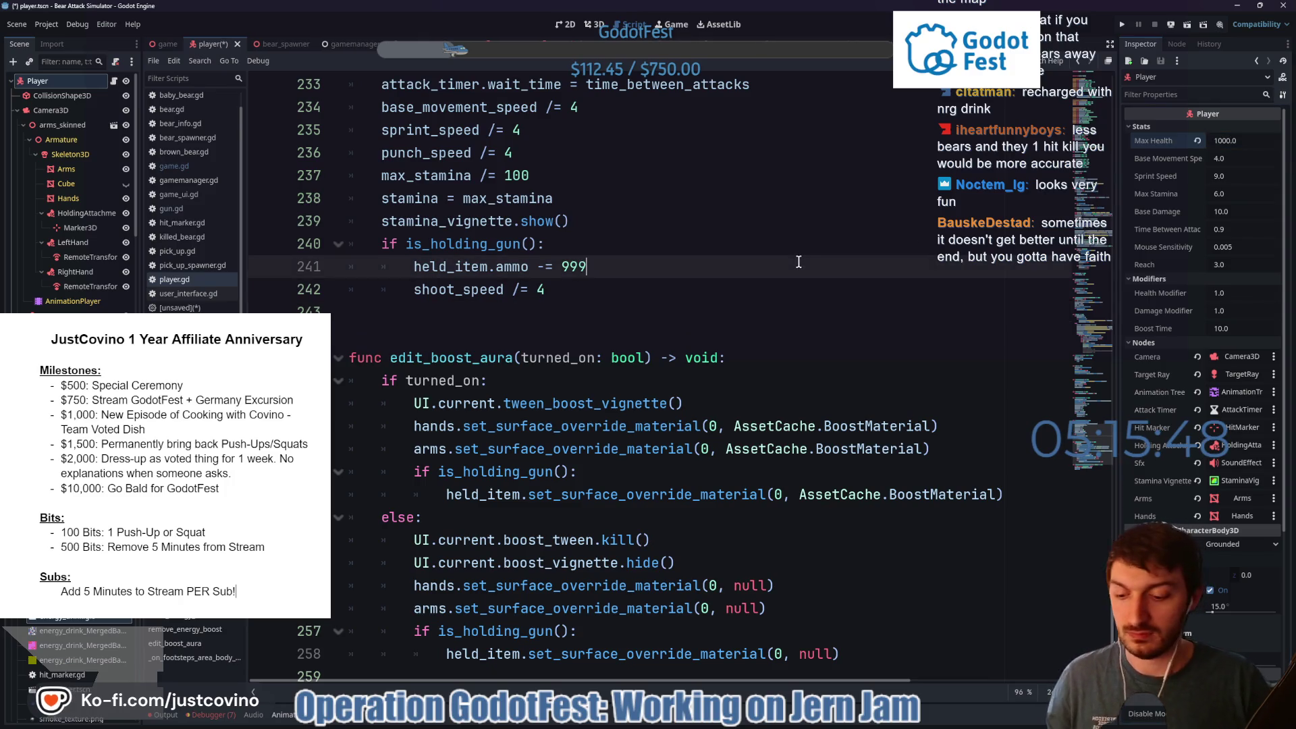
key("ctrl+s")
key("F5")
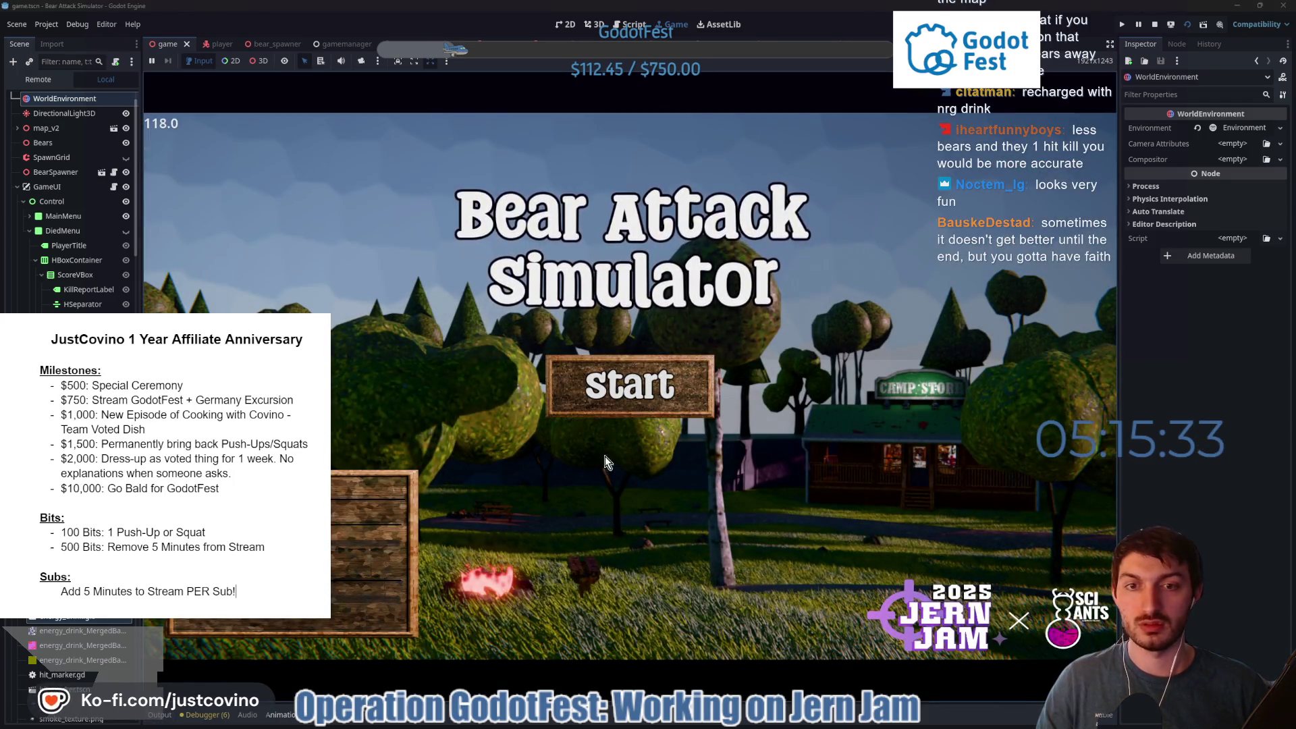
Start a round, pick up the gun, fire it twice, then walk over and grab the energy drink
left_click(630, 384)
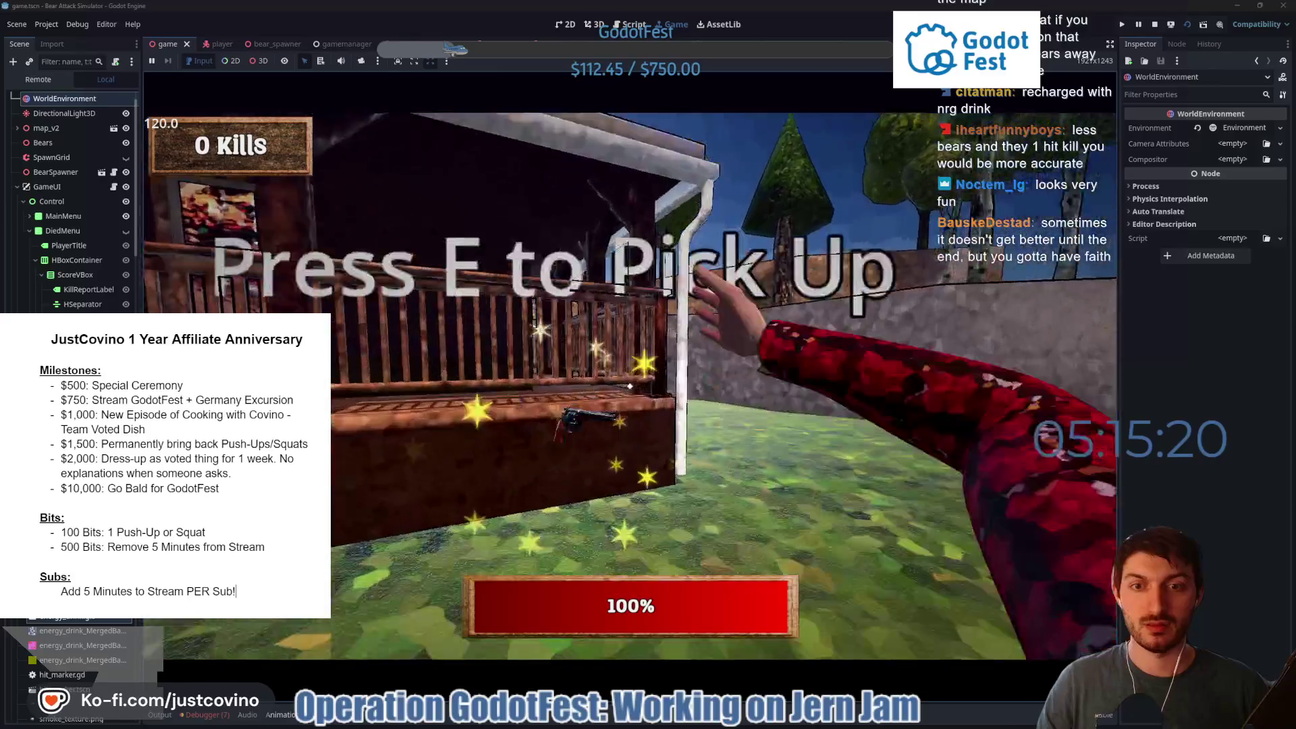
key("e")
left_click(630, 386)
left_click(630, 386)
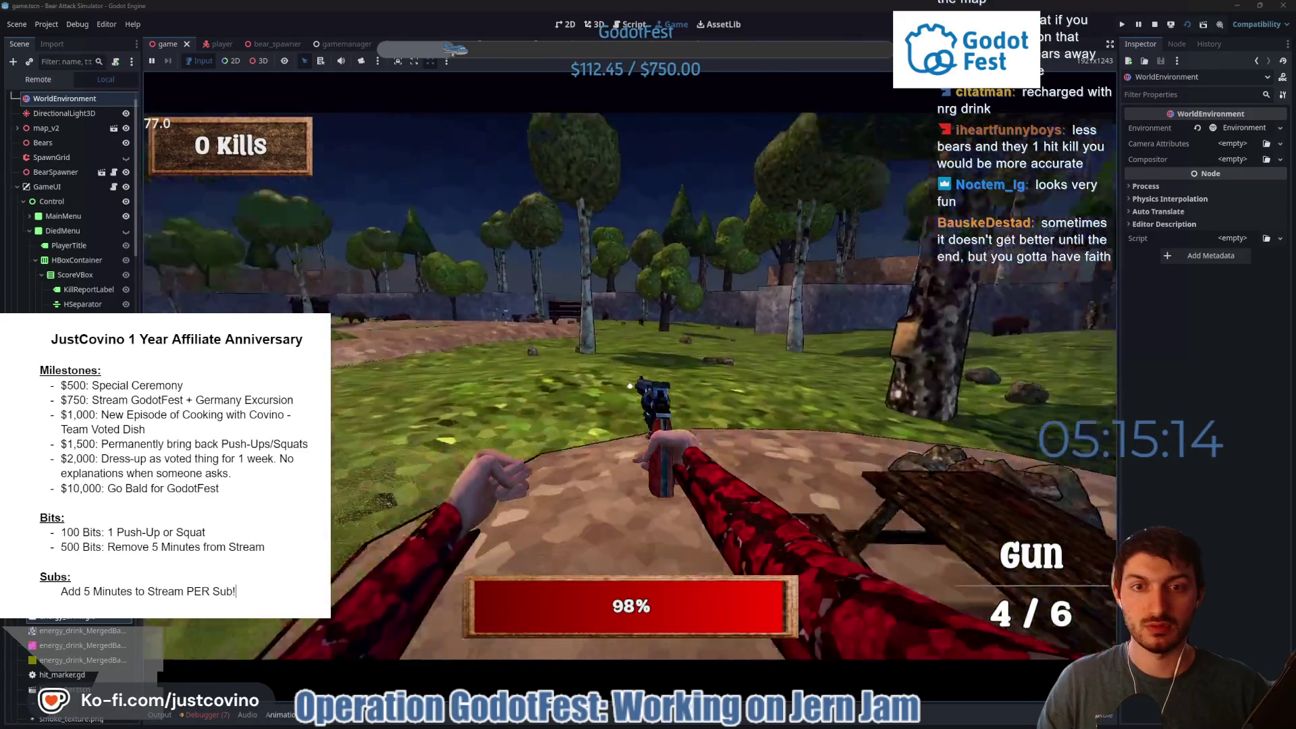
key("w")
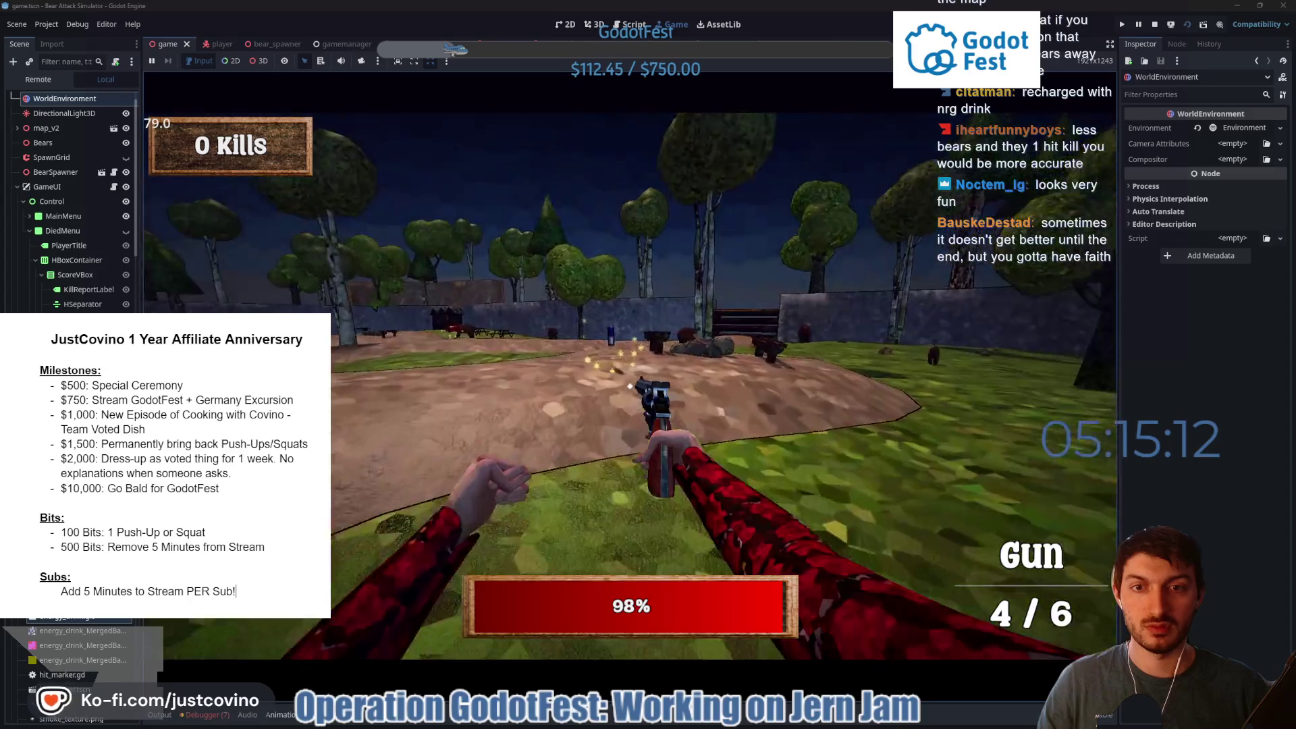
key("e")
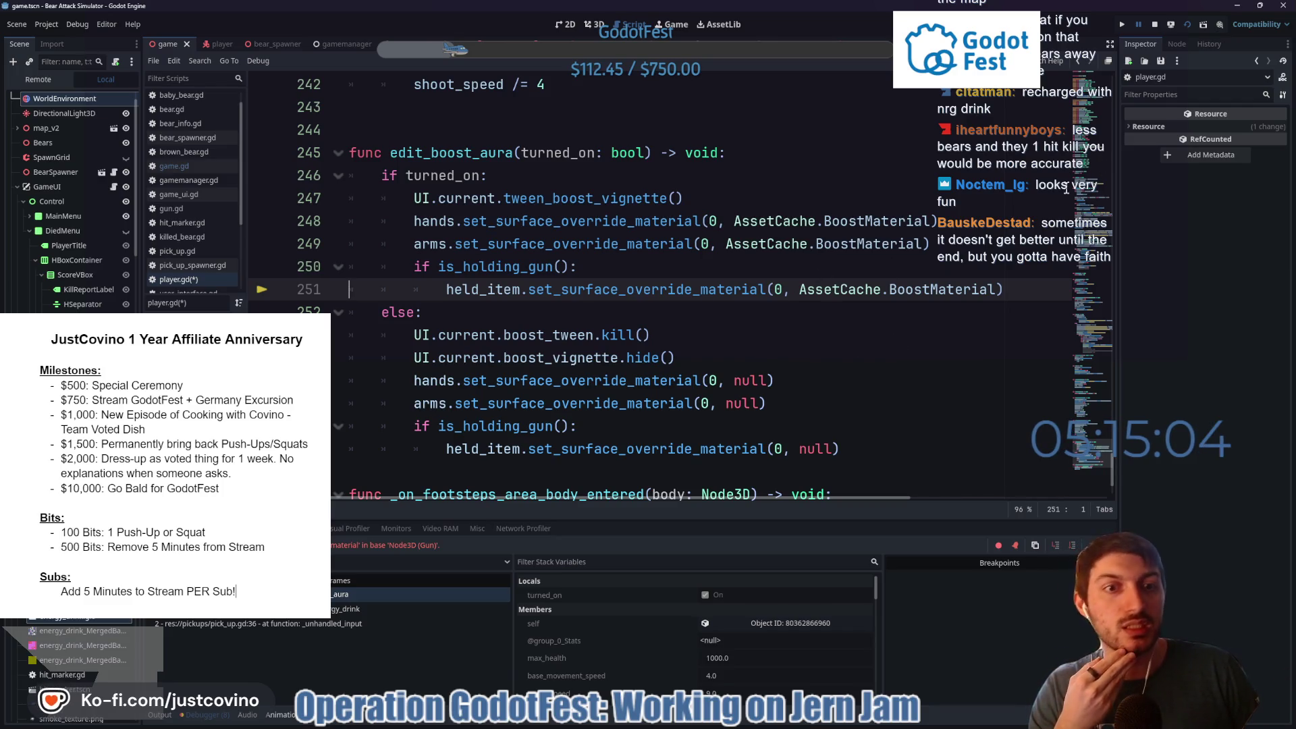
Stop the halted game, select the set_surface_override_material call on line 251, and open the gun scene
left_click(1154, 24)
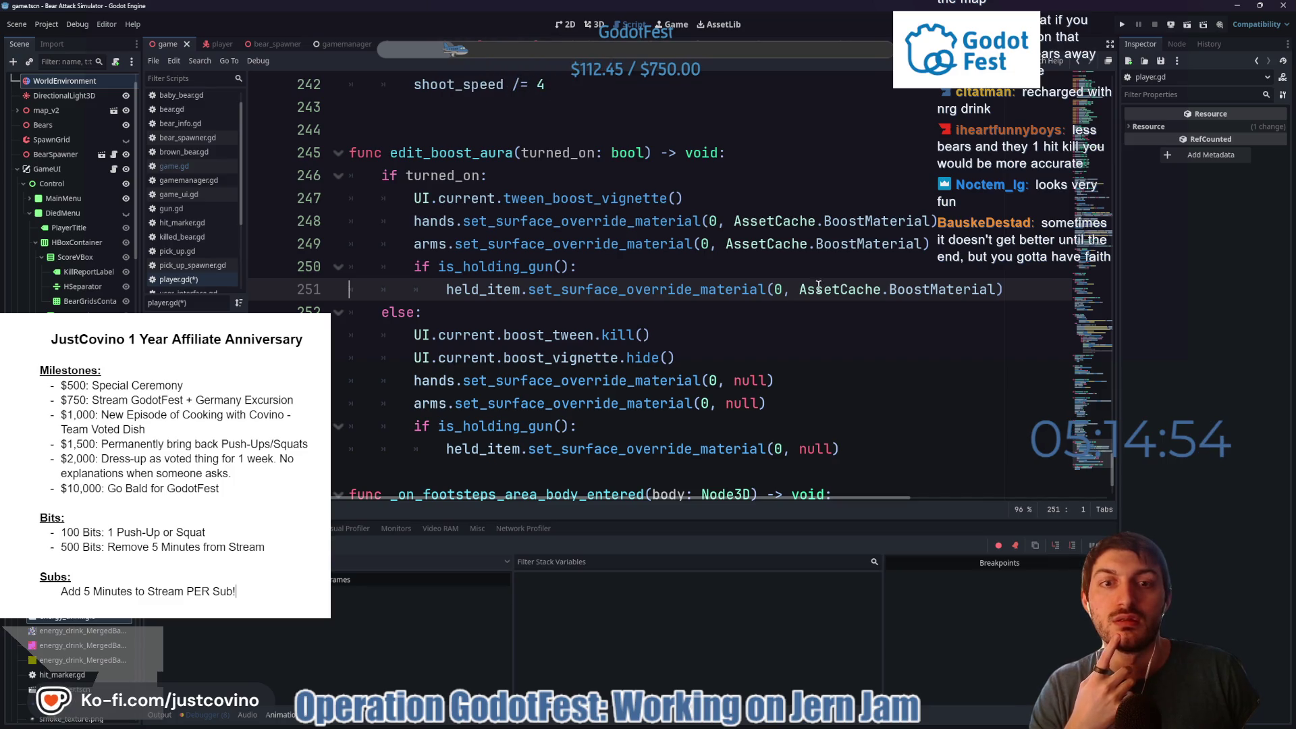
left_click_drag(1005, 288, 528, 286)
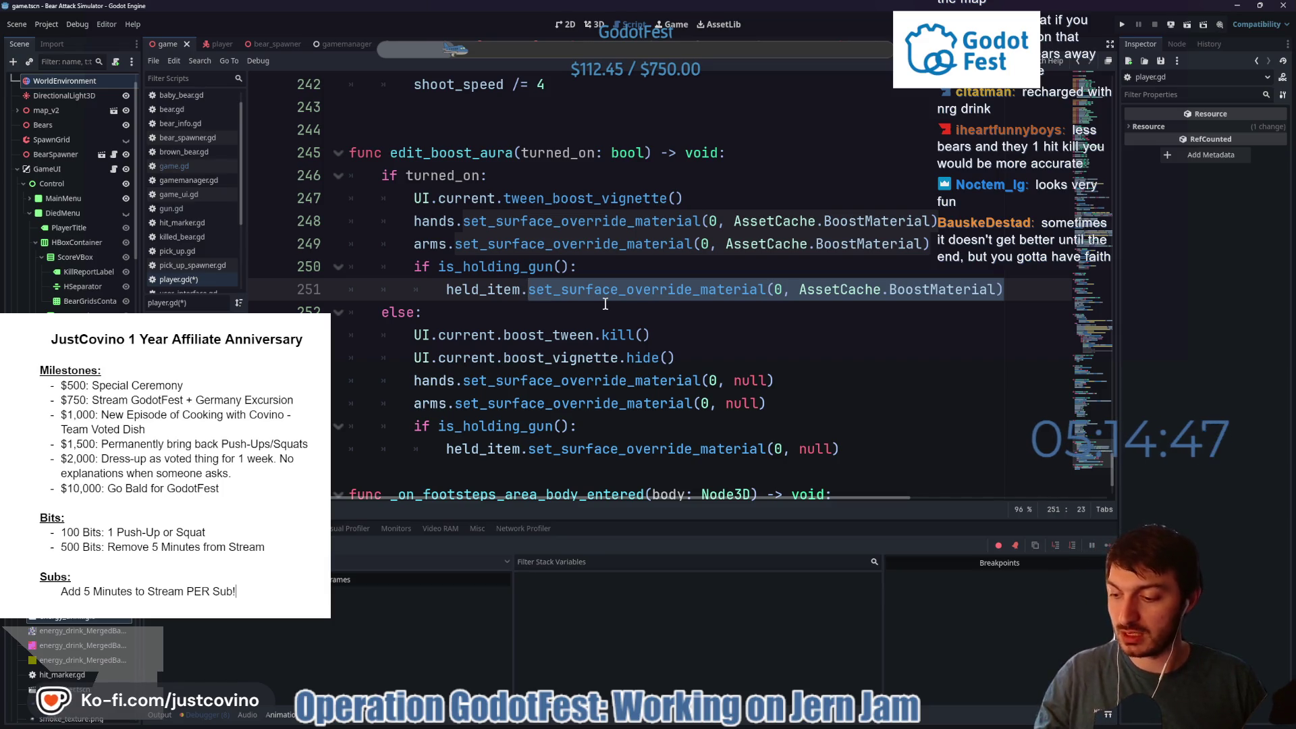
left_click_drag(1004, 291, 529, 294)
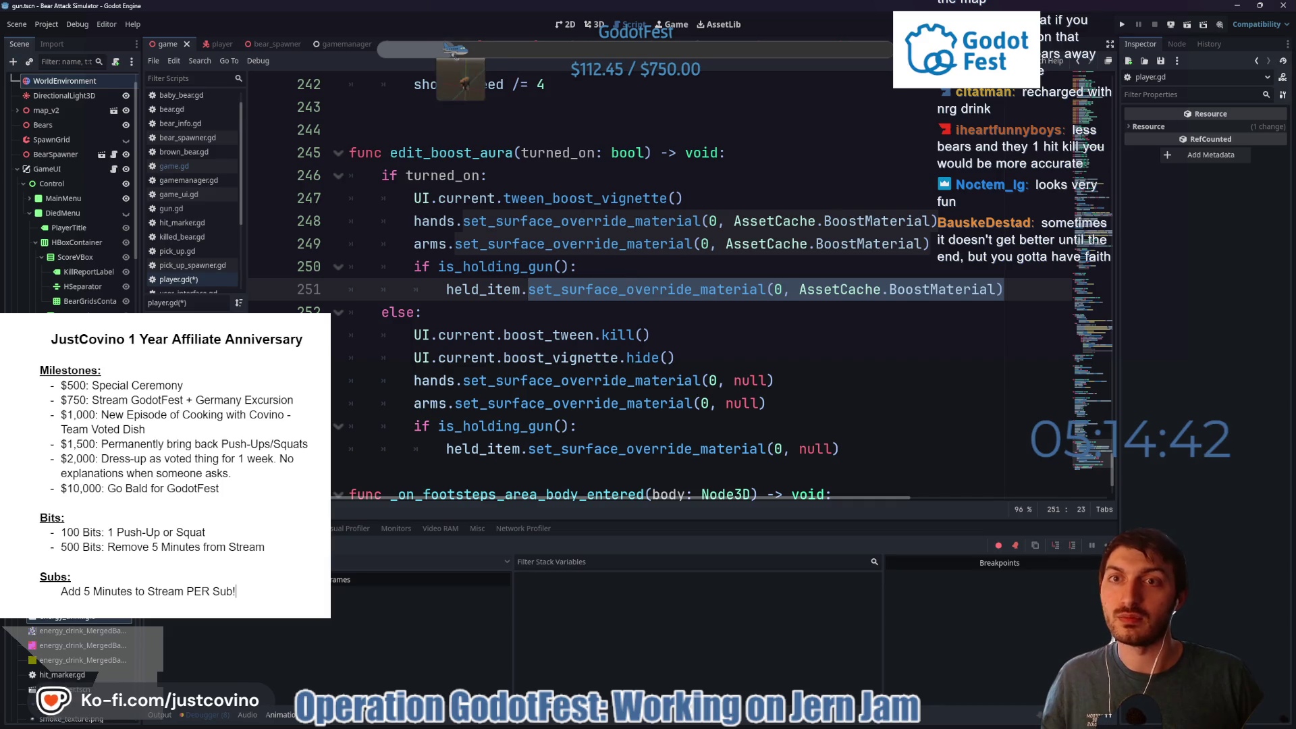
left_click(382, 44)
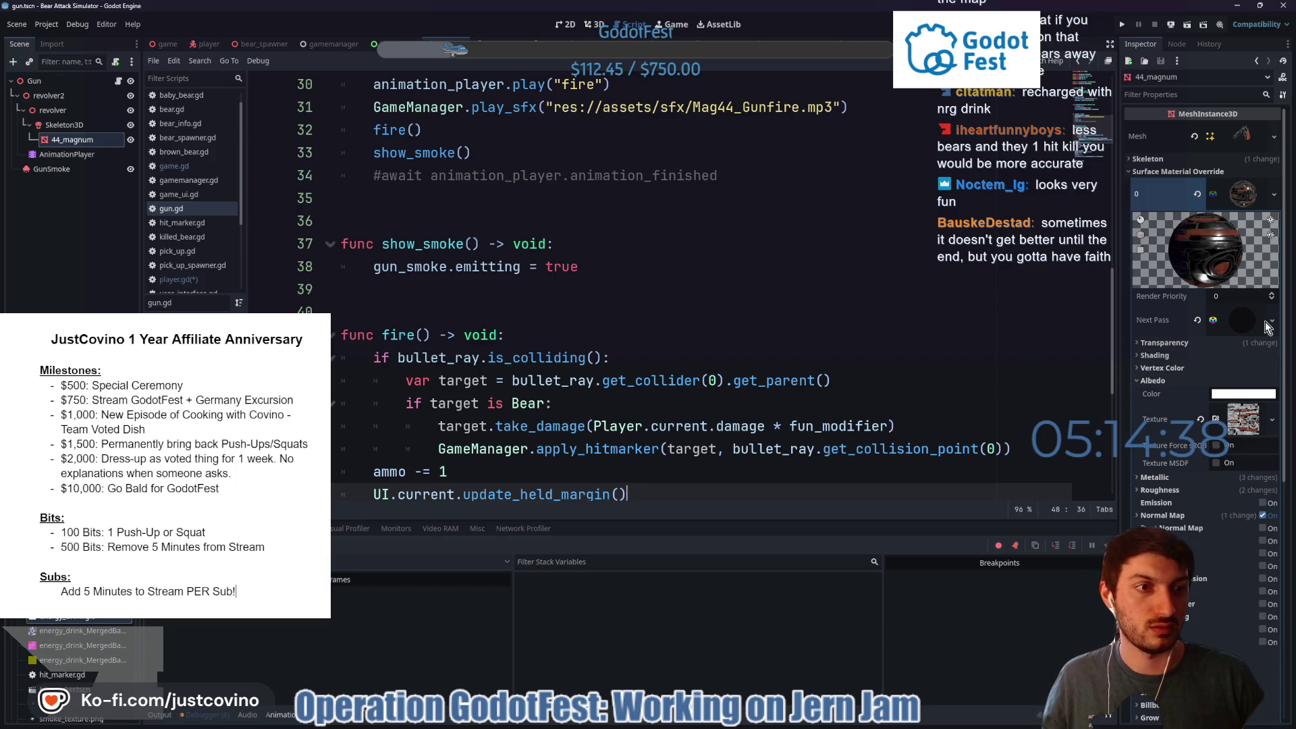
Collapse the revolver's override material in the Inspector and add a blank line after reload() in gun.gd
left_click(1244, 316)
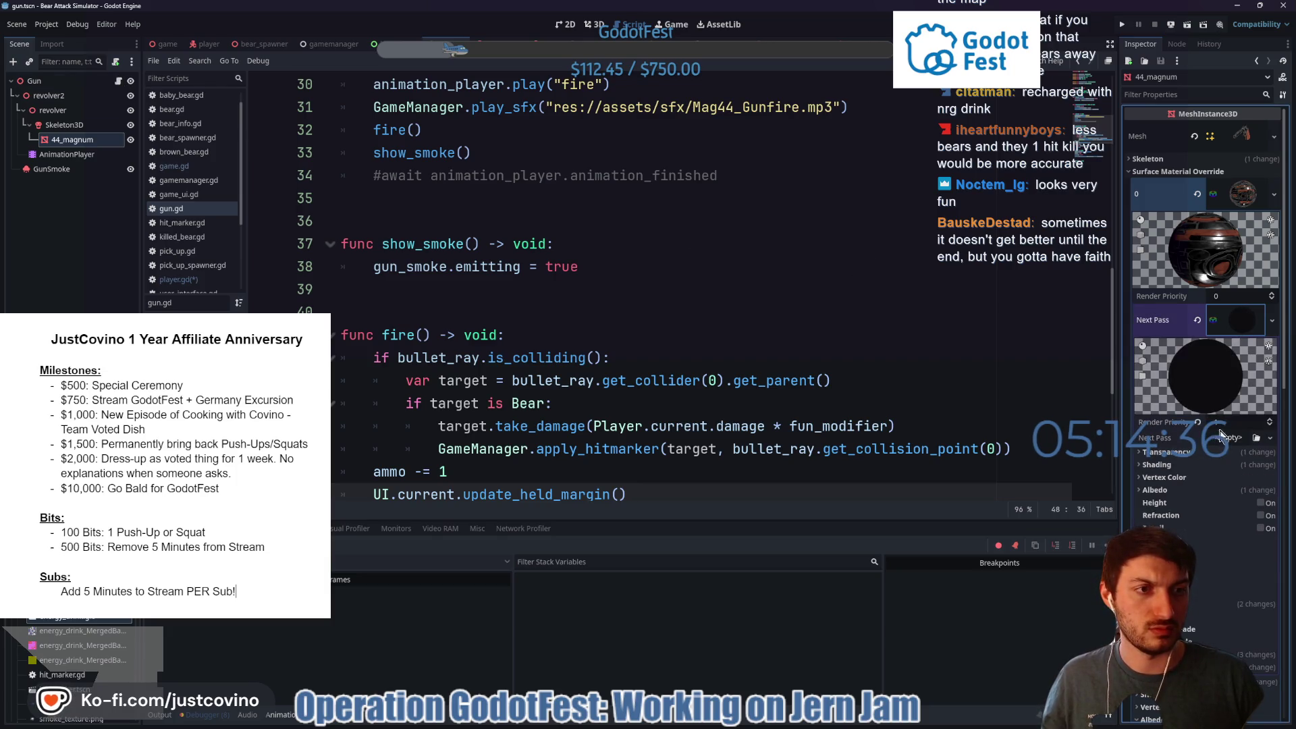
left_click(1240, 194)
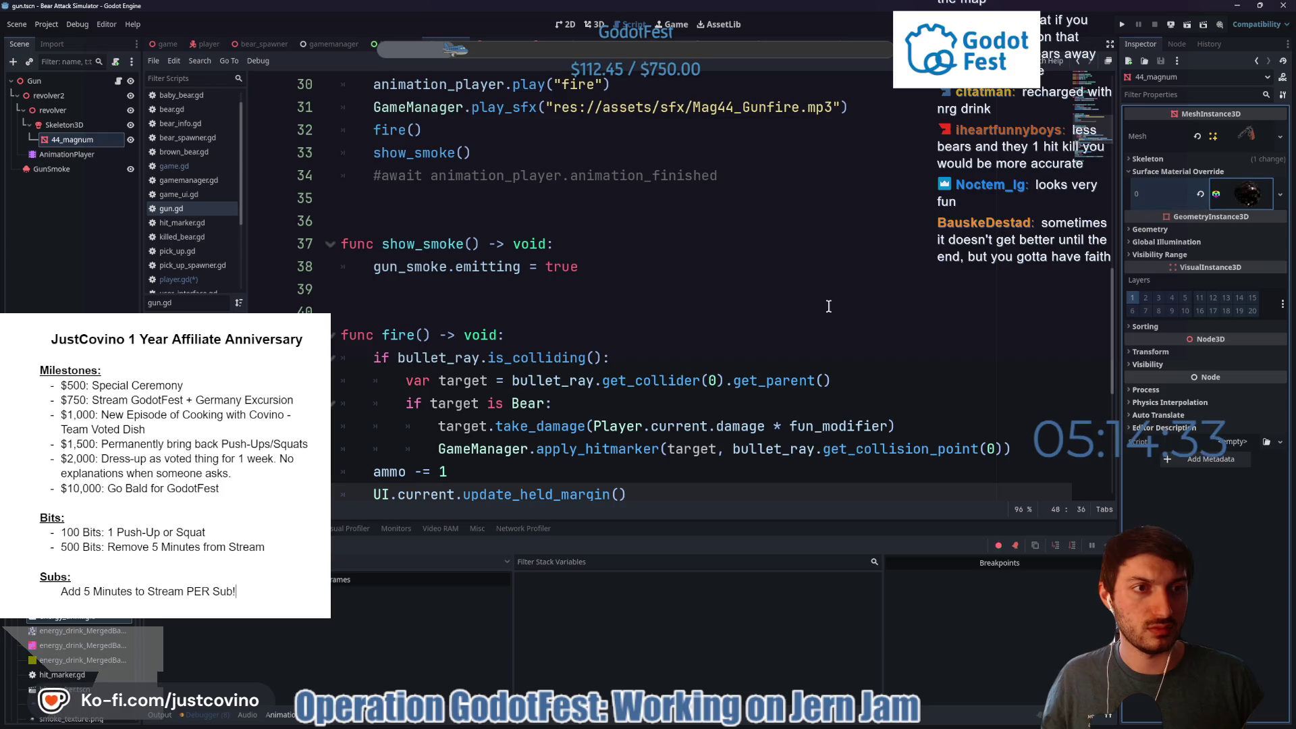
scroll(628, 323, "down", 3)
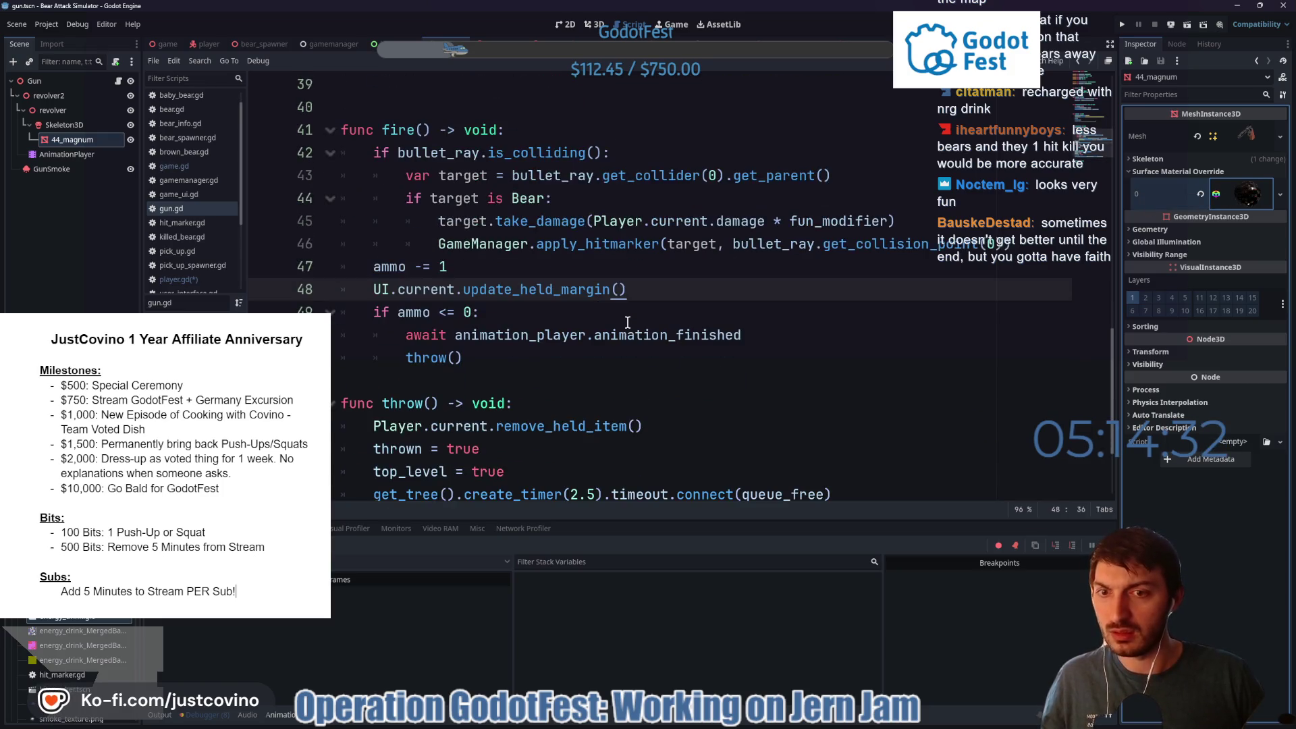
scroll(628, 323, "up", 5)
scroll(627, 323, "up", 1)
scroll(466, 362, "down", 1)
scroll(472, 346, "down", 7)
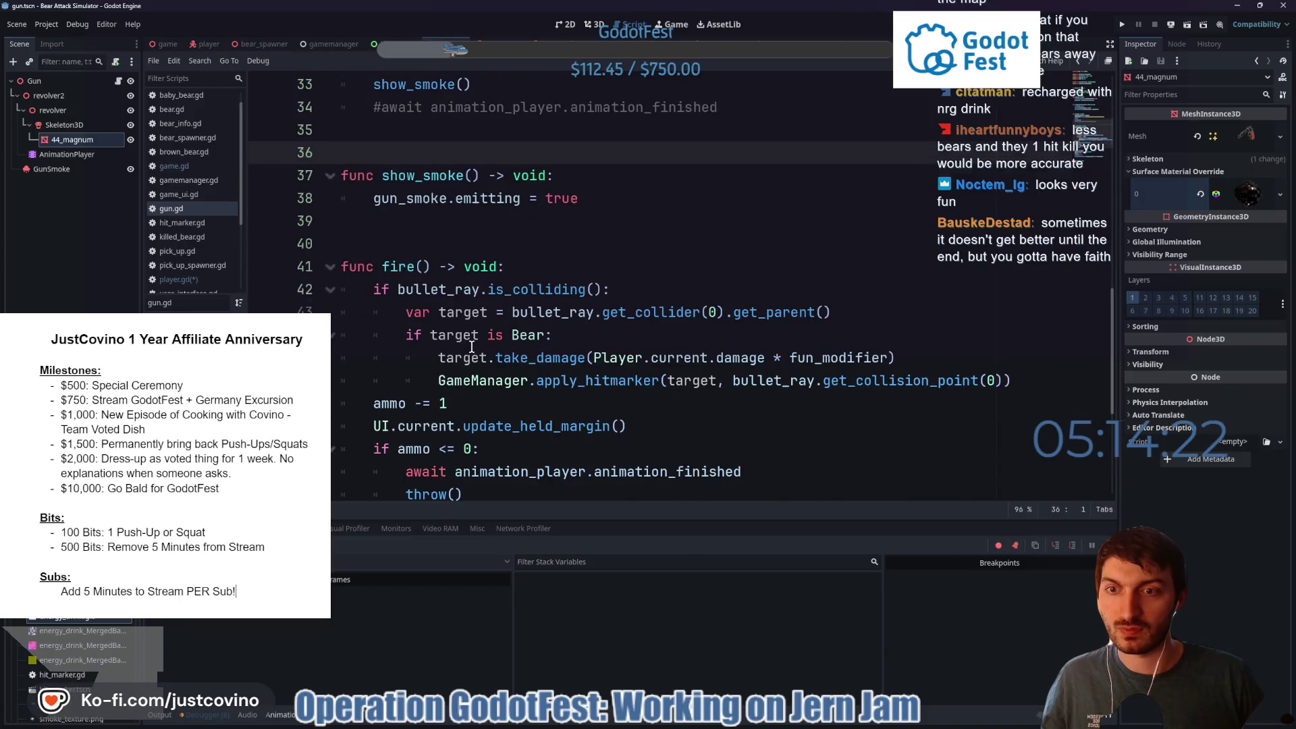
left_click(424, 398)
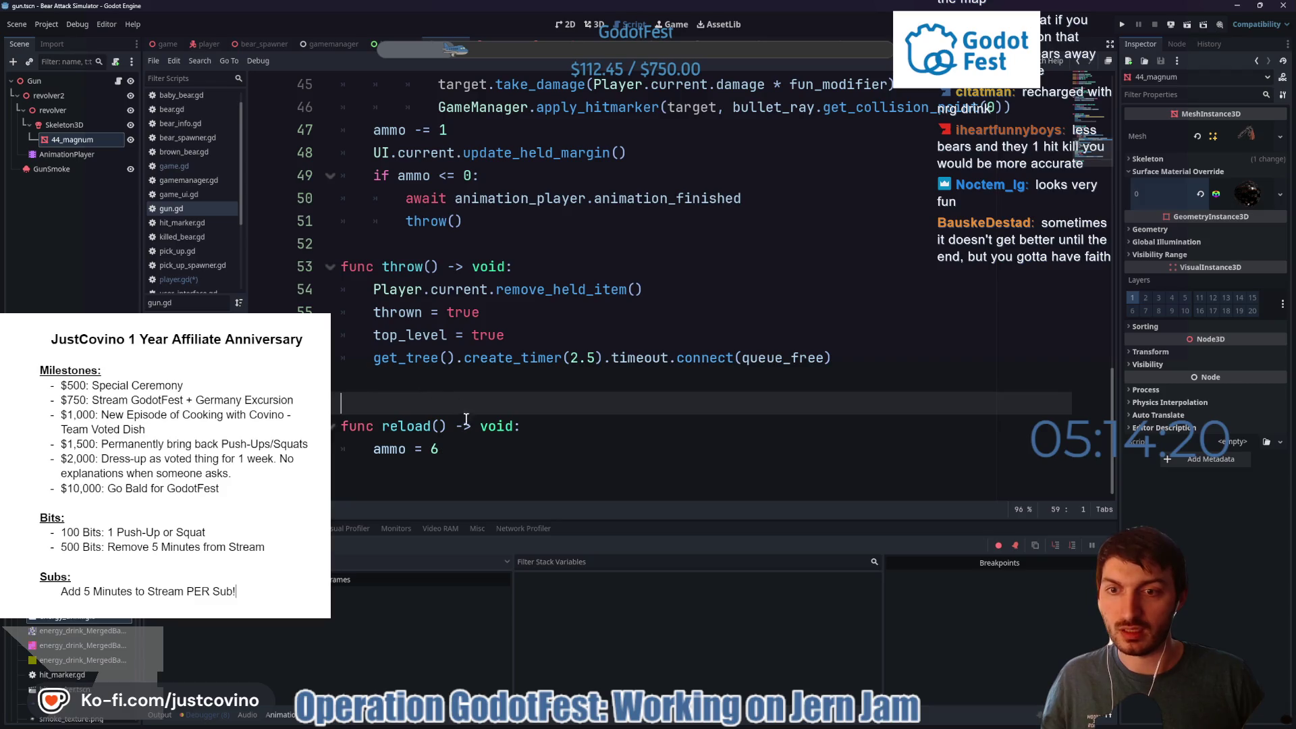
left_click(450, 472)
key("Return")
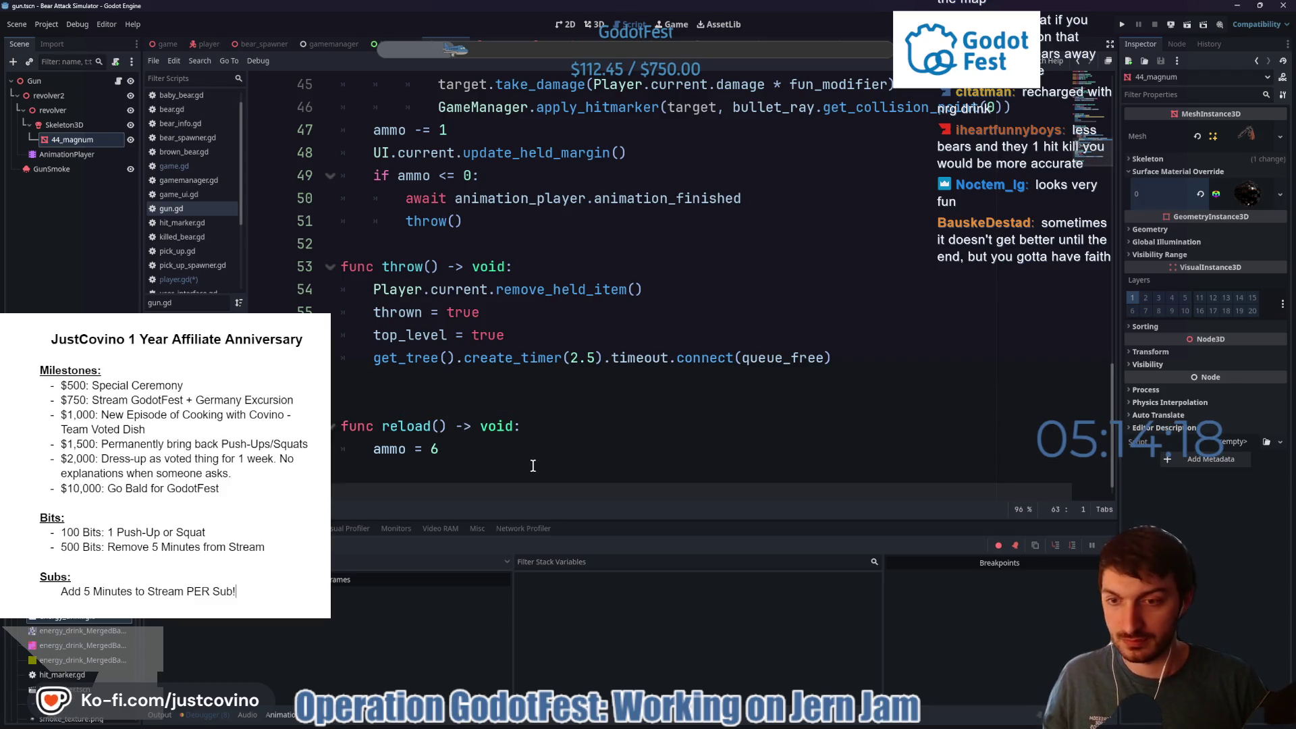
type("func appl")
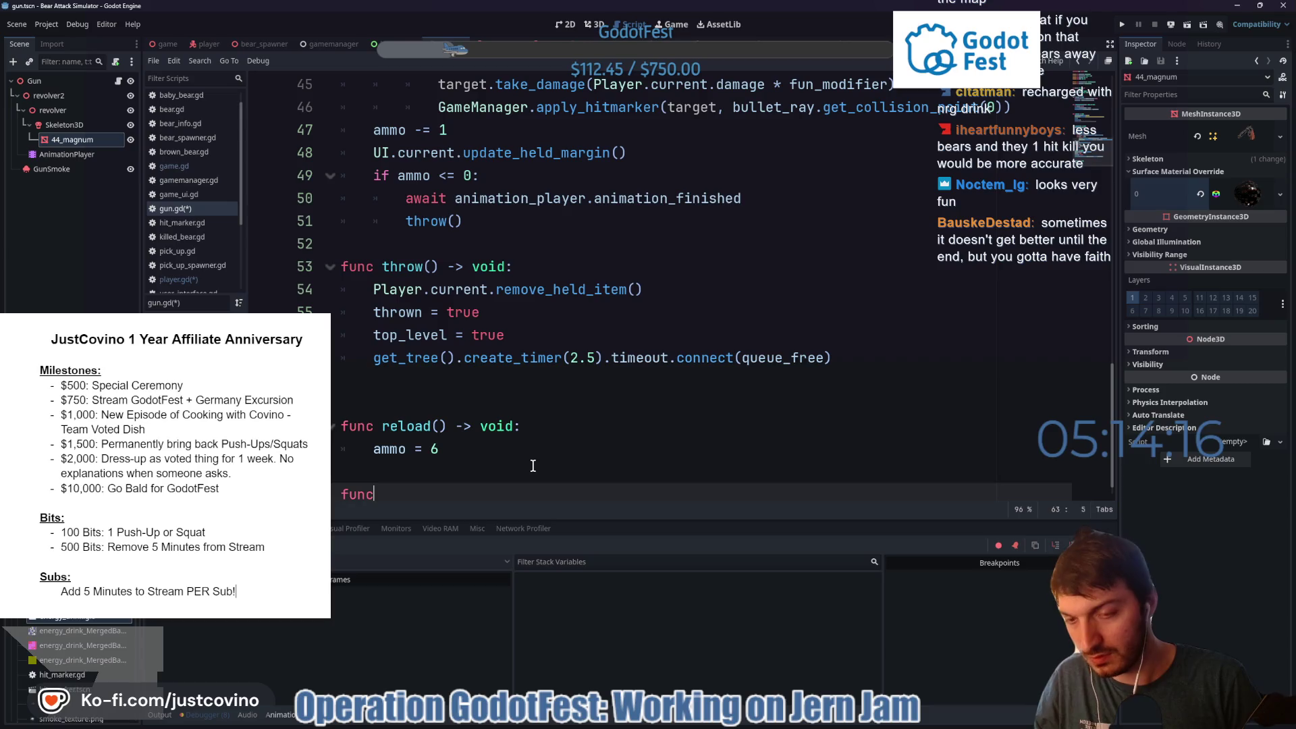
type("y_bo")
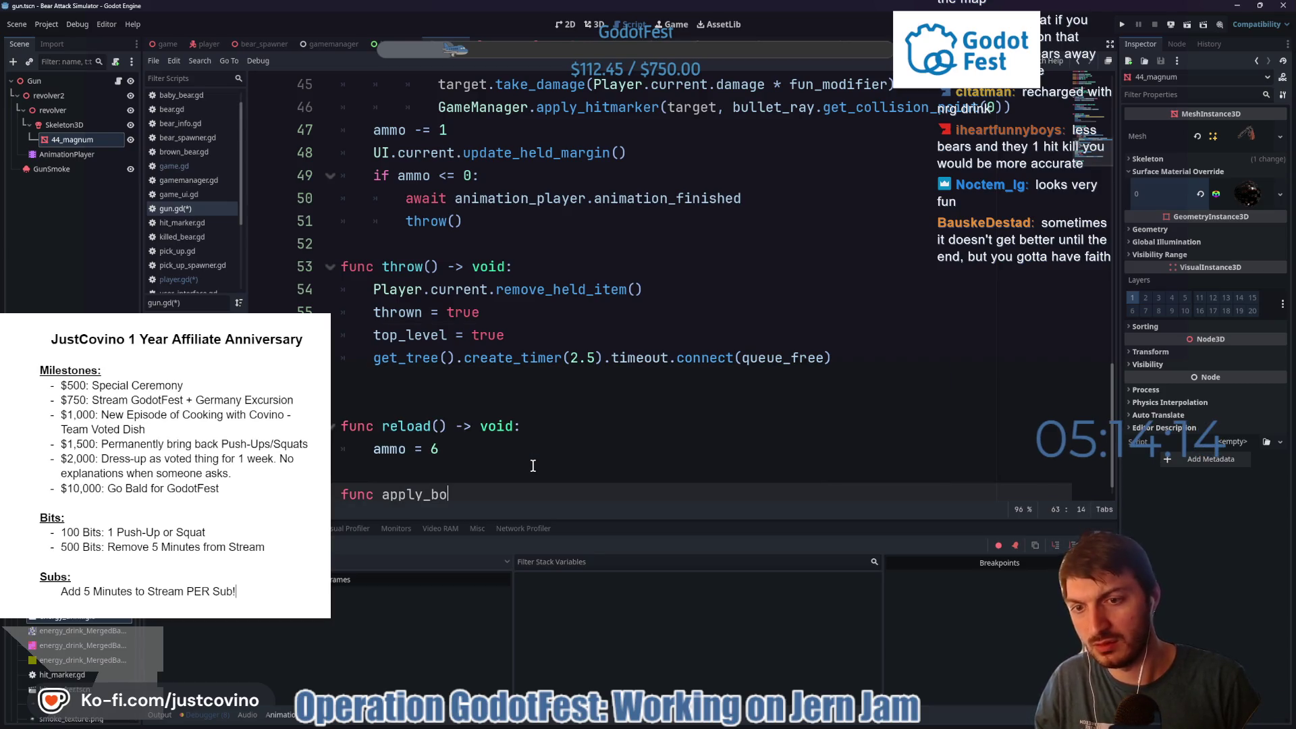
type("ost")
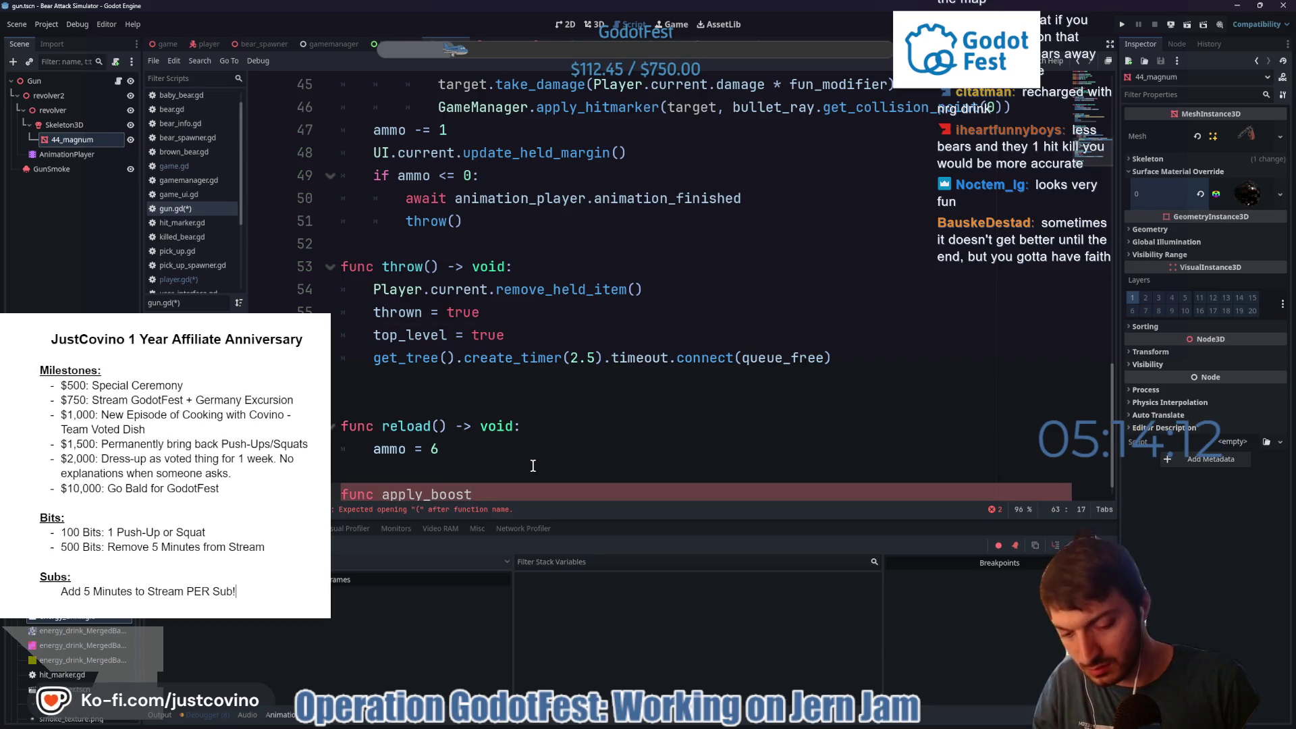
type("_shader() -")
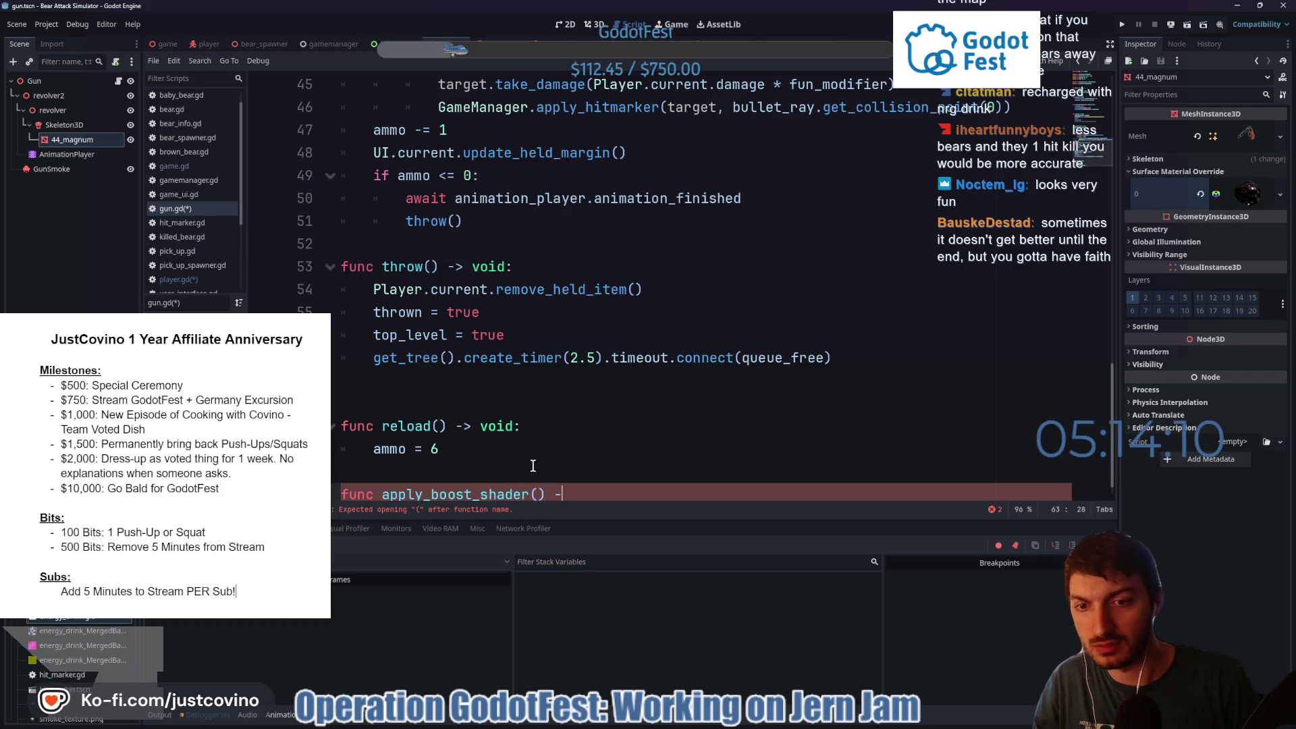
type("> void:")
key("Return")
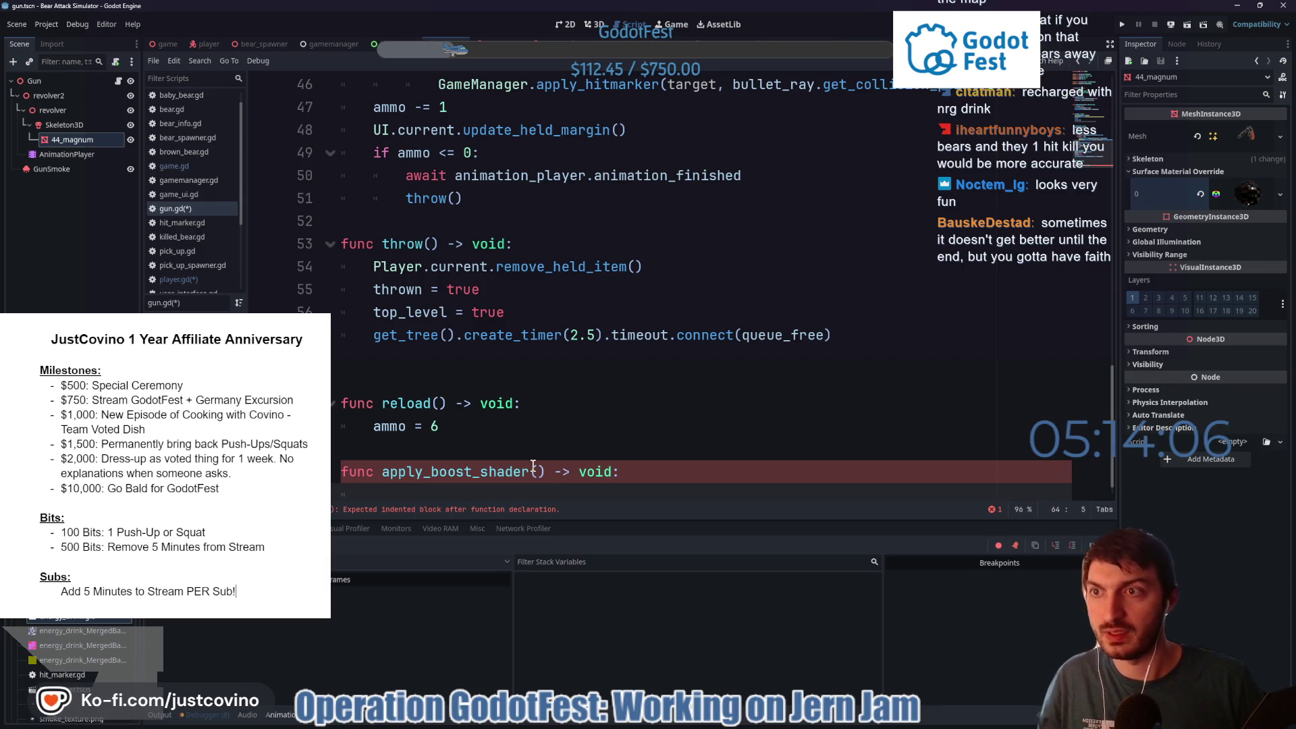
scroll(533, 465, "up", 13)
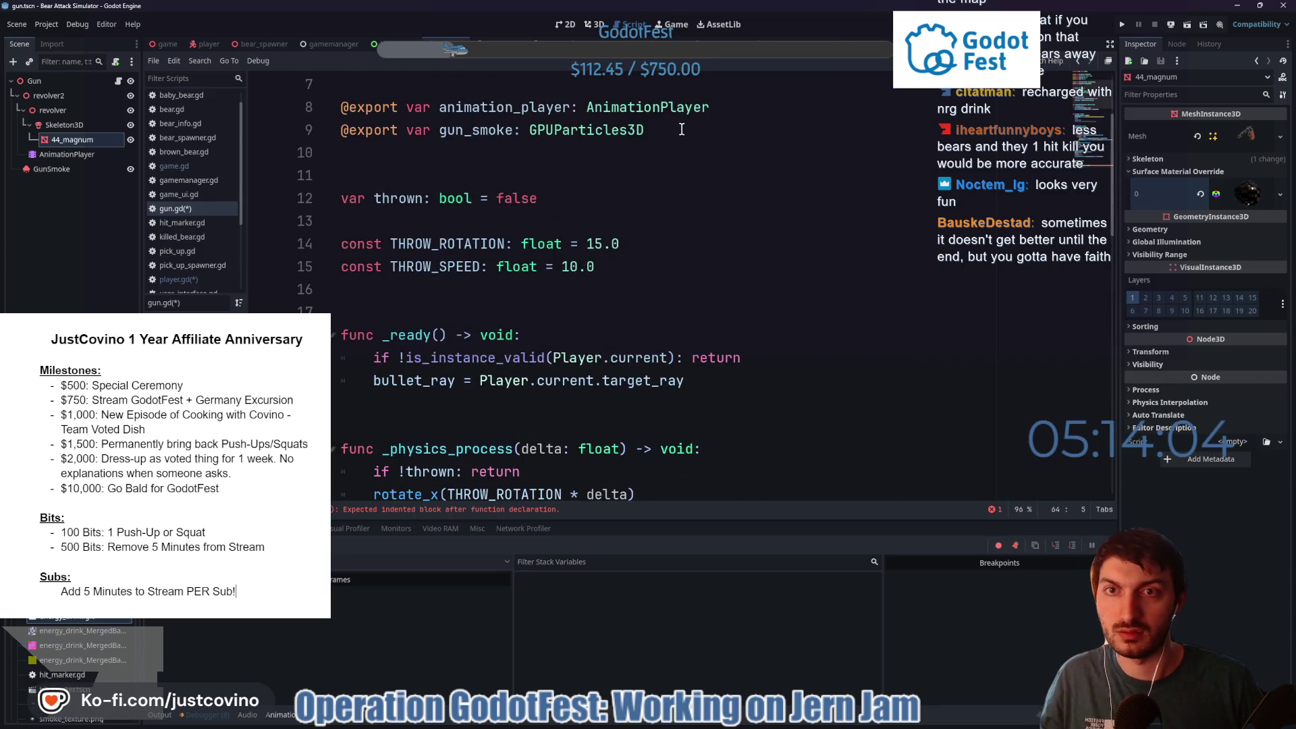
left_click(682, 129)
key("Return")
type("@export var ")
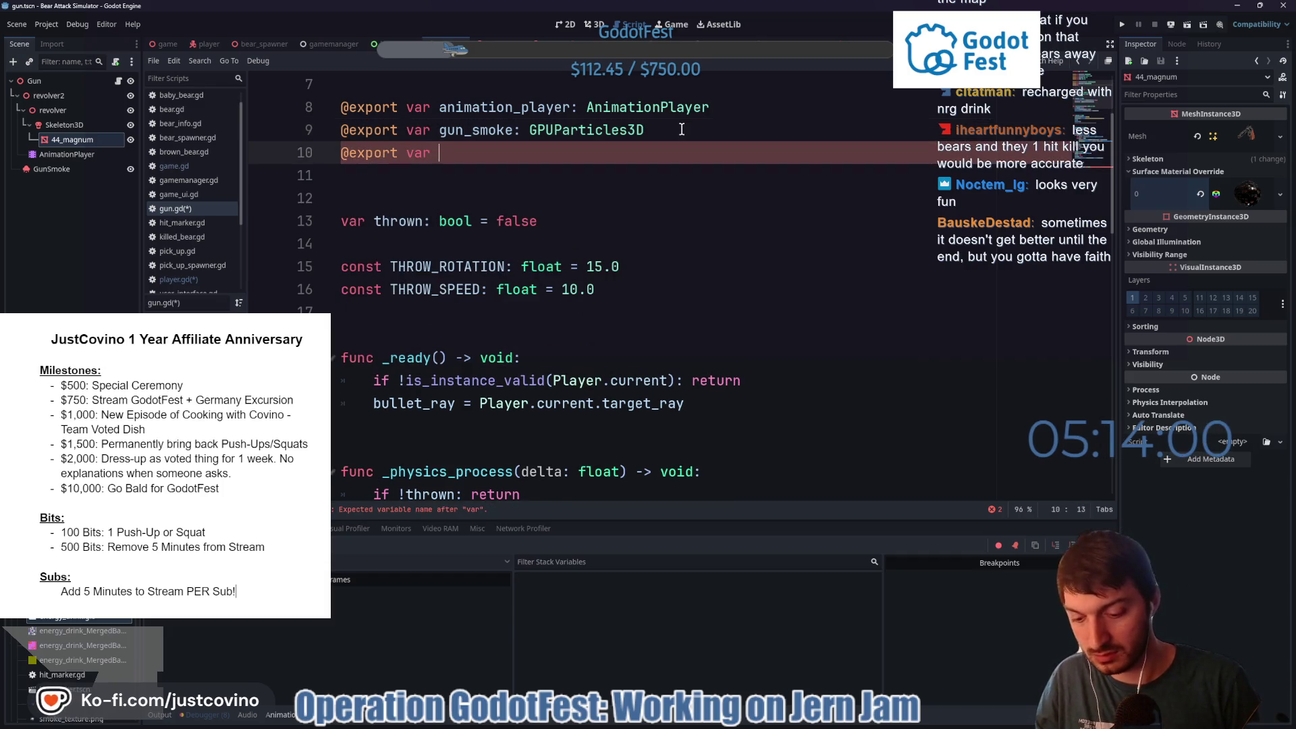
type("gun: MeshInstance3")
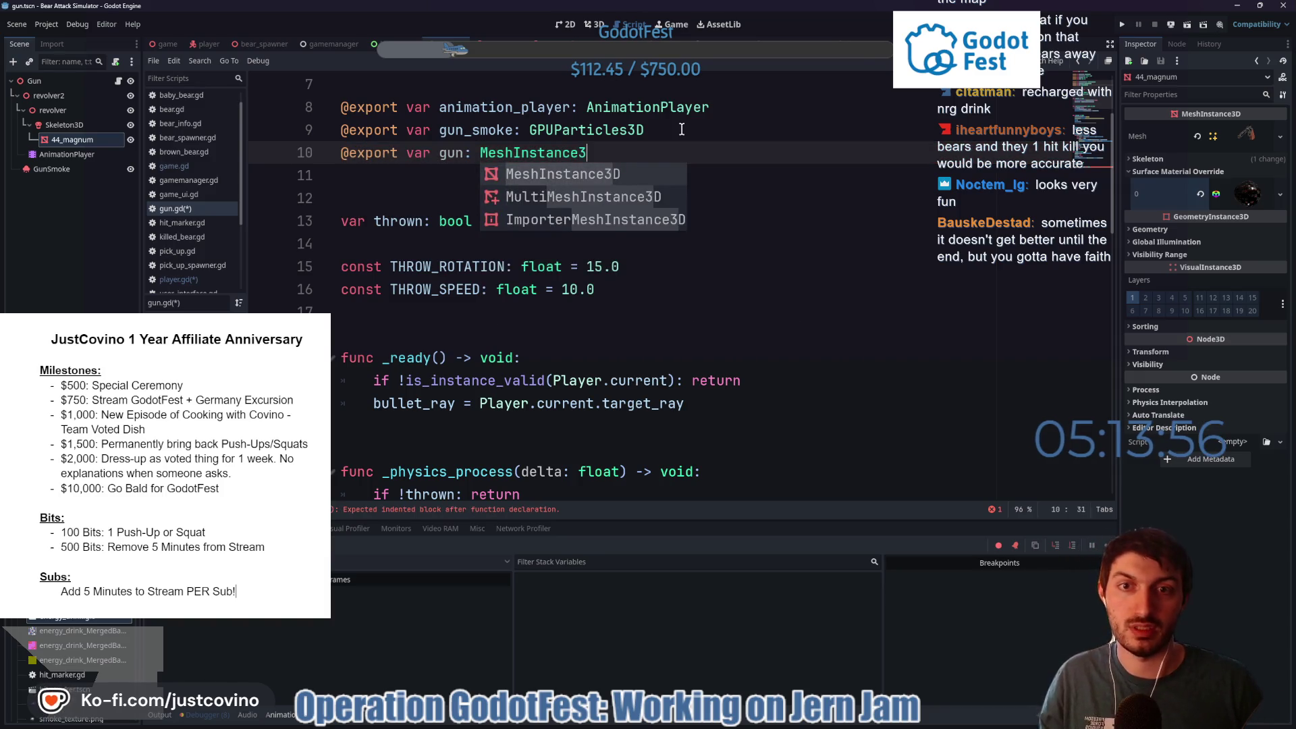
key("Return")
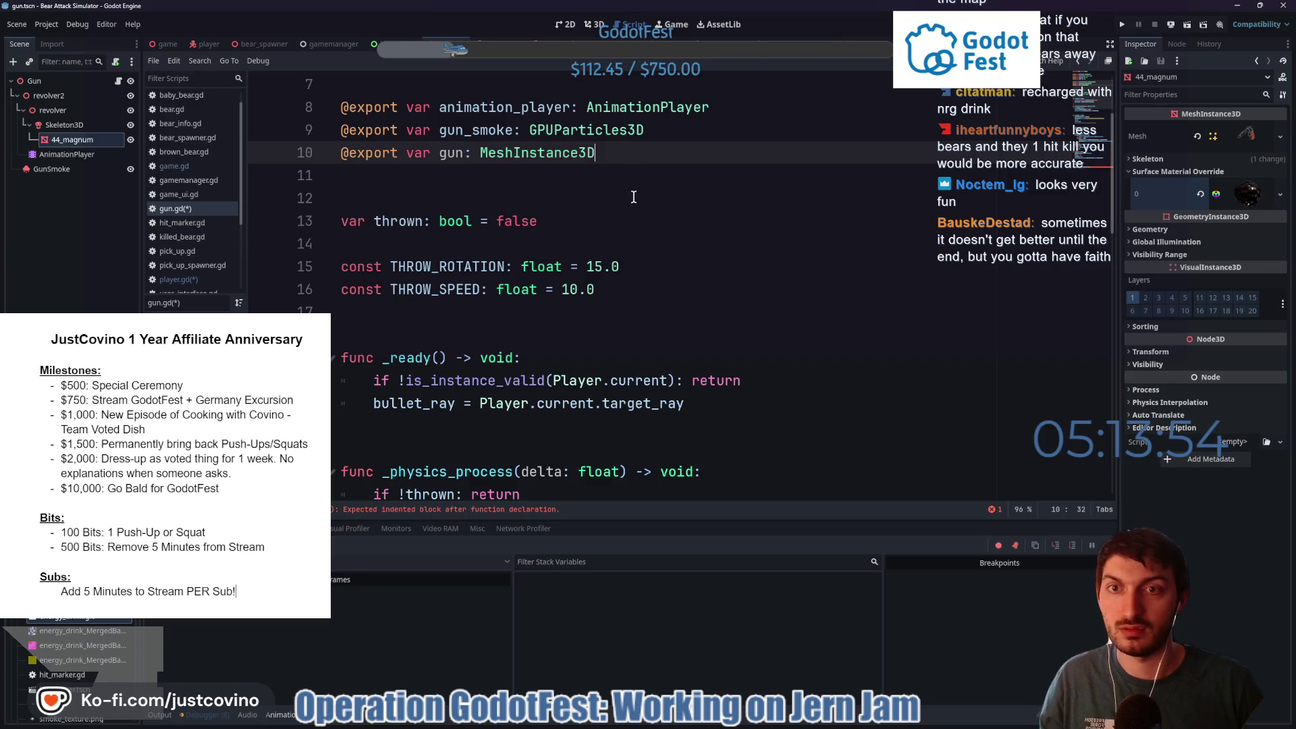
scroll(632, 236, "down", 13)
left_click(446, 470)
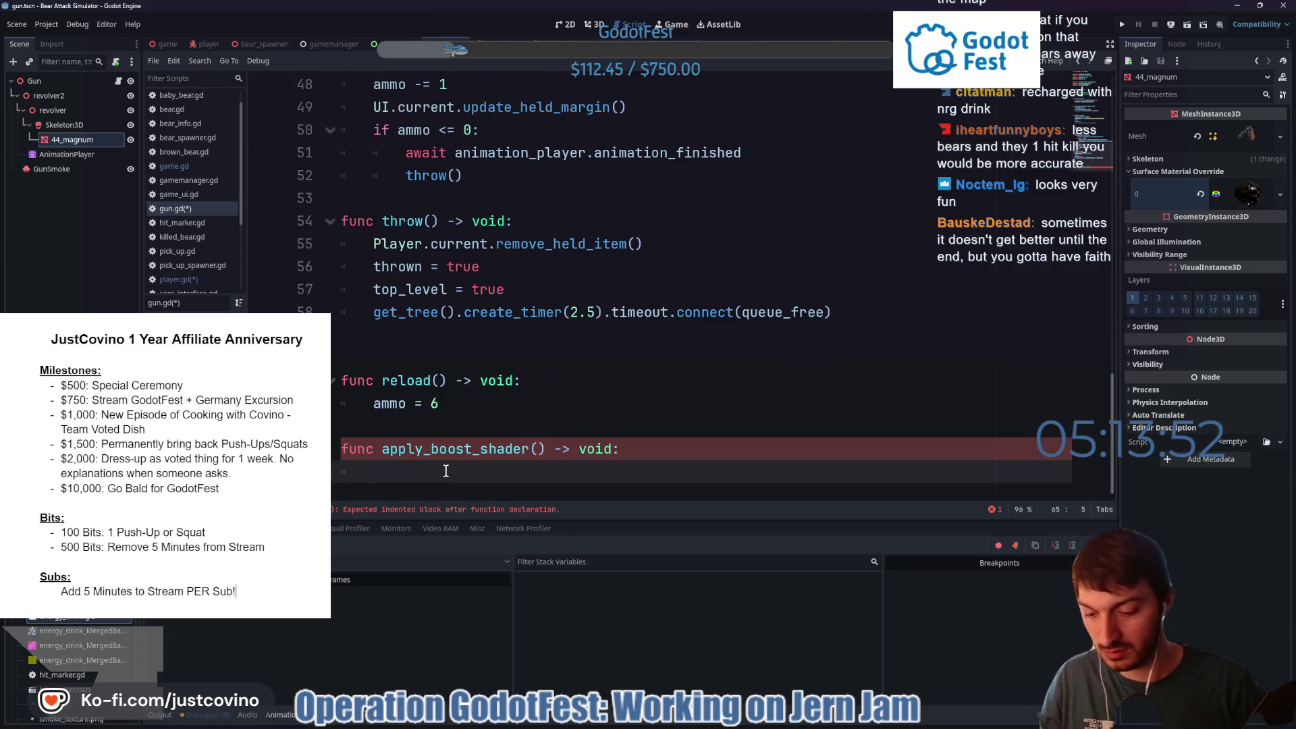
Fill apply_boost_shader with gun.set_surface_override_material(0, AssetCache.BoostMaterial)
type("gun")
type("set_surface_override_material(0, AssetCache.BoostMaterial)")
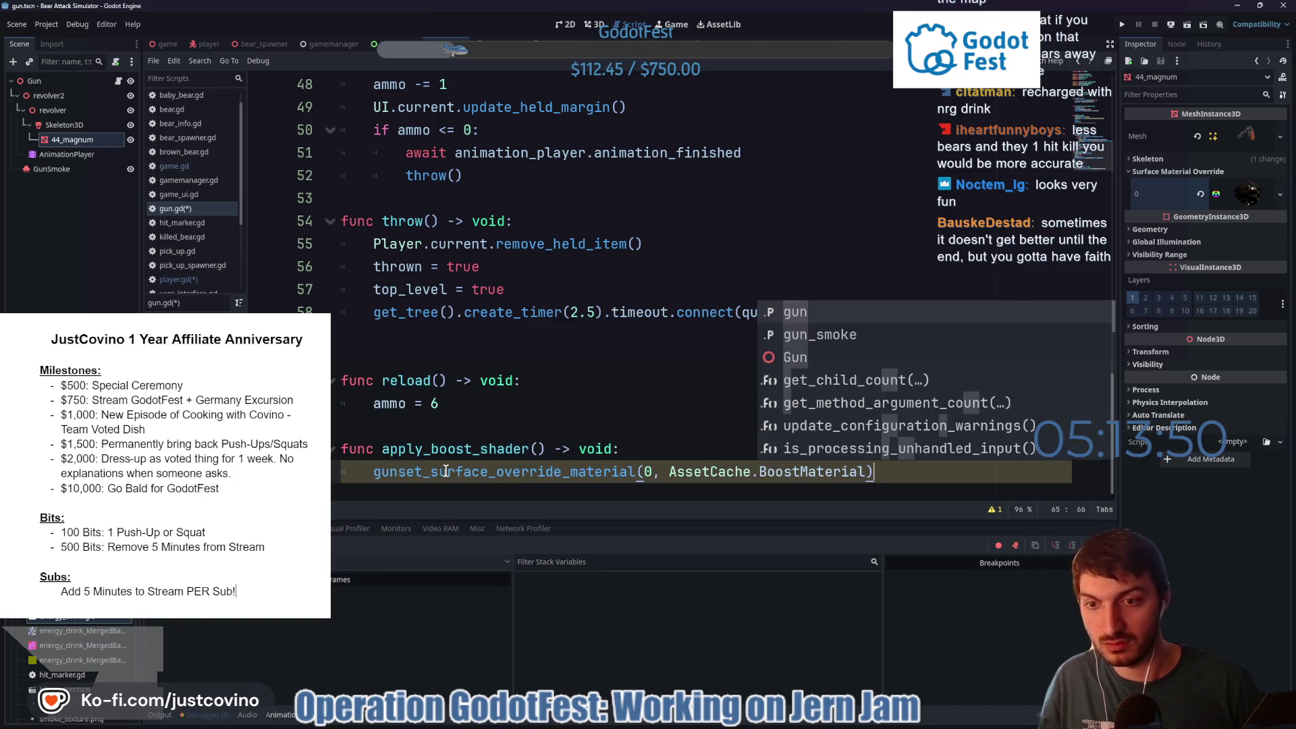
left_click(402, 472)
type(".")
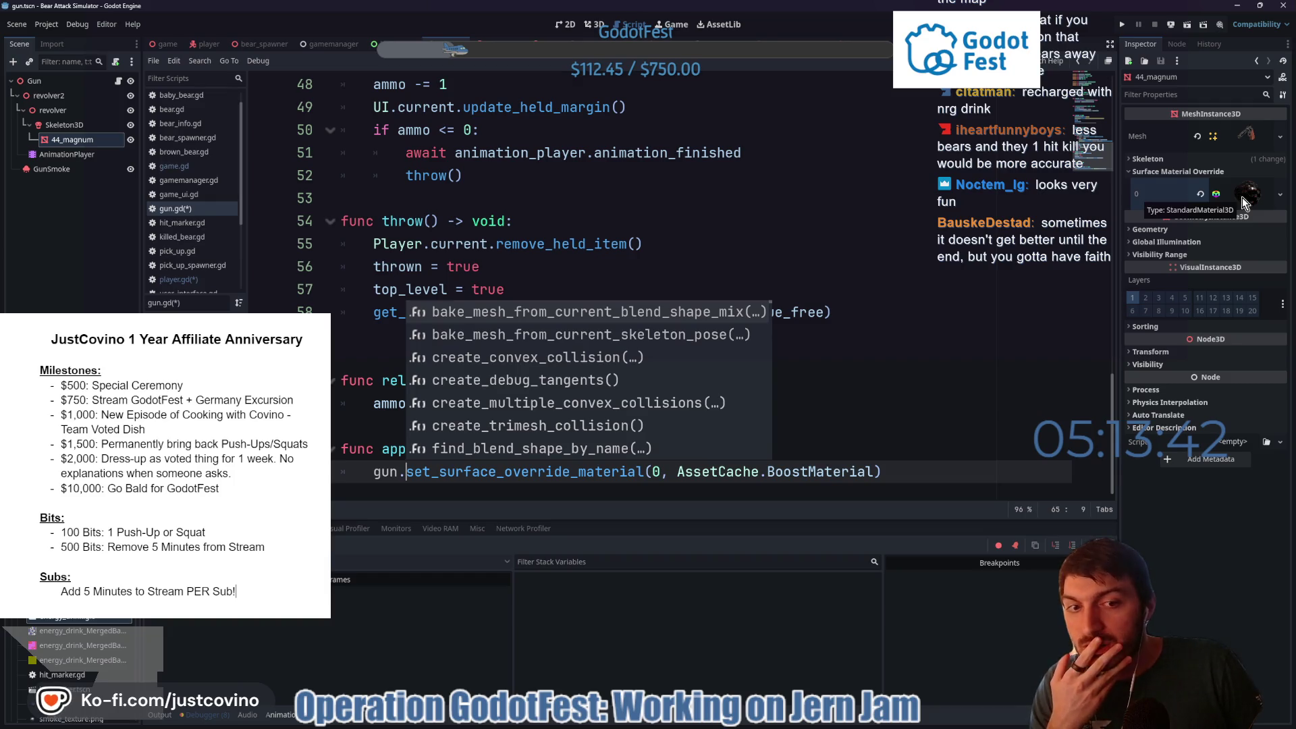
left_click(882, 477)
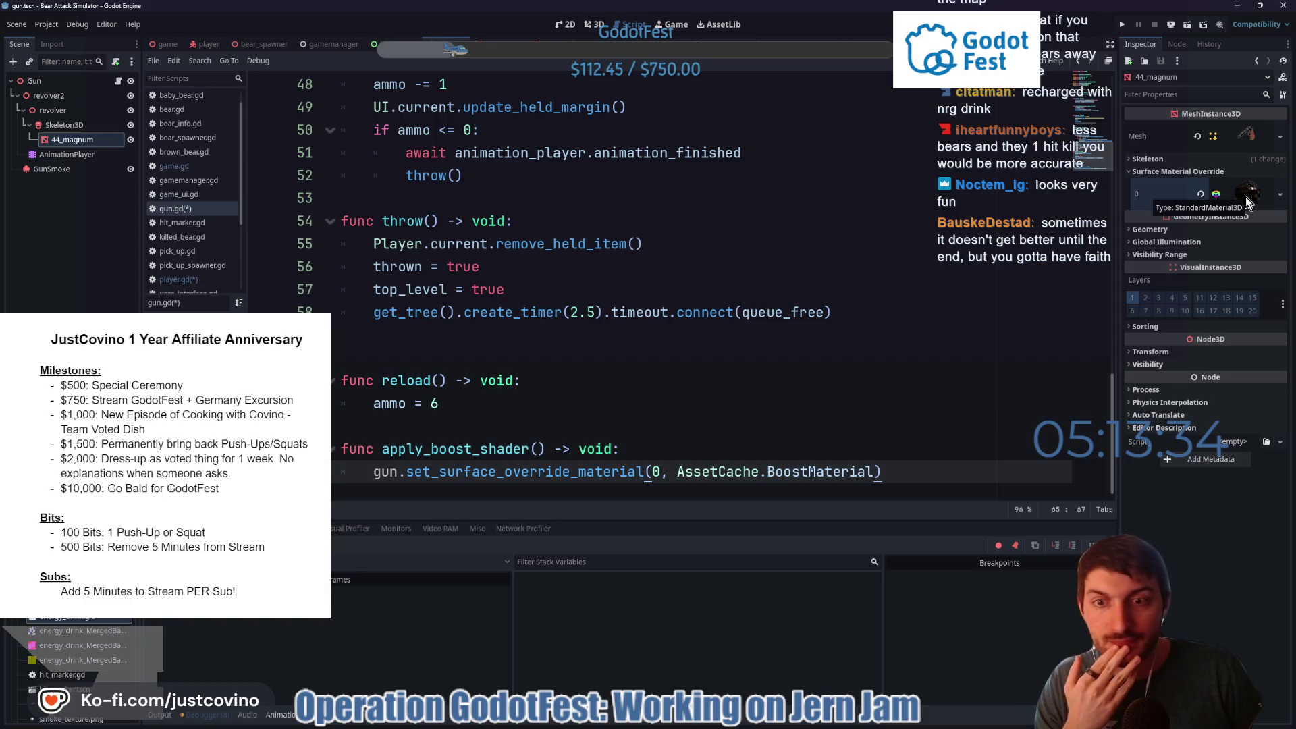
Add a remove_boost_shader() -> void function below it and open asset_cache.gd via an AssetCache reference
key("Return")
key("Return")
key("Return")
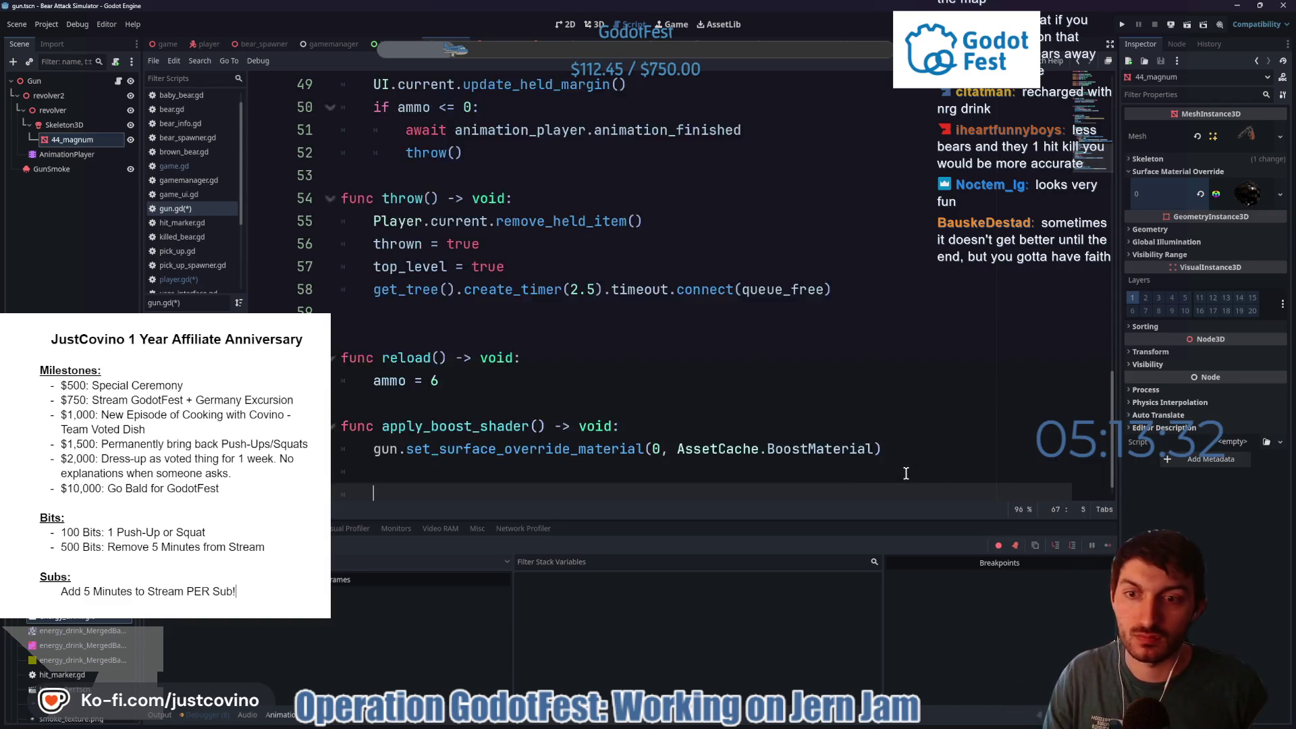
key("Up")
key("BackSpace")
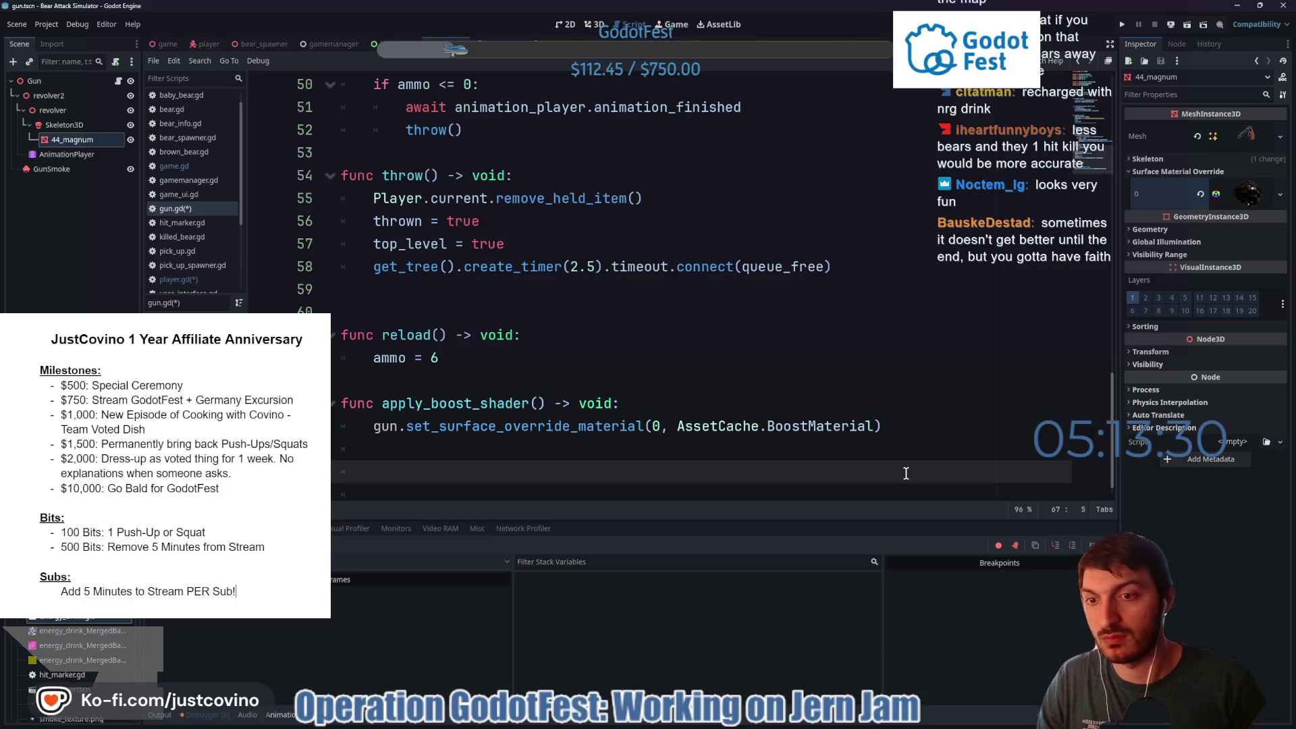
key("Down")
key("BackSpace")
type("func remove_boost_sh")
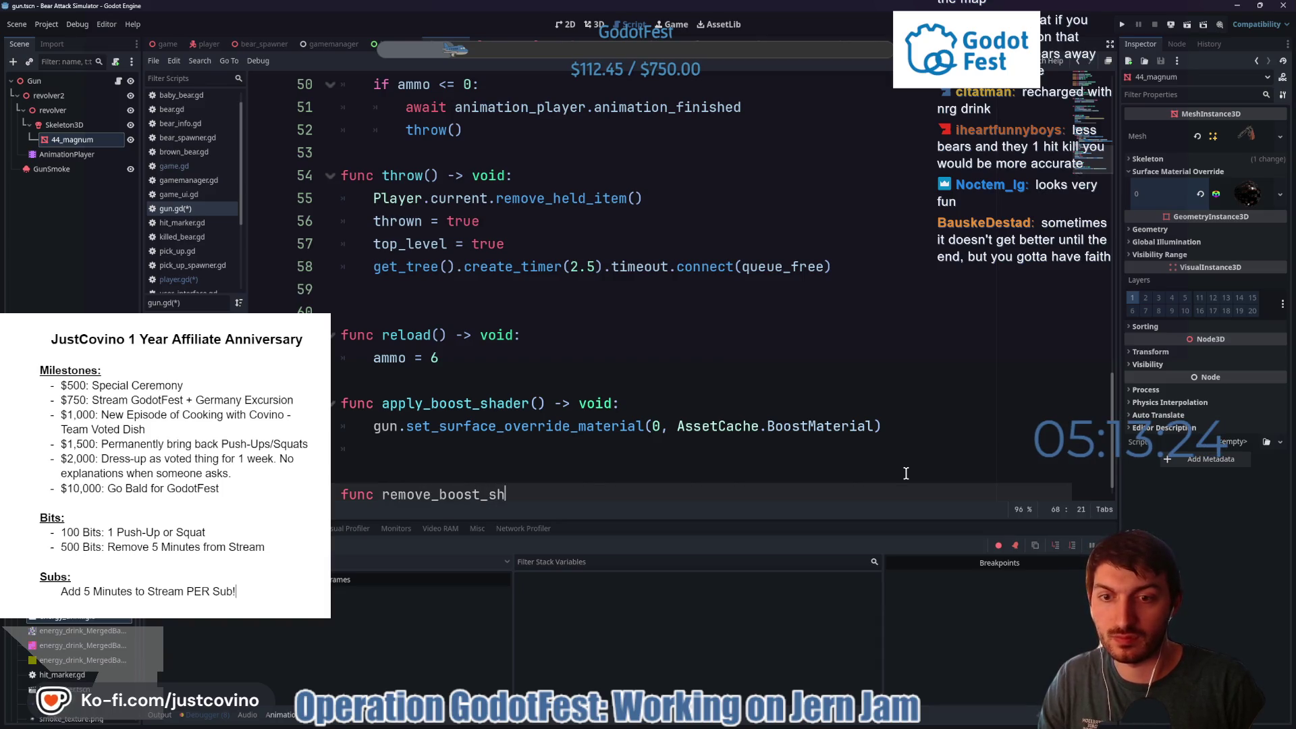
type("ader() -> void:")
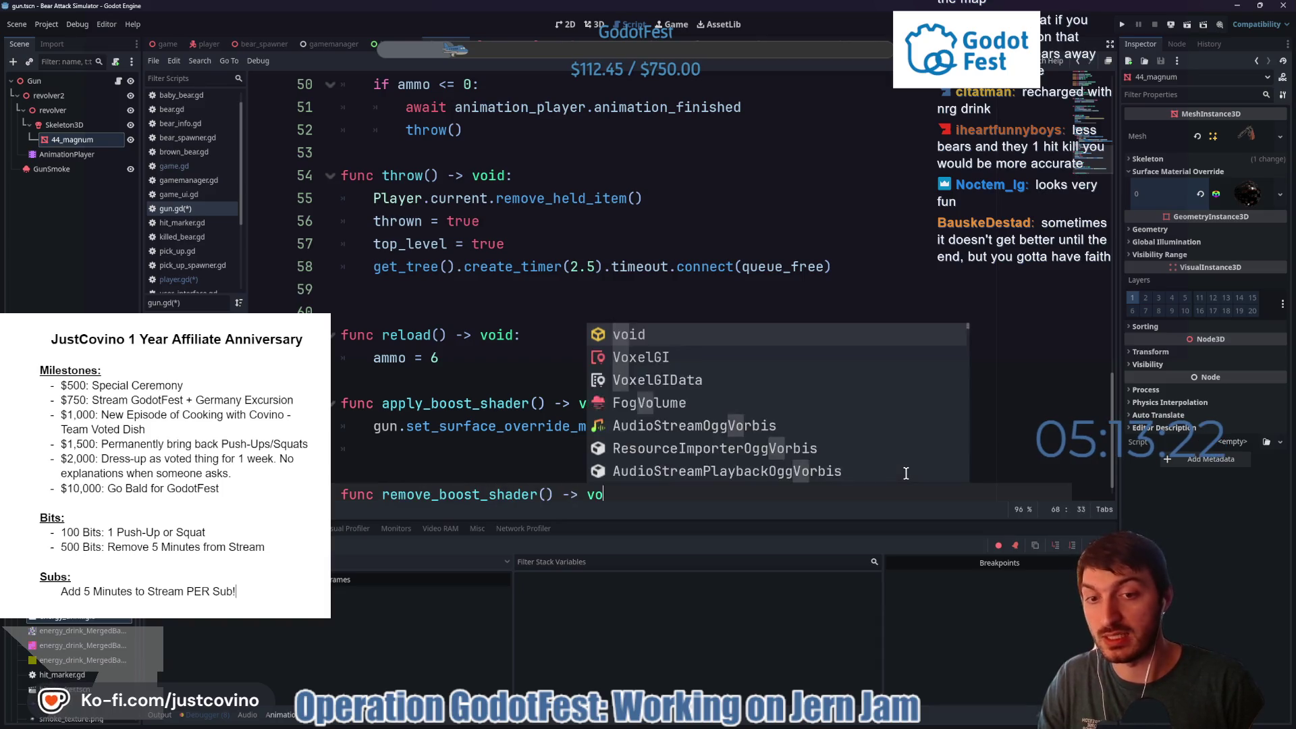
key("Return")
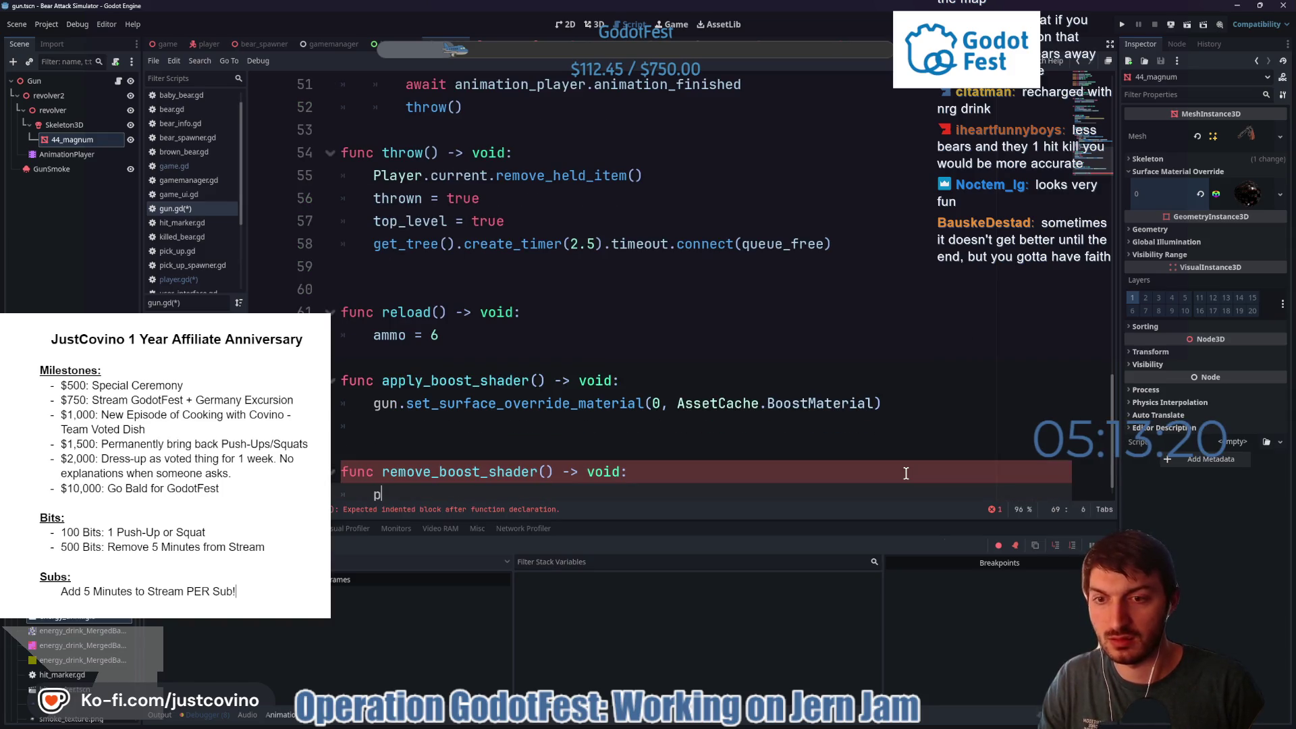
type("ass")
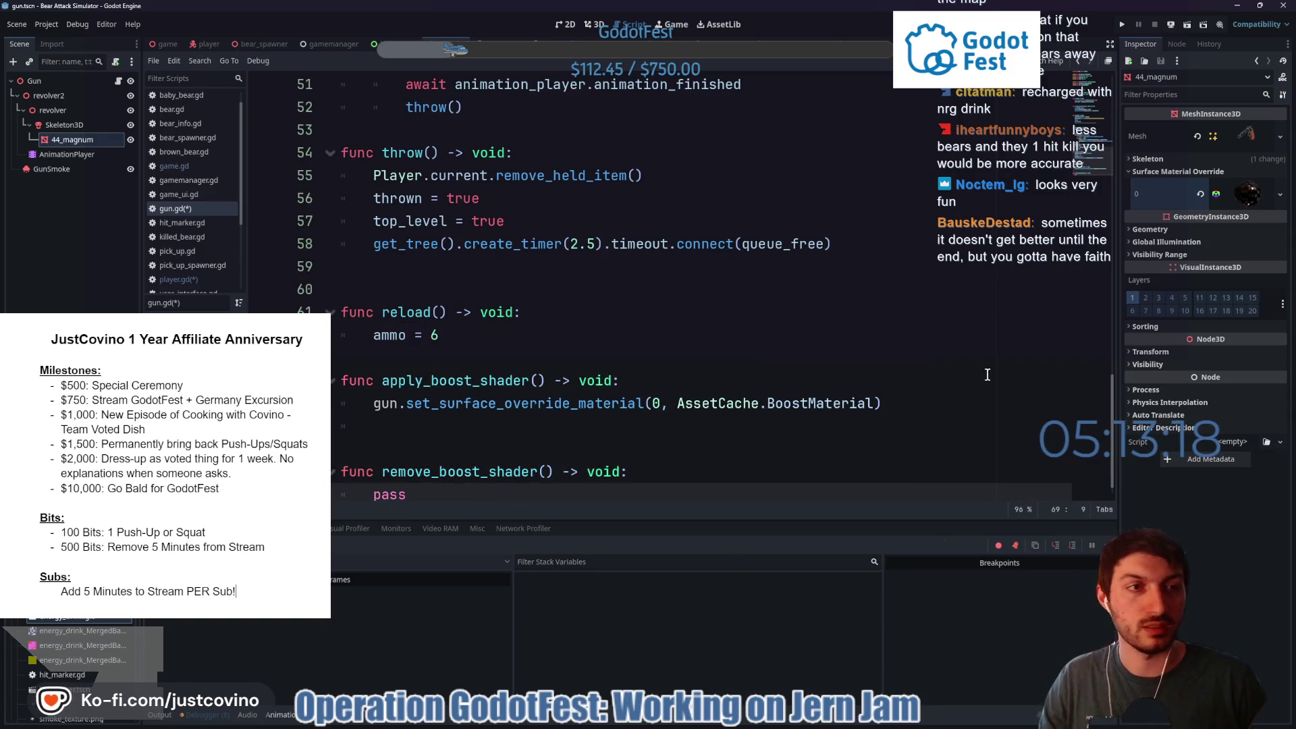
left_click(729, 405, "ctrl")
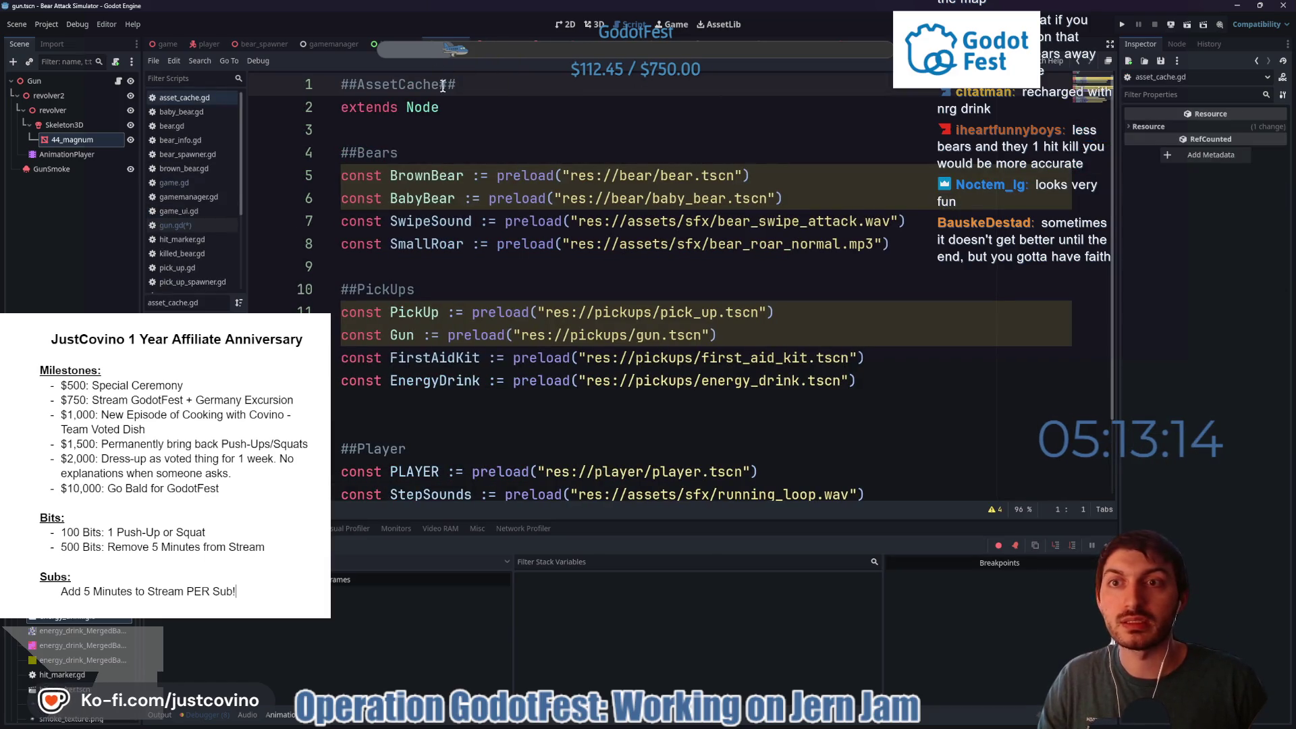
Save the 44_magnum mesh's override material as res://shaders/gun_normal.tres and return to the 3D view
left_click(71, 81)
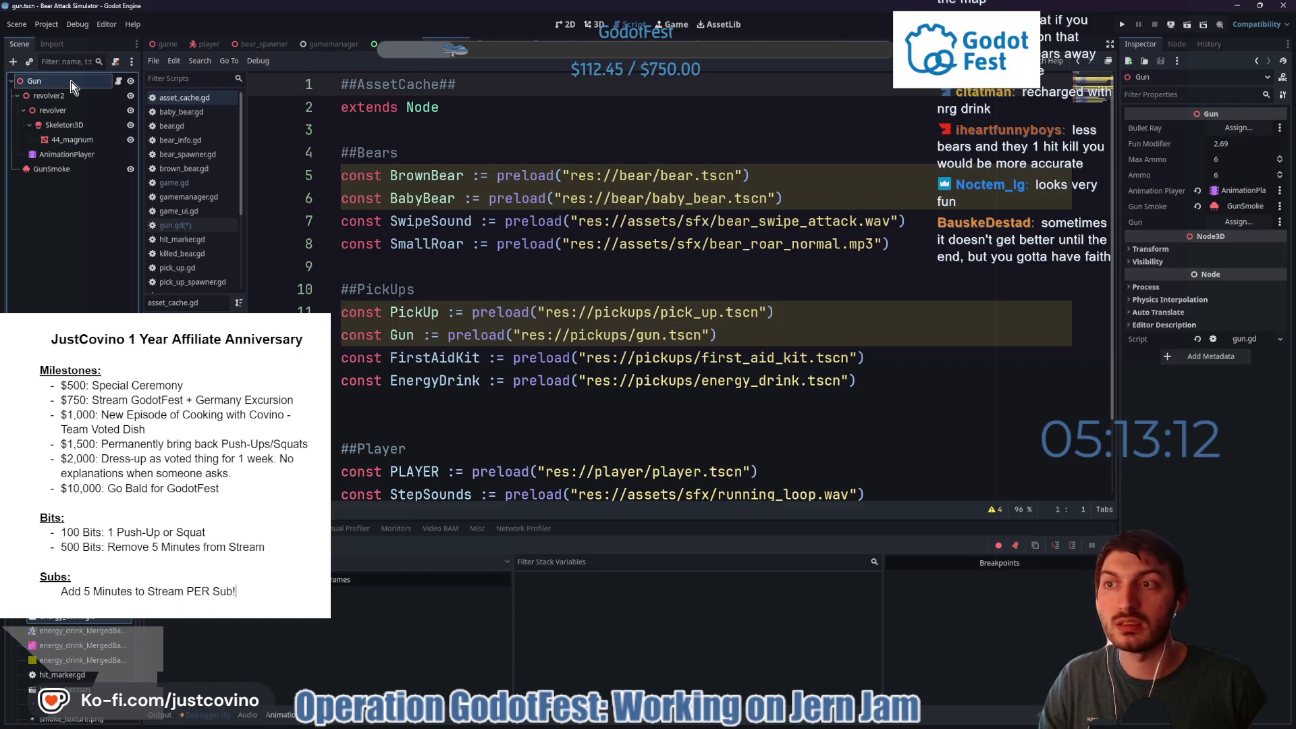
left_click(70, 139)
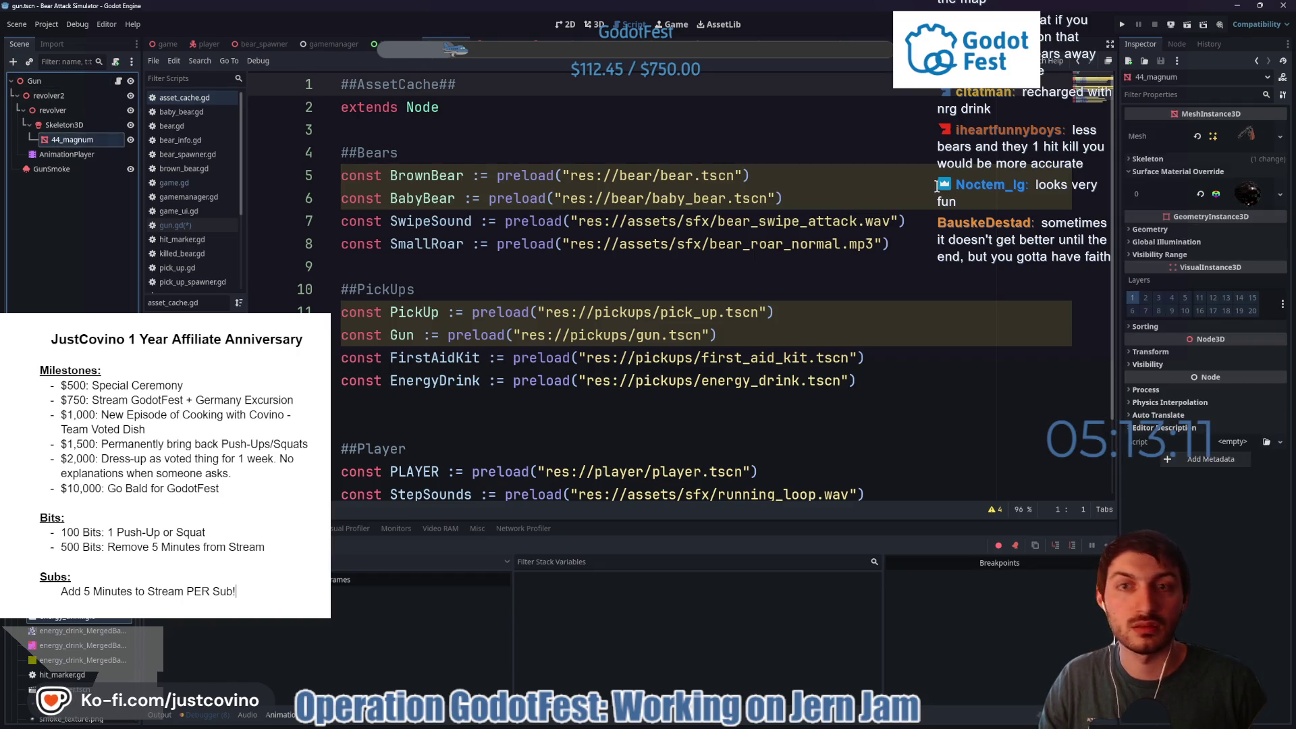
left_click(1244, 195)
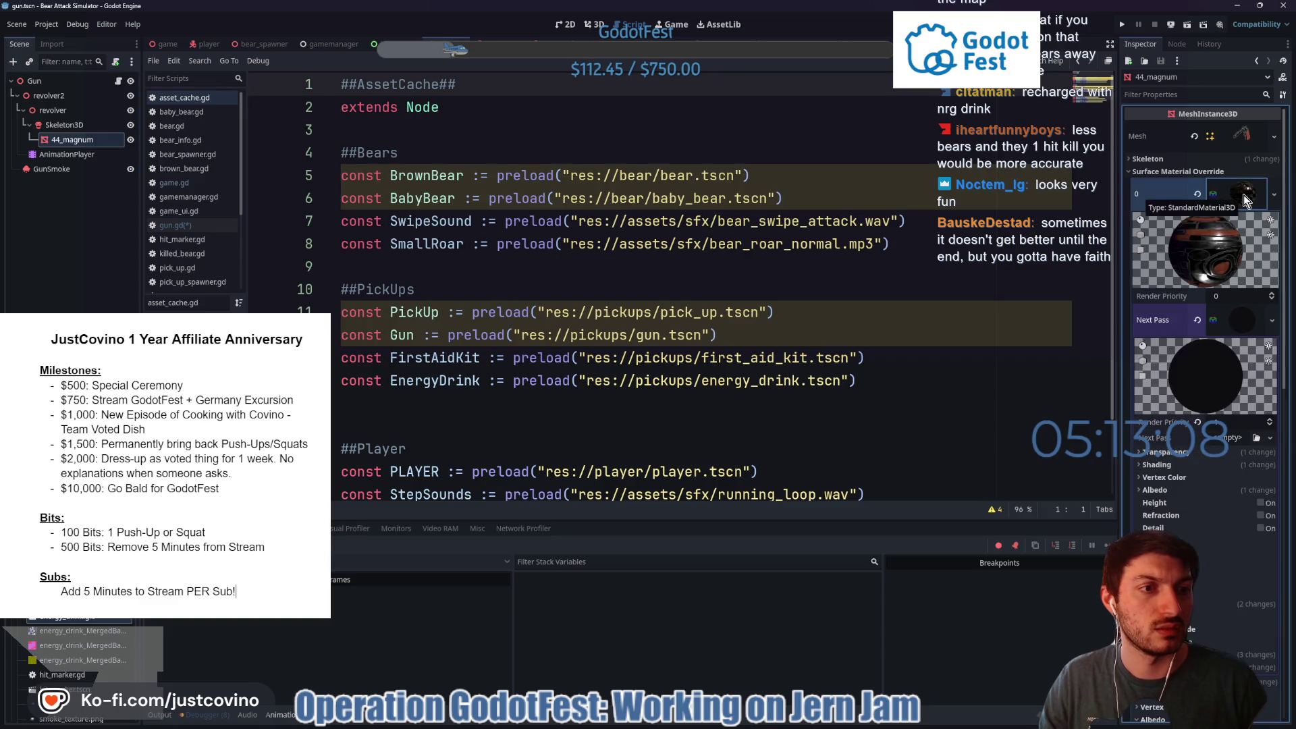
right_click(1245, 198)
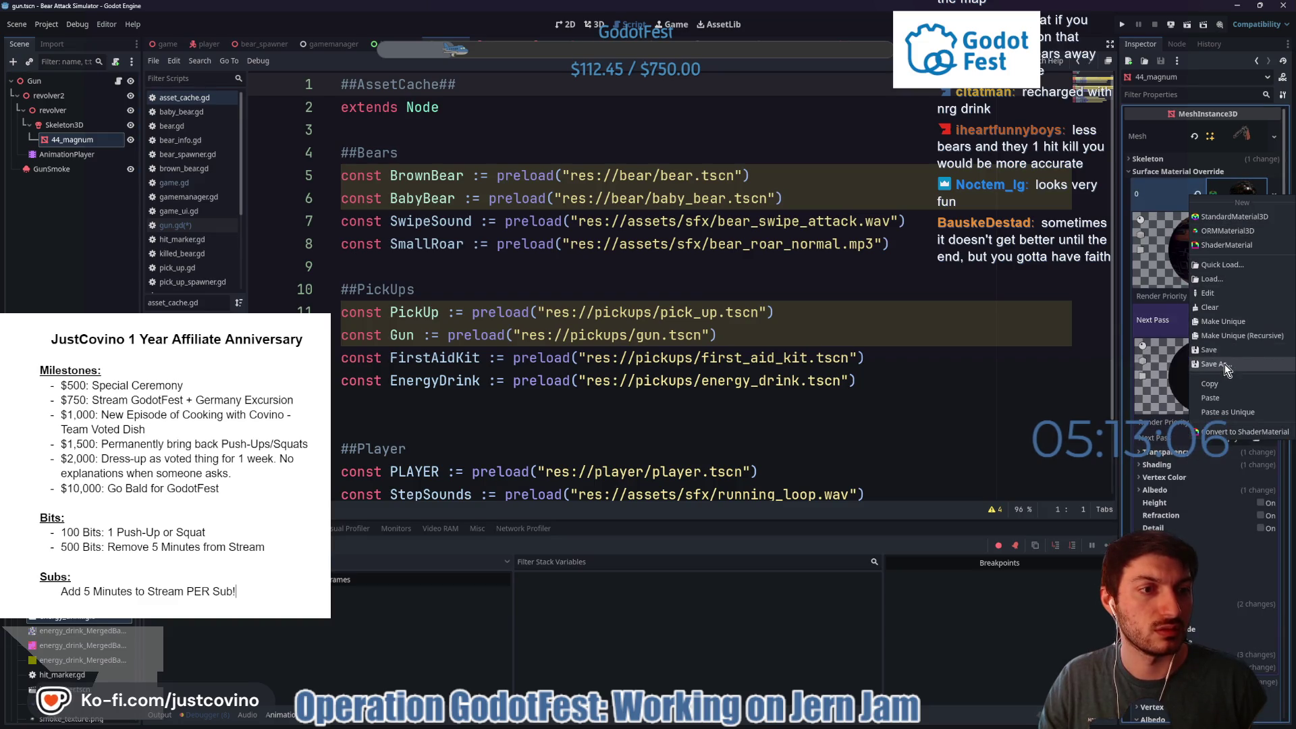
left_click(1225, 363)
left_click(418, 199)
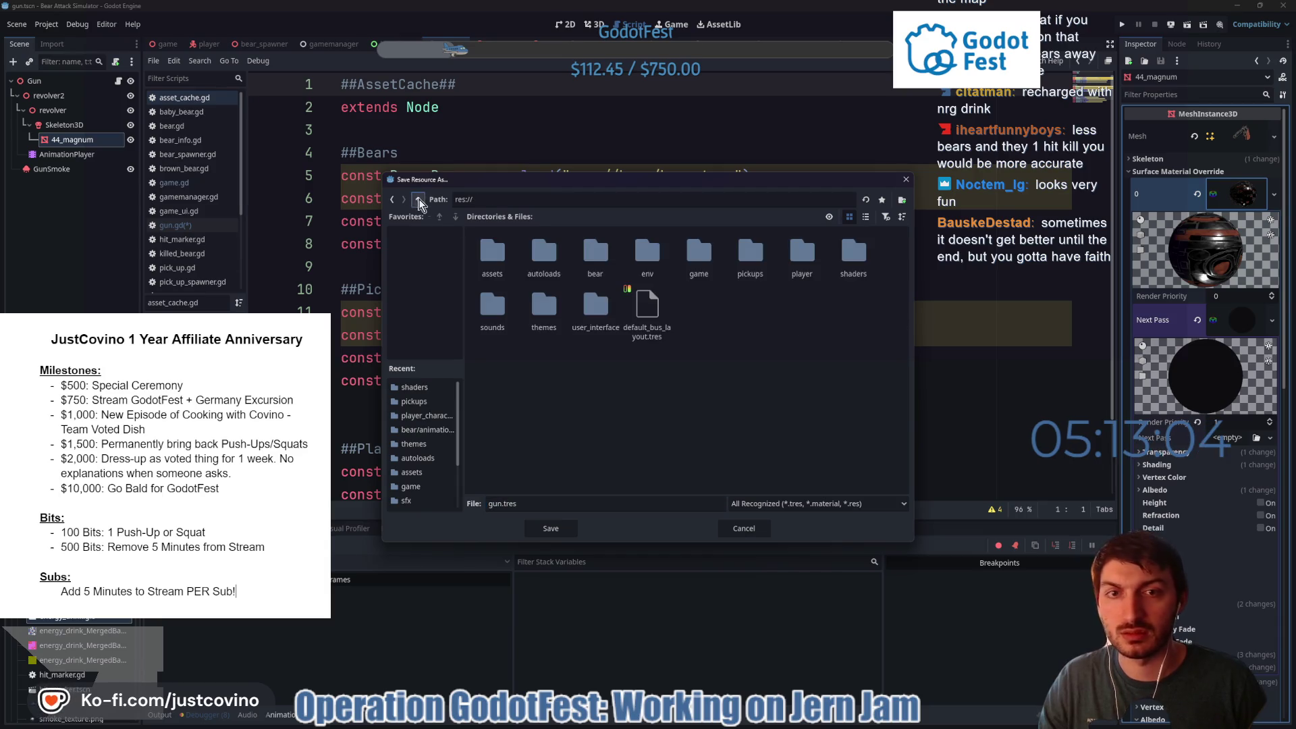
double_click(803, 297)
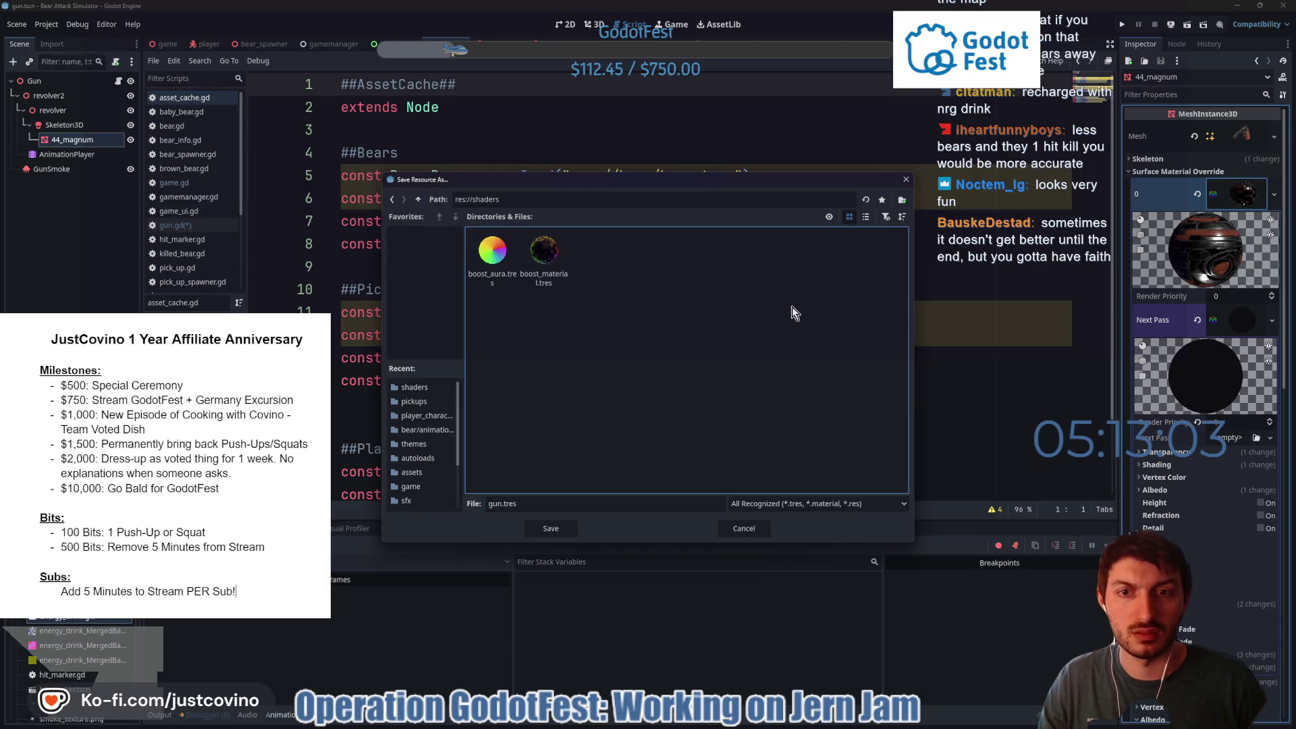
left_click(483, 504)
left_click(502, 504)
type("_no")
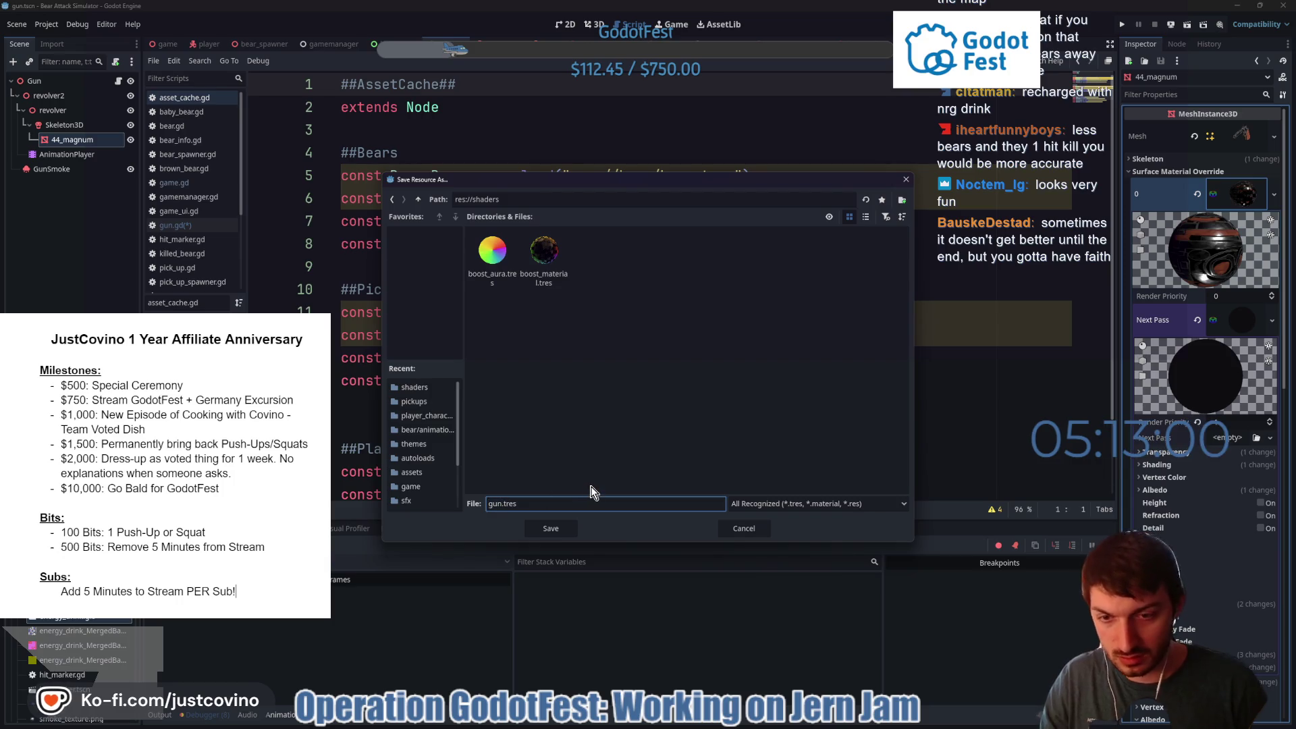
type("rmal")
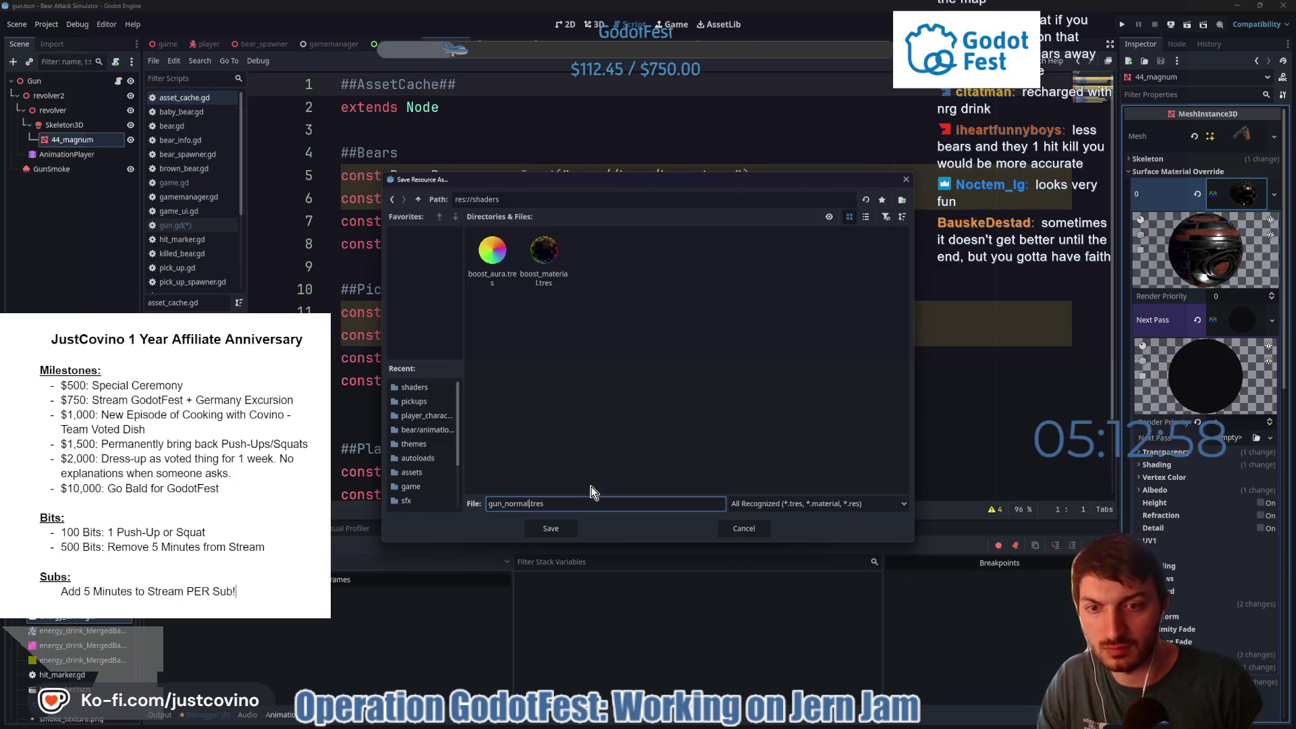
left_click(553, 531)
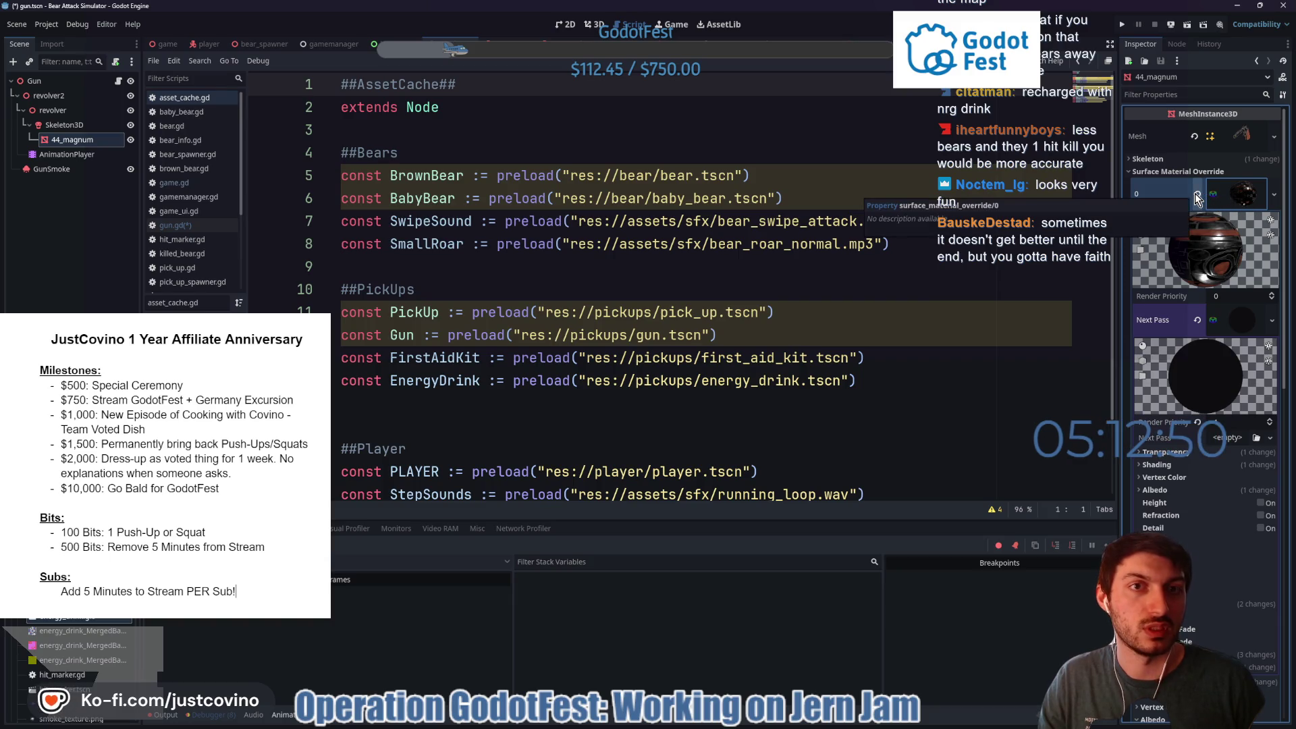
left_click(597, 28)
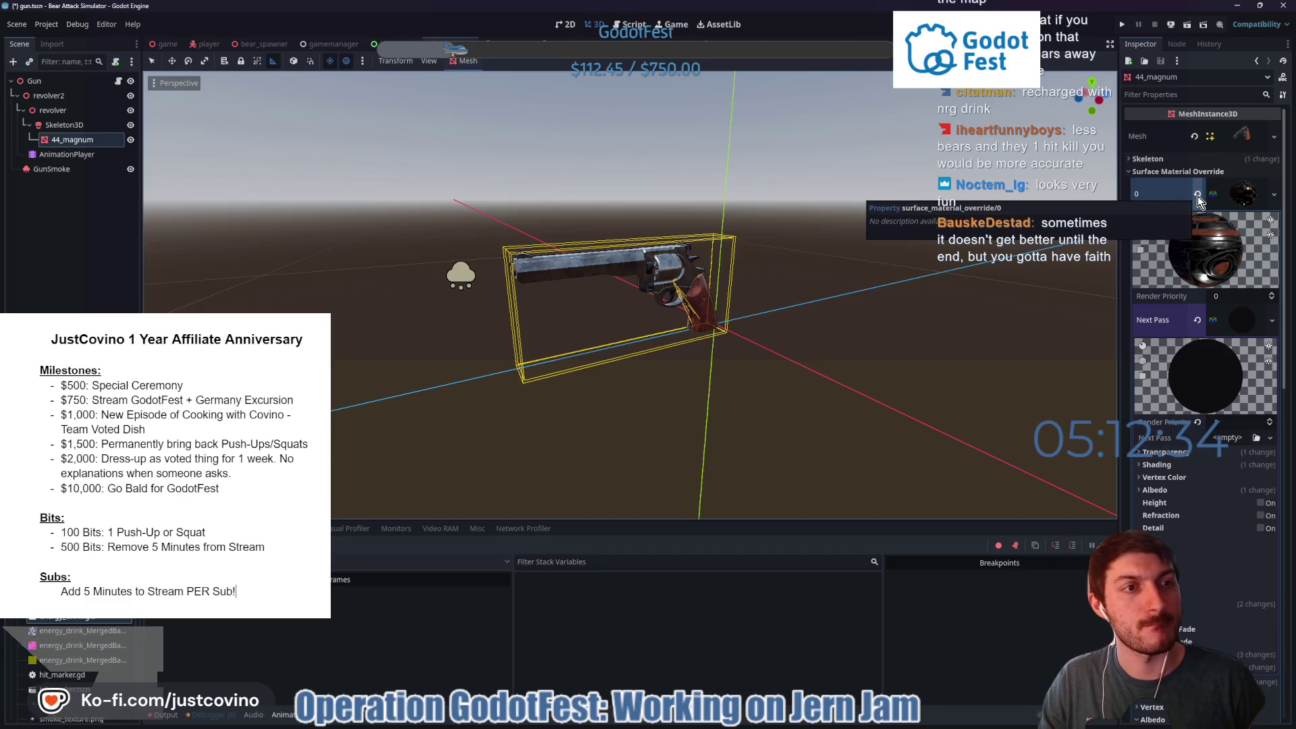
Inspect the material's Albedo, Shading, Transparency and Normal Map sections while orbiting the revolver
scroll(1188, 304, "down", 3)
left_click(1165, 376)
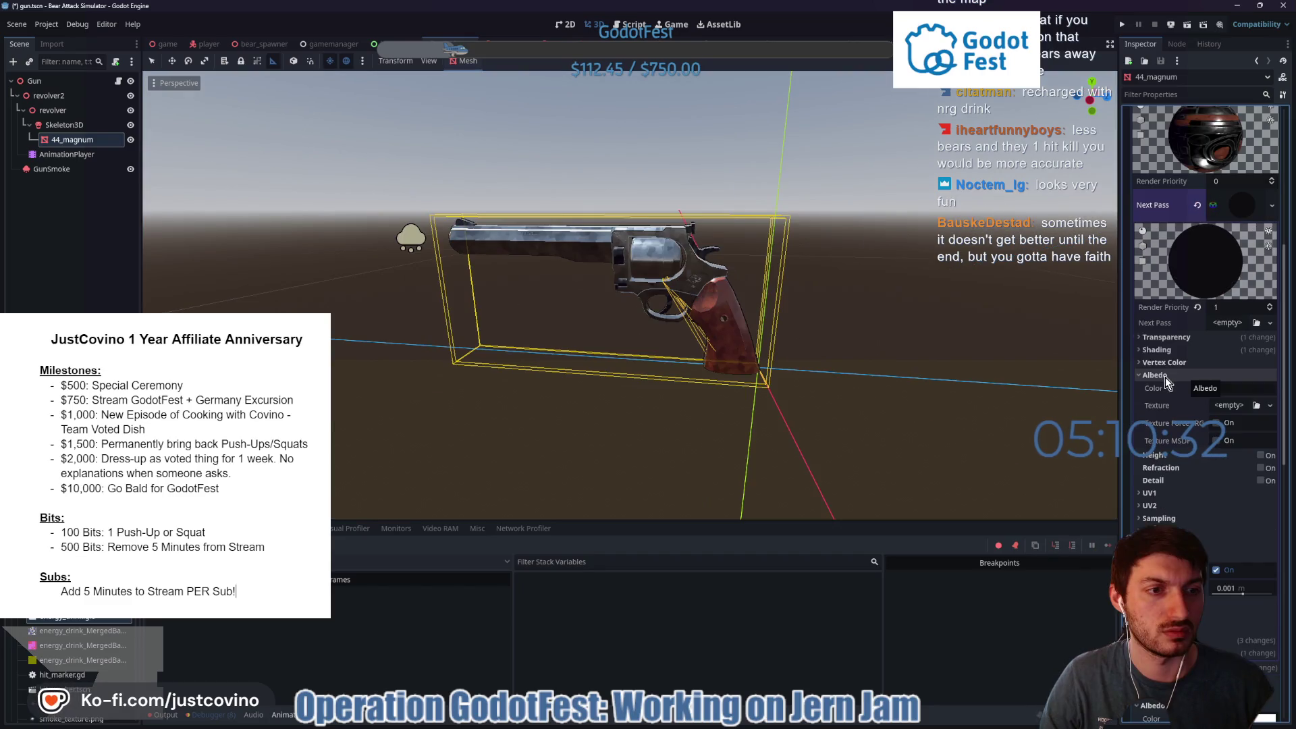
left_click(1165, 375)
left_click(1178, 350)
left_click(1178, 349)
left_click(1175, 337)
left_click(1176, 339)
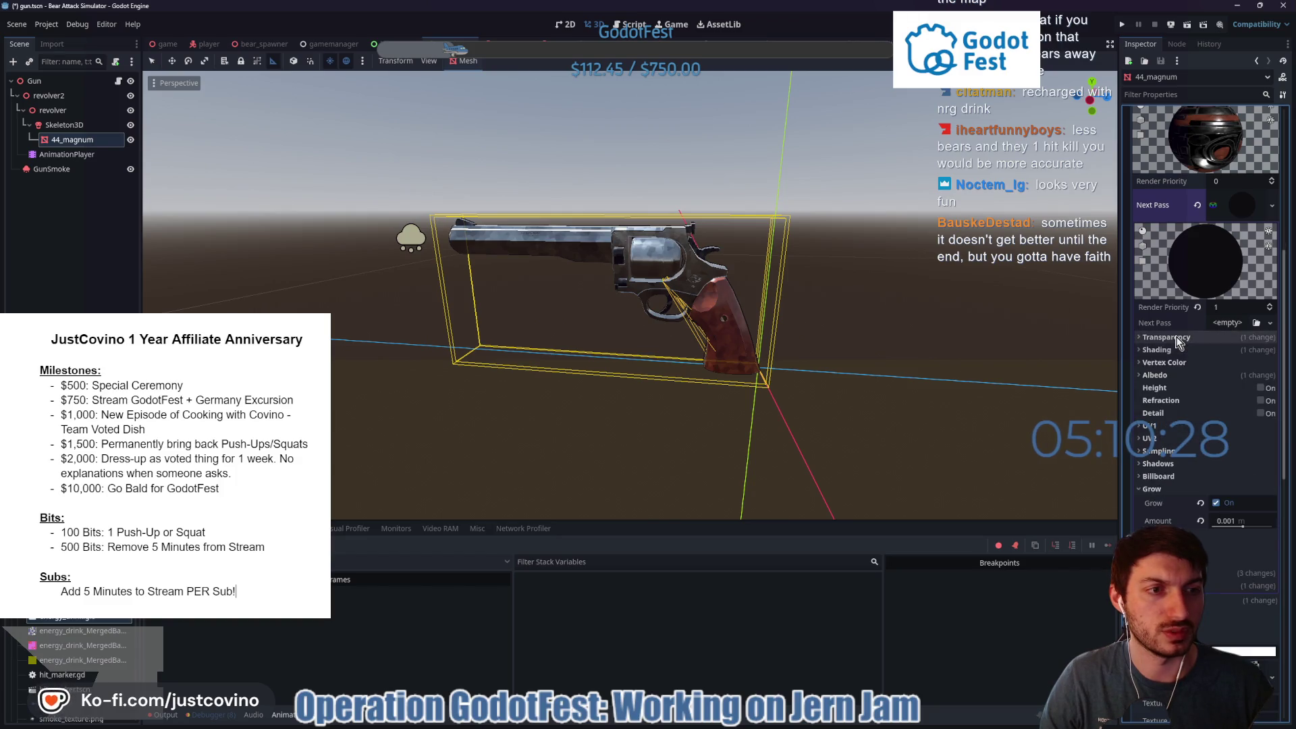
scroll(1017, 418, "up", 5)
mouse_move(1018, 413)
left_mouse_down()
mouse_move(945, 419)
mouse_move(1053, 408)
left_mouse_up()
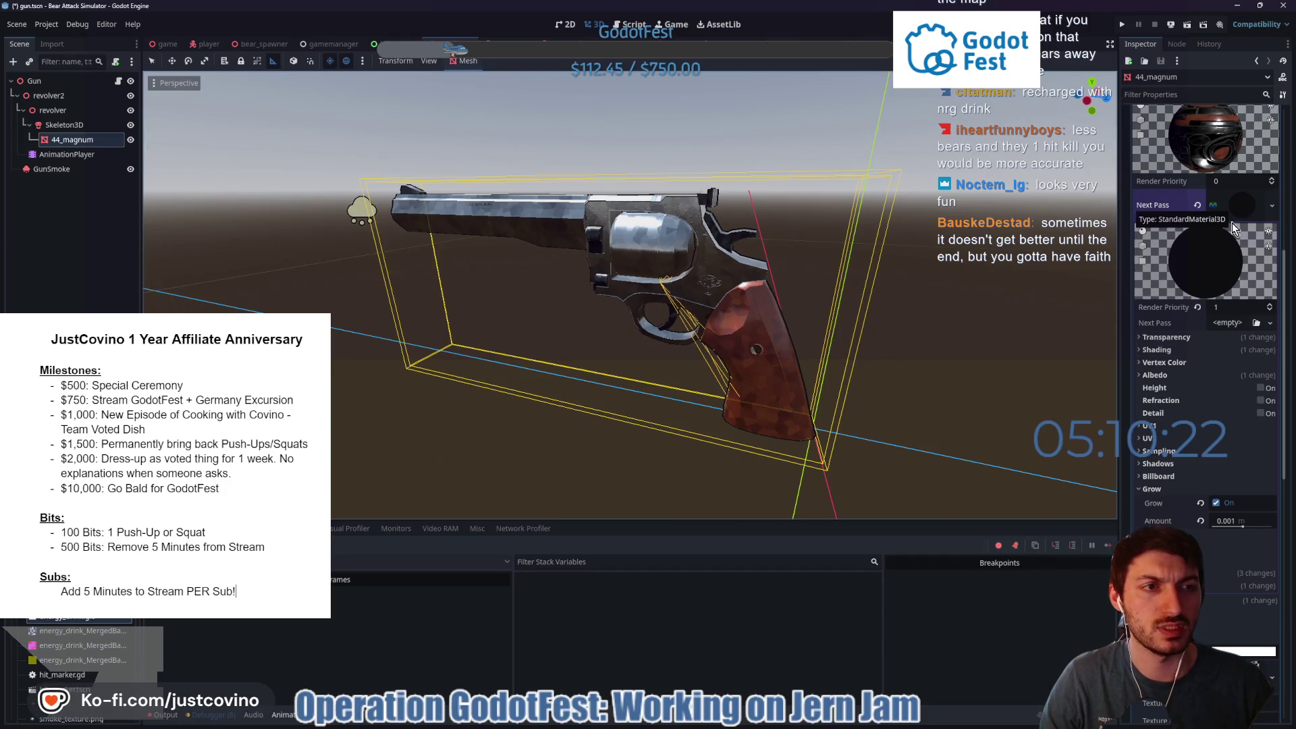
scroll(1171, 479, "down", 5)
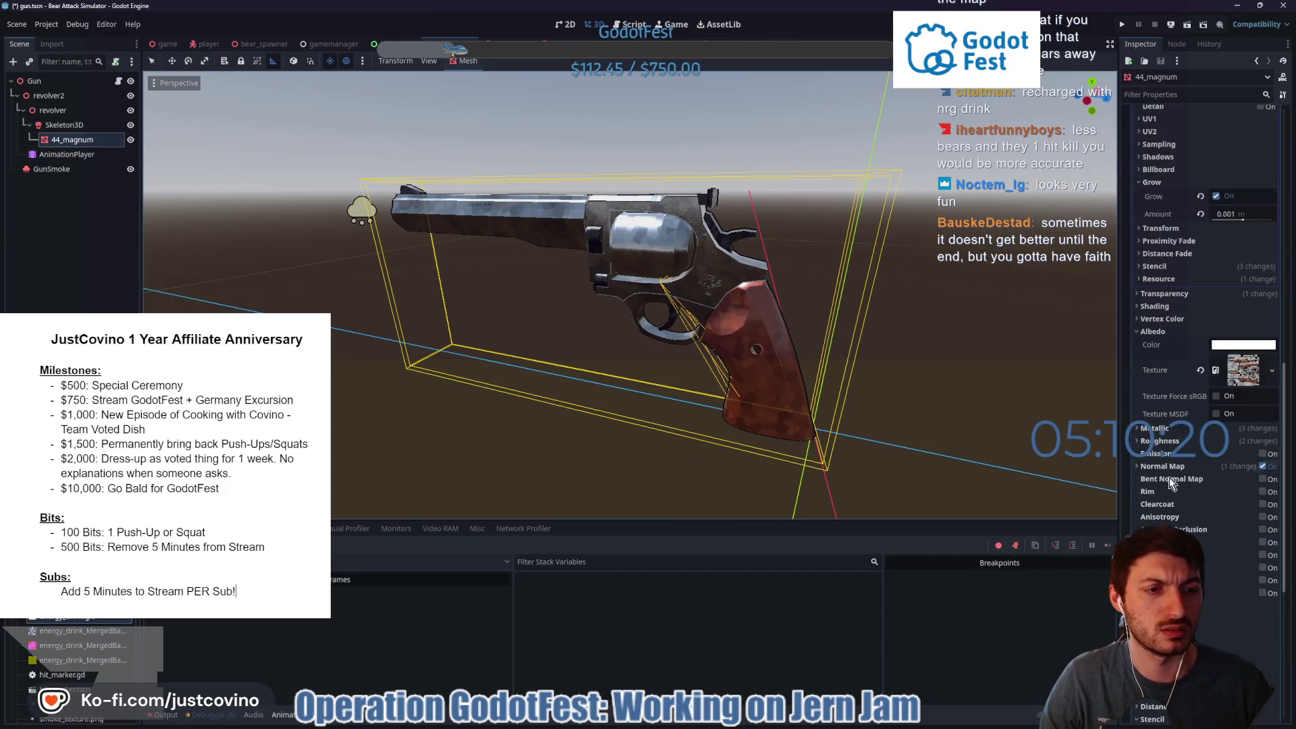
left_click(1162, 467)
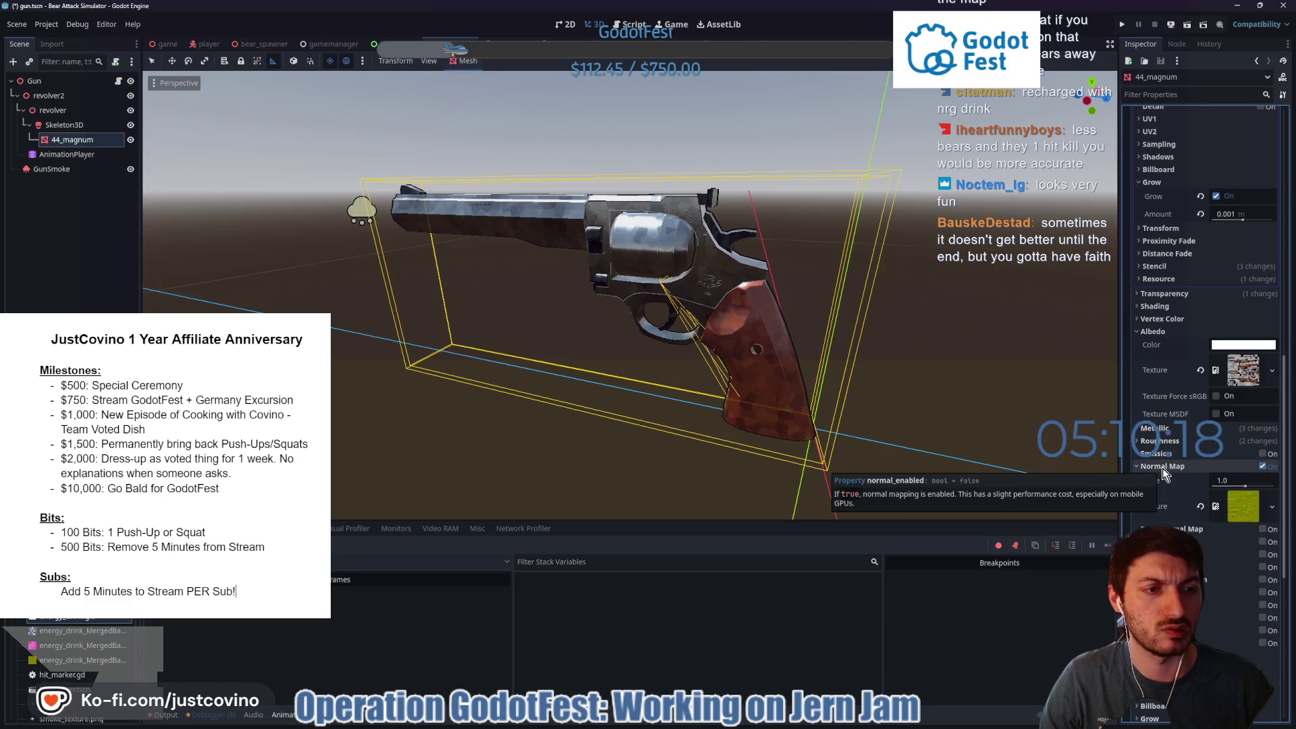
left_click(1163, 468)
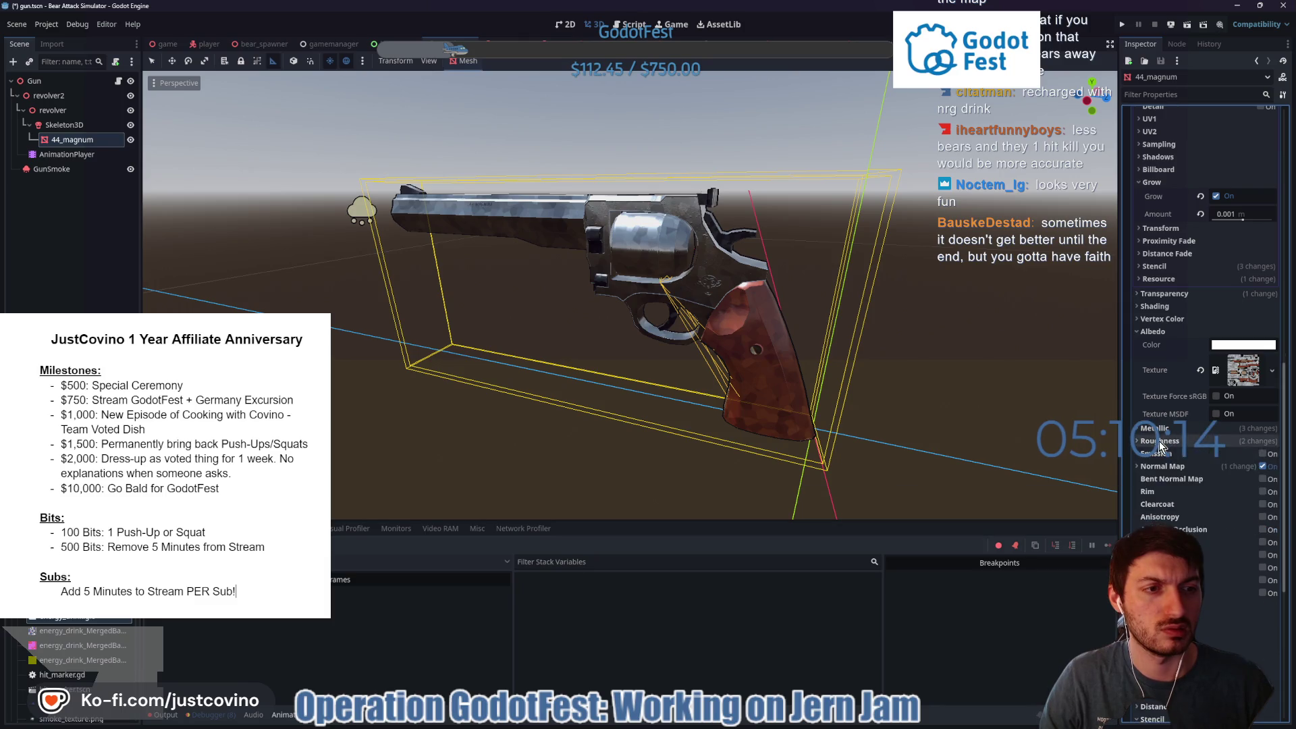
scroll(1197, 228, "up", 3)
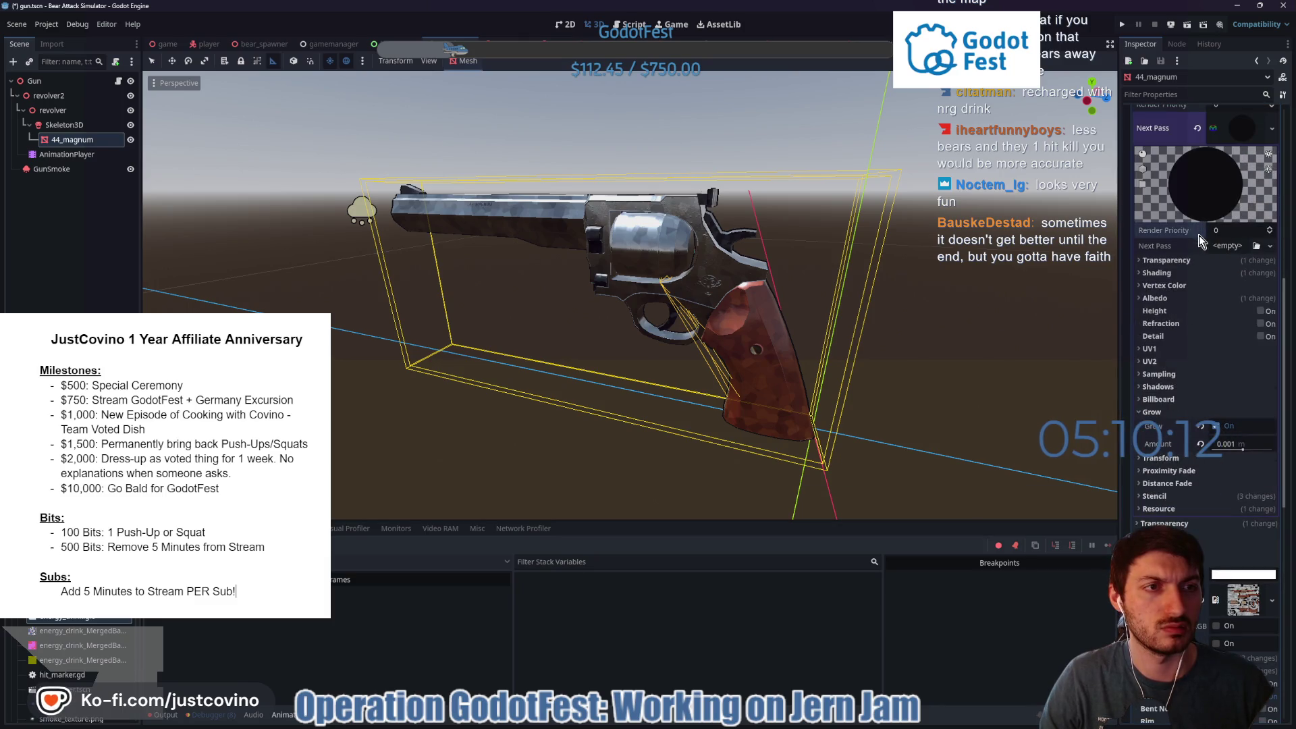
scroll(1199, 233, "up", 2)
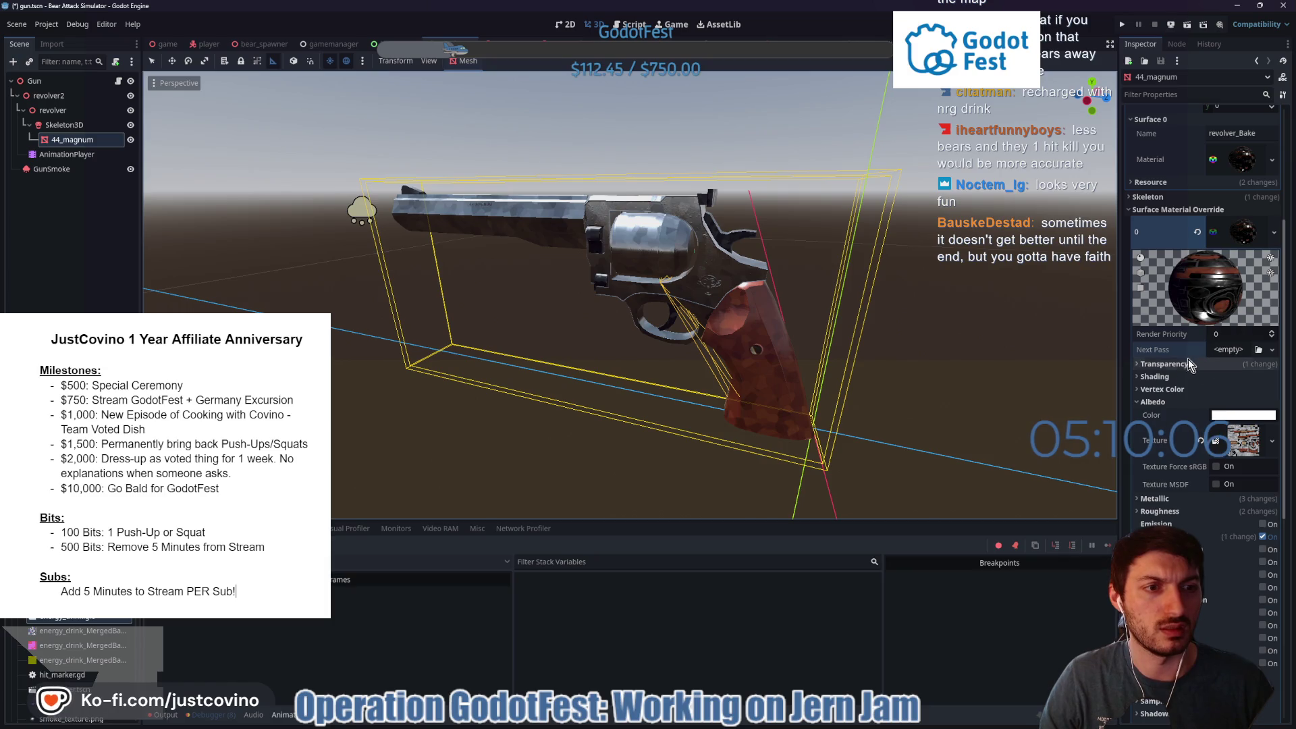
scroll(1170, 407, "down", 4)
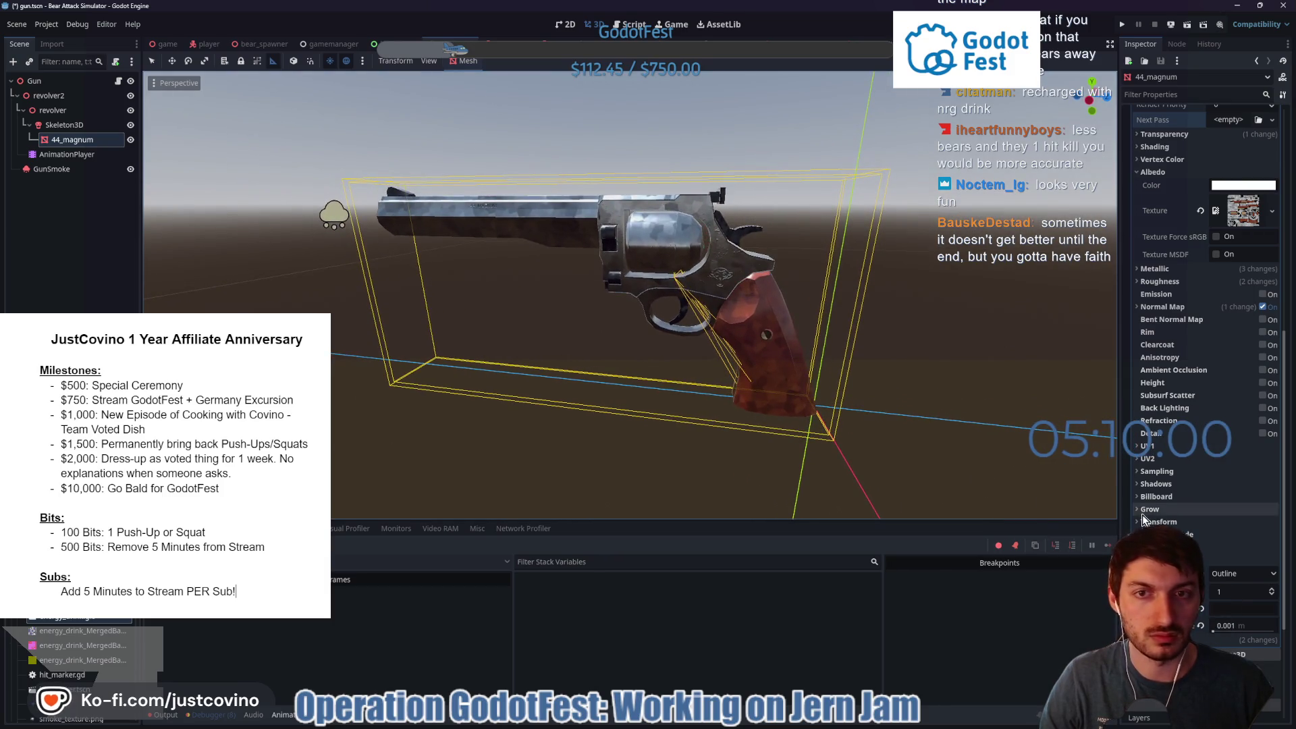
scroll(1246, 284, "up", 3)
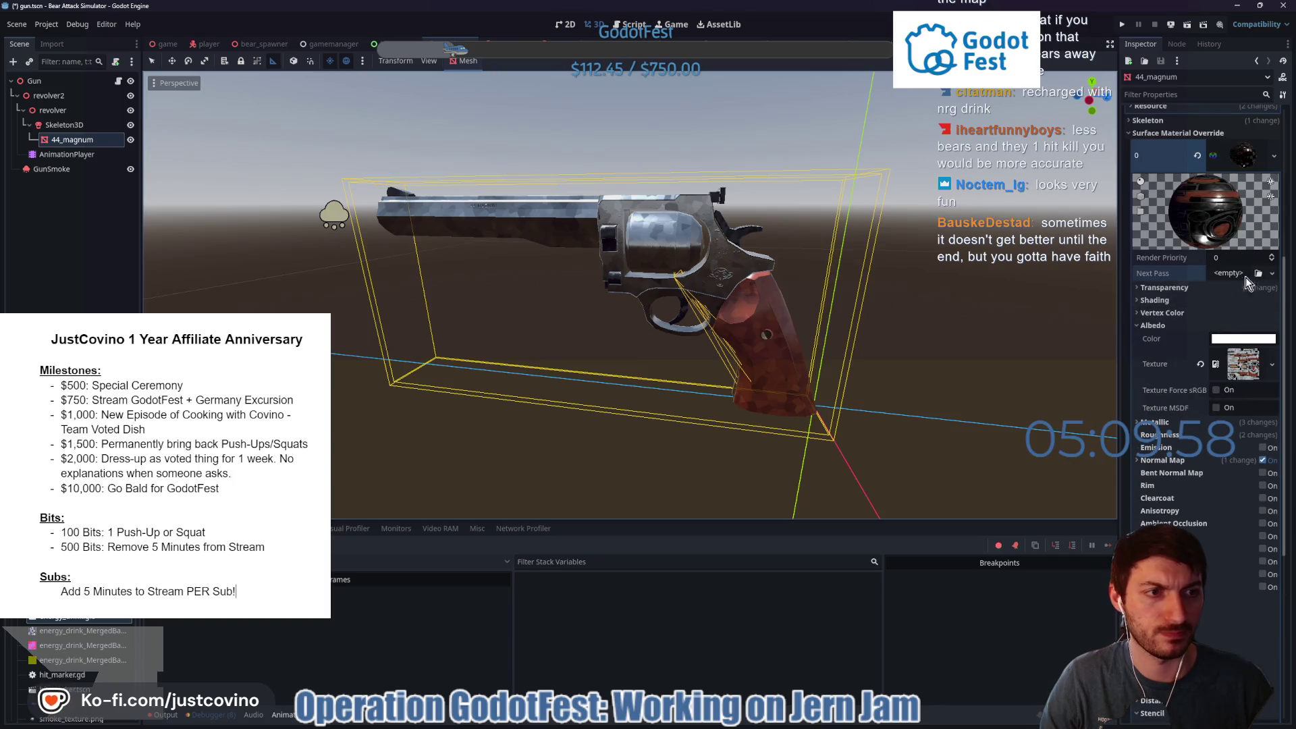
scroll(1246, 337, "up", 6)
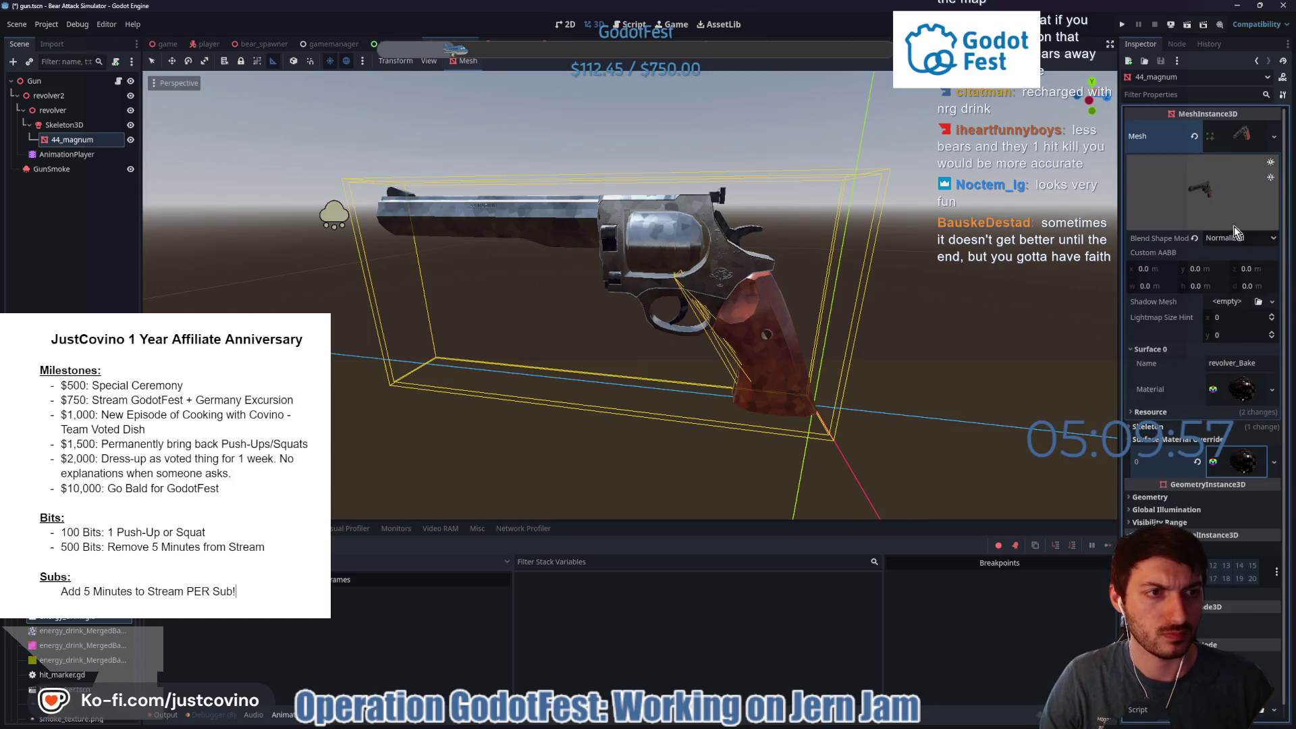
Expand the override material and raise its outline thickness to 0.028
left_click(1239, 465)
scroll(1213, 465, "down", 3)
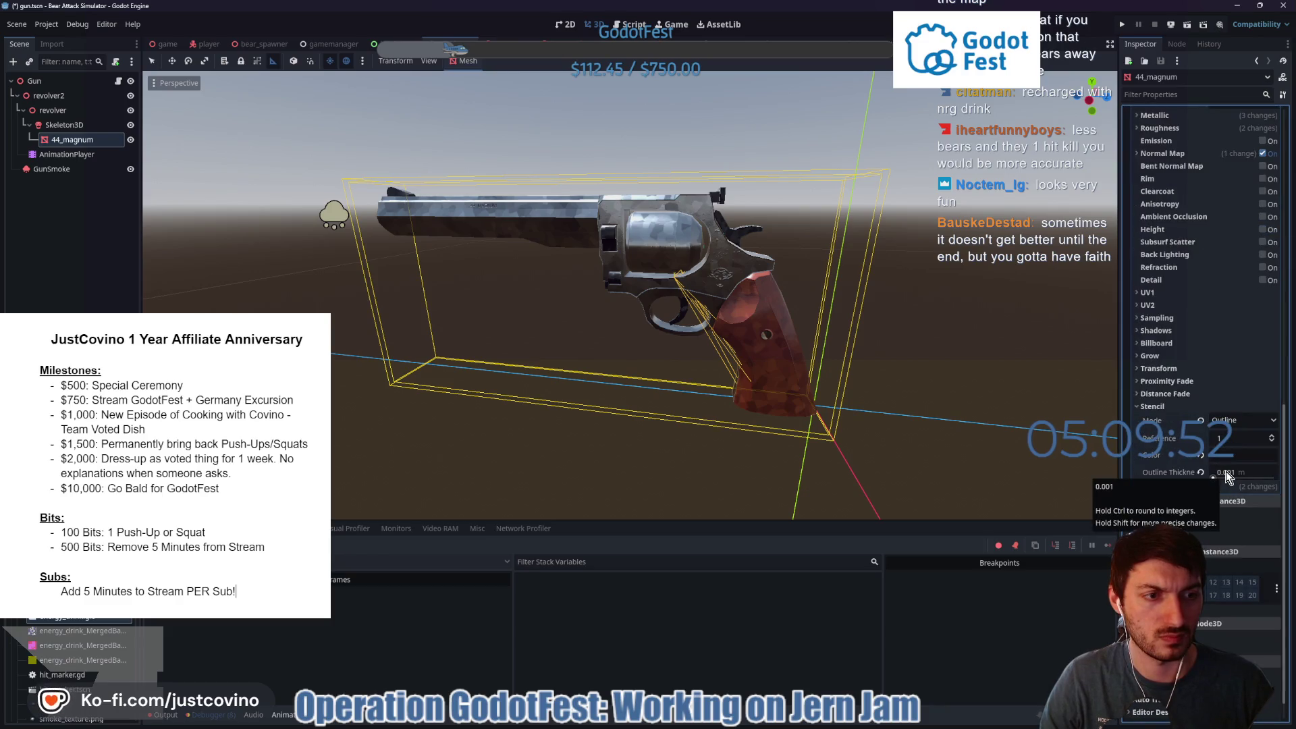
left_click(1226, 471)
mouse_move(1227, 475)
left_mouse_down()
mouse_move(1258, 474)
mouse_move(1215, 475)
left_mouse_up()
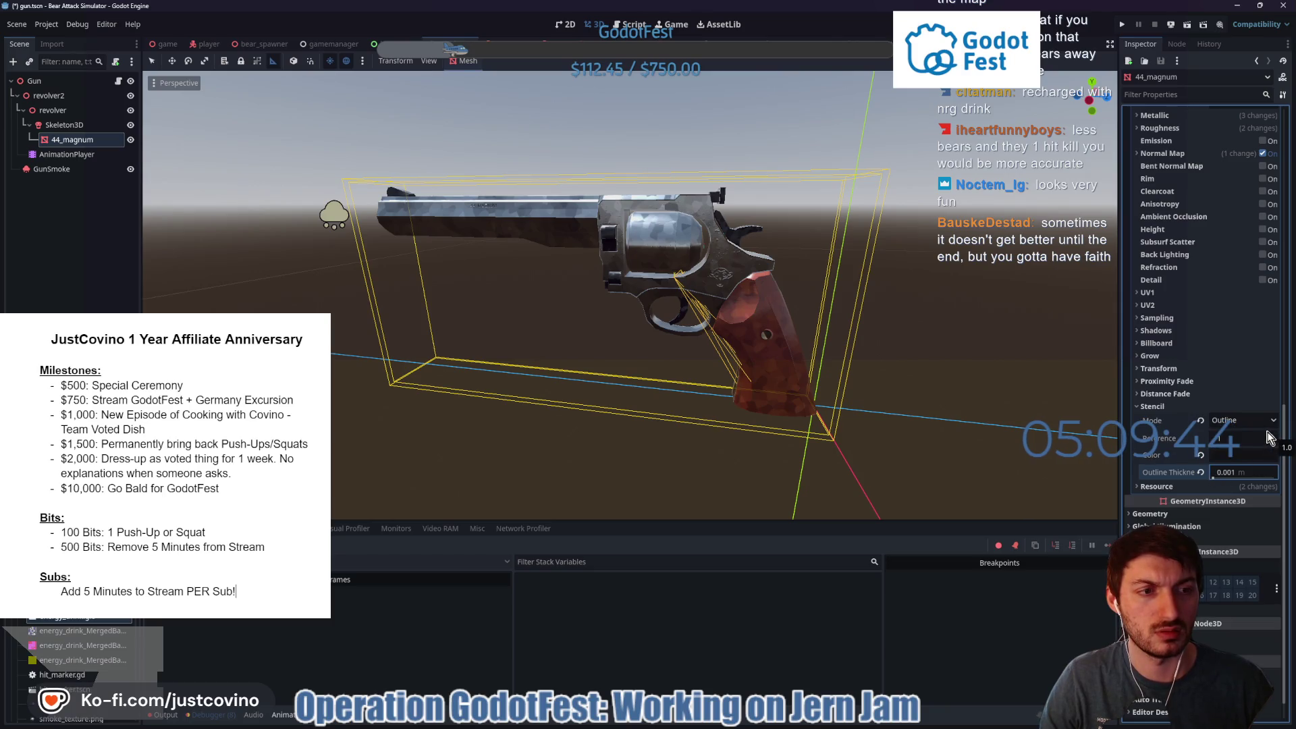
Try Alpha transparency and Back culling, then revert to transparency Disabled and cull mode Disabled
scroll(1209, 371, "up", 5)
scroll(1201, 266, "up", 5)
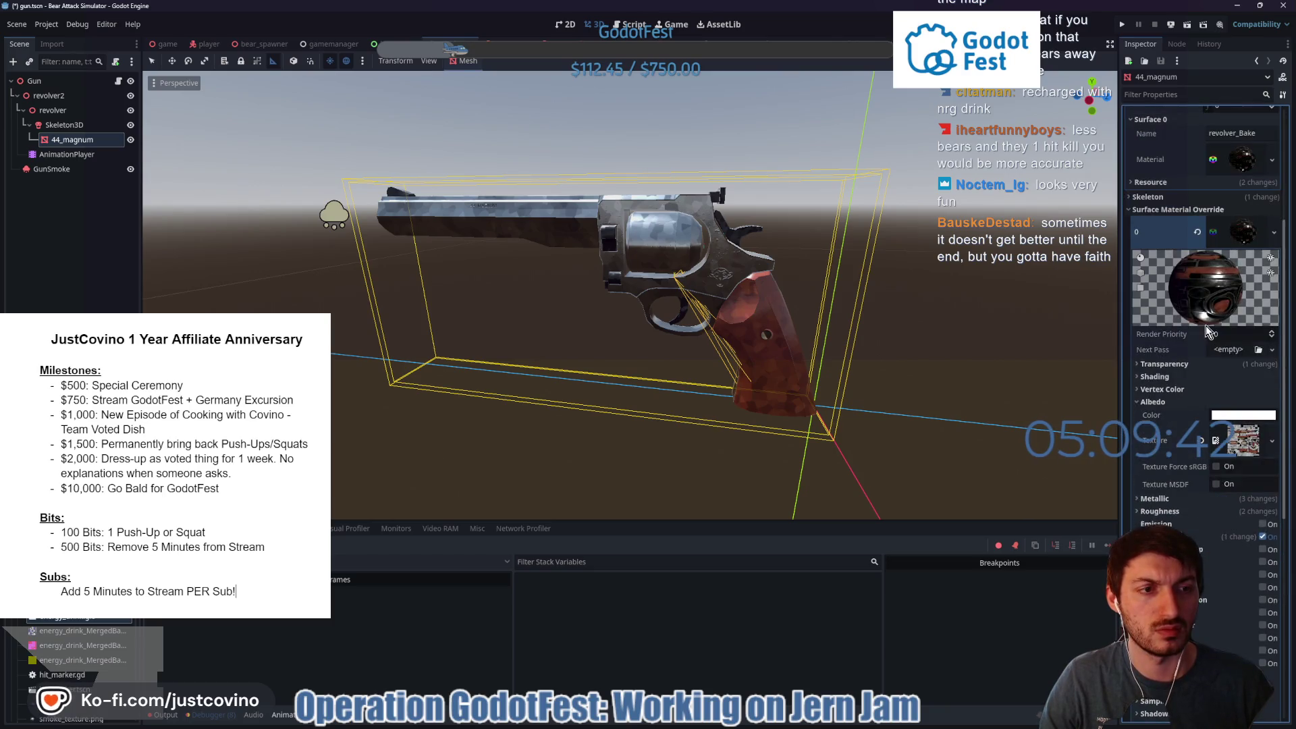
left_click(1167, 365)
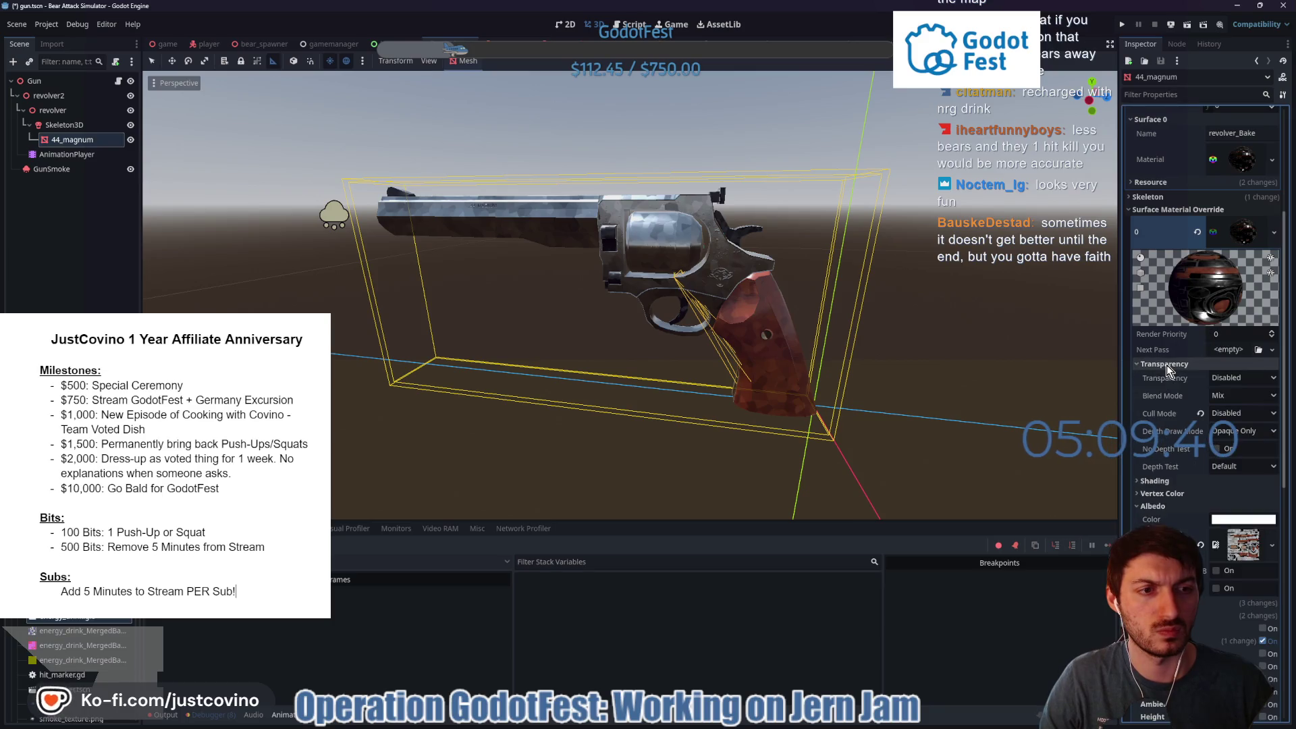
left_click(1234, 379)
left_click(1235, 410)
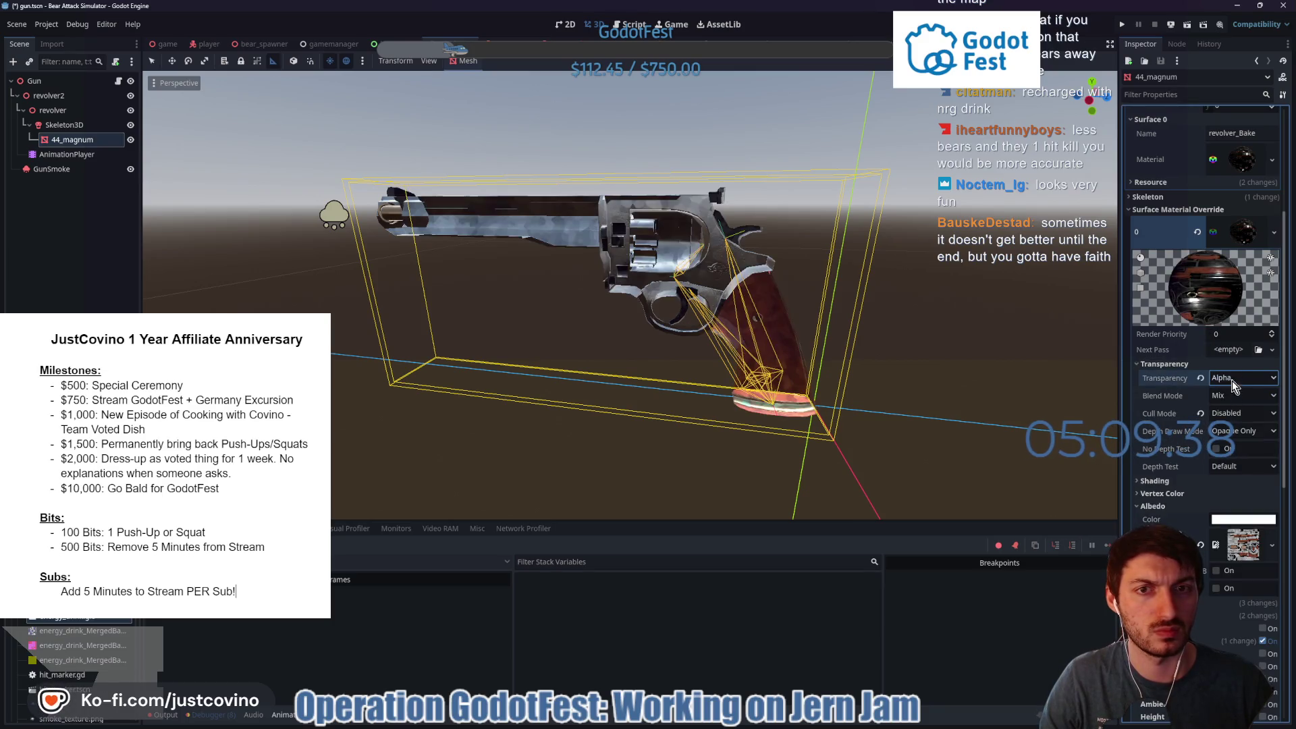
left_click(1232, 379)
left_click(1204, 393)
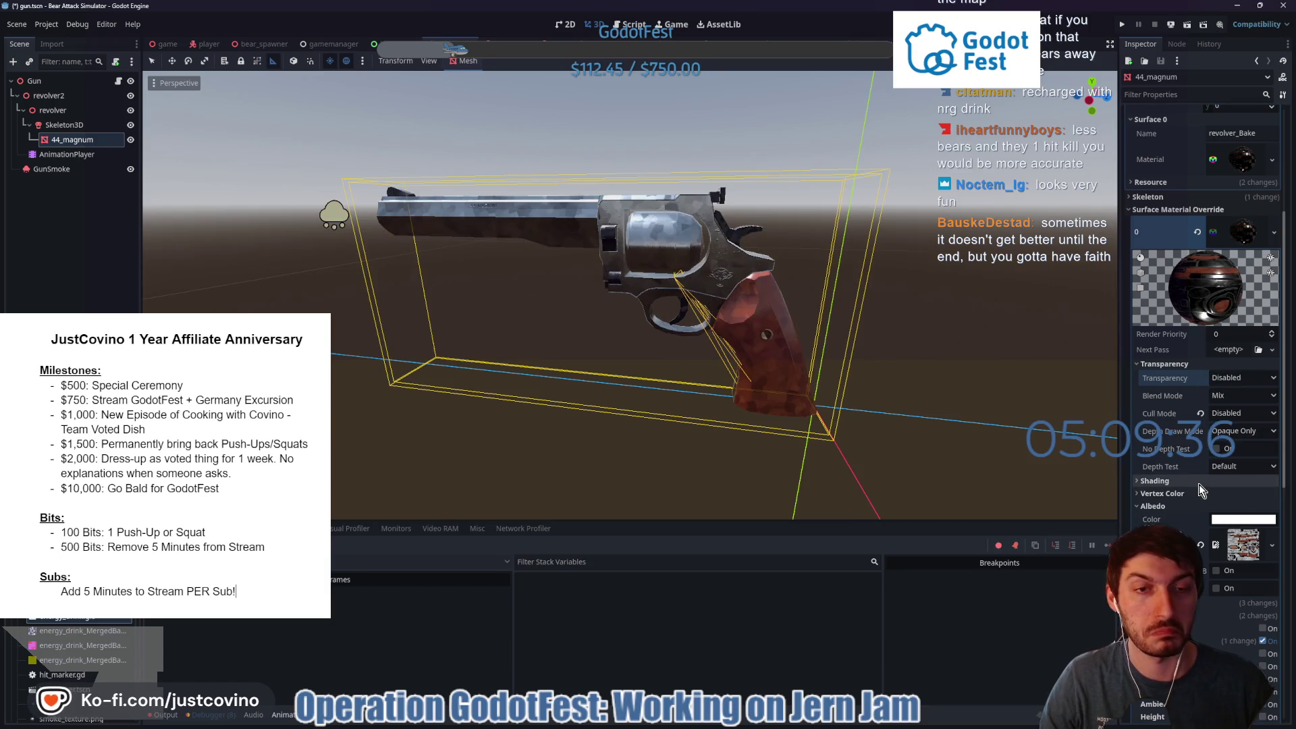
left_click(1200, 414)
mouse_move(958, 405)
left_mouse_down()
mouse_move(877, 384)
mouse_move(959, 400)
left_mouse_up()
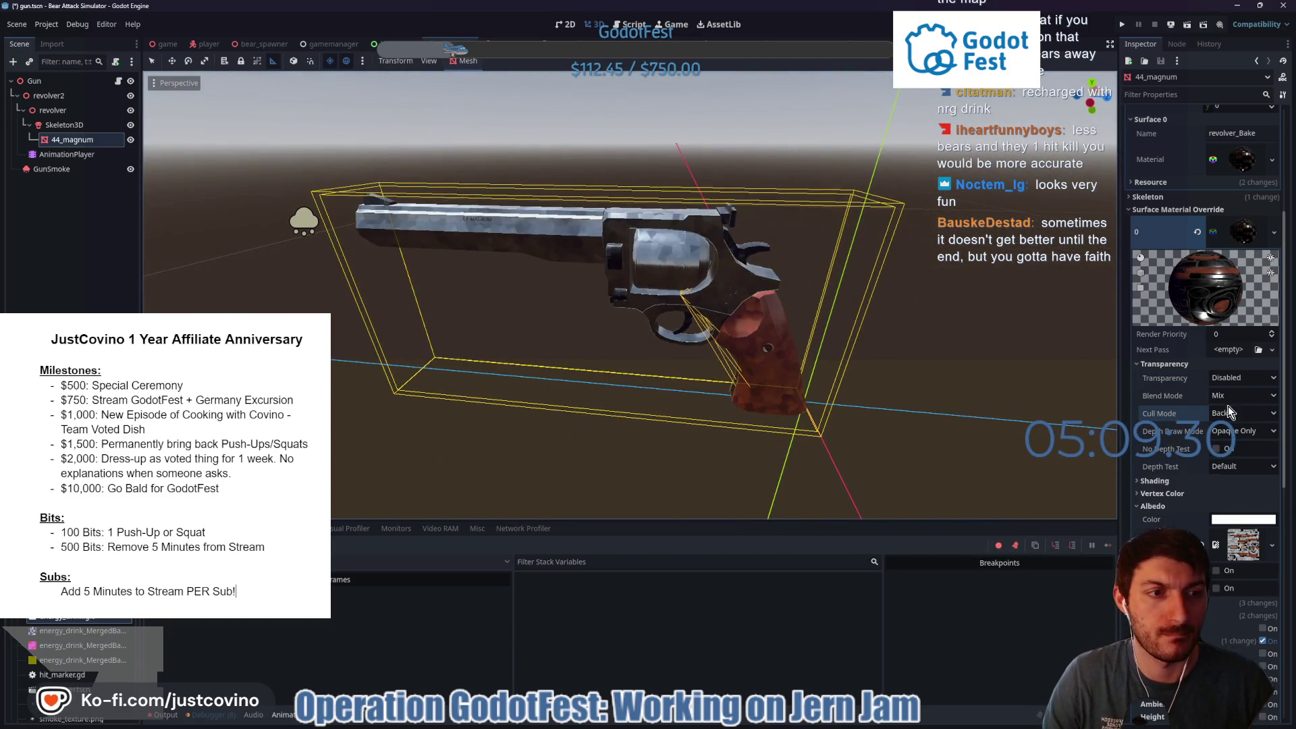
left_click(1229, 412)
left_click(1235, 458)
Set the stencil reference to 3 and drag the outline noticeably thicker
scroll(1201, 414, "down", 2)
scroll(1201, 414, "down", 10)
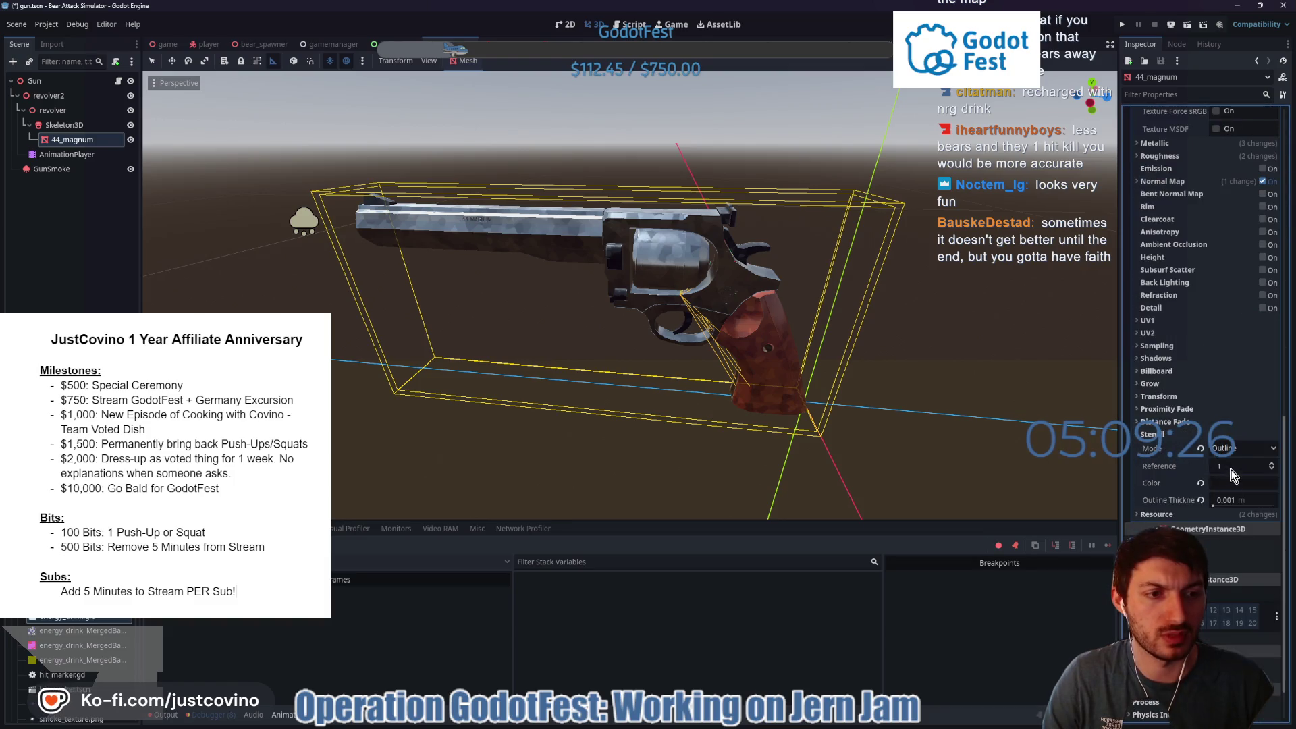
left_click(1272, 464)
left_click(1272, 464)
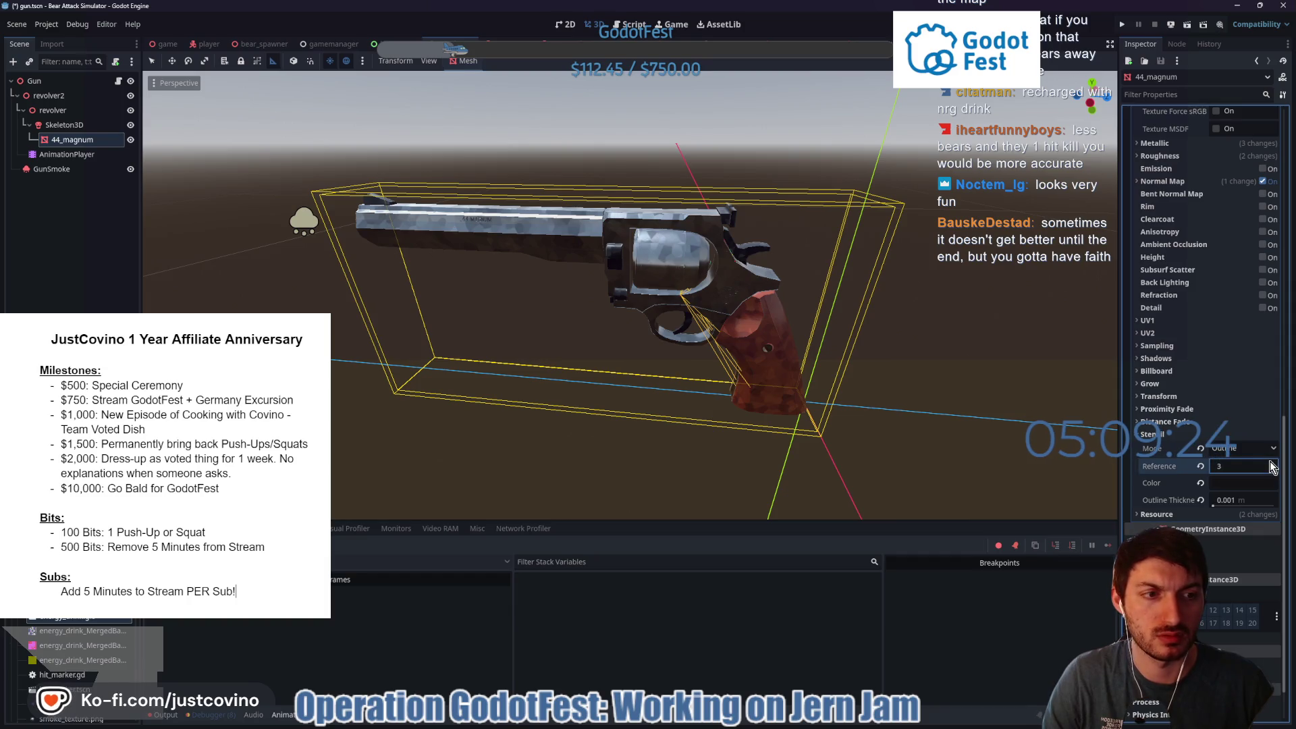
left_click_drag(1242, 500, 1262, 490)
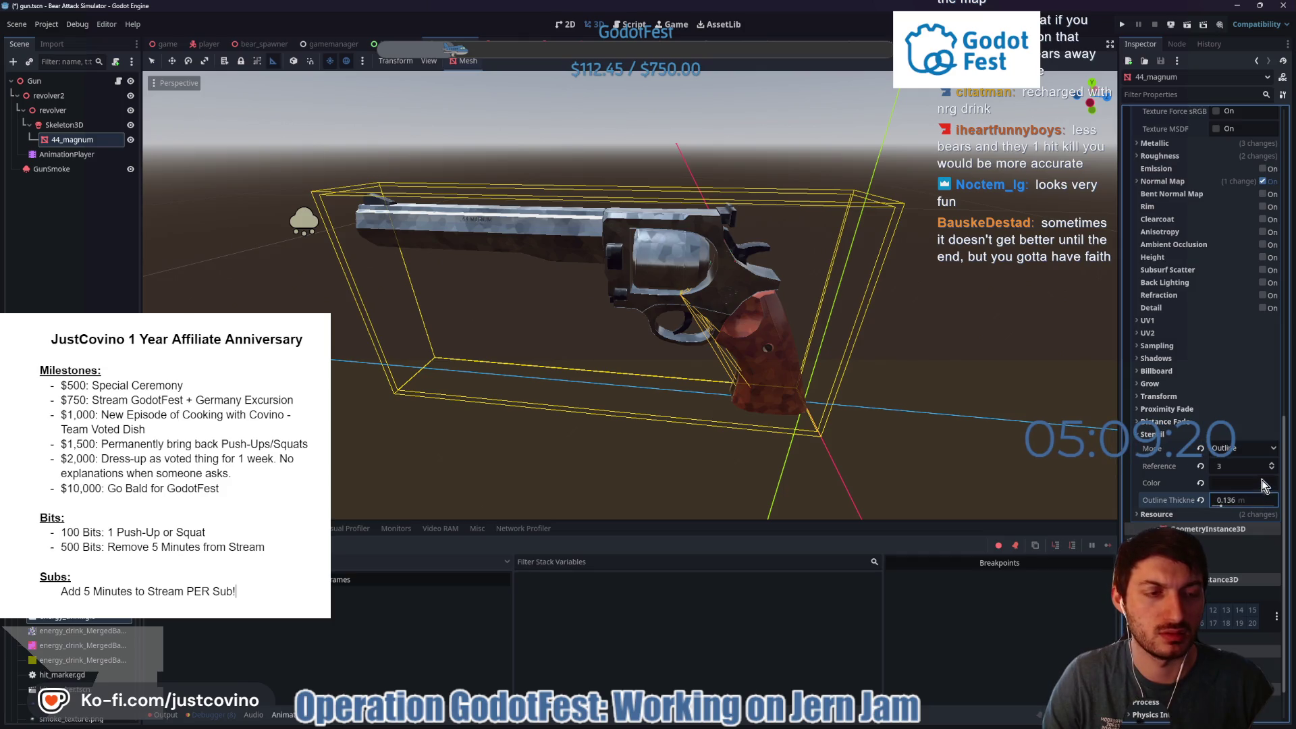
Collapse the override material and clear Surface Material Override slot 0
scroll(1240, 466, "up", 10)
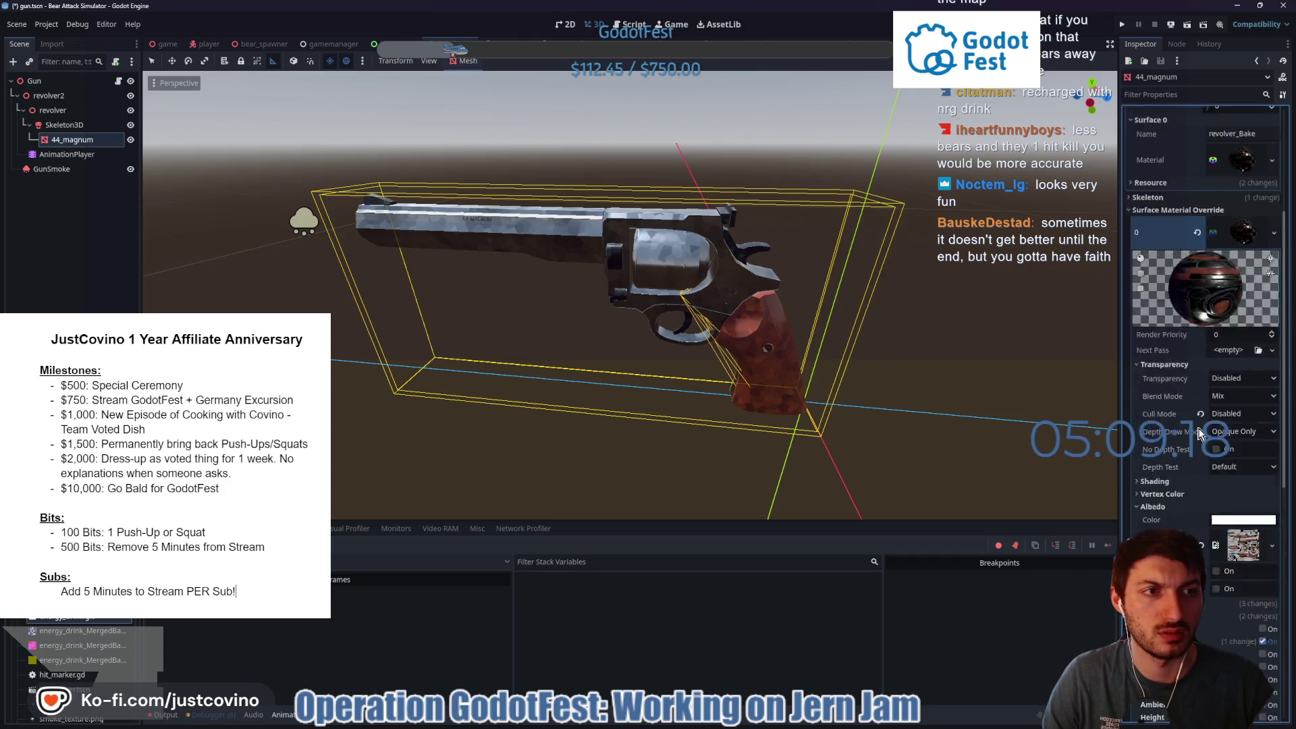
left_click(1241, 463)
left_click(1198, 461)
left_click(1229, 453)
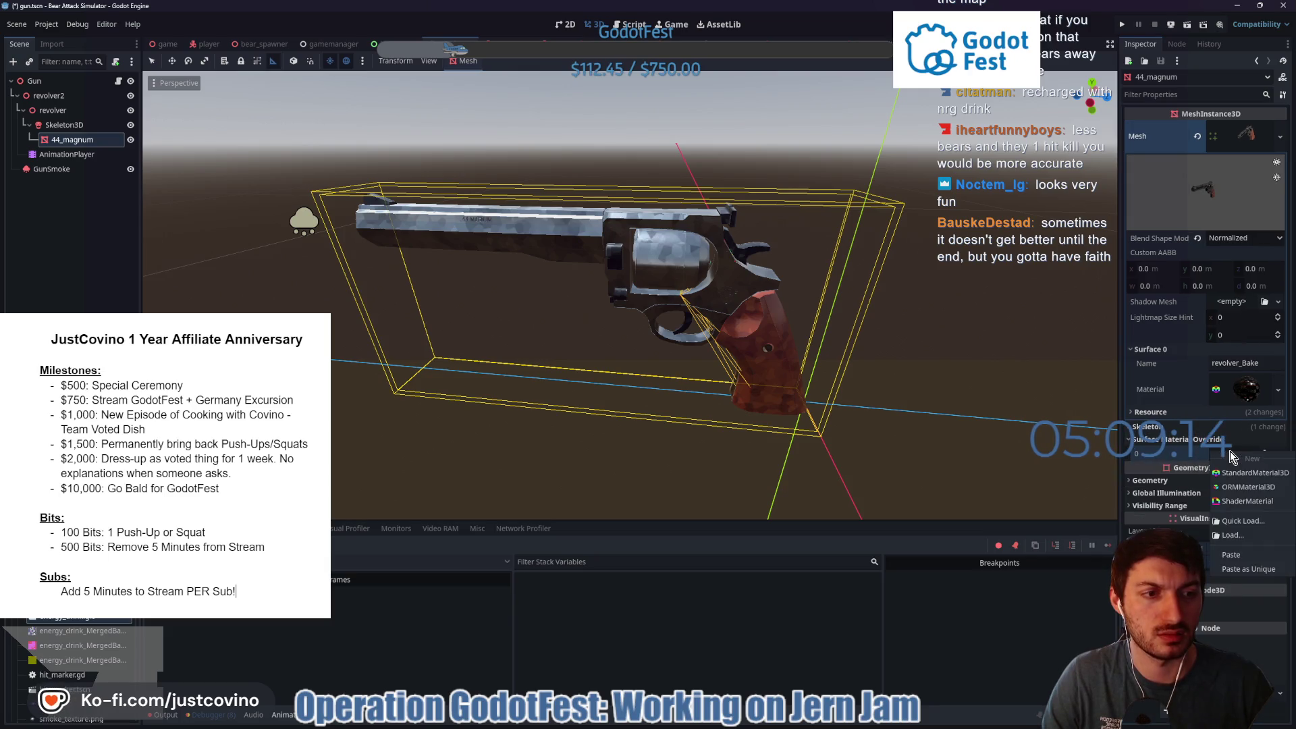
Load gun_normal as the revolver's Surface Material Override 0 and expand its settings
left_click(1238, 525)
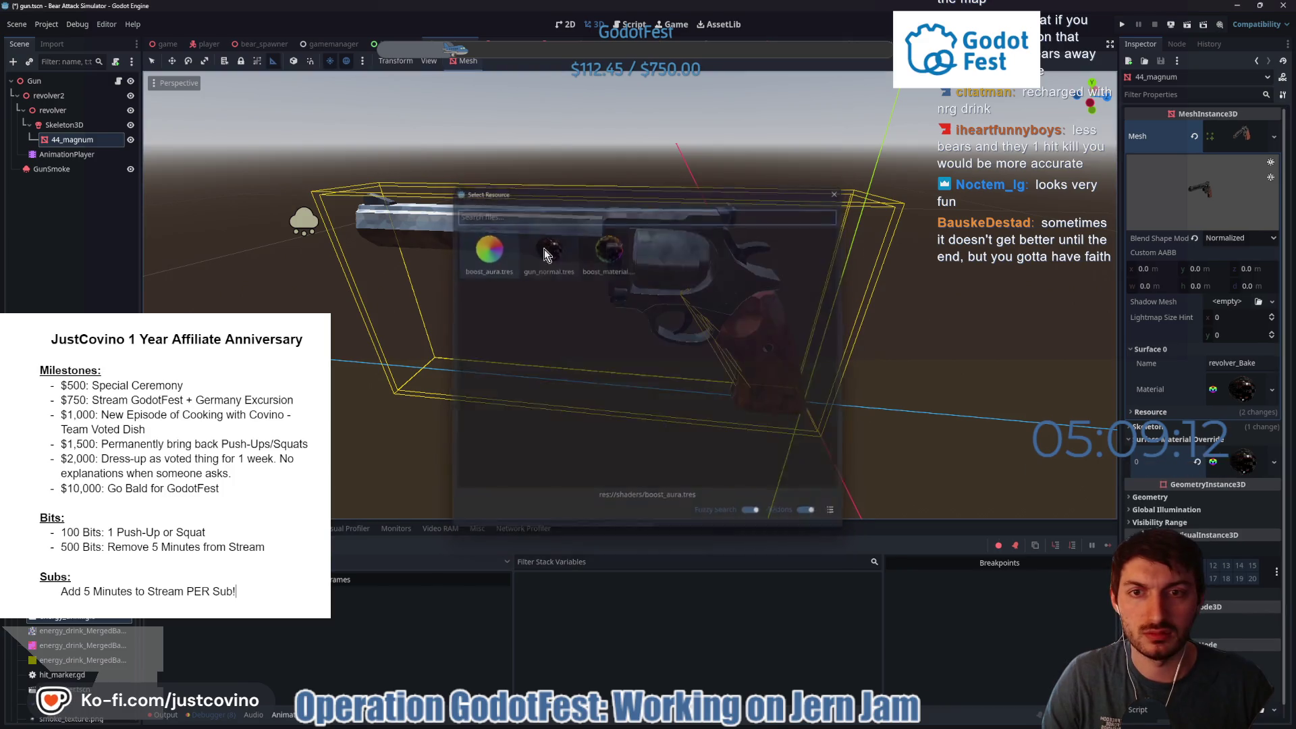
double_click(546, 254)
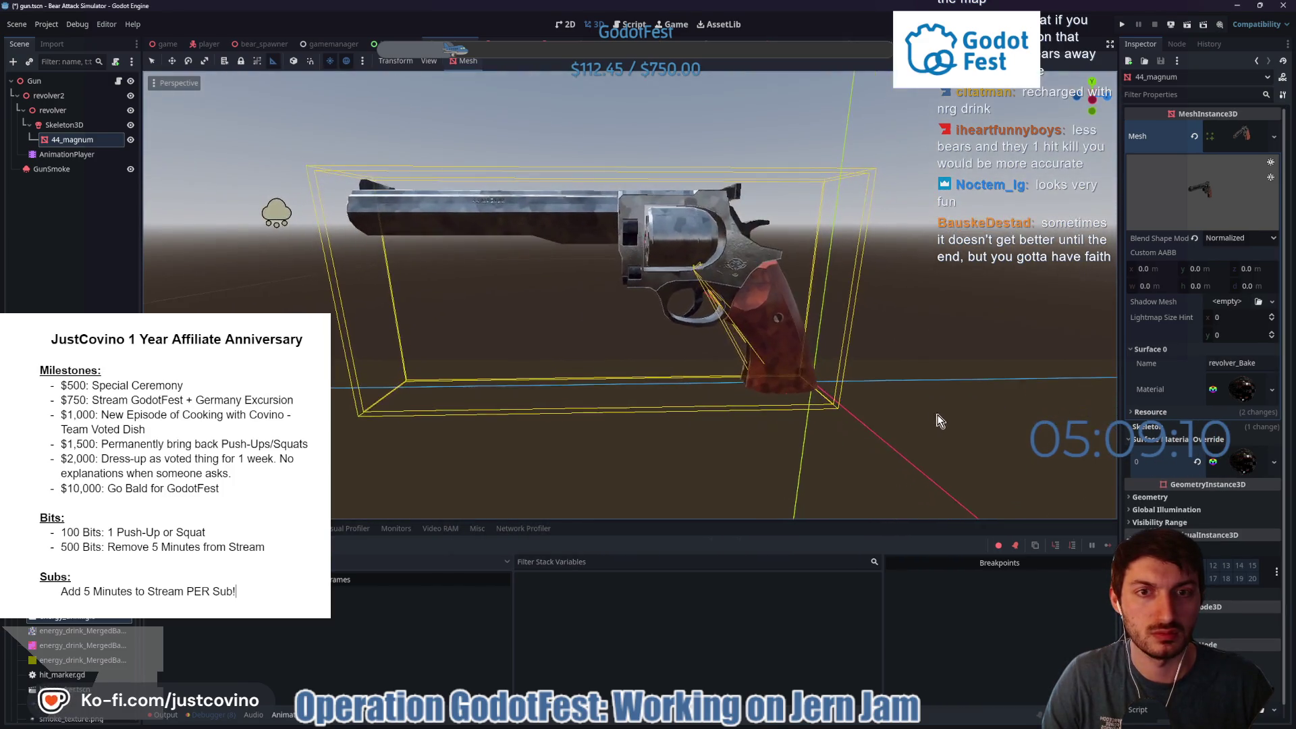
left_click(1226, 464)
scroll(1218, 484, "down", 3)
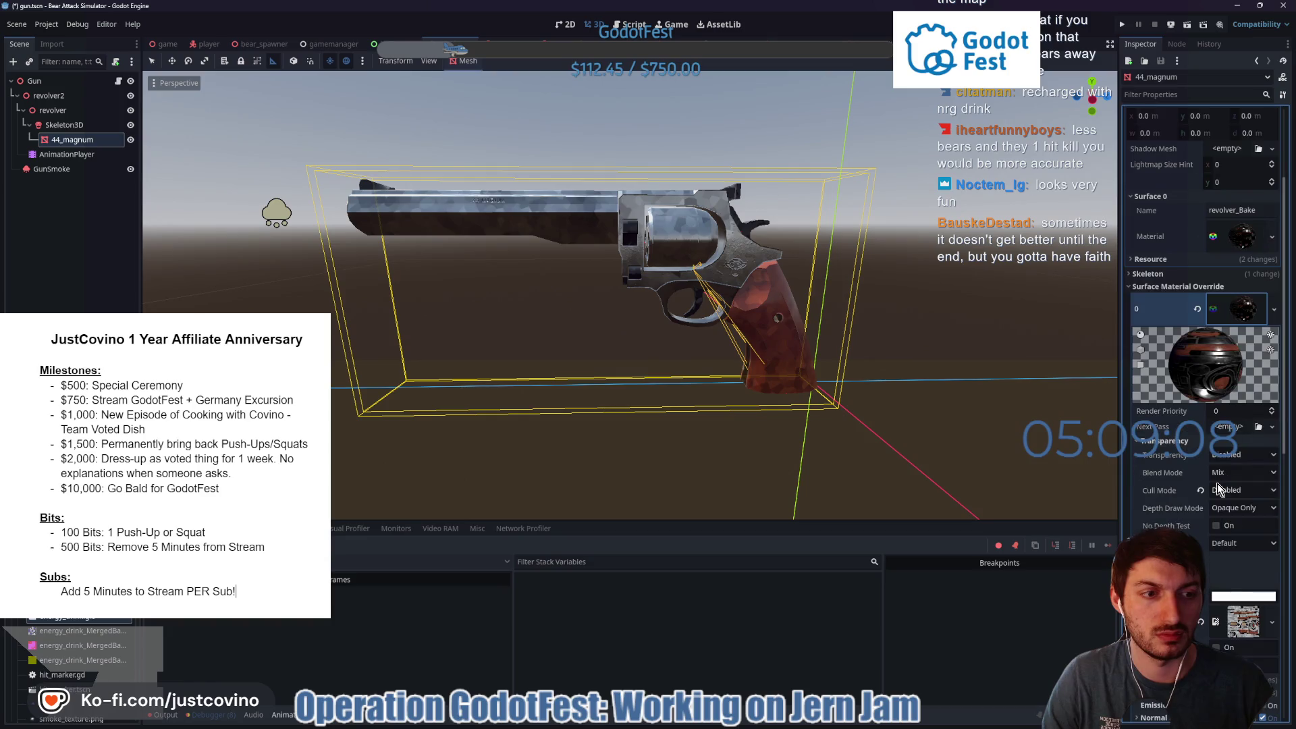
Try a new ShaderMaterial as the Next Pass, then clear it
left_click(1225, 428)
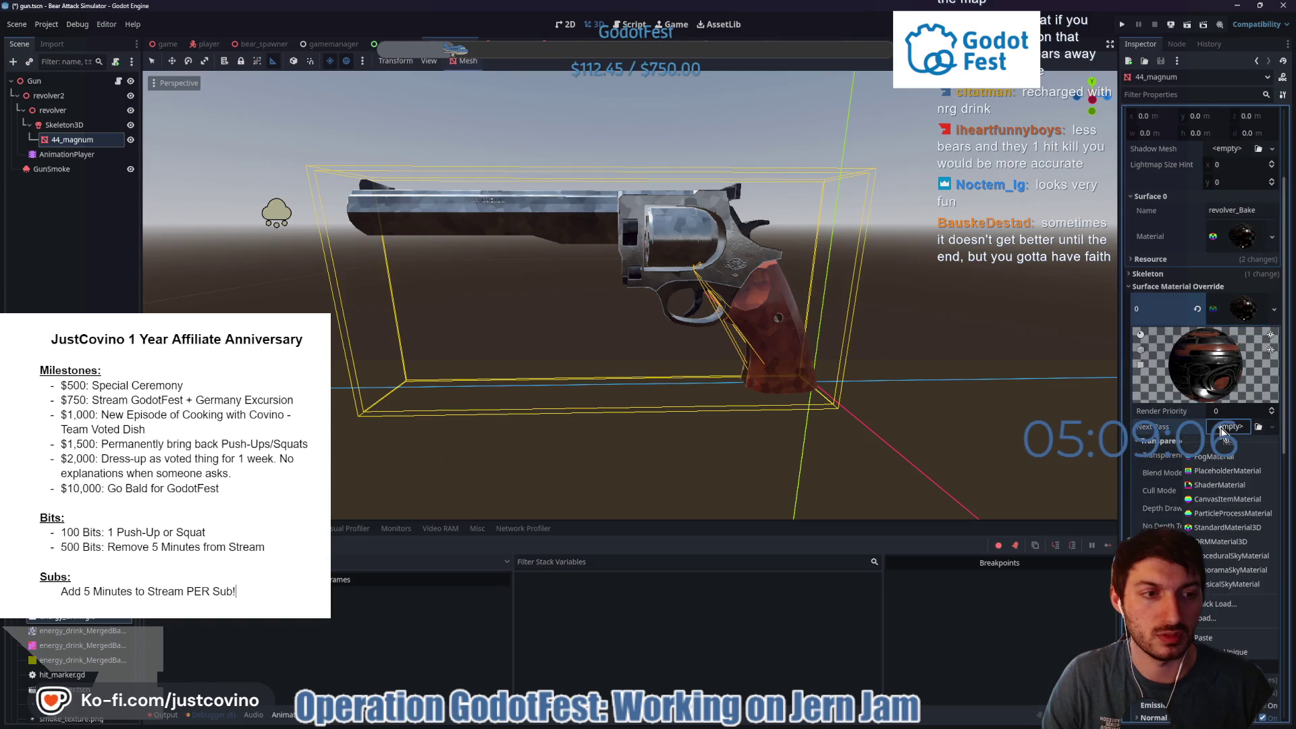
left_click(1233, 486)
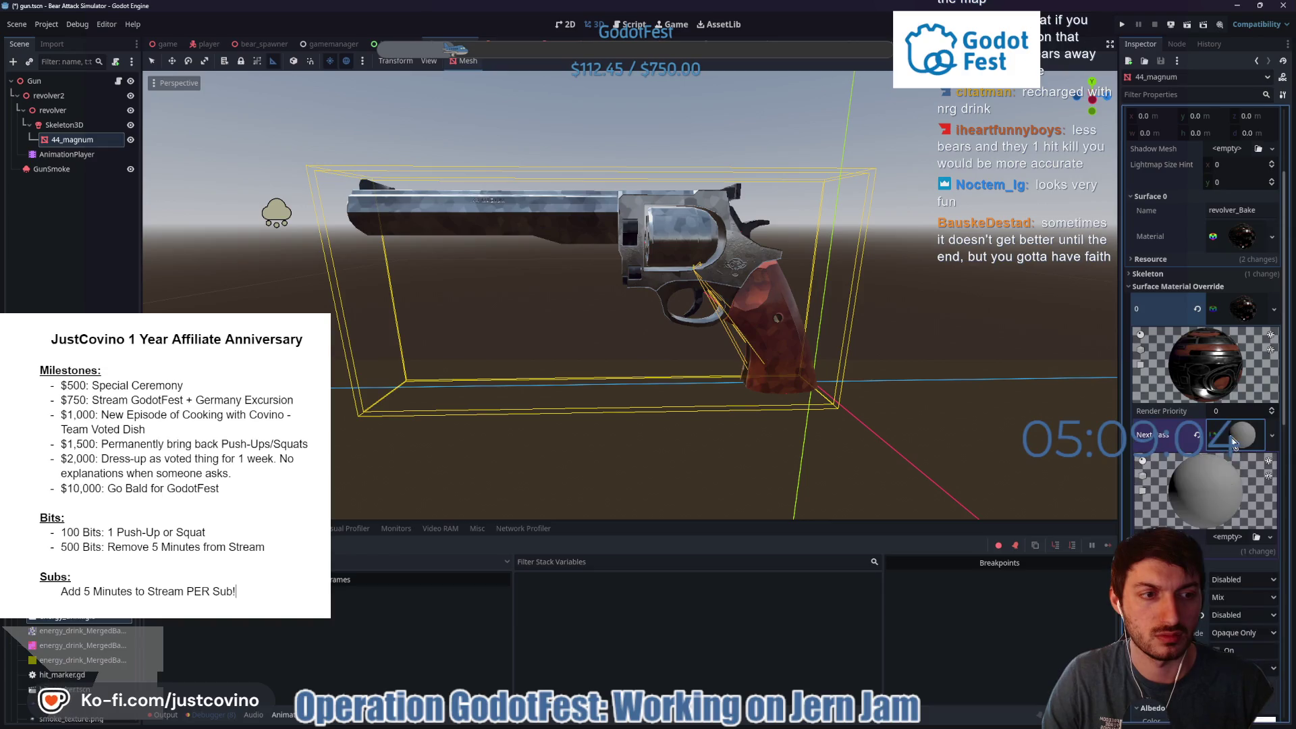
scroll(1226, 468, "down", 4)
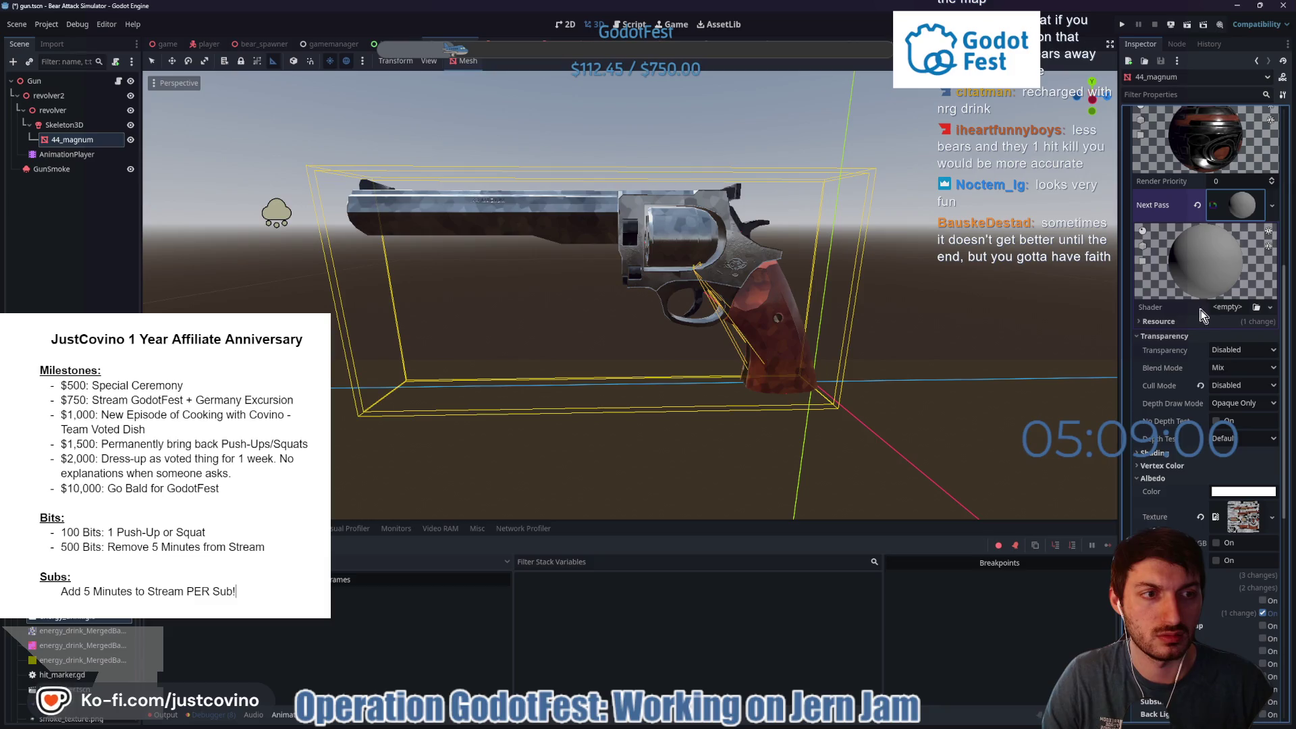
left_click(1200, 205)
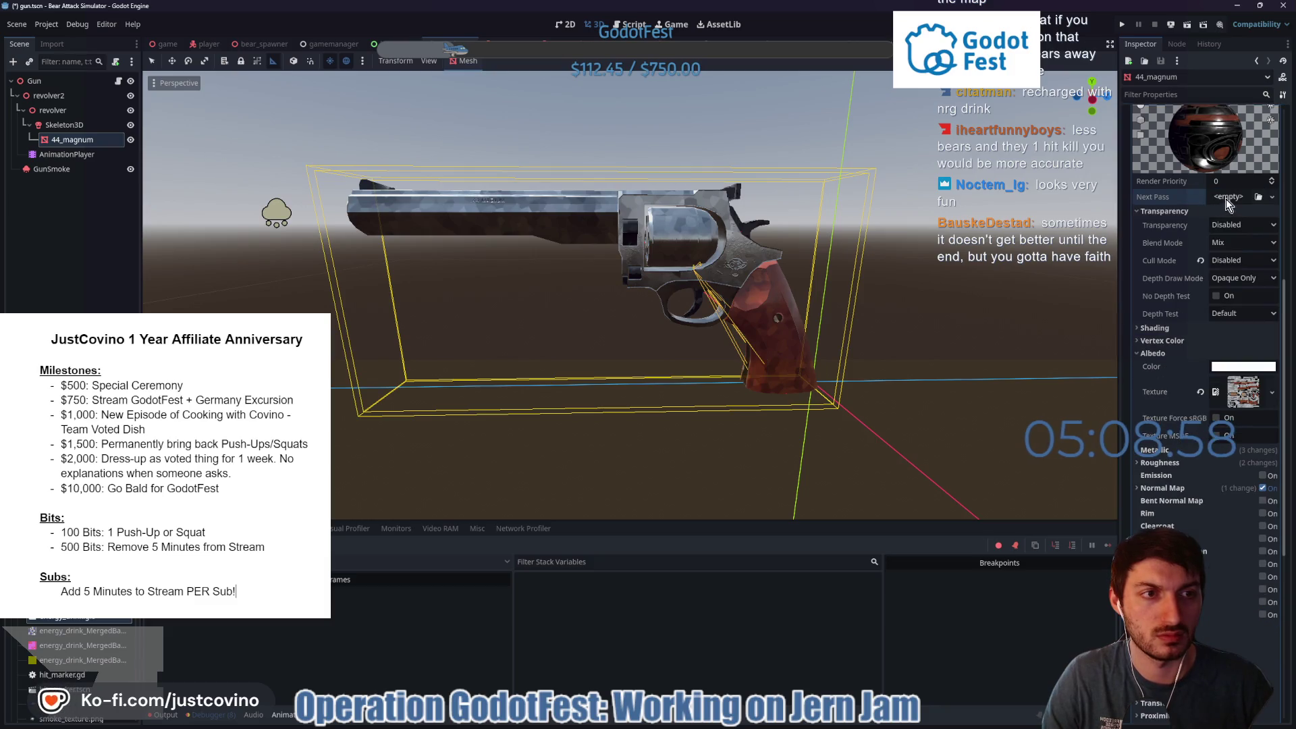
Add a StandardMaterial3D Next Pass with Stencil Mode set to Outline
left_click(1226, 196)
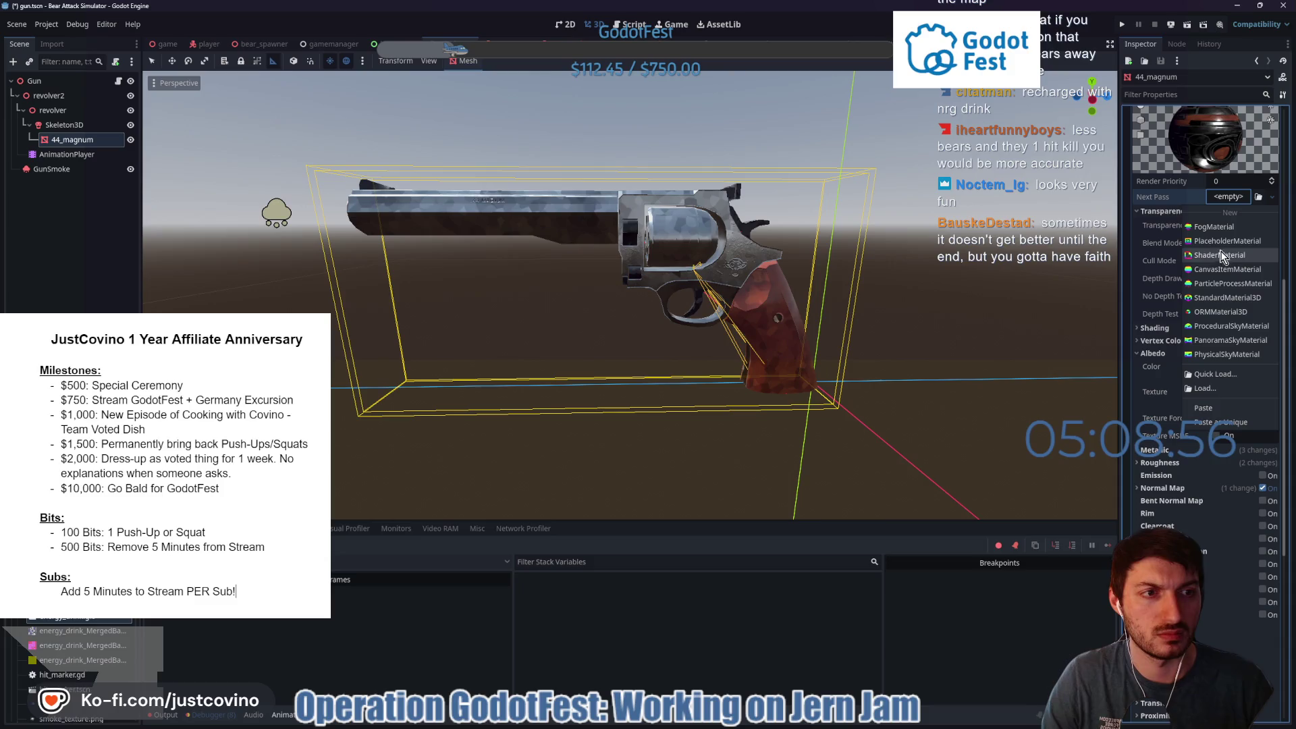
left_click(1224, 299)
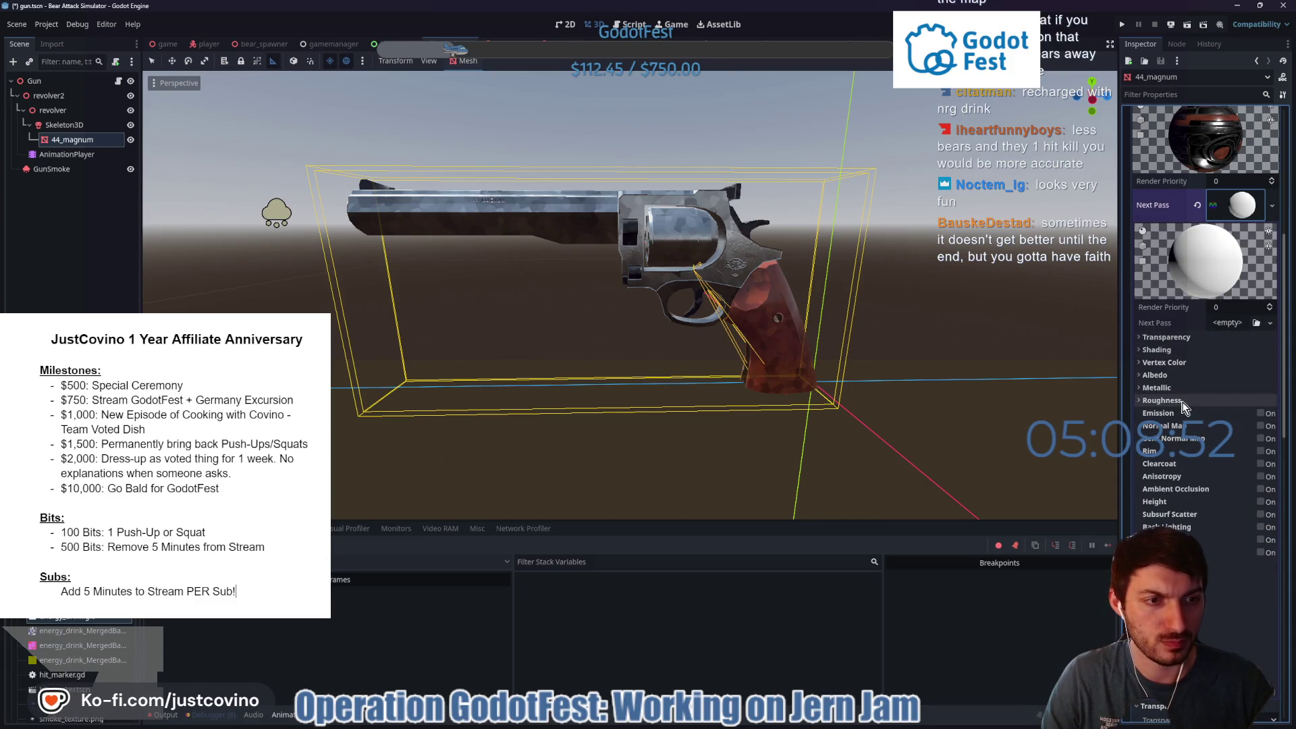
scroll(1177, 461, "down", 5)
left_click(1156, 372)
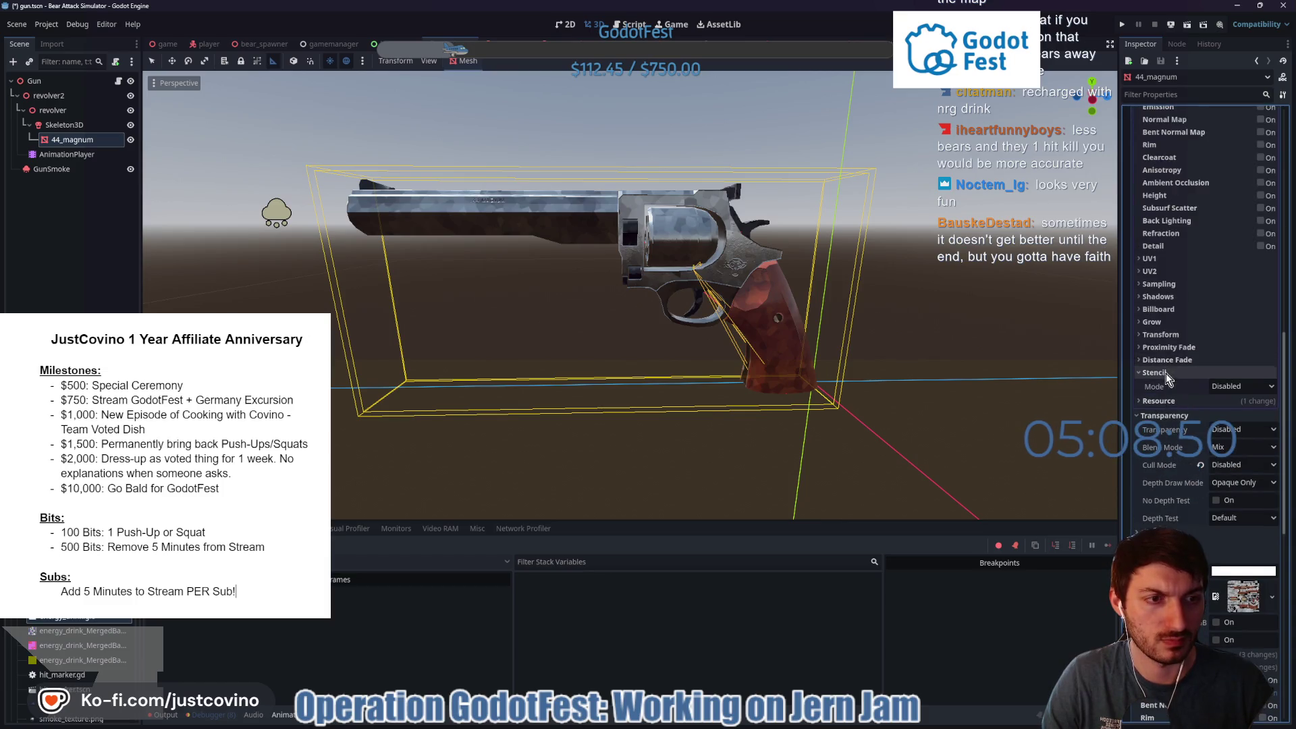
left_click(1242, 386)
left_click(1234, 416)
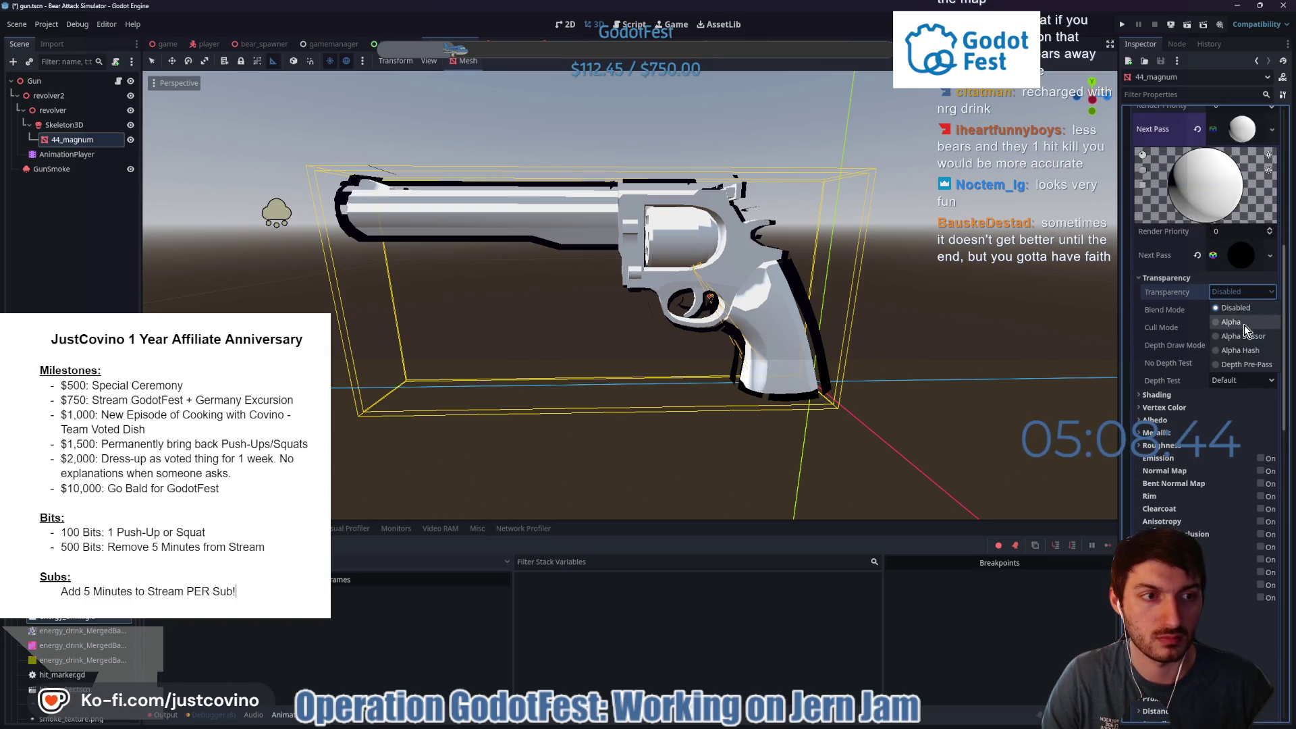
Give the outline pass Alpha transparency and Add blending, then clear the Next Pass
left_click(1245, 326)
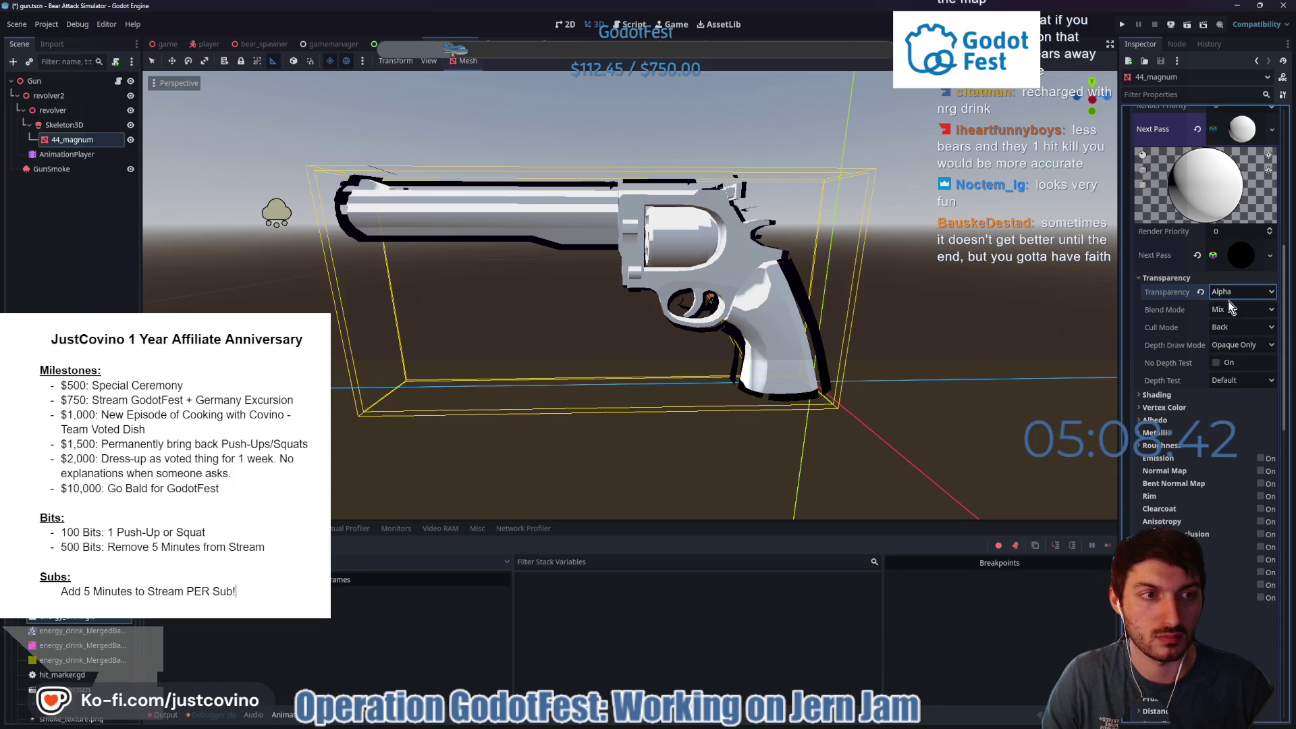
left_click(1229, 310)
left_click(1231, 339)
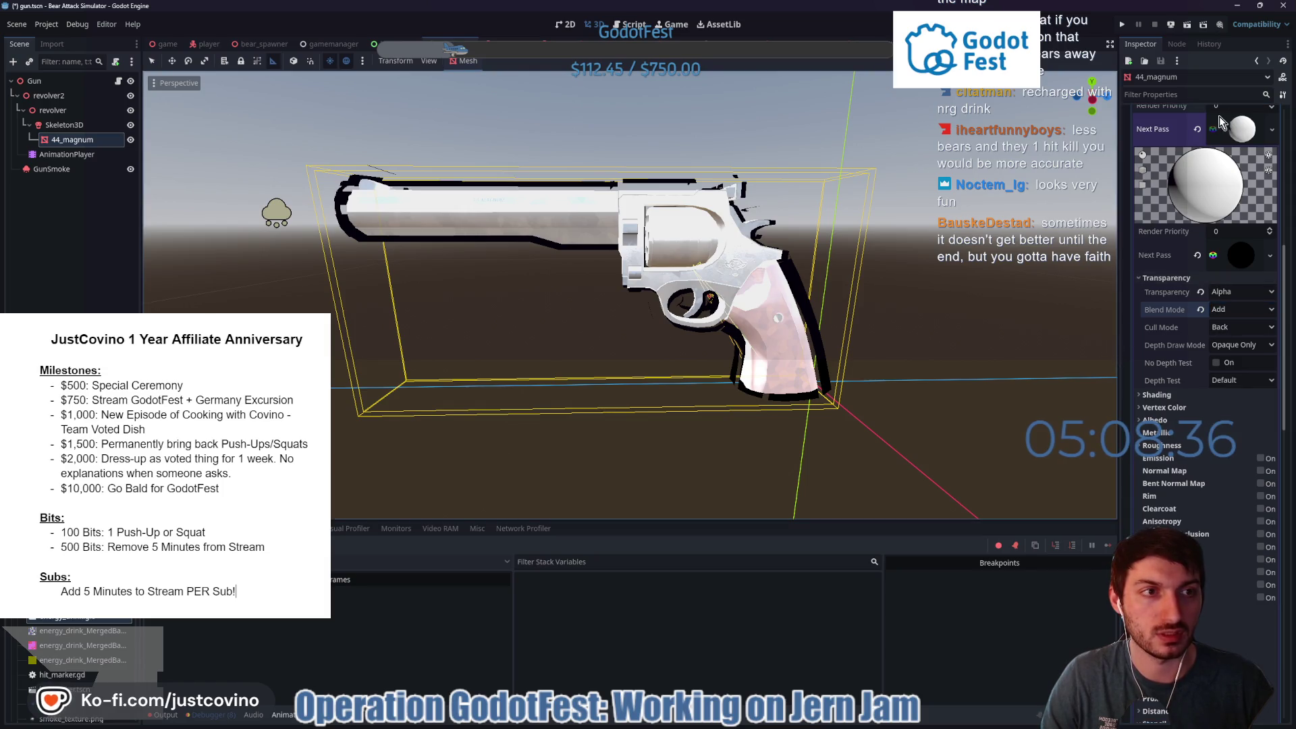
left_click(1198, 129)
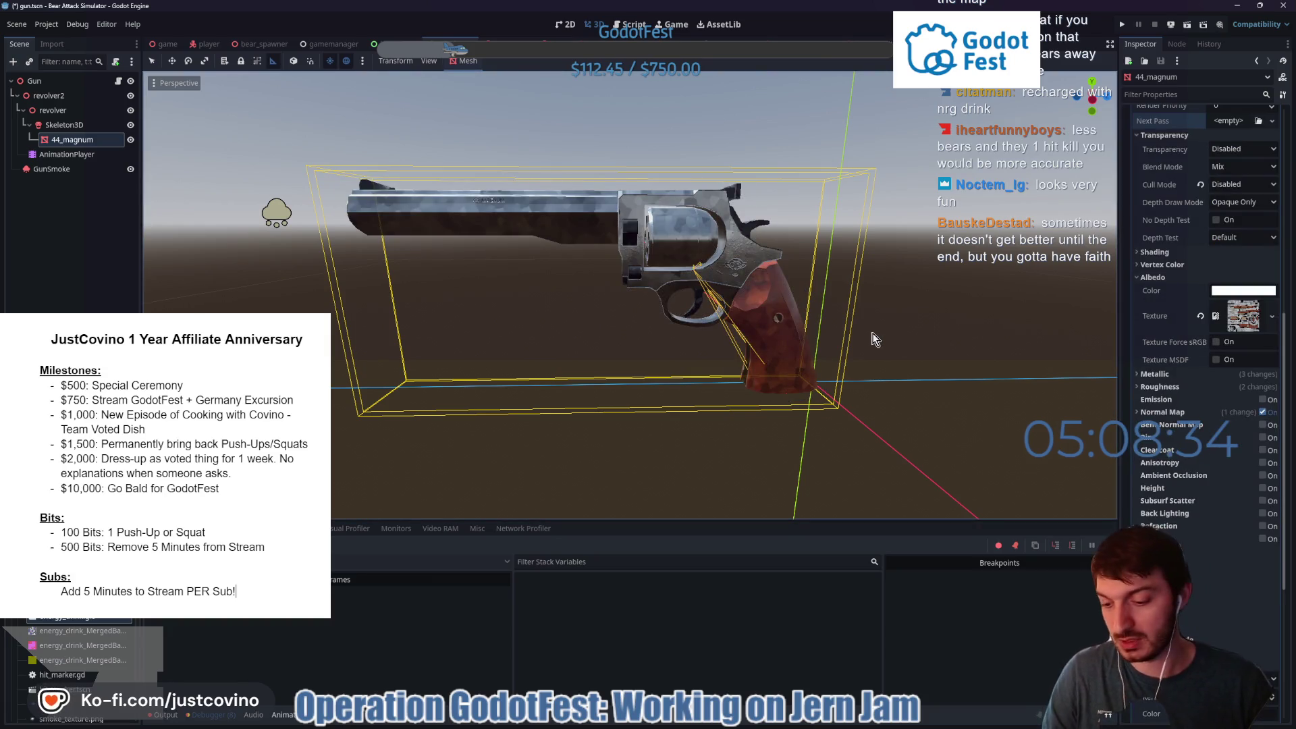
Undo and redo material edits until the earlier rainbow-outline Next Pass material is restored
left_click_drag(875, 339, 850, 346)
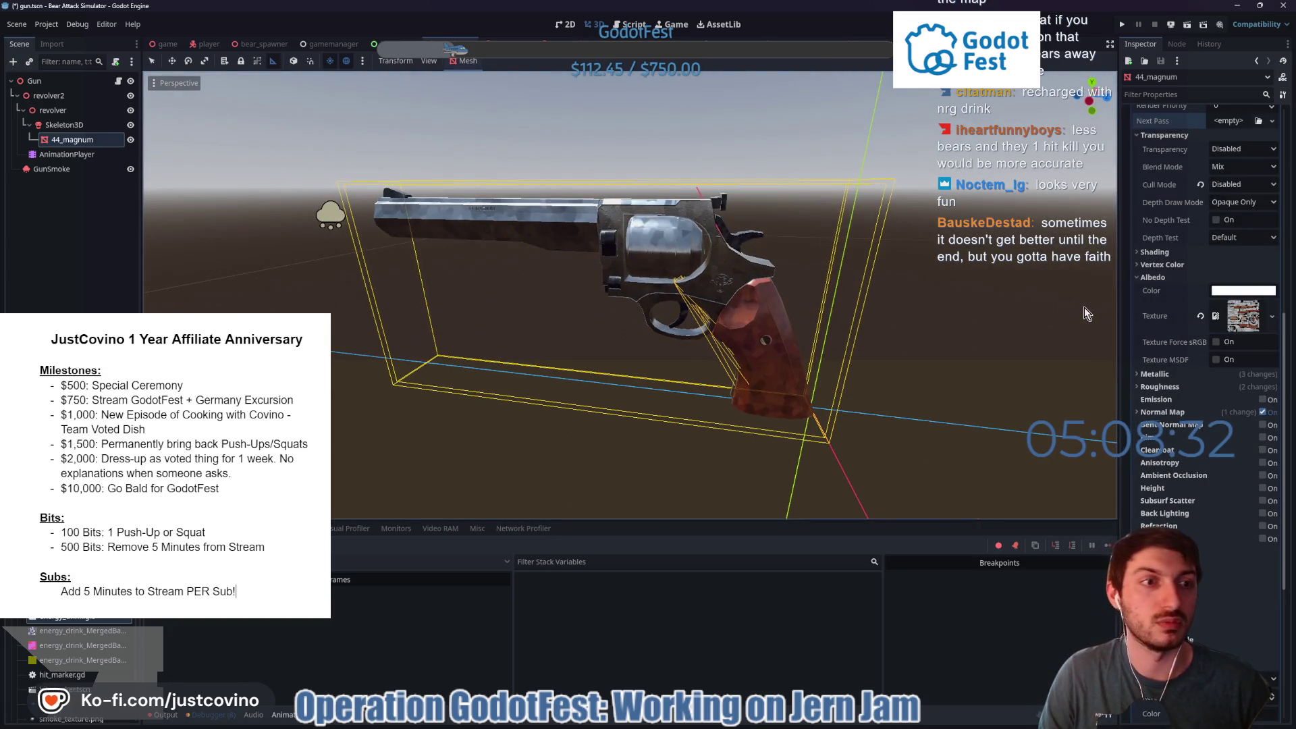
key("ctrl+z")
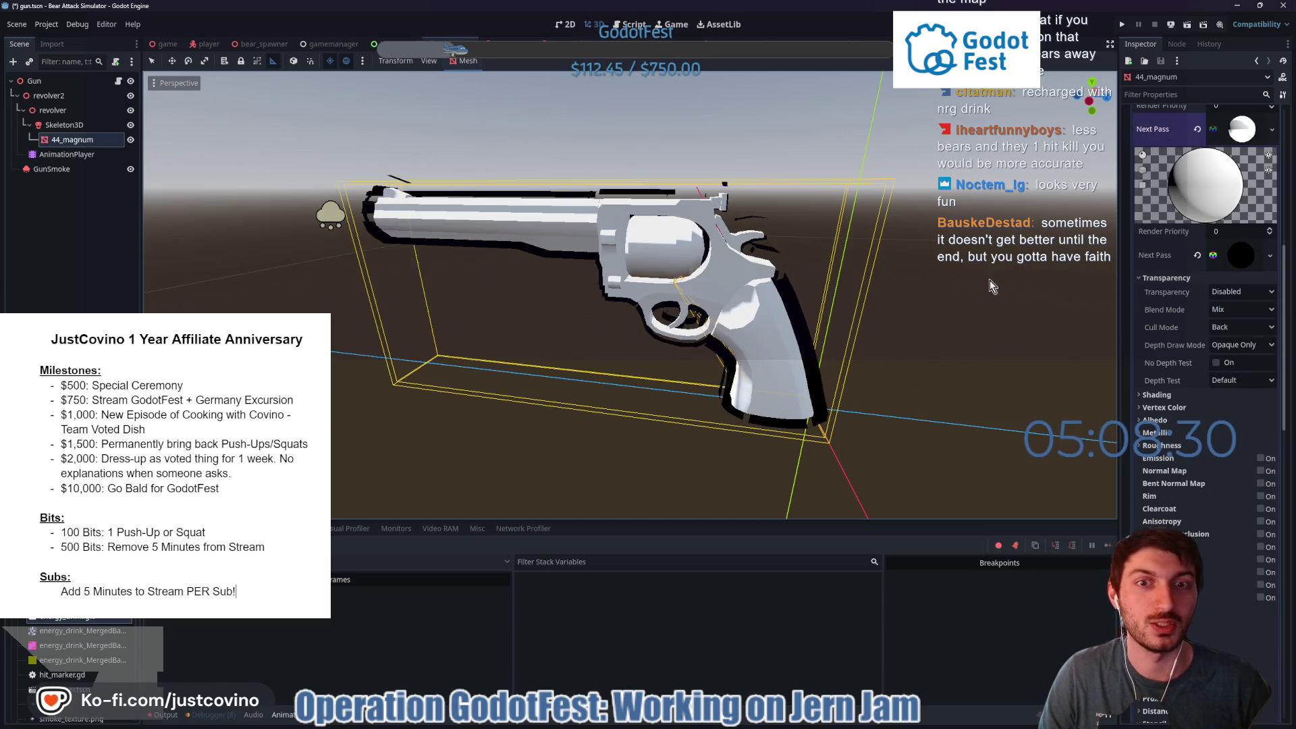
key("ctrl+shift+z")
scroll(1157, 249, "up", 10)
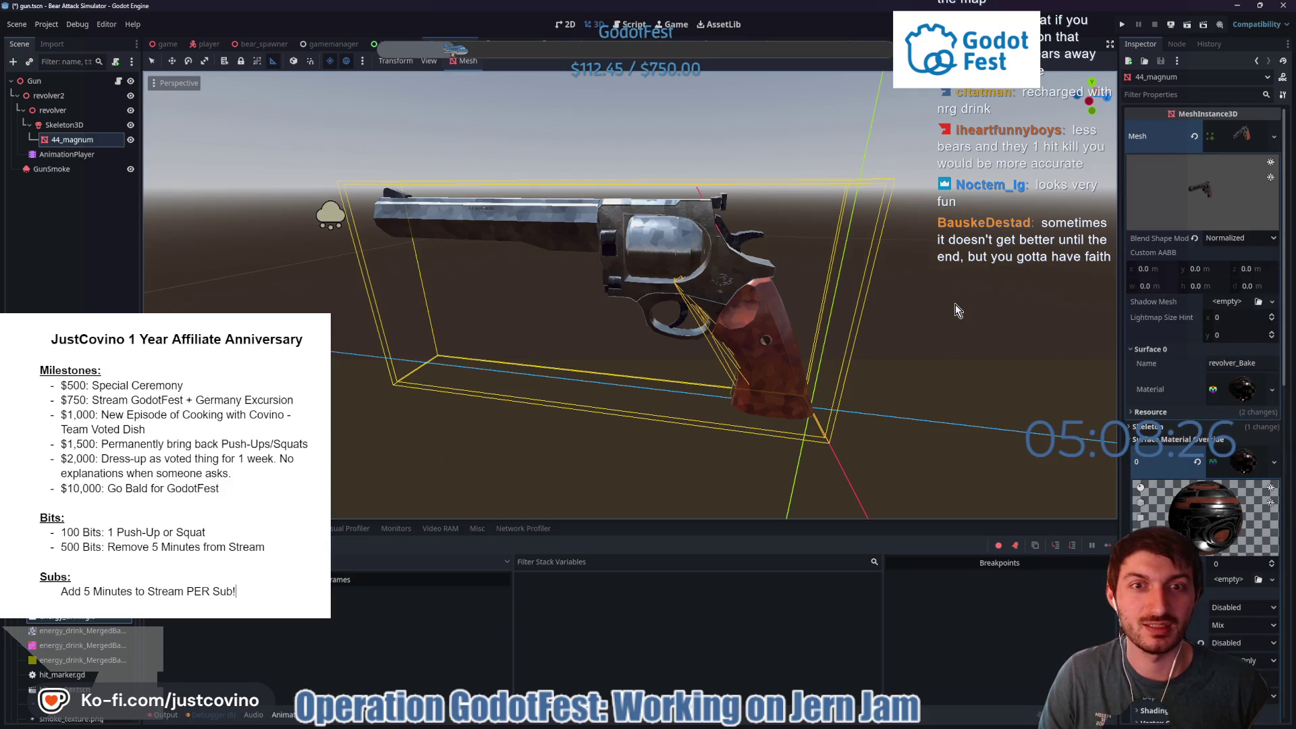
key("ctrl+z")
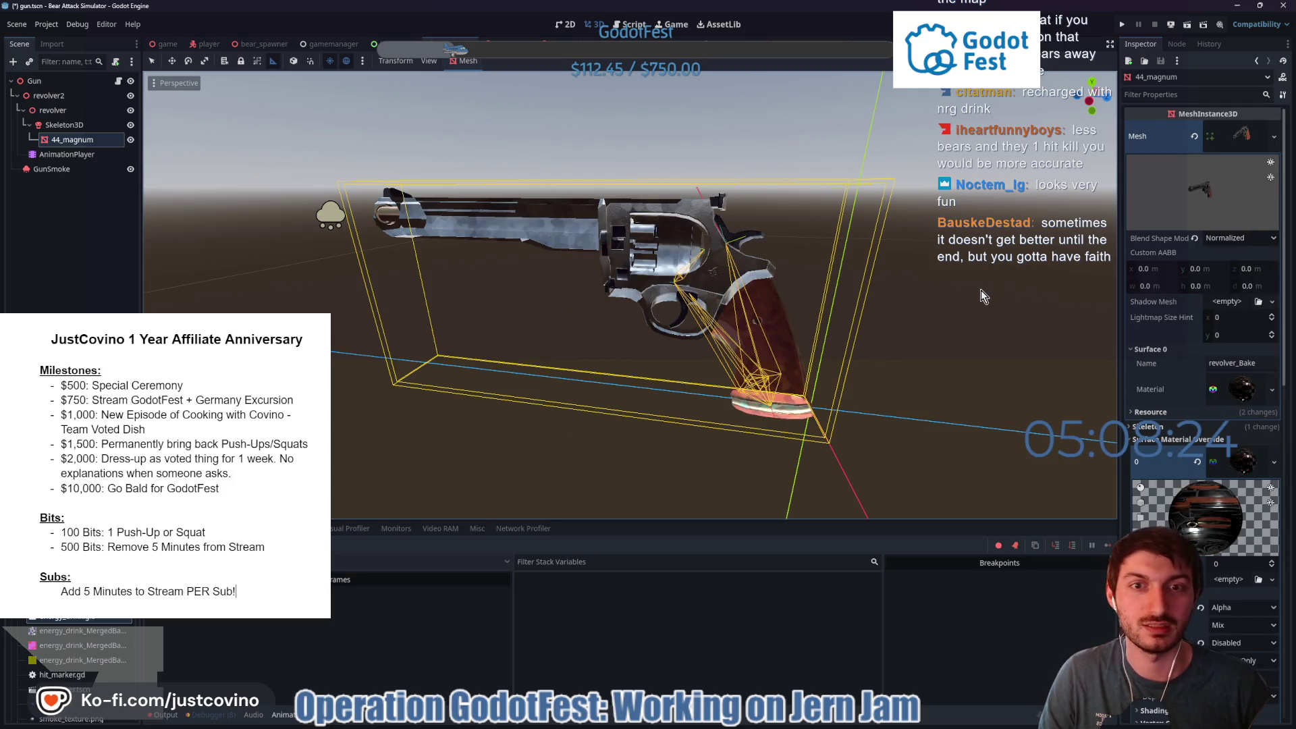
key("ctrl+shift+z")
key("ctrl+z")
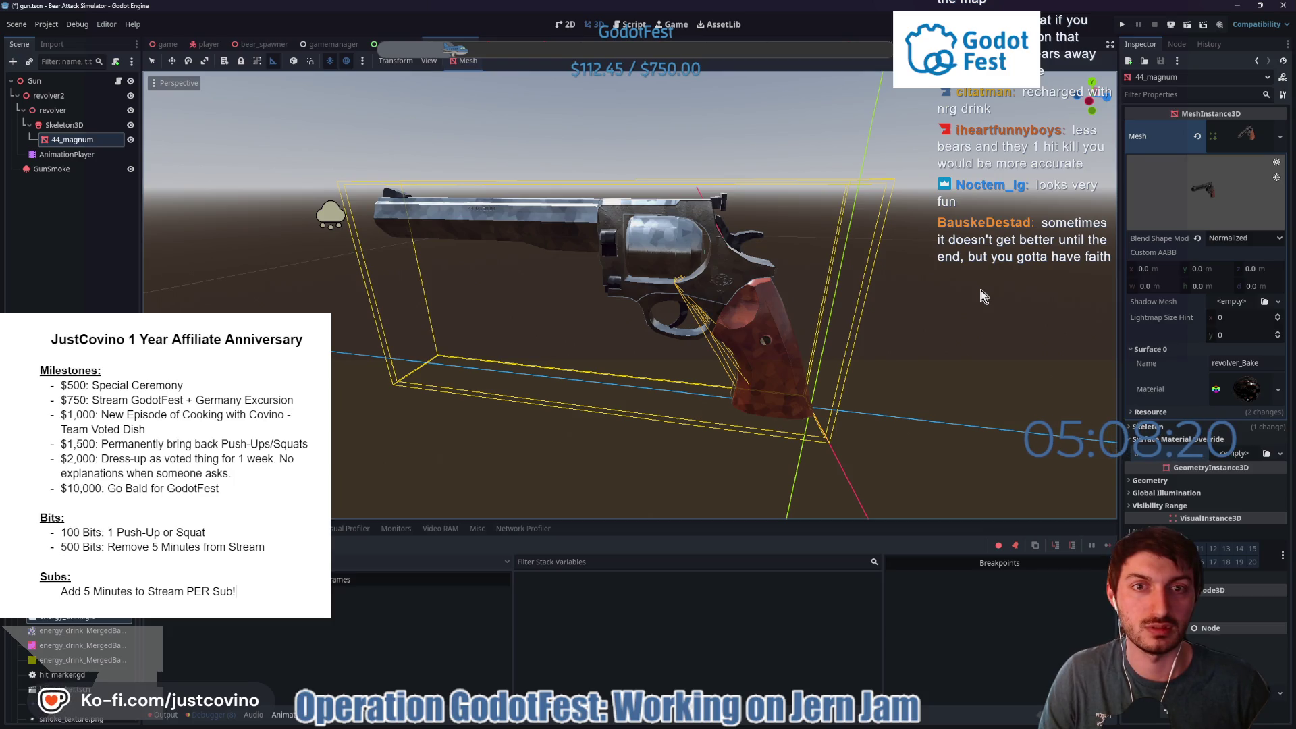
key("ctrl+shift+z")
key("ctrl+shift+z")
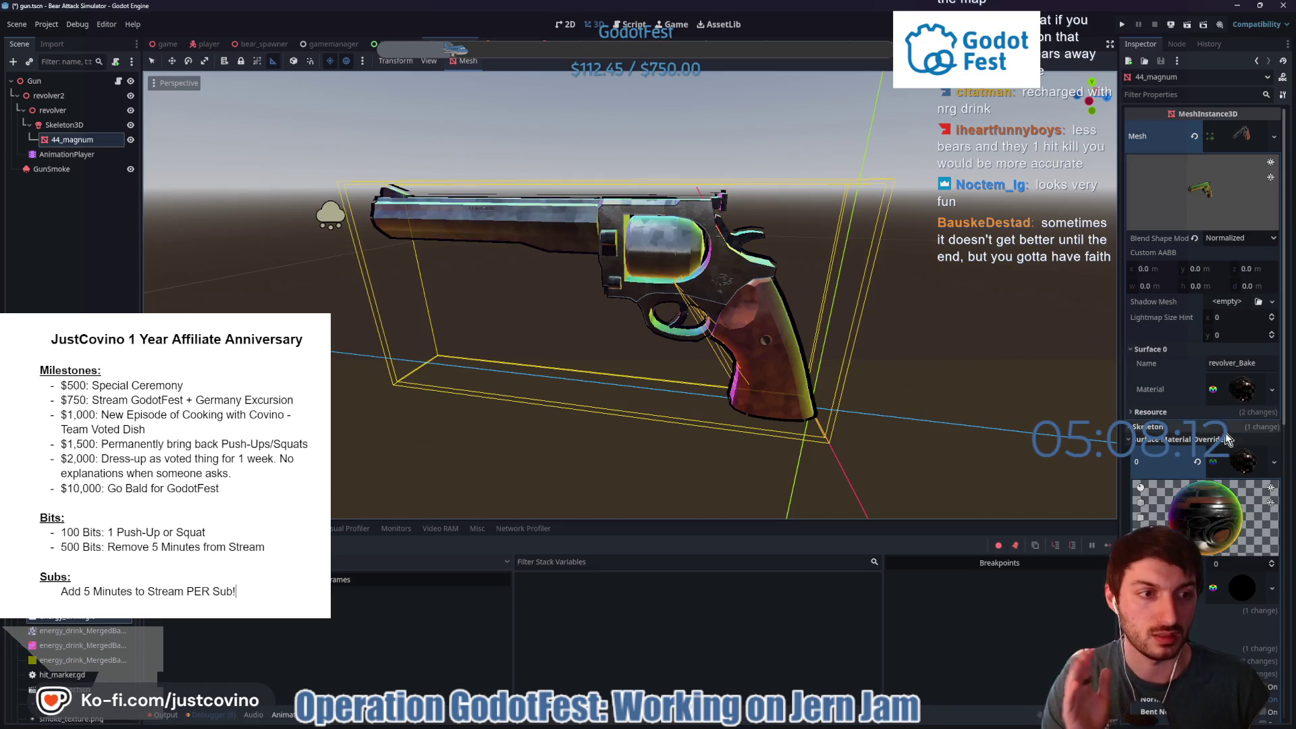
Clear the rainbow rim pass nested under the black outline material's Next Pass
scroll(1215, 492, "down", 3)
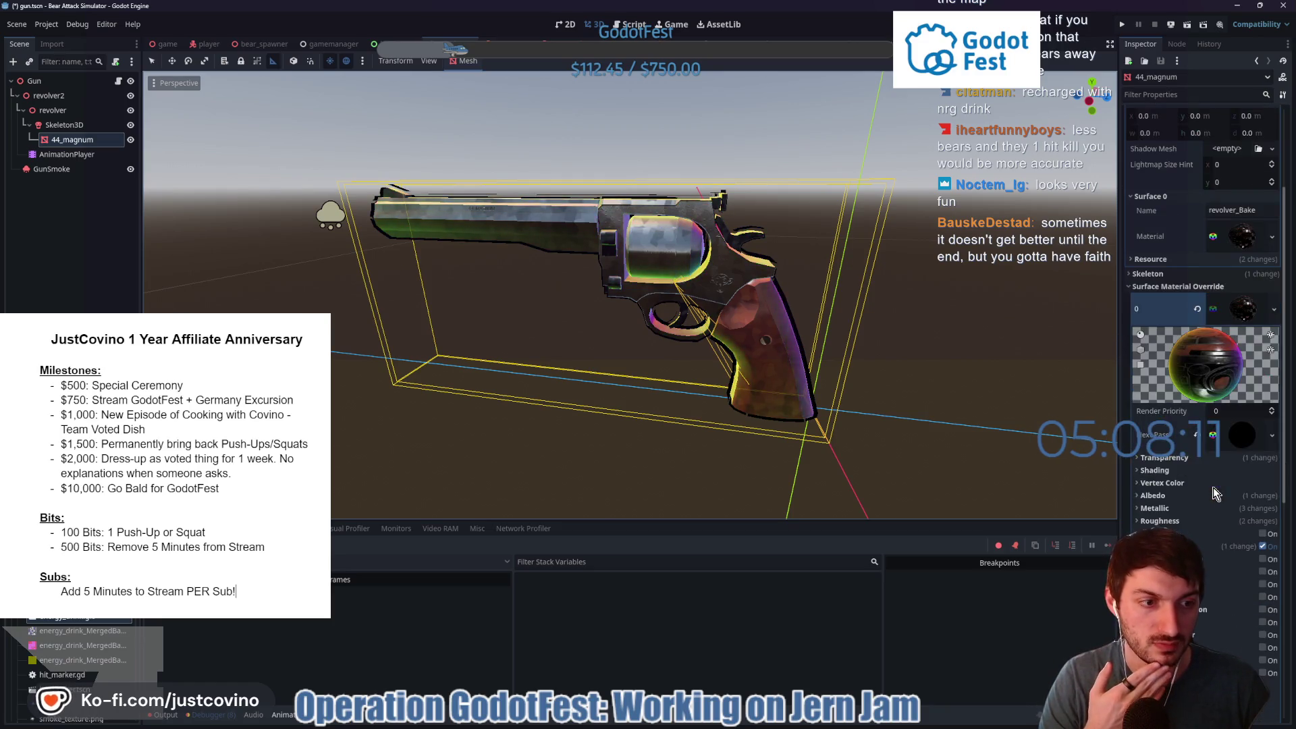
left_click(1236, 437)
right_click(1233, 565)
left_click(1215, 628)
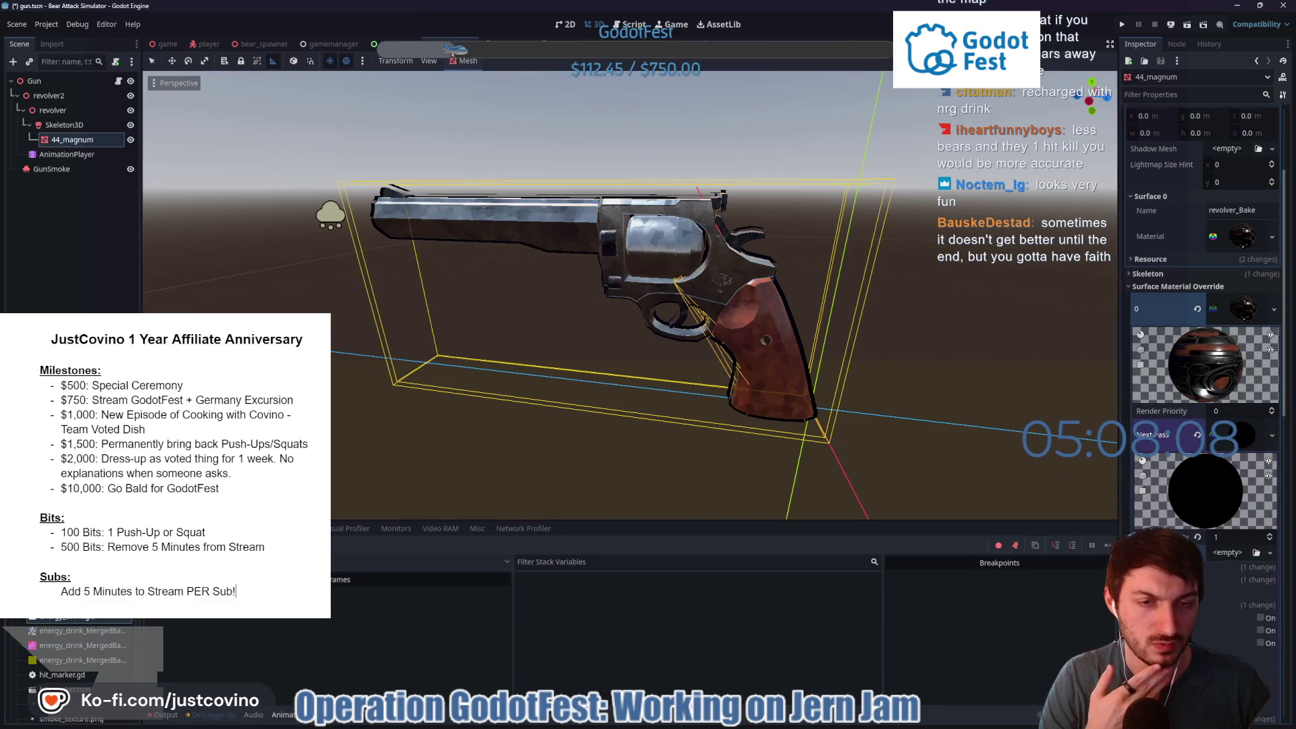
scroll(885, 414, "up", 2)
Review the outline material's Stencil settings on the revolver, then switch to baby_bear.tscn
mouse_move(926, 403)
left_mouse_down()
mouse_move(990, 408)
mouse_move(860, 394)
mouse_move(871, 390)
left_mouse_up()
scroll(926, 405, "down", 2)
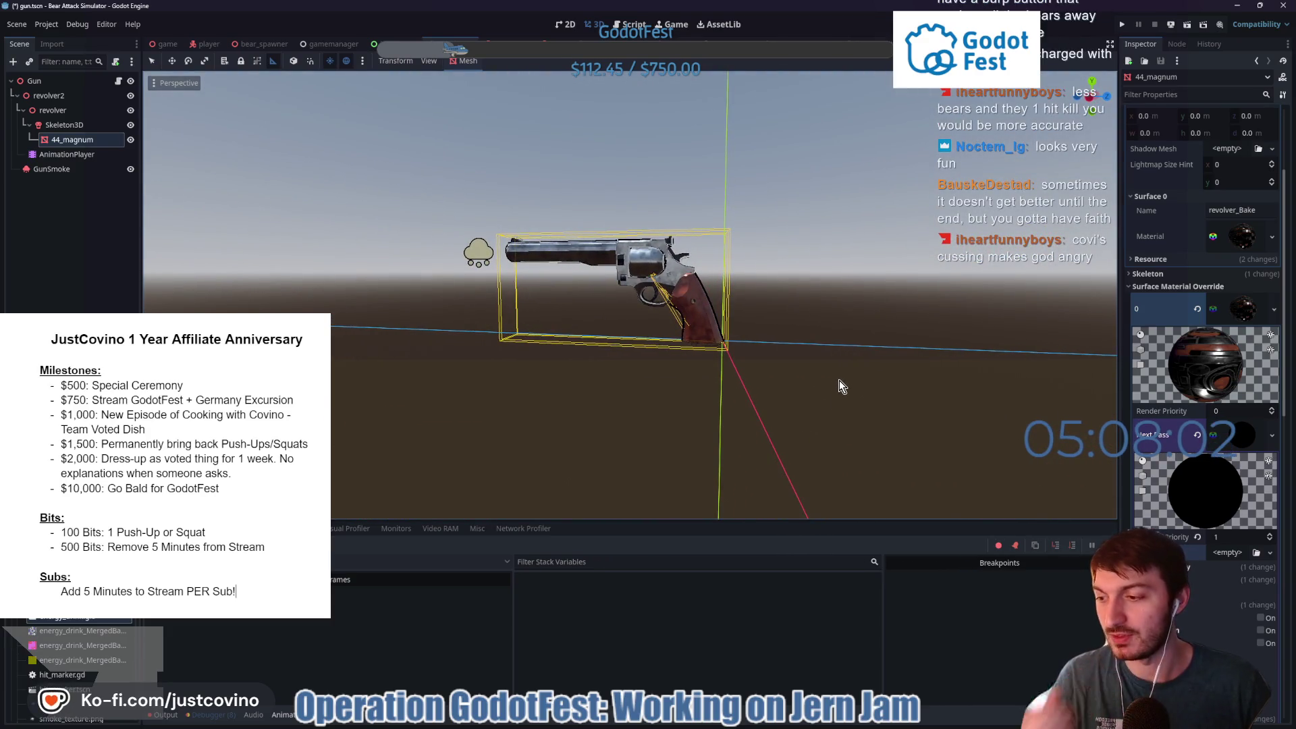
scroll(845, 379, "up", 4)
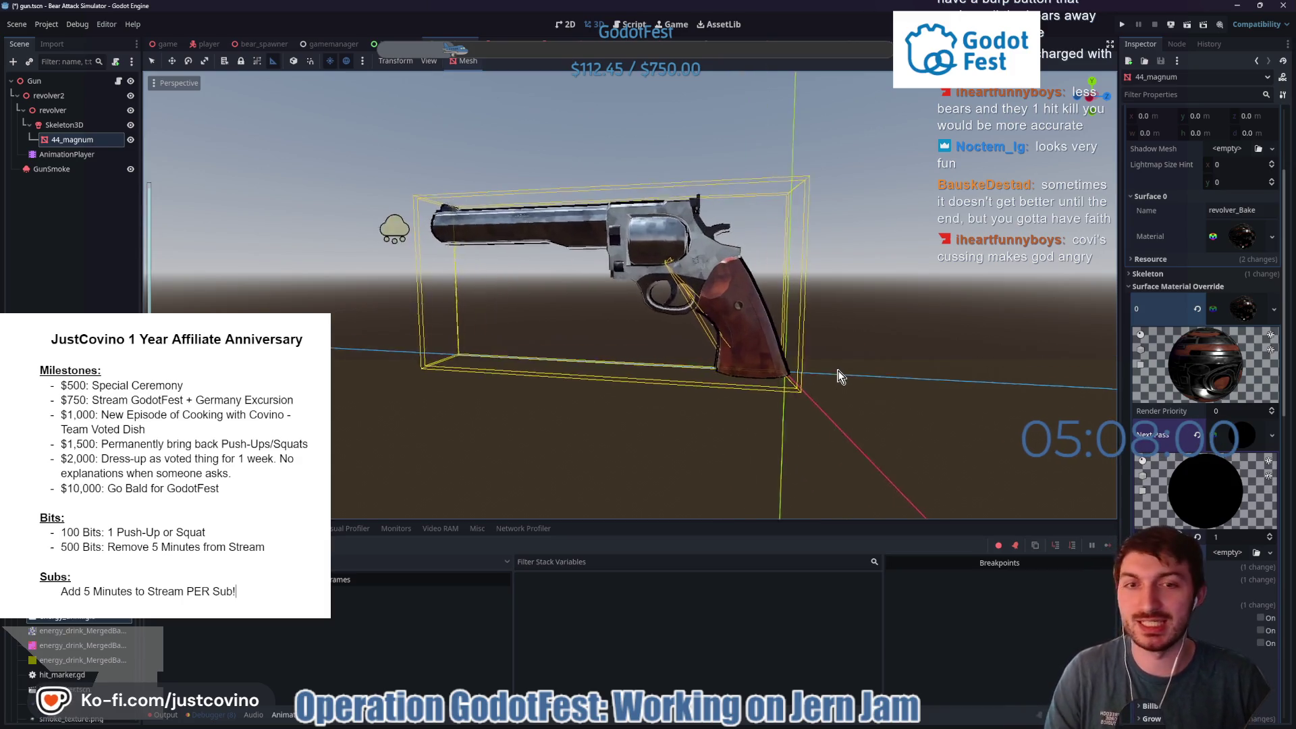
scroll(1152, 516, "down", 6)
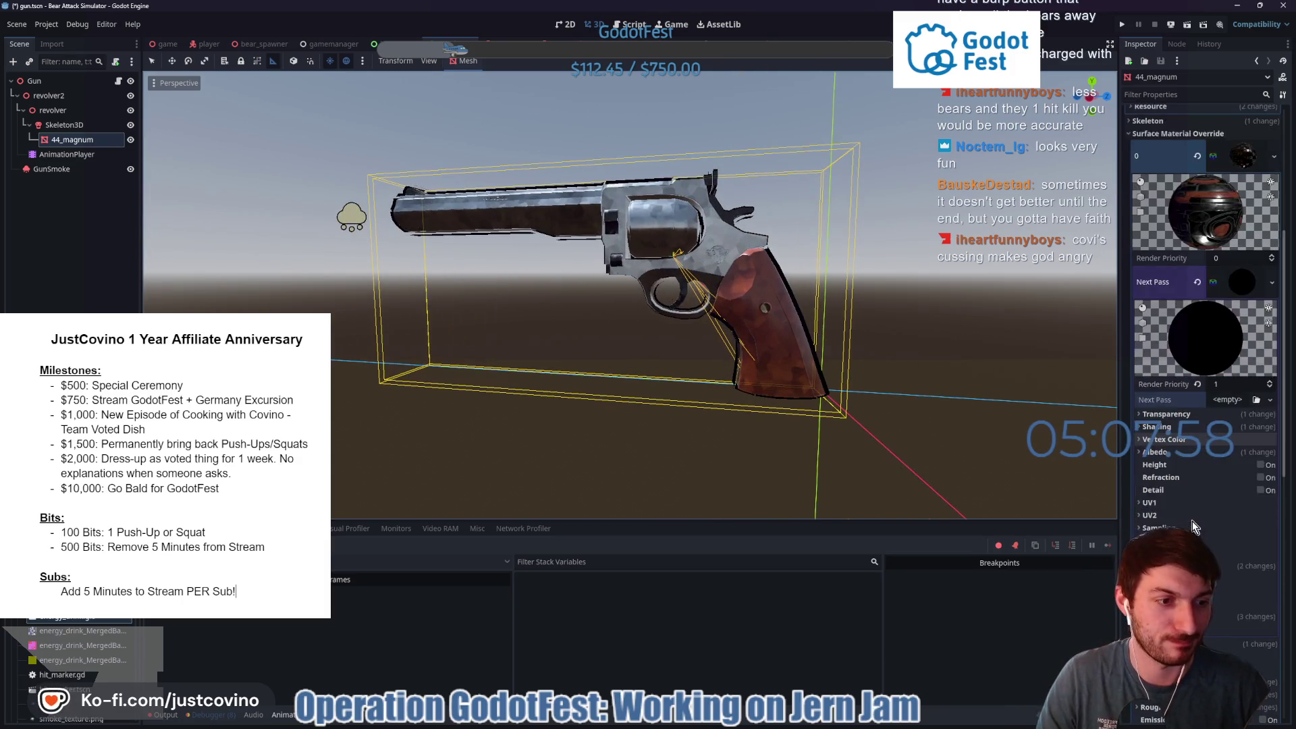
left_click(1154, 387)
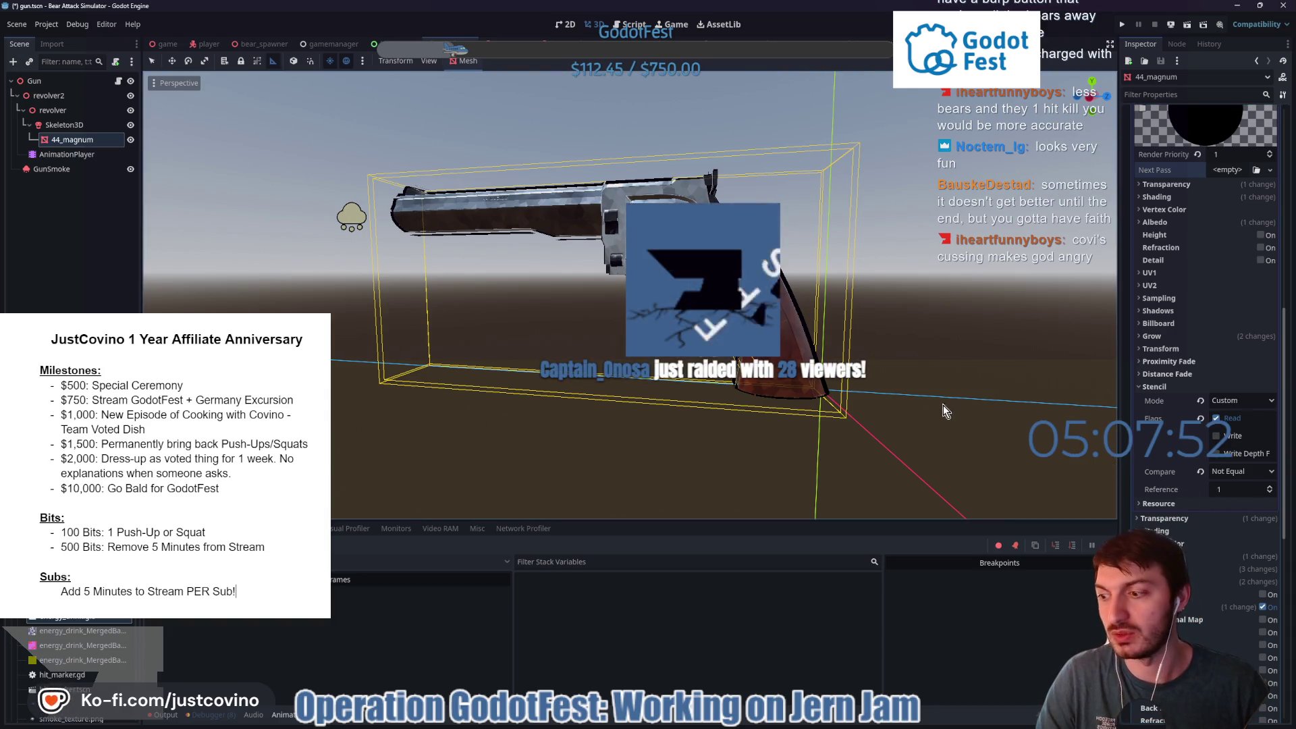
mouse_move(931, 384)
left_mouse_down()
mouse_move(898, 363)
mouse_move(934, 367)
left_mouse_up()
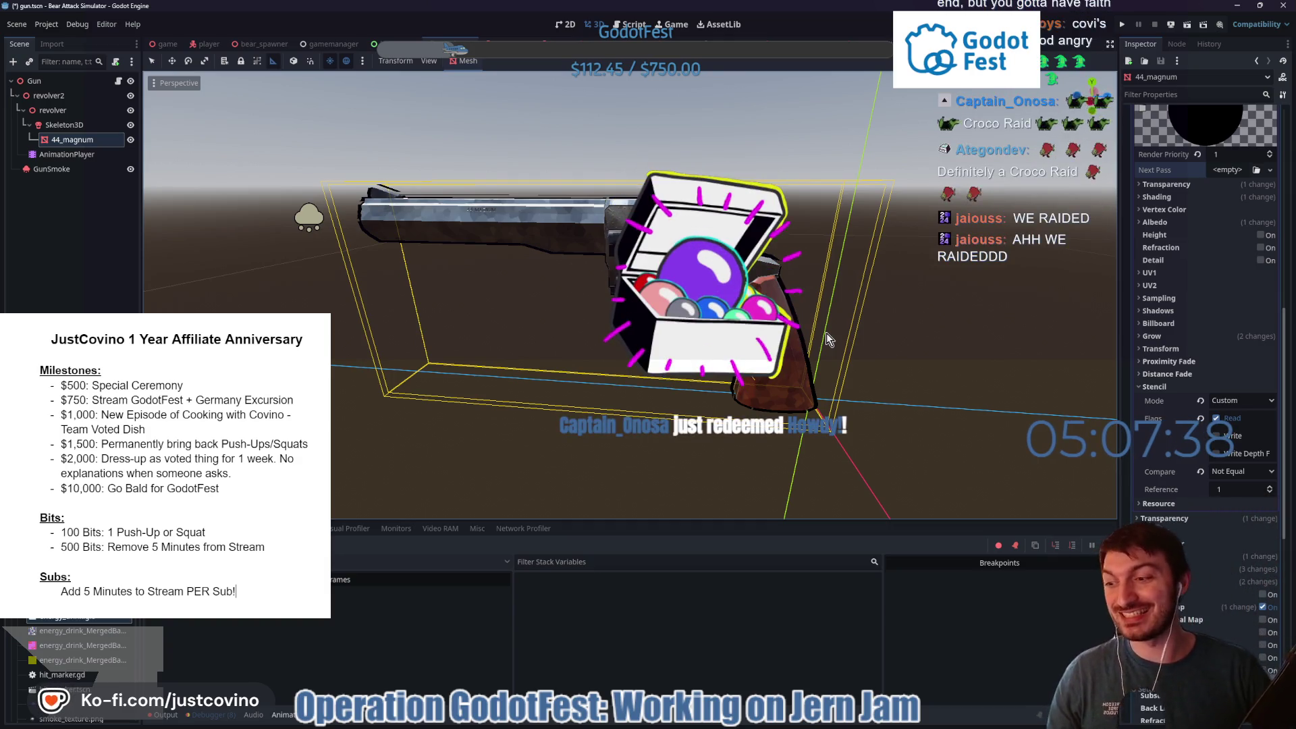
left_click(867, 44)
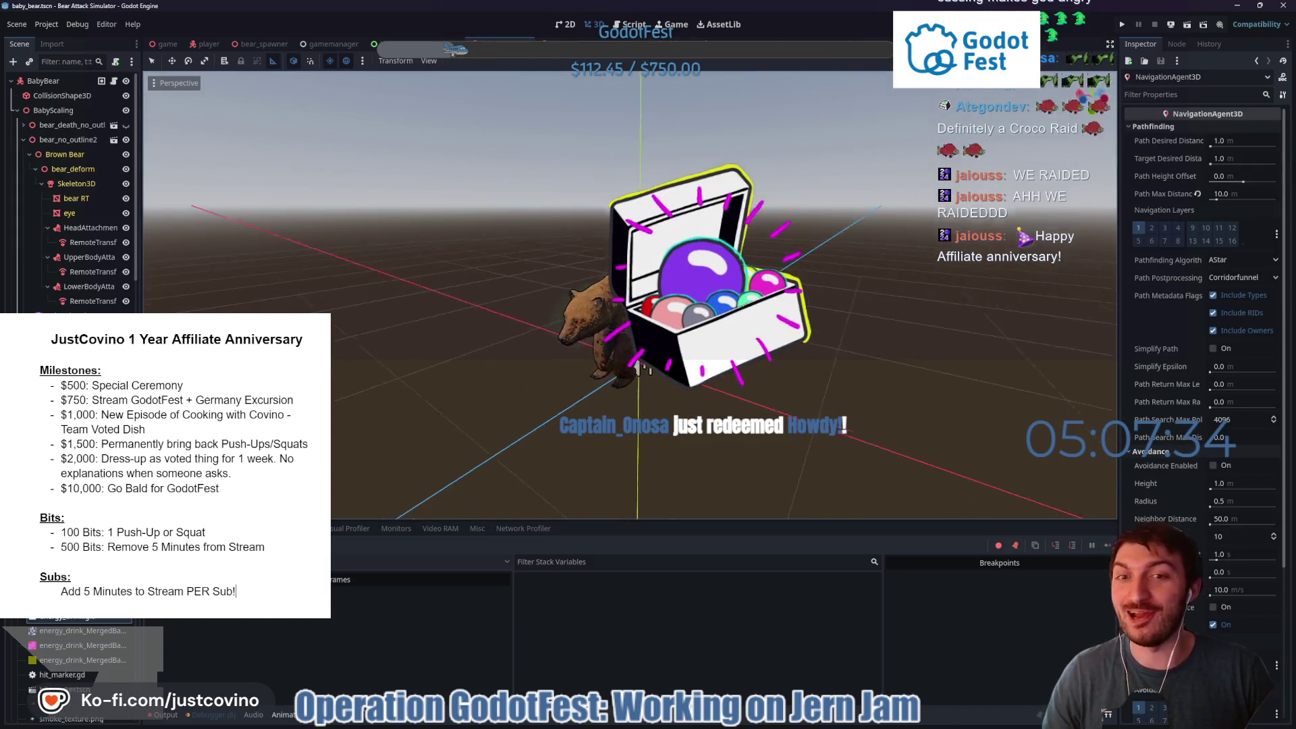
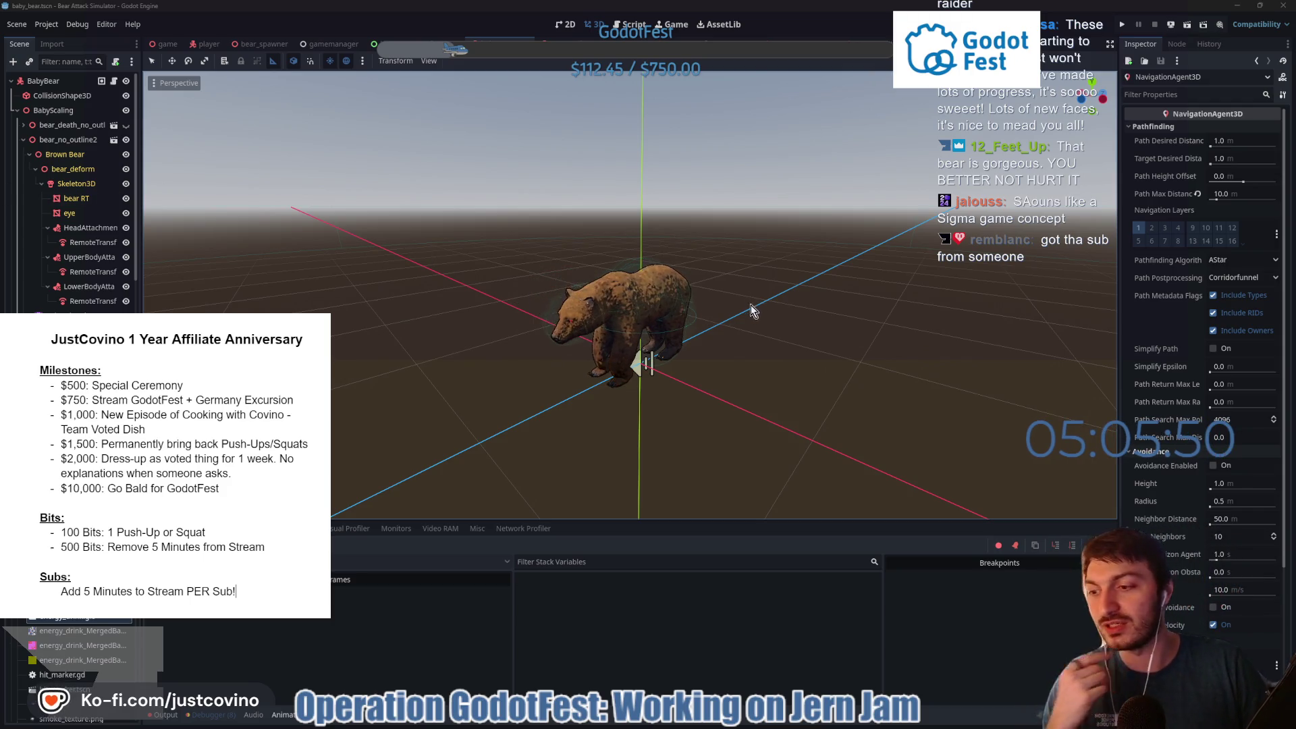
Switch to the gun scene and orbit the view to inspect the revolver from above and the side
left_click_drag(709, 337, 608, 348)
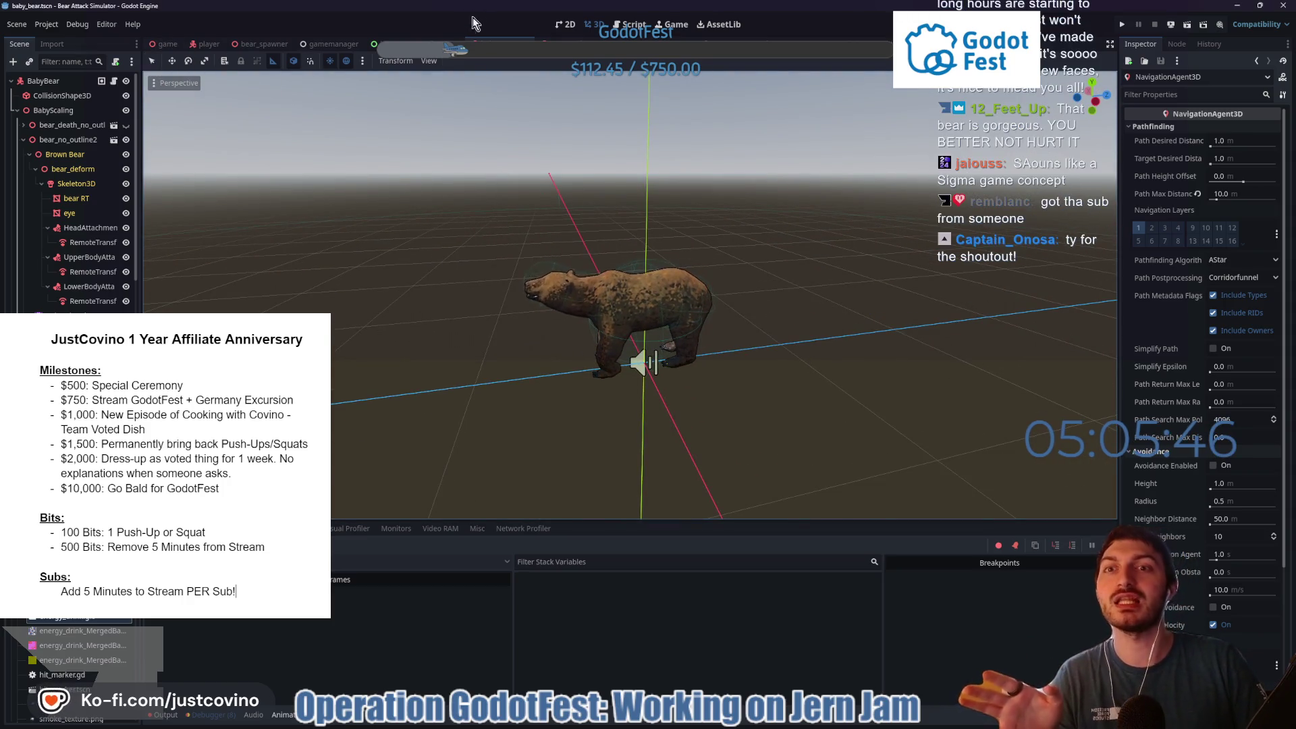
left_click(442, 44)
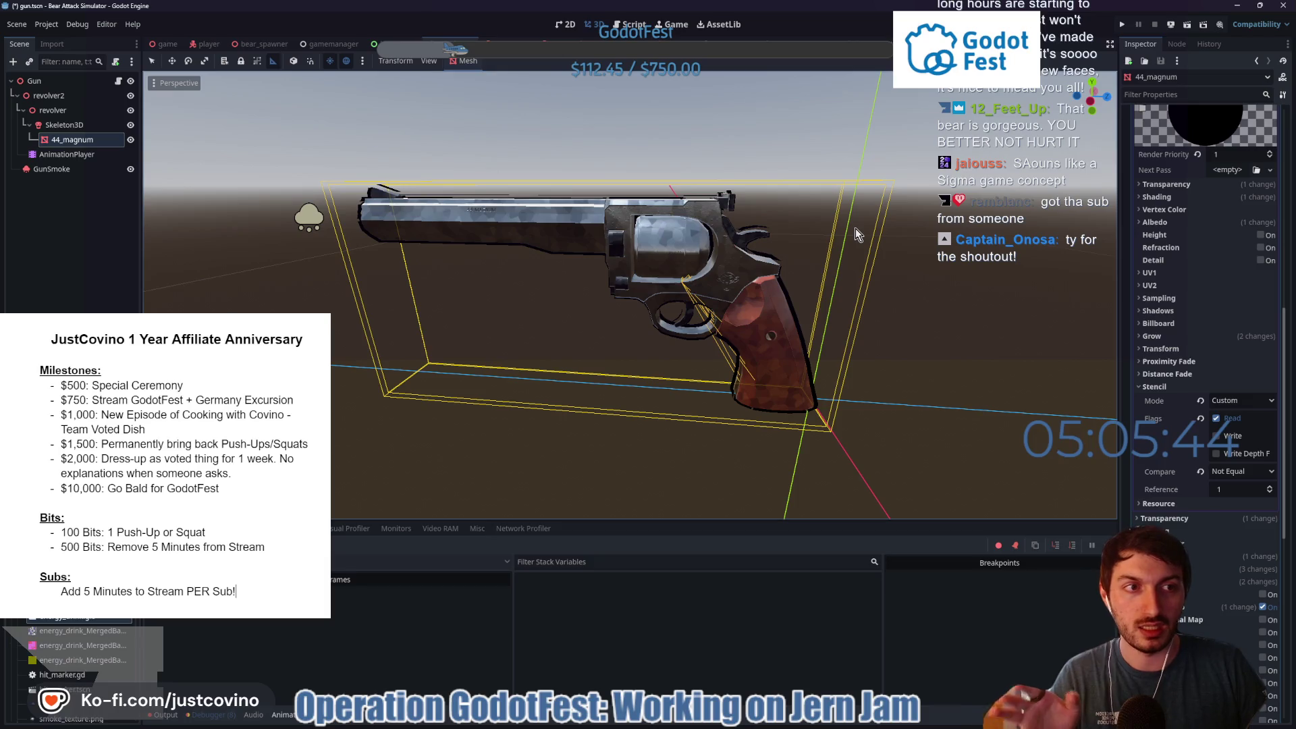
left_click_drag(856, 228, 764, 239)
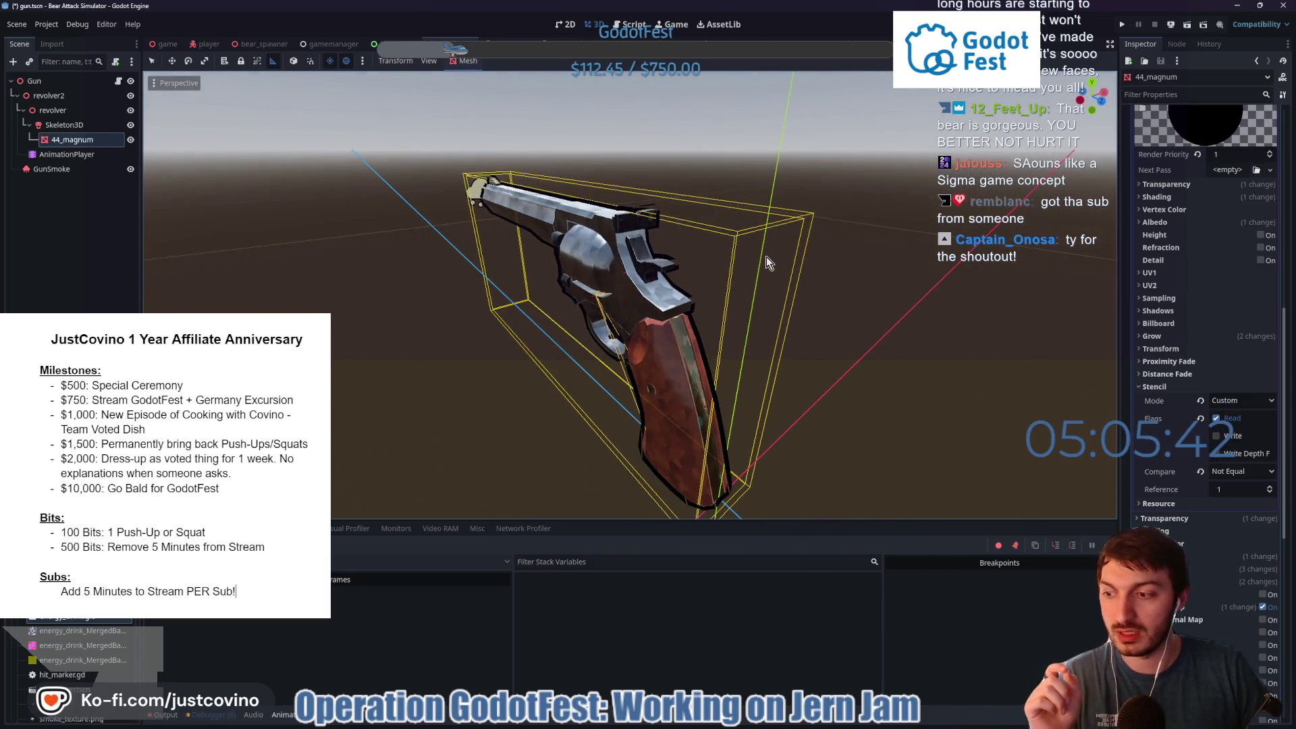
mouse_move(352, 159)
left_mouse_down()
mouse_move(407, 238)
mouse_move(476, 229)
left_mouse_up()
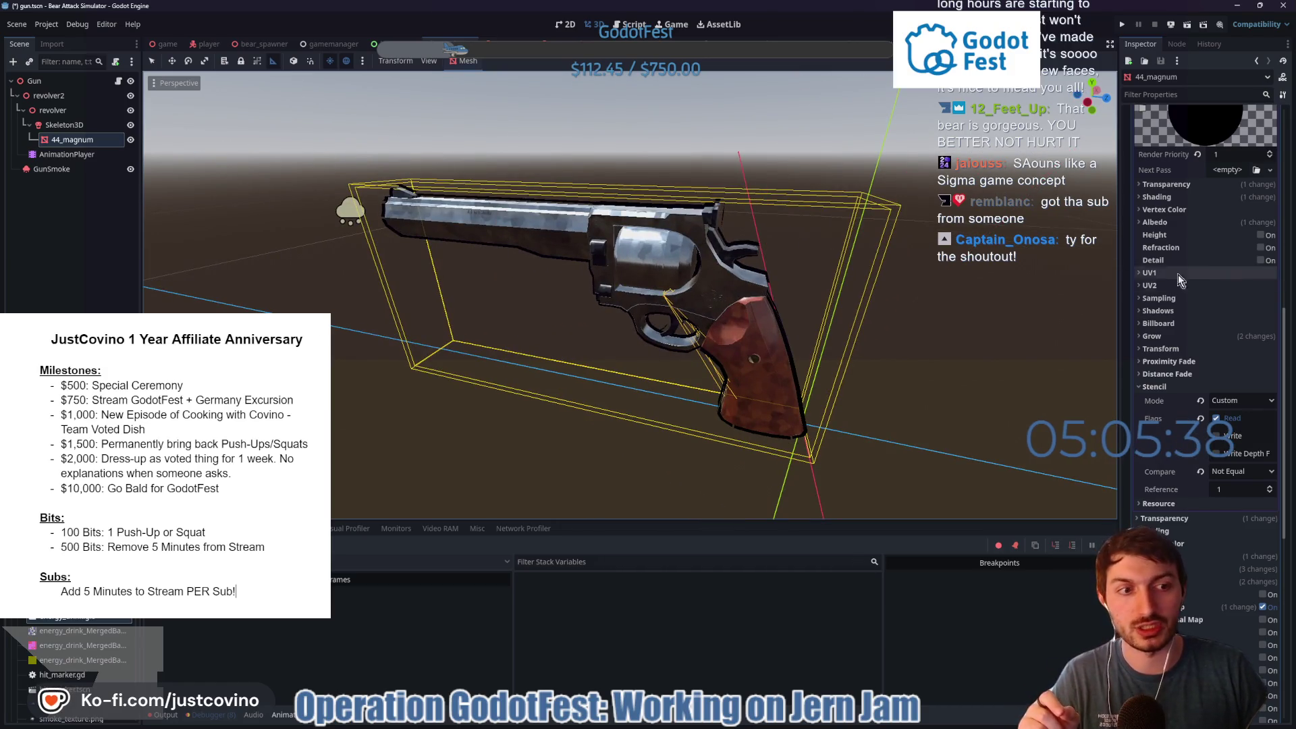
scroll(1218, 290, "up", 5)
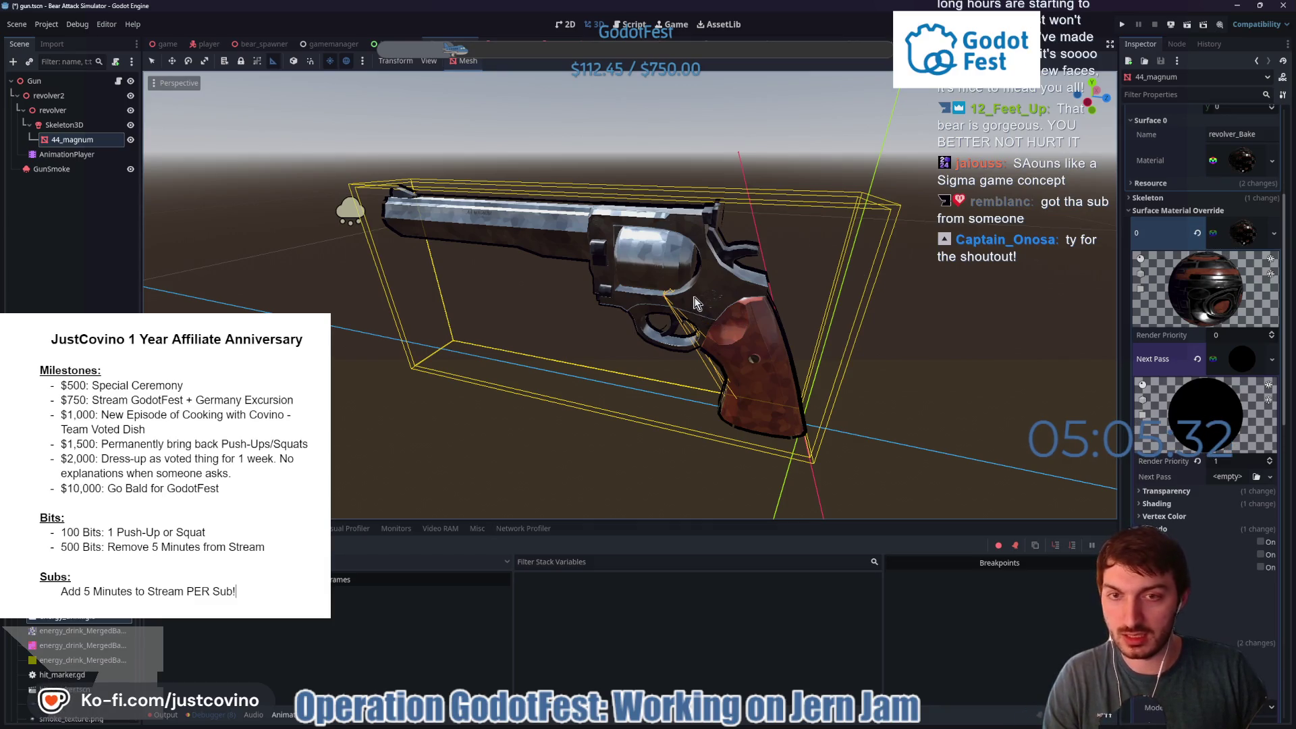
Save and close the gun scene, then run the project
key("ctrl+s")
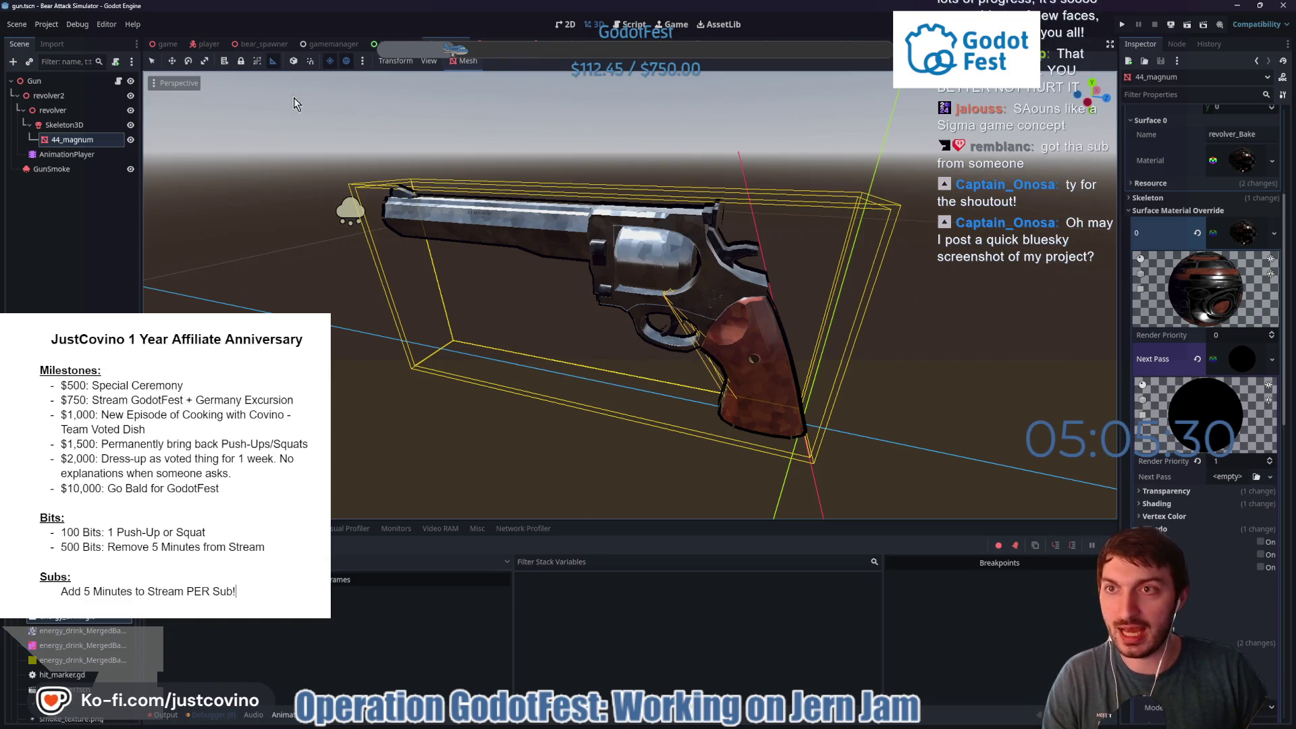
key("ctrl+shift+w")
key("F5")
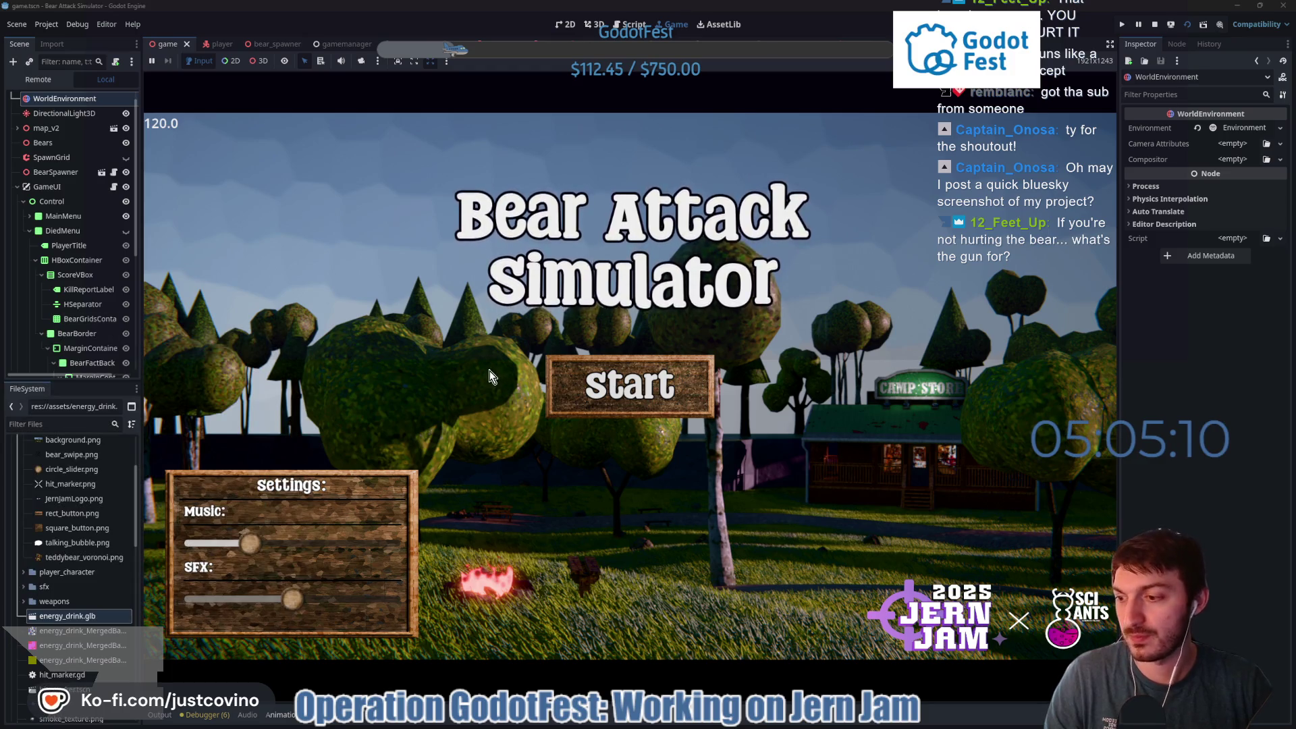
Turn the Music slider down in Settings and start a new game
left_click_drag(249, 543, 220, 545)
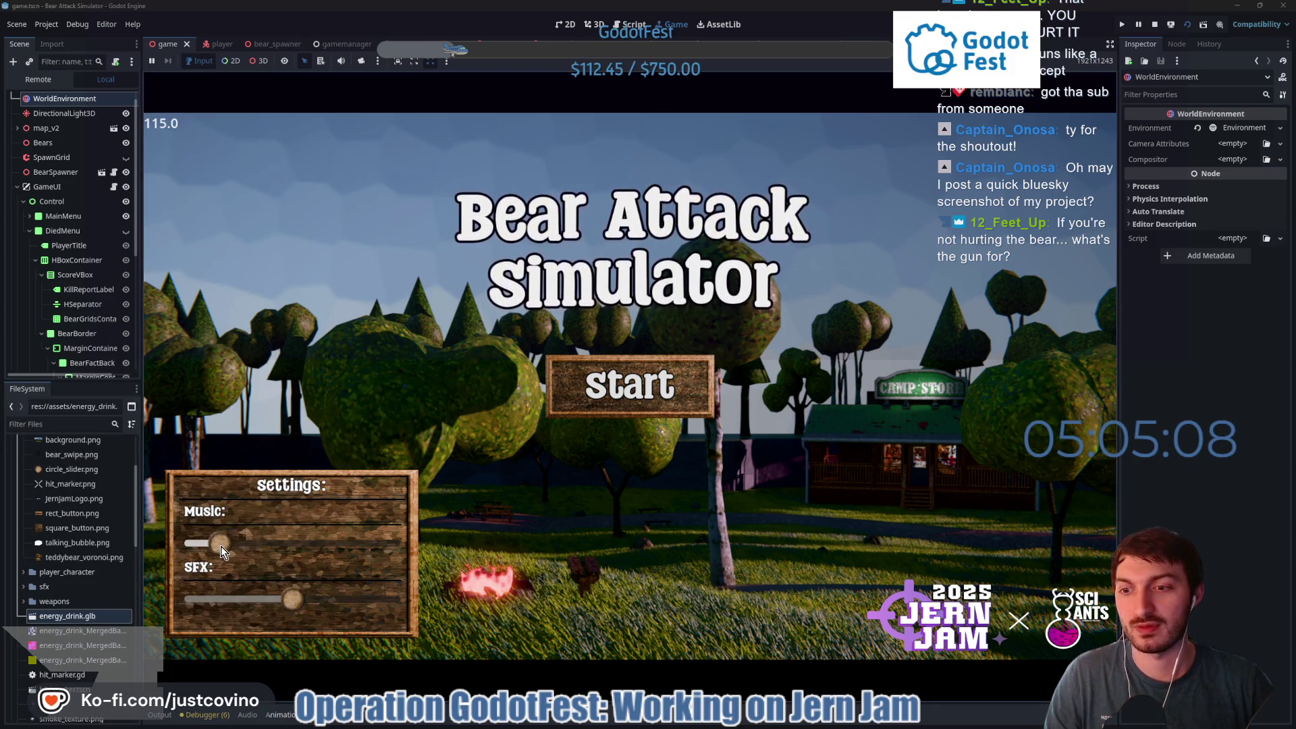
left_click(688, 378)
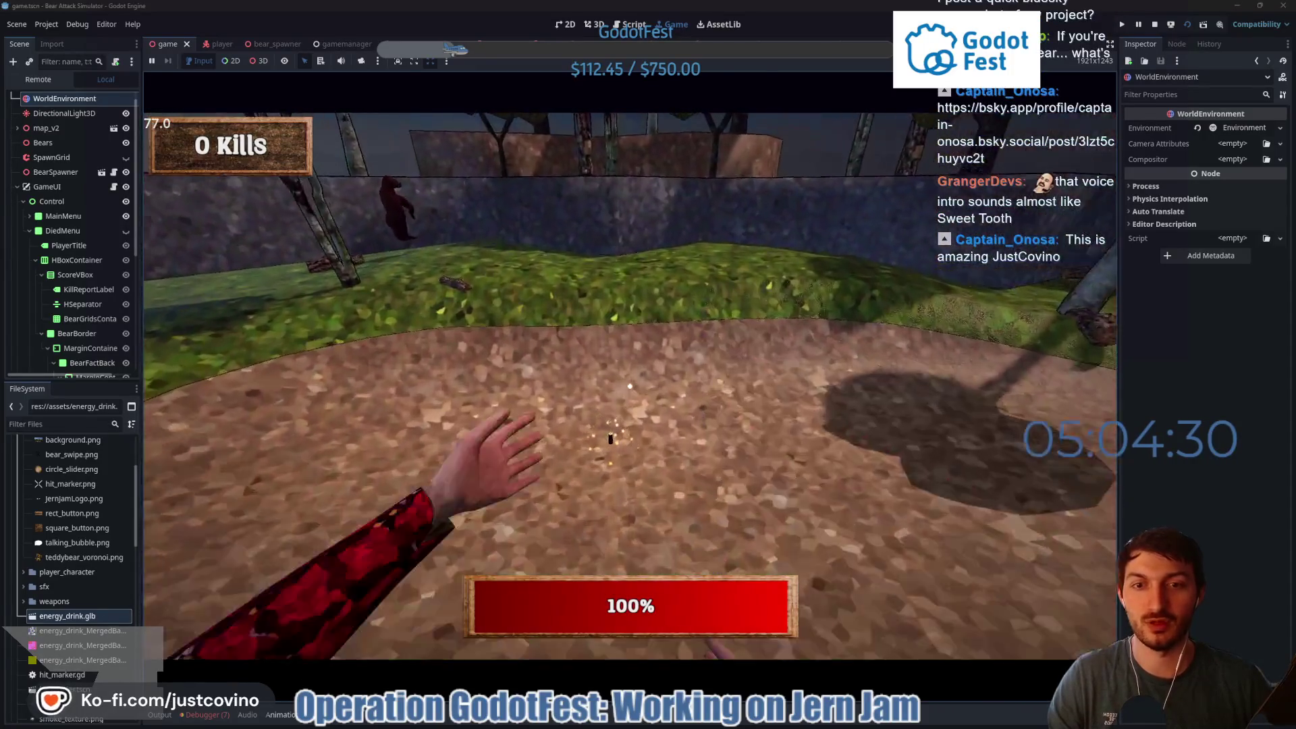
Grab the energy drink and punch the group of nearby bears
key("e")
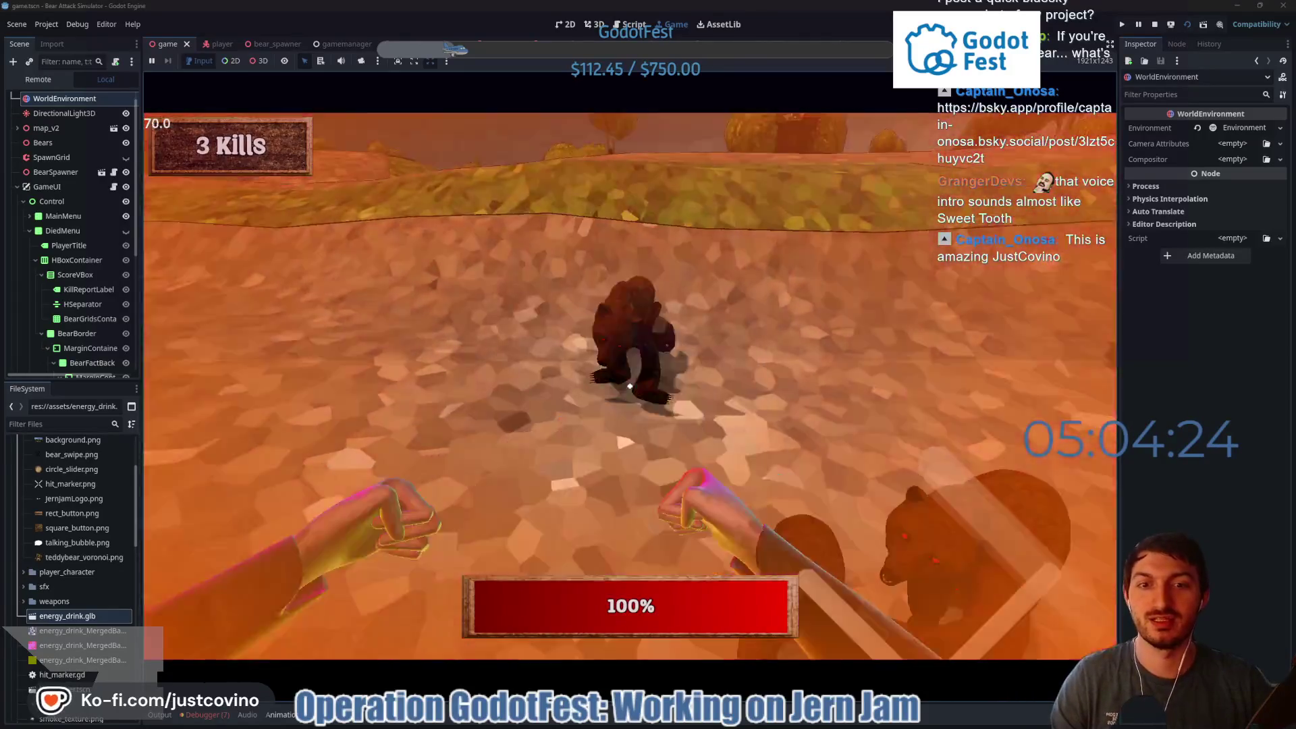
left_click(629, 385)
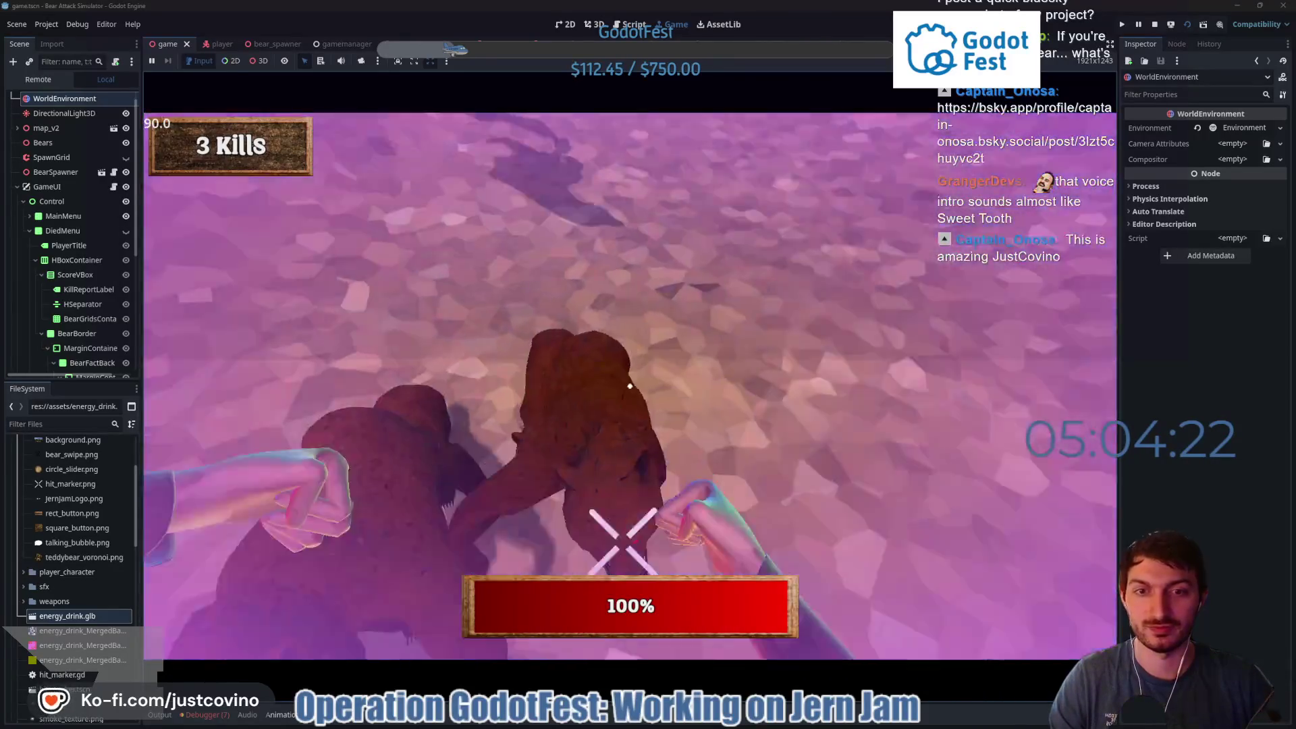
left_click(629, 386)
left_click(630, 385)
left_click(630, 386)
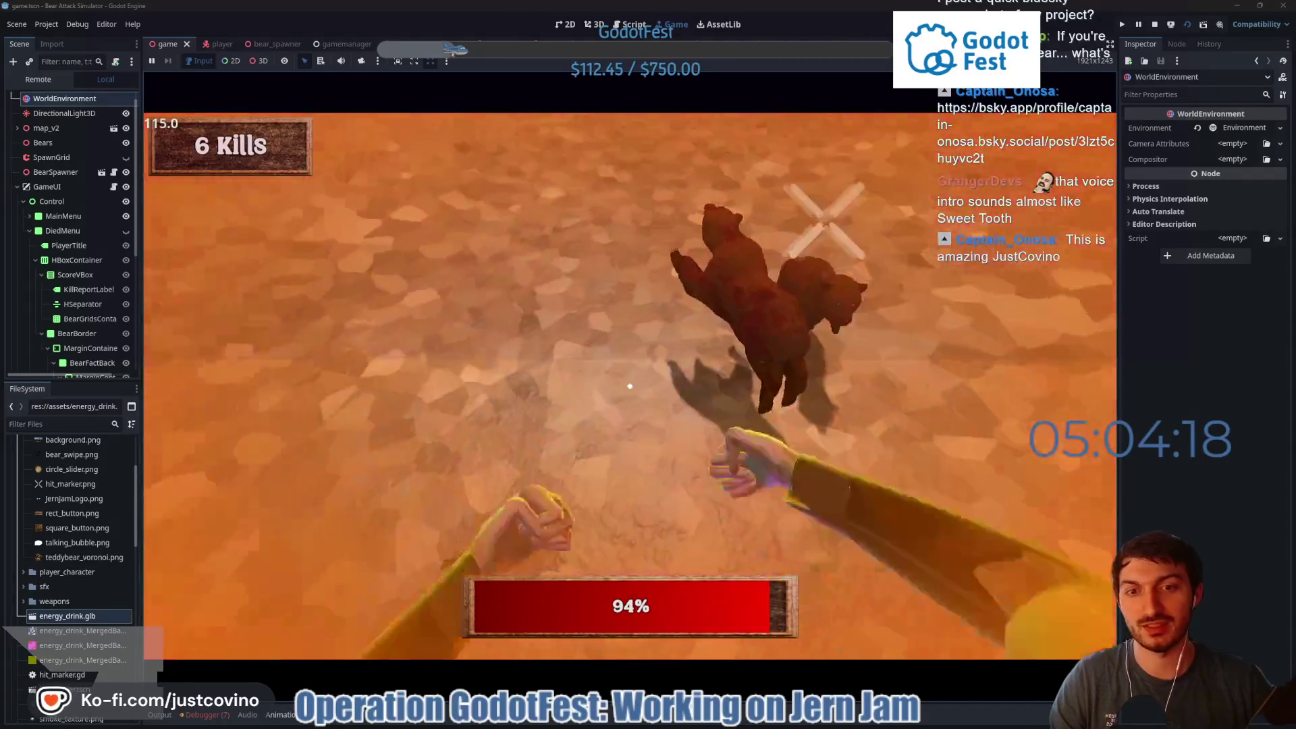
left_click(630, 386)
left_click(630, 386)
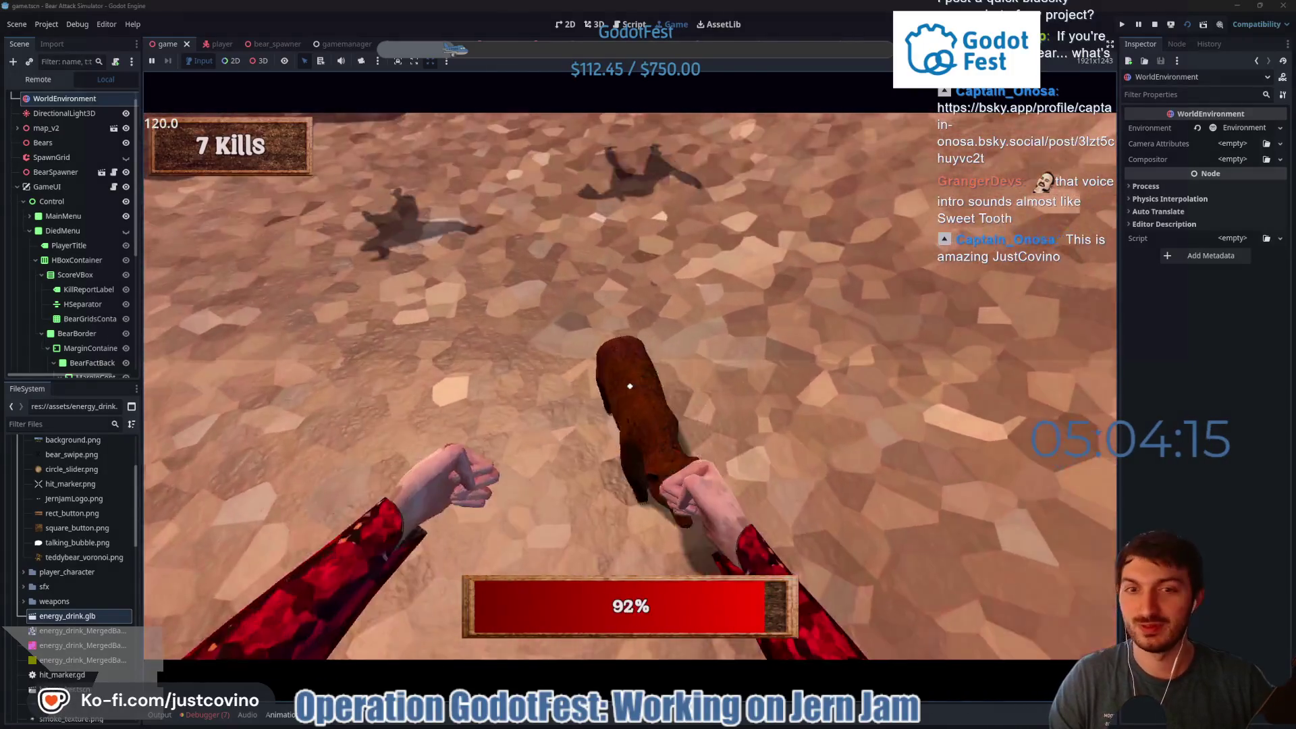
Keep swinging punches while heading past the cabin and Camp Store to the field
left_click(629, 385)
left_click(629, 385)
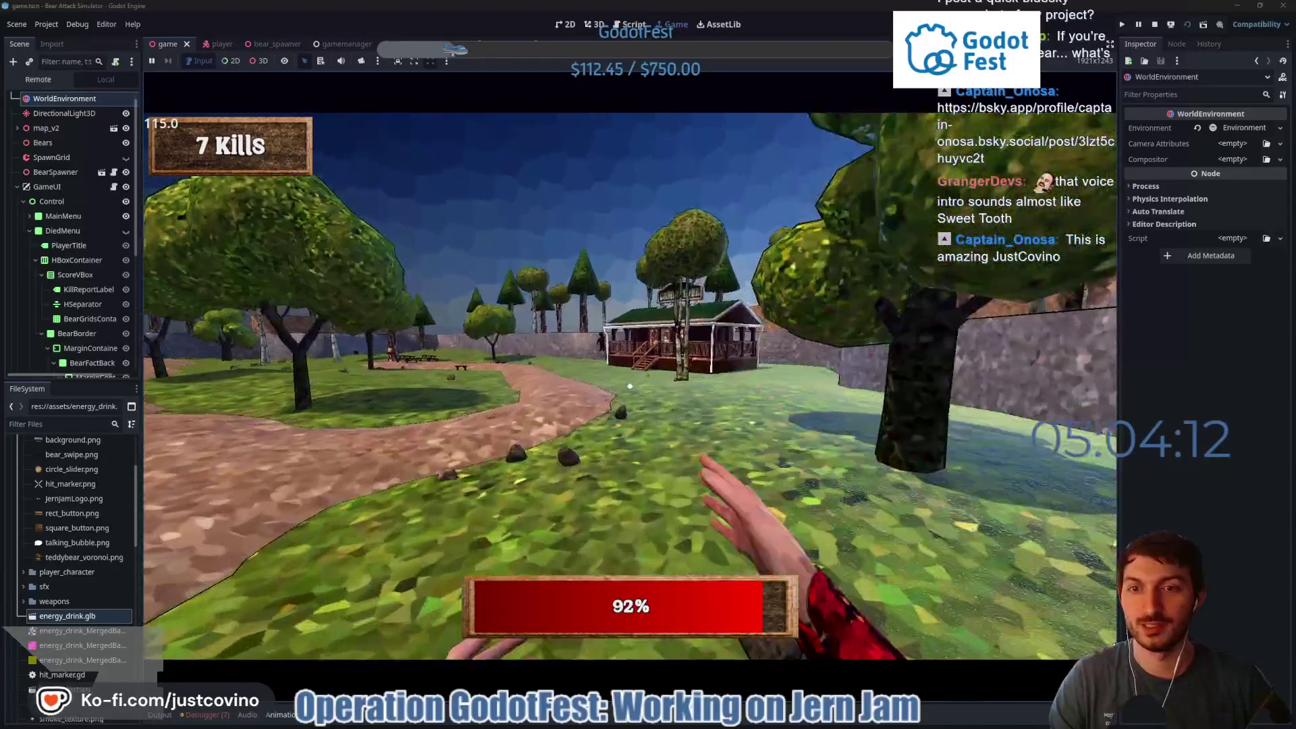
left_click(630, 385)
left_click(629, 385)
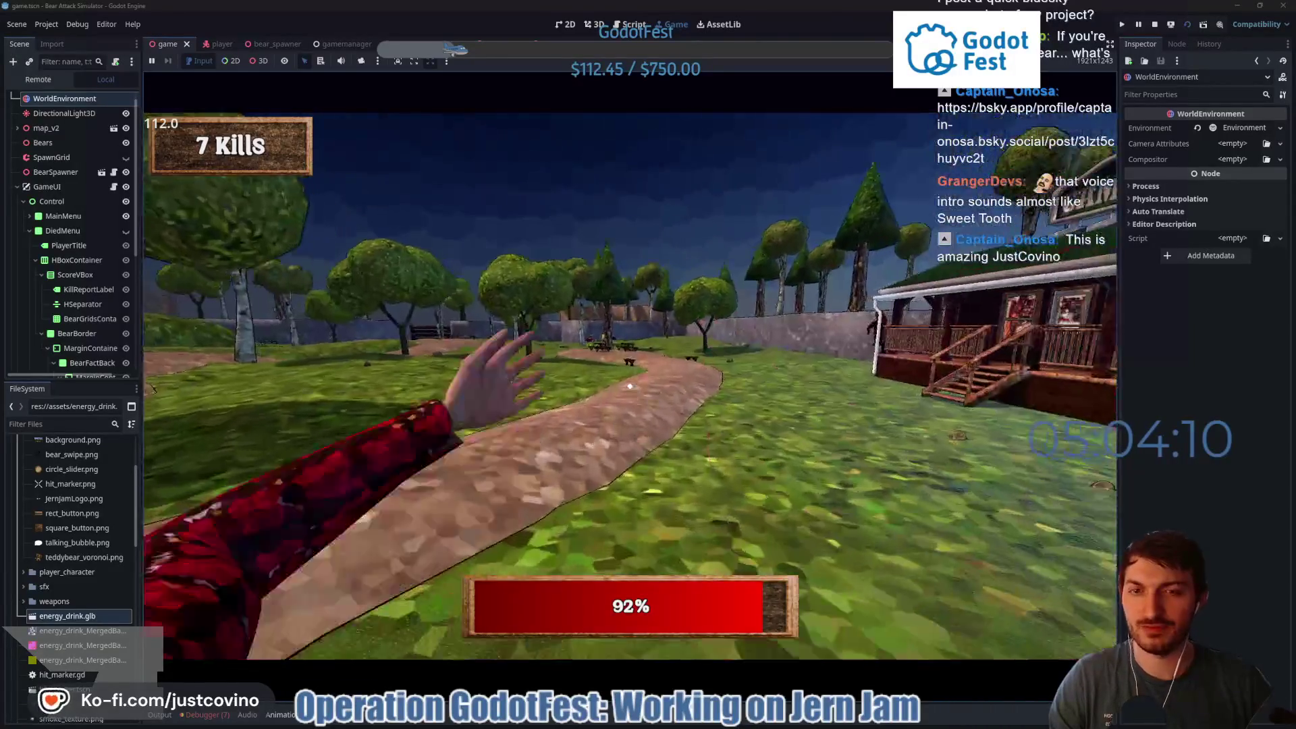
left_click(630, 385)
left_click(630, 385)
left_click(630, 386)
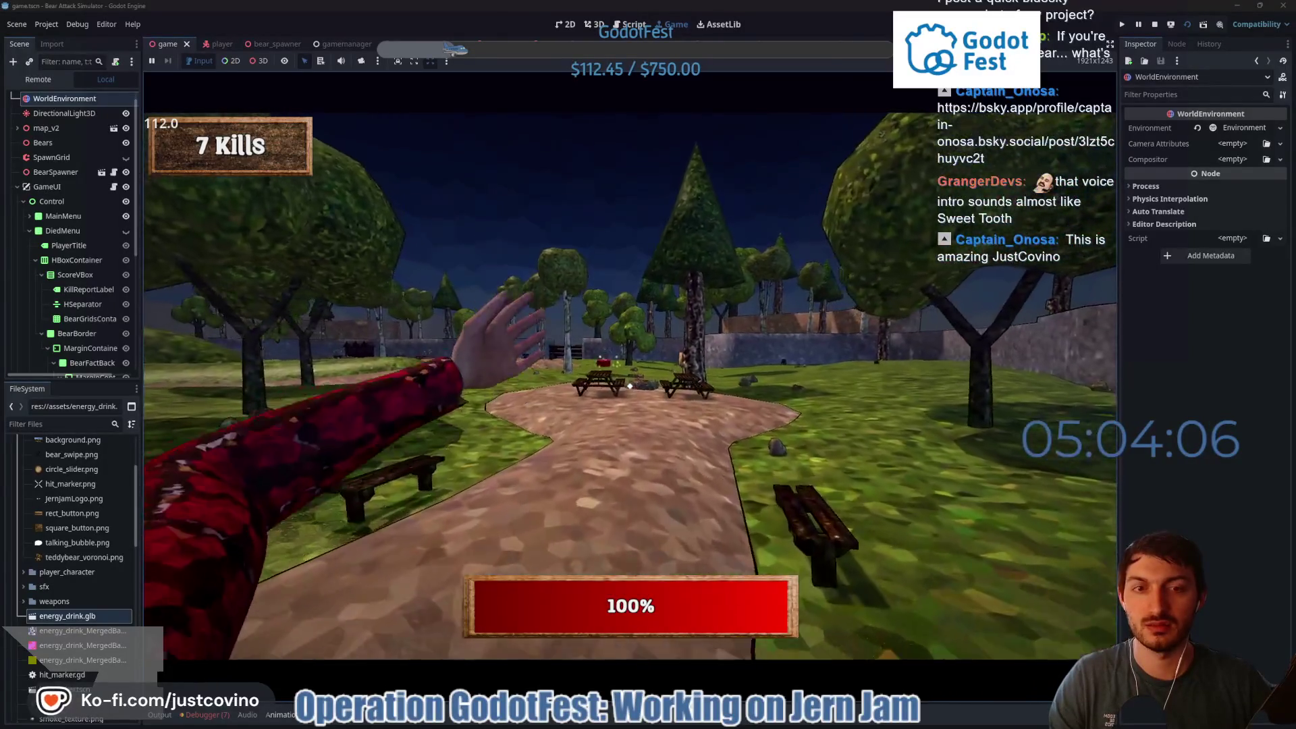
left_click(630, 386)
left_click(630, 386)
left_click(629, 385)
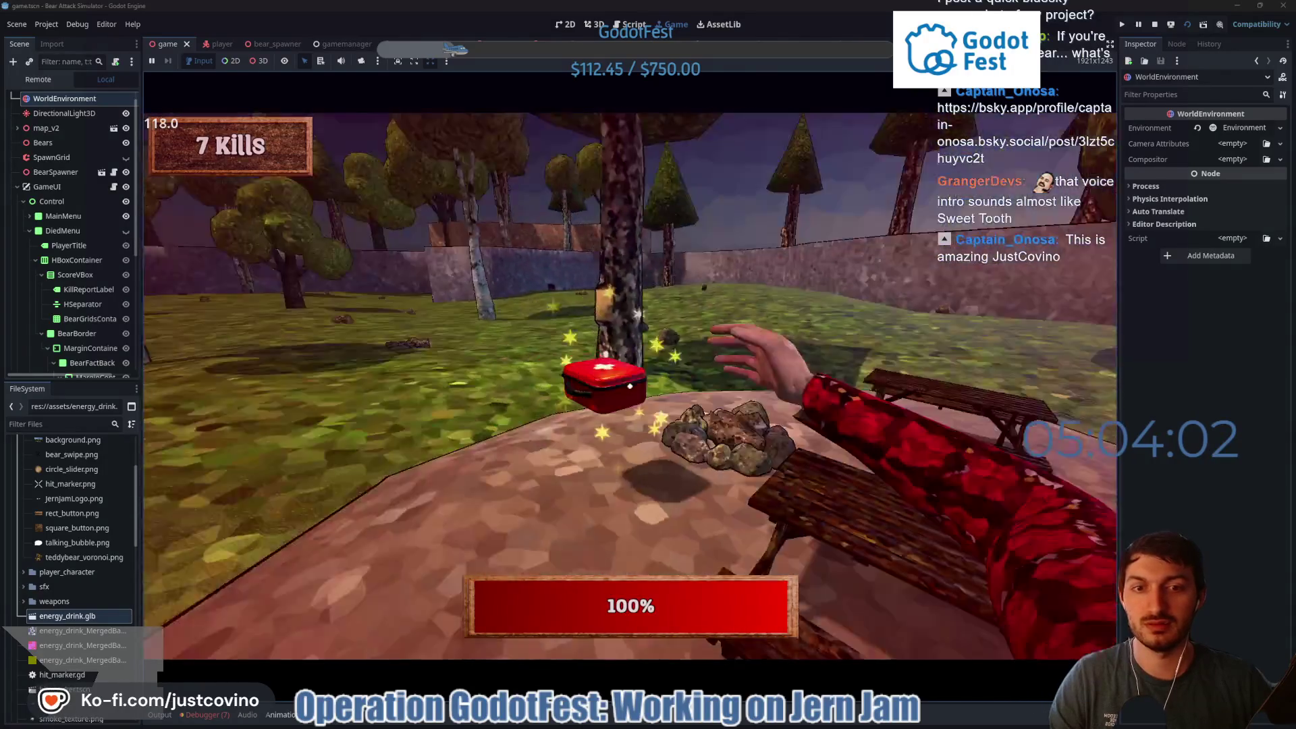
Walk to the medkit, shoot a charging bear with the revolver, and head for the bench
key("w")
left_click(630, 385)
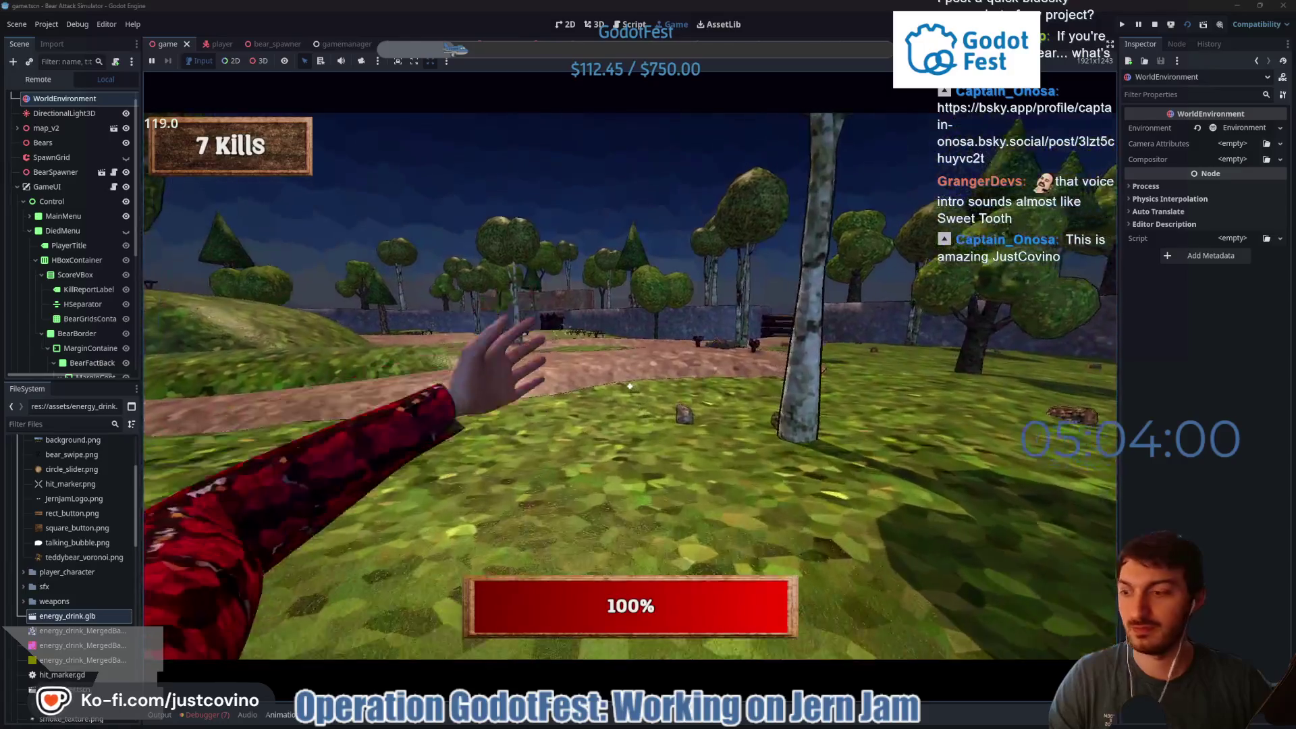
left_click(630, 385)
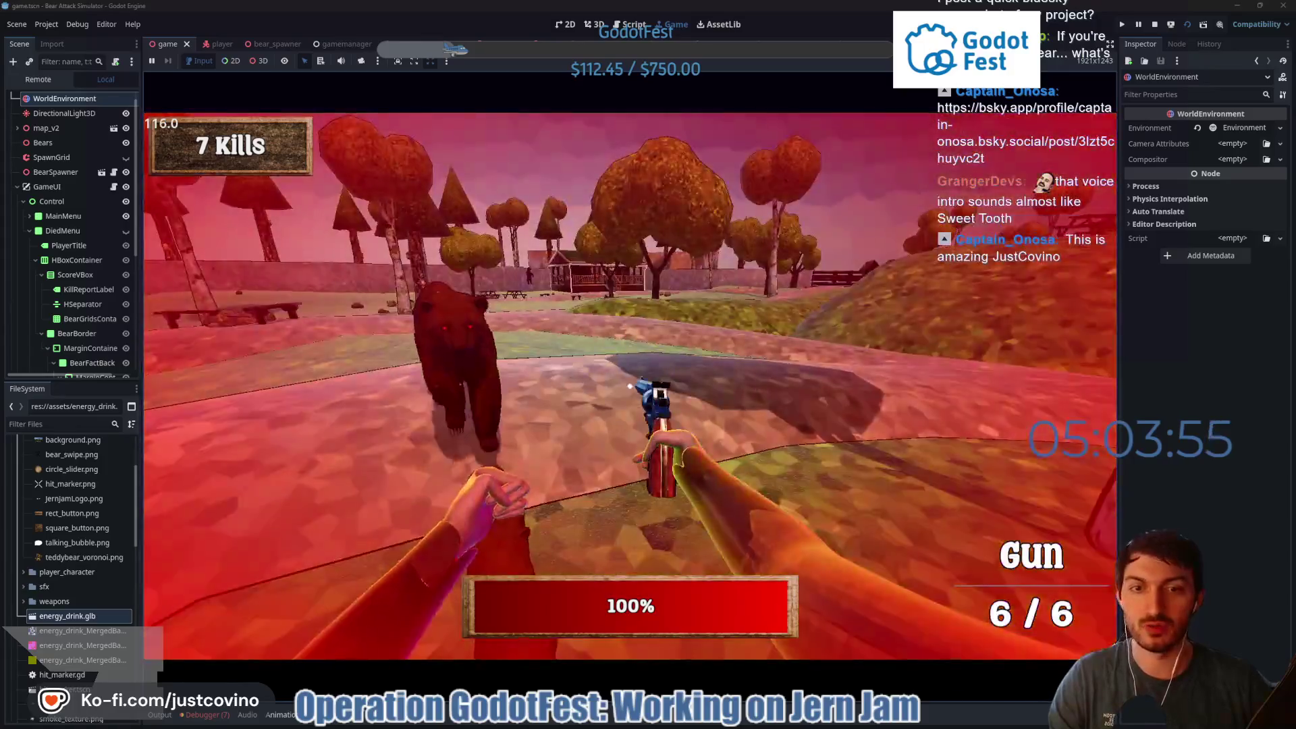
left_click(629, 386)
left_click(630, 385)
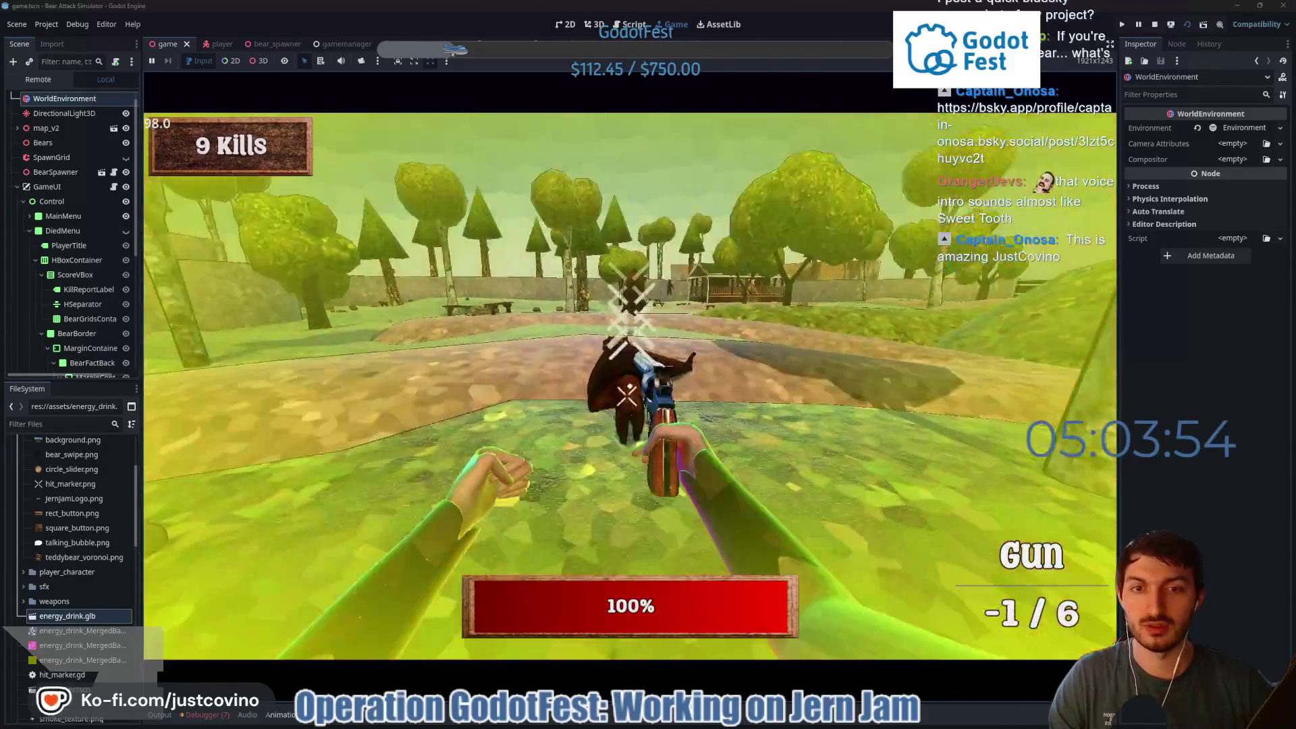
left_click(630, 386)
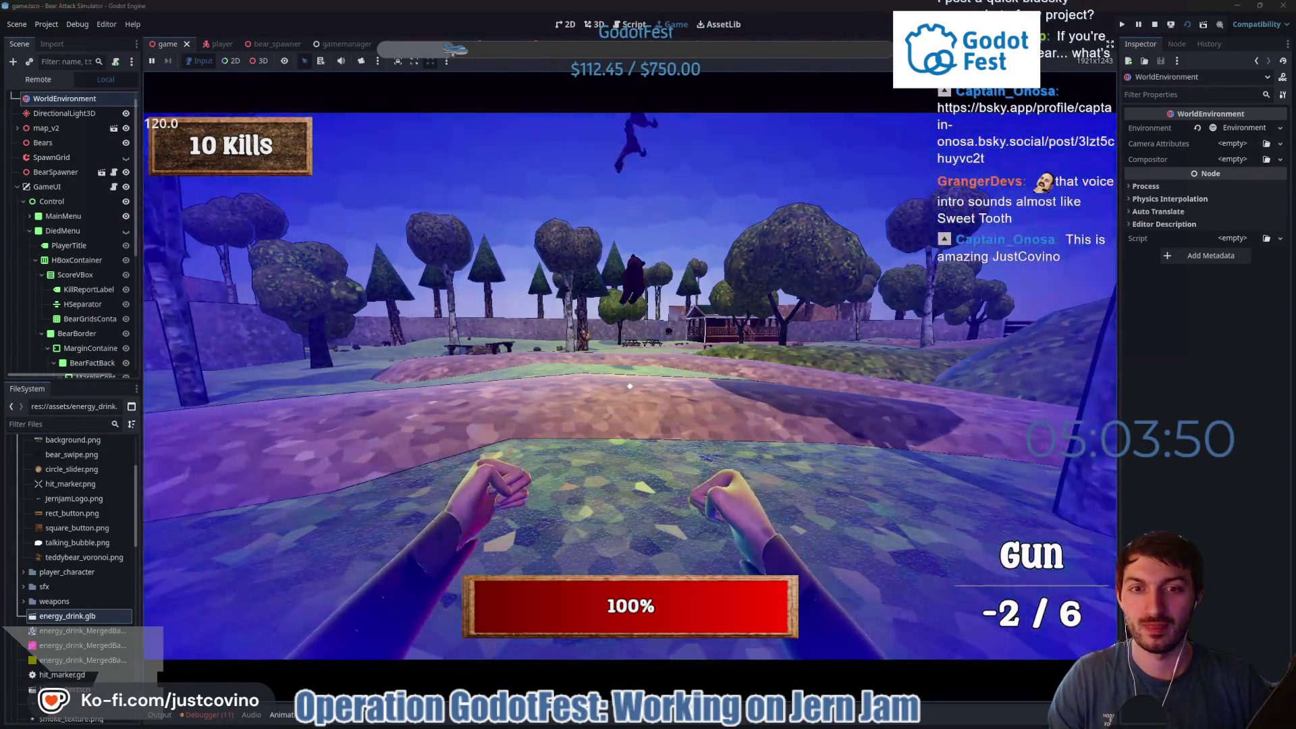
key("w")
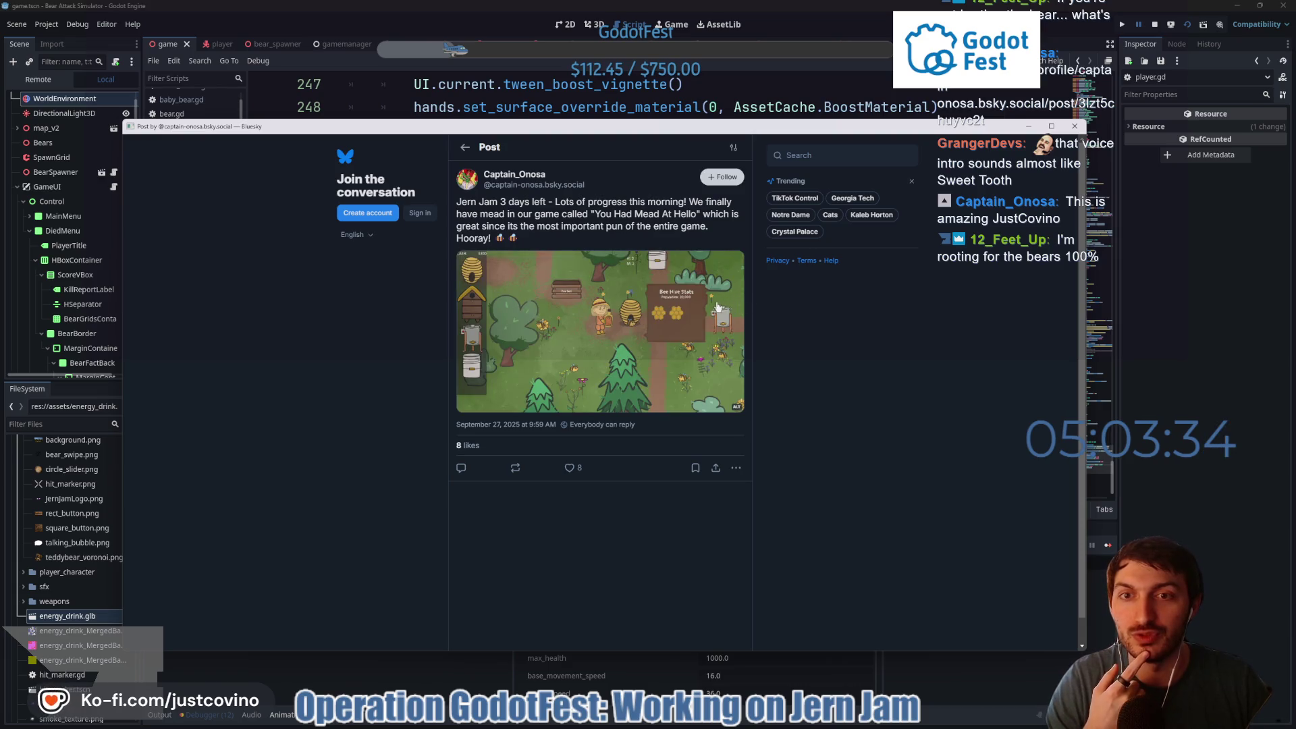
View the post's game screenshot full size, close the post, and open a new browser tab
left_click(605, 357)
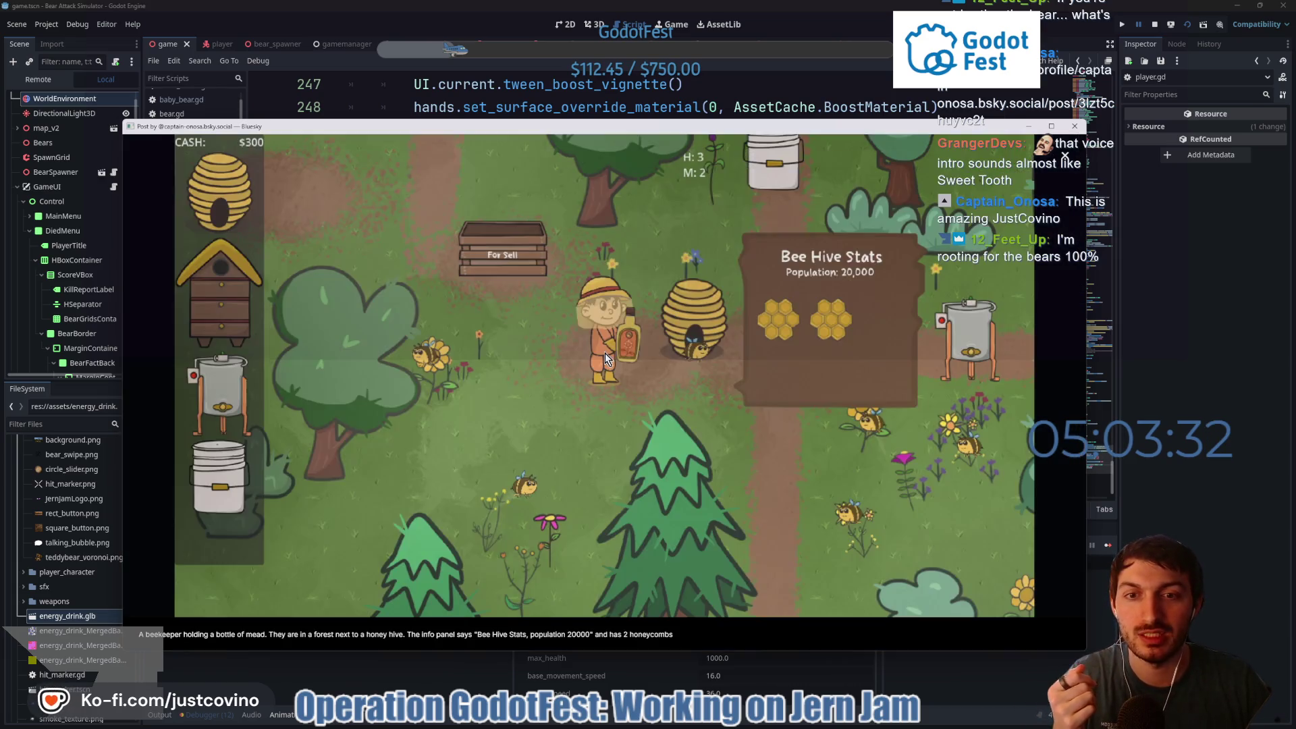
key("ctrl+w")
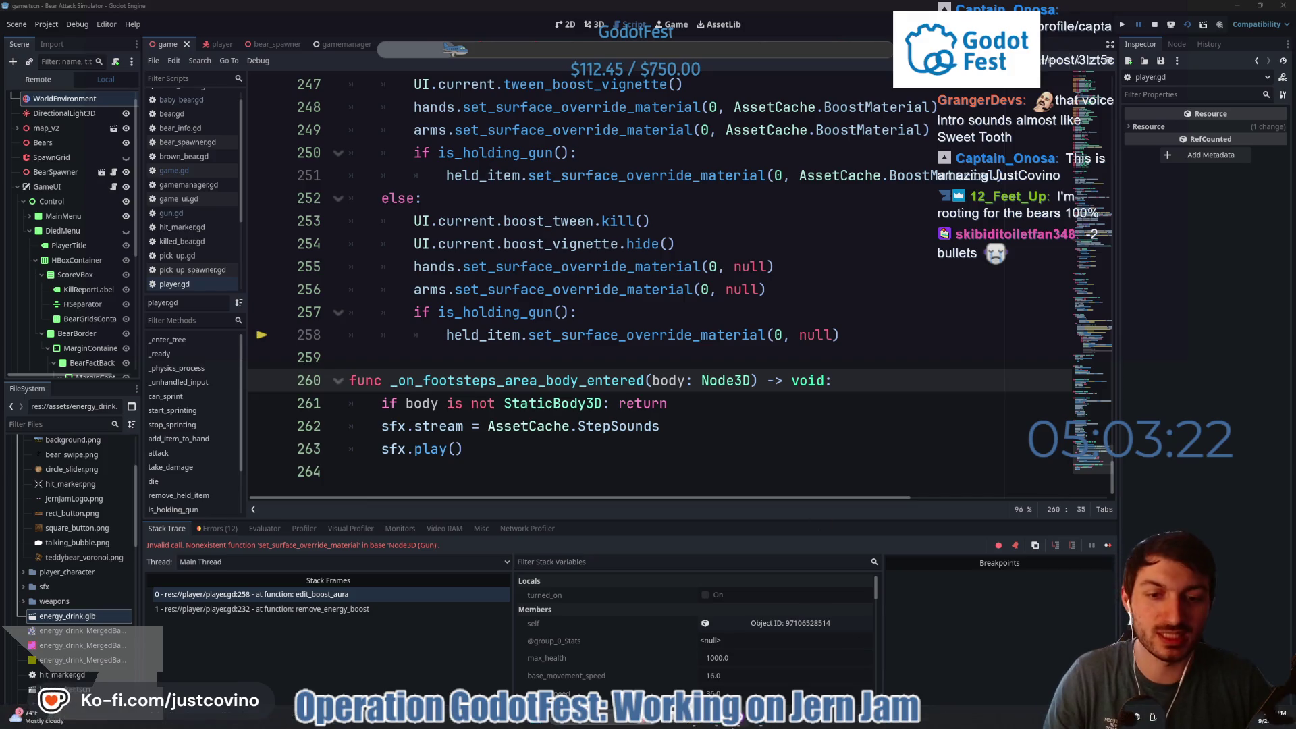
left_click(831, 728)
left_click(152, 8)
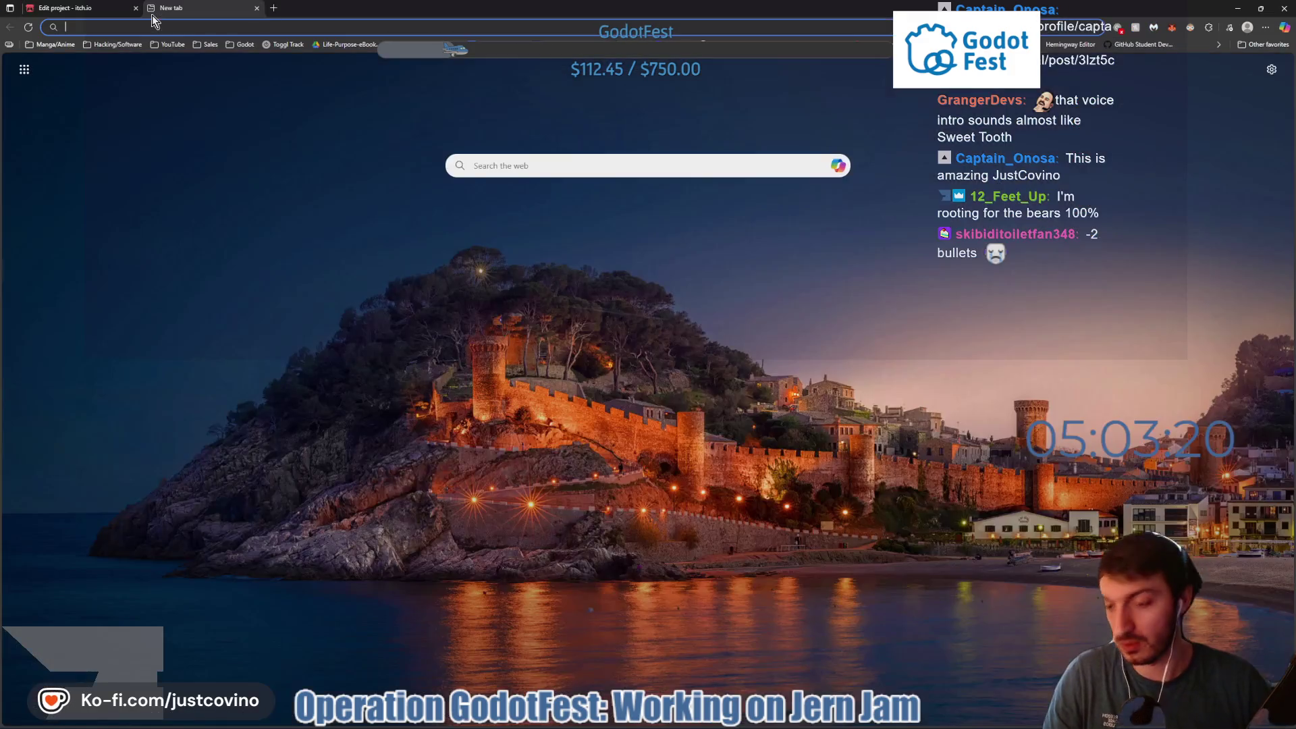
Paste and load the Bluesky post link in the new tab, then return to Godot
key("ctrl+v")
key("Return")
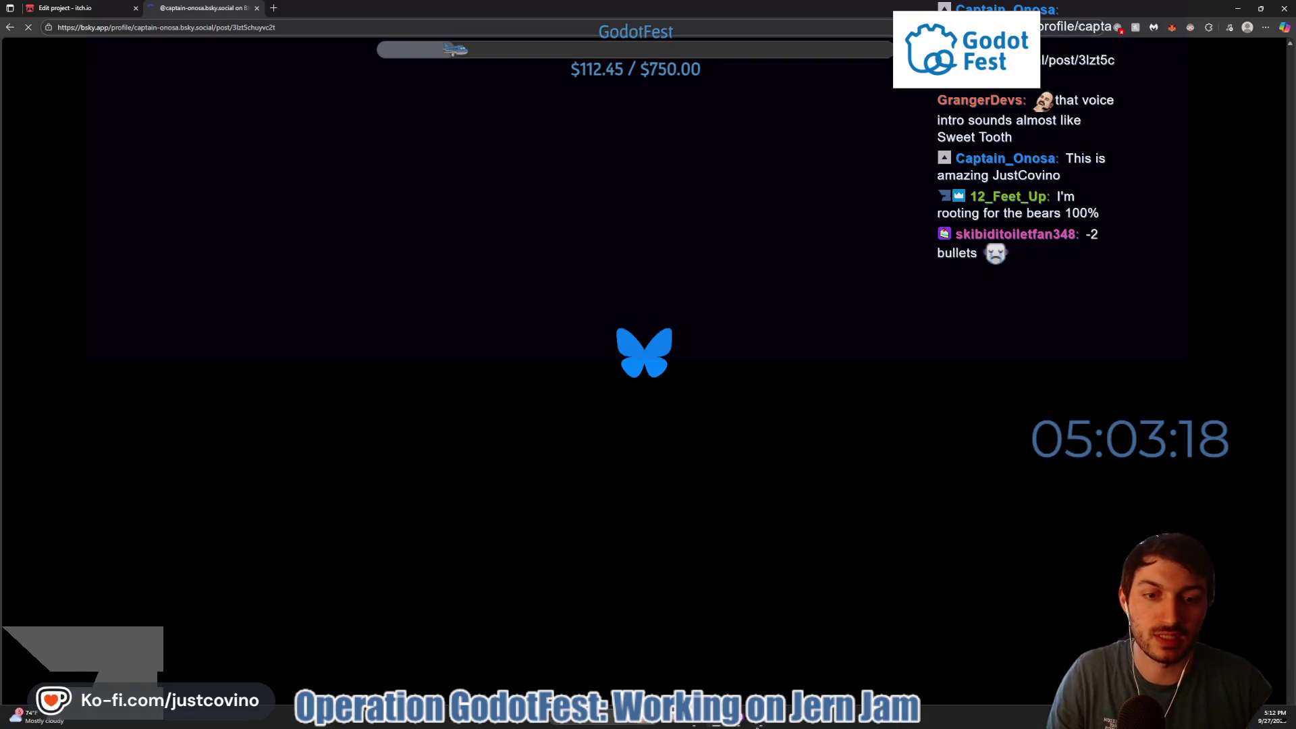
key("alt+Tab")
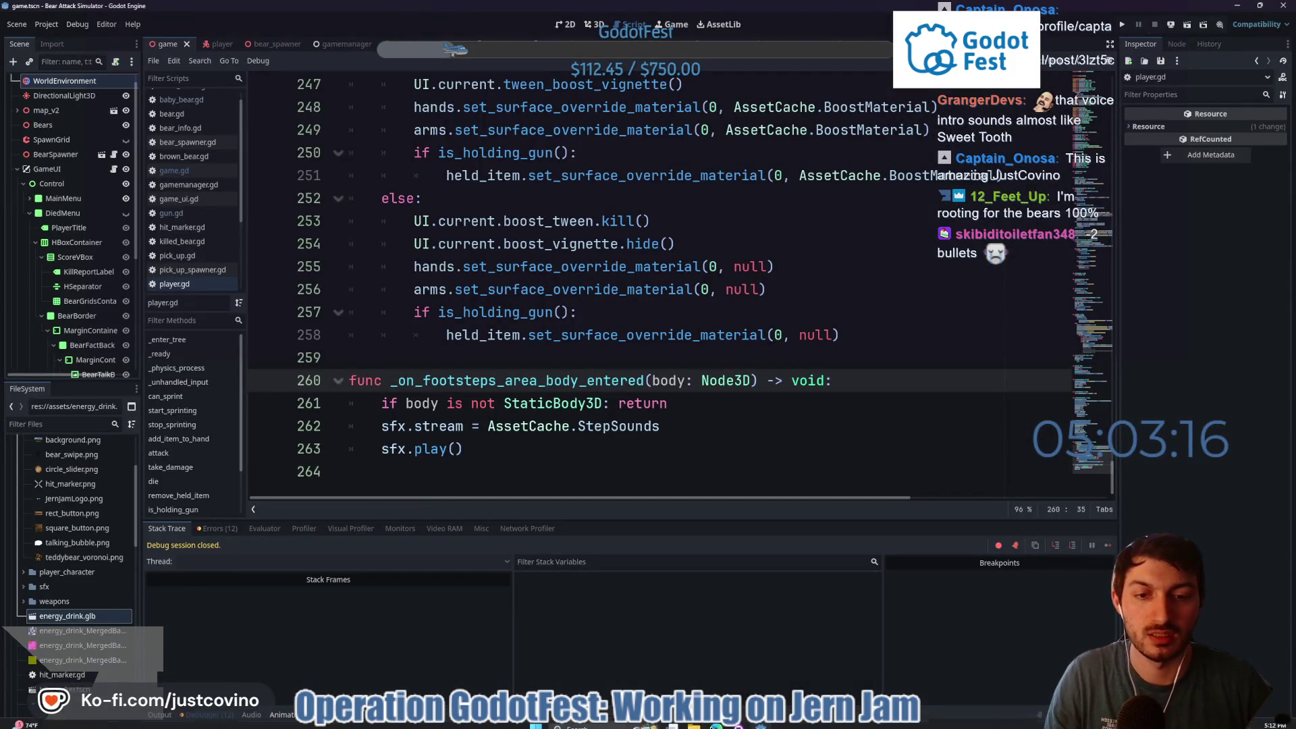
View the post's screenshot full size, check notifications, then close the Bluesky tab
left_click(721, 725)
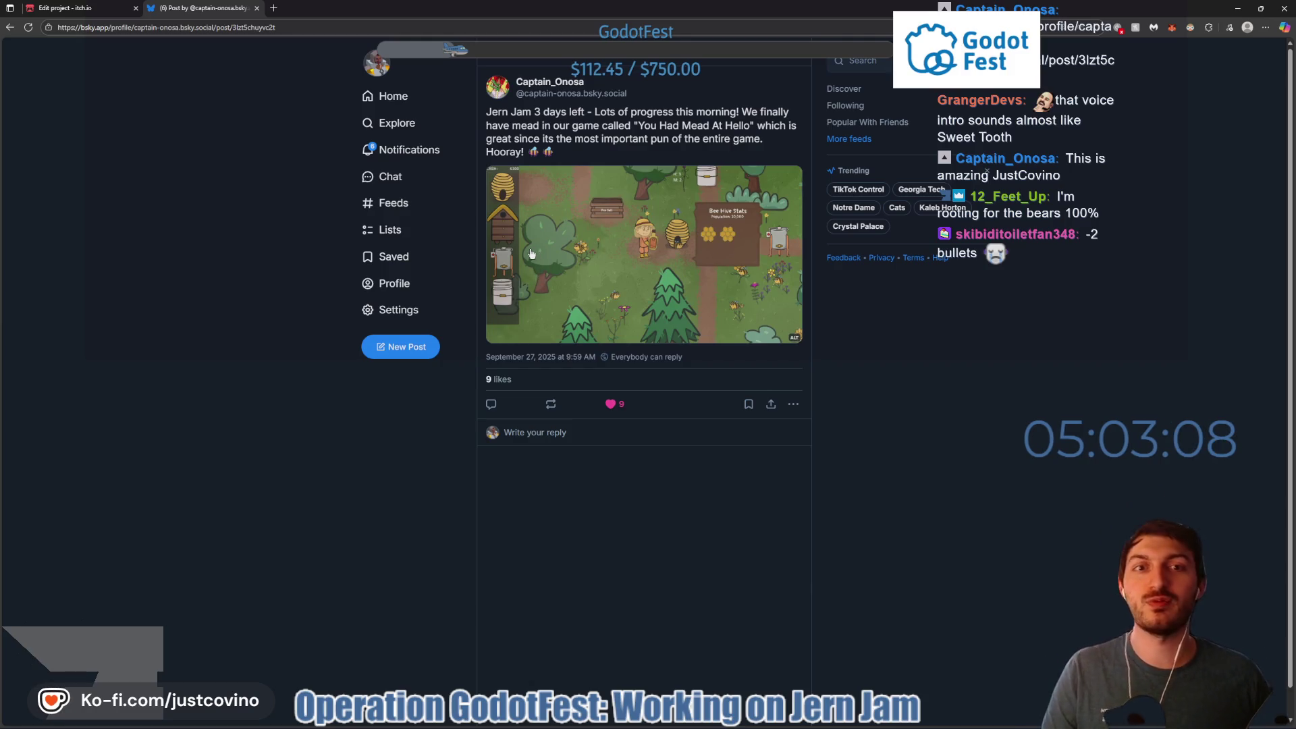
left_click(626, 263)
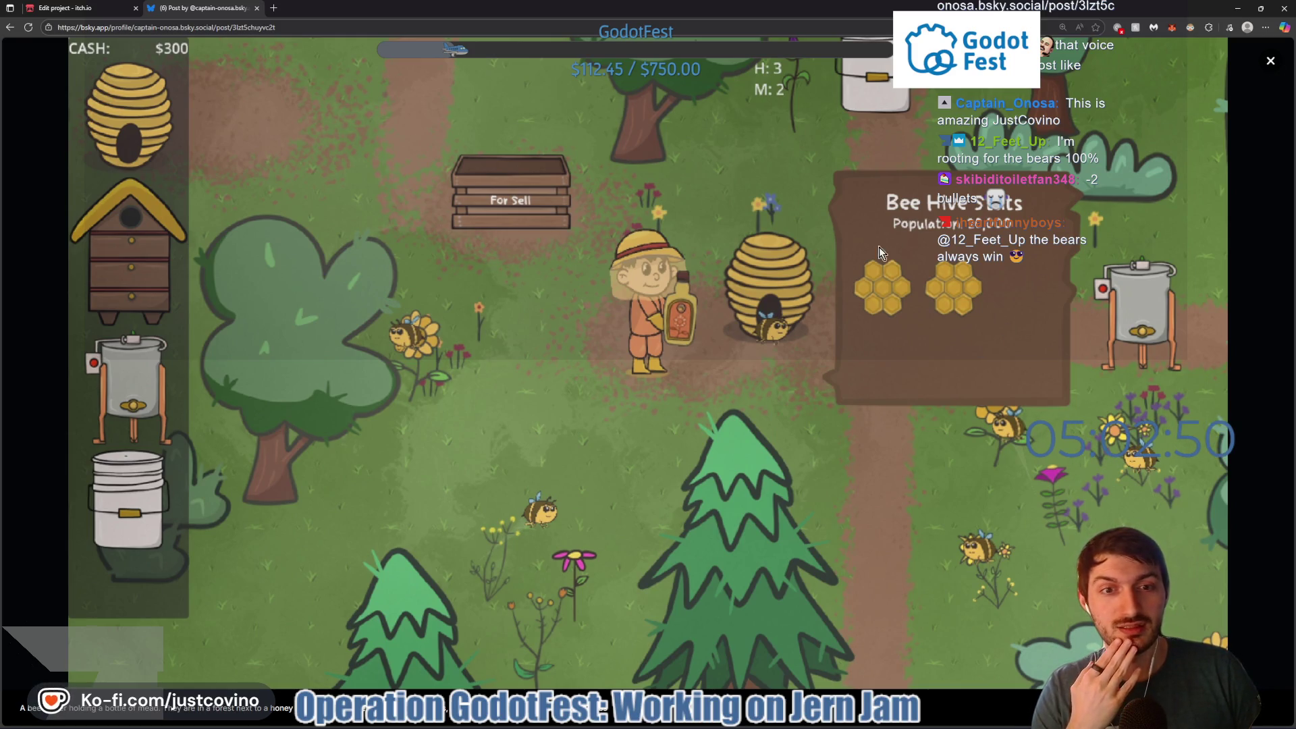
left_click(1262, 61)
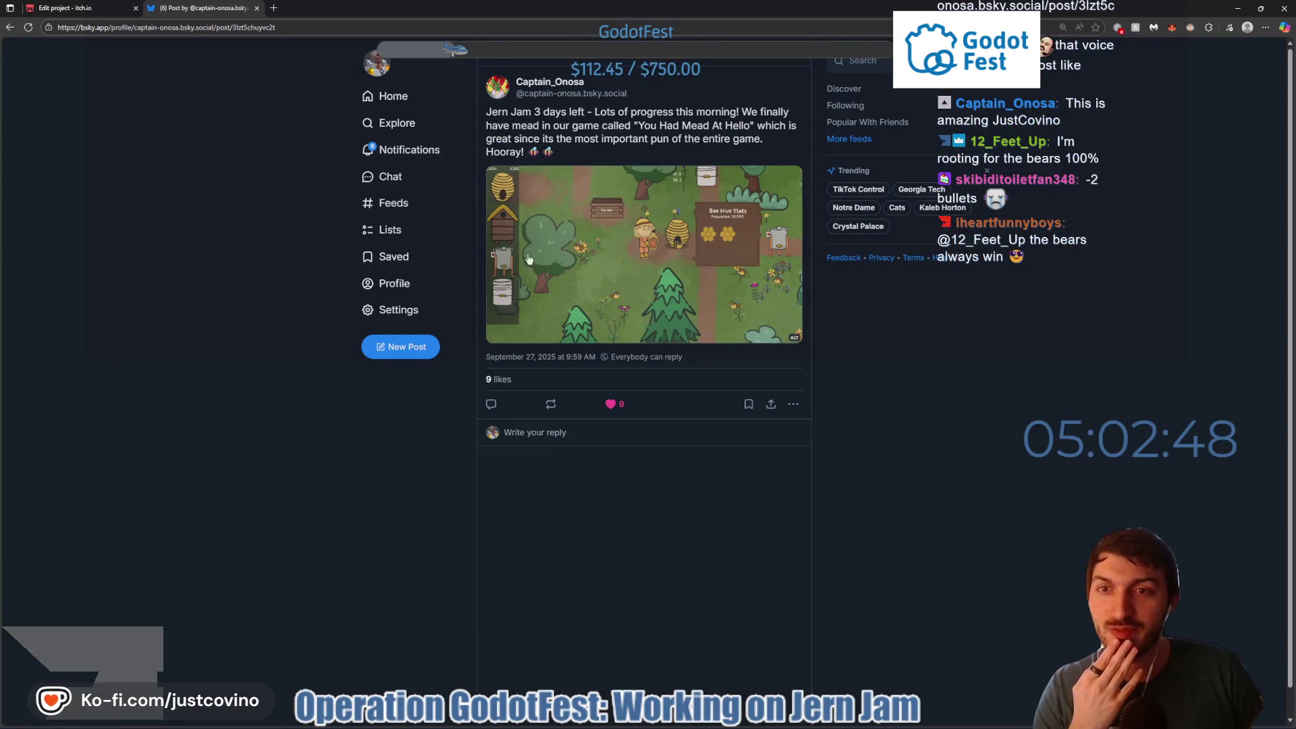
left_click(404, 149)
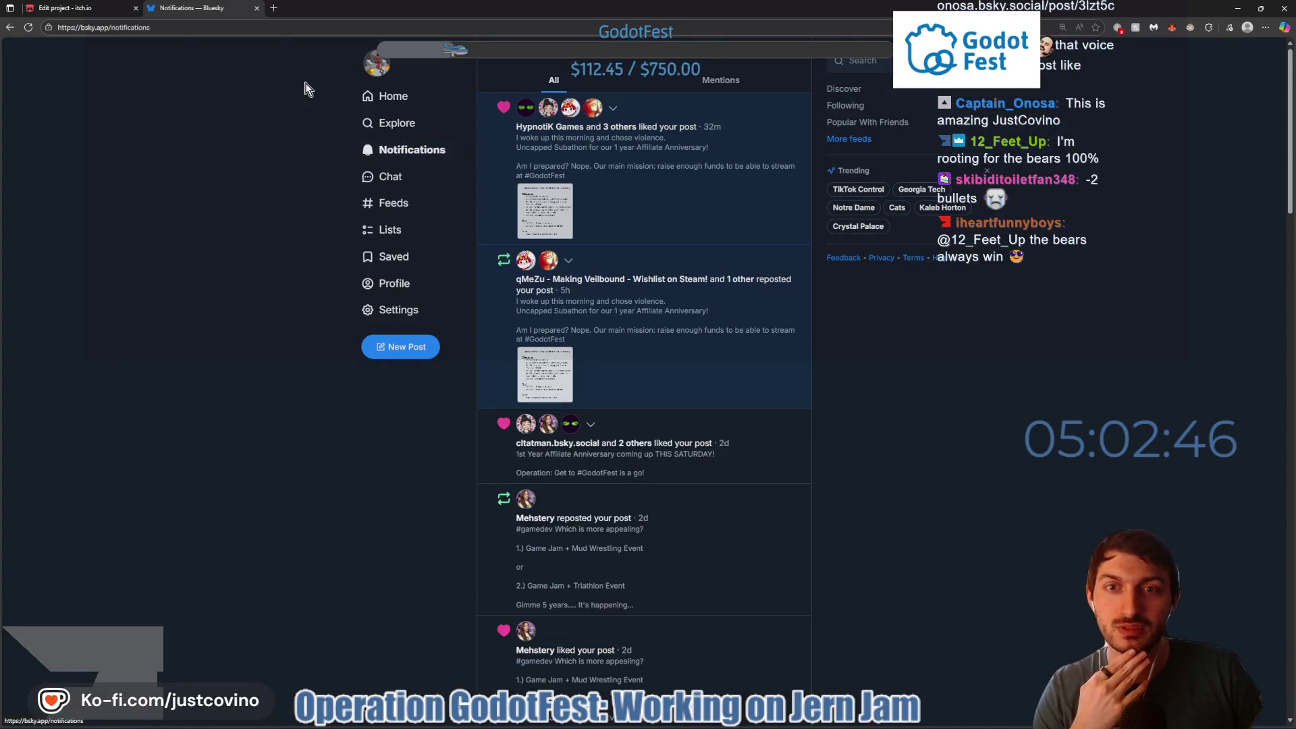
left_click(256, 8)
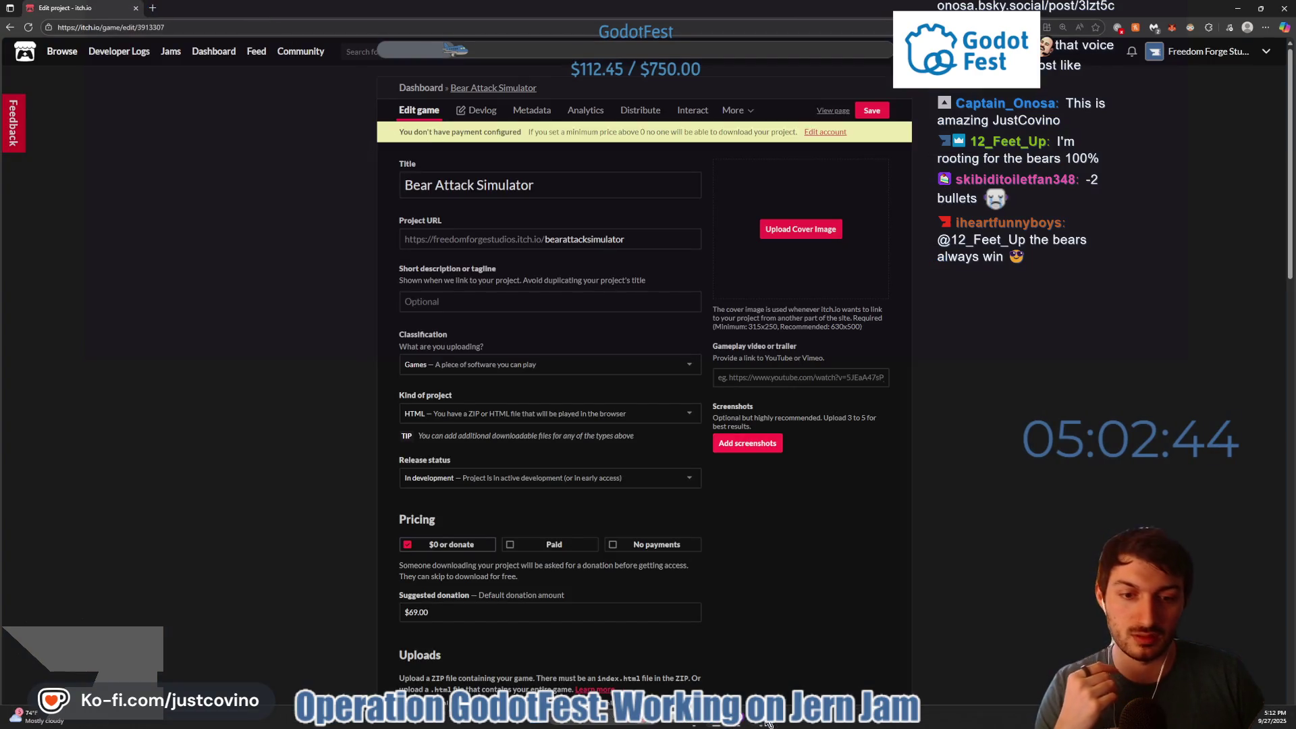
key("alt+Tab")
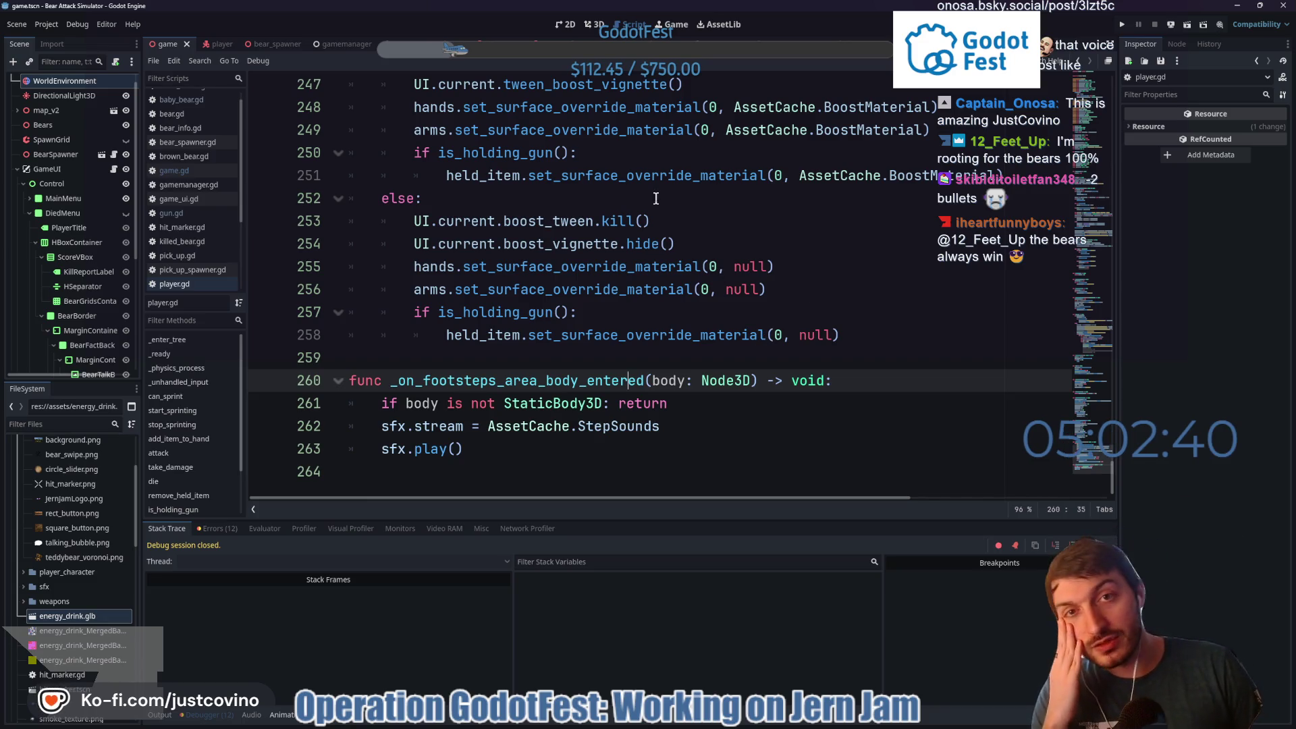
Open the gun scene in 3D and revert the 44_magnum Surface Material Override slot 0 to empty
left_click(399, 44)
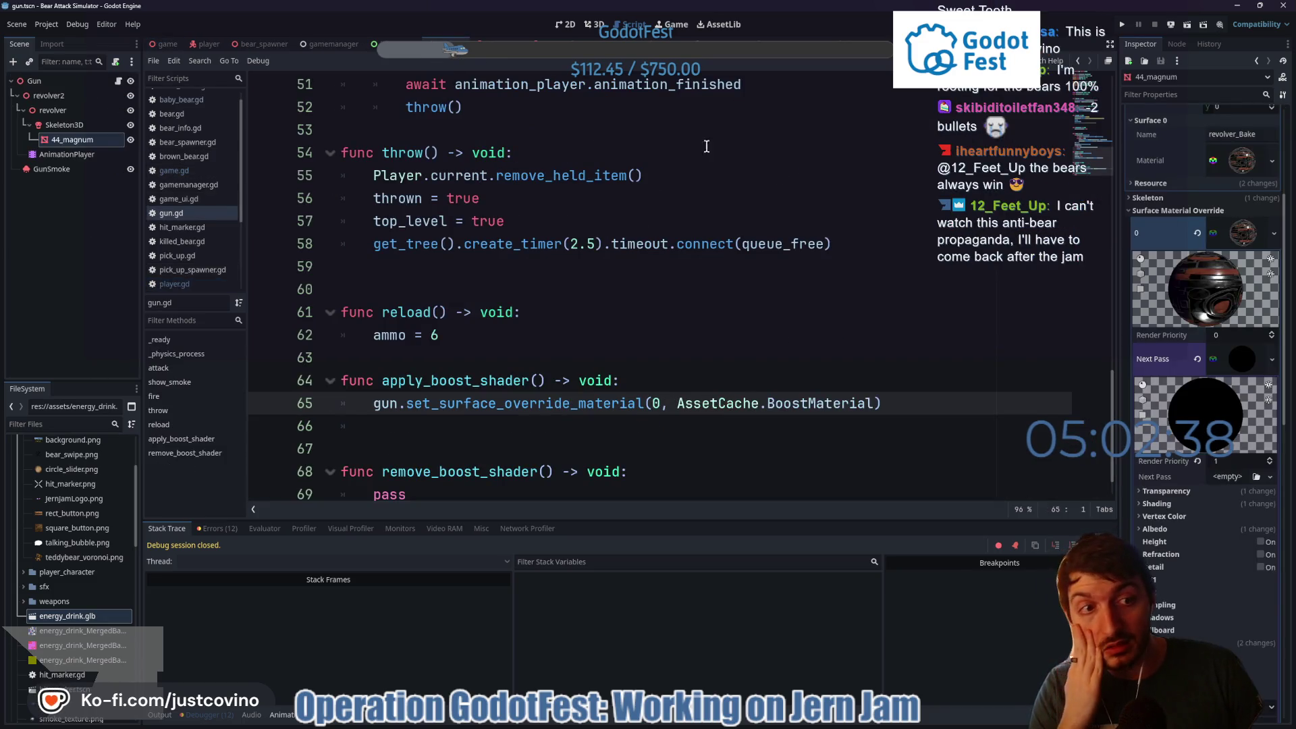
left_click(596, 27)
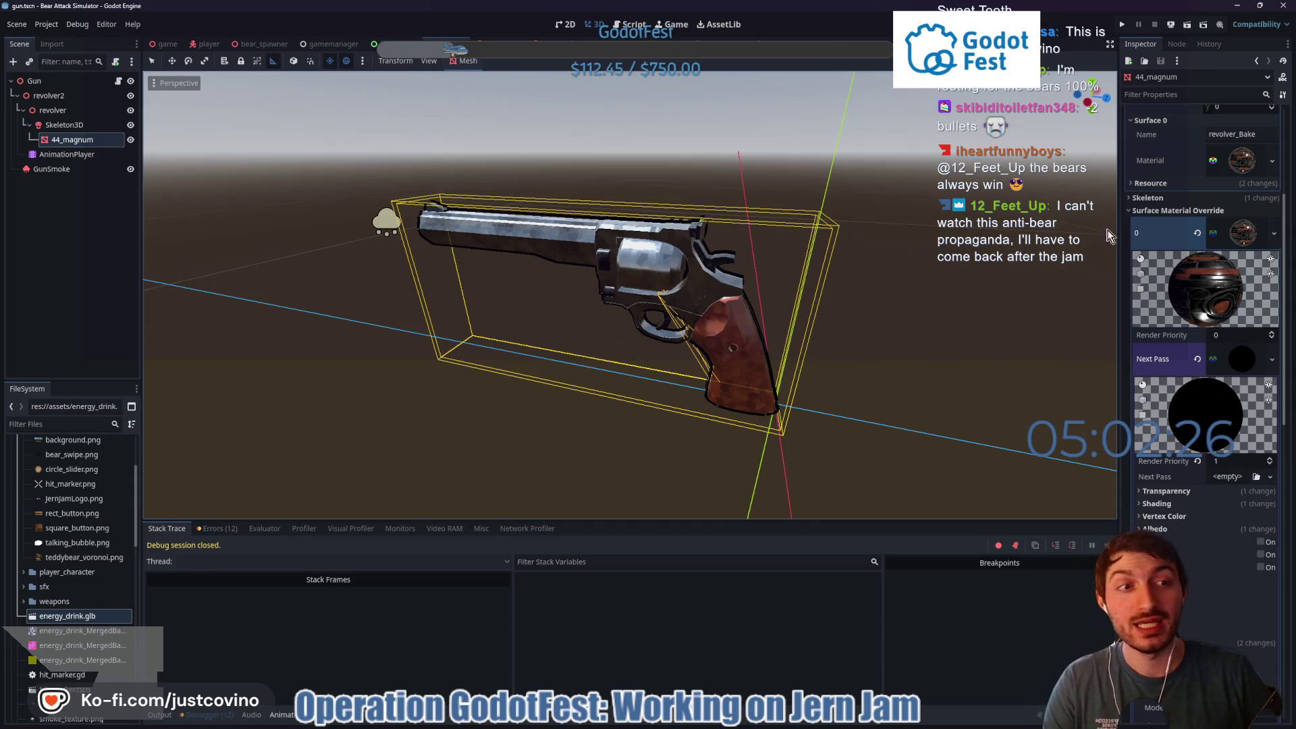
left_click(1197, 232)
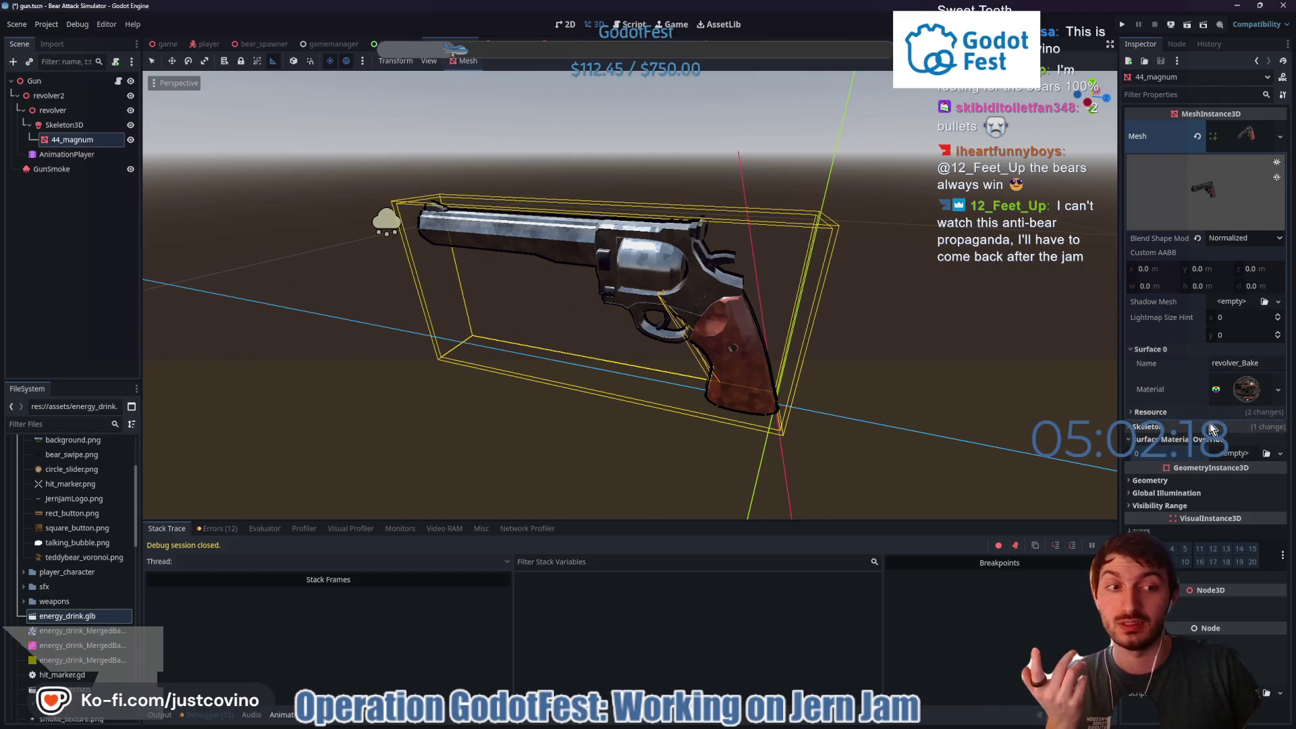
left_click(1234, 452)
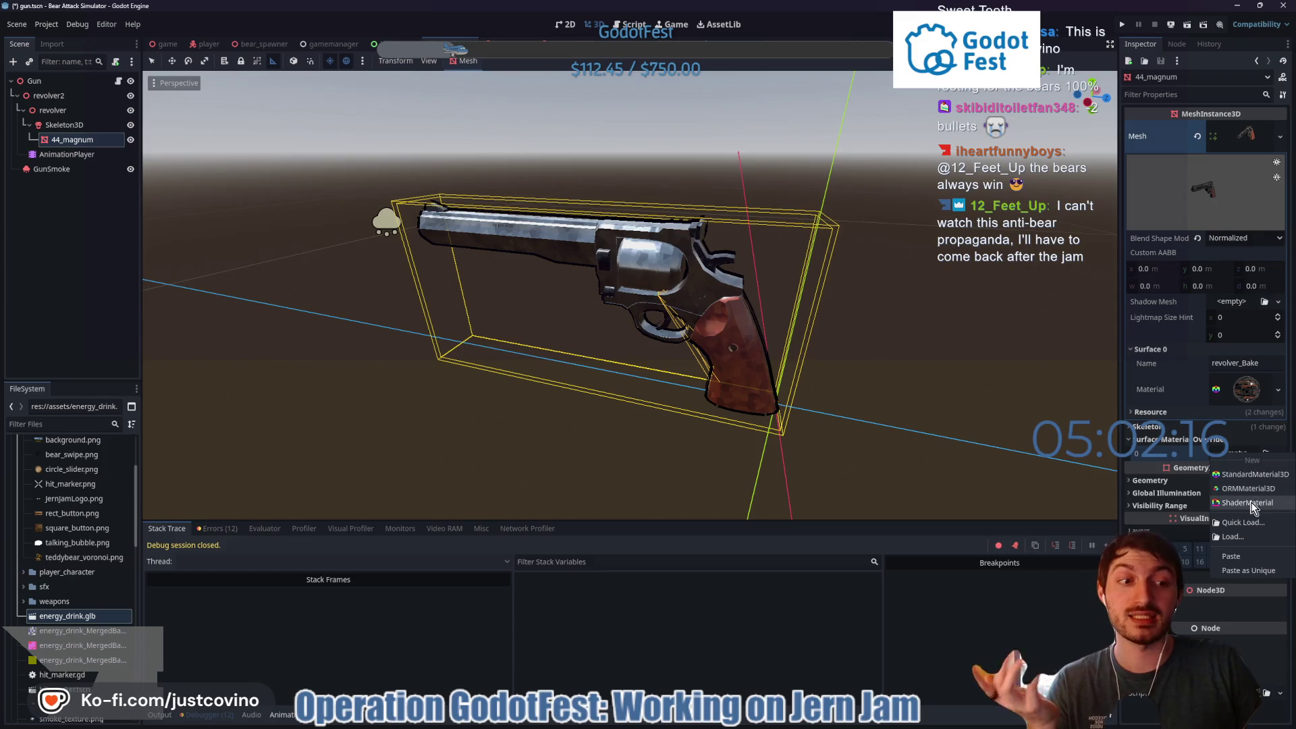
Quick Load gun_normal.tres into the override slot and orbit to inspect the revolver
left_click(1250, 521)
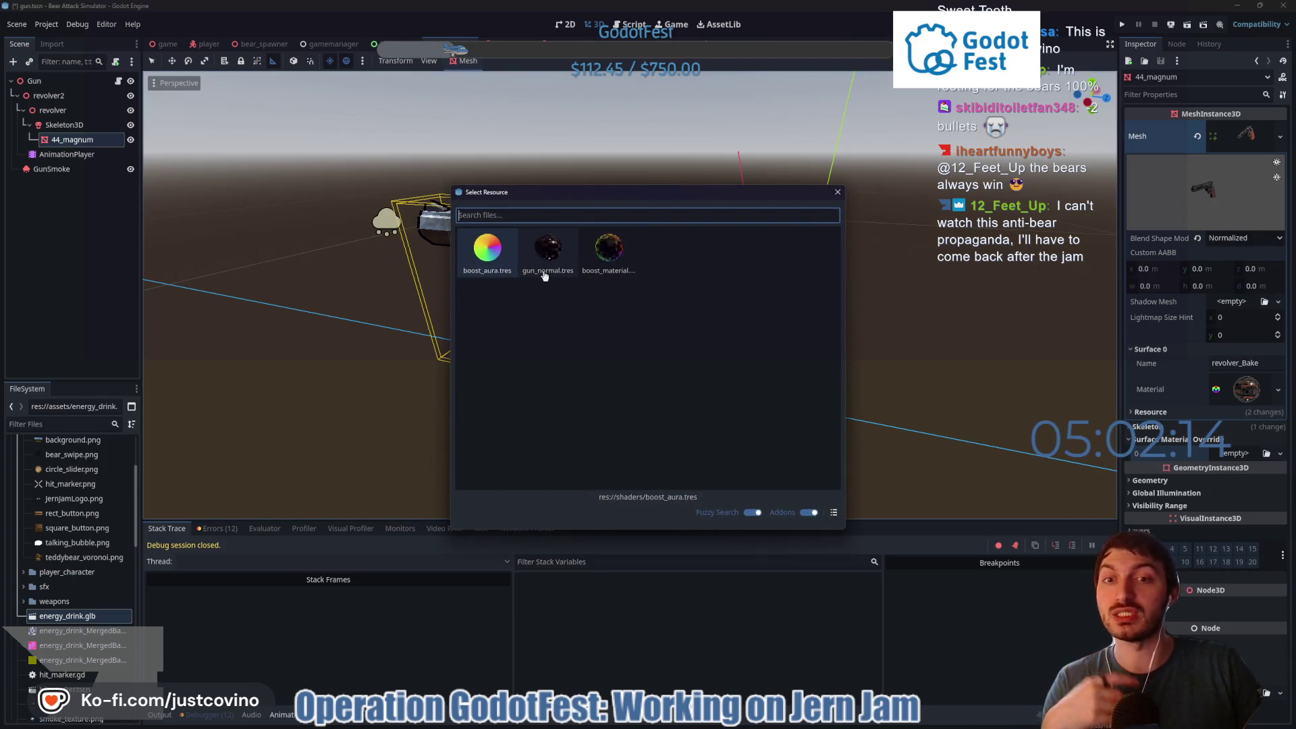
left_click(544, 249)
mouse_move(867, 374)
left_mouse_down()
mouse_move(795, 382)
mouse_move(940, 384)
mouse_move(751, 378)
mouse_move(844, 366)
left_mouse_up()
scroll(824, 375, "up", 5)
scroll(857, 366, "down", 5)
scroll(858, 369, "up", 5)
scroll(858, 368, "down", 5)
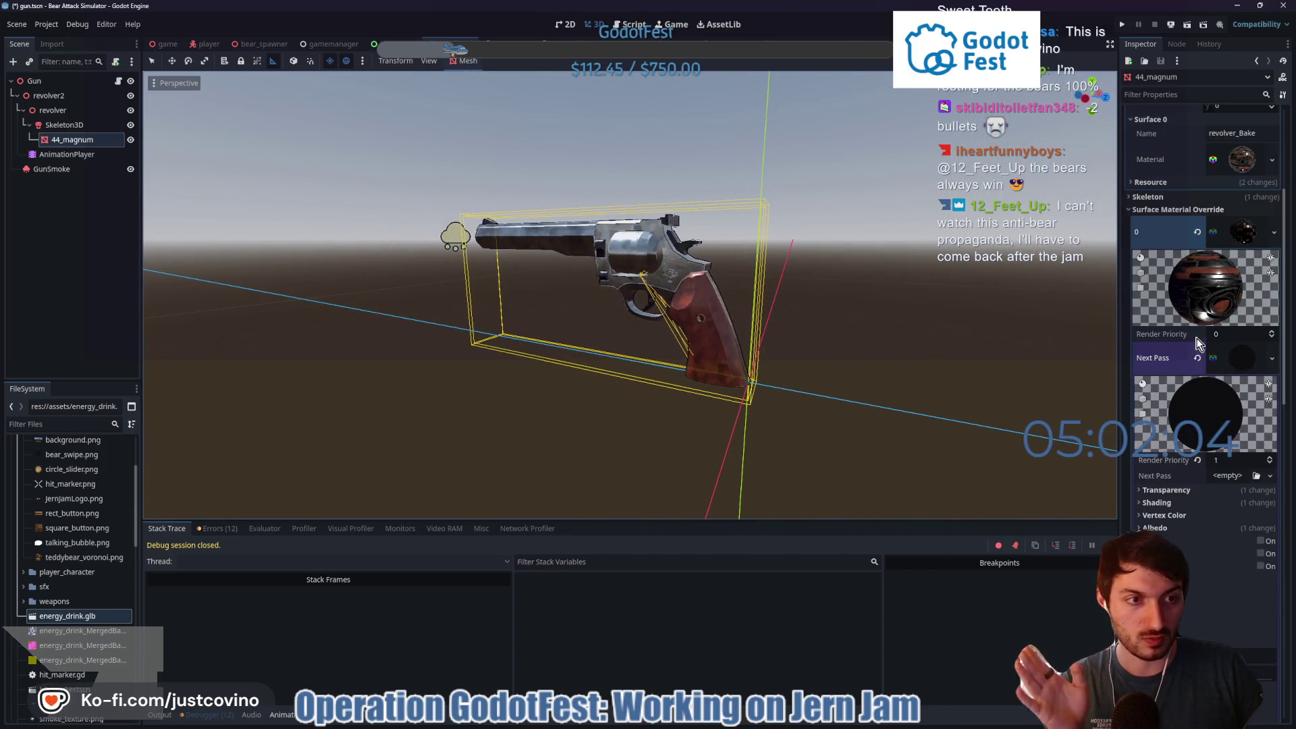
left_click_drag(1048, 370, 815, 436)
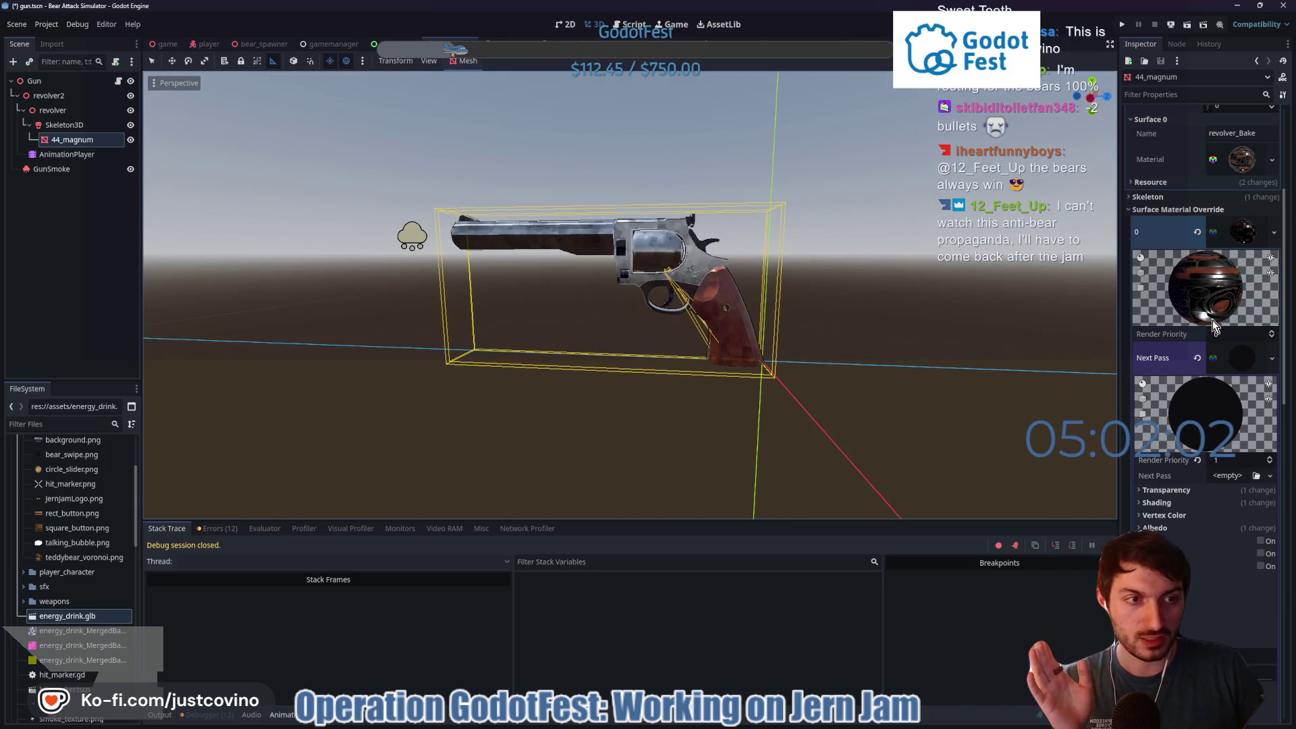
Collapse the override material's properties and bring up its options menu
left_click(1236, 235)
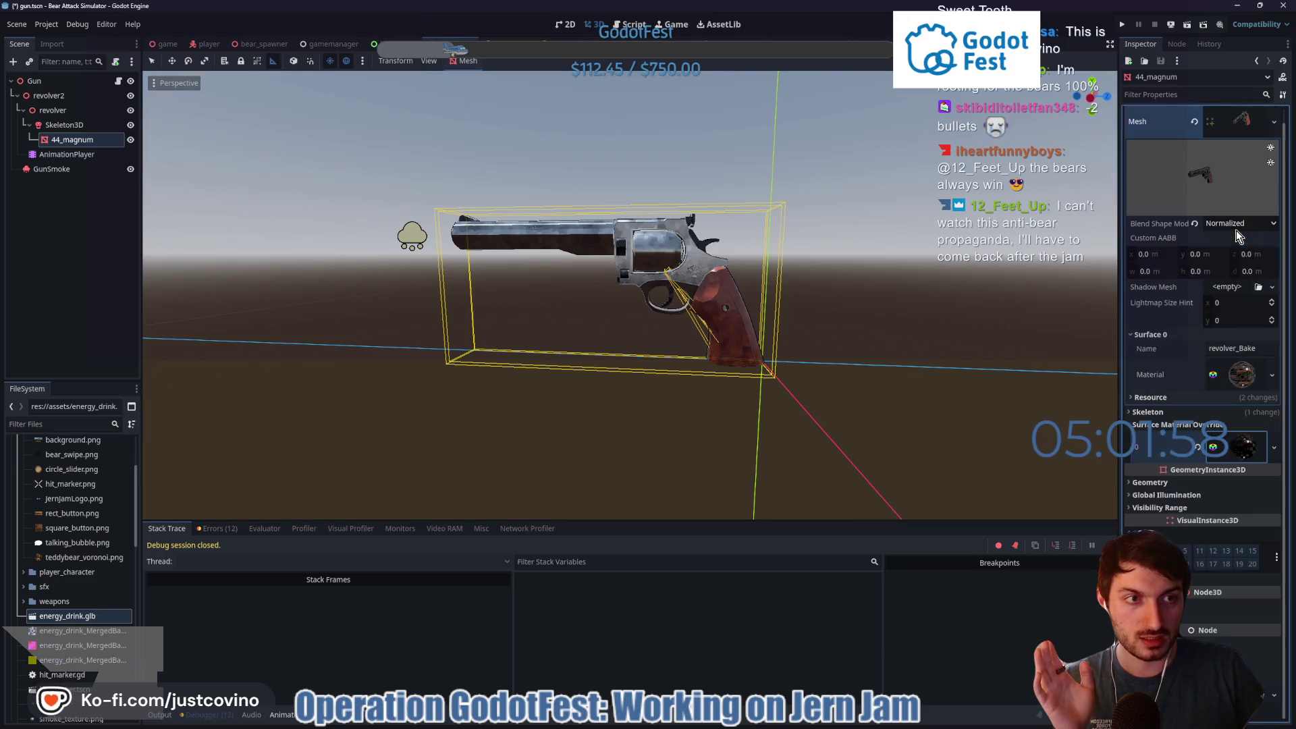
right_click(1233, 451)
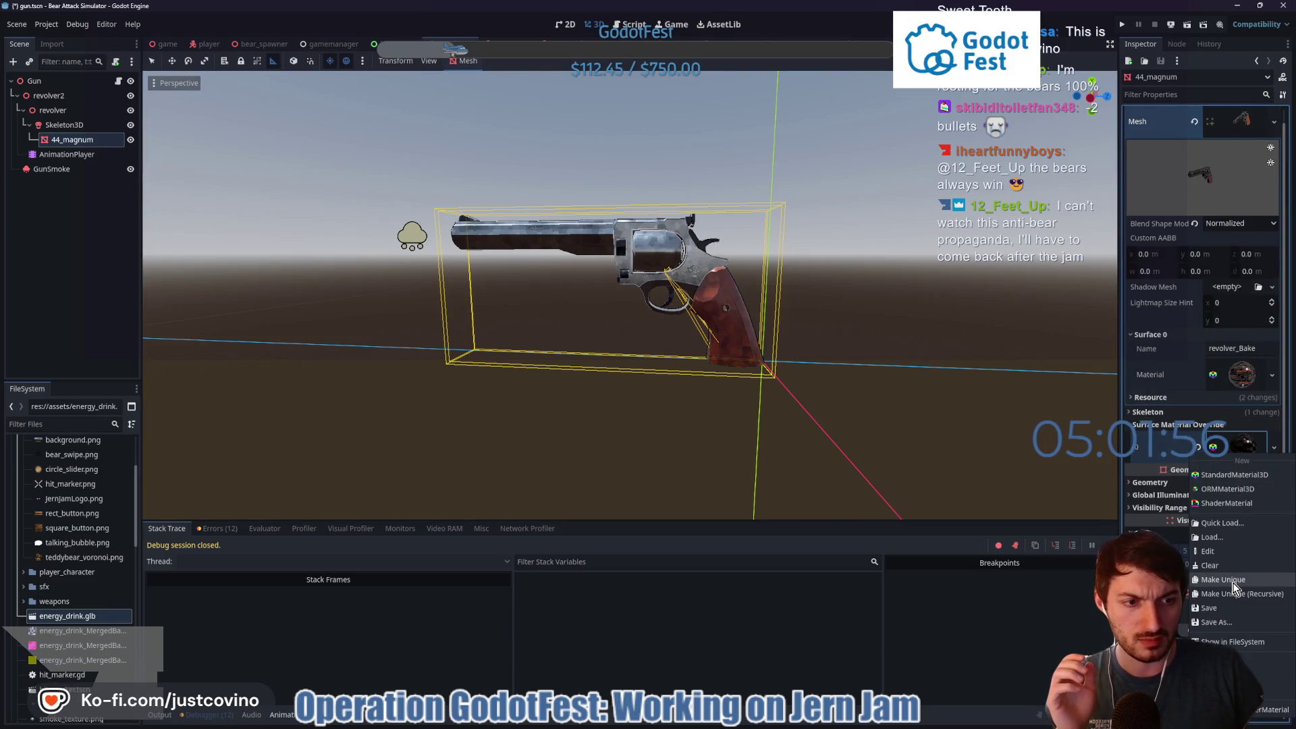
scroll(1243, 466, "up", 1)
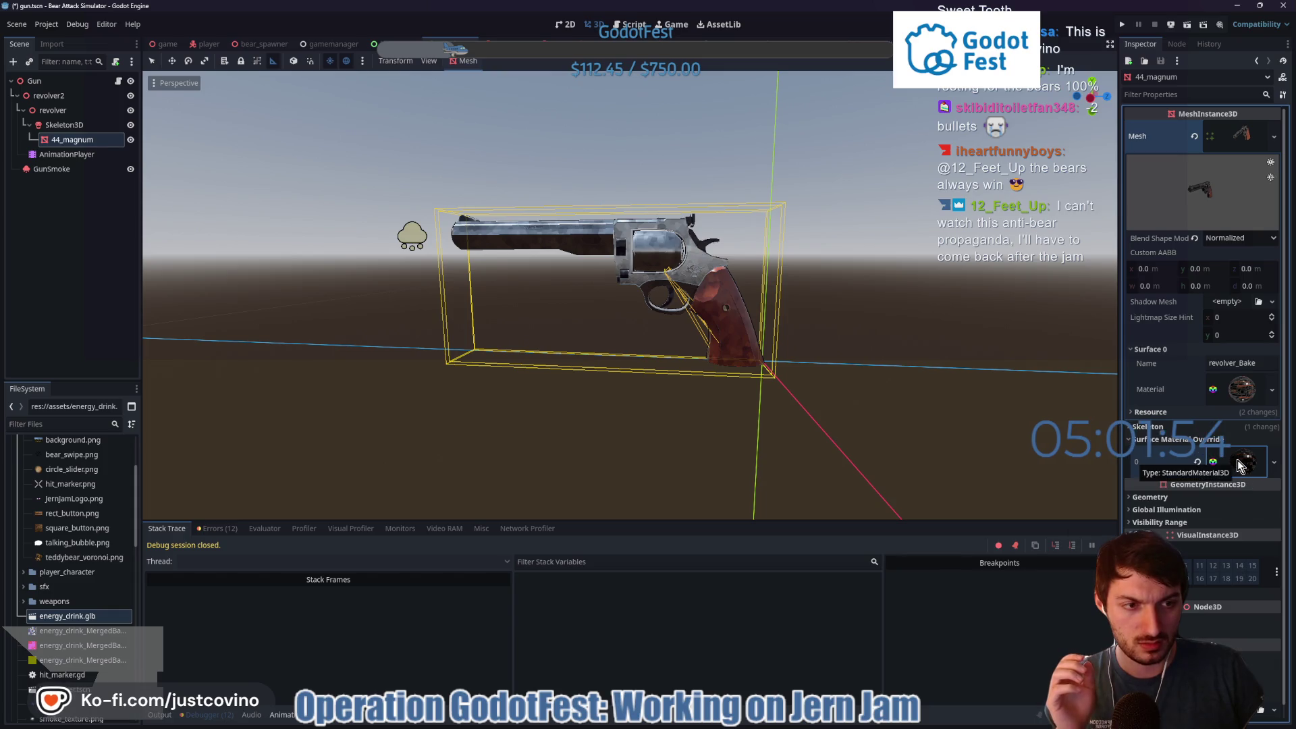
Make the override material unique recursively, keeping albedo, metallic, roughness and normal textures shared
left_click(1239, 464)
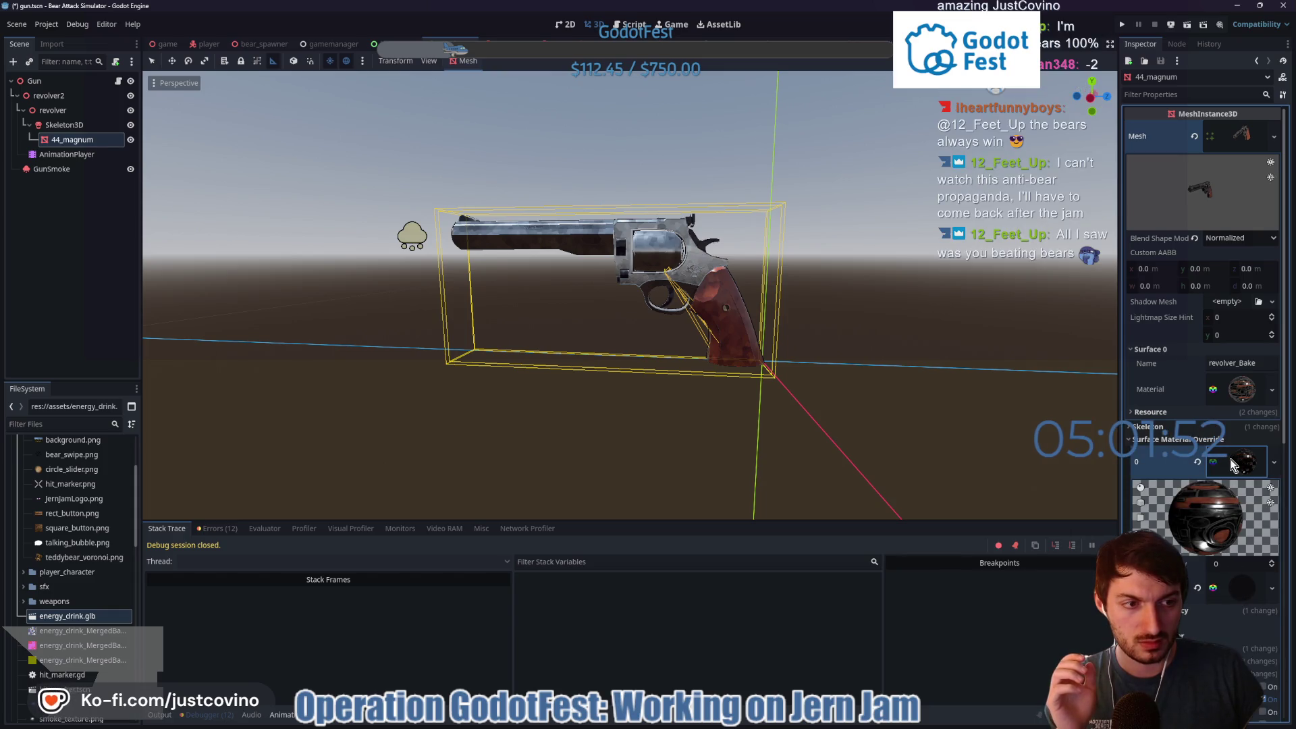
right_click(1232, 464)
left_click(1247, 609)
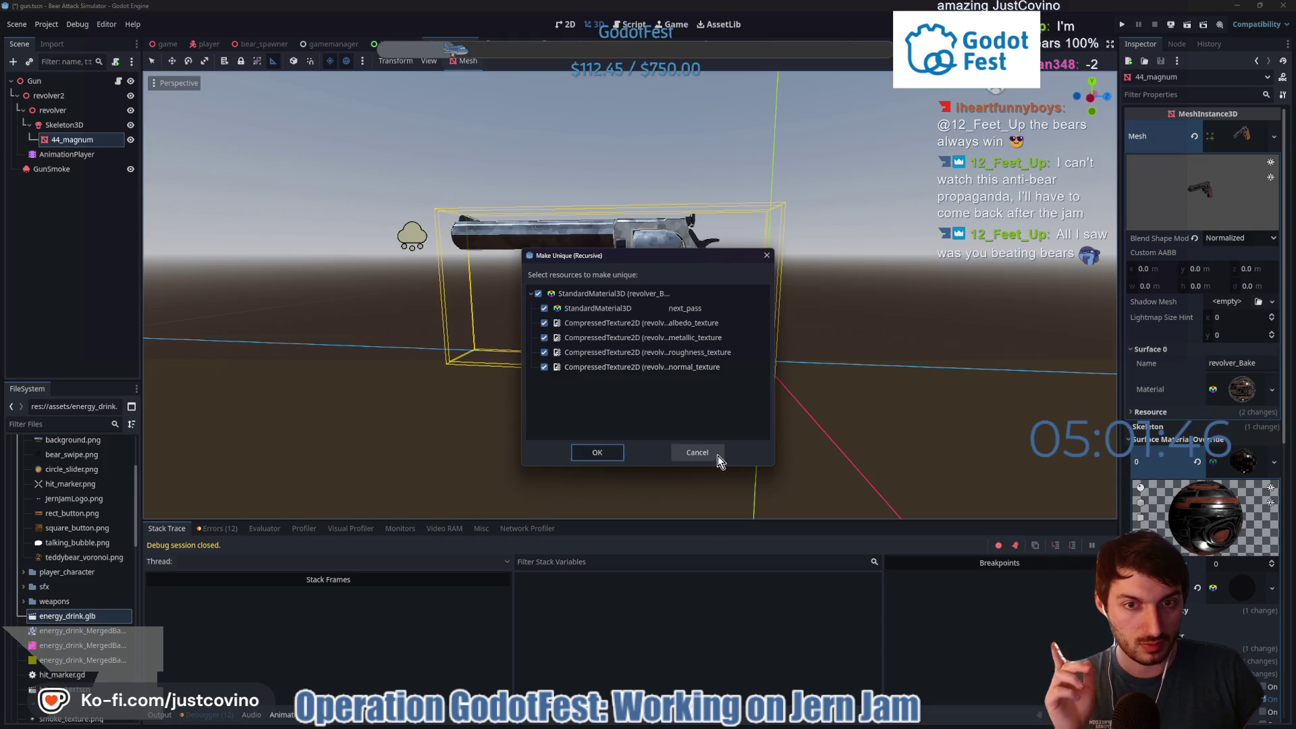
left_click(544, 323)
left_click(545, 337)
left_click(545, 352)
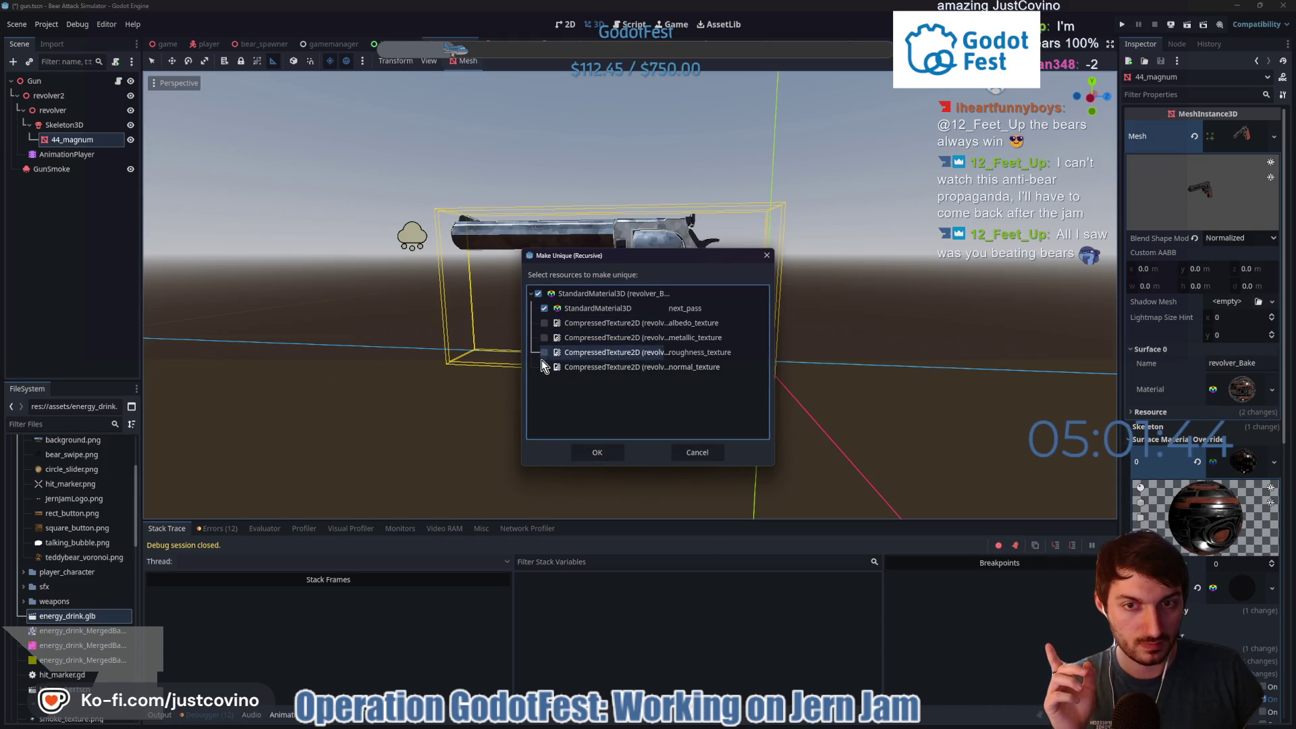
left_click(545, 367)
left_click(600, 453)
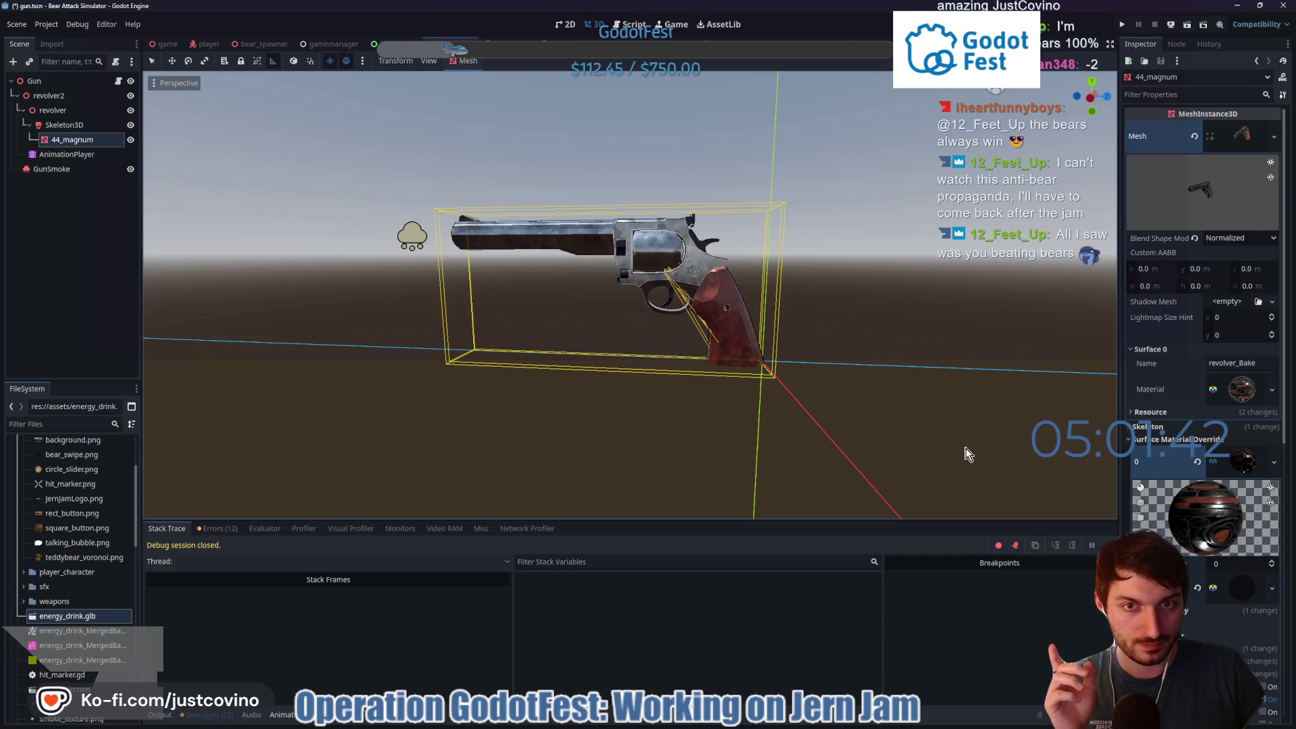
Expand the next pass material to reach its nested Next Pass slot
scroll(966, 447, "up", 2)
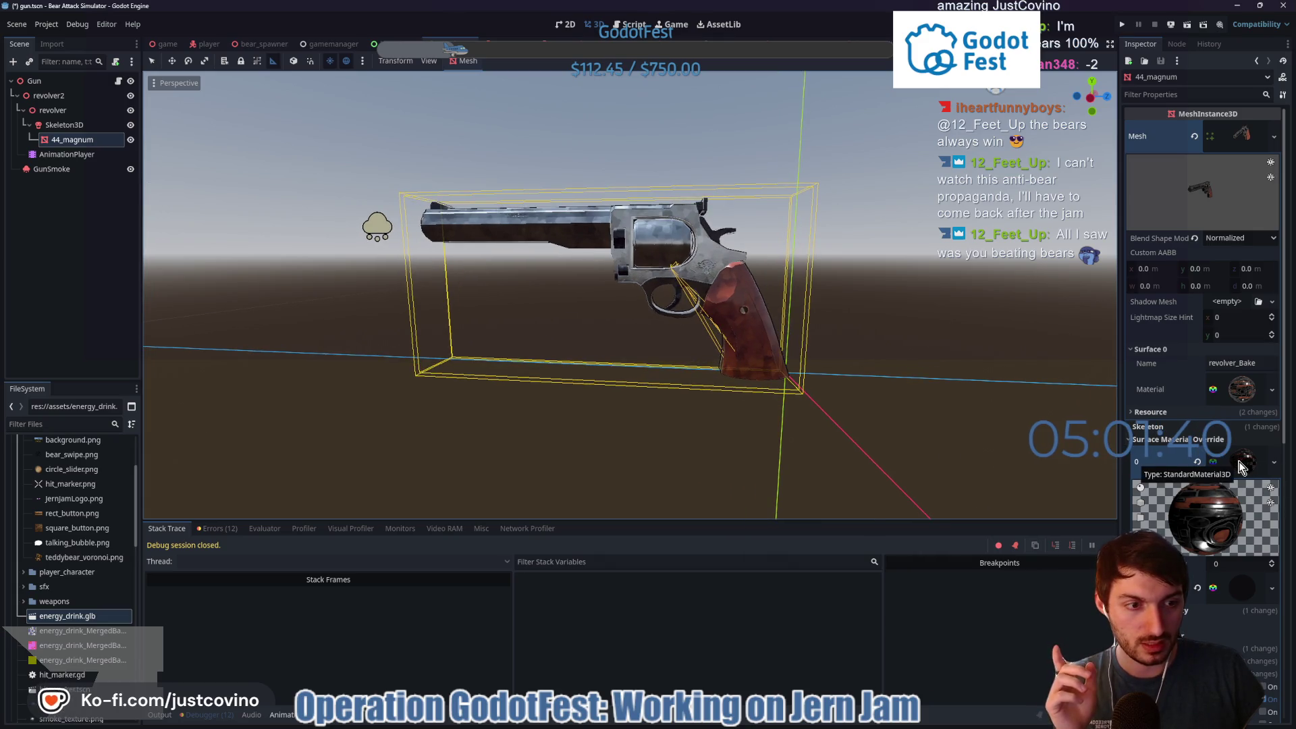
scroll(1235, 418, "down", 3)
left_click(1236, 362)
left_click(1227, 475)
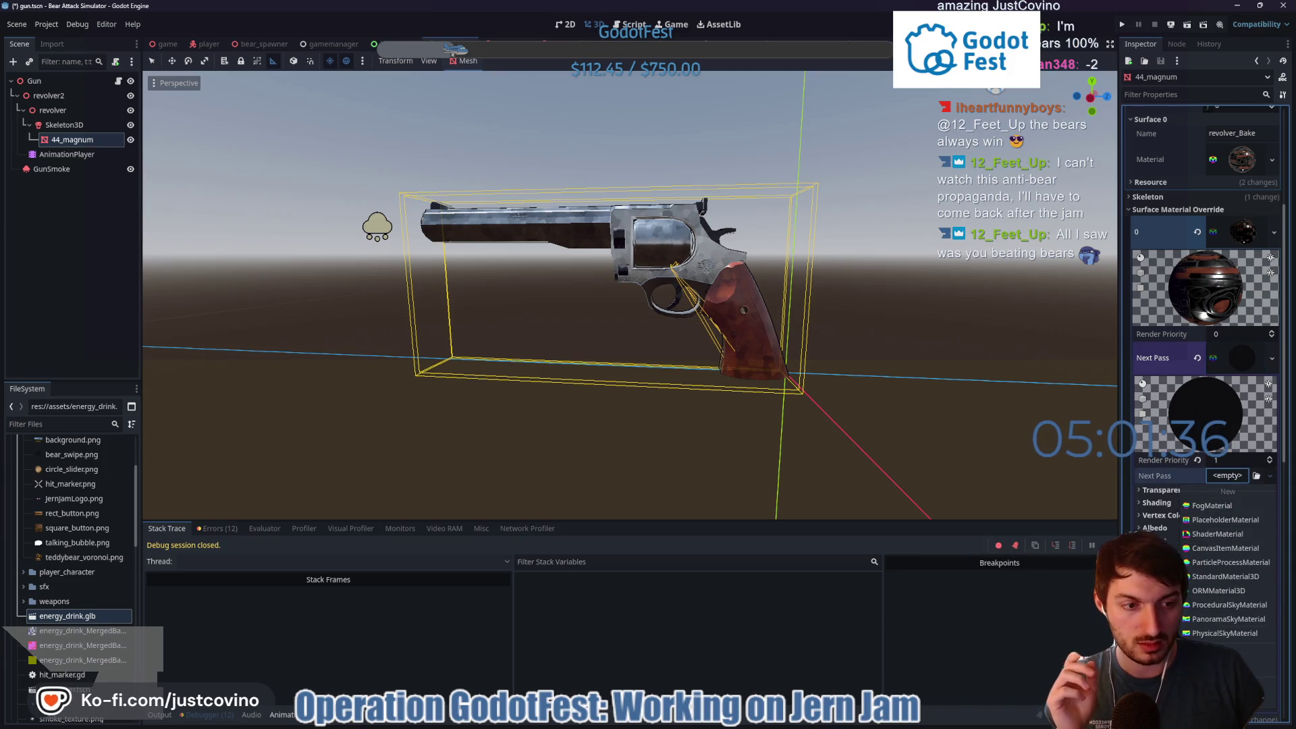
Quick Load boost_aura.tres into the nested Next Pass and orbit to view the rainbow sheen
key("Escape")
left_click(1257, 476)
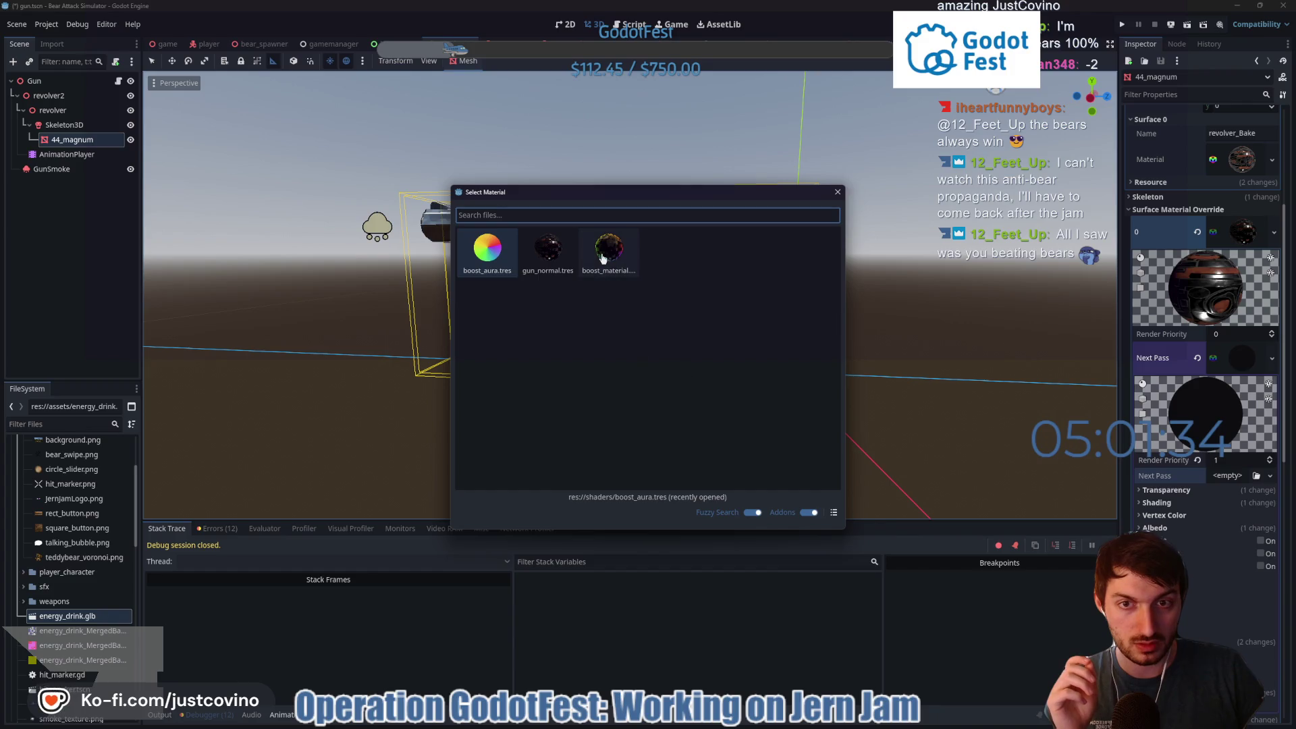
double_click(477, 262)
left_click_drag(652, 385, 880, 406)
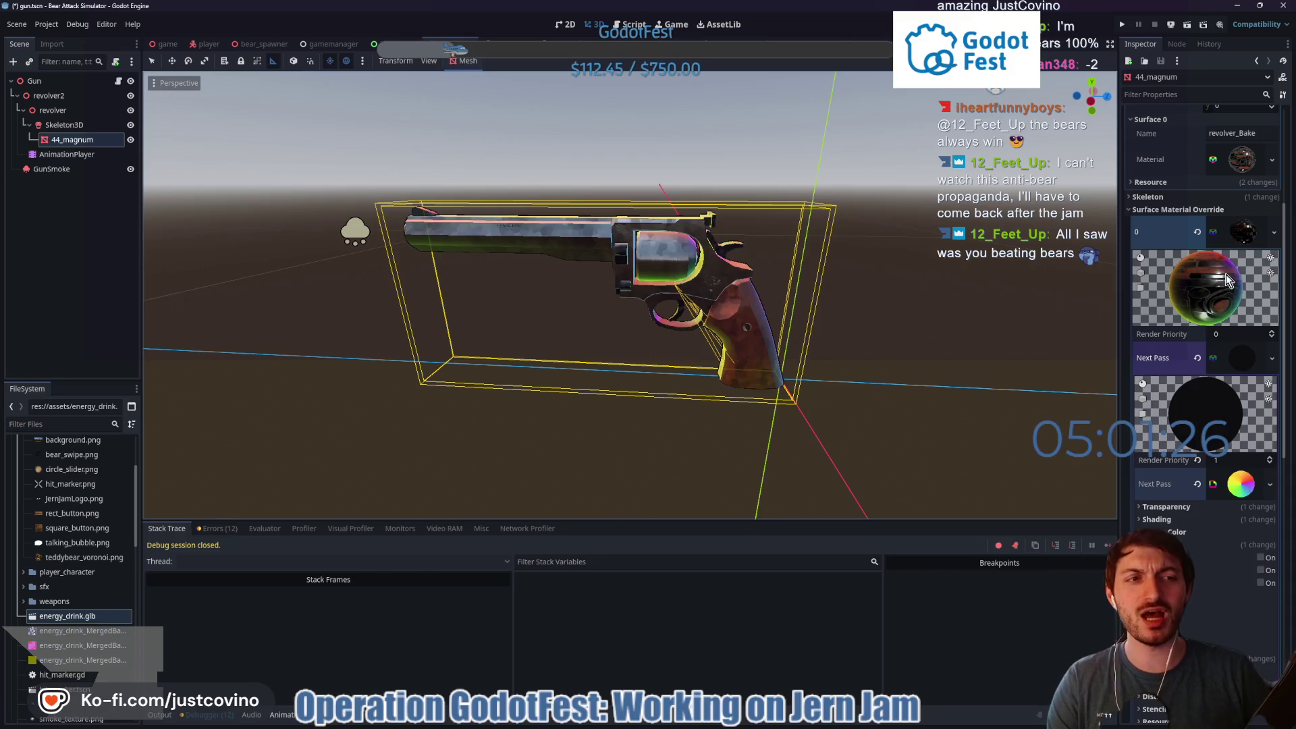
right_click(1238, 241)
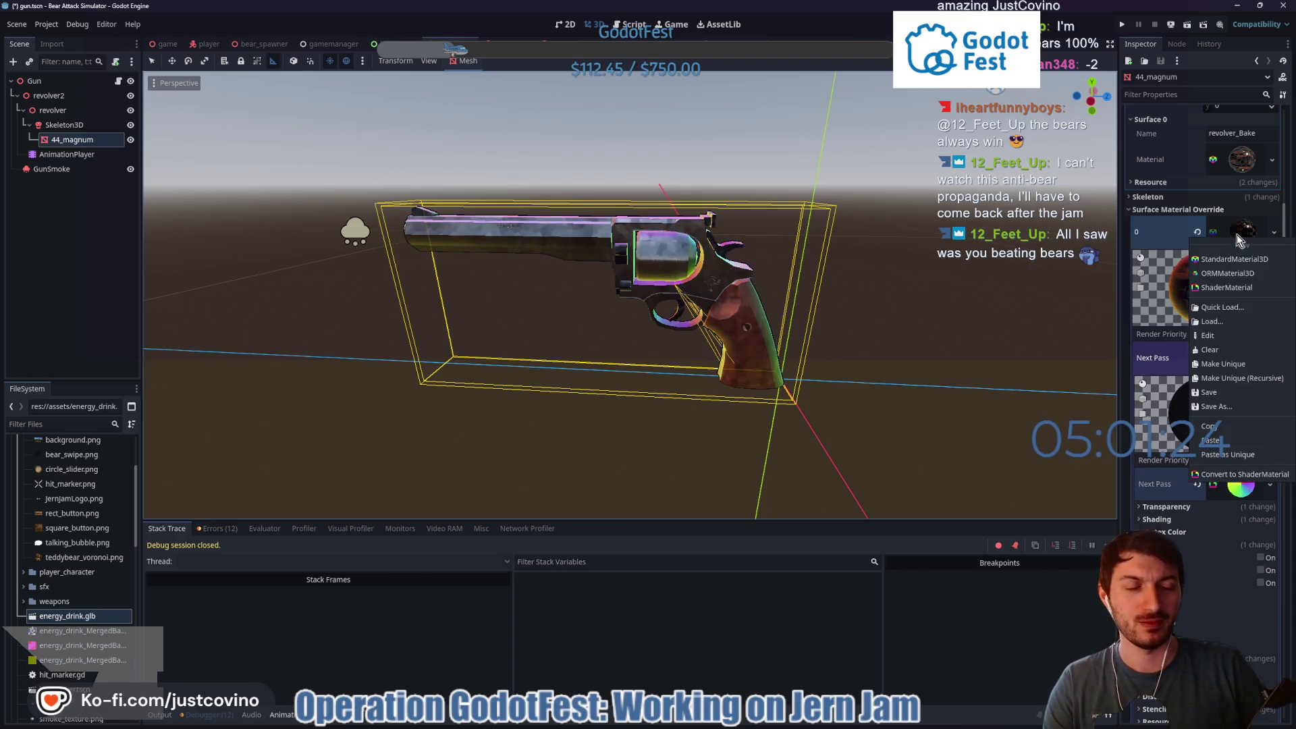
left_click(1232, 286)
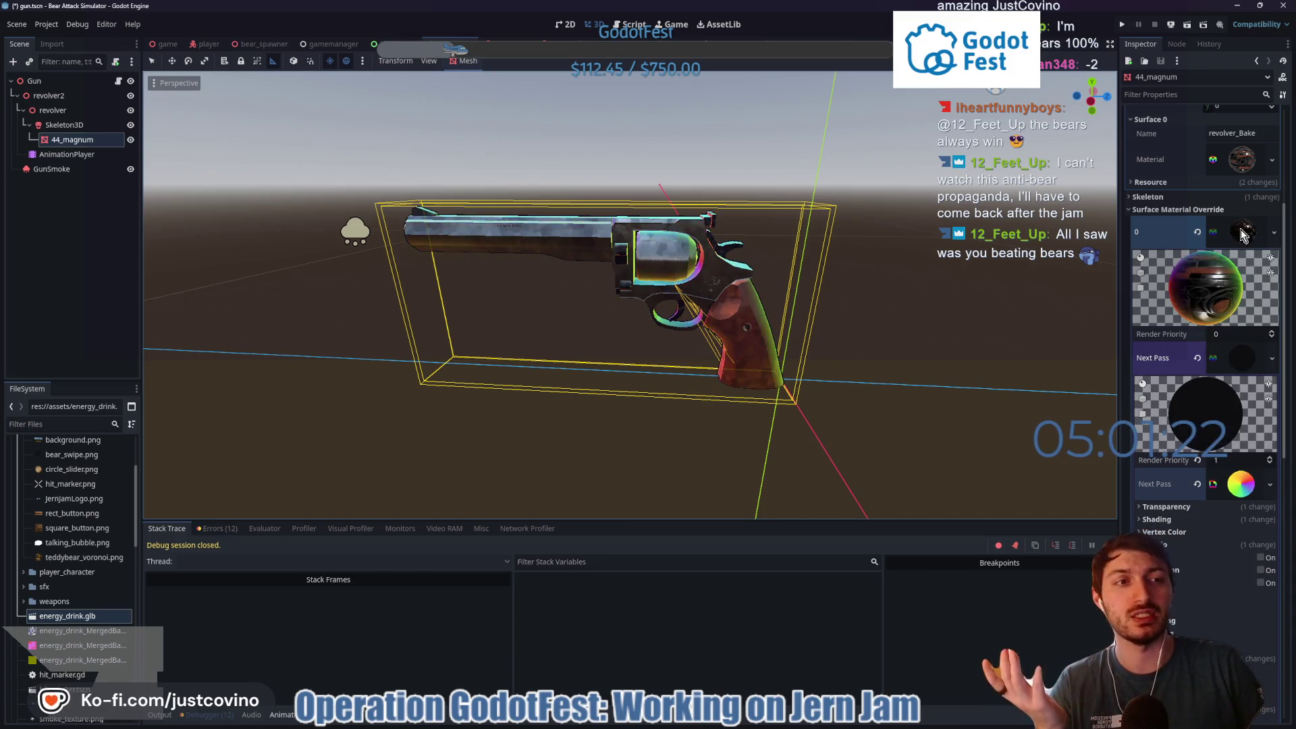
right_click(1238, 466)
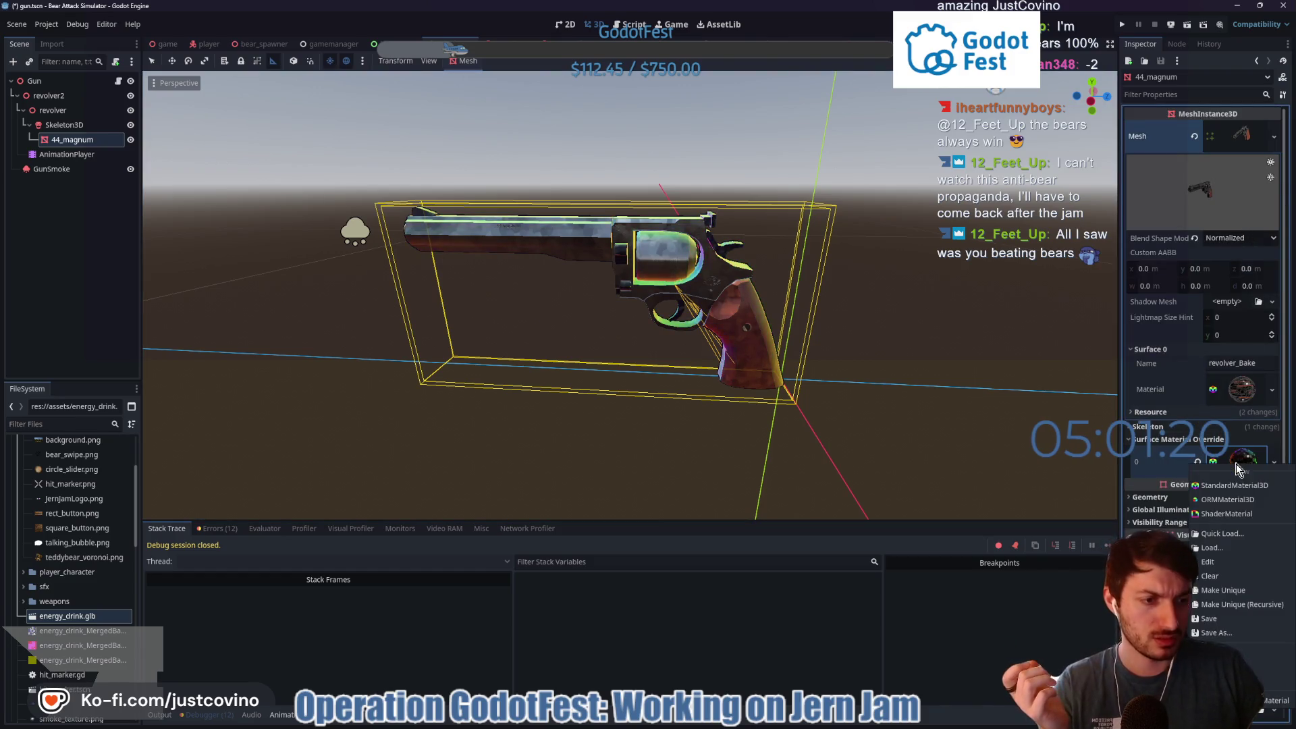
Save the override material as gun_boosted.tres in res://shaders, then save the gun scene
left_click(1230, 633)
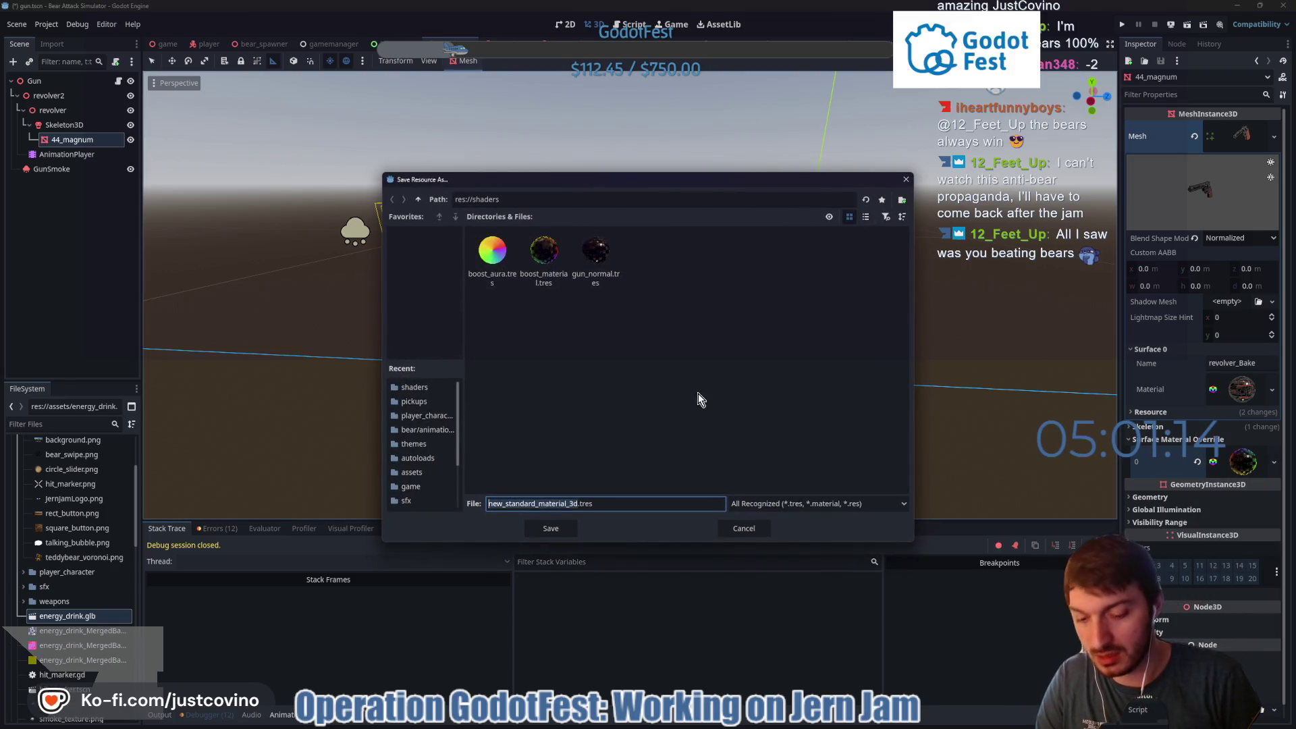
type("gun_boosted")
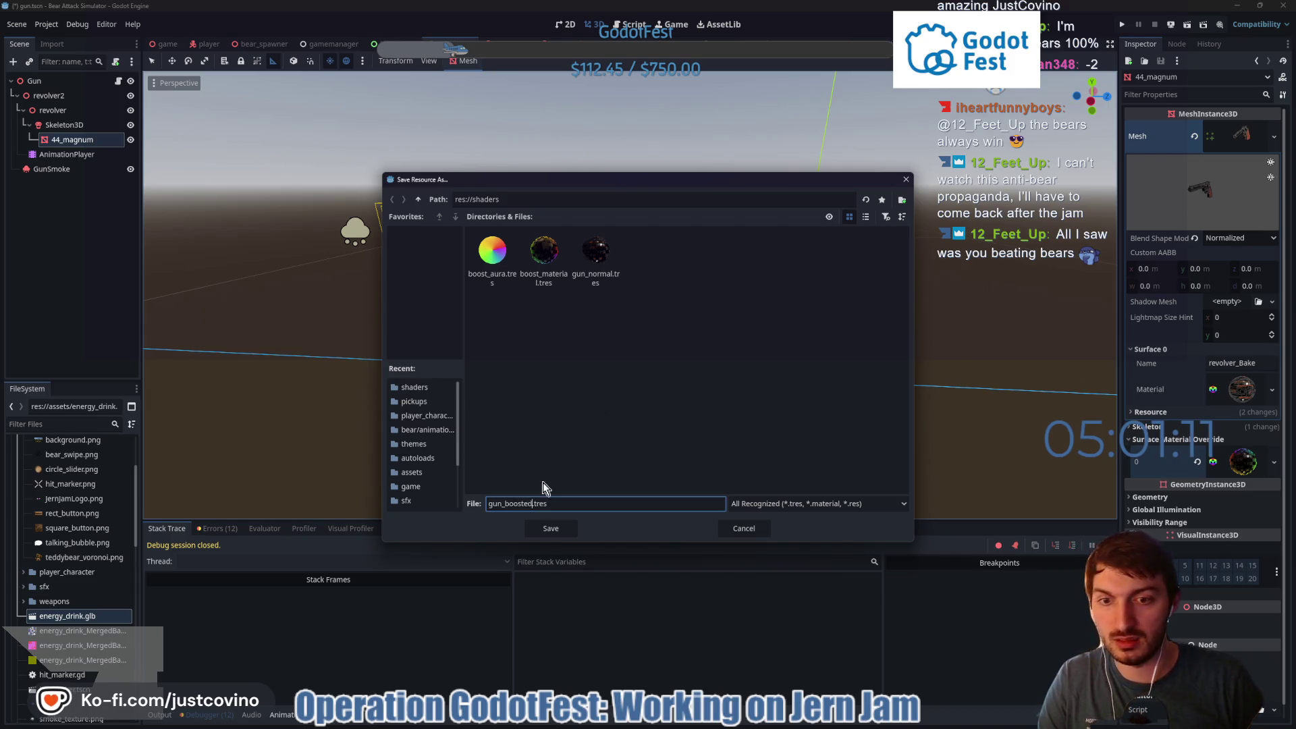
left_click(545, 529)
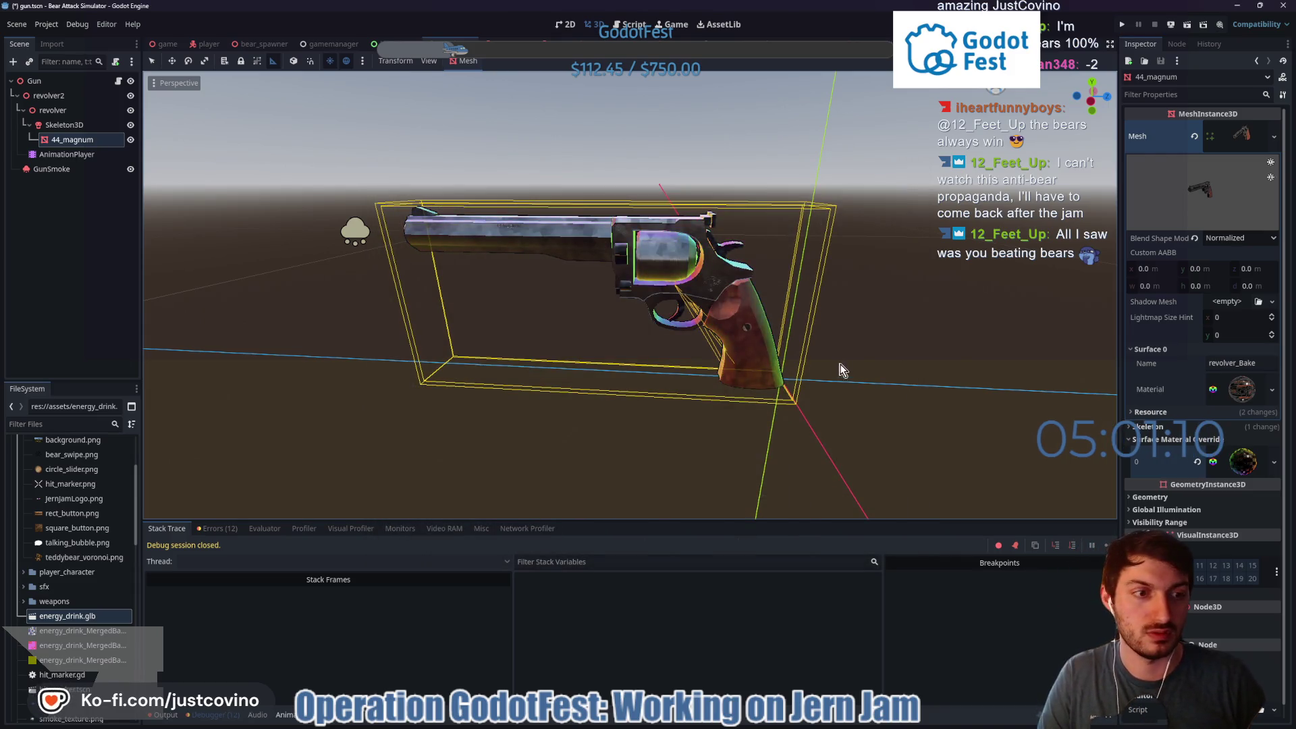
key("ctrl+s")
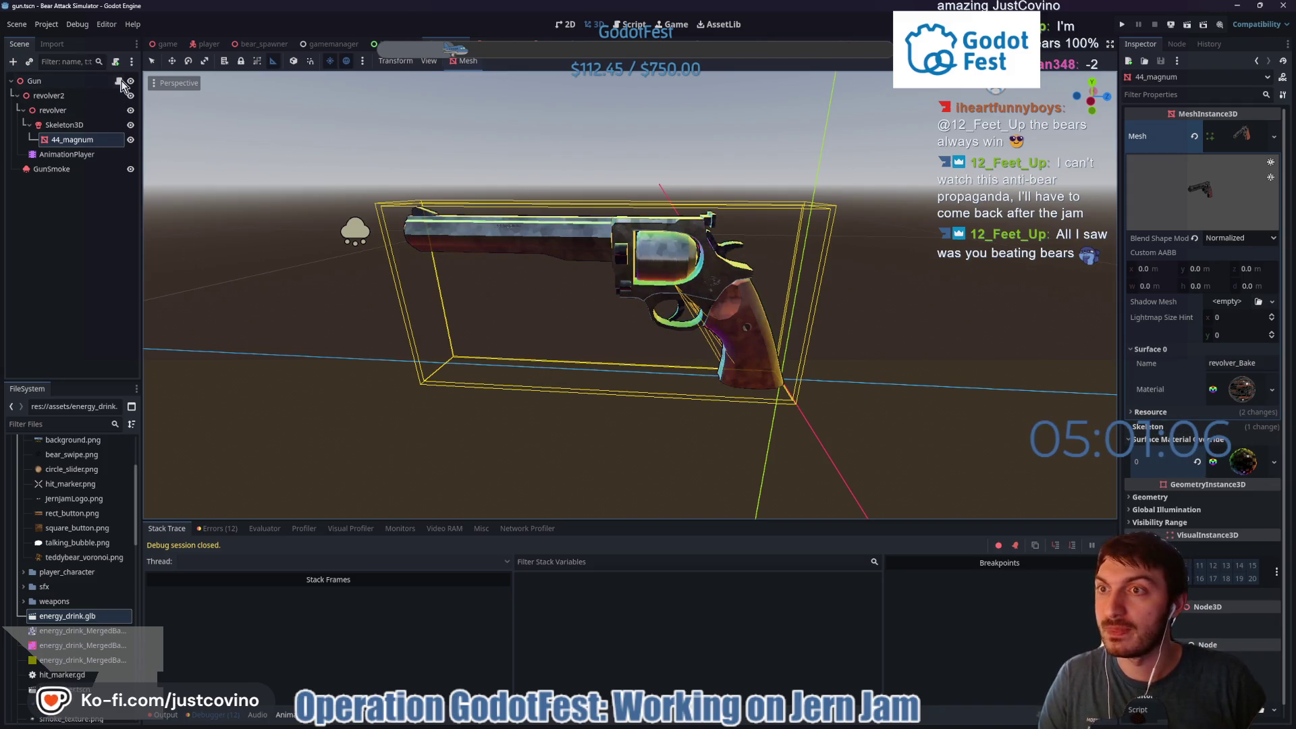
Open asset_cache.gd and remove the extra blank line before the ##Player section
left_click(709, 44)
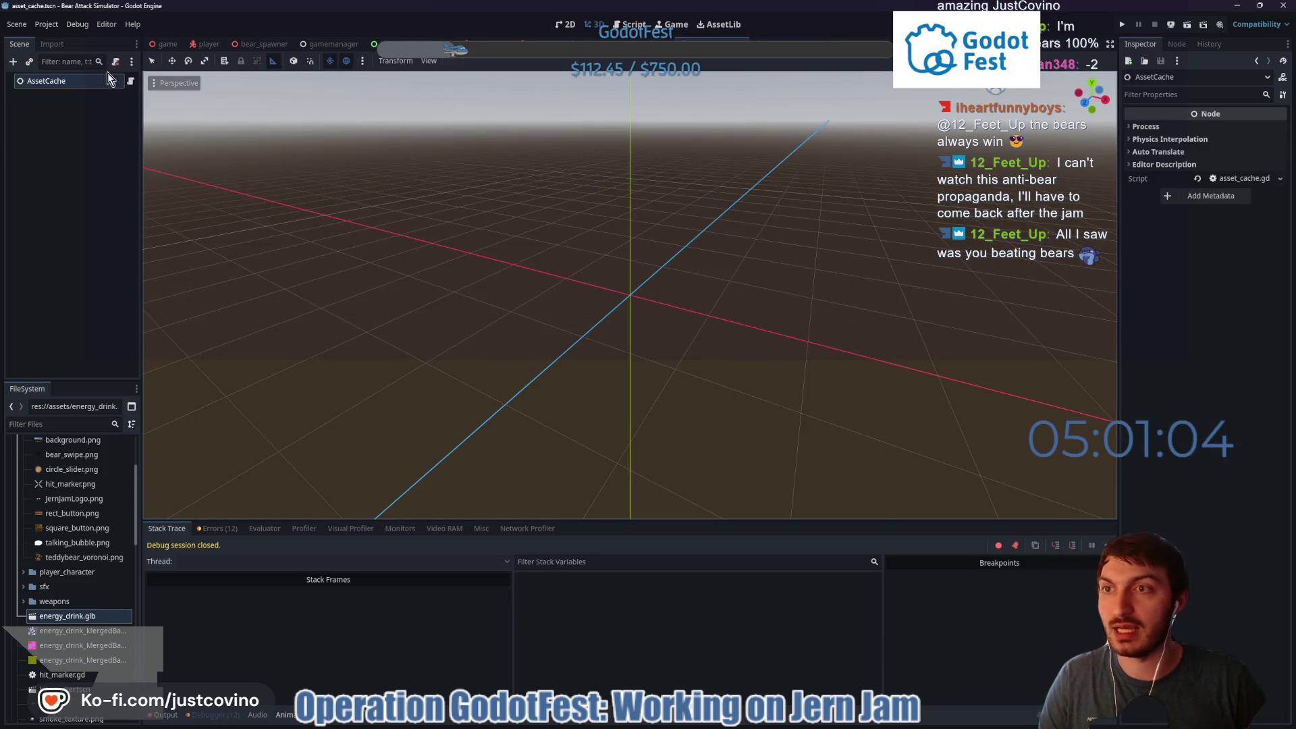
key("ctrl+F3")
scroll(591, 326, "down", 2)
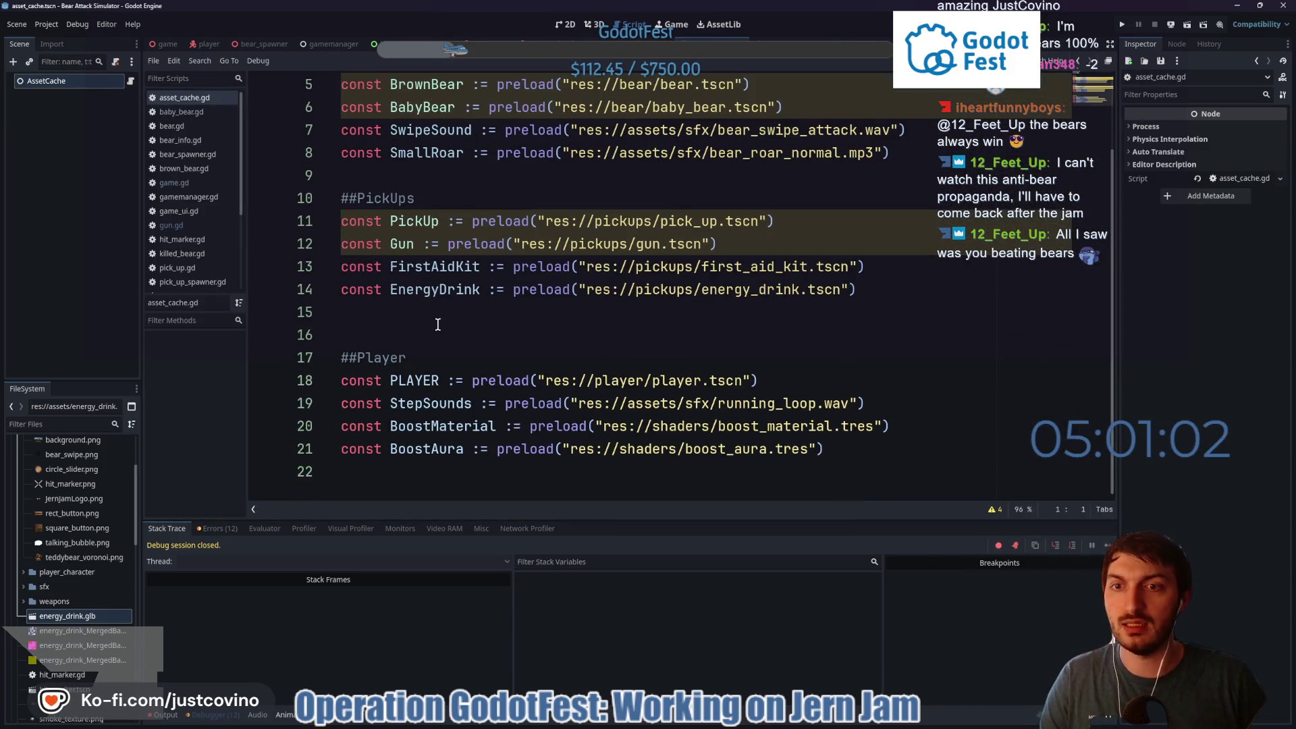
scroll(466, 332, "up", 2)
scroll(463, 332, "down", 2)
left_click(603, 466)
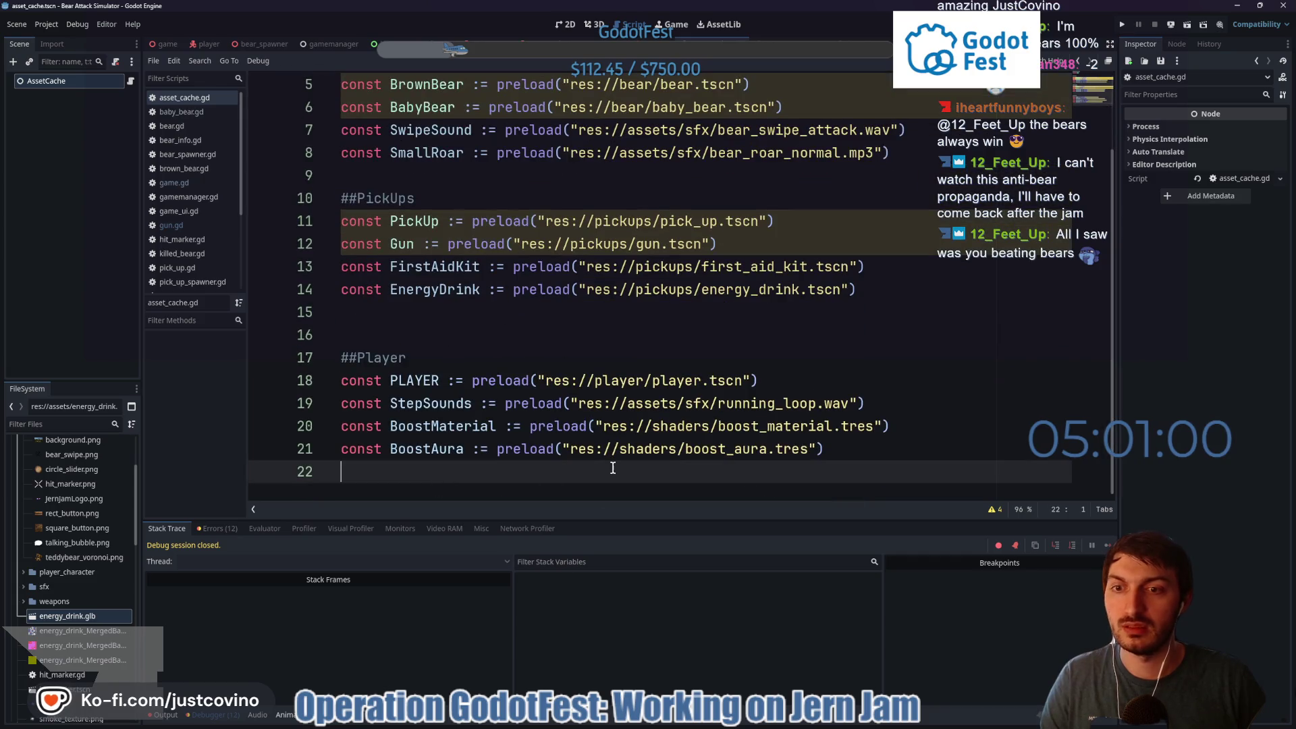
left_click(381, 316)
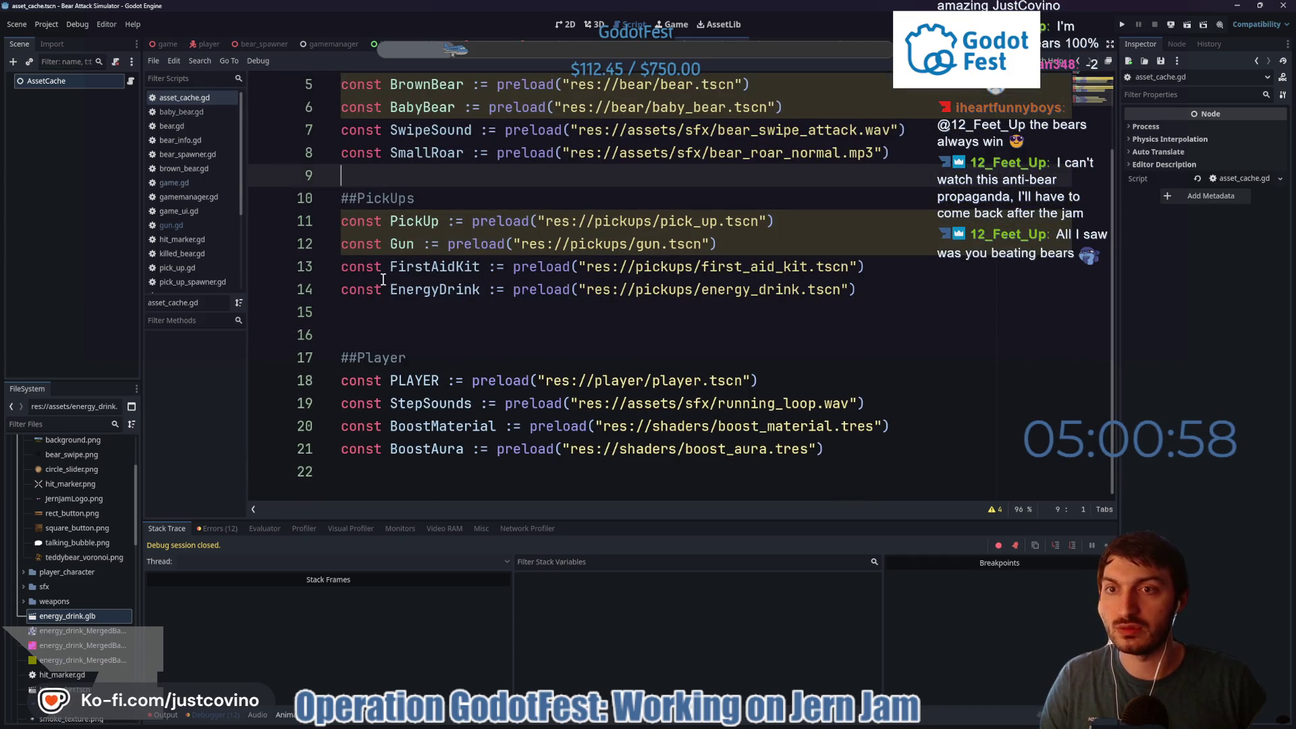
left_click(366, 334)
key("BackSpace")
Add a ##Gun comment at the end of the file and start a const GunNormal line
left_click(384, 448)
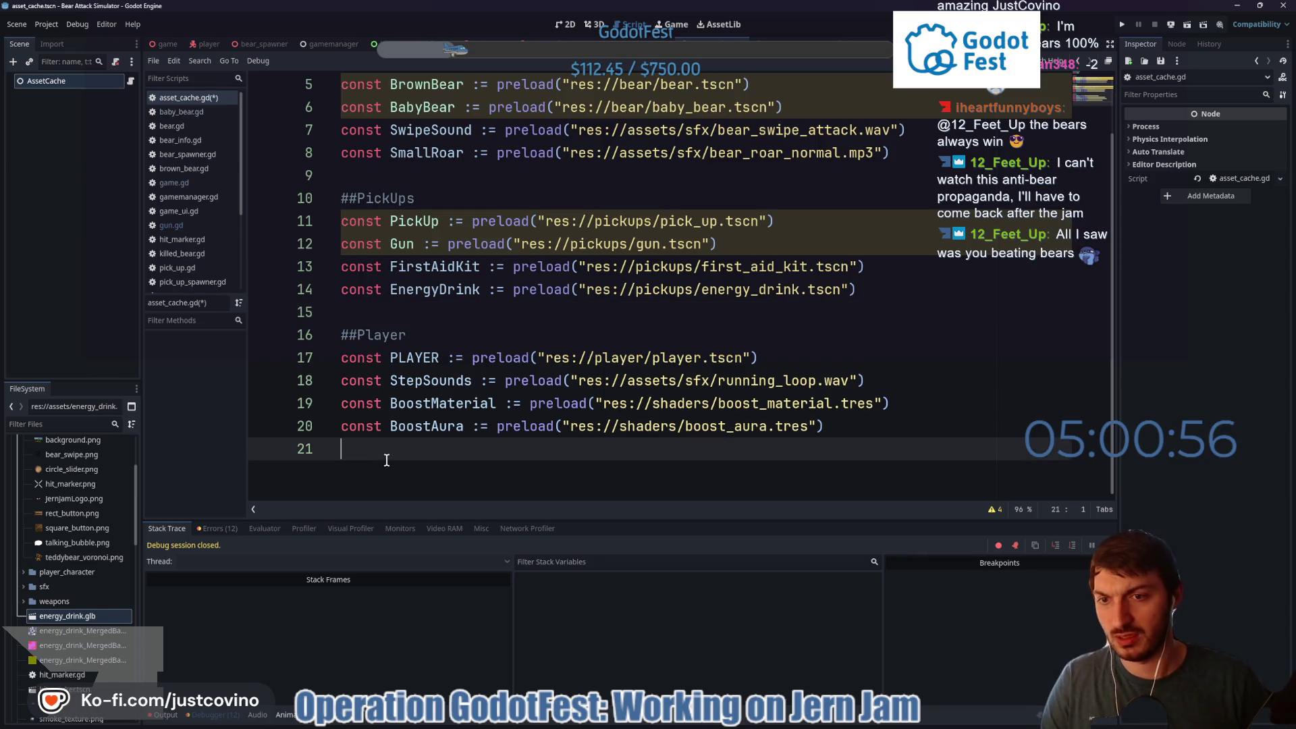
key("Return")
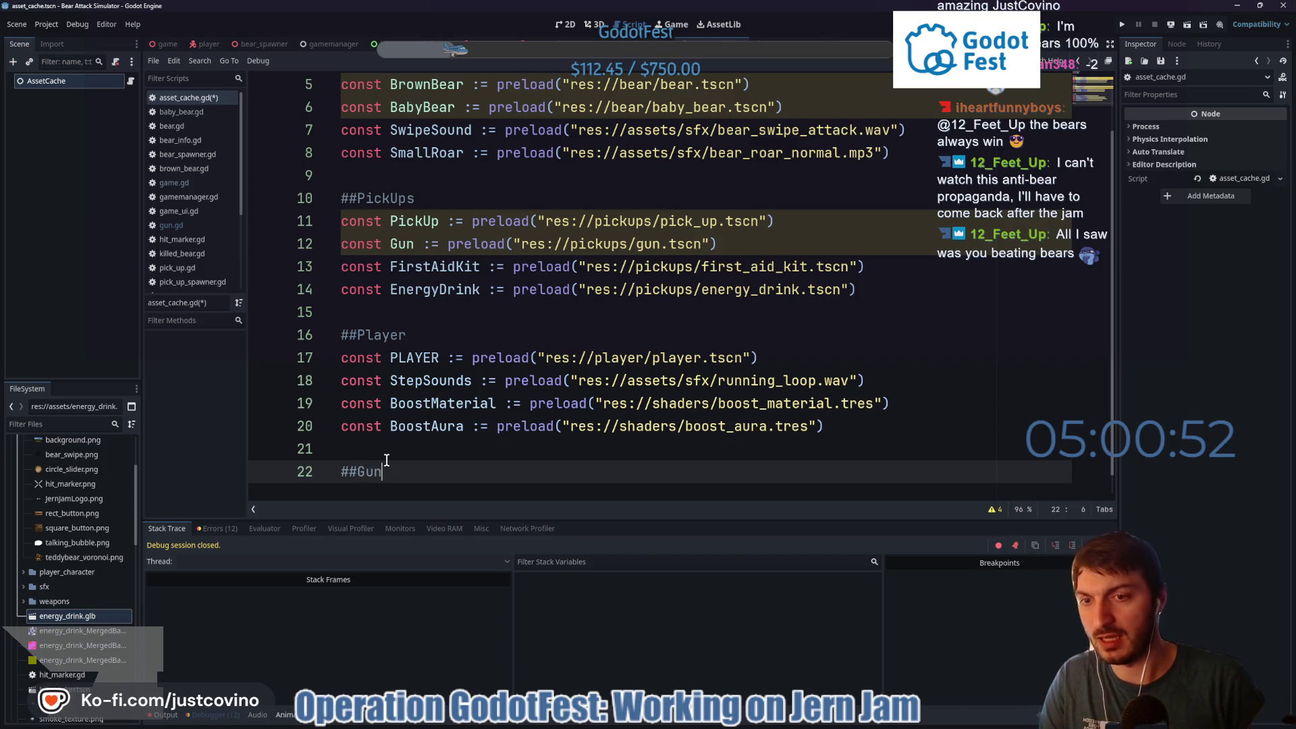
key("Return")
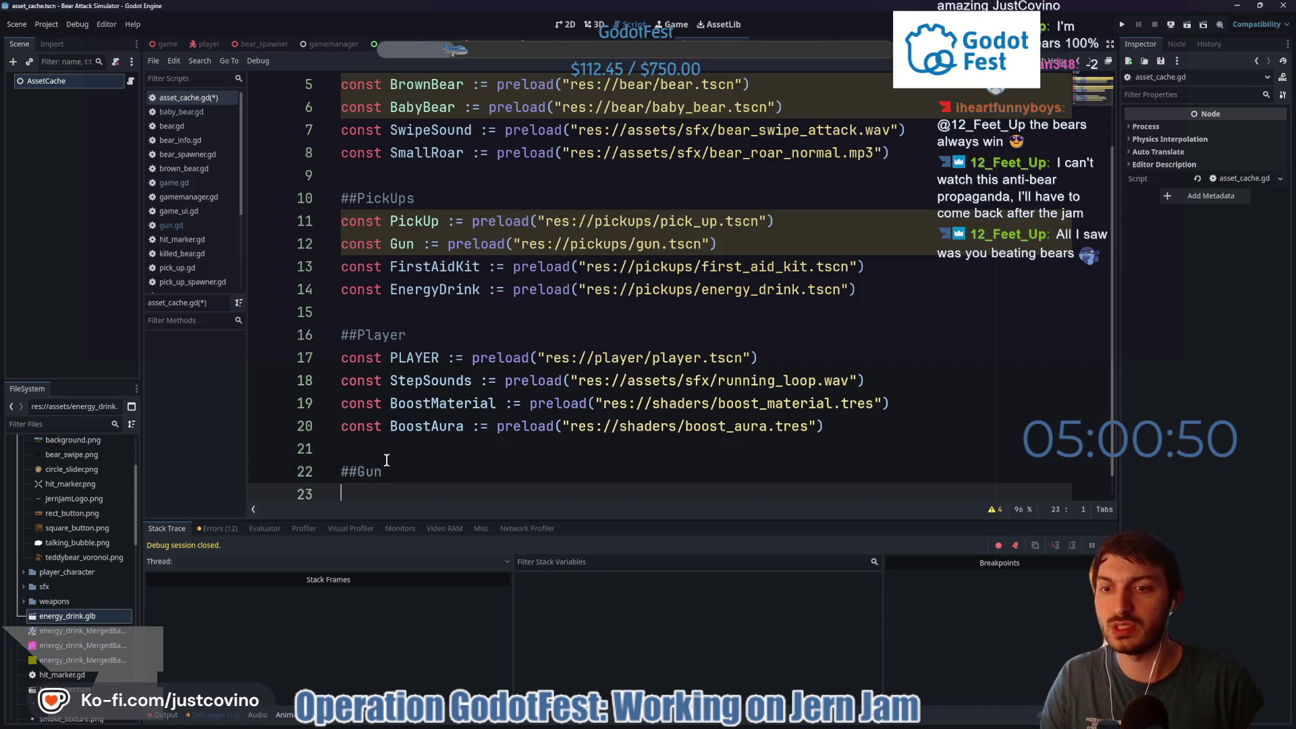
type("const G")
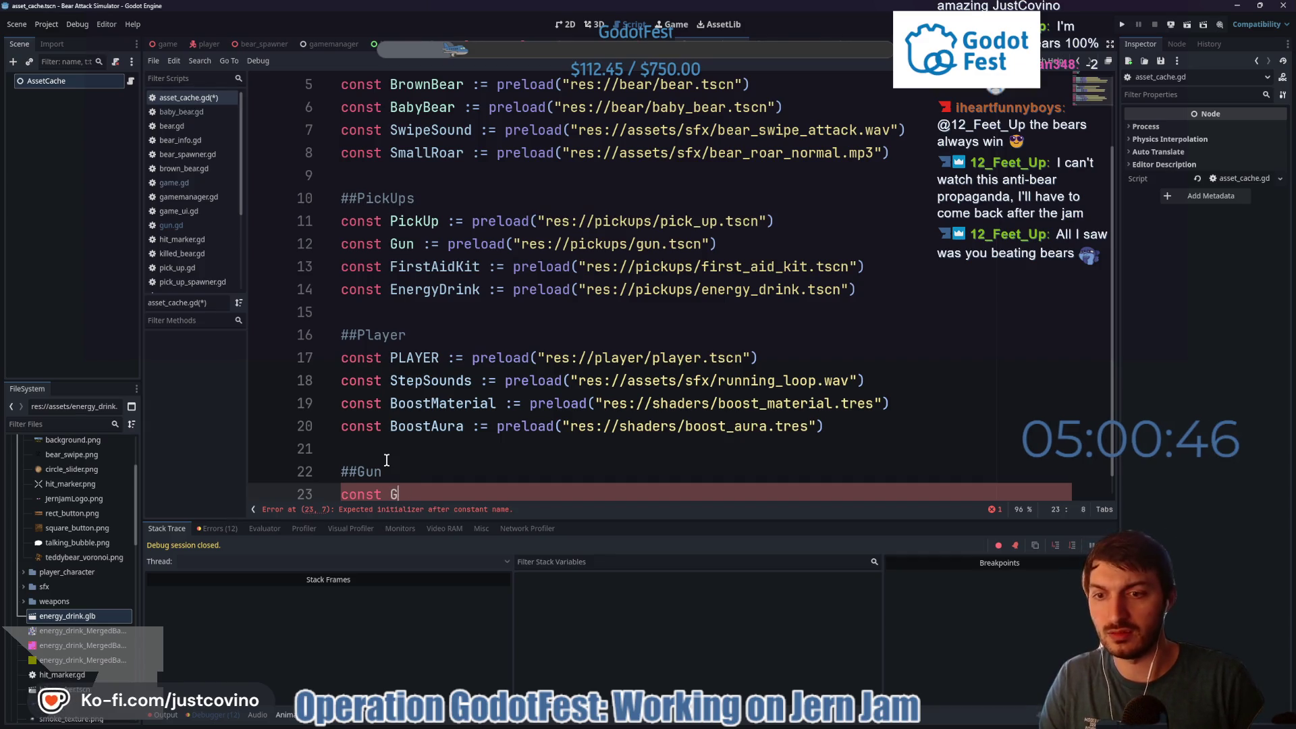
key("BackSpace")
type("unNo")
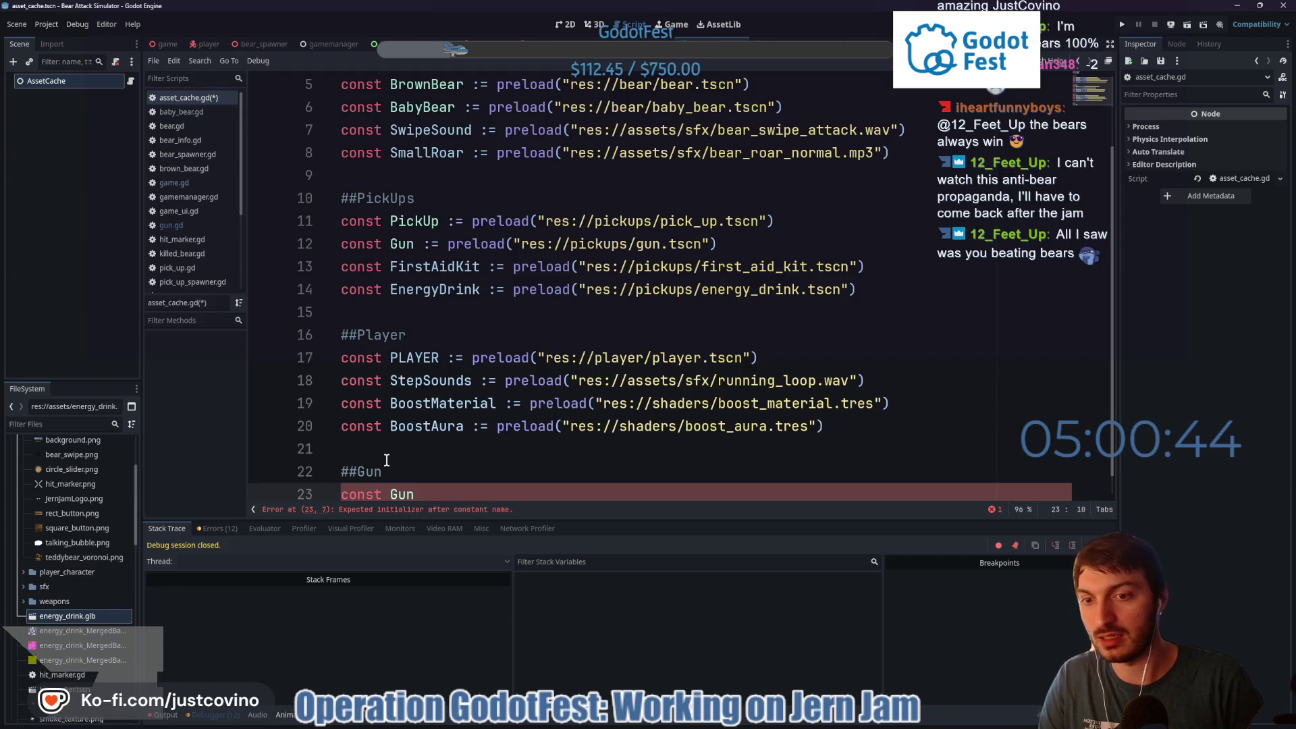
type("rmal")
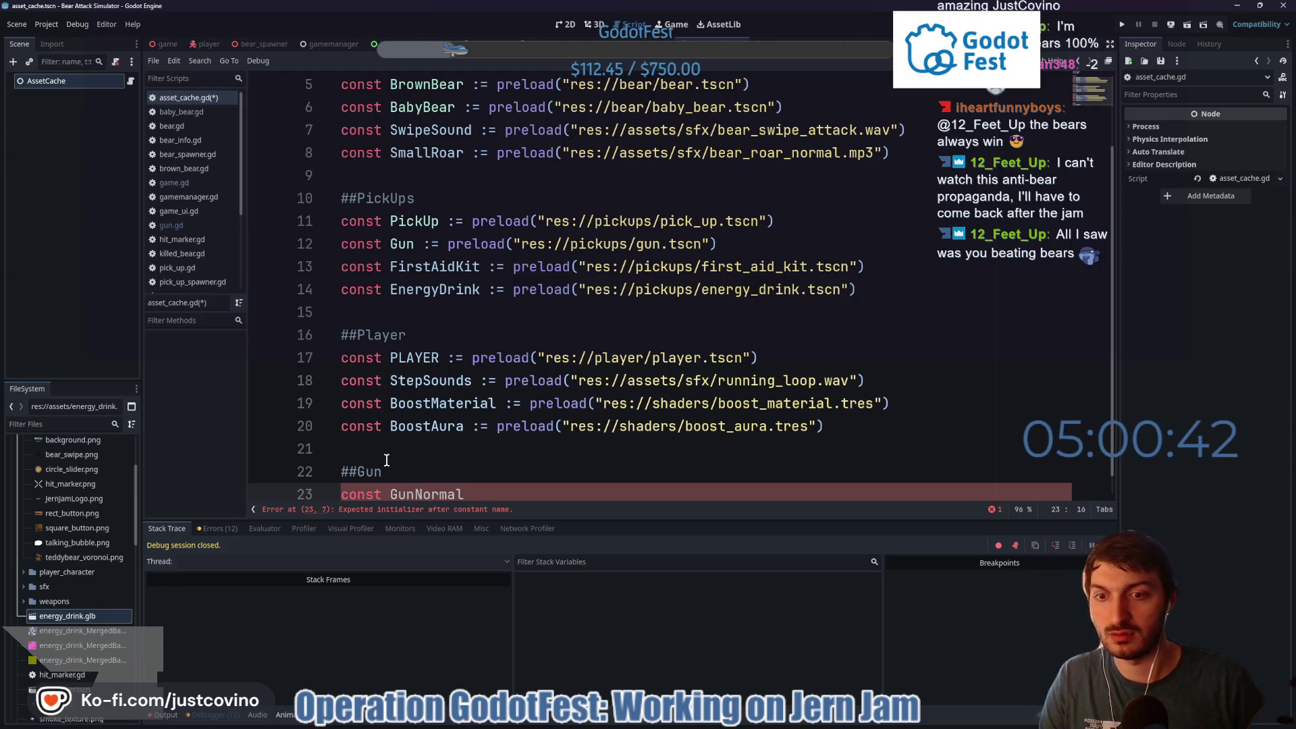
Make GunNormal preload gun_normal.tres, pasting its copied path from the FileSystem
scroll(472, 432, "down", 1)
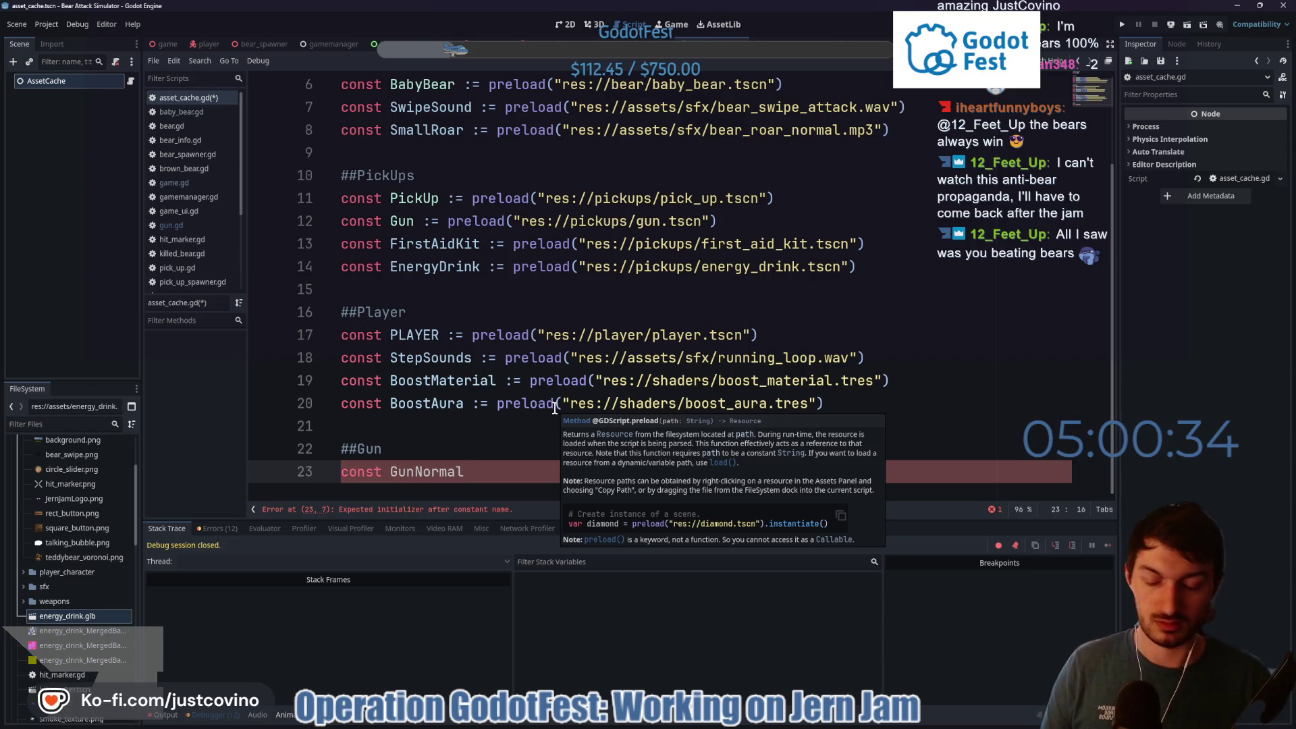
type(":=")
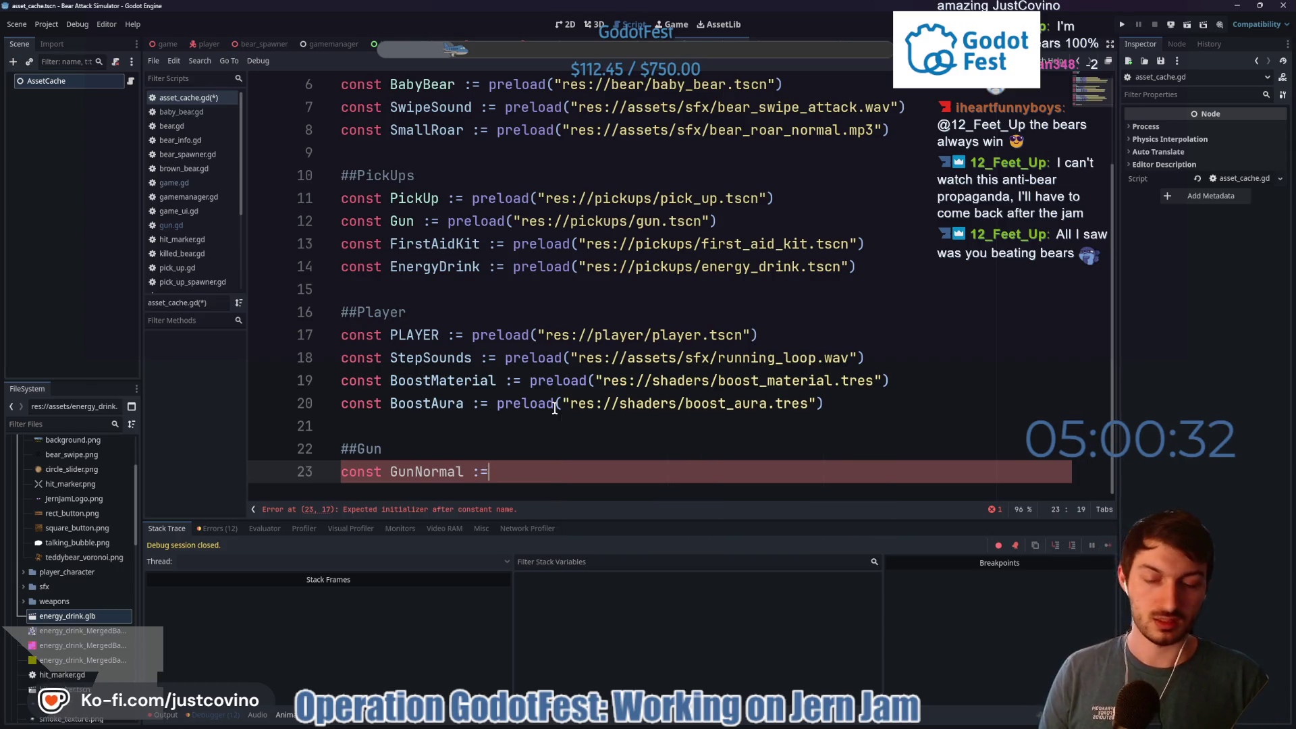
type(" preload(")
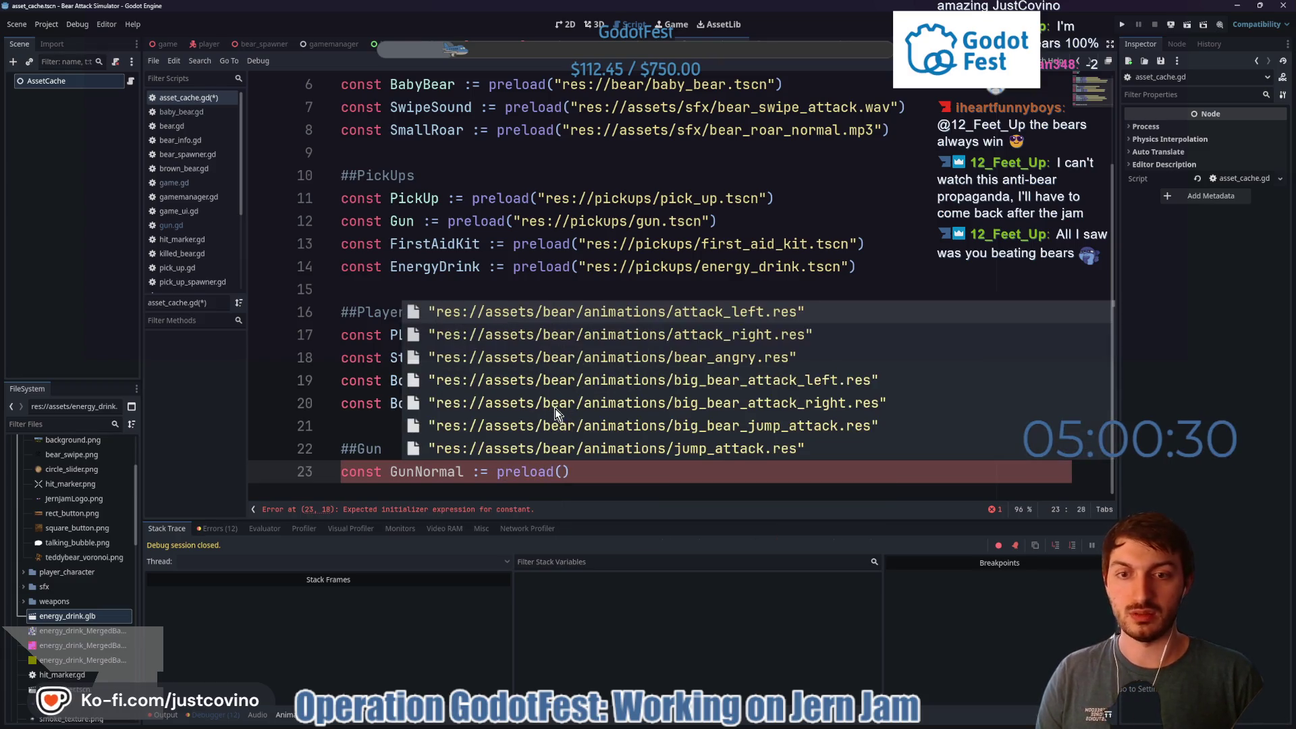
type("\"")
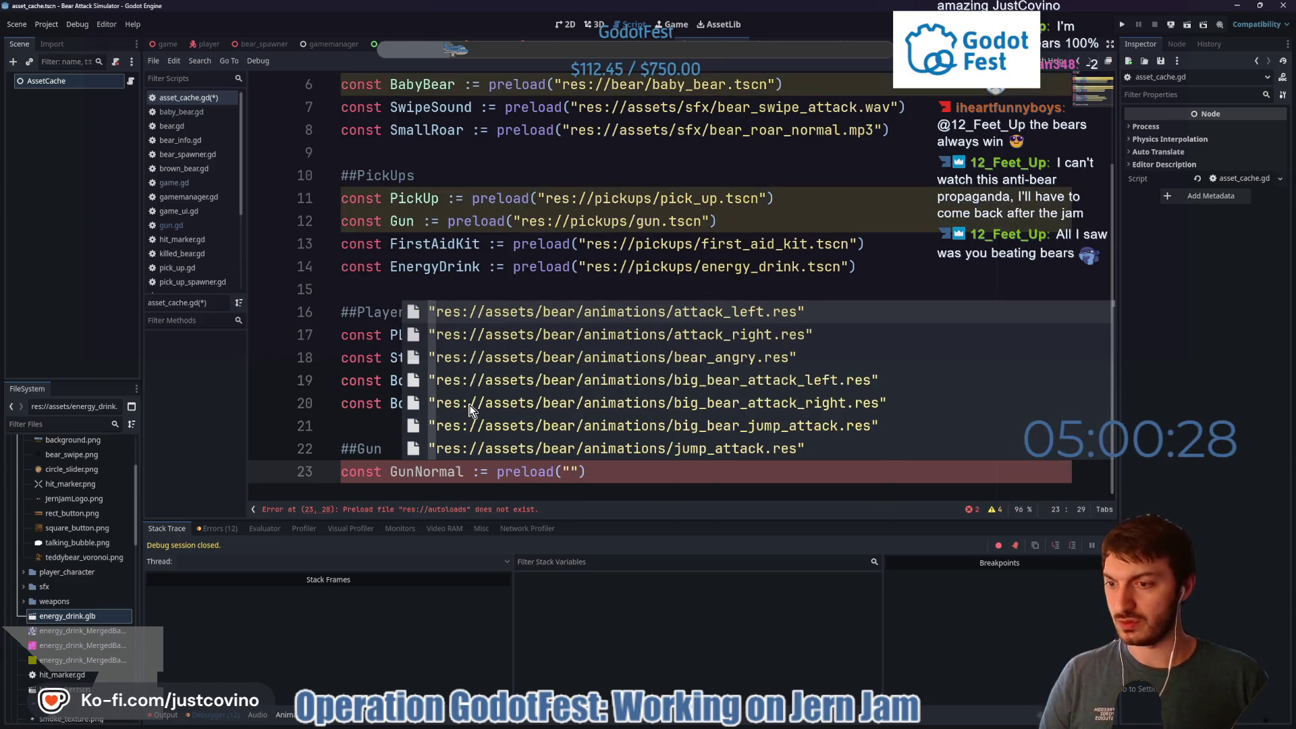
scroll(42, 604, "down", 5)
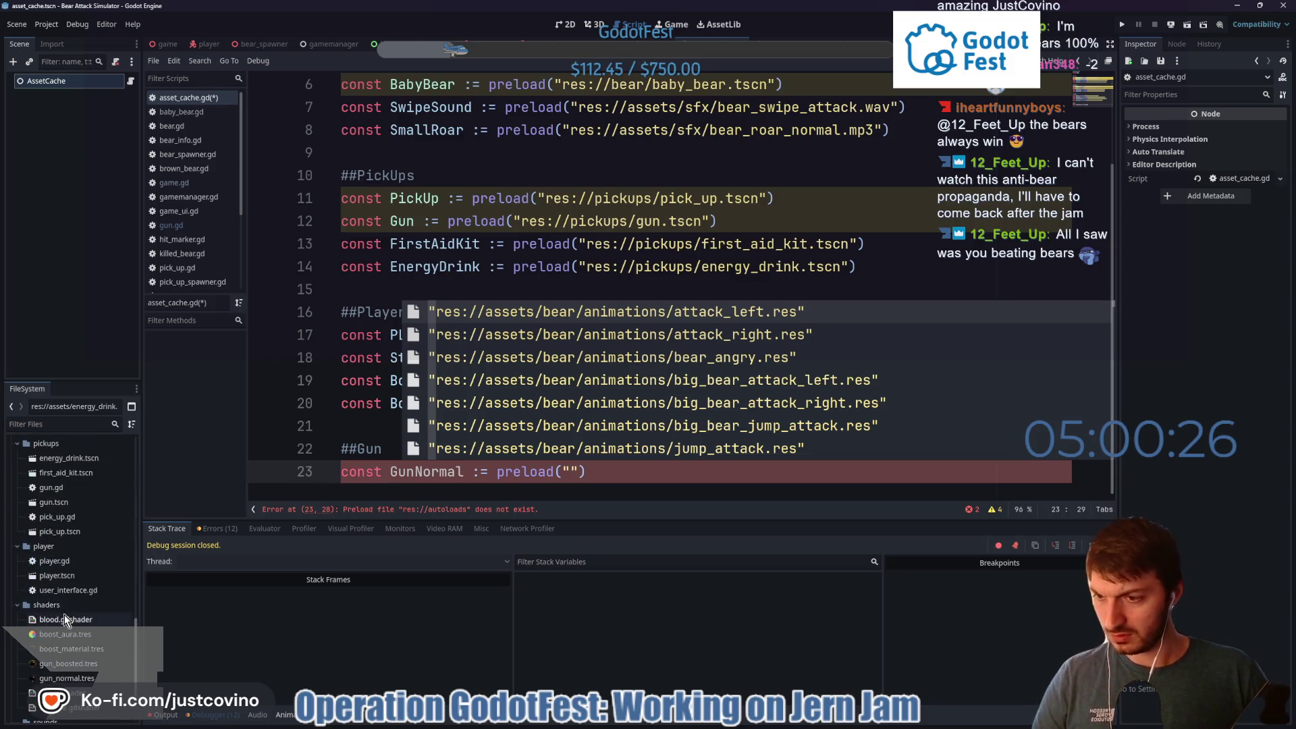
scroll(78, 637, "down", 2)
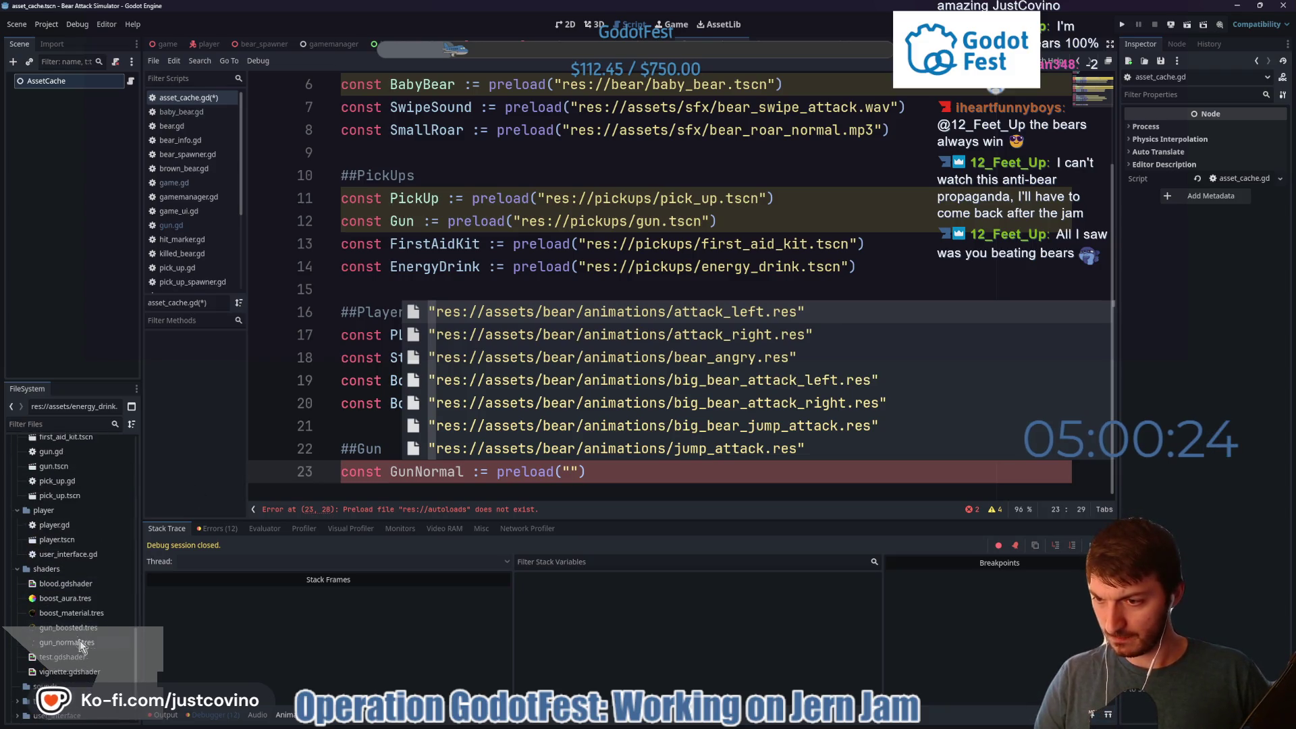
left_click(79, 642)
right_click(78, 650)
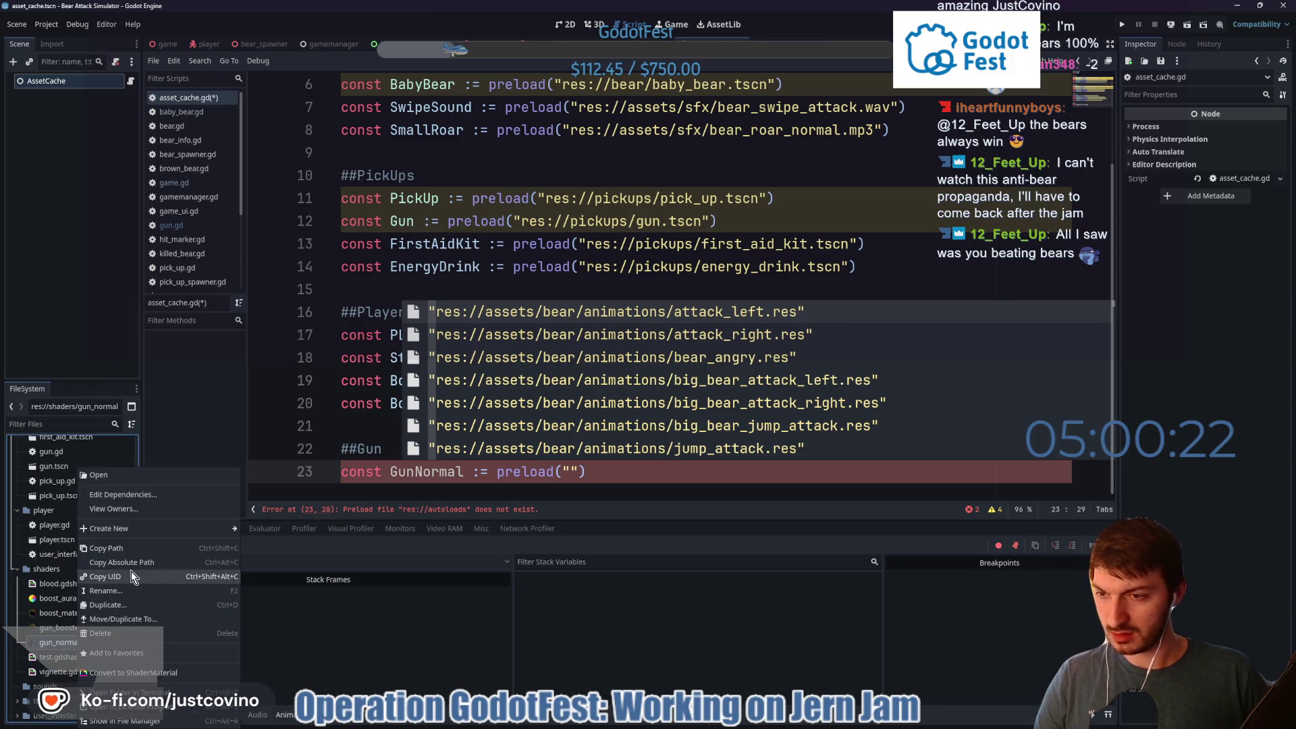
left_click(237, 546)
left_click(573, 471)
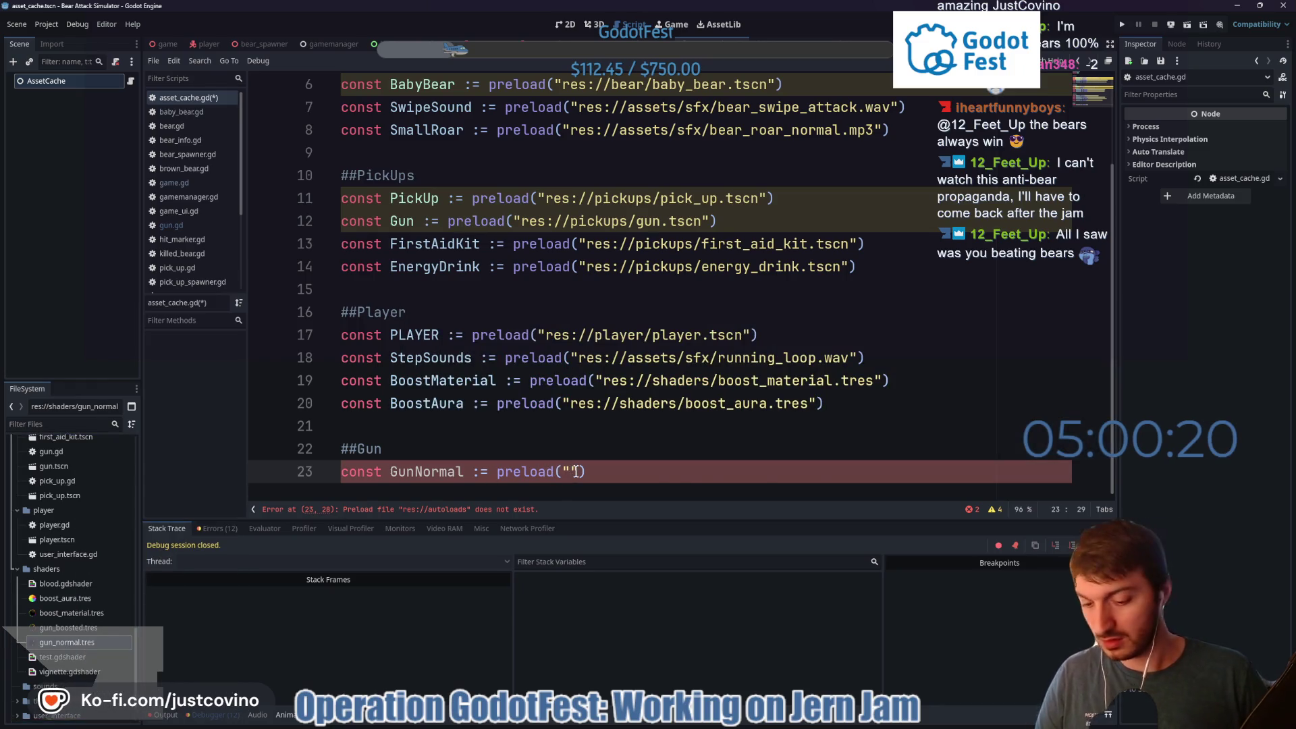
type("res://shaders/gun_normal.tres")
Add const GunBoosted preloading gun_boosted.tres's copied path, then save asset_cache.gd
left_click(865, 468)
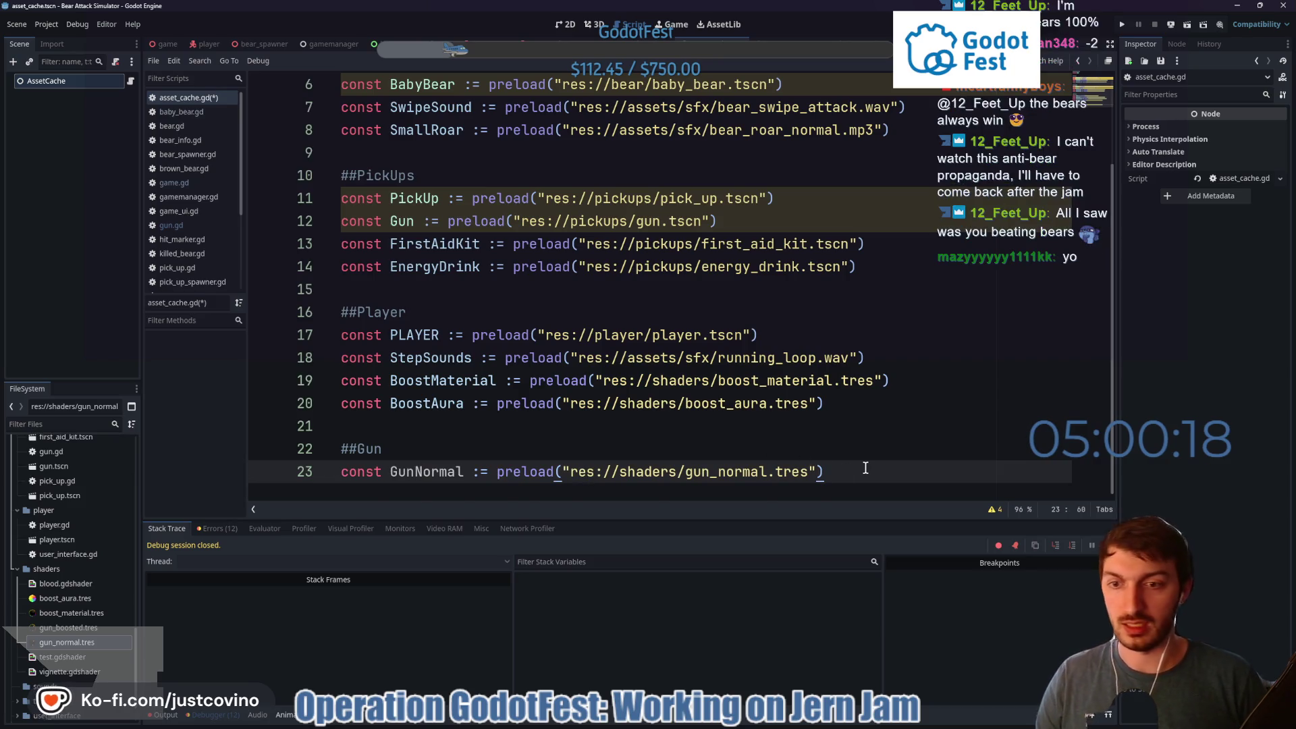
key("Return")
type("const Gun")
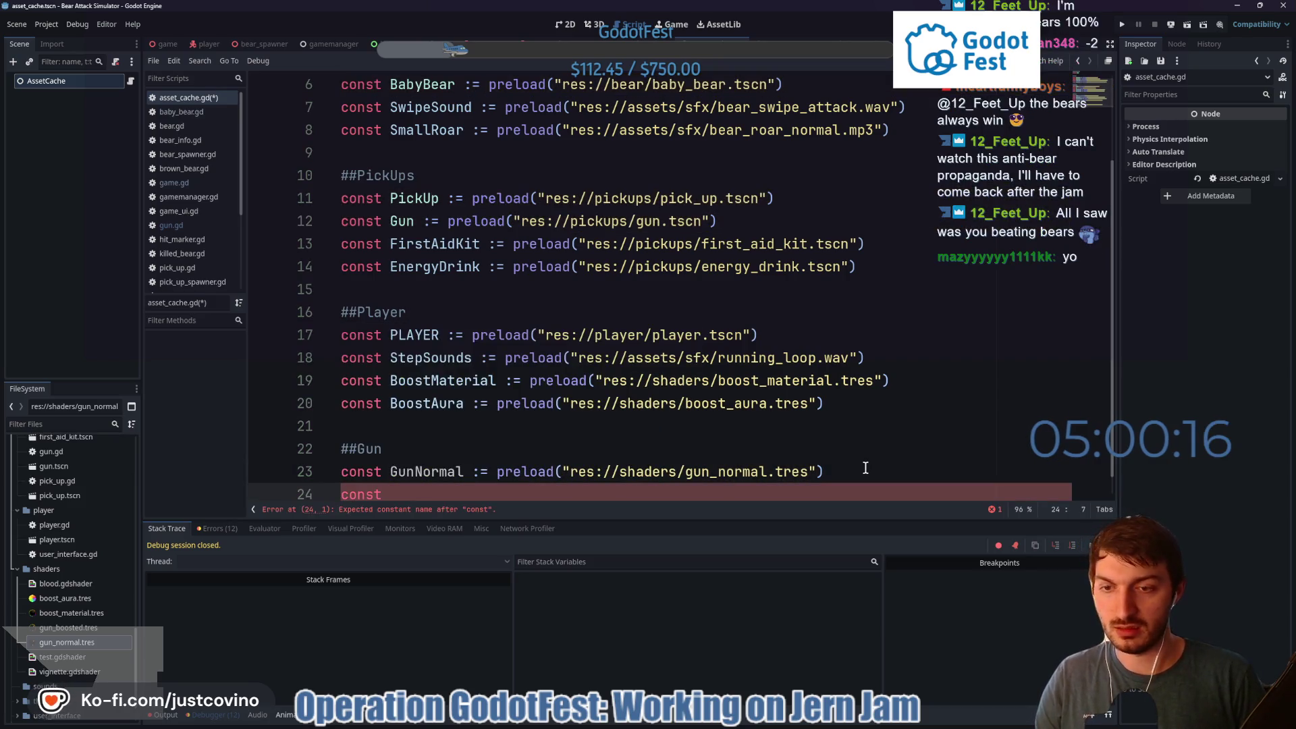
type("Booste")
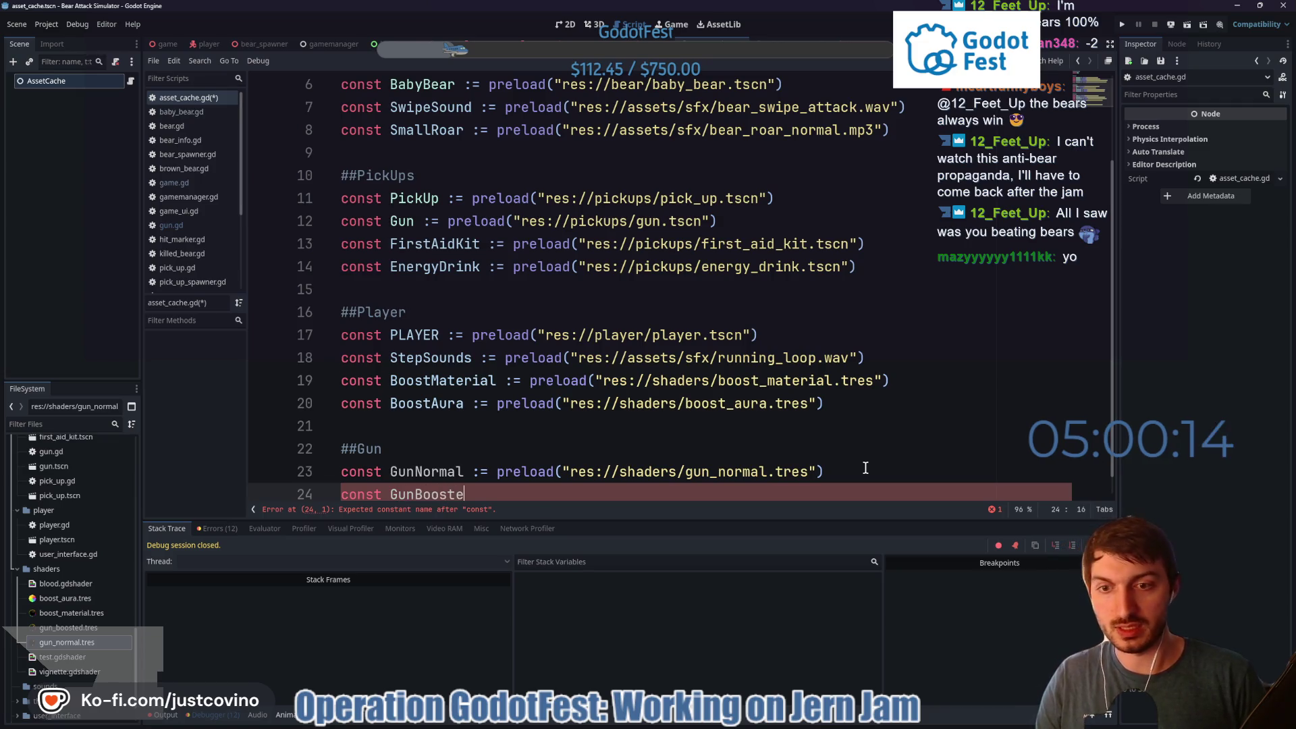
type("d := preload(")
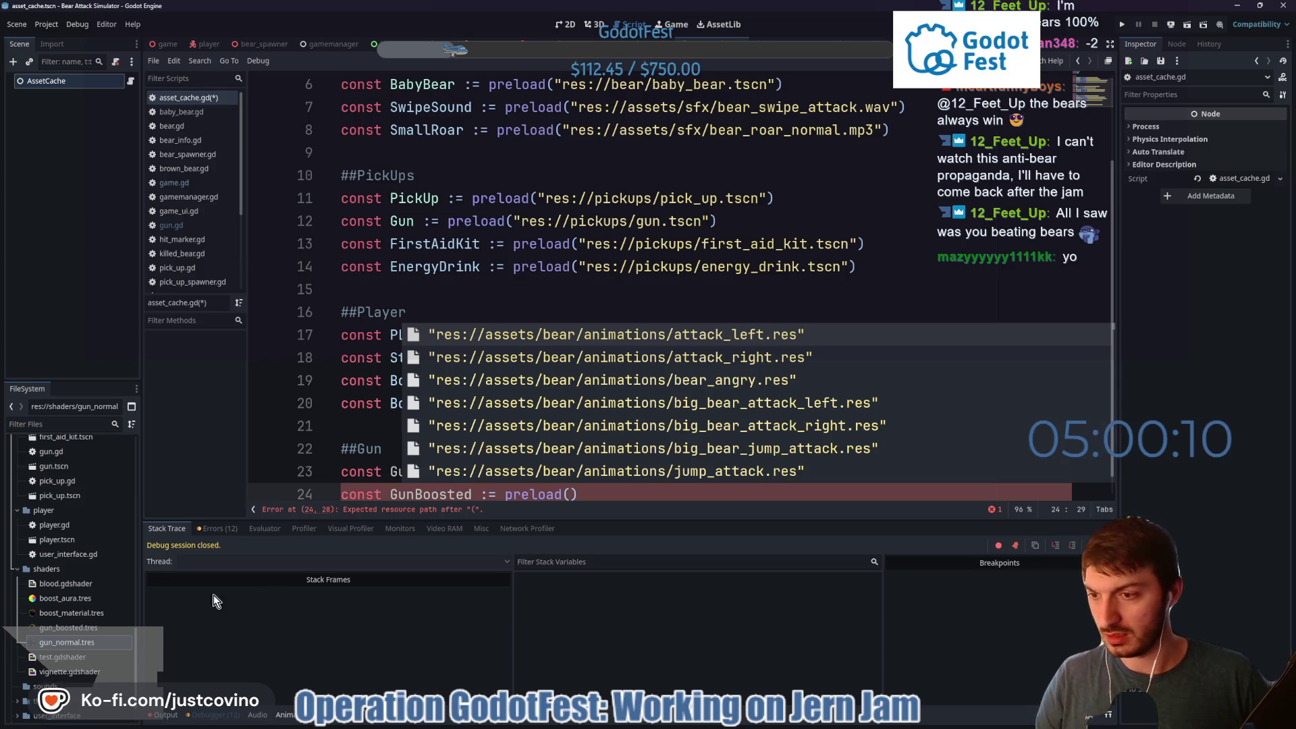
right_click(81, 627)
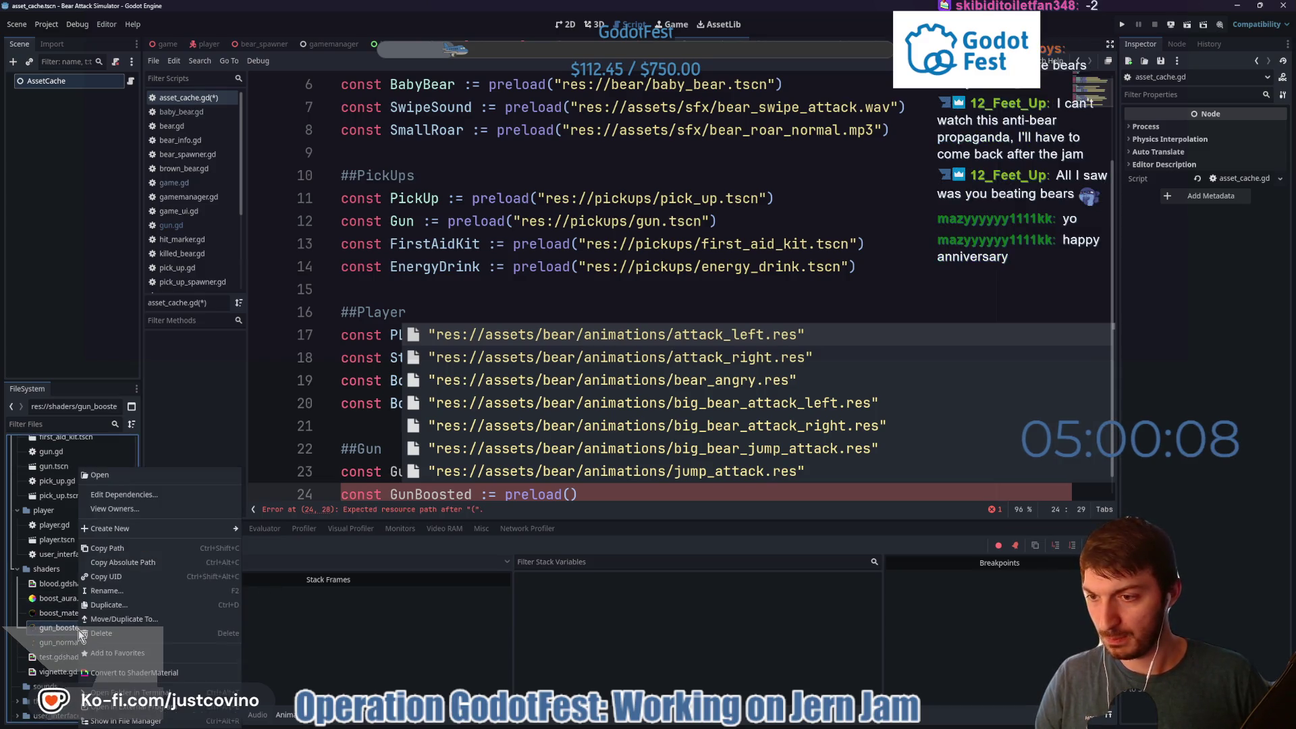
left_click(110, 548)
left_click(573, 493)
left_click(569, 493)
type("\"")
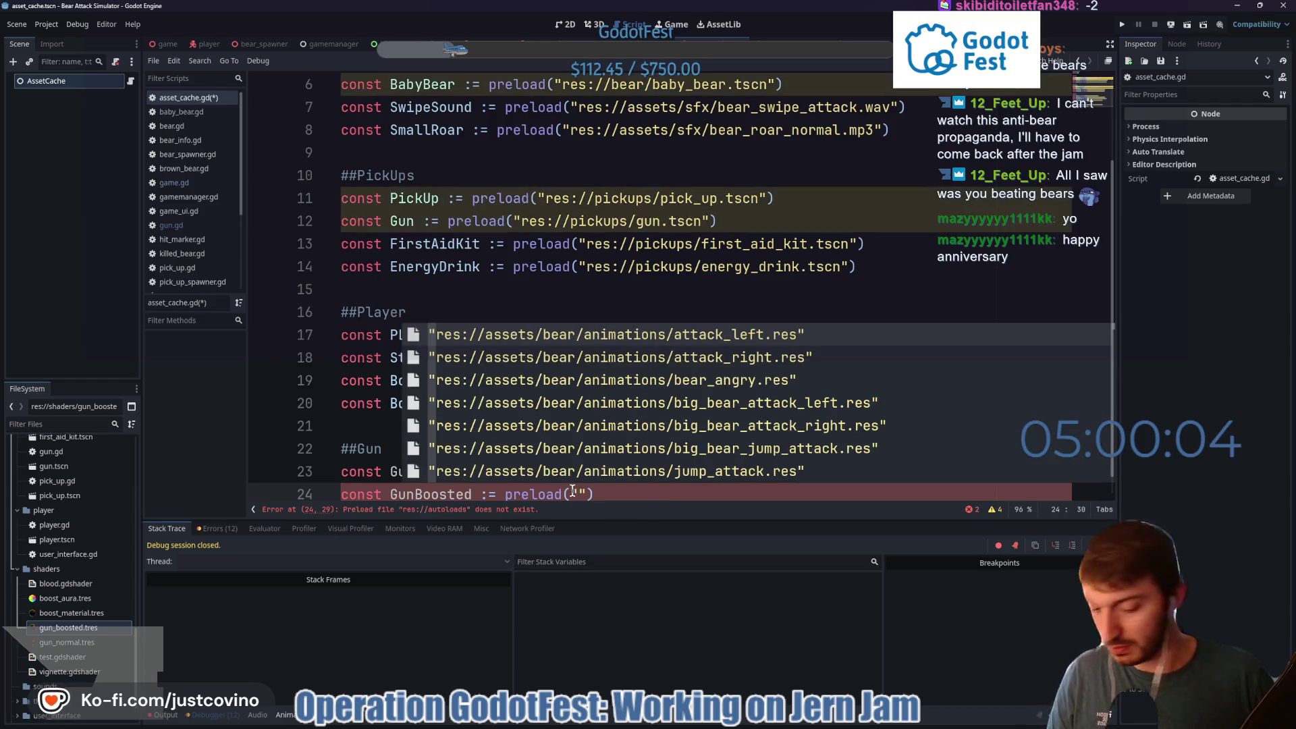
key("ctrl+v")
left_click(847, 493)
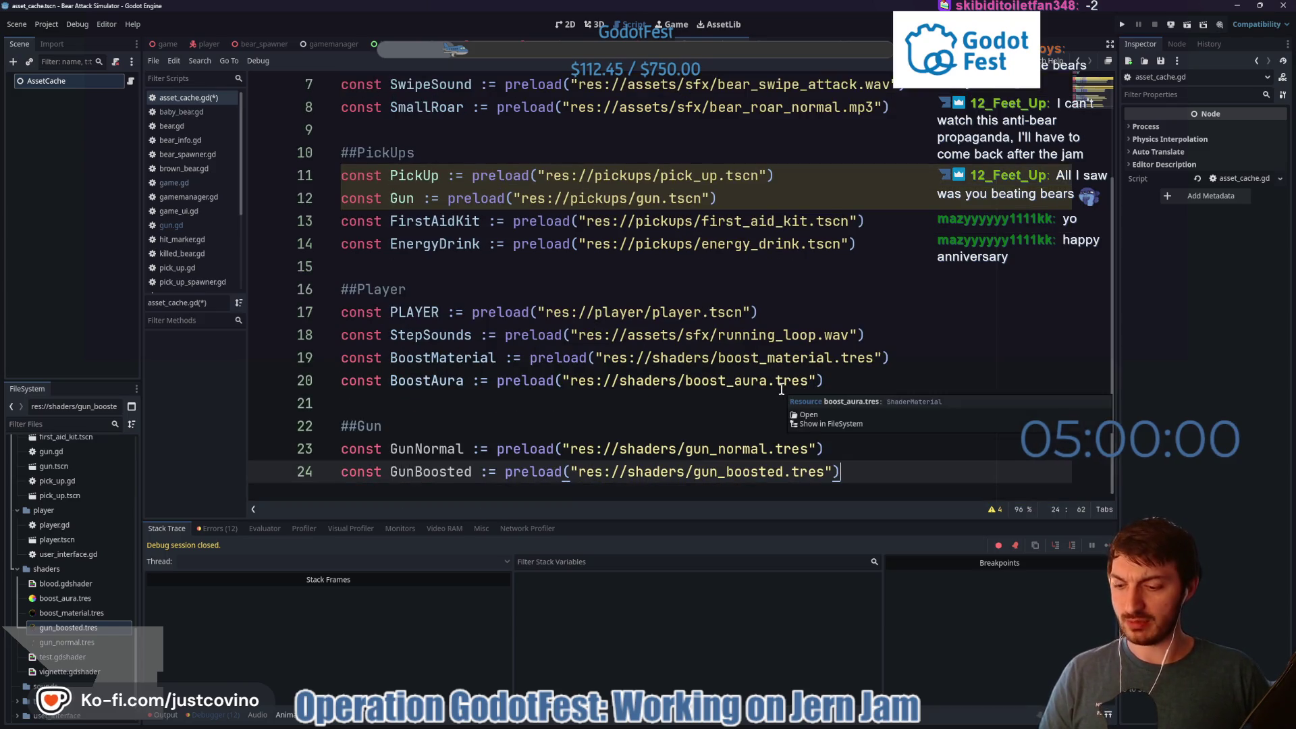
key("ctrl+s")
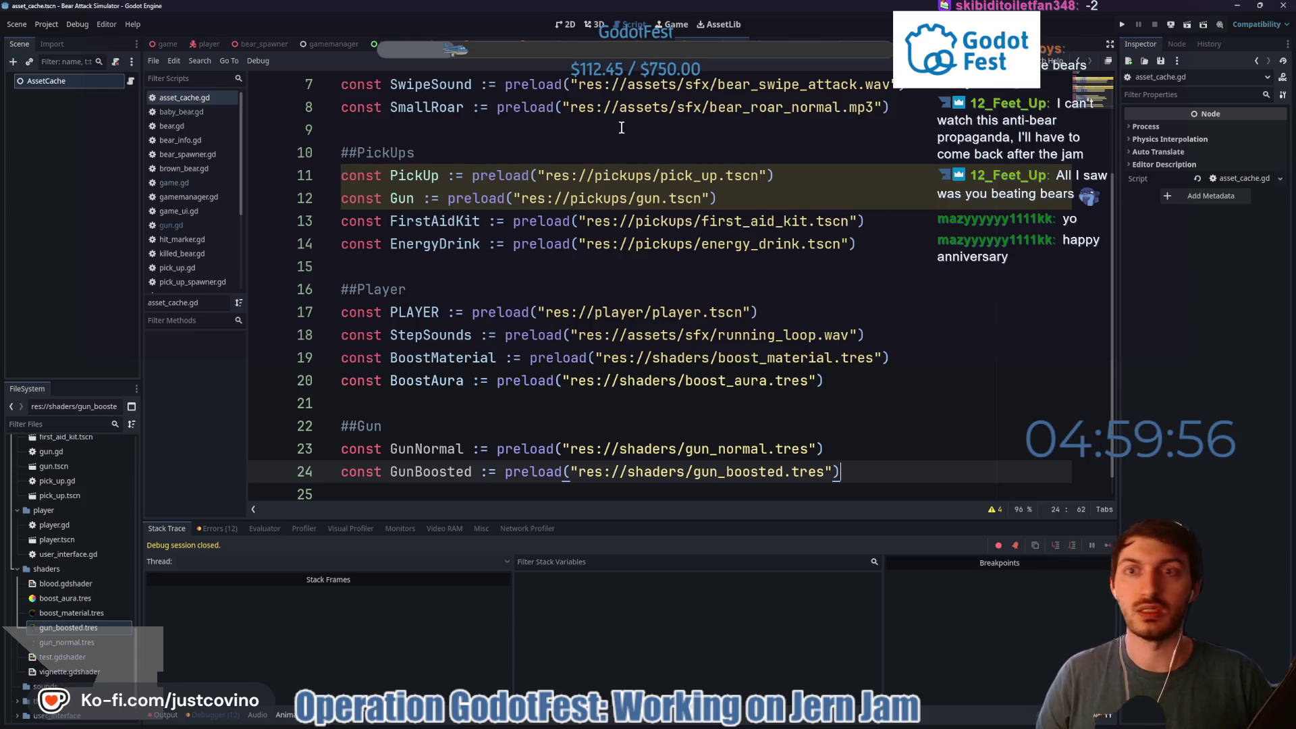
key("ctrl+Tab")
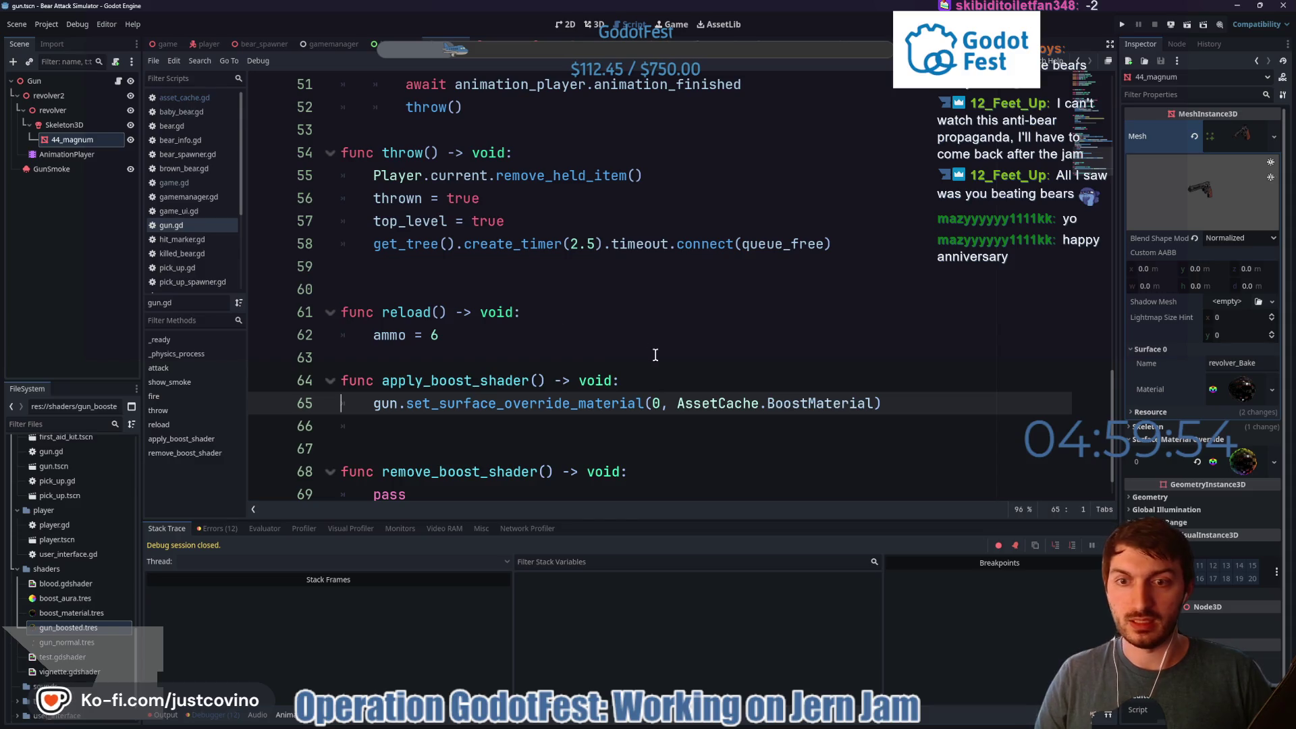
Replace BoostMaterial on line 65 with the GunBoosted constant
scroll(708, 348, "down", 1)
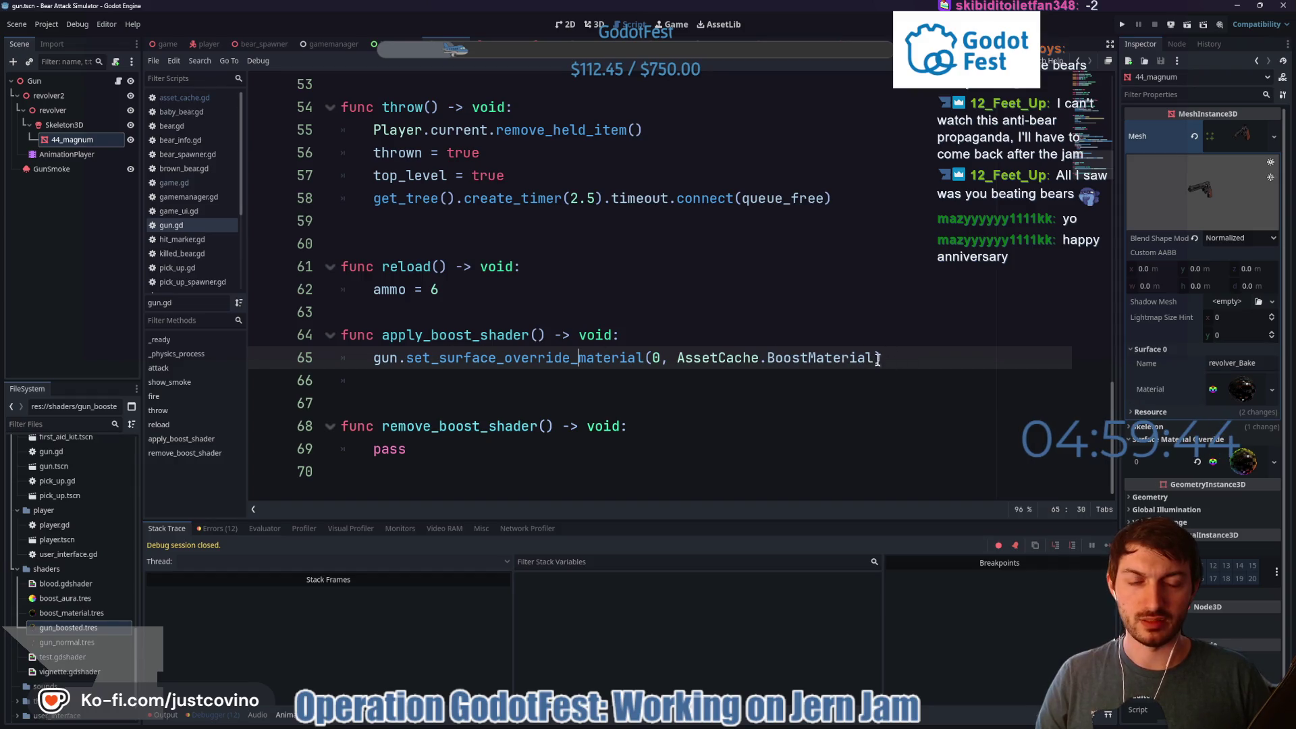
left_click_drag(875, 358, 766, 357)
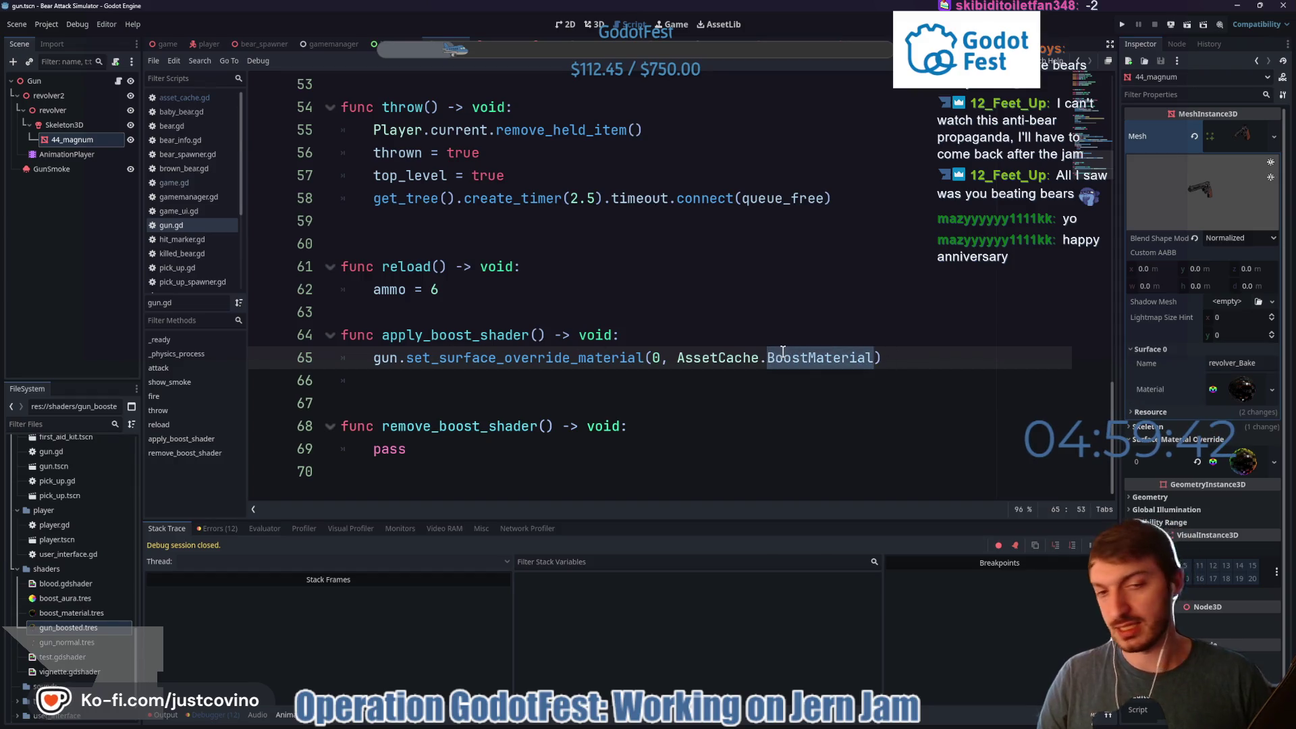
type("Gun")
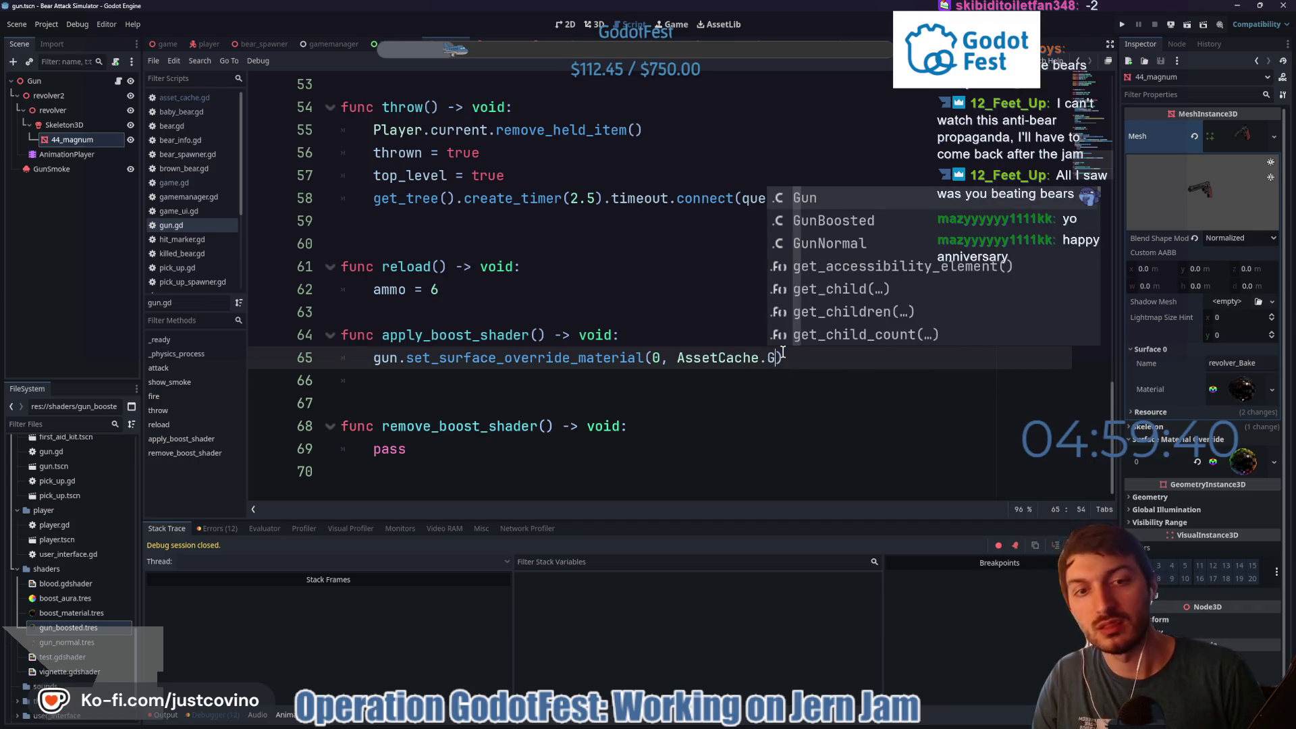
key("Down")
key("Return")
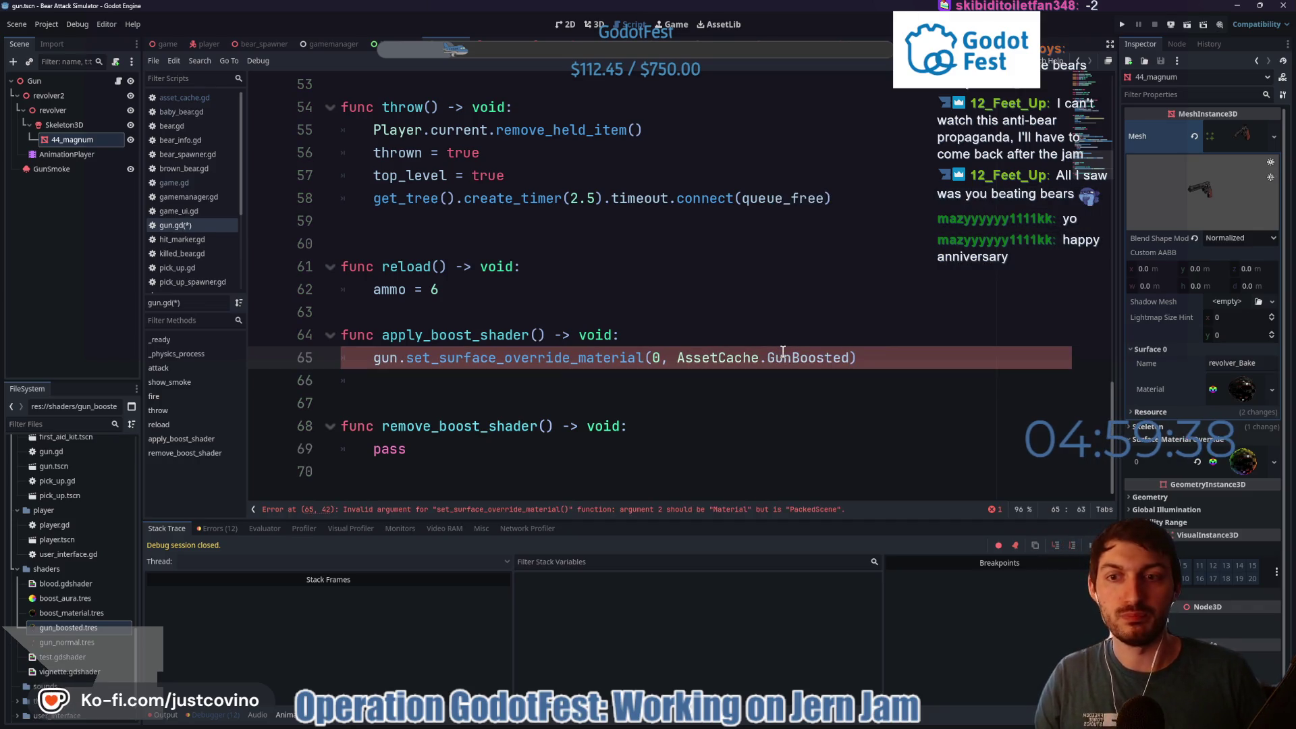
Replace pass in remove_boost_shader with gun.set_surface_override_material(0, AssetCache.GunNormal)
left_click_drag(448, 448, 374, 450)
type("gun.set")
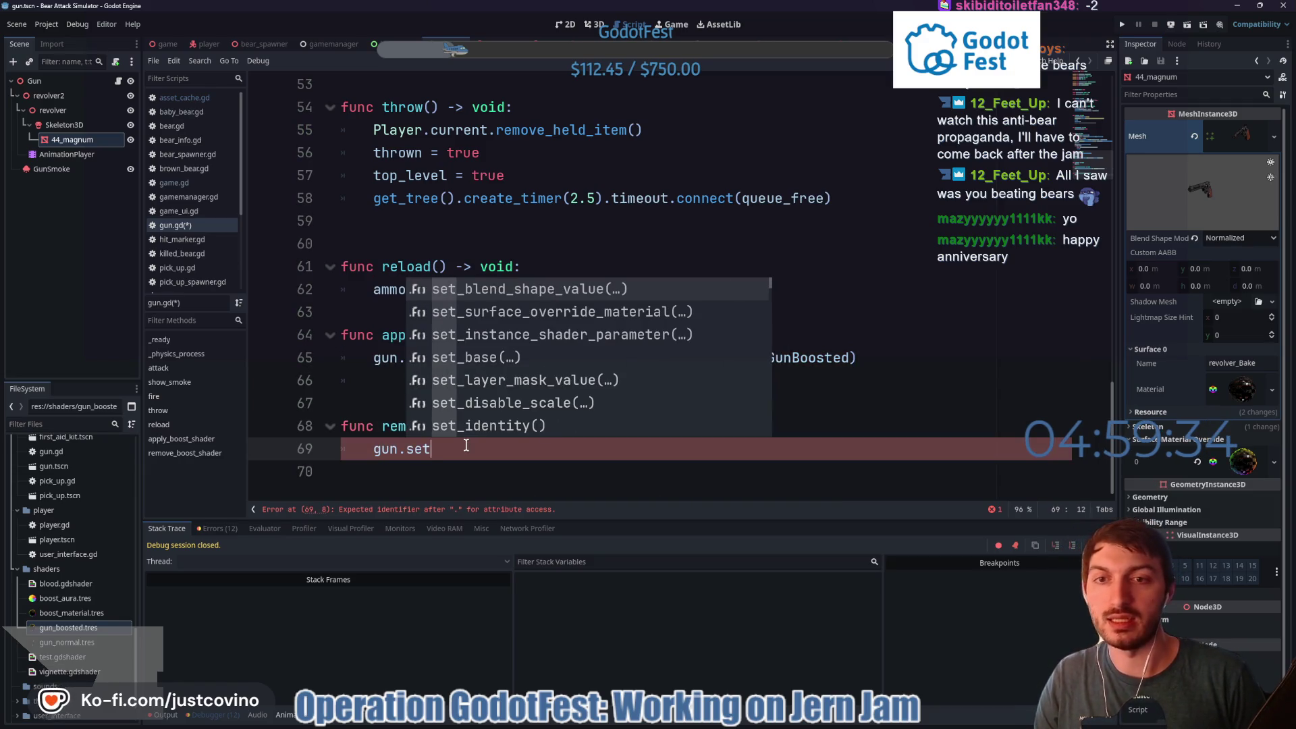
key("Escape")
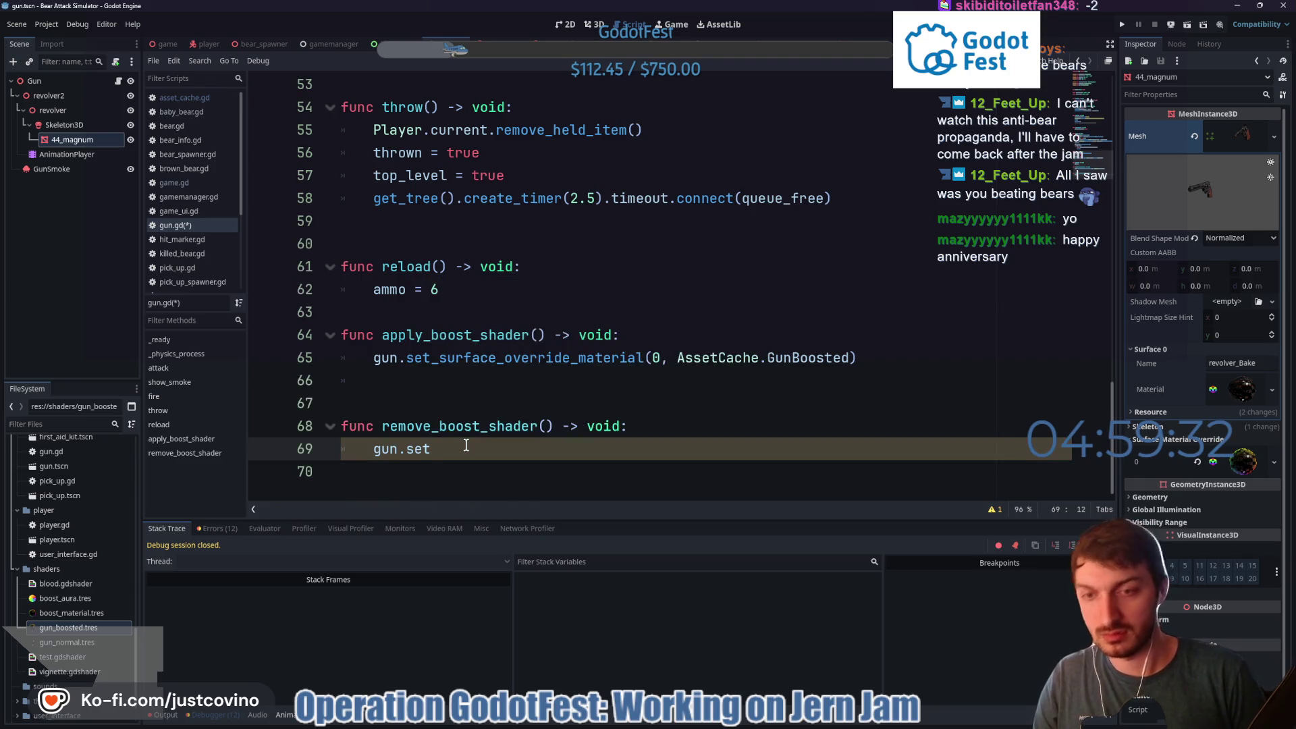
type("_surface")
key("Return")
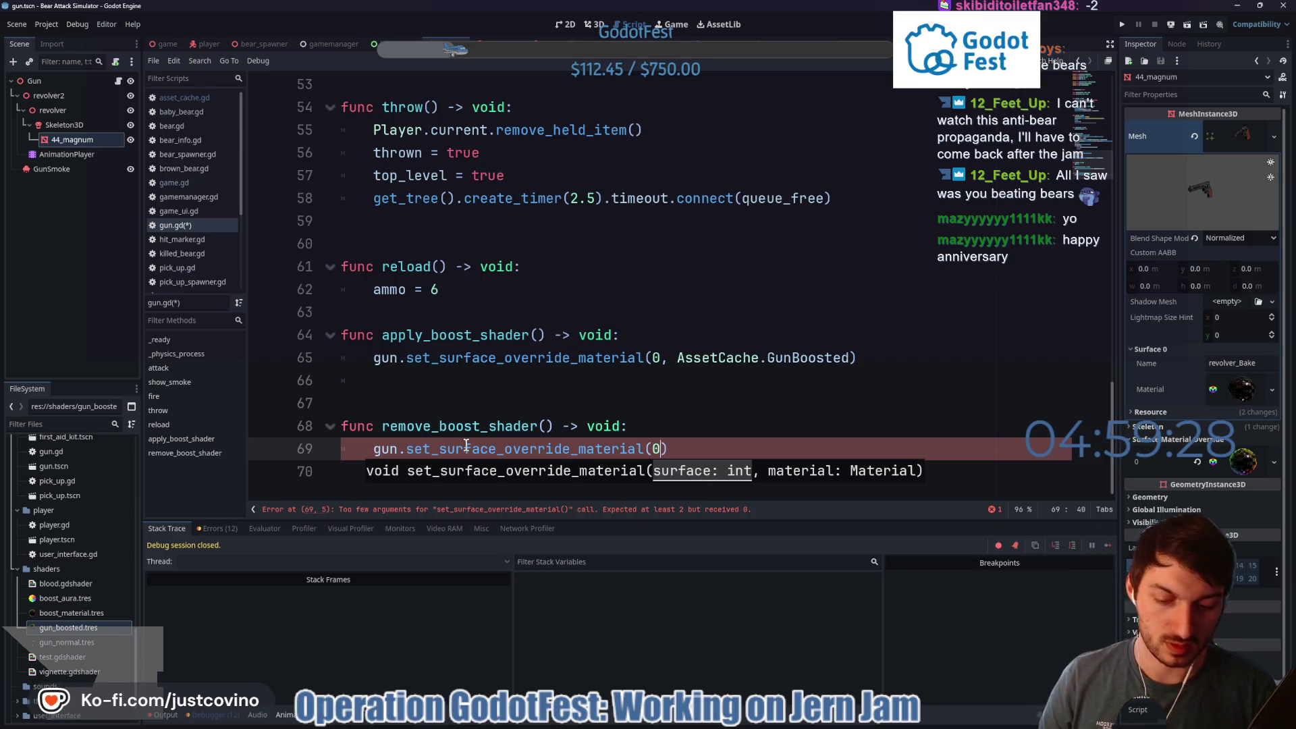
type(", AssetC")
key("Return")
type(".GunNormal")
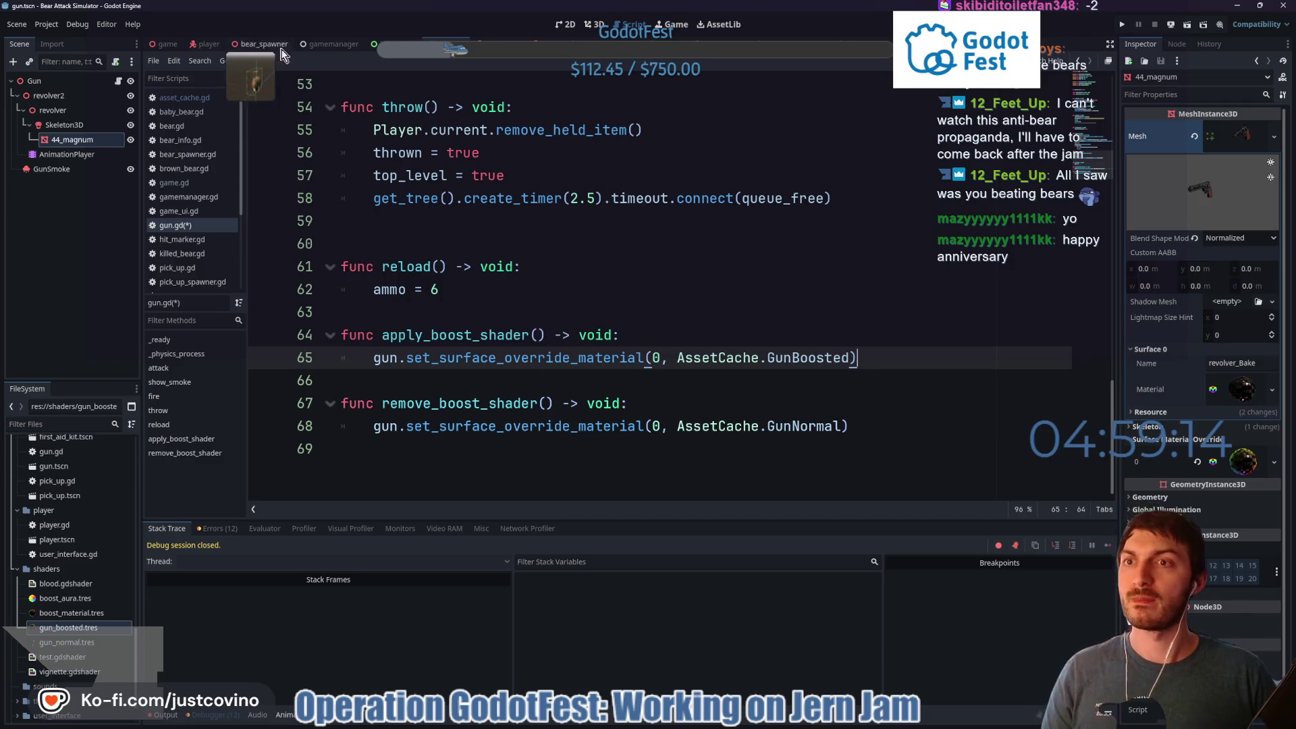
left_click(206, 44)
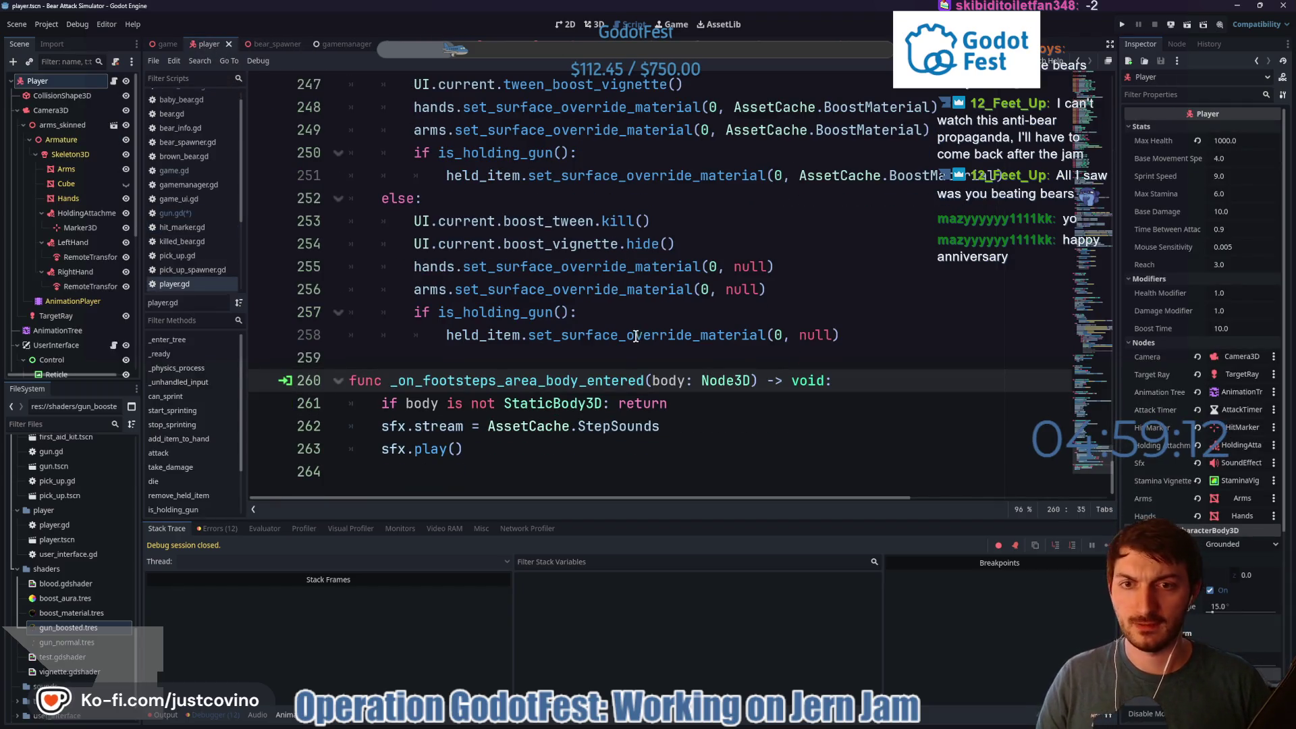
Replace held_item's material calls with apply_boost_shader() and remove_boost_shader(), and save player.gd
left_click_drag(528, 335, 837, 338)
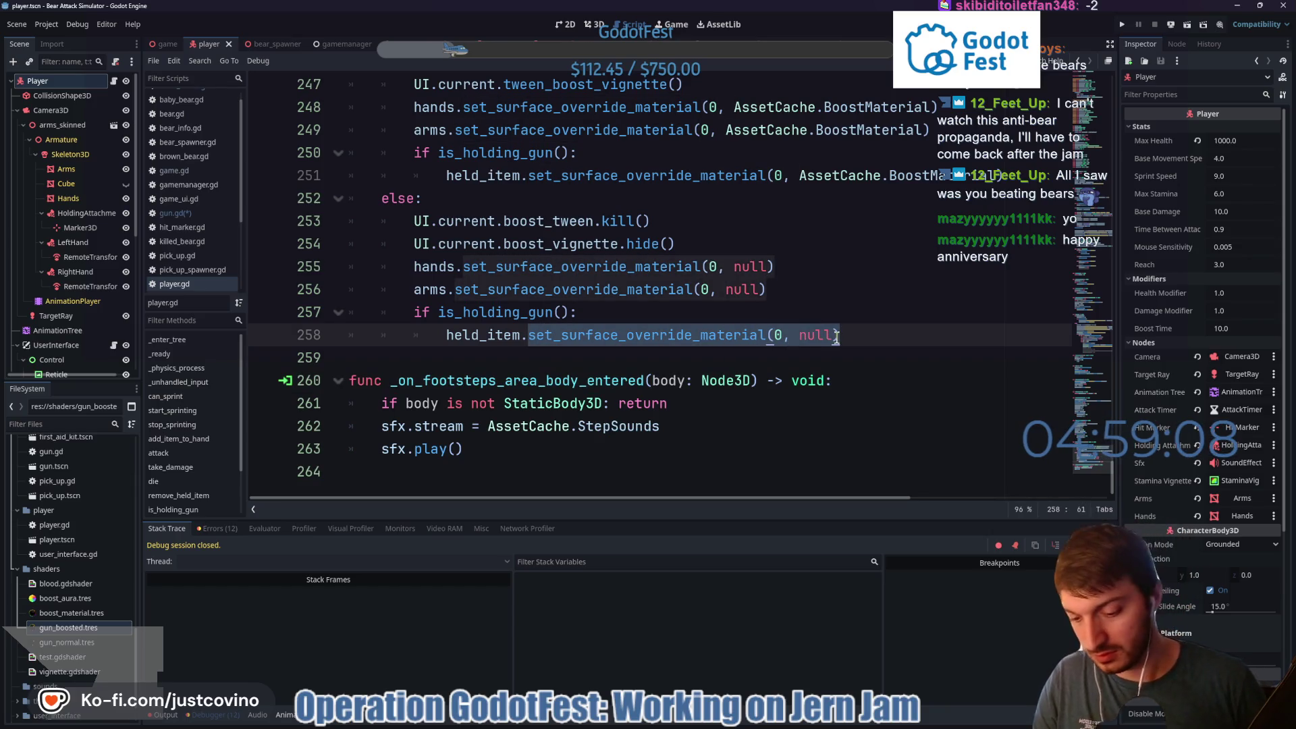
type("remove_boost_shader()")
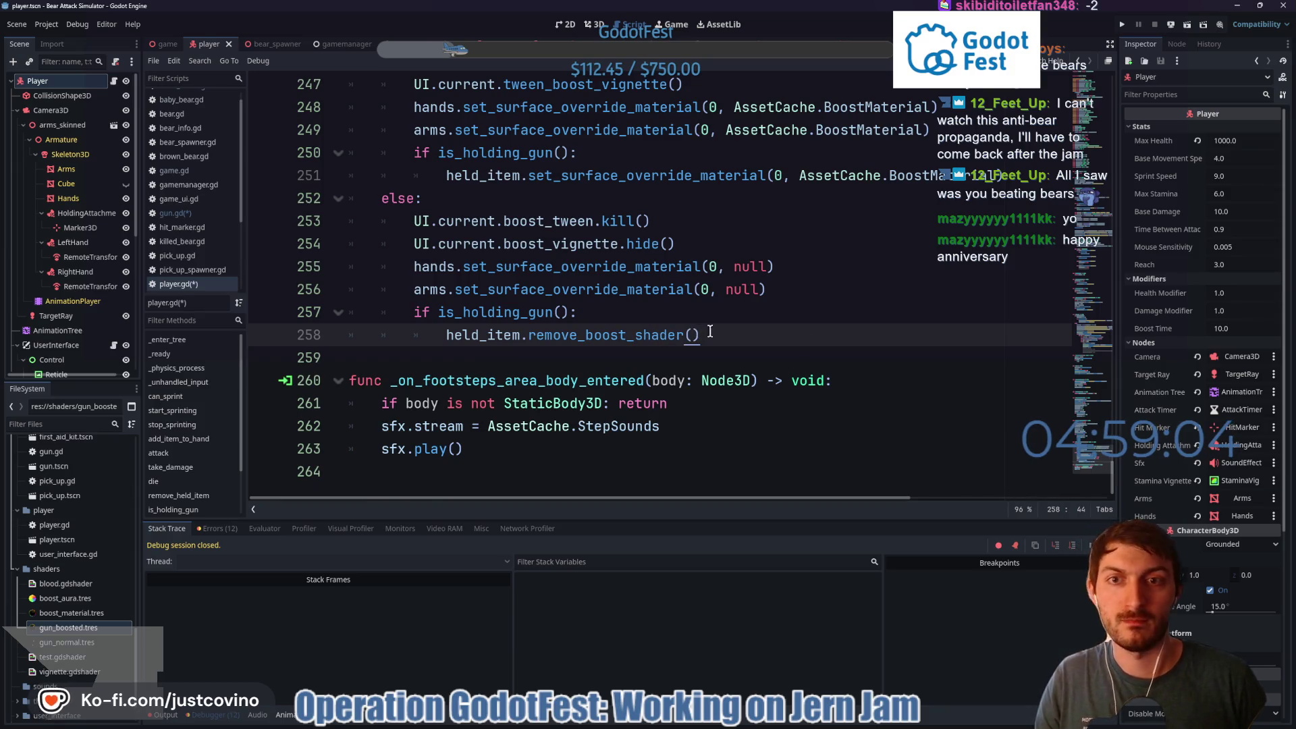
left_click_drag(530, 175, 1002, 178)
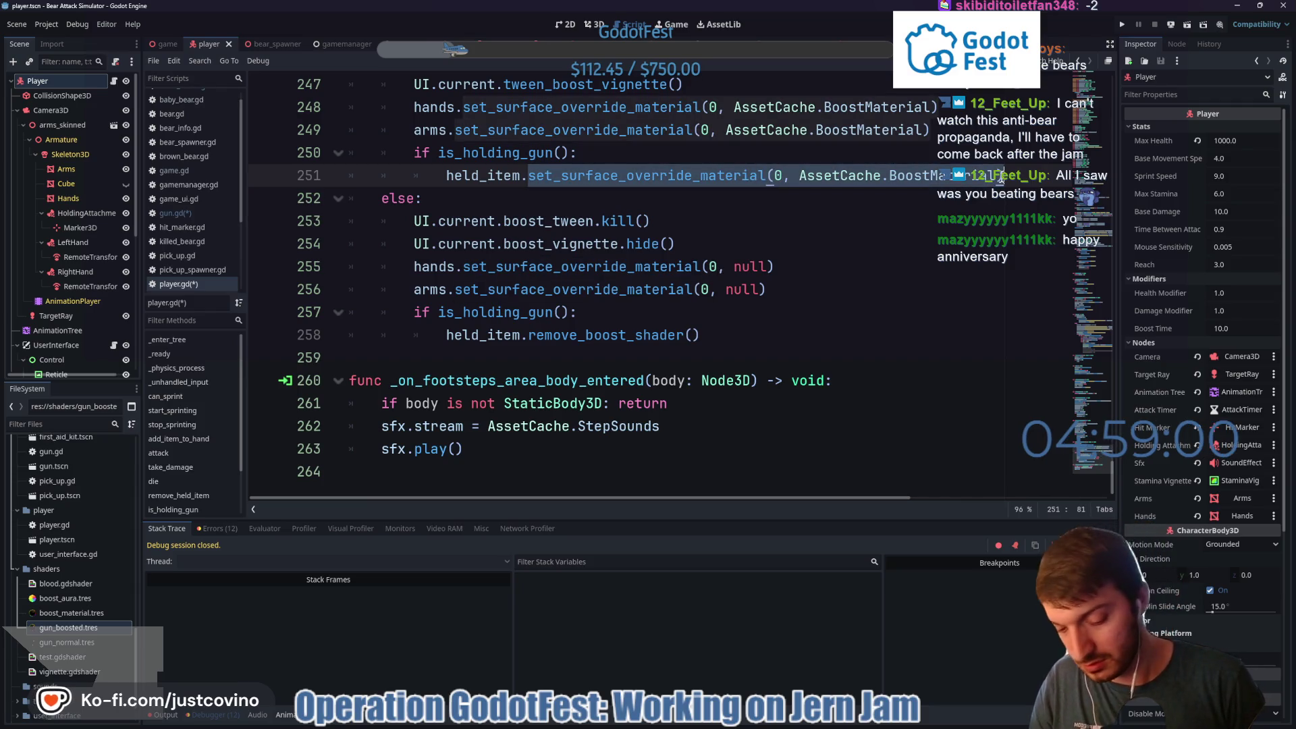
type("apply_")
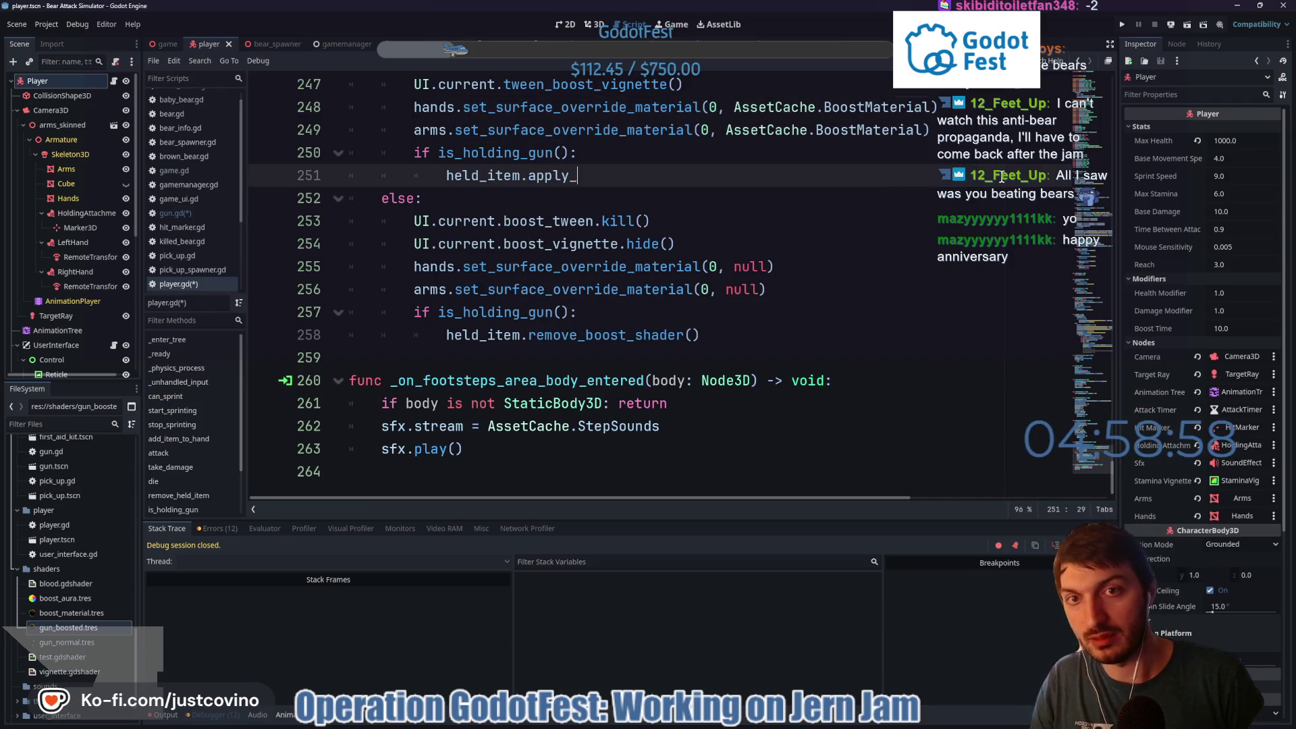
type("b")
type("_shader()")
left_click(774, 195)
key("ctrl+s")
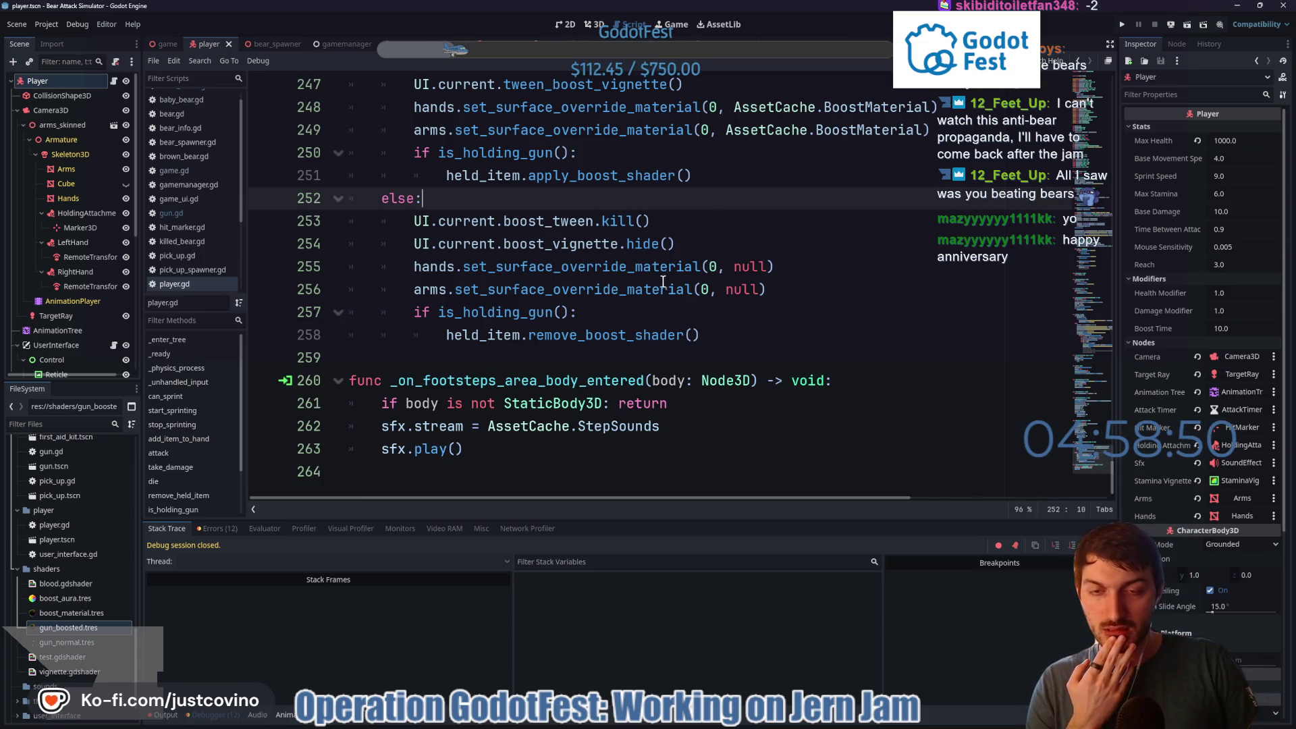
Open user_interface.gd to check the update_held_margin function
scroll(658, 282, "up", 3)
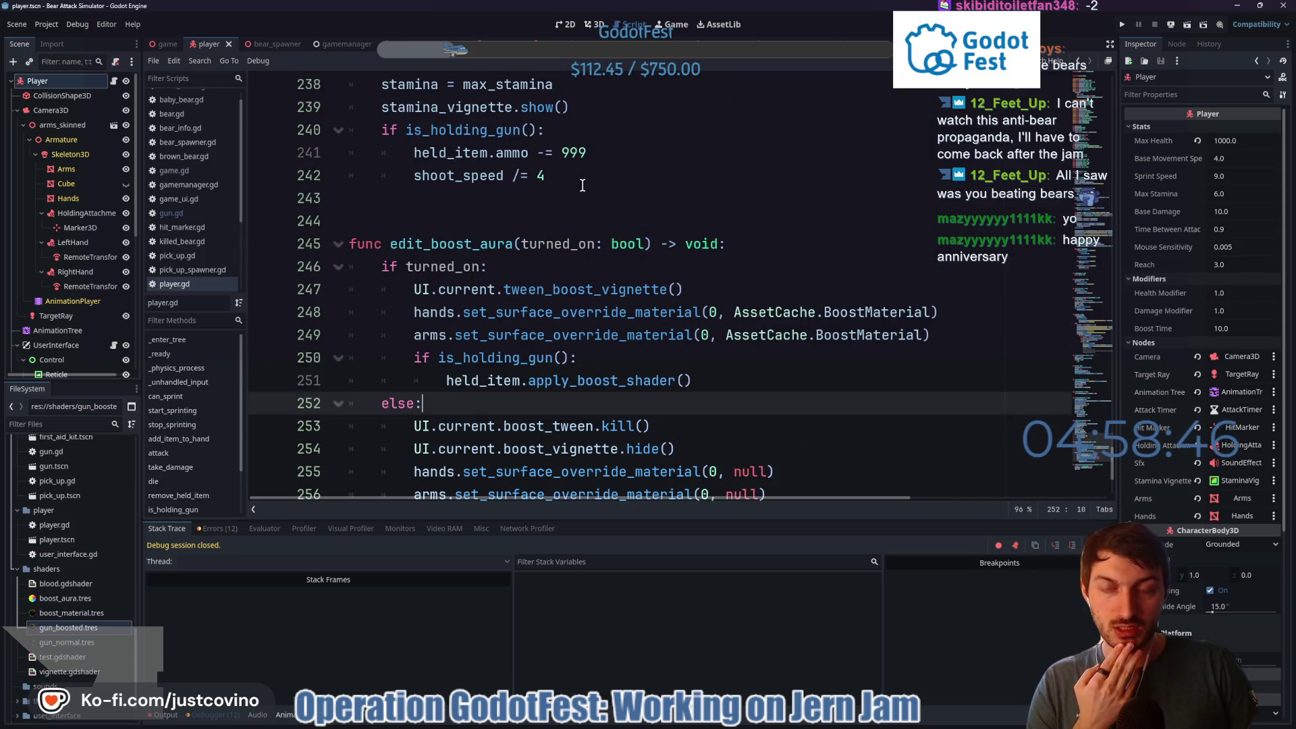
scroll(580, 193, "up", 3)
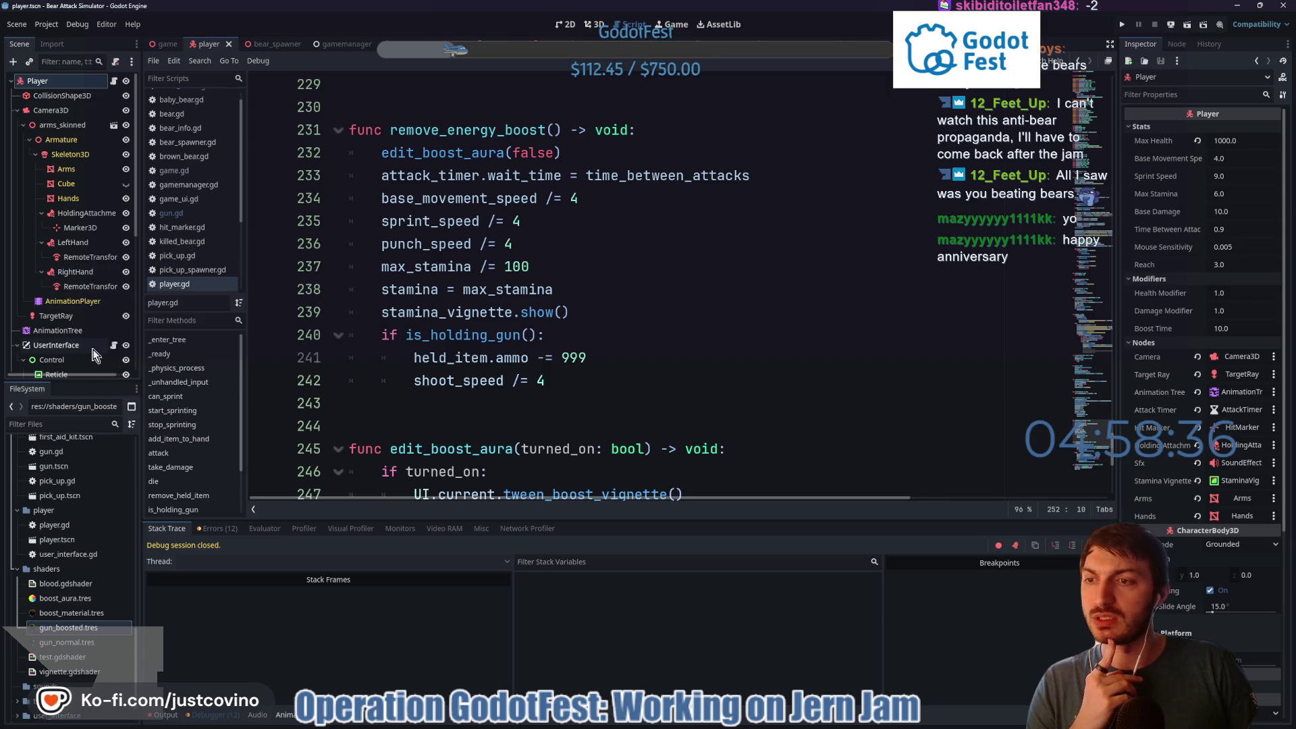
left_click(114, 344)
Review update_held_margin in user_interface.gd, then find the boost code in player.gd
scroll(479, 326, "down", 2)
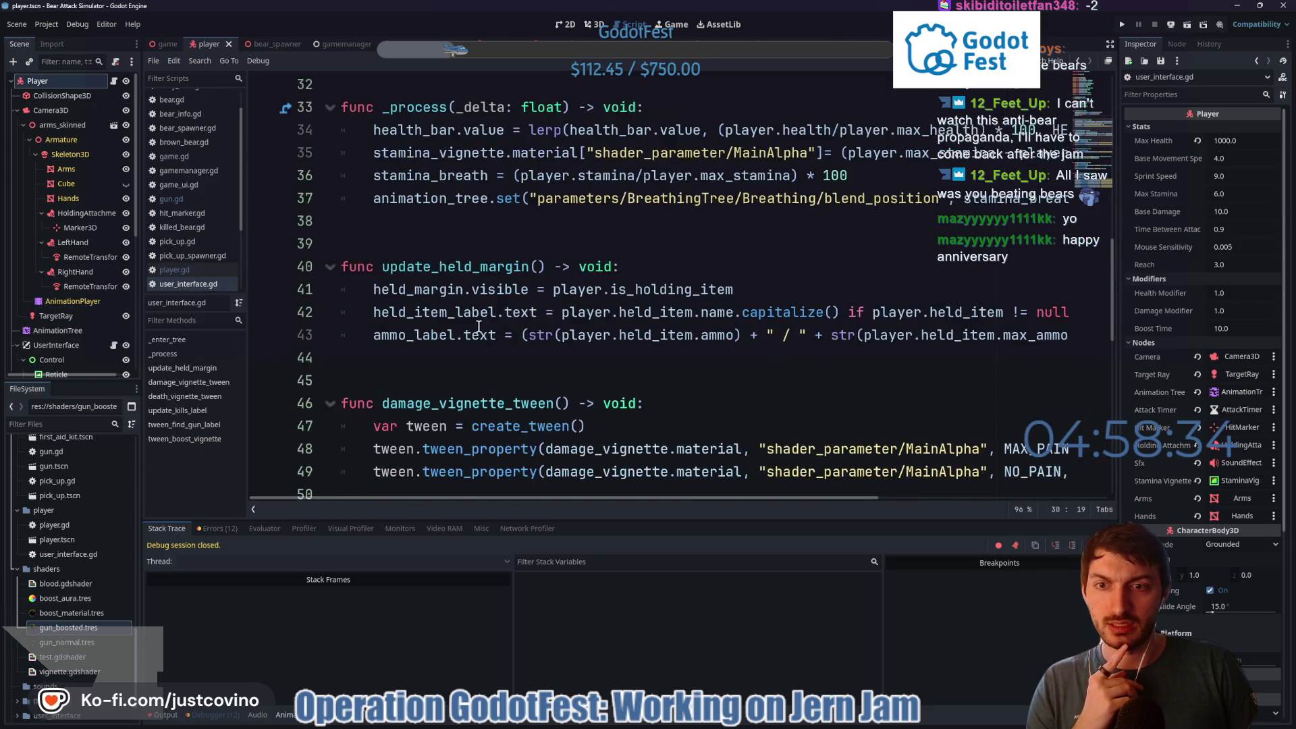
scroll(479, 326, "down", 3)
scroll(480, 326, "up", 2)
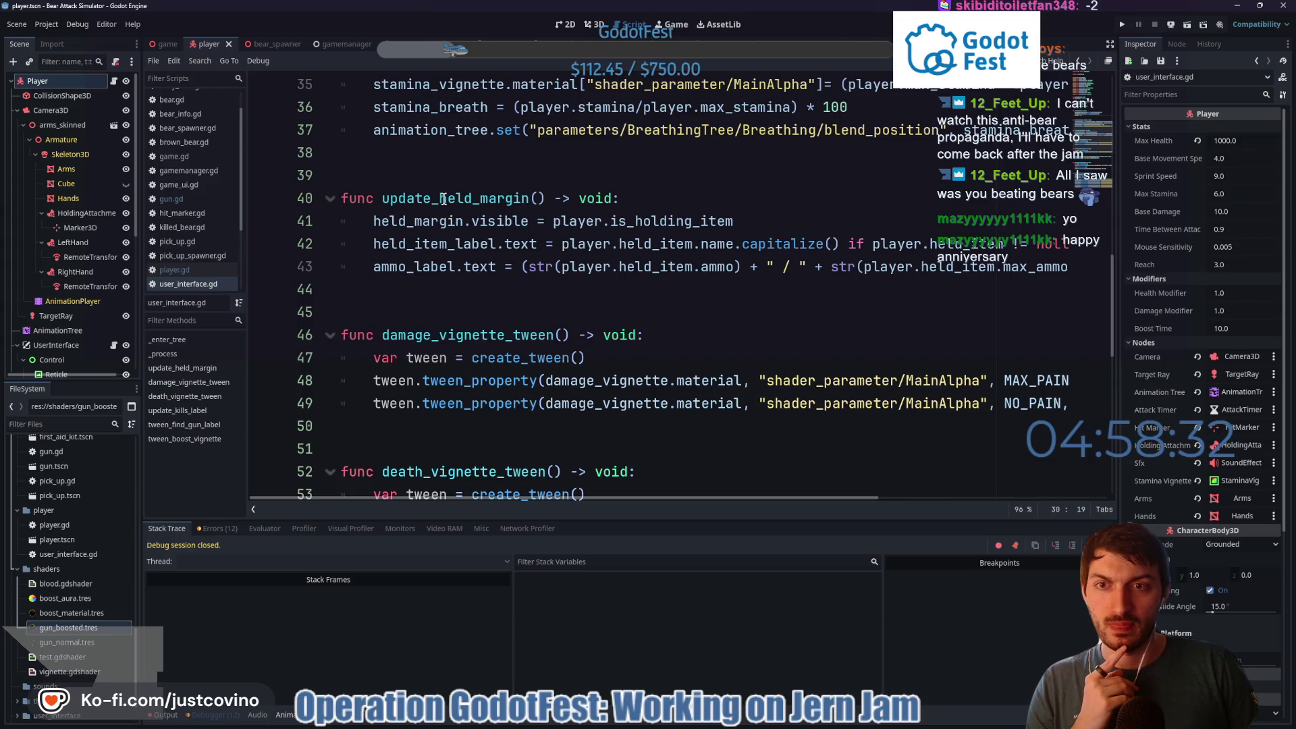
left_click(113, 82)
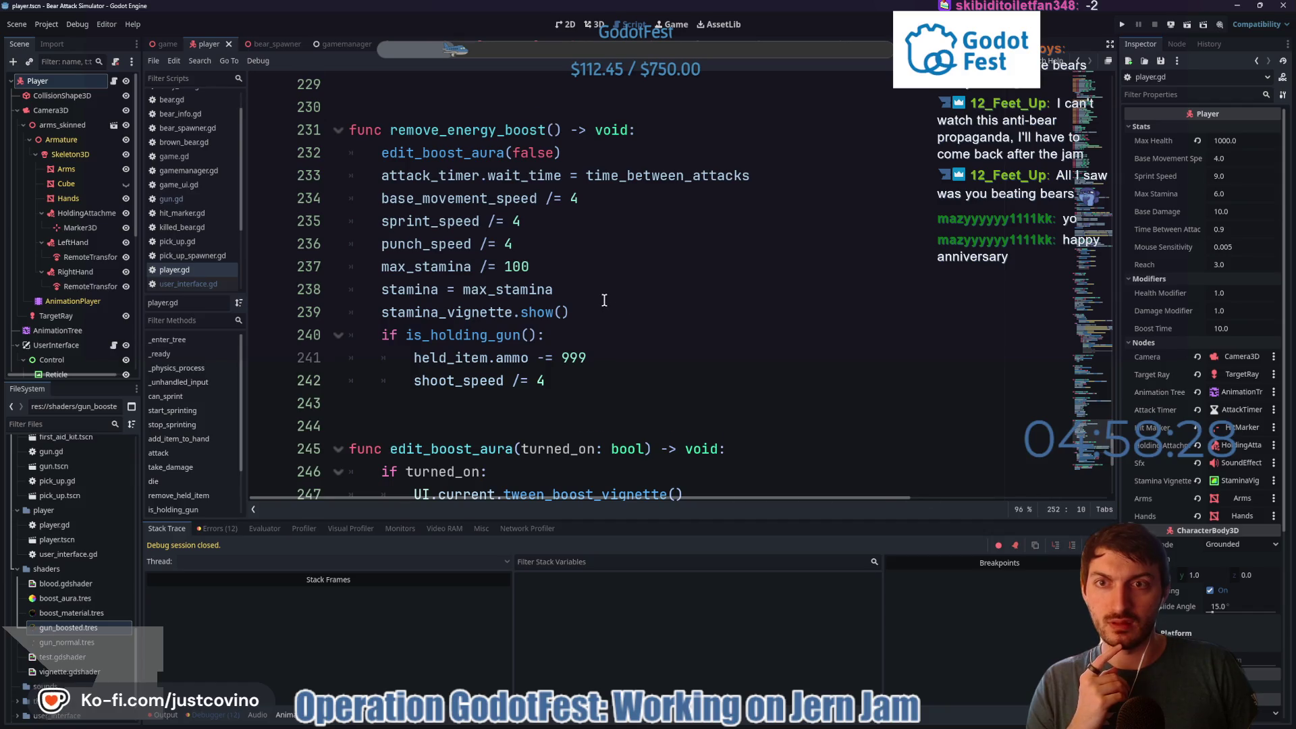
scroll(599, 298, "down", 3)
scroll(599, 297, "down", 3)
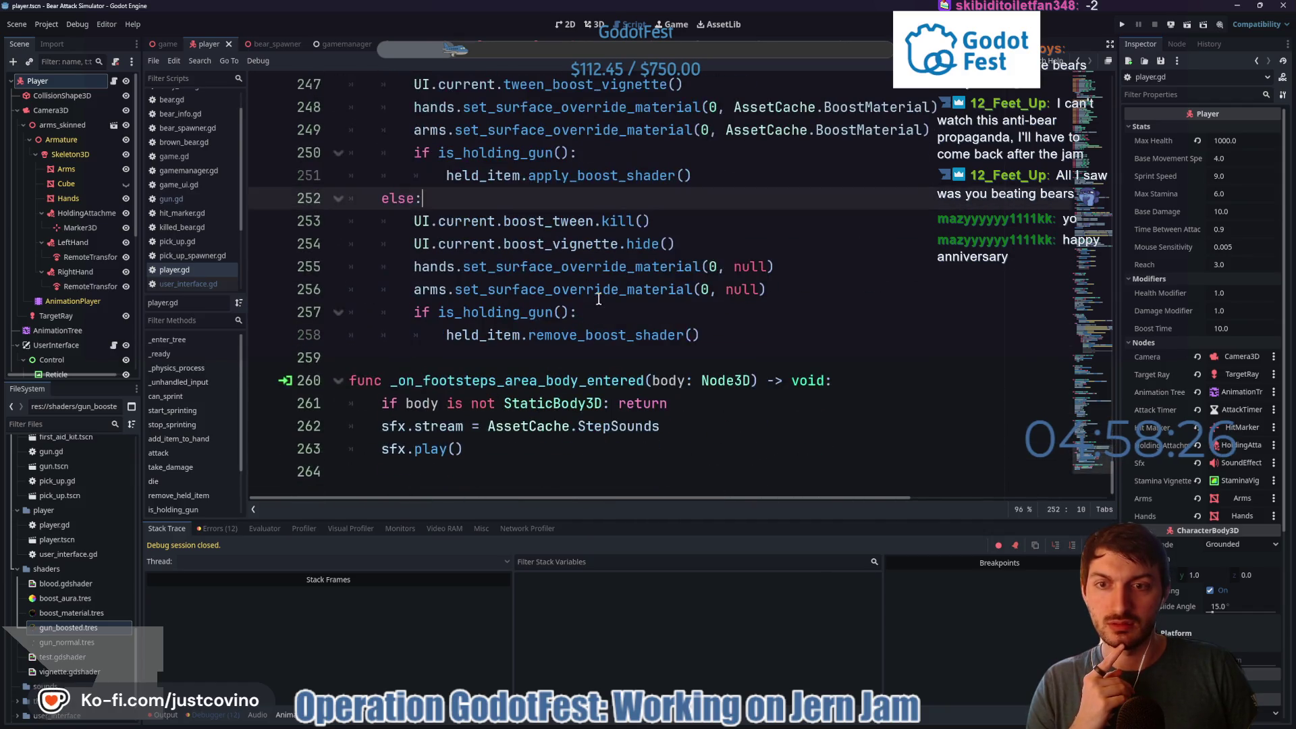
scroll(671, 327, "up", 2)
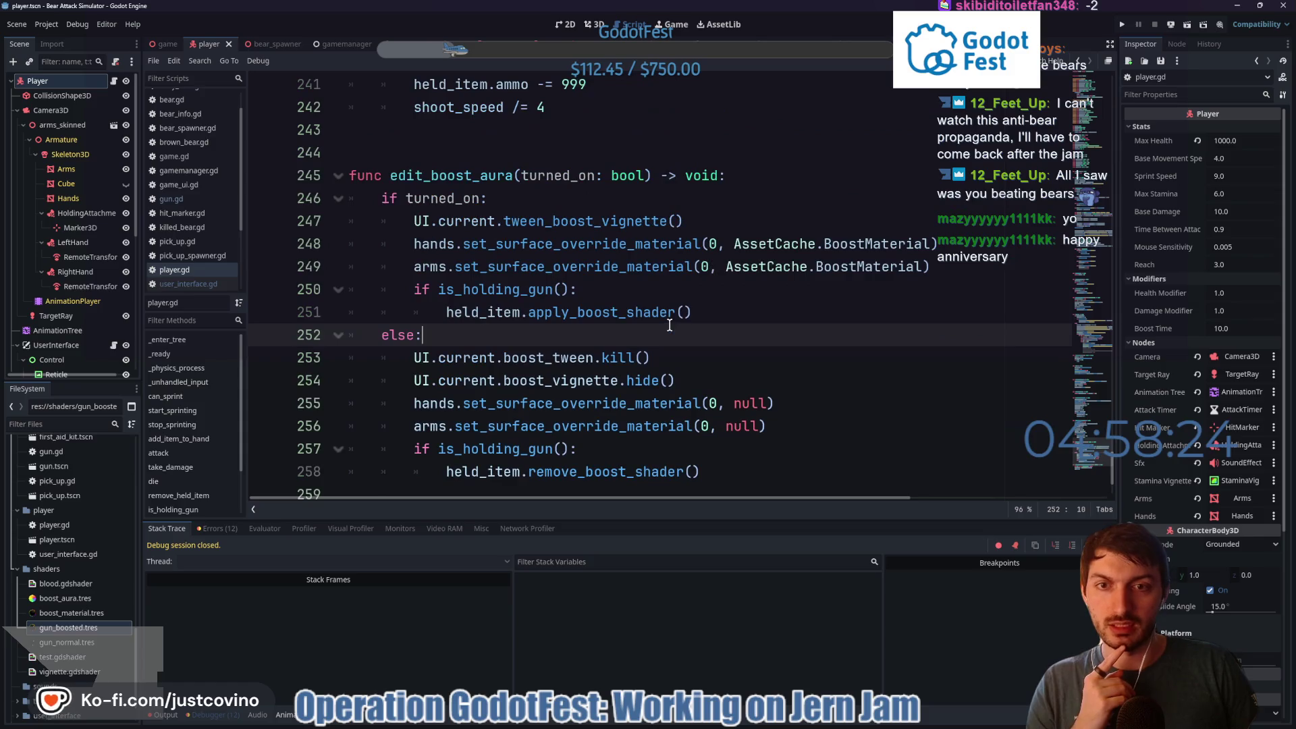
scroll(472, 203, "up", 6)
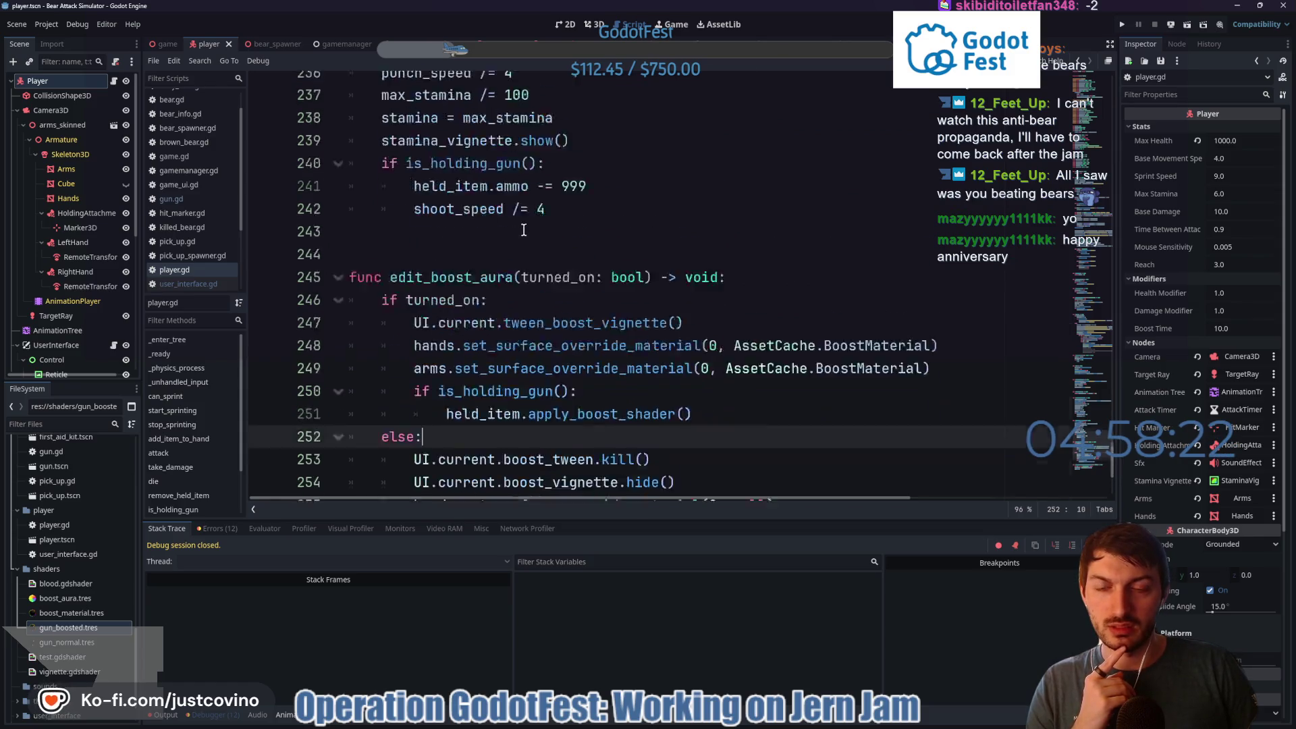
scroll(569, 321, "up", 4)
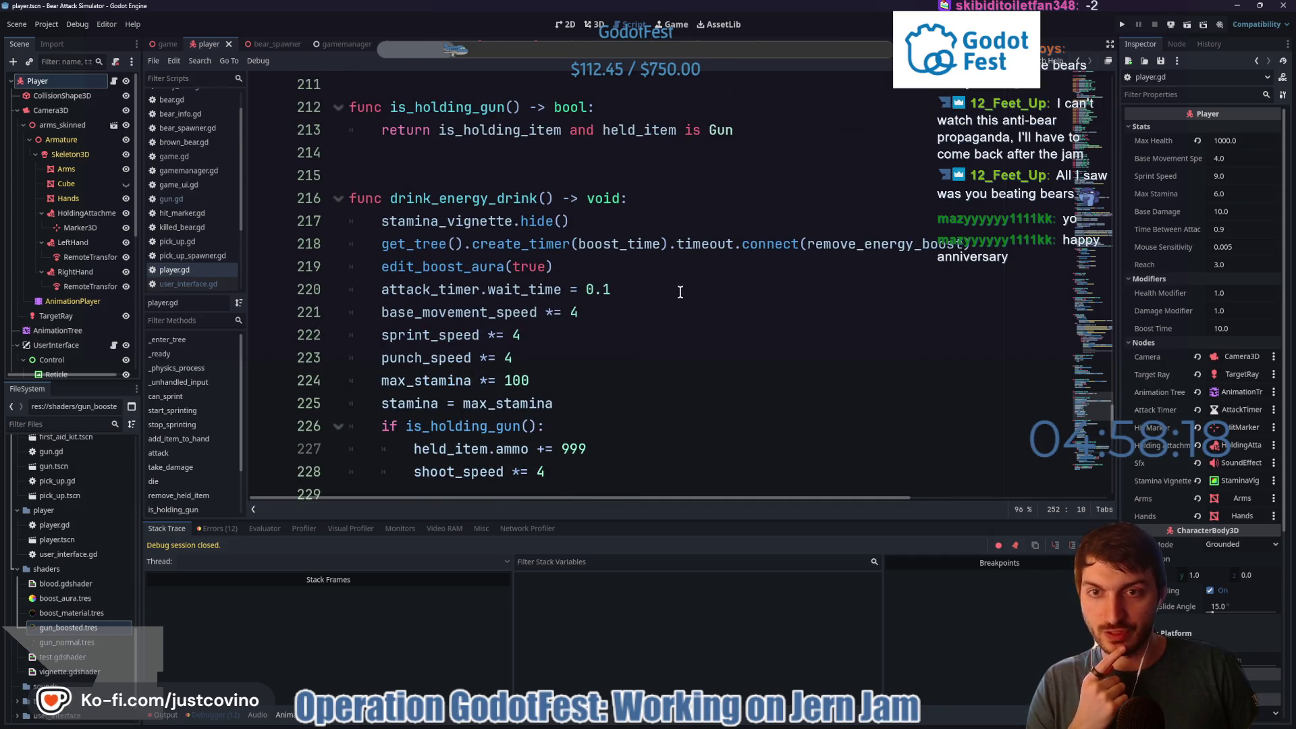
scroll(594, 378, "down", 2)
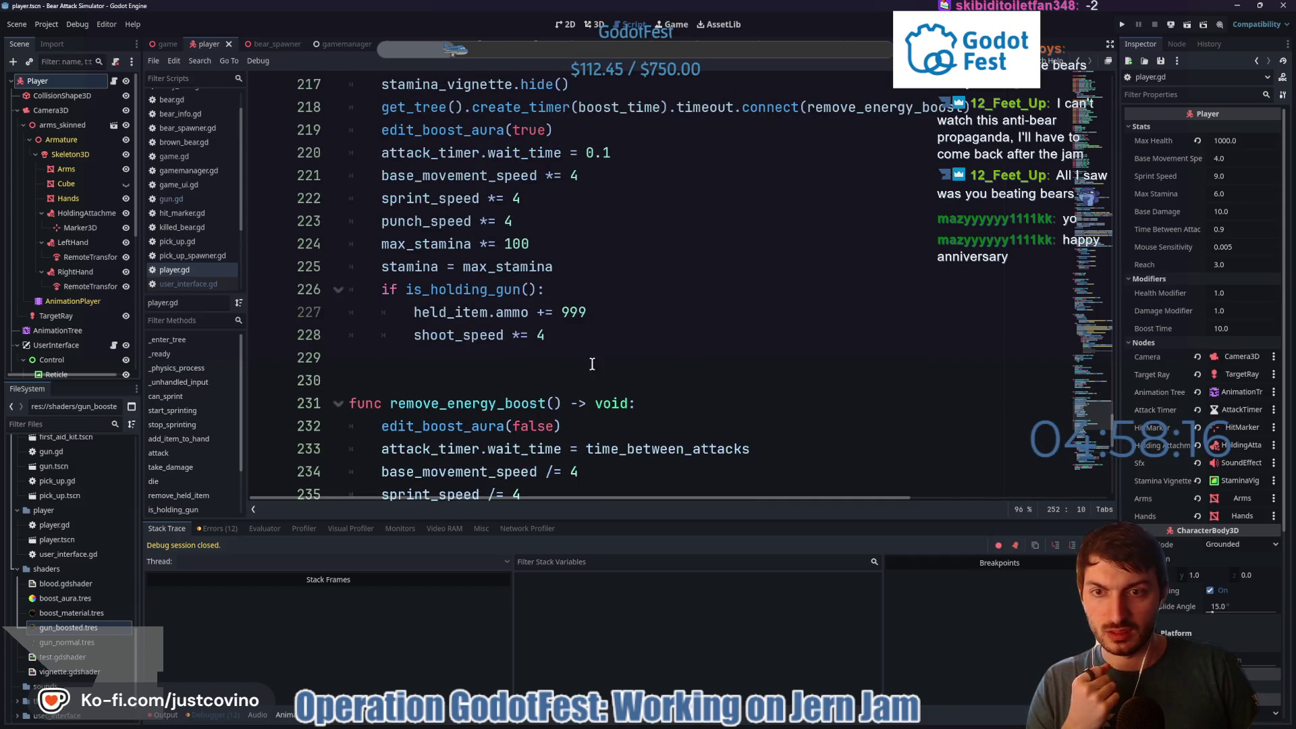
Add UI.current.update_held_margin() after shoot_speed *= 4 and shoot_speed /= 4, then save
left_click(575, 333)
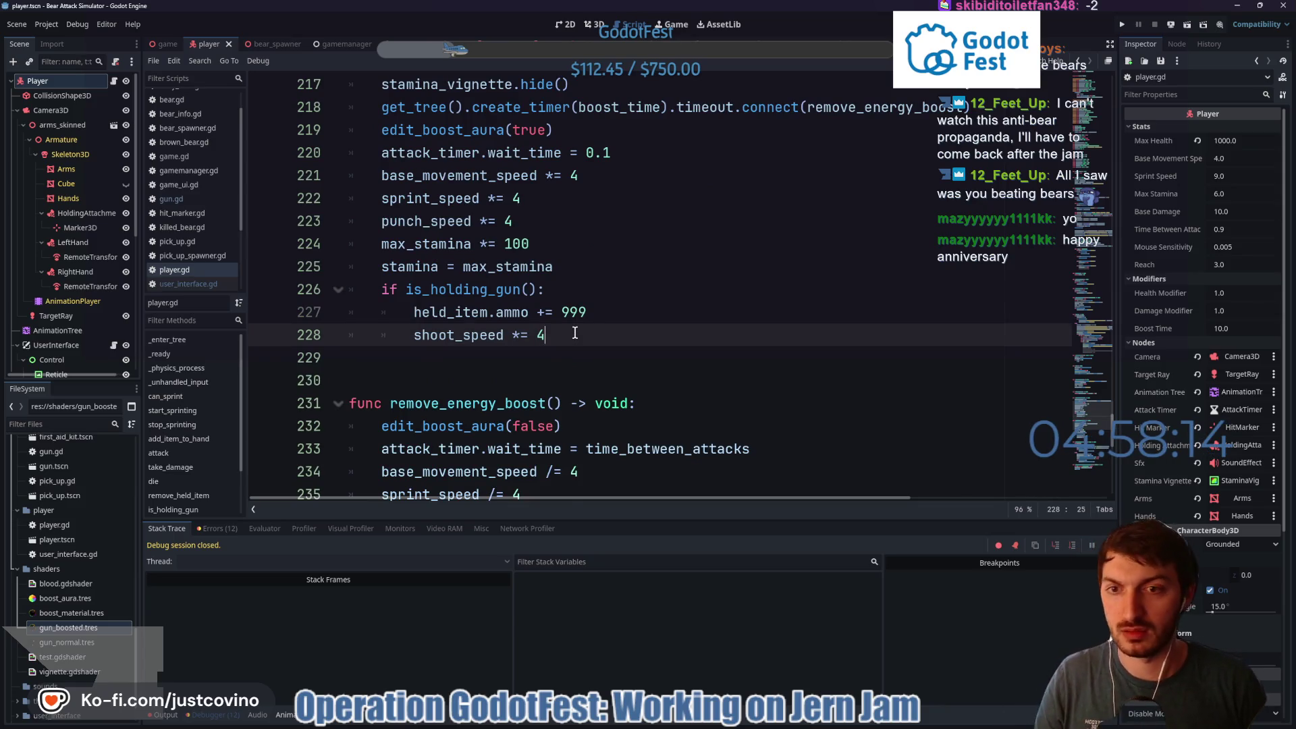
key("Return")
type("UI.c")
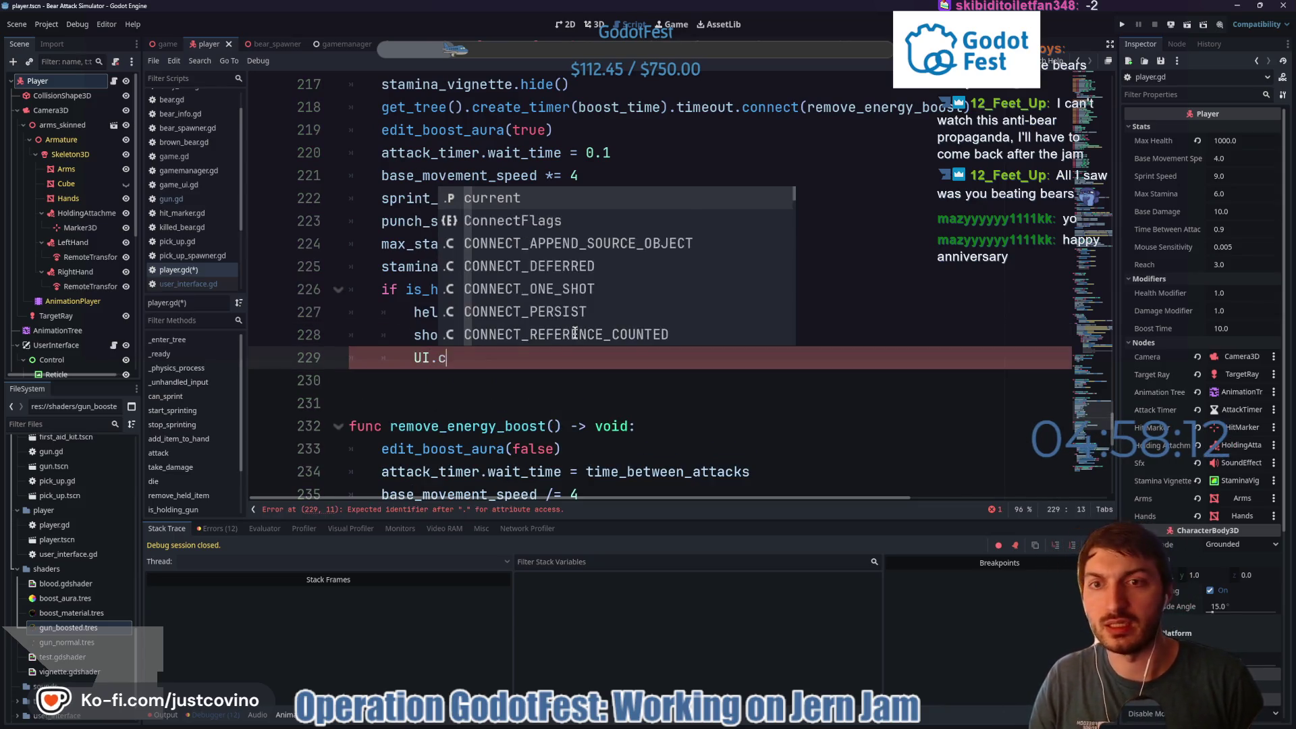
type("urrent.")
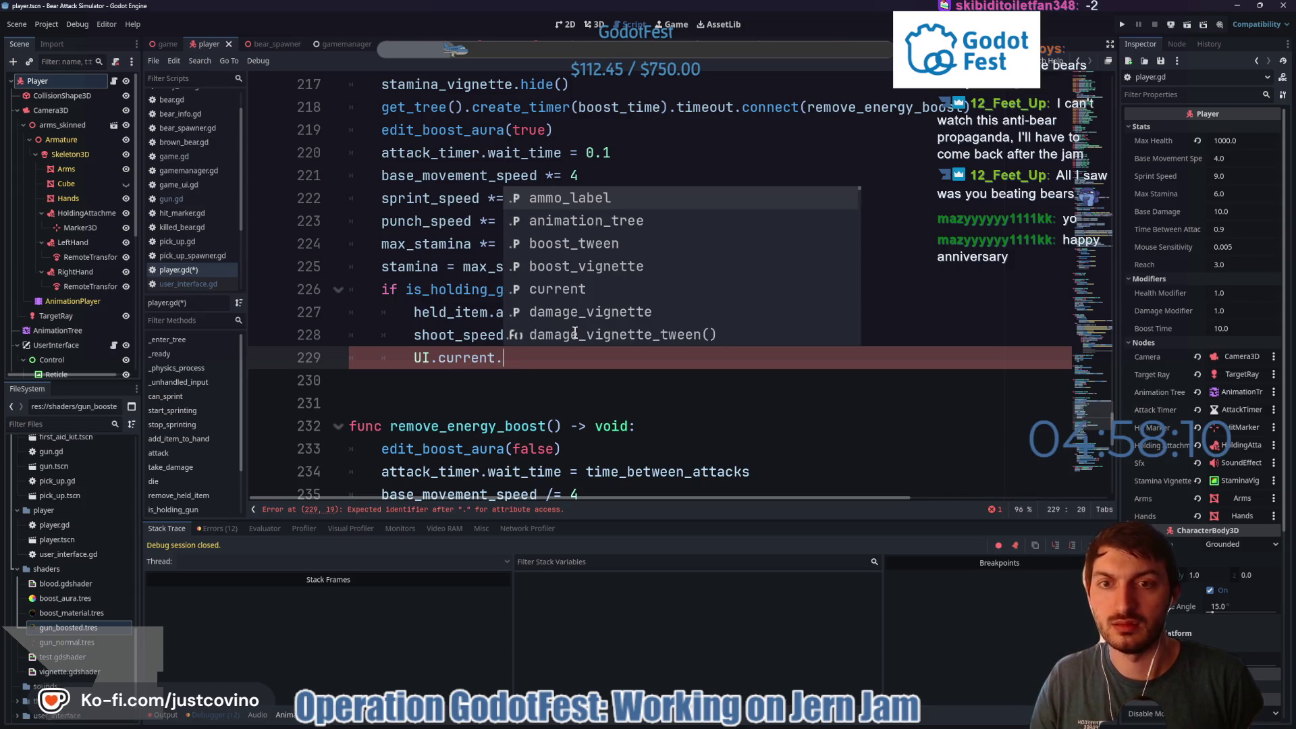
type("up")
key("Return")
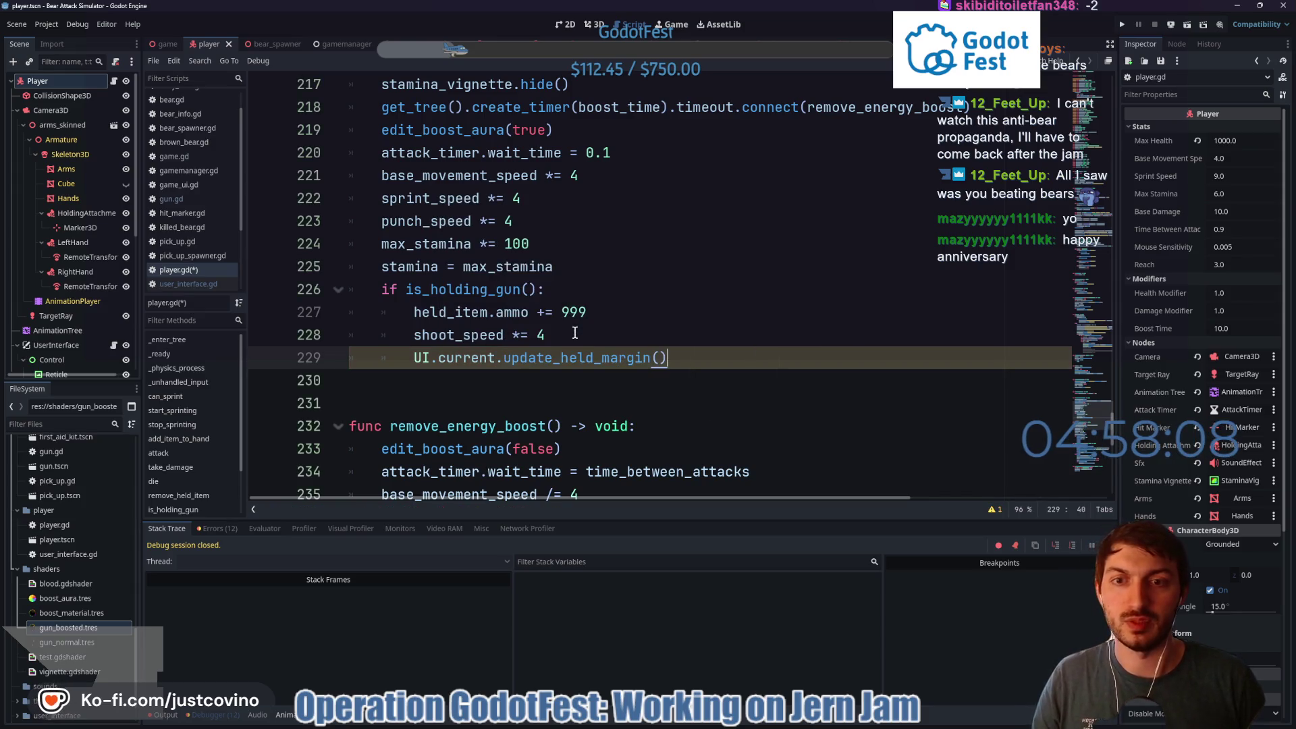
scroll(687, 363, "down", 4)
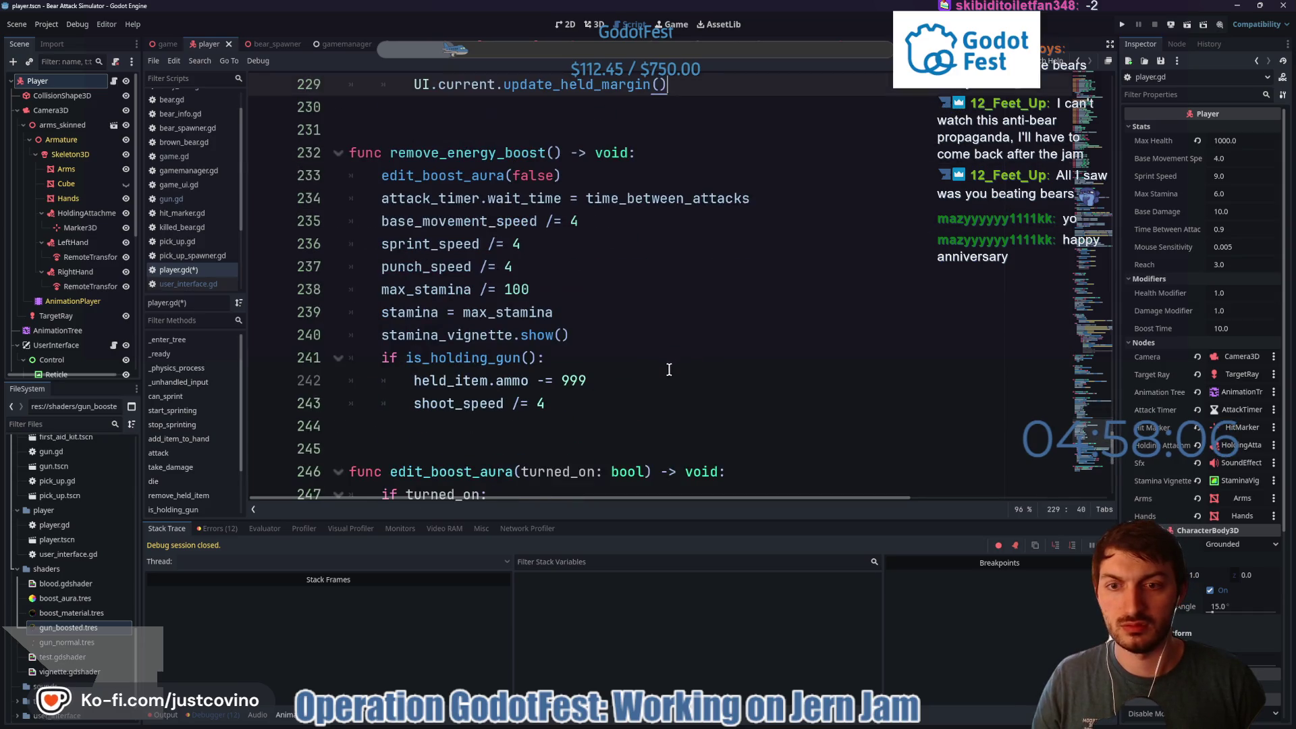
left_click(577, 405)
key("Return")
type("UI.cur")
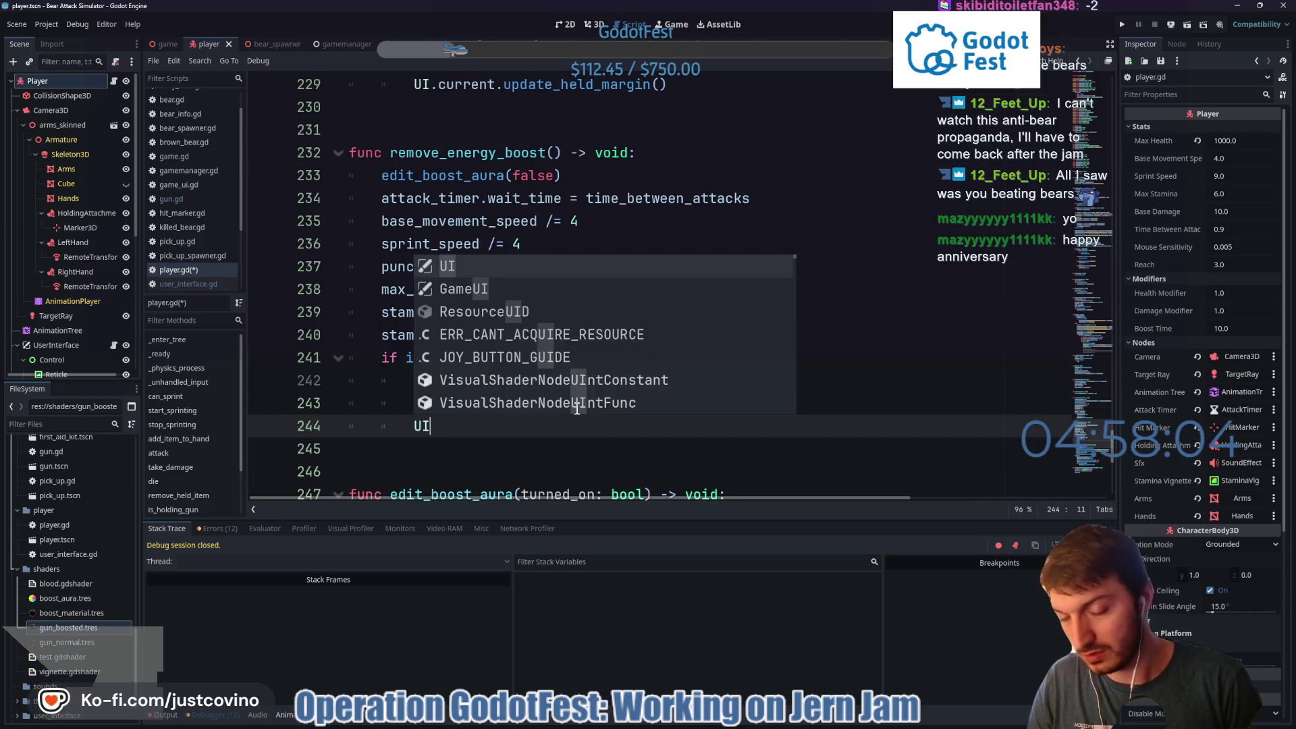
key("Return")
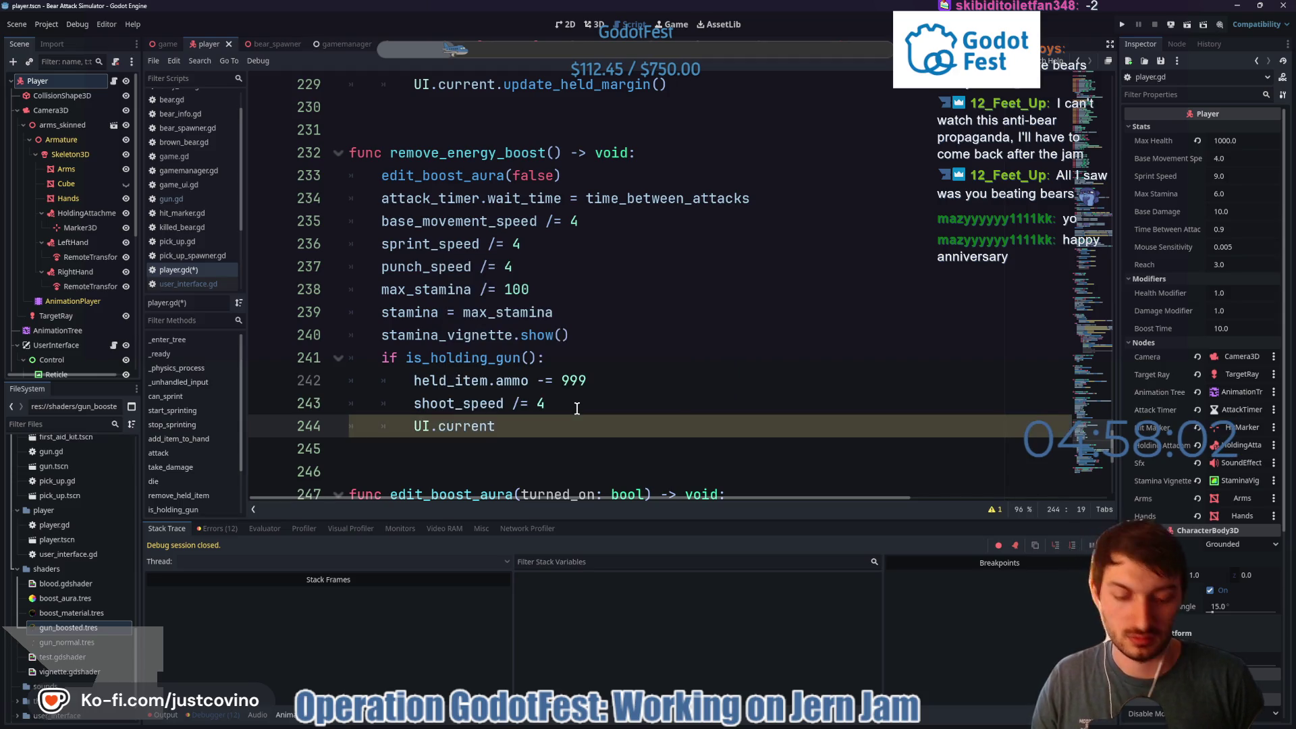
type(".")
type("upda")
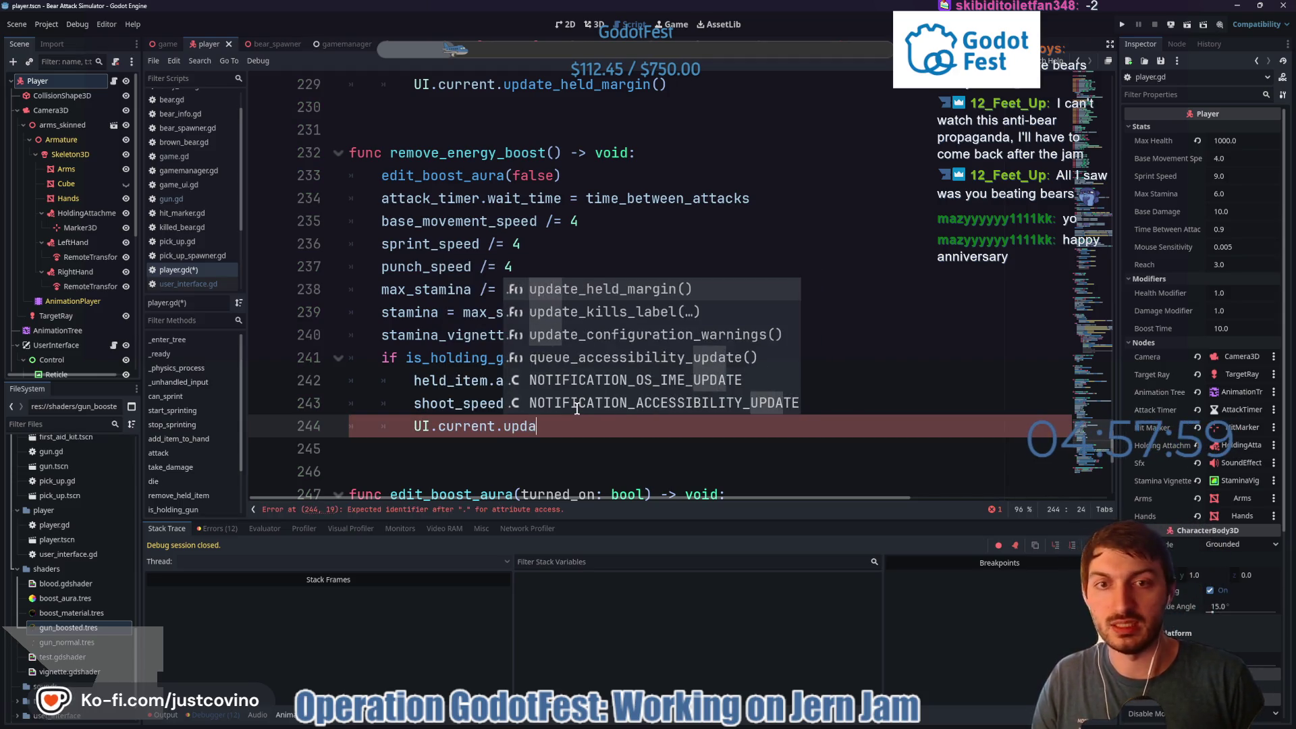
key("Return")
key("ctrl+s")
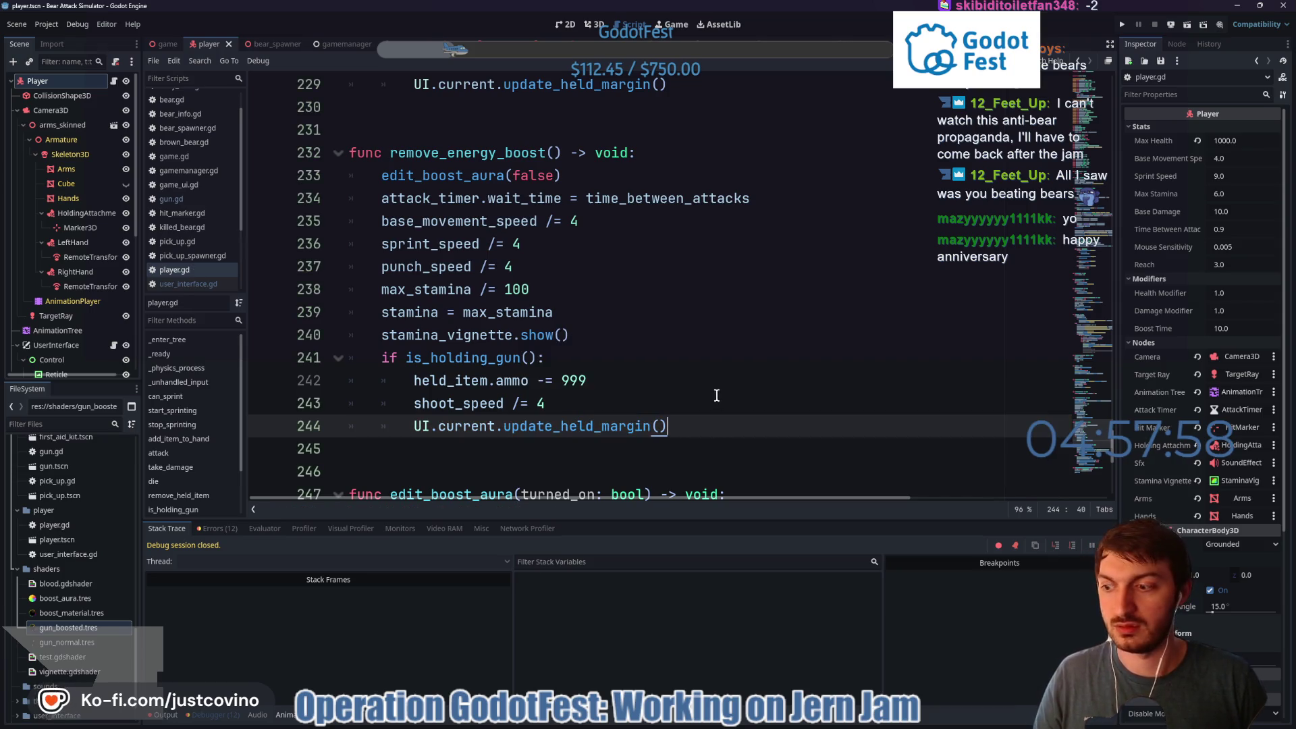
left_click(162, 44)
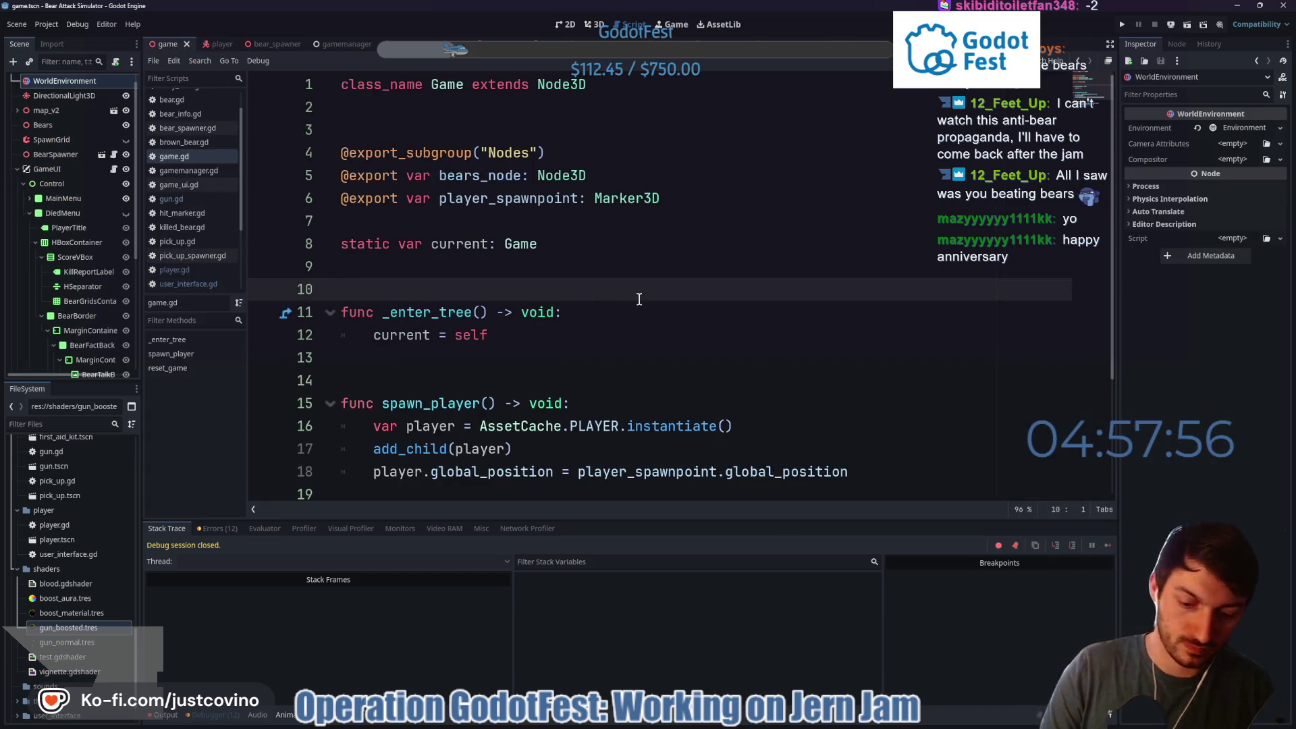
Run the game with F5, start a round and walk across the field and paths
key("F5")
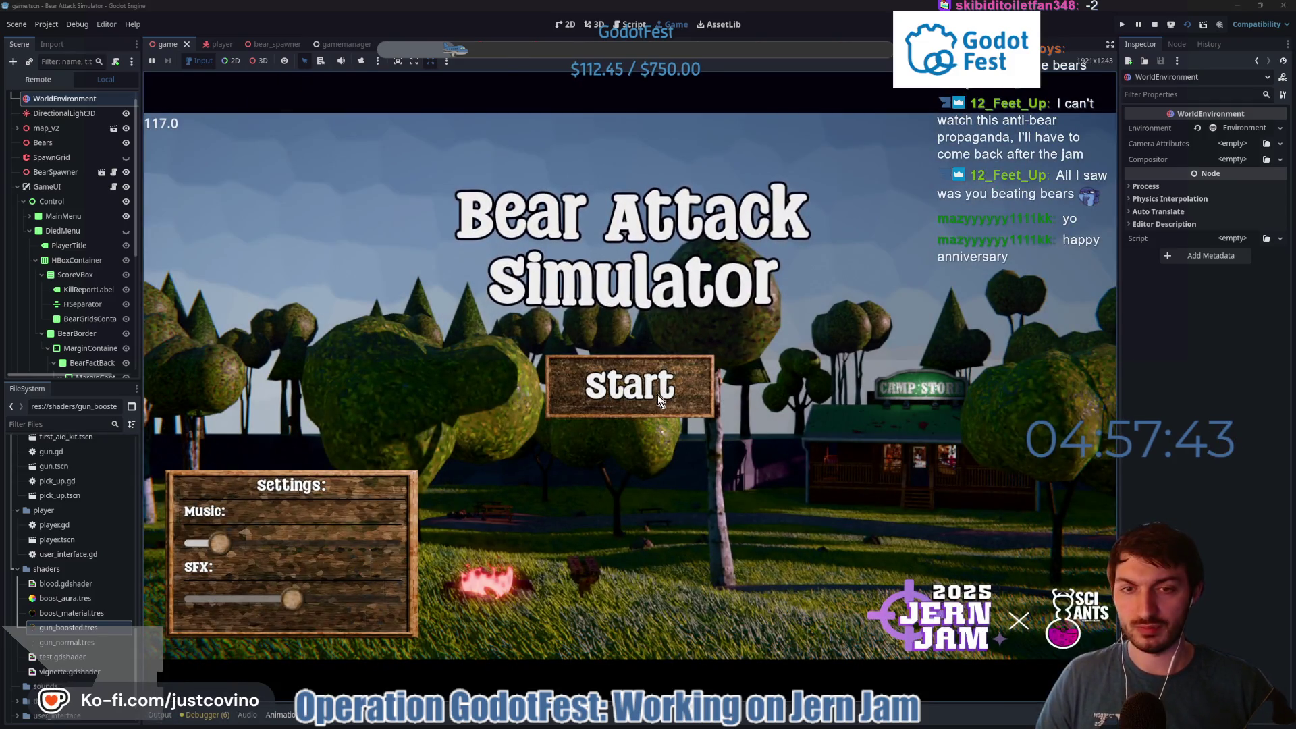
left_click(658, 400)
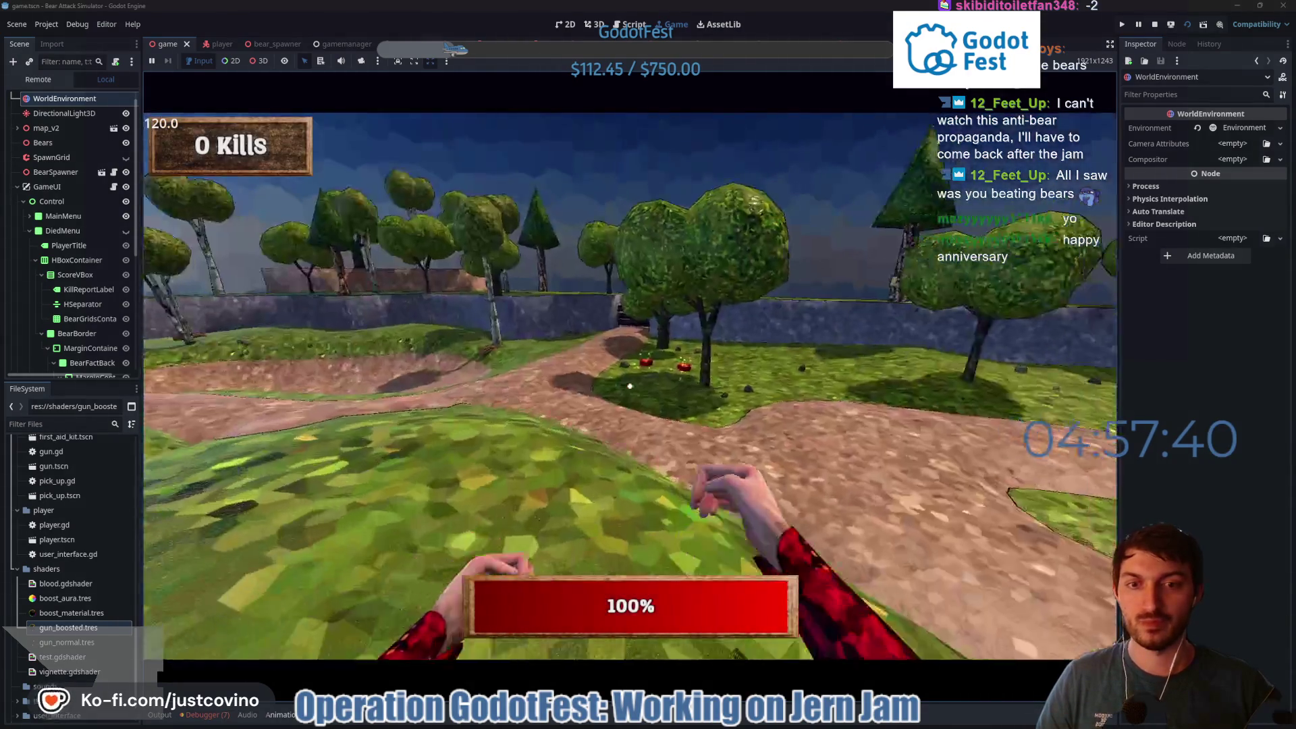
key("w")
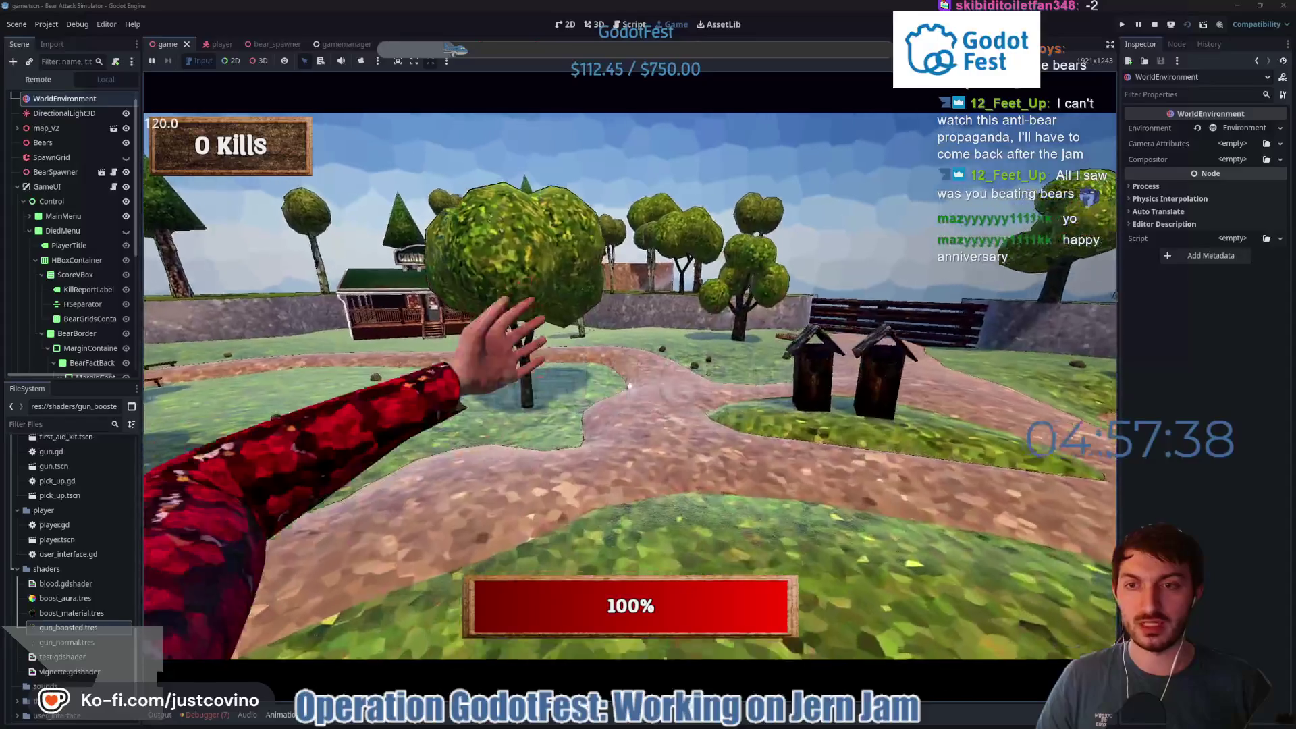
key("w")
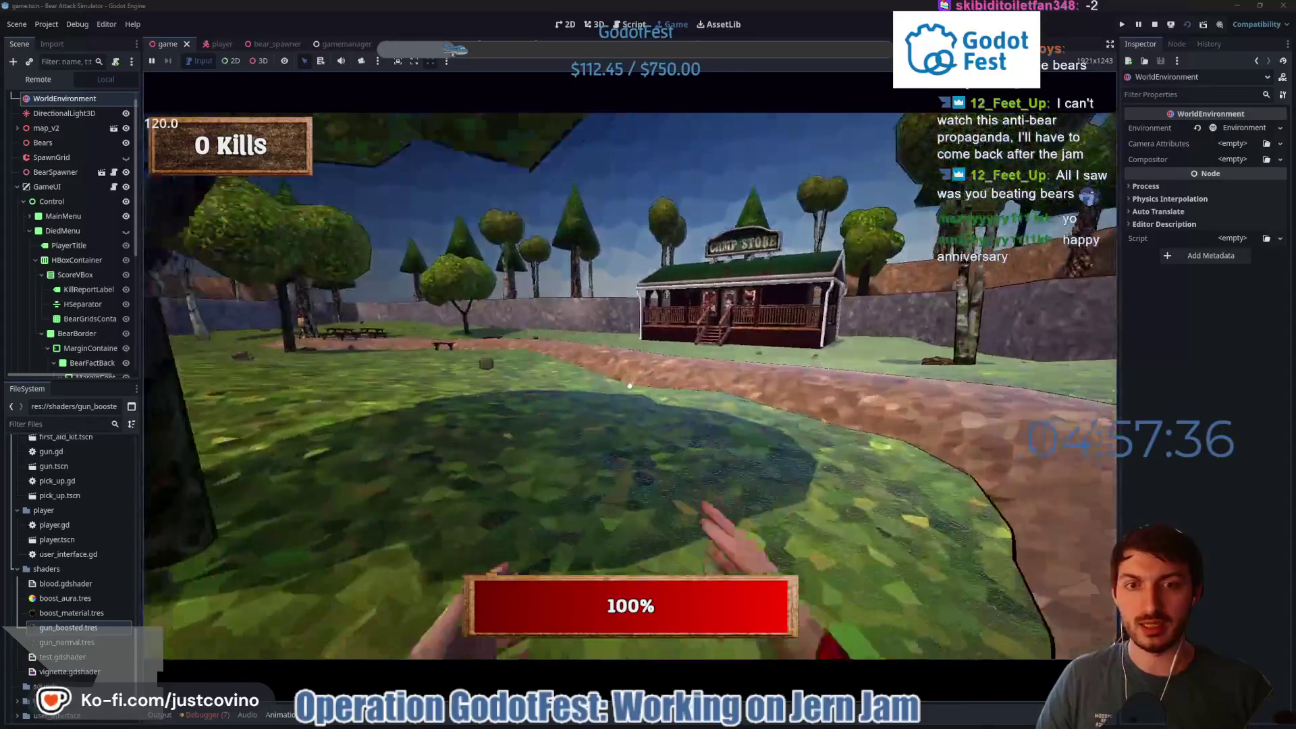
key("w")
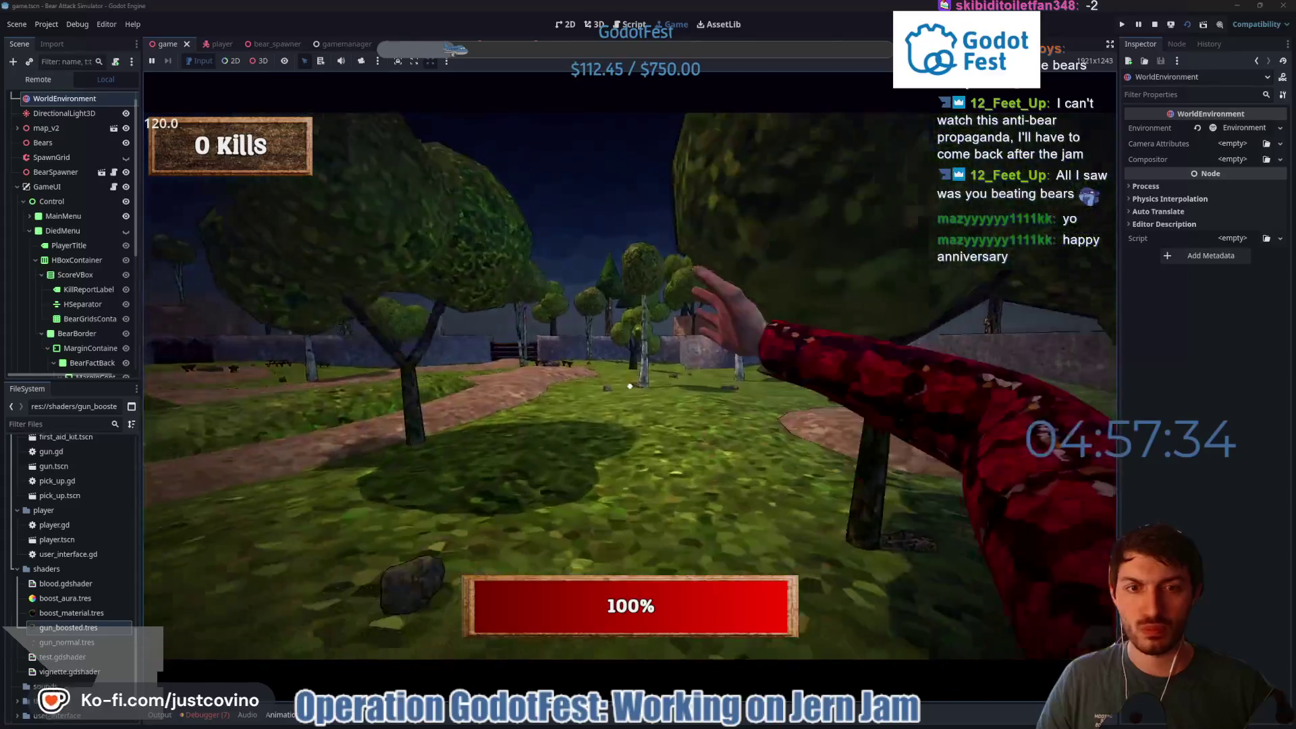
key("w")
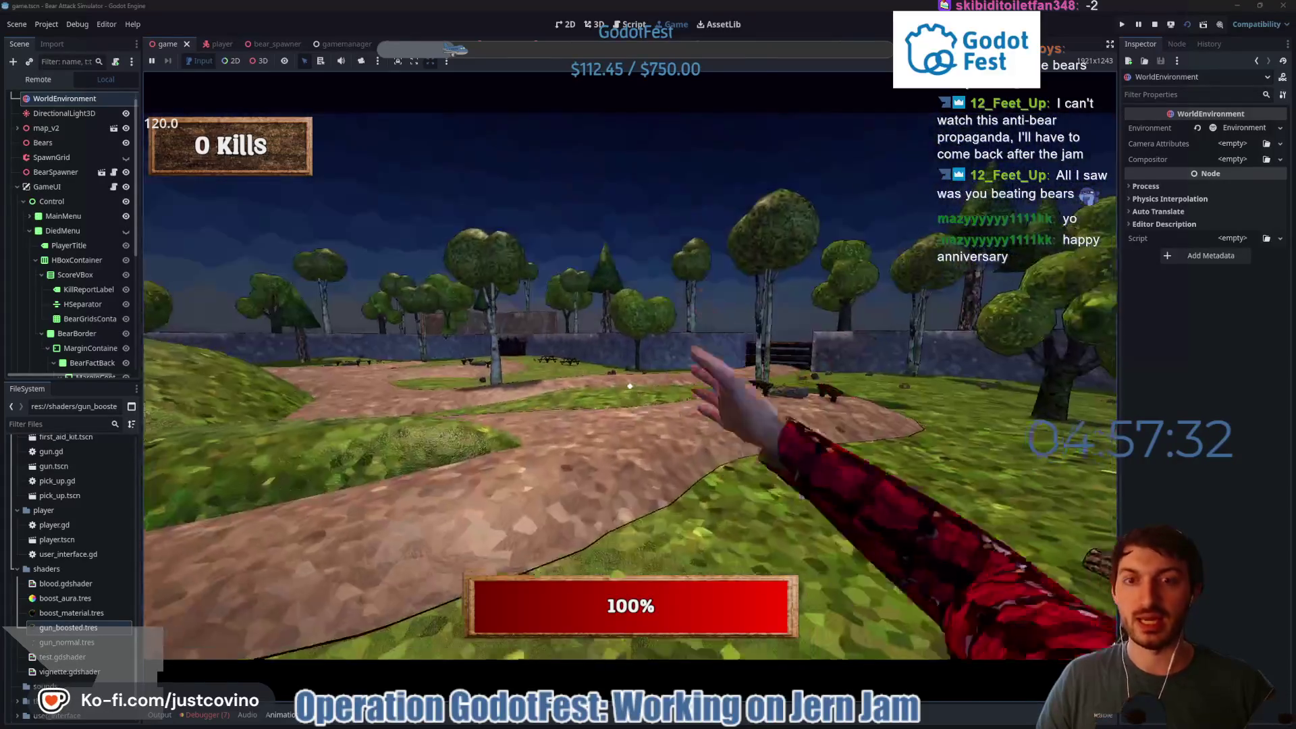
key("w")
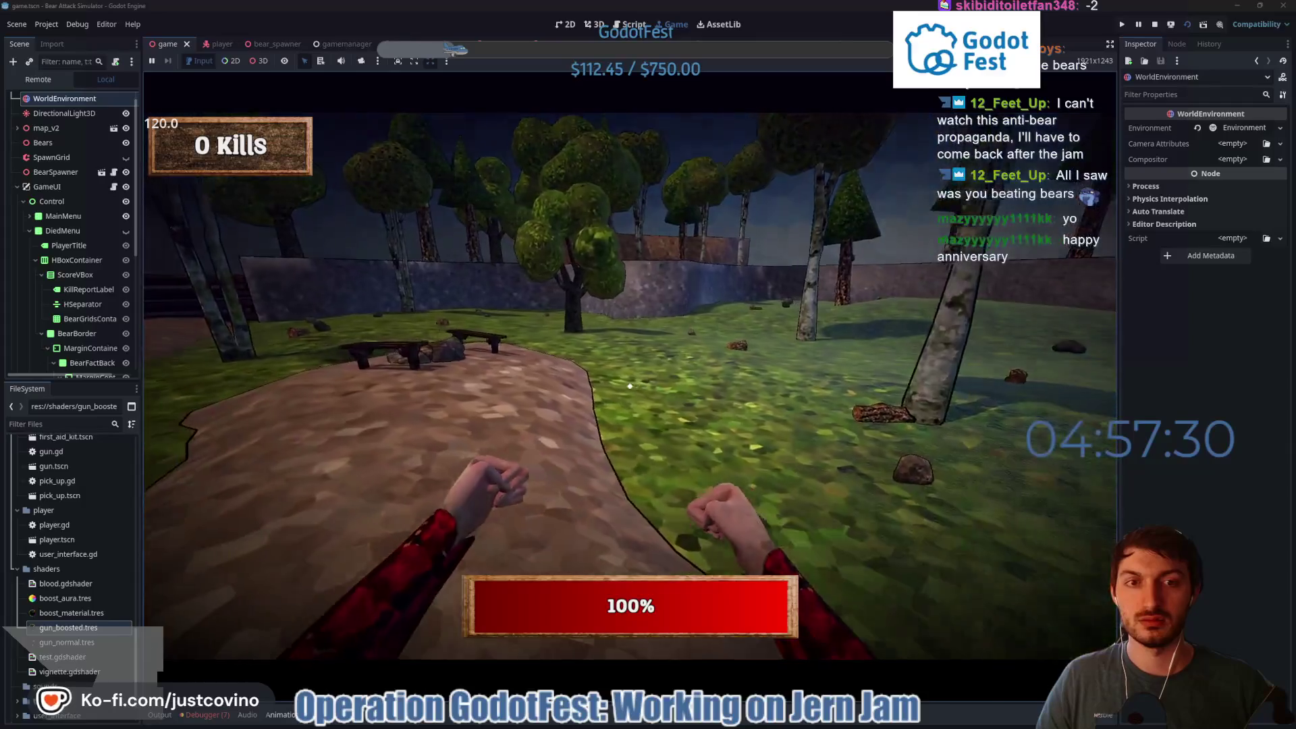
key("w")
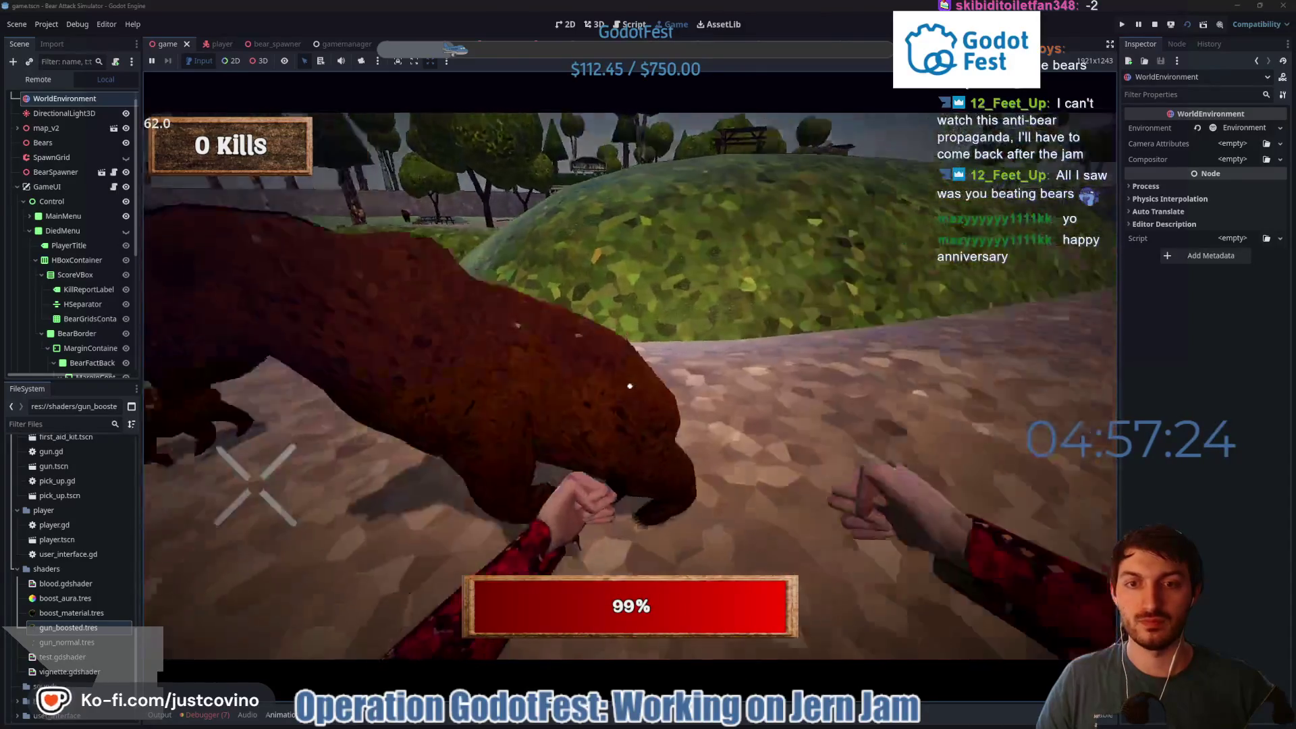
key("w")
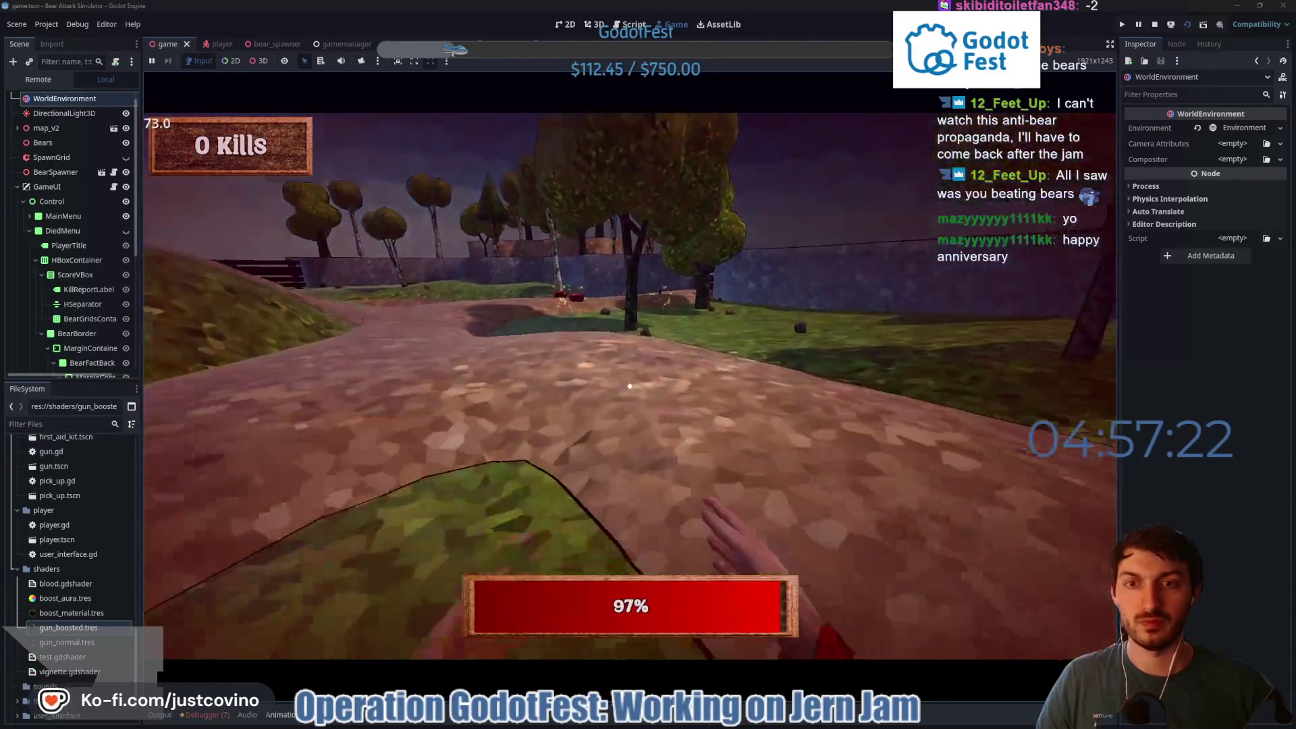
key("w")
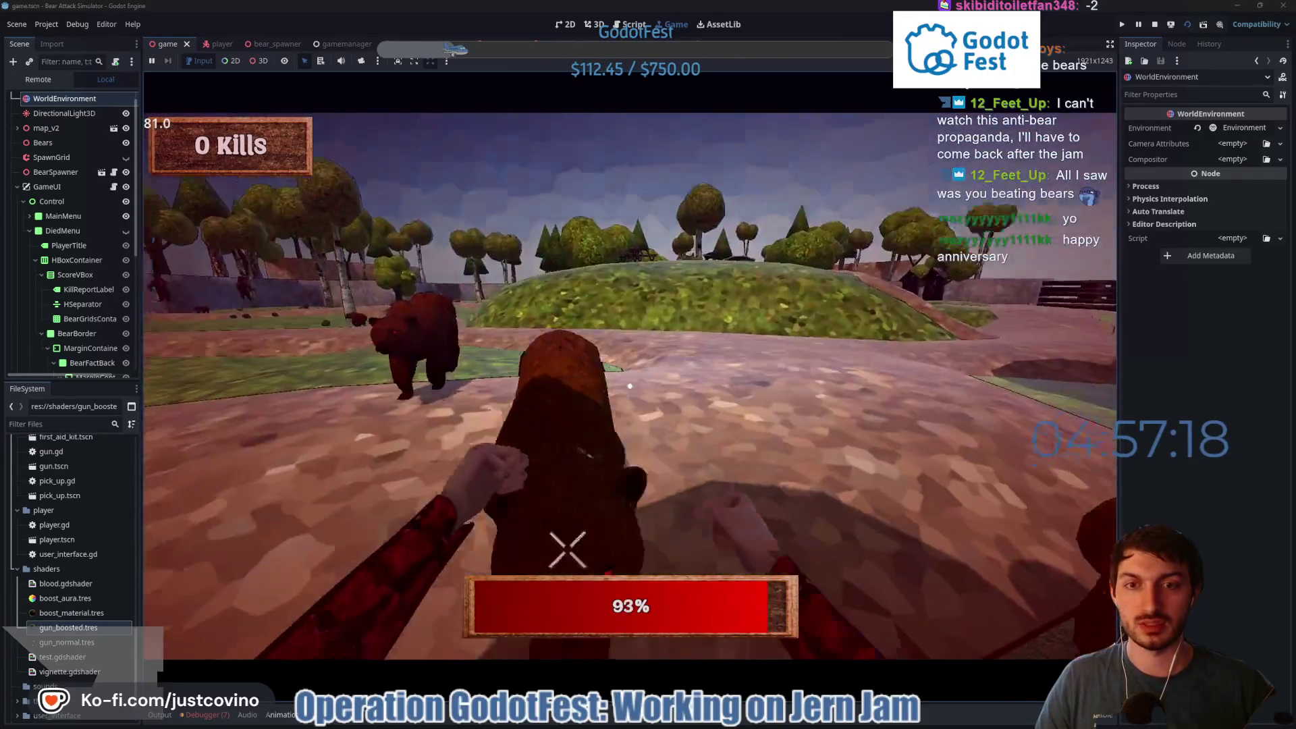
Punch the bears, pick up the revolver and trigger the gun boost
left_click(630, 386)
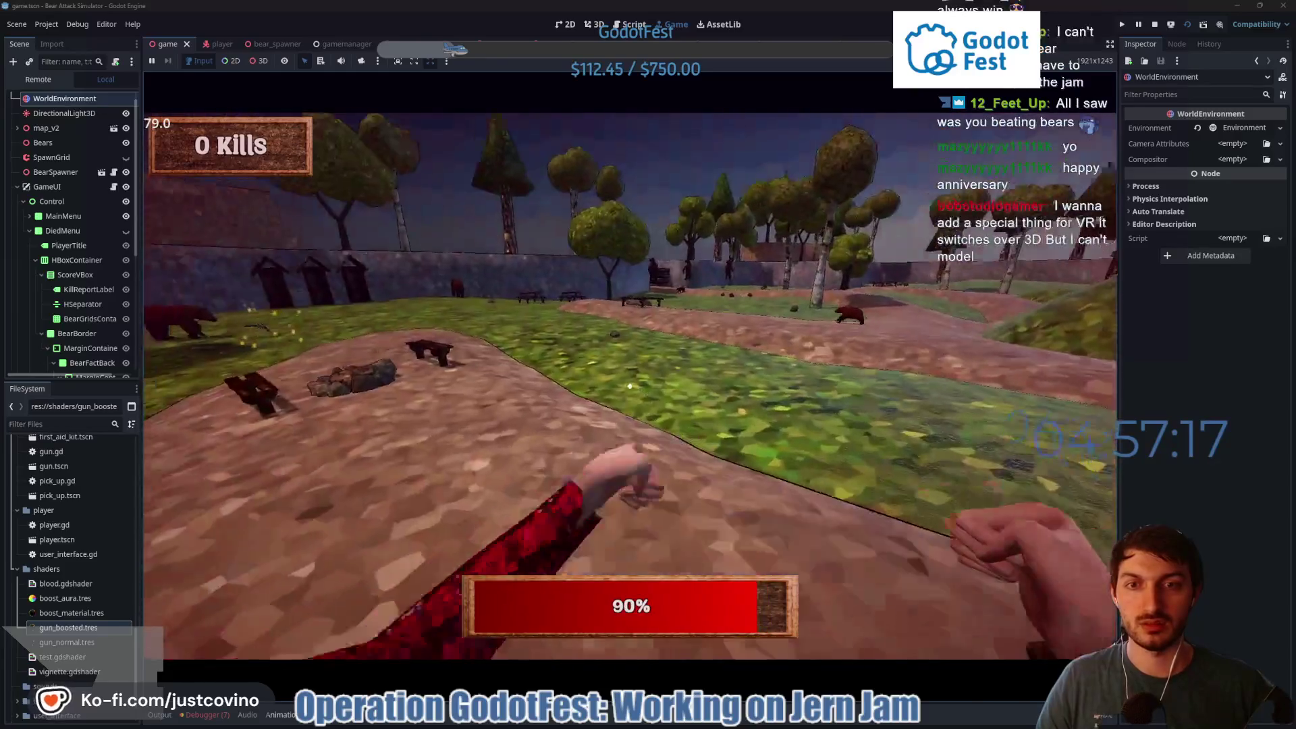
left_click(630, 385)
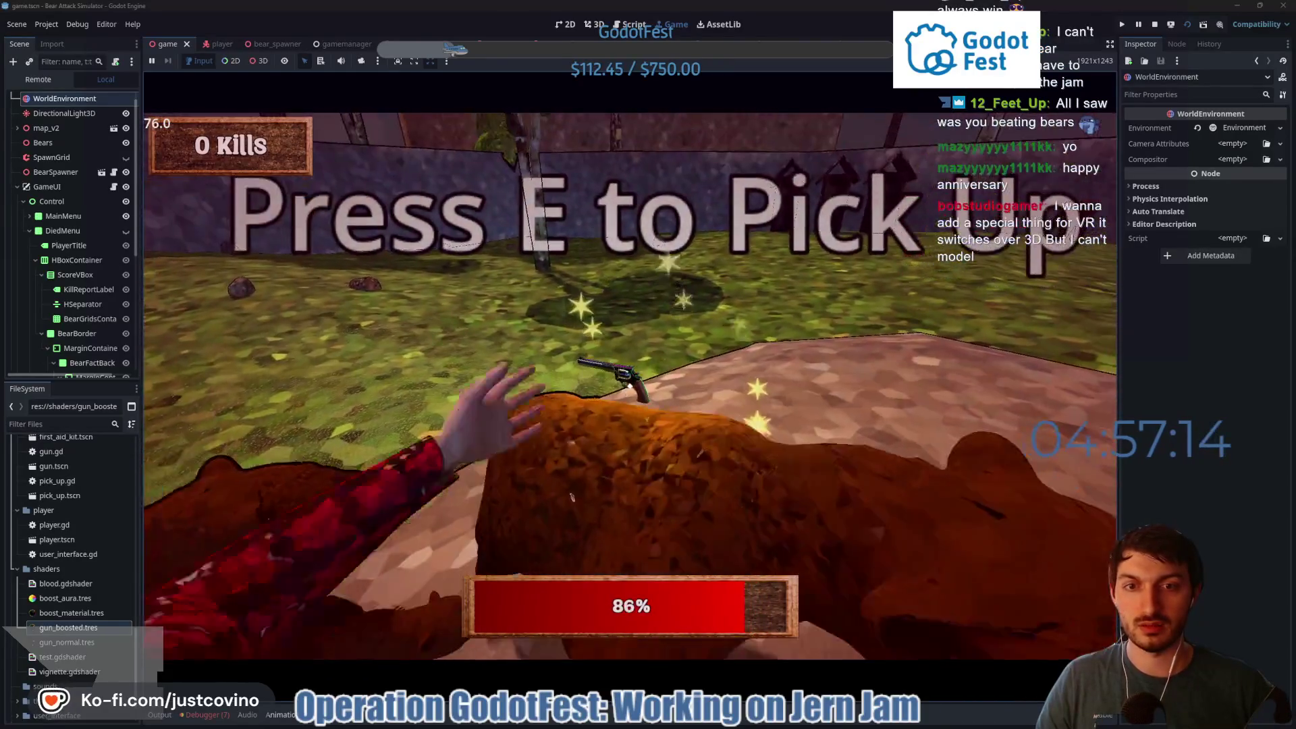
left_click(630, 386)
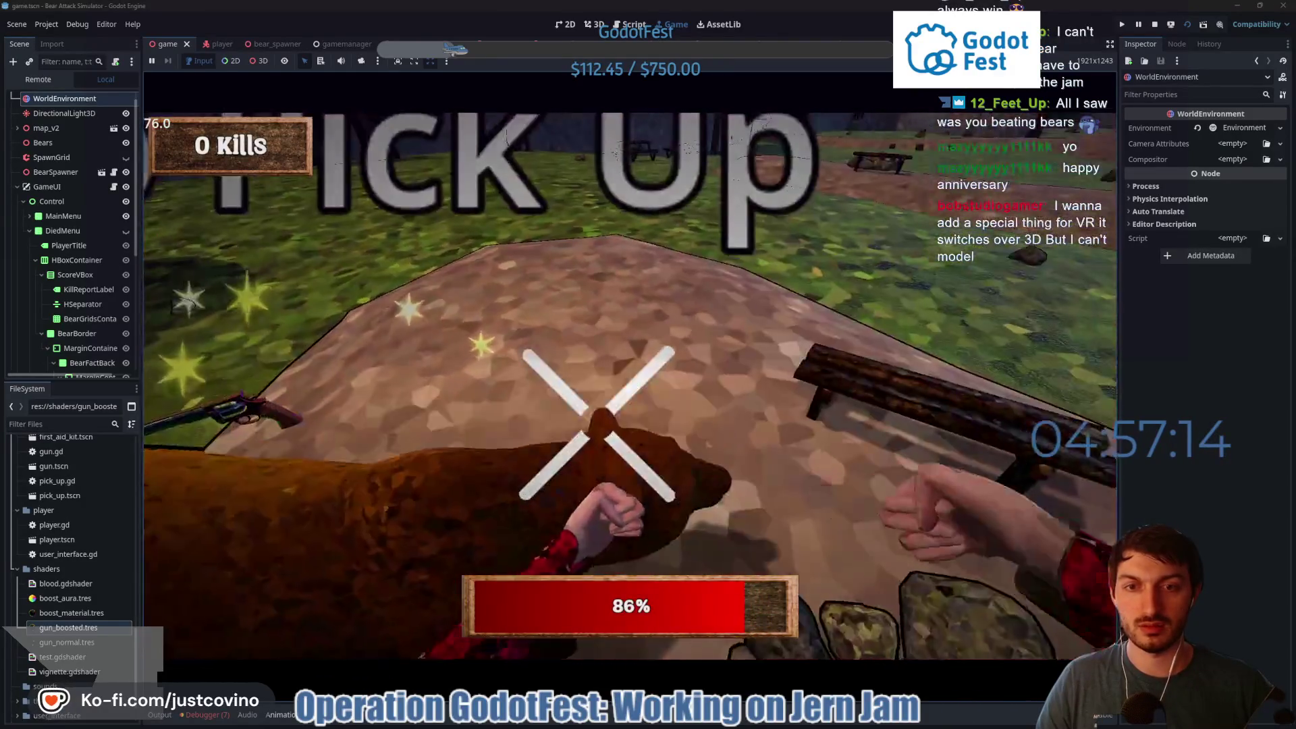
key("e")
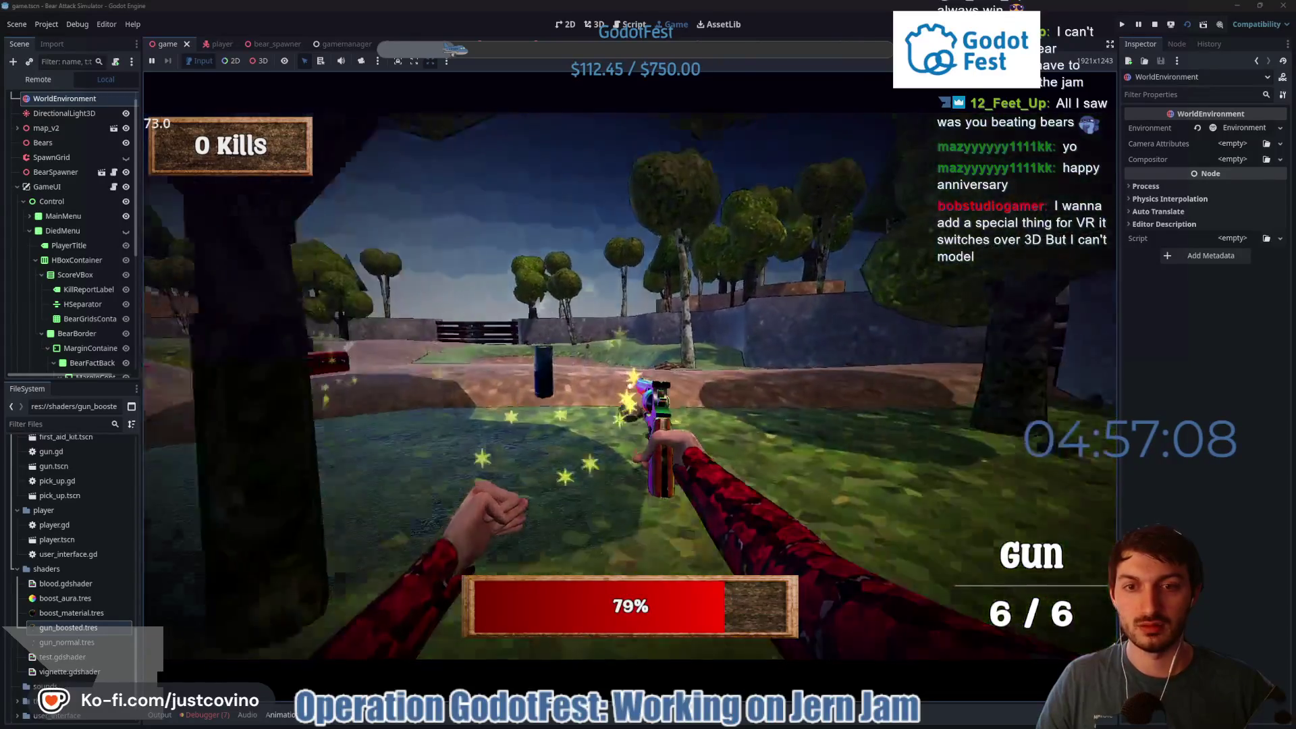
key("e")
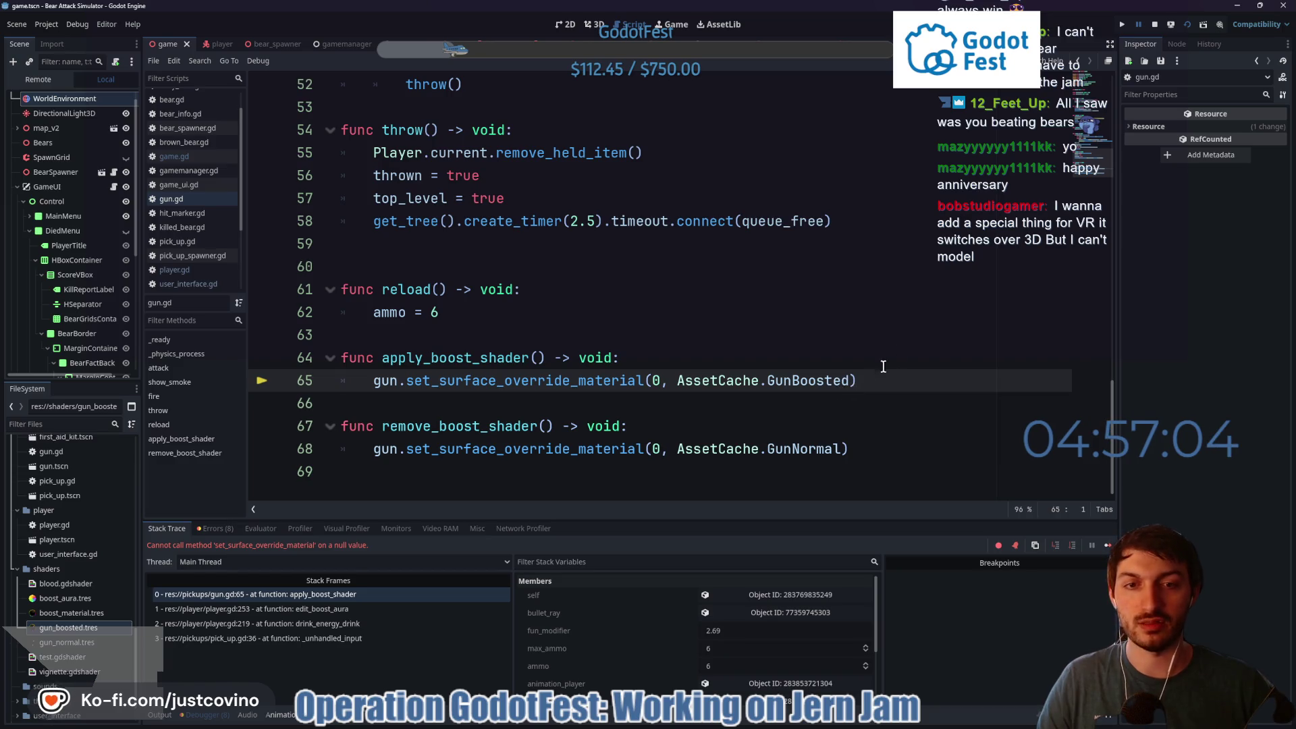
Stop the game, open gun.tscn and inspect the magnum's surface material override
left_click(1155, 27)
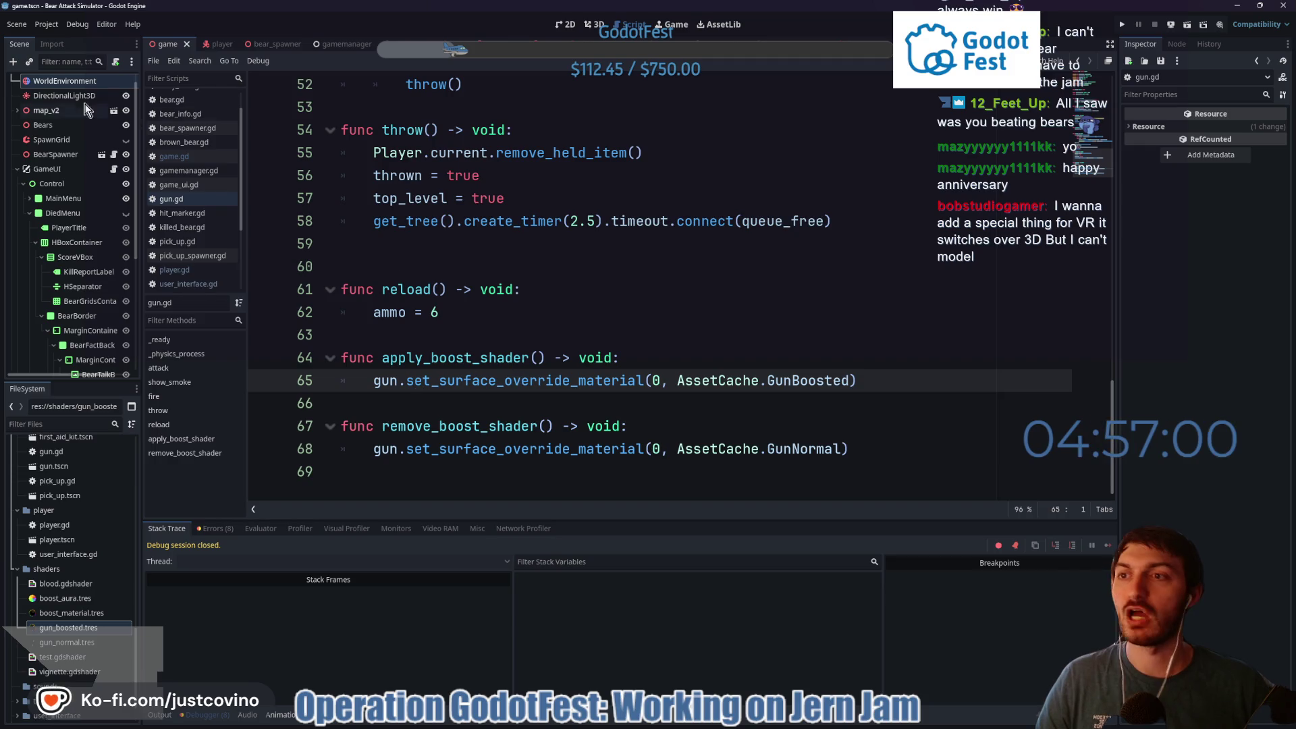
left_click(388, 44)
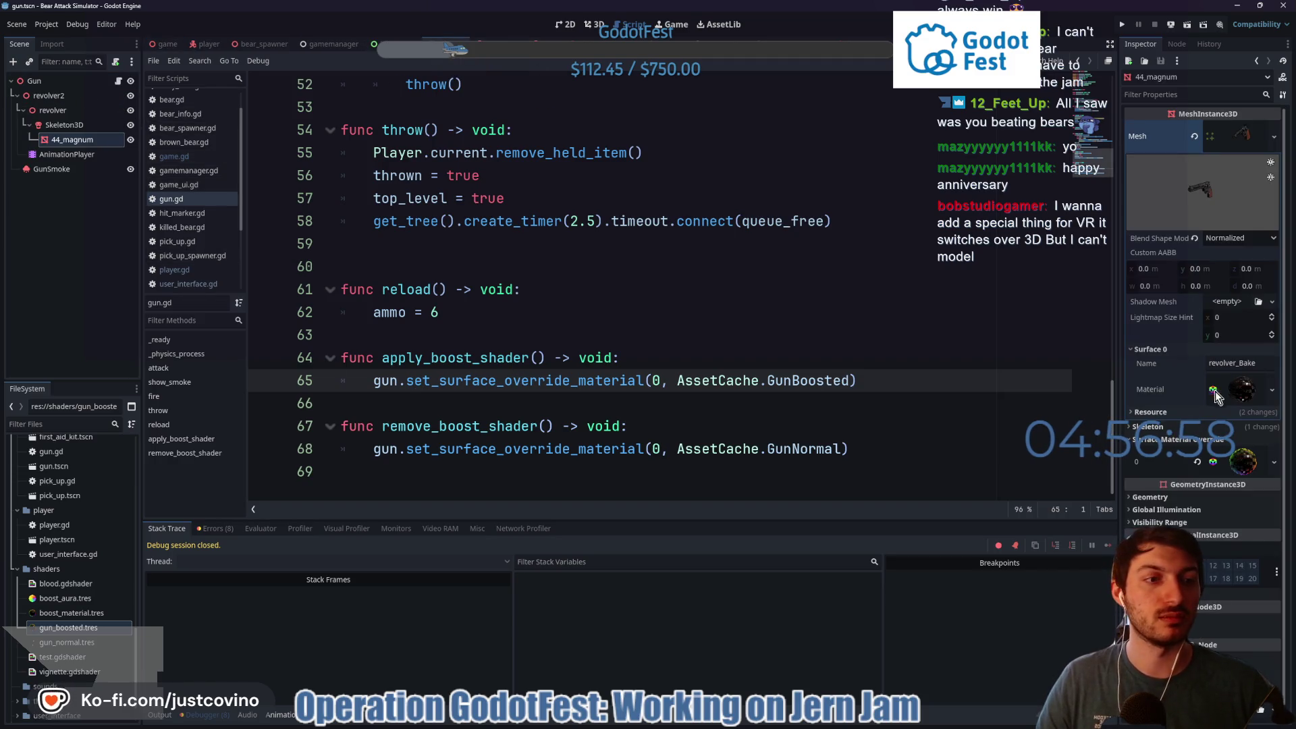
left_click(1198, 463)
left_click(1232, 452)
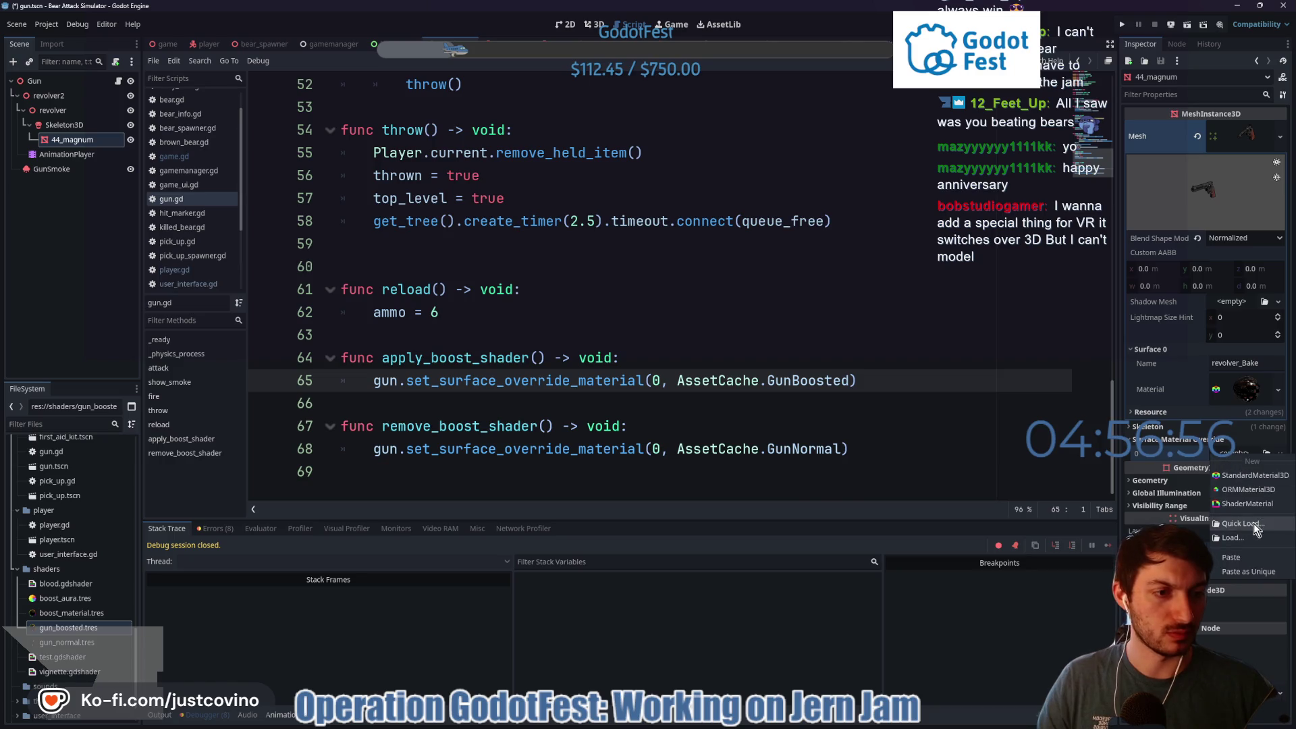
left_click(1240, 523)
double_click(565, 255)
Assign the 44_magnum mesh node to the Gun node's Gun property
left_click(717, 360)
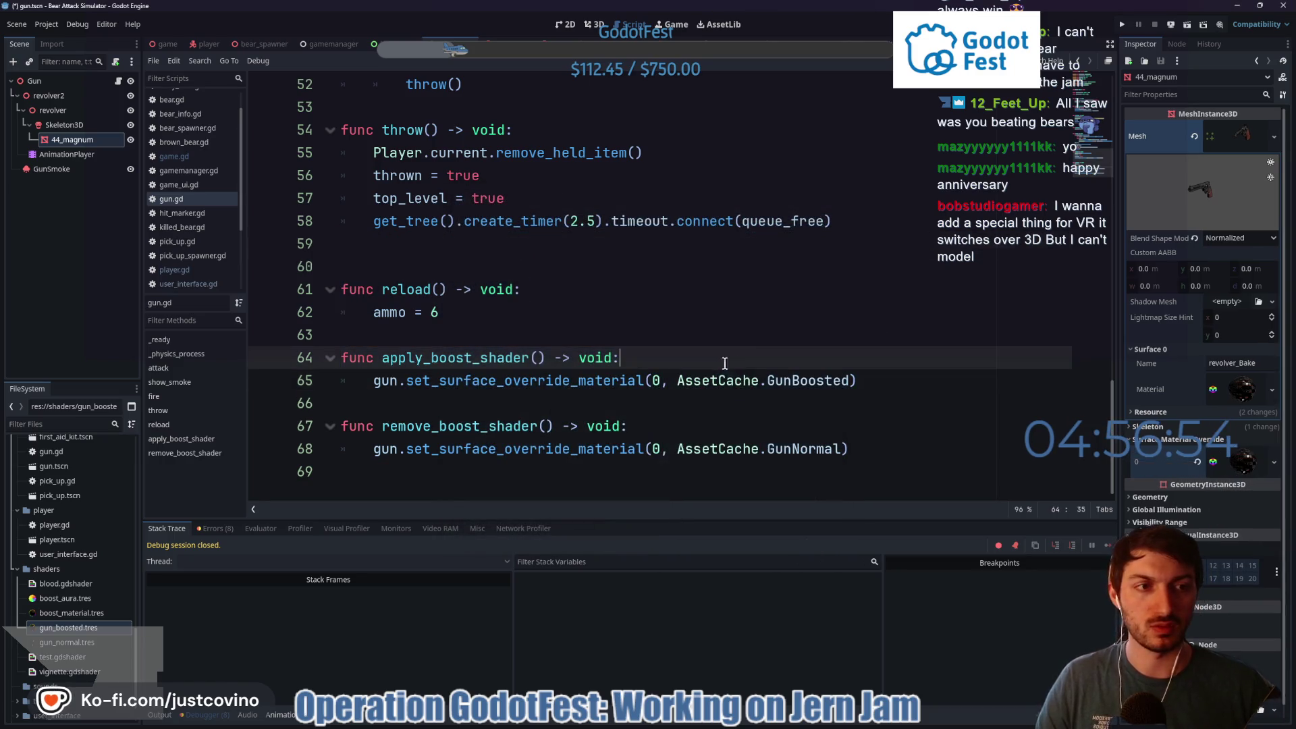
left_click(68, 83)
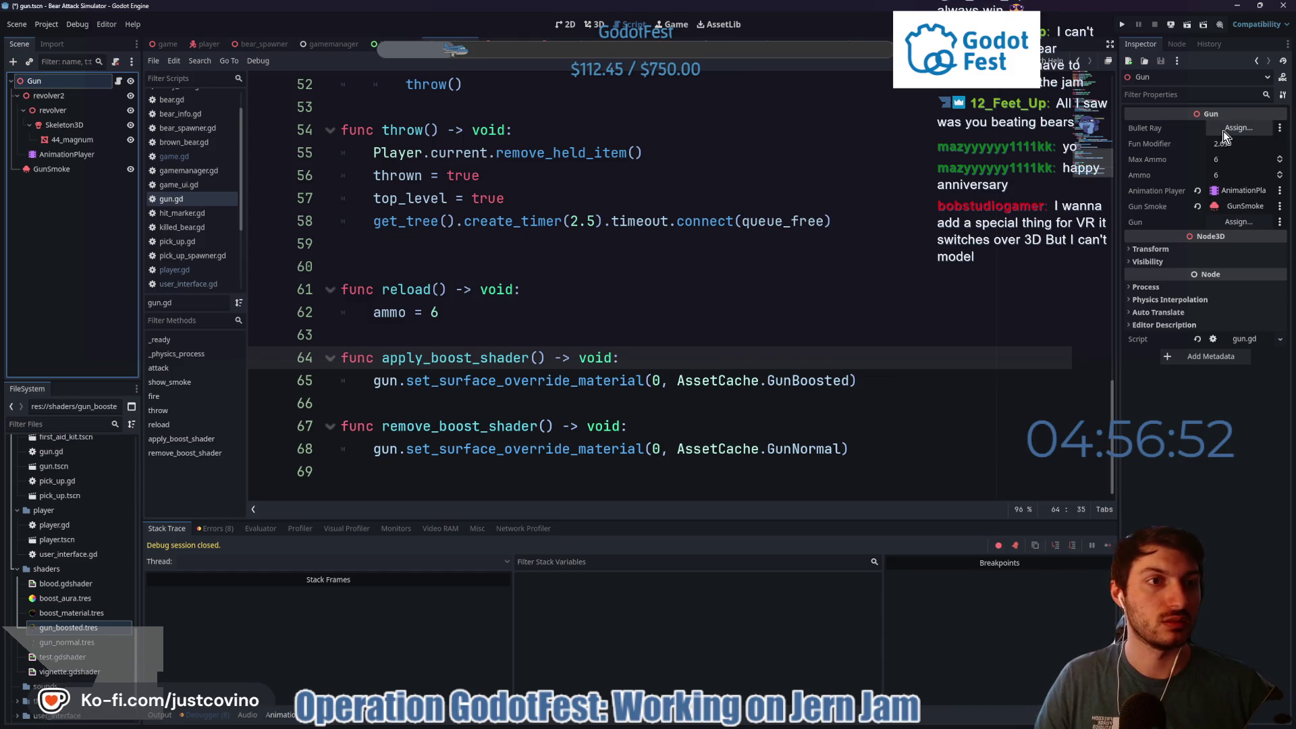
left_click(1236, 221)
left_click(630, 294)
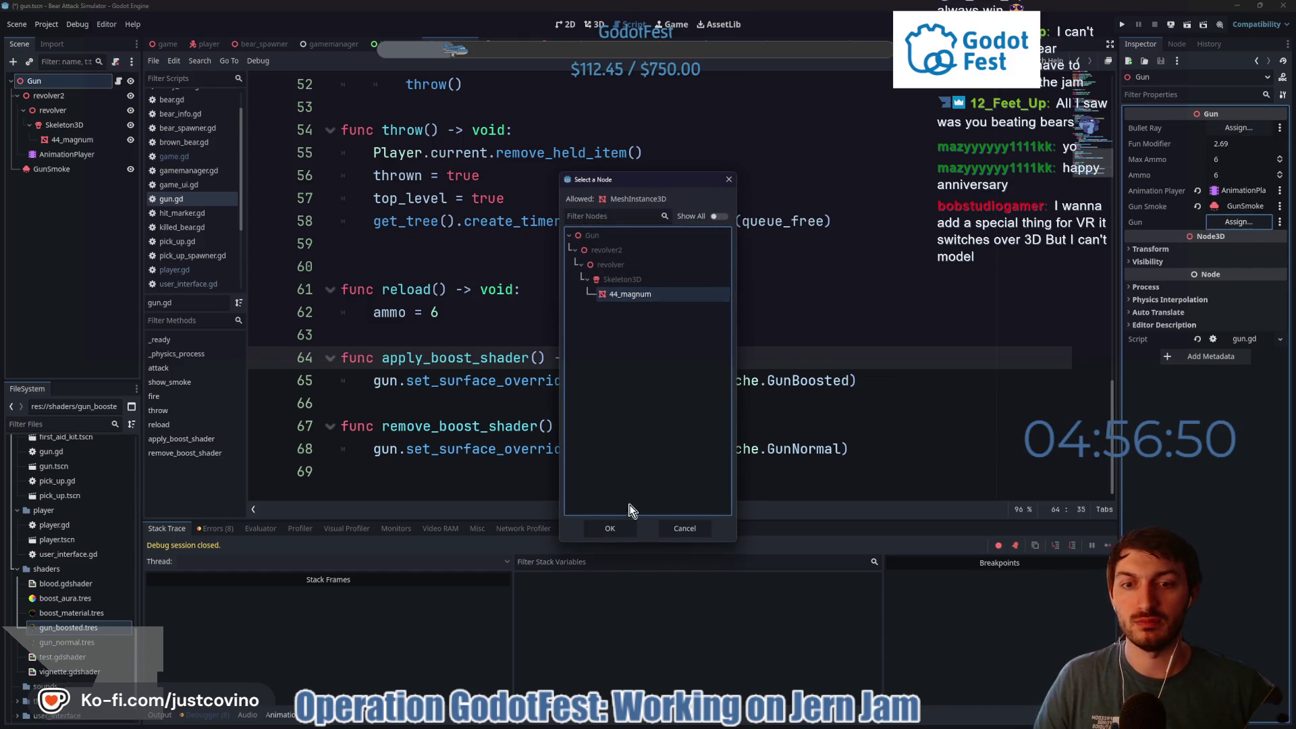
left_click(610, 527)
left_click(610, 354)
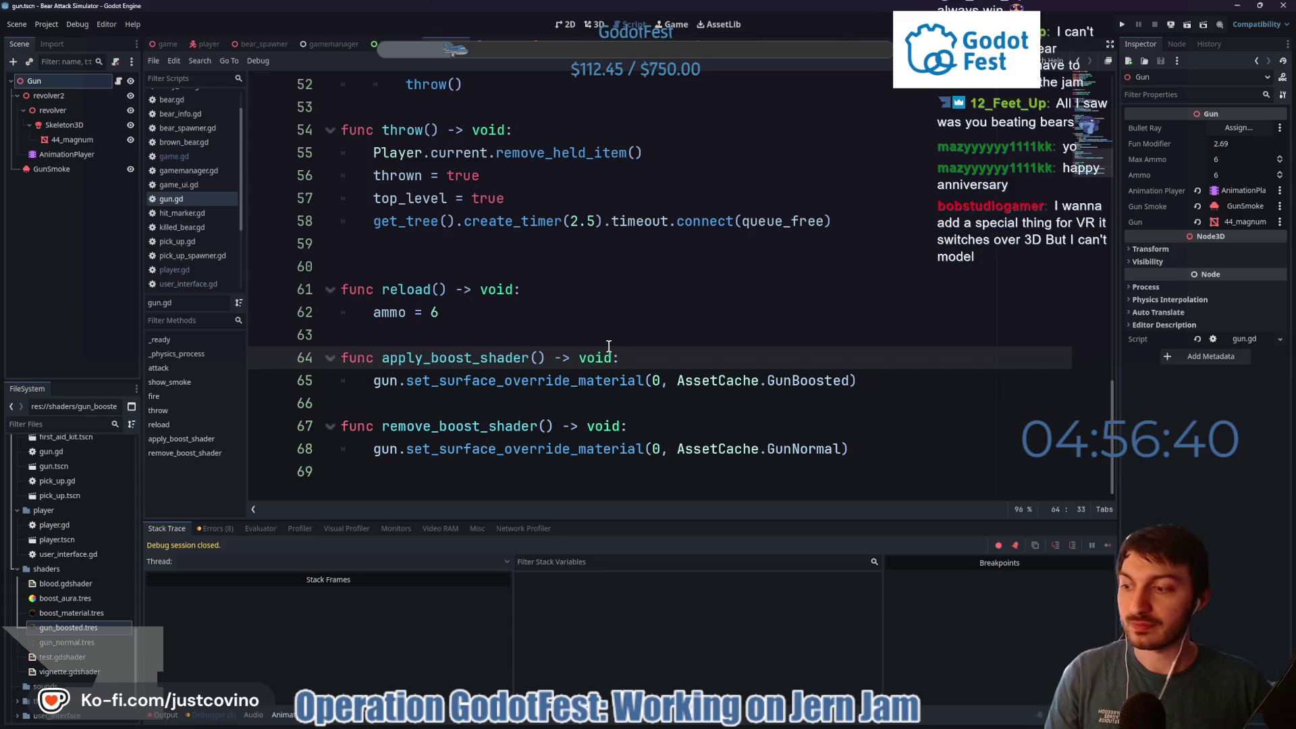
left_click(560, 326)
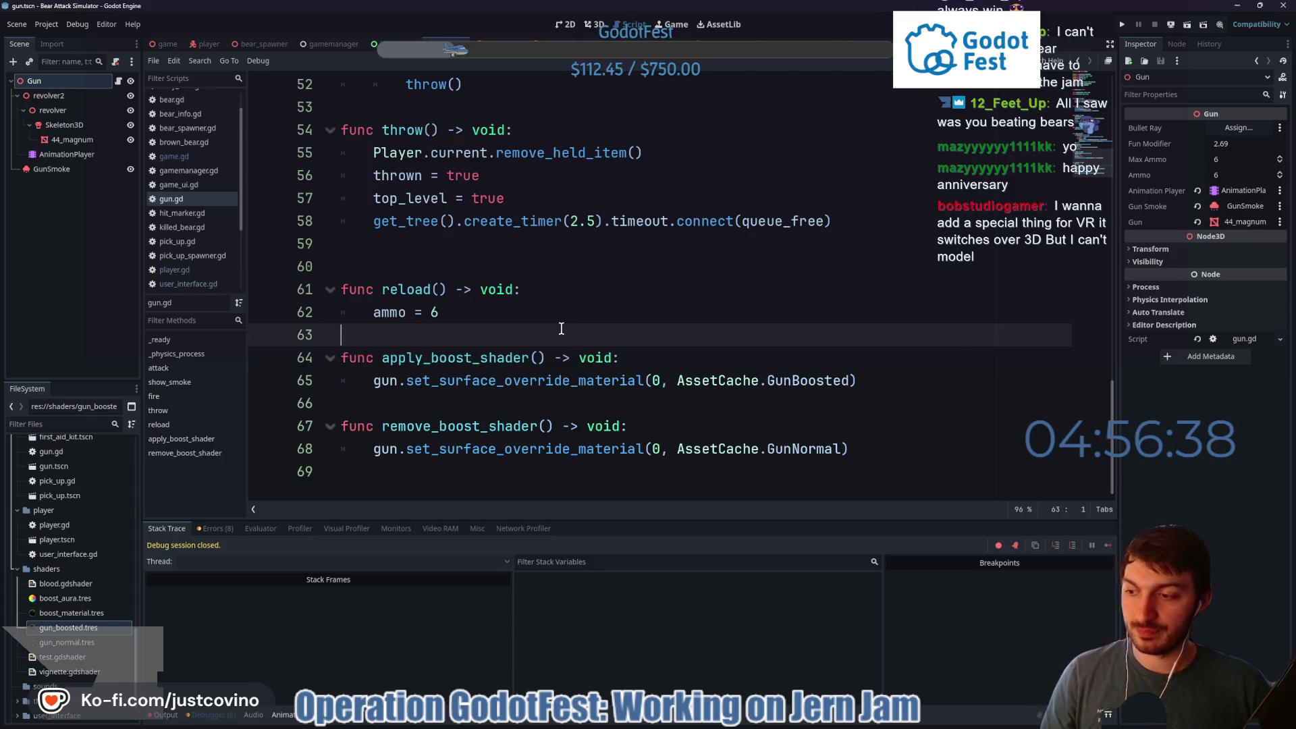
Inspect the 44_magnum mesh's animations in the 3D view, keeping fire selected
left_click(592, 31)
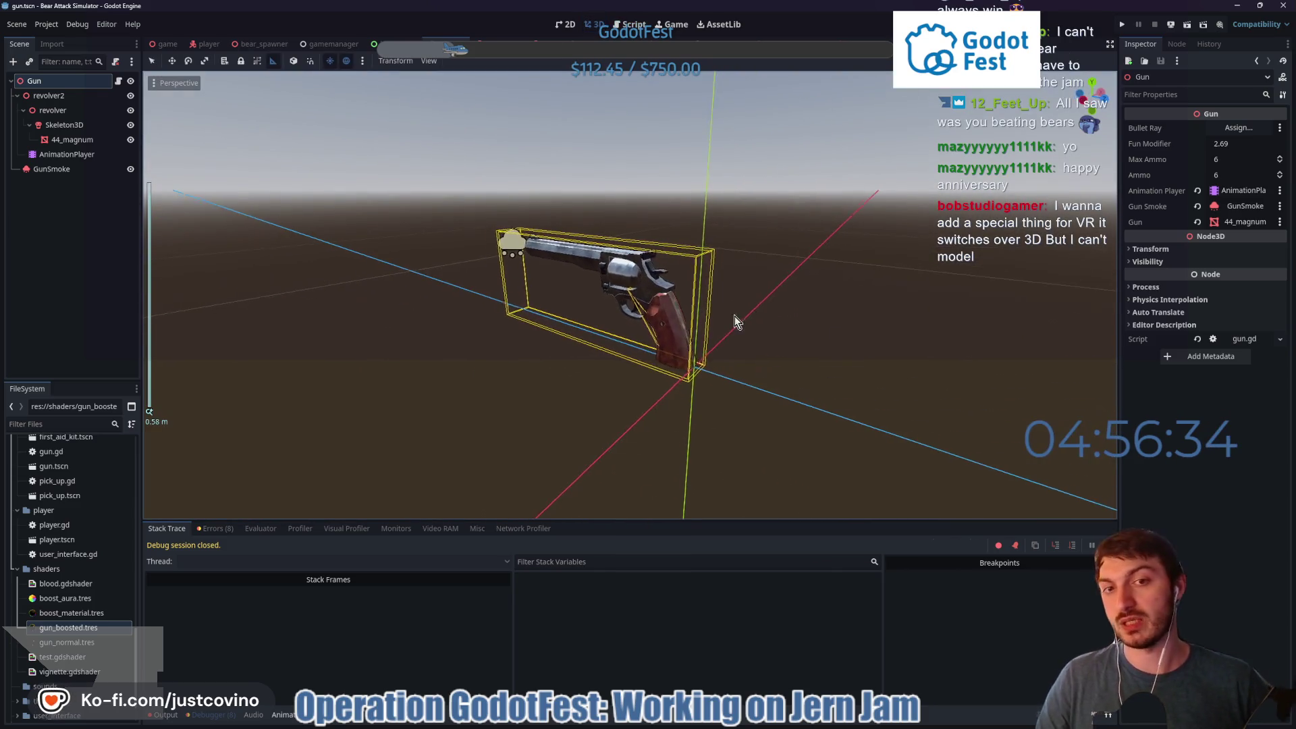
left_click(71, 140)
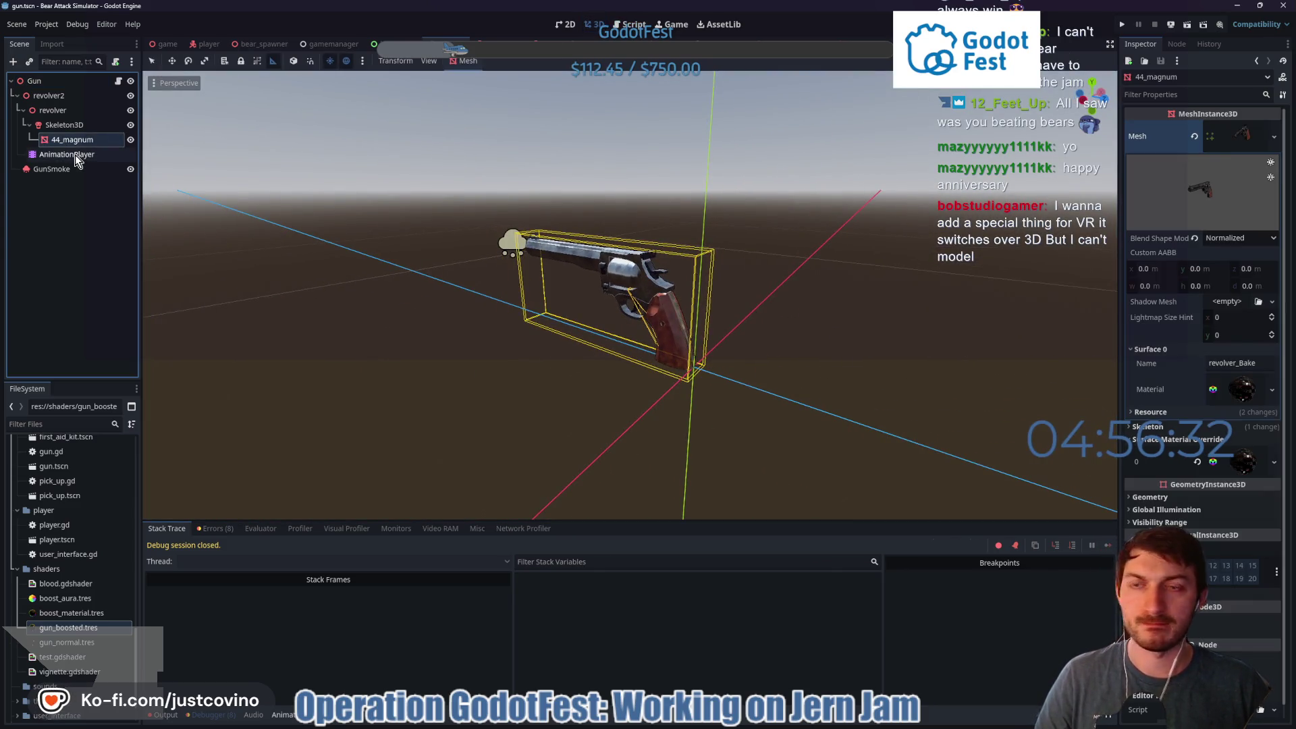
left_click(75, 155)
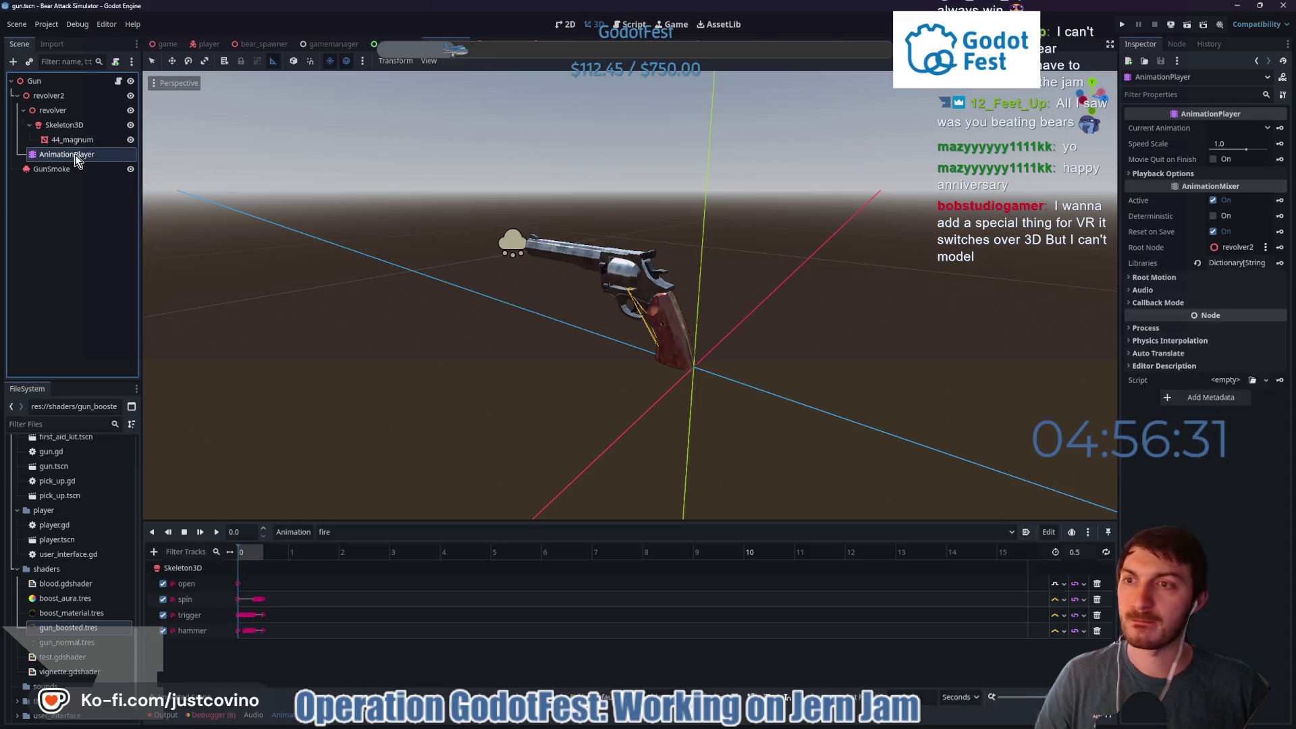
left_click(361, 533)
left_click(353, 532)
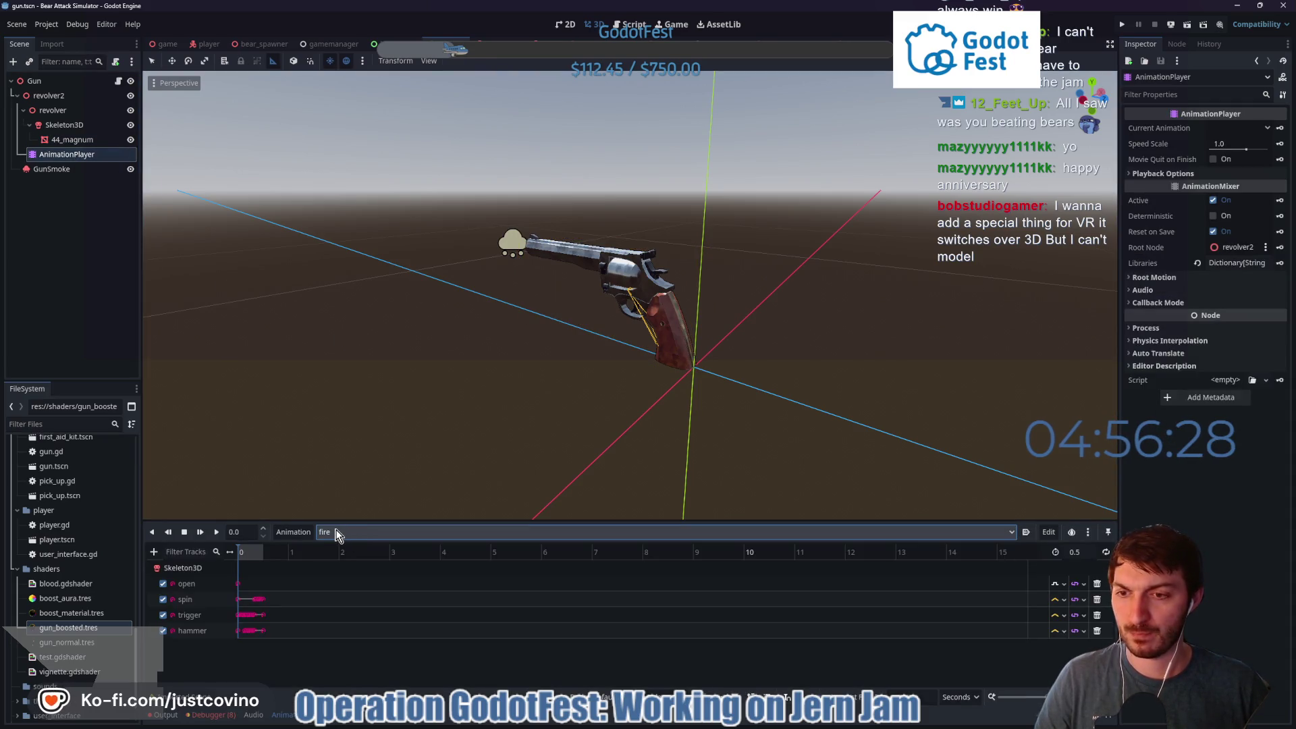
Review gun.gd from the top, then switch to the main game scene
left_click(116, 80)
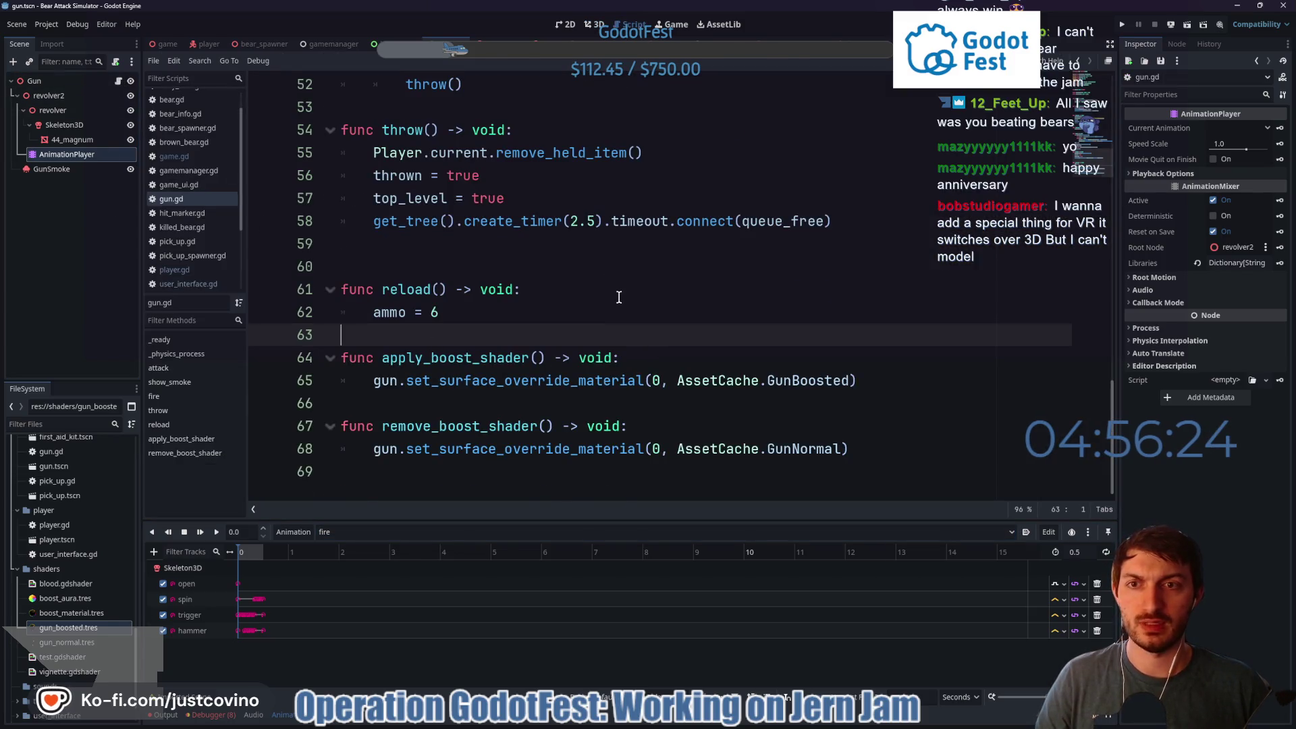
scroll(618, 297, "up", 1)
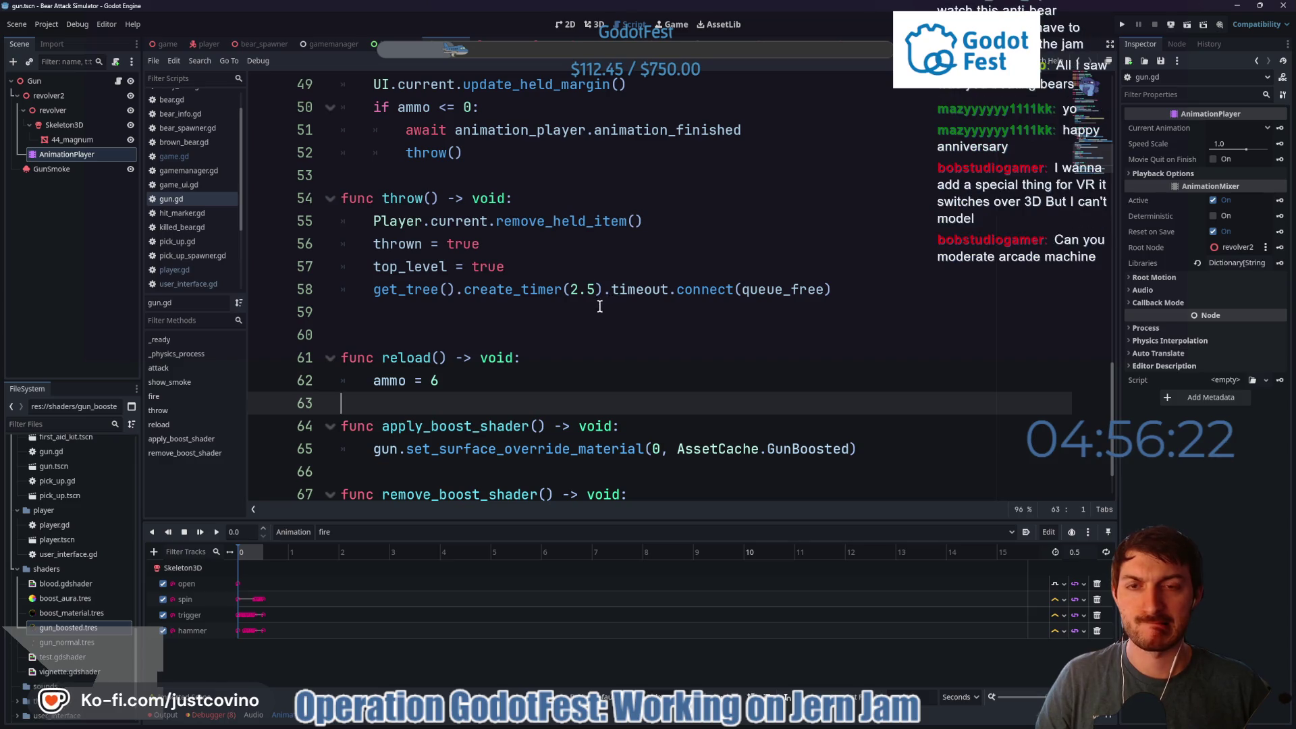
scroll(599, 305, "up", 3)
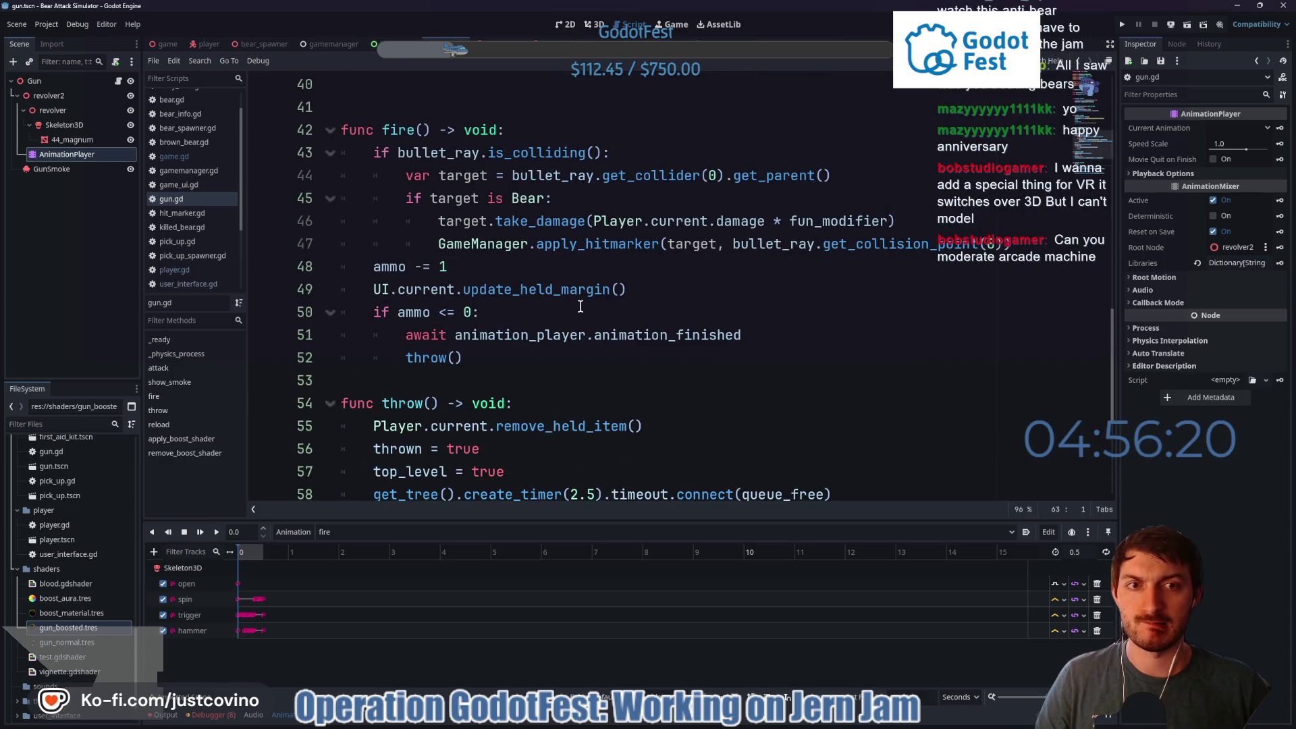
scroll(587, 270, "up", 3)
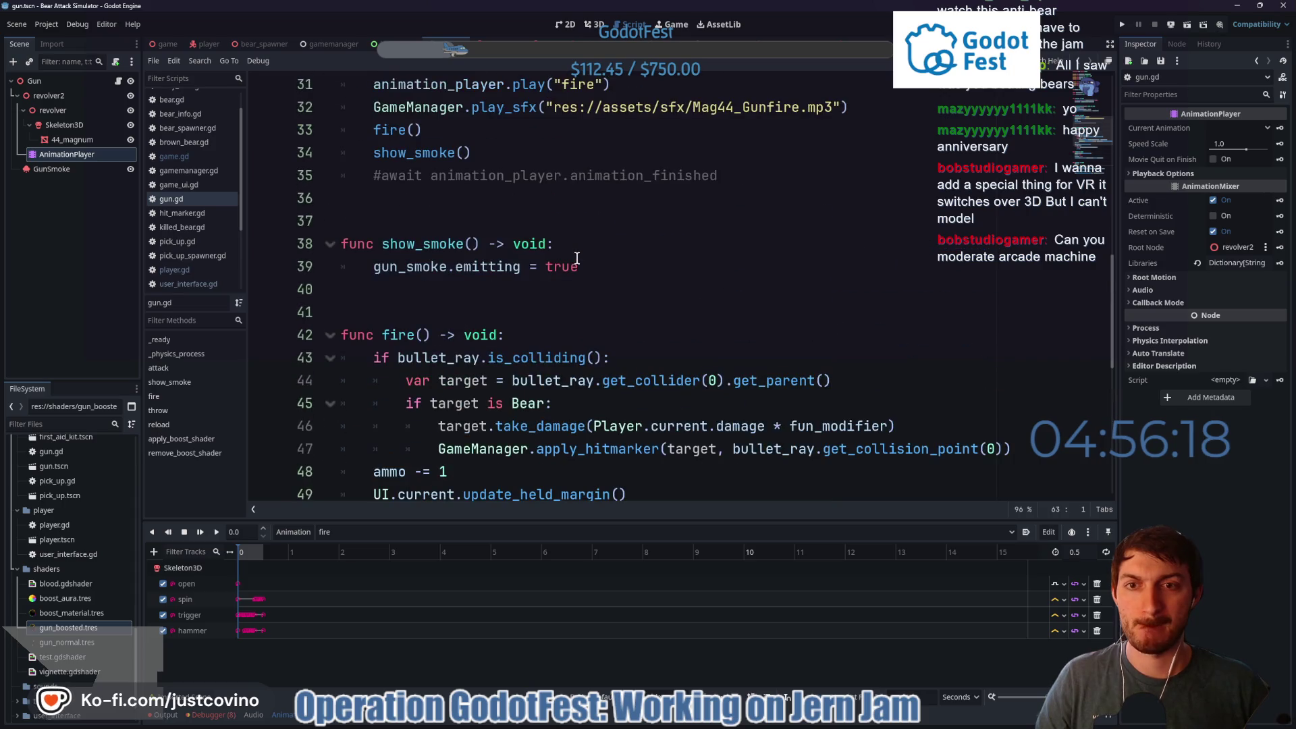
scroll(594, 284, "up", 3)
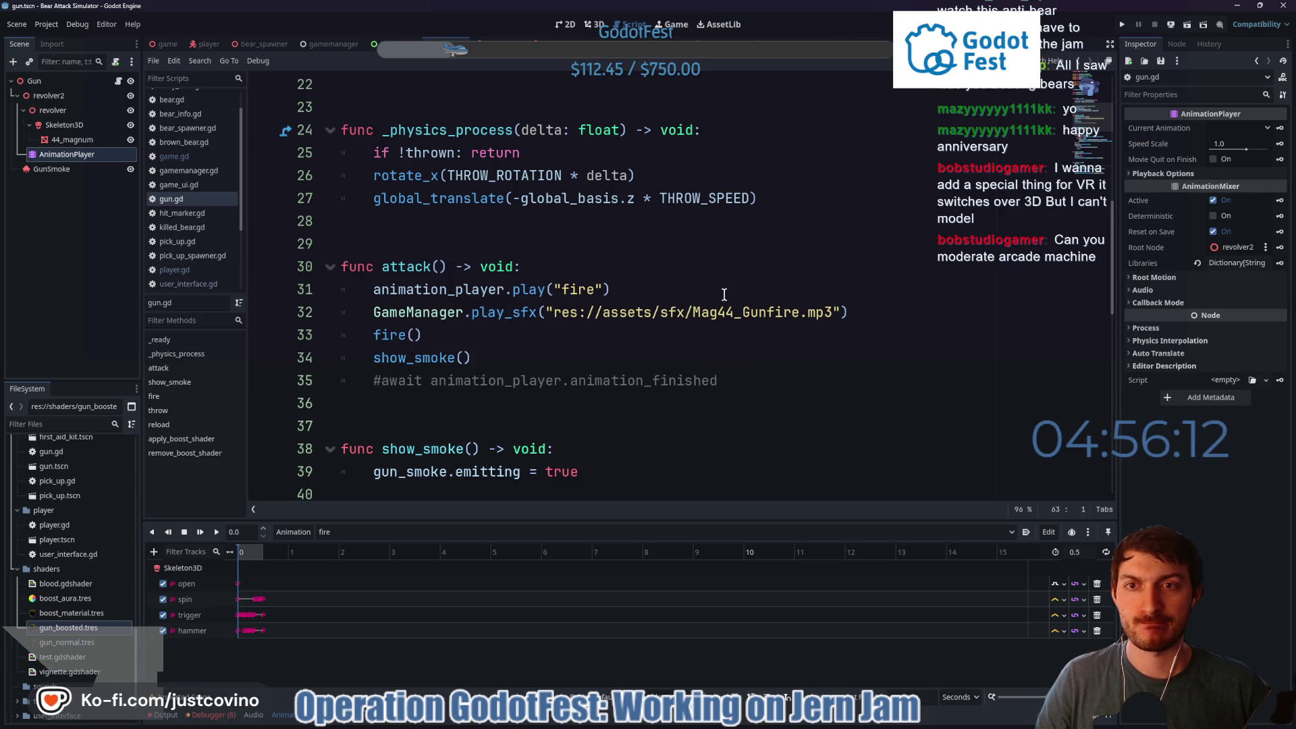
left_click(163, 45)
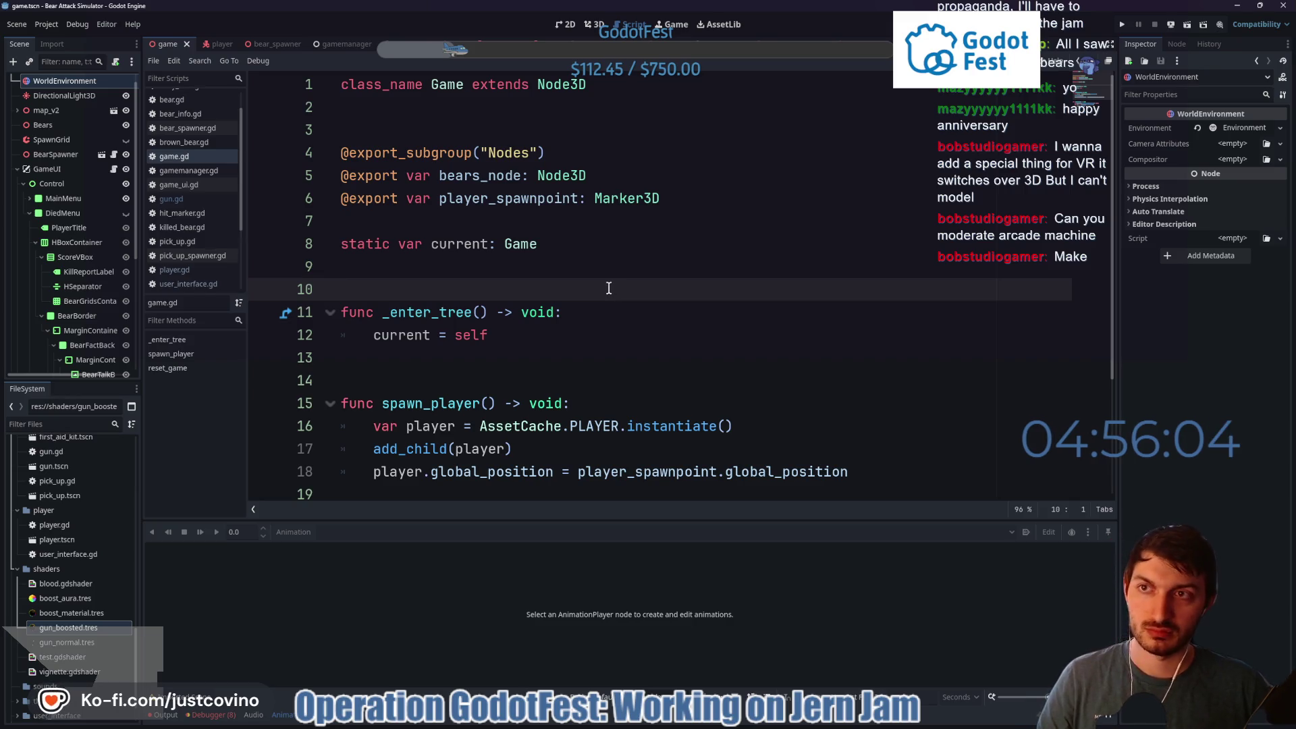
Run the game with F5, turn the music down, and walk through the park to the gun
key("F5")
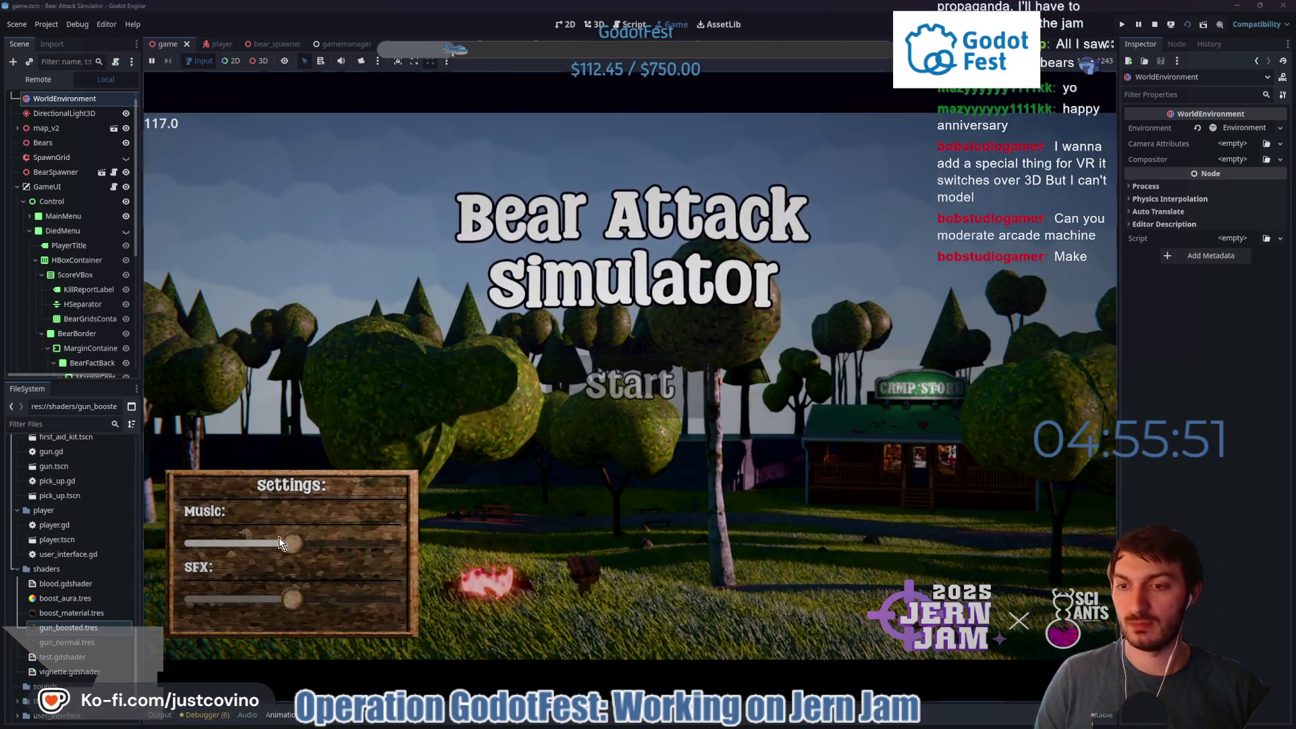
left_click_drag(280, 543, 216, 544)
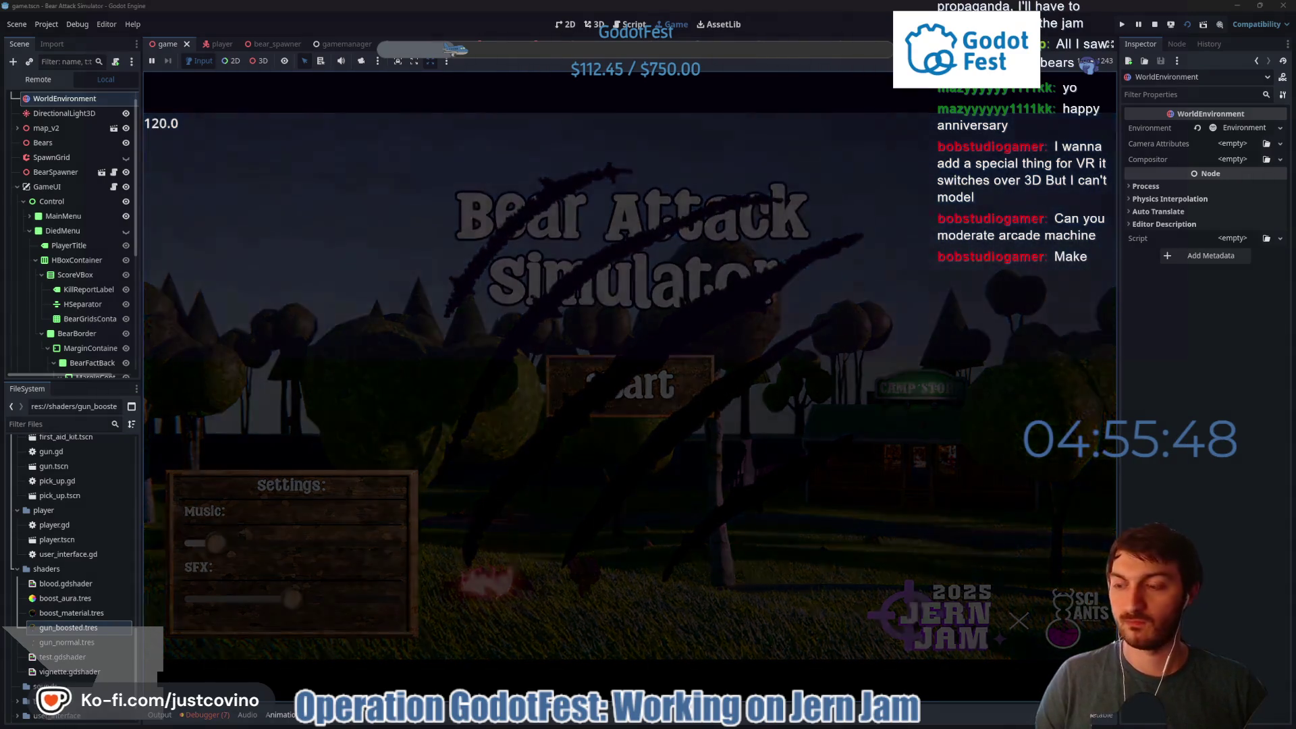
key("w")
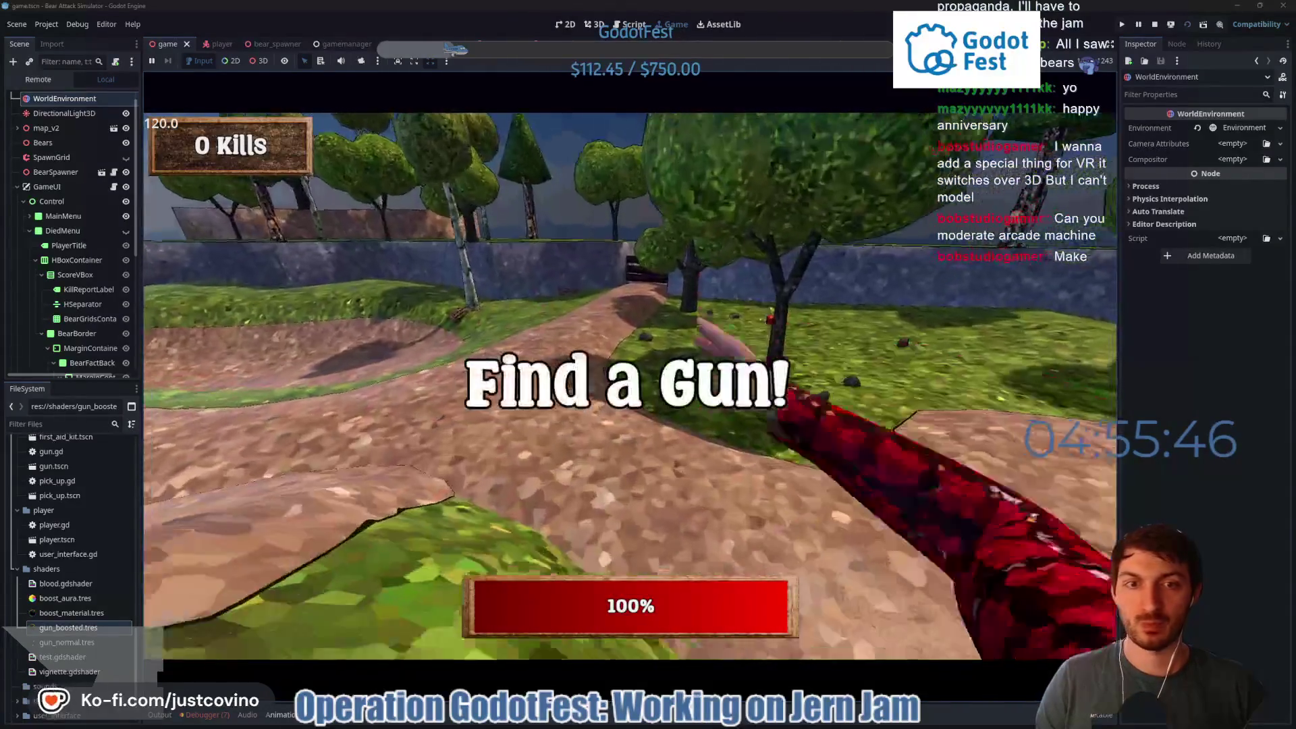
key("w")
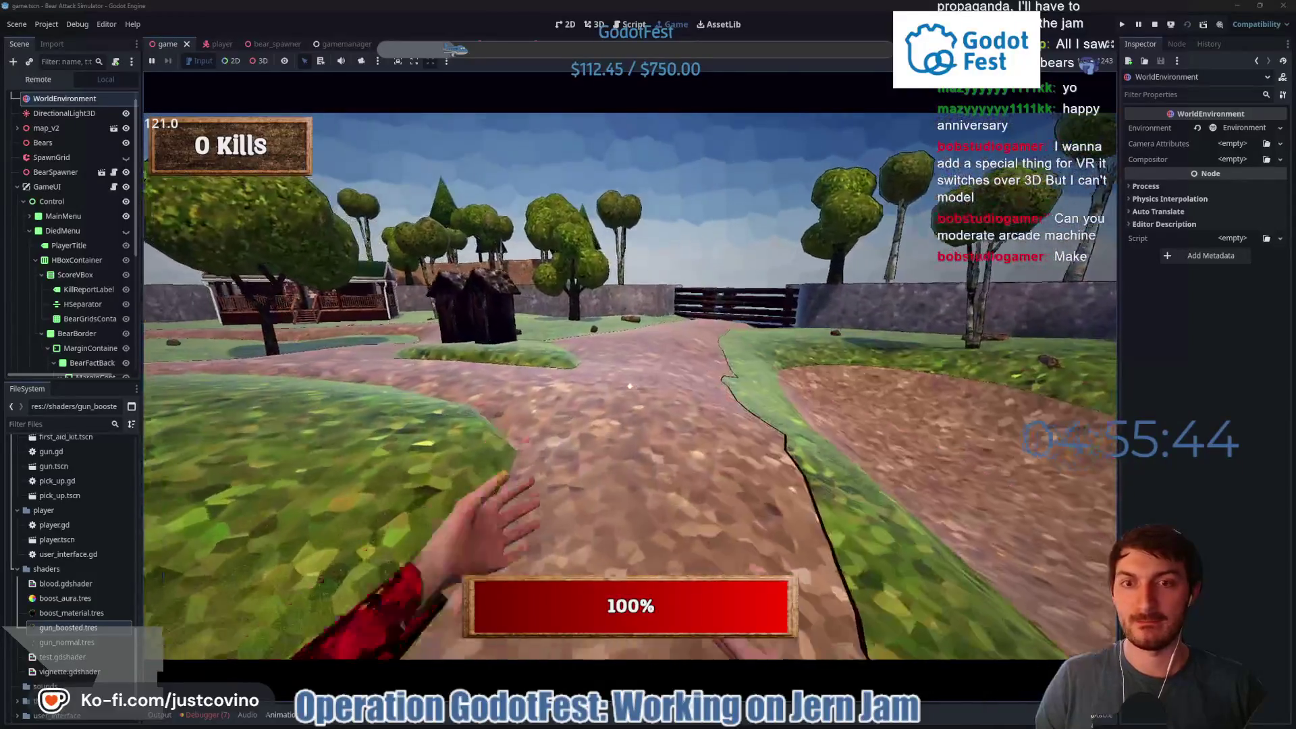
key("w")
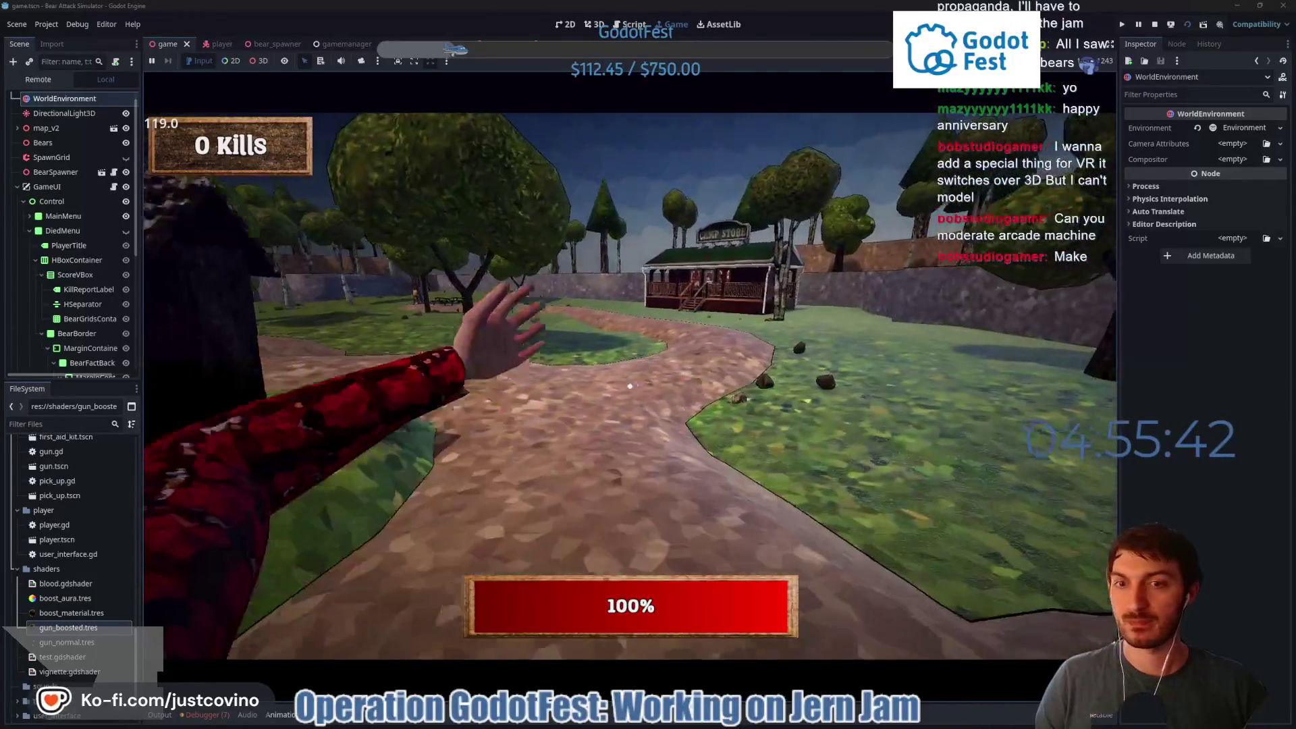
key("w")
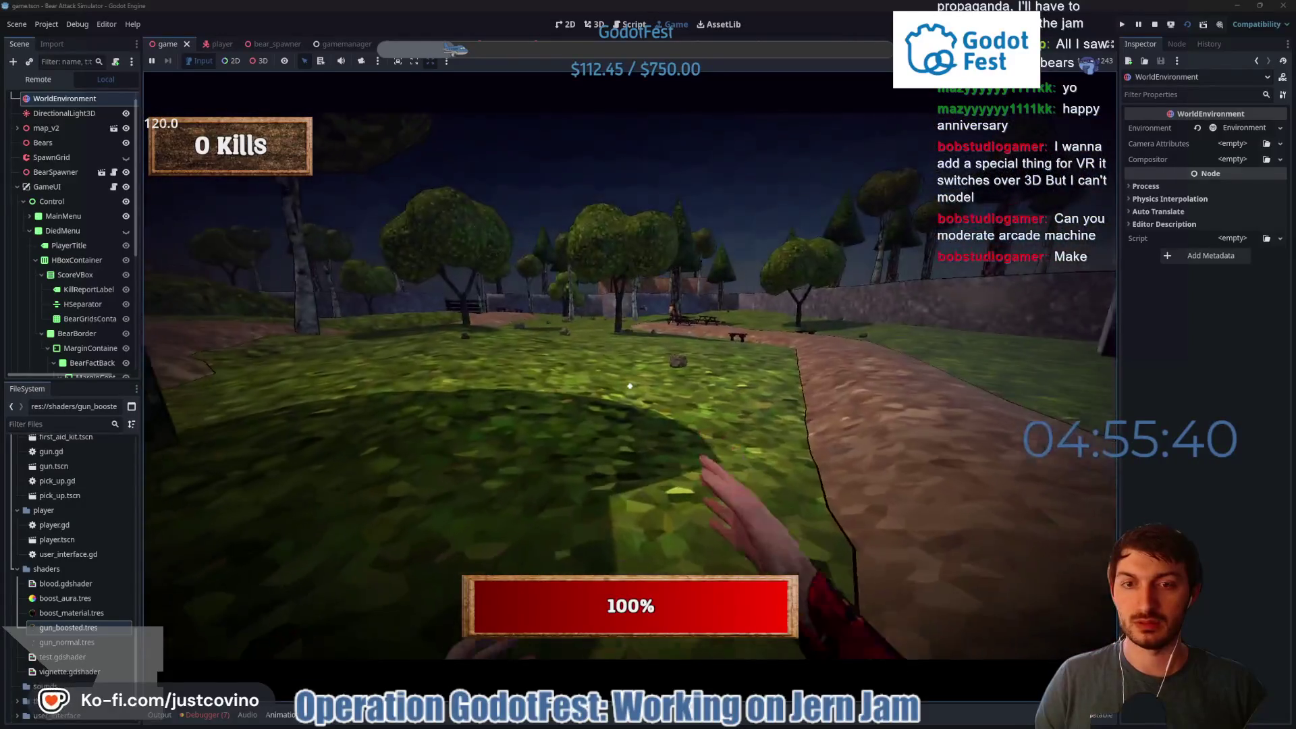
key("w")
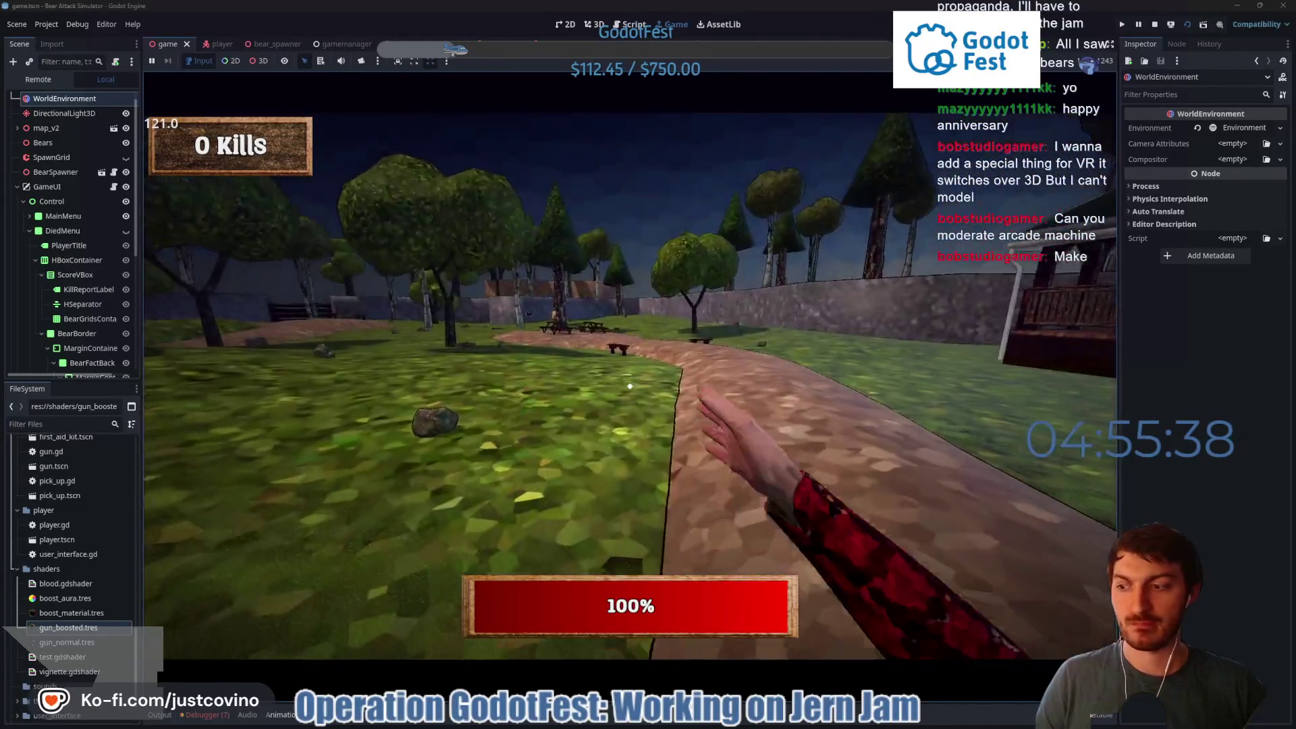
key("w")
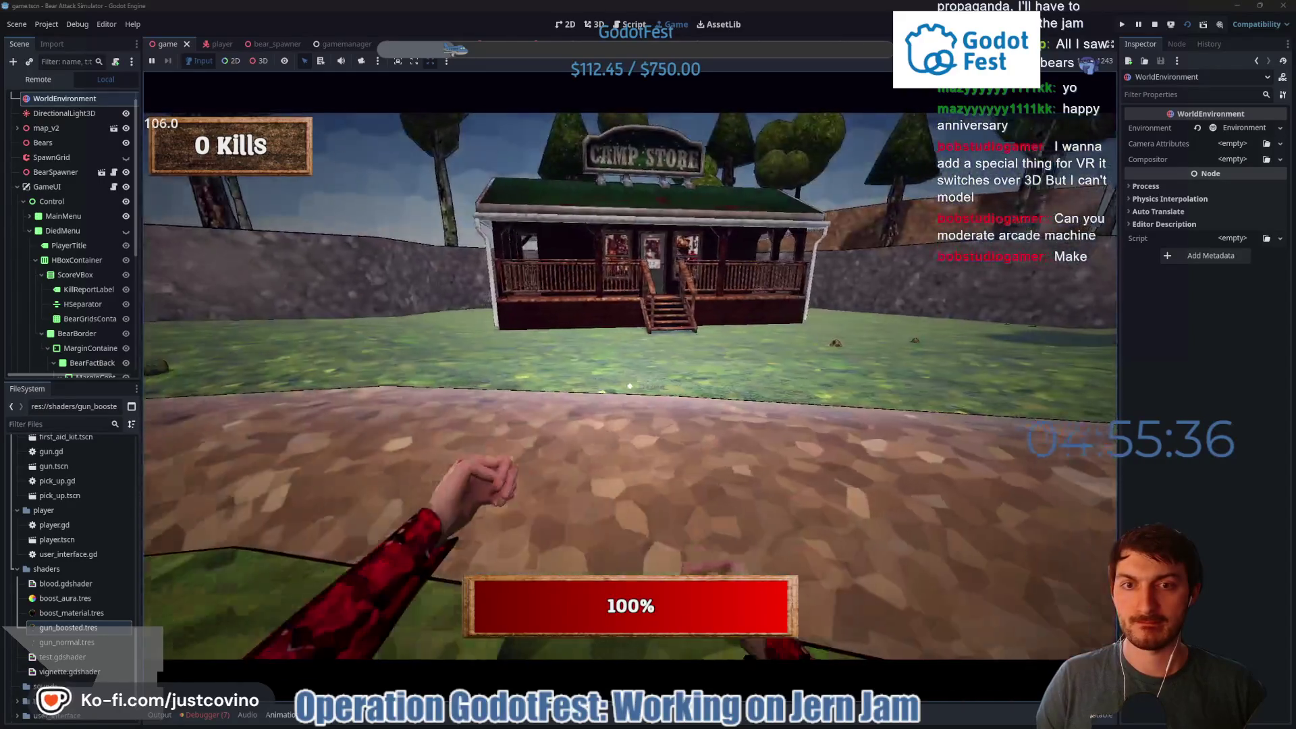
key("w")
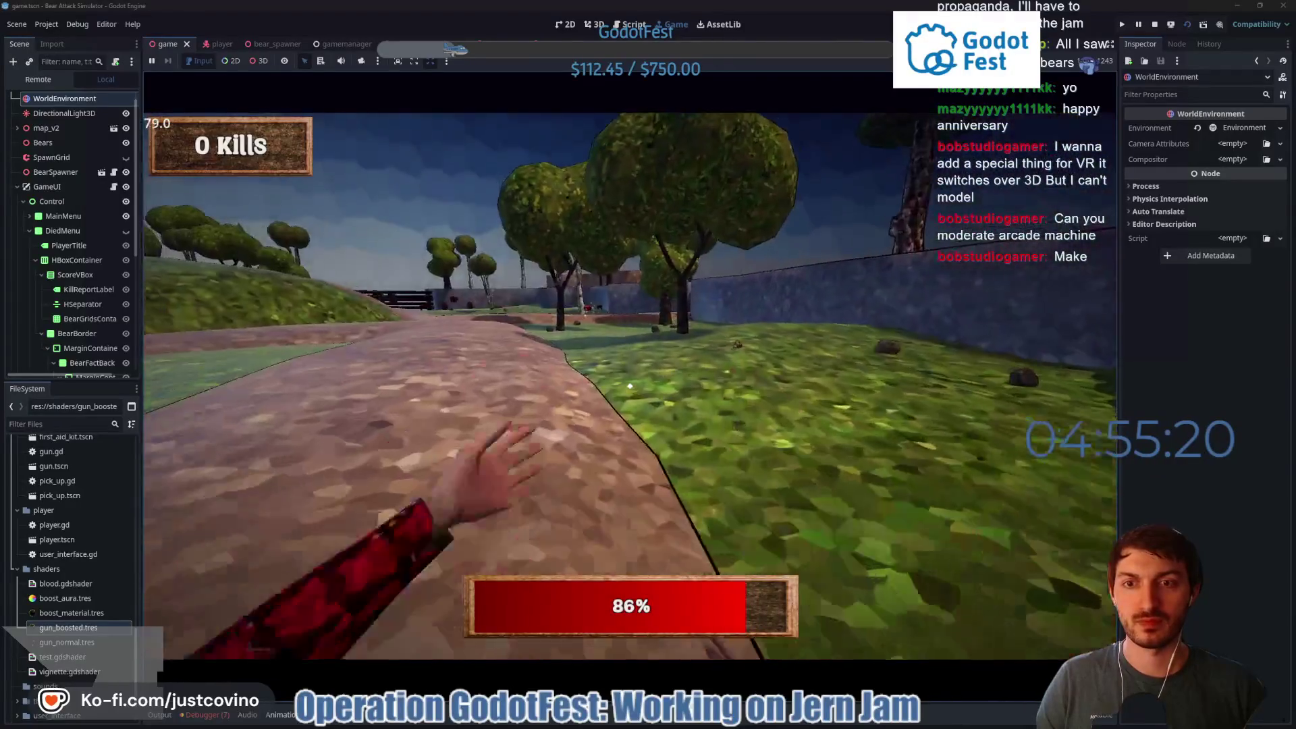
key("w")
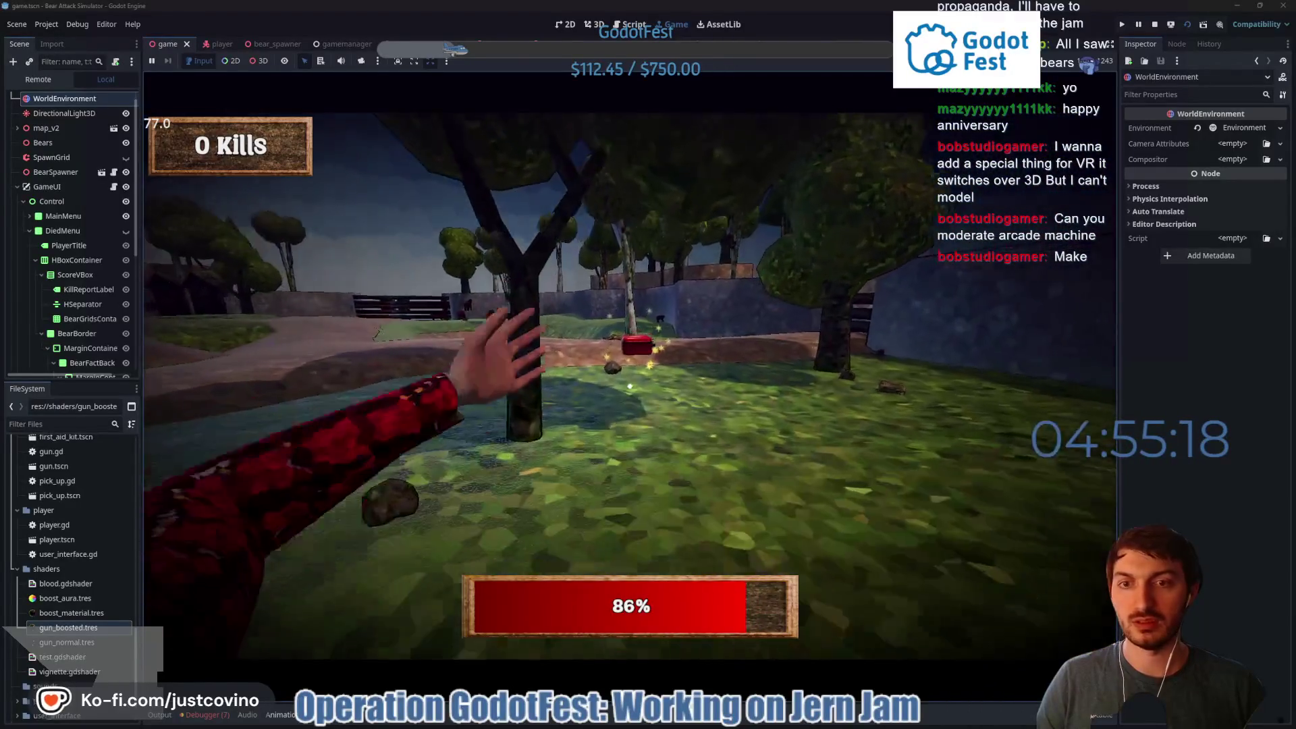
key("w")
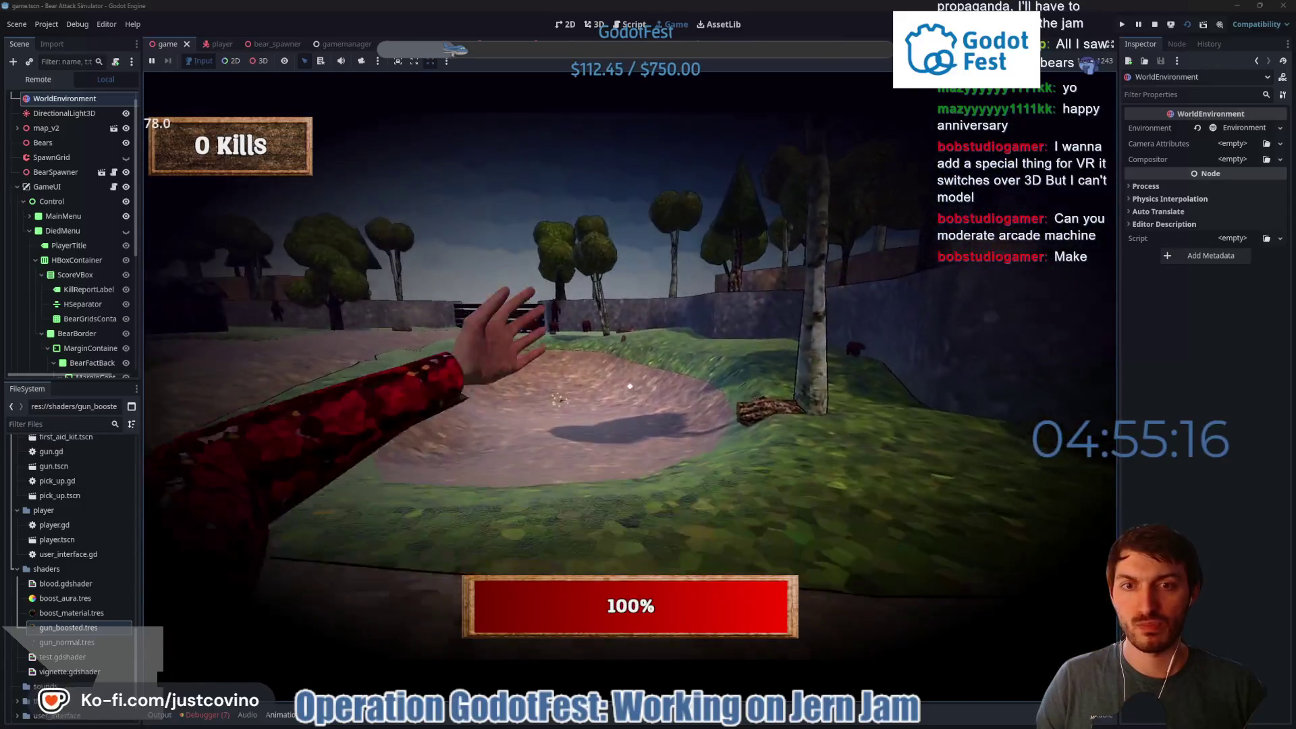
key("w")
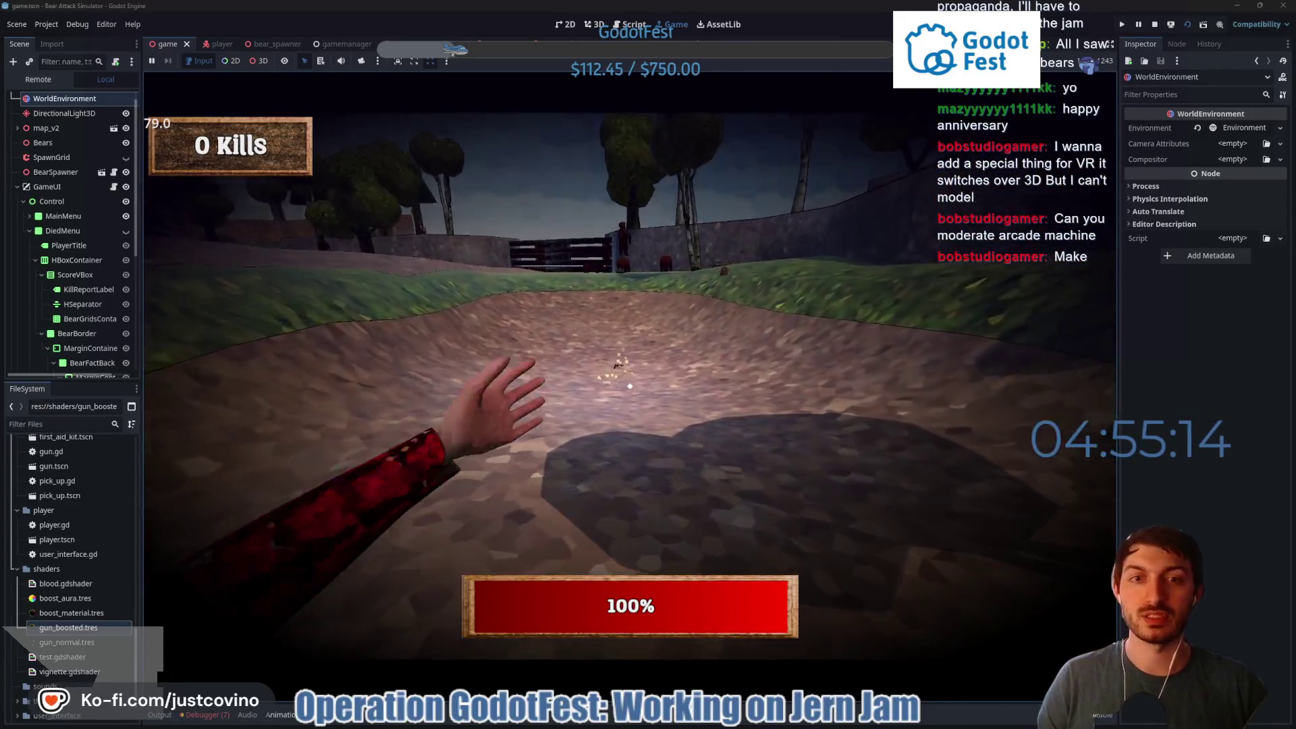
key("w")
key("w")
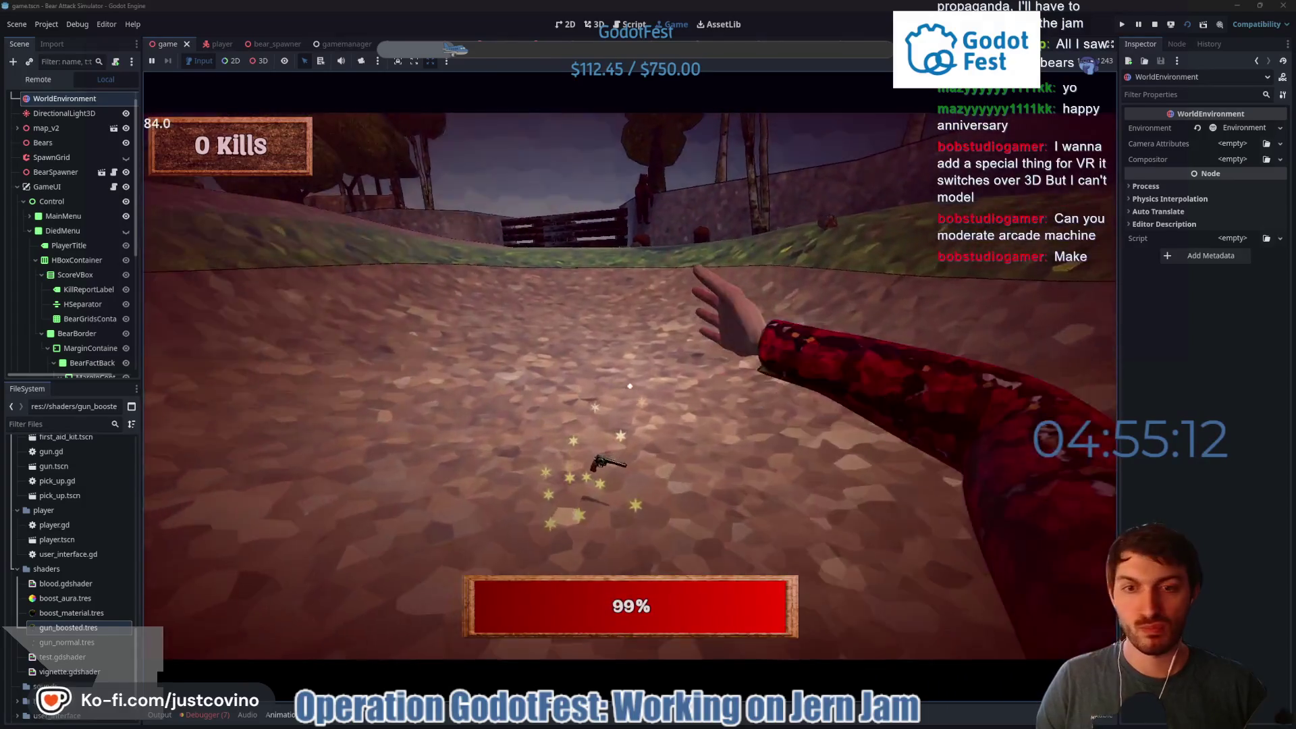
key("w")
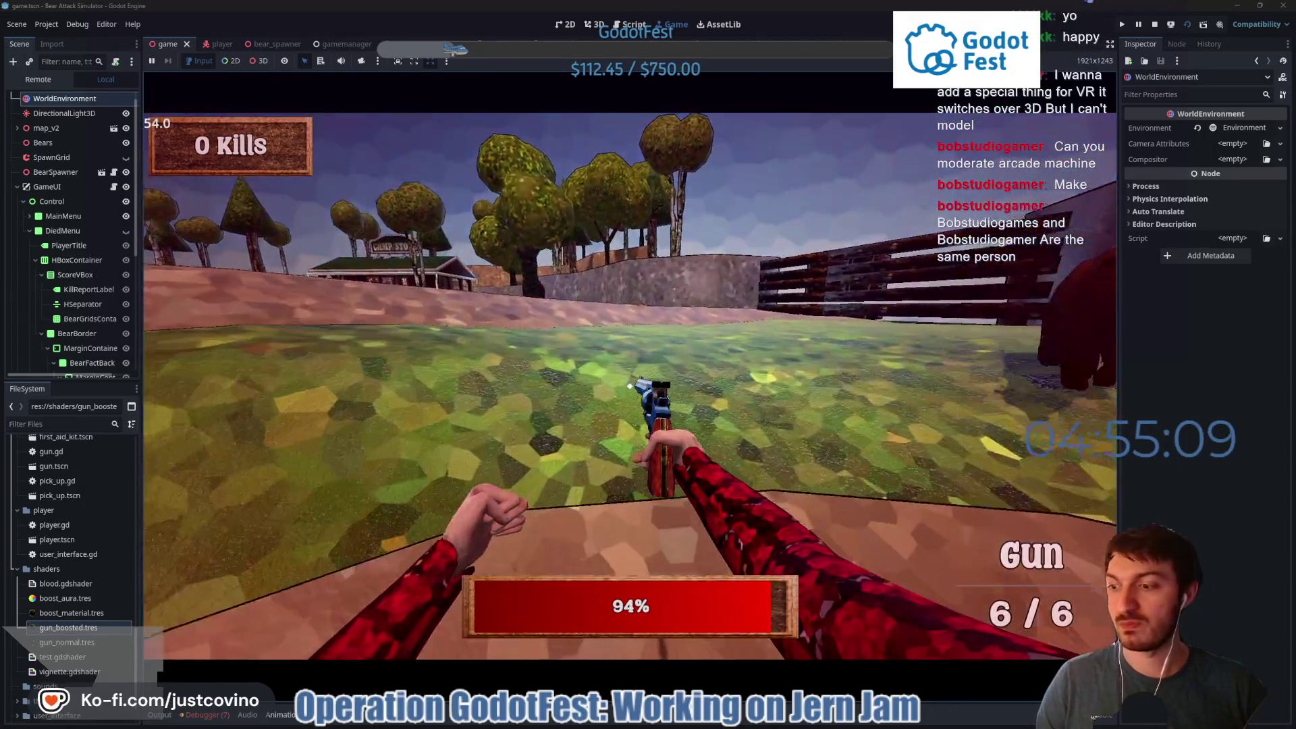
Carry the gun along the path toward the camp store, picnic tables and shed
mouse_move(630, 386)
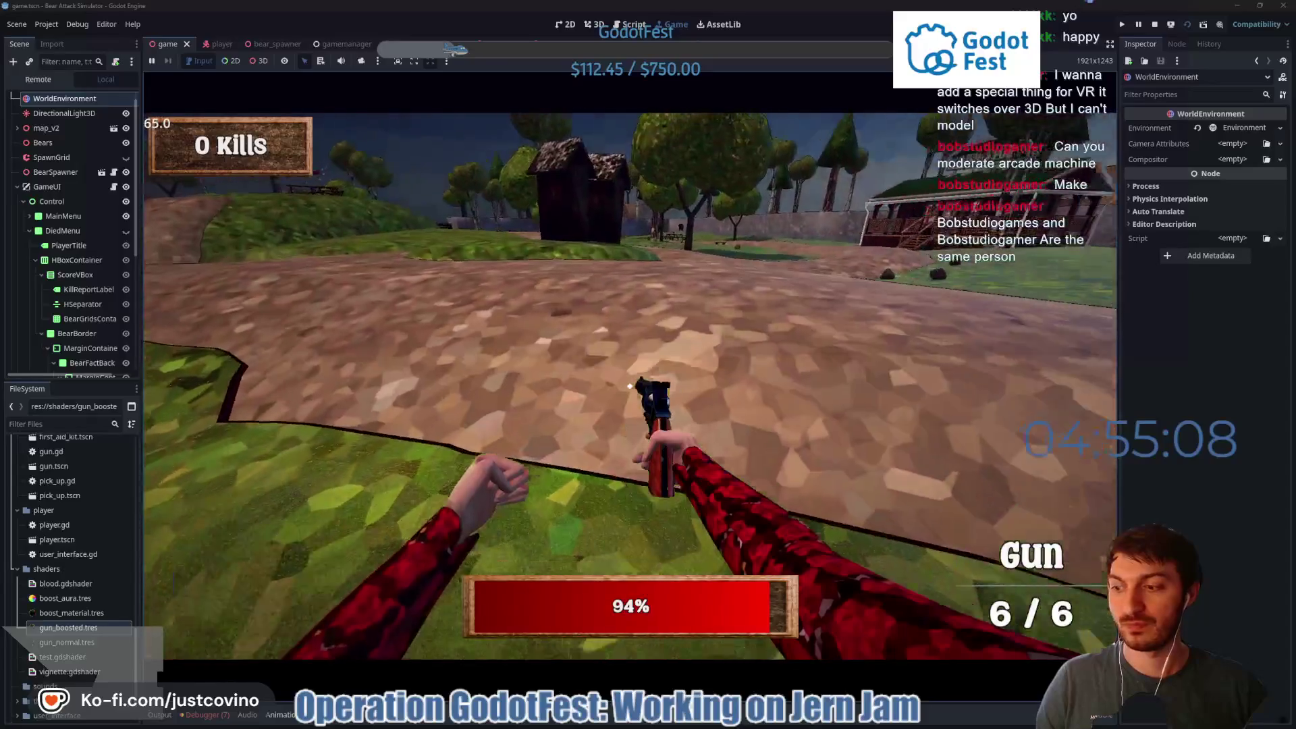
key("w")
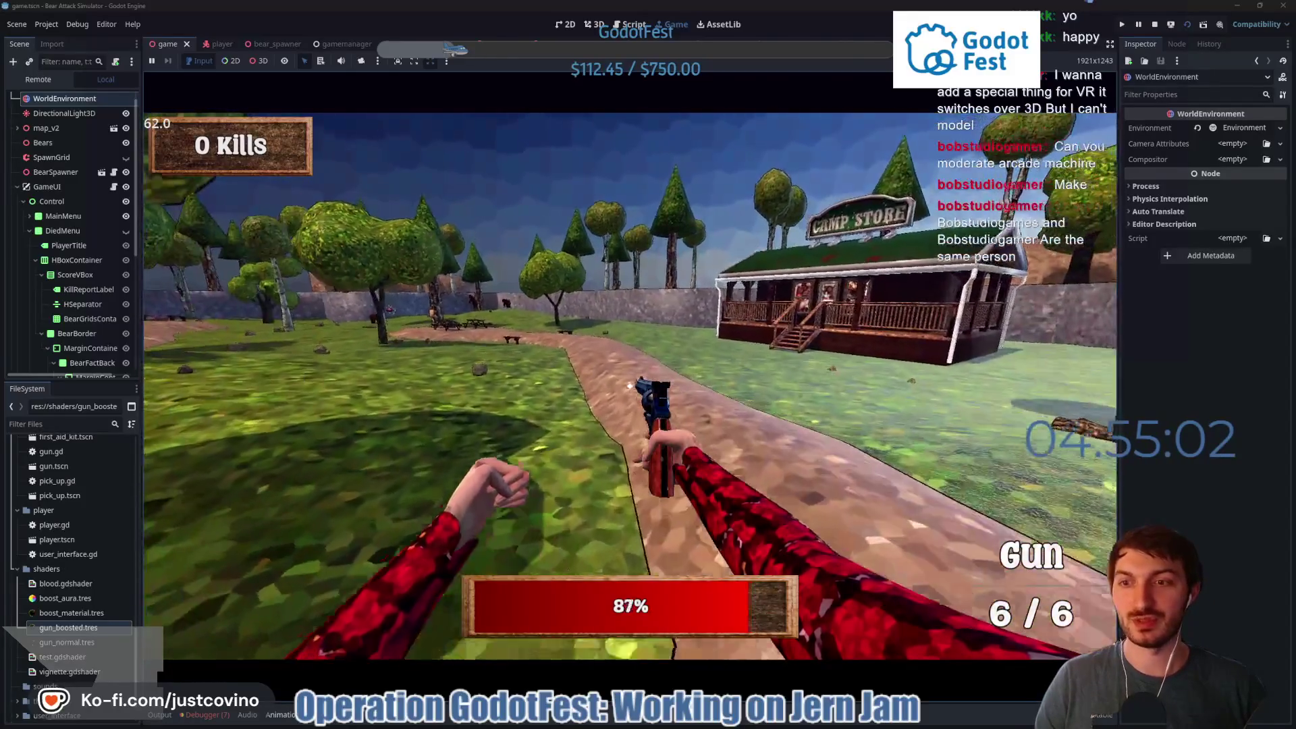
key("w")
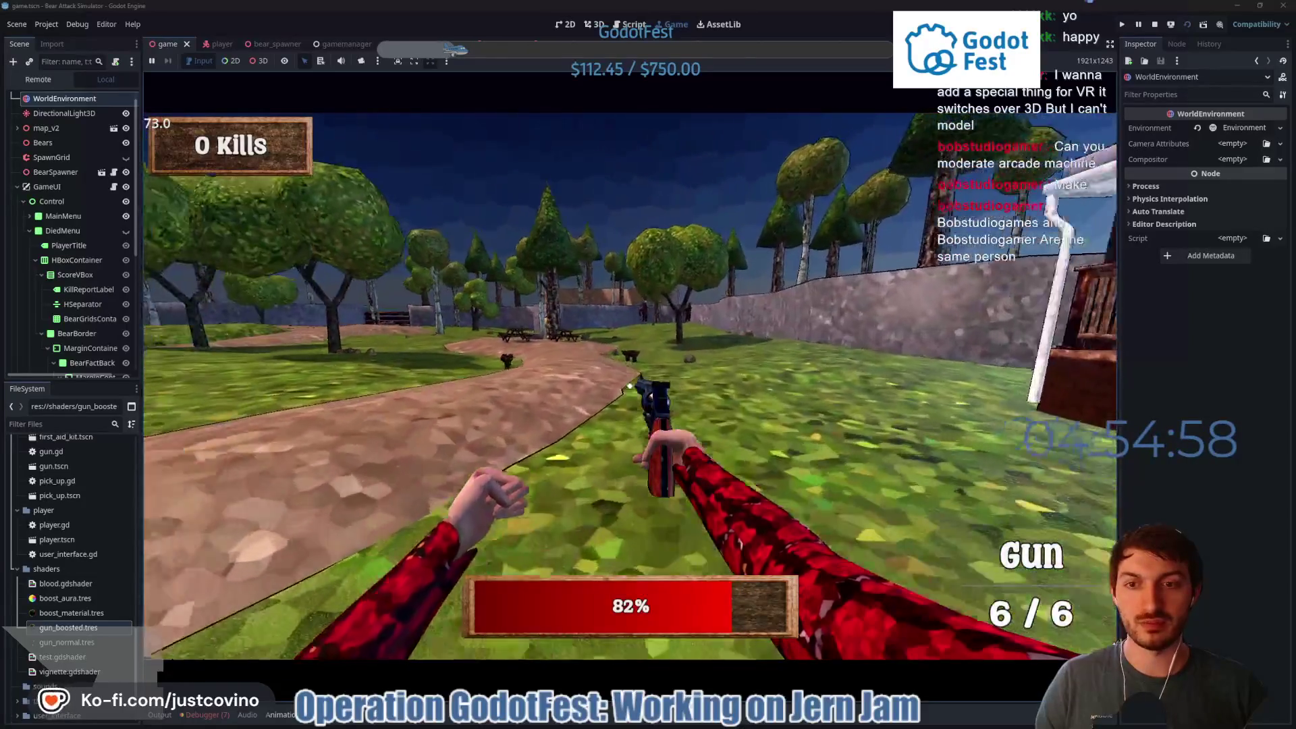
key("w")
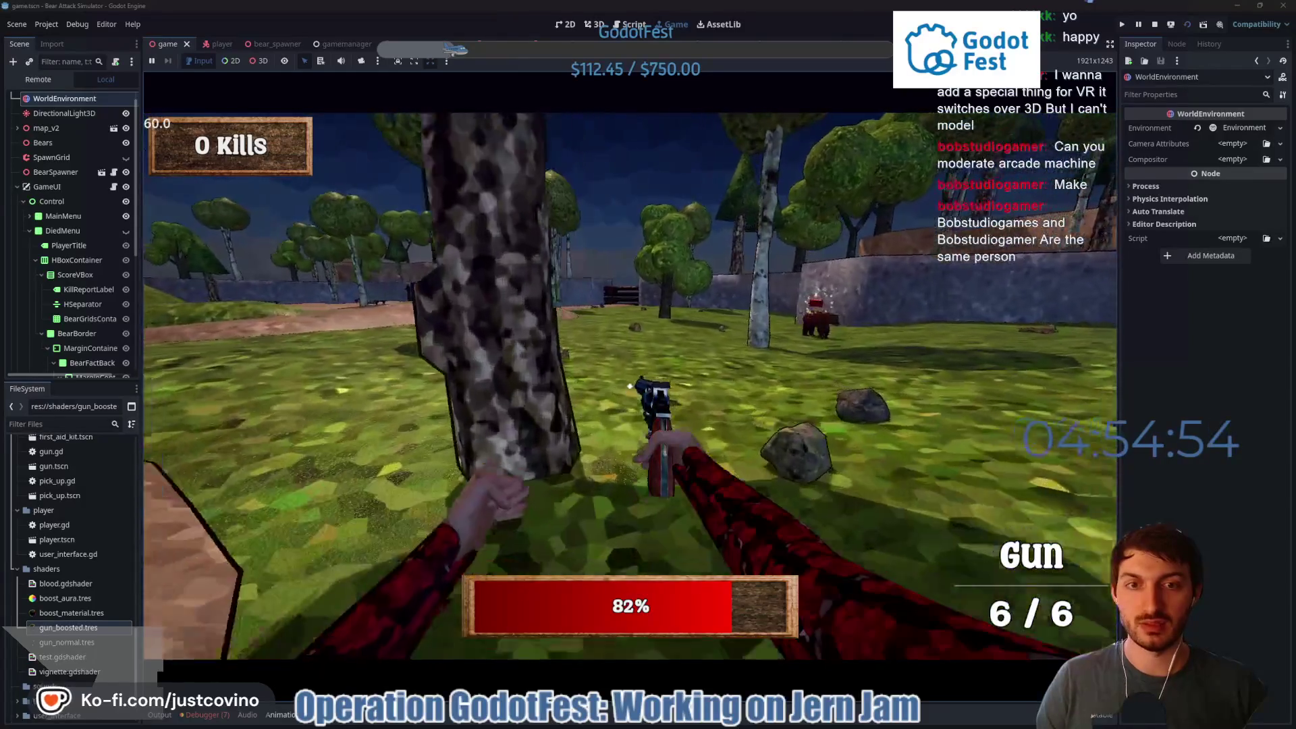
key("w")
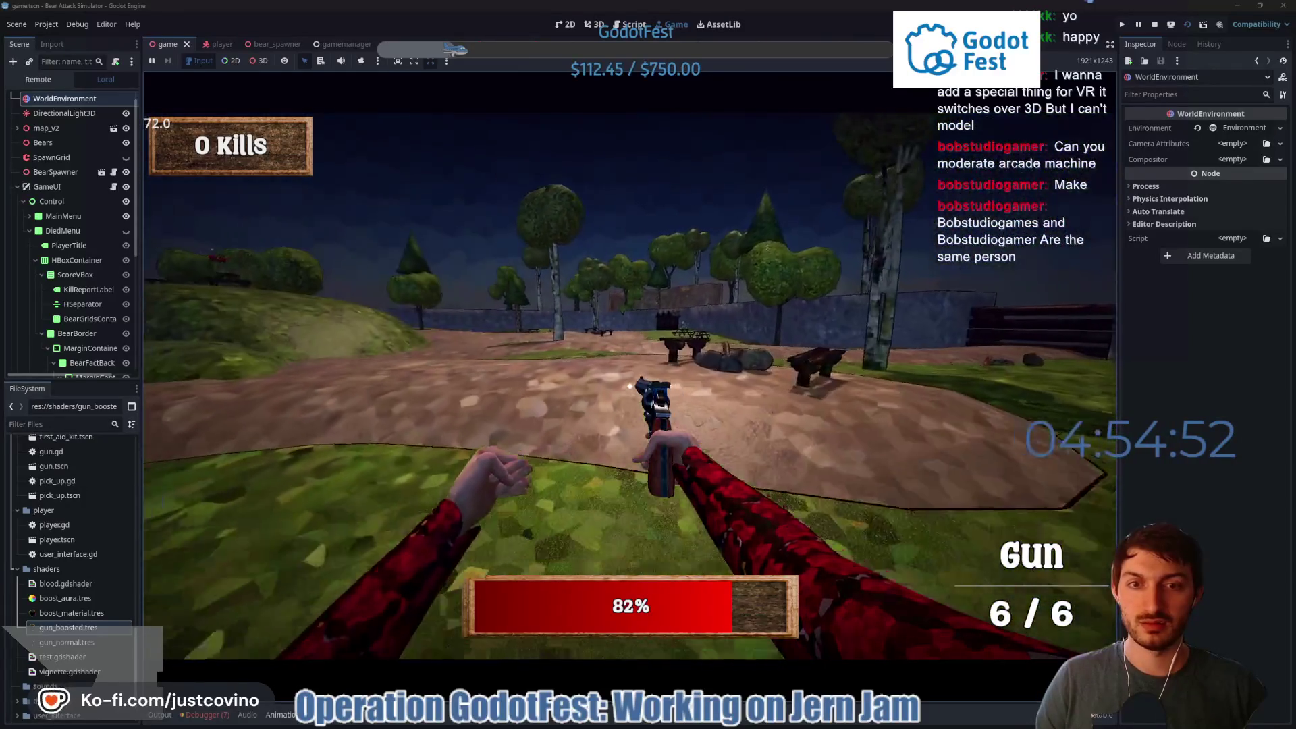
key("w")
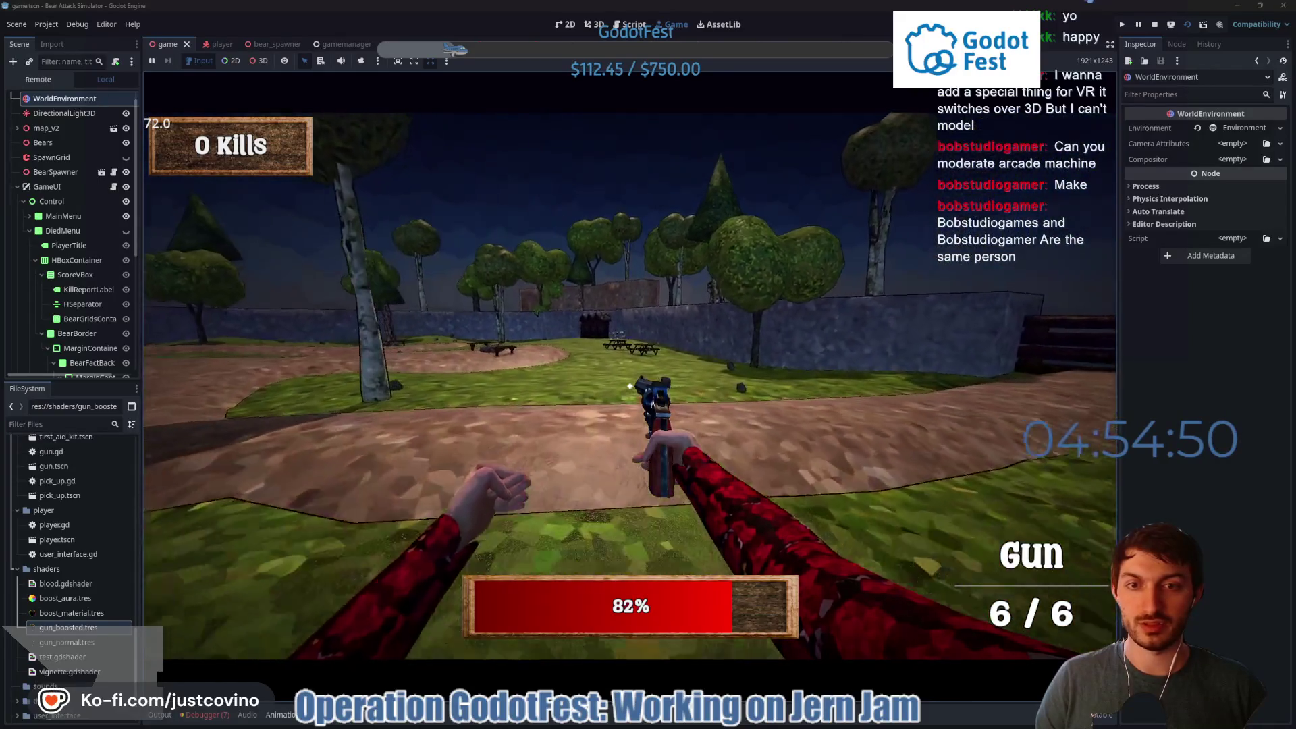
key("w")
key("w")
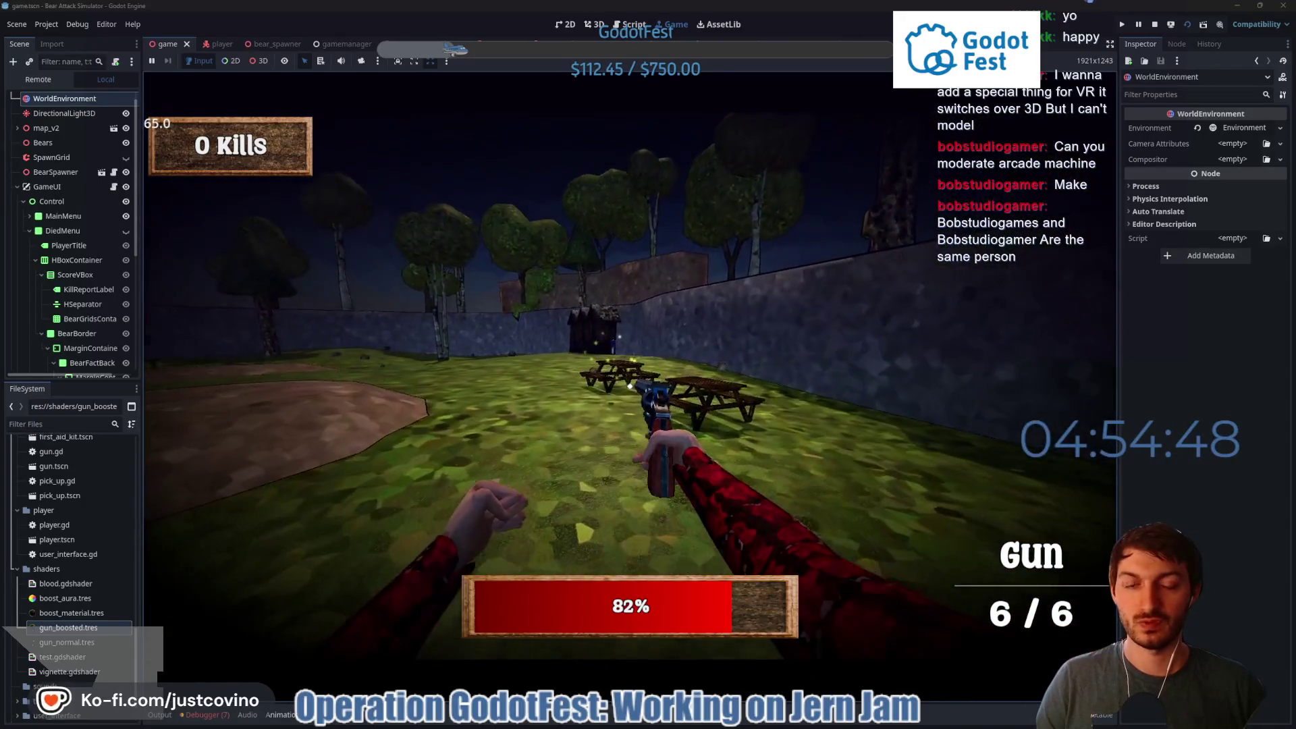
key("w")
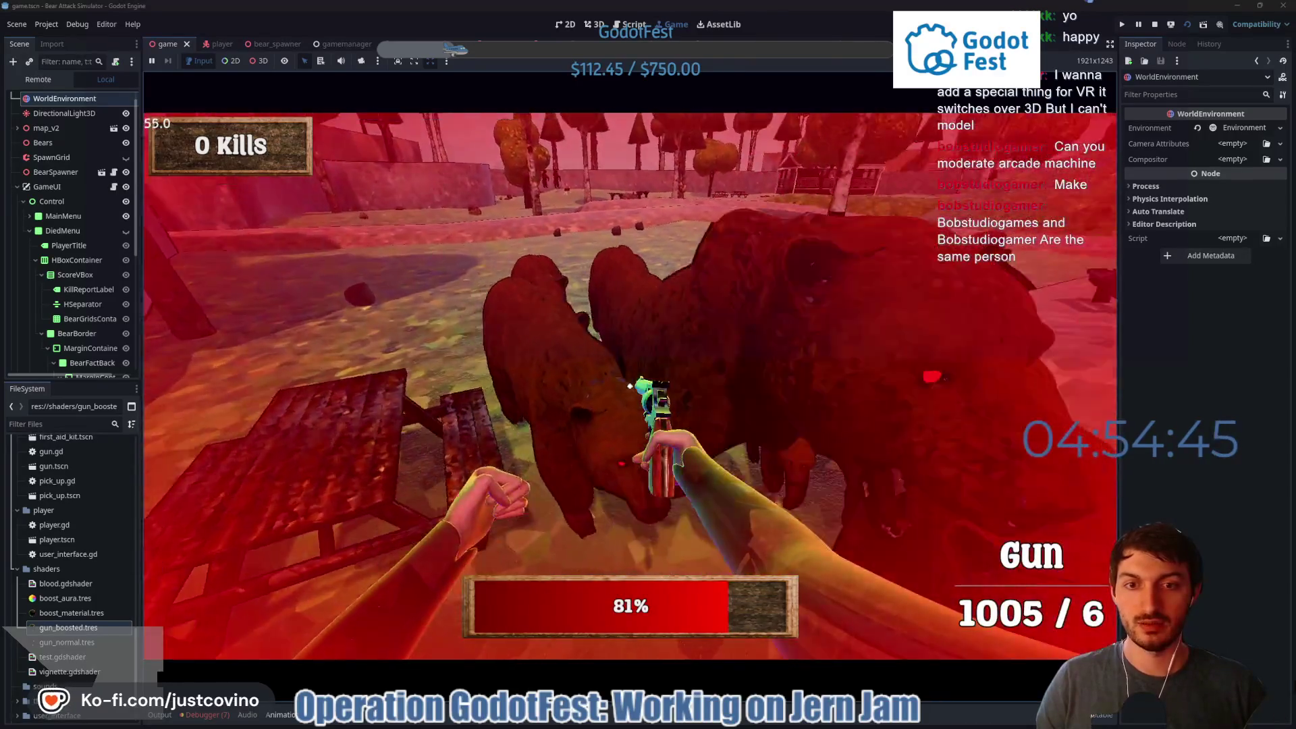
Shoot the group of bears, finish with melee strikes, and pick up the nearby gun
left_click(630, 386)
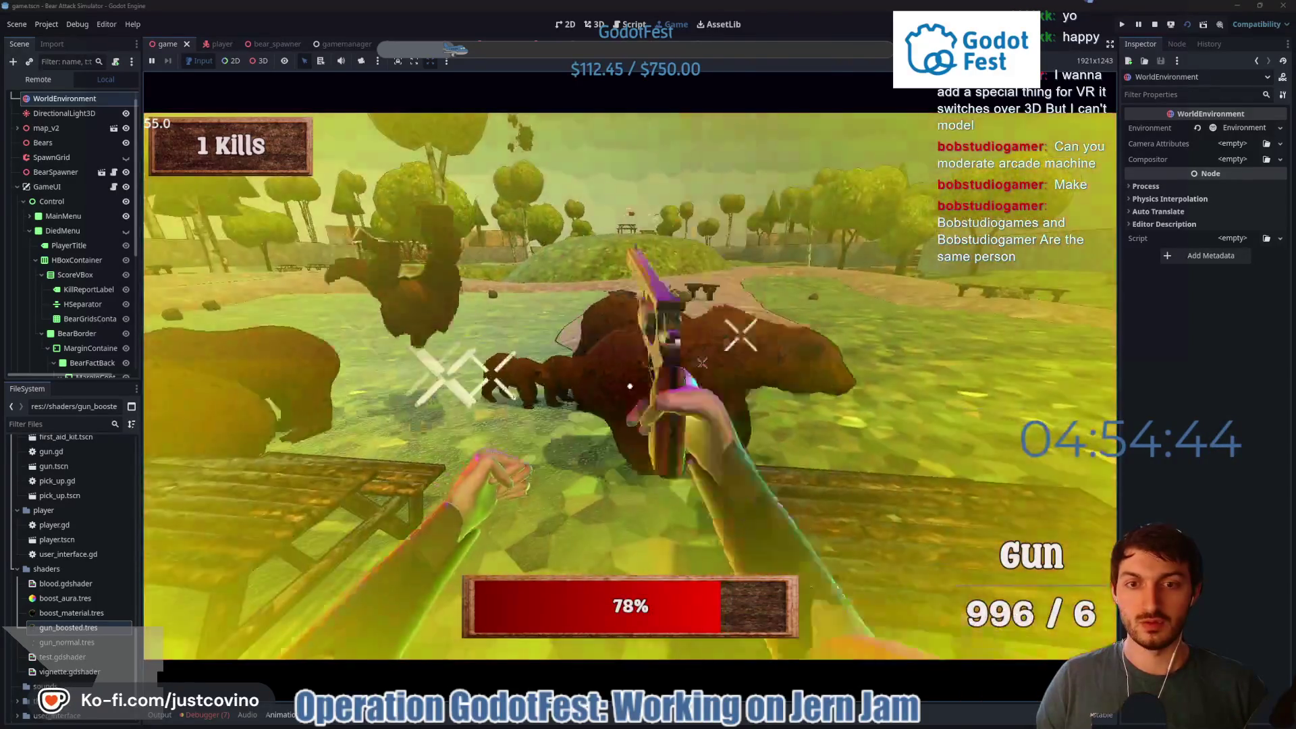
left_click(629, 385)
left_click(630, 386)
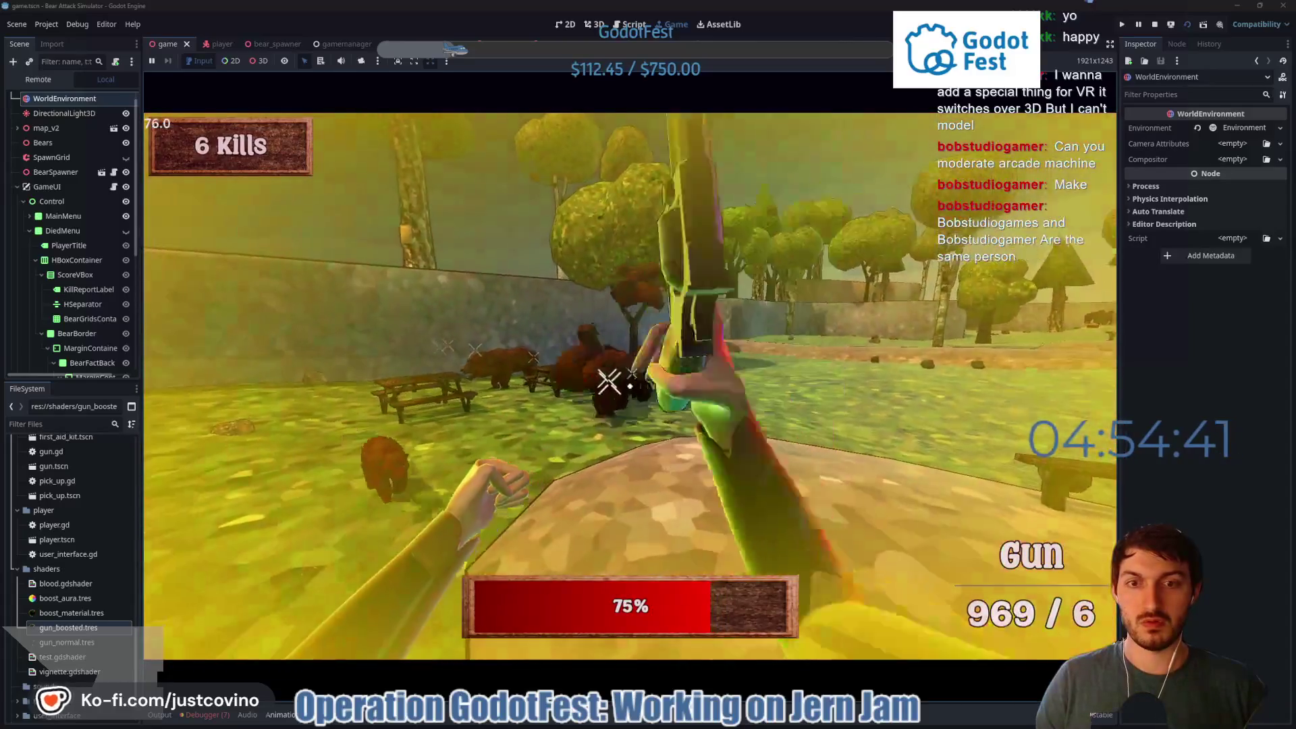
left_click(630, 386)
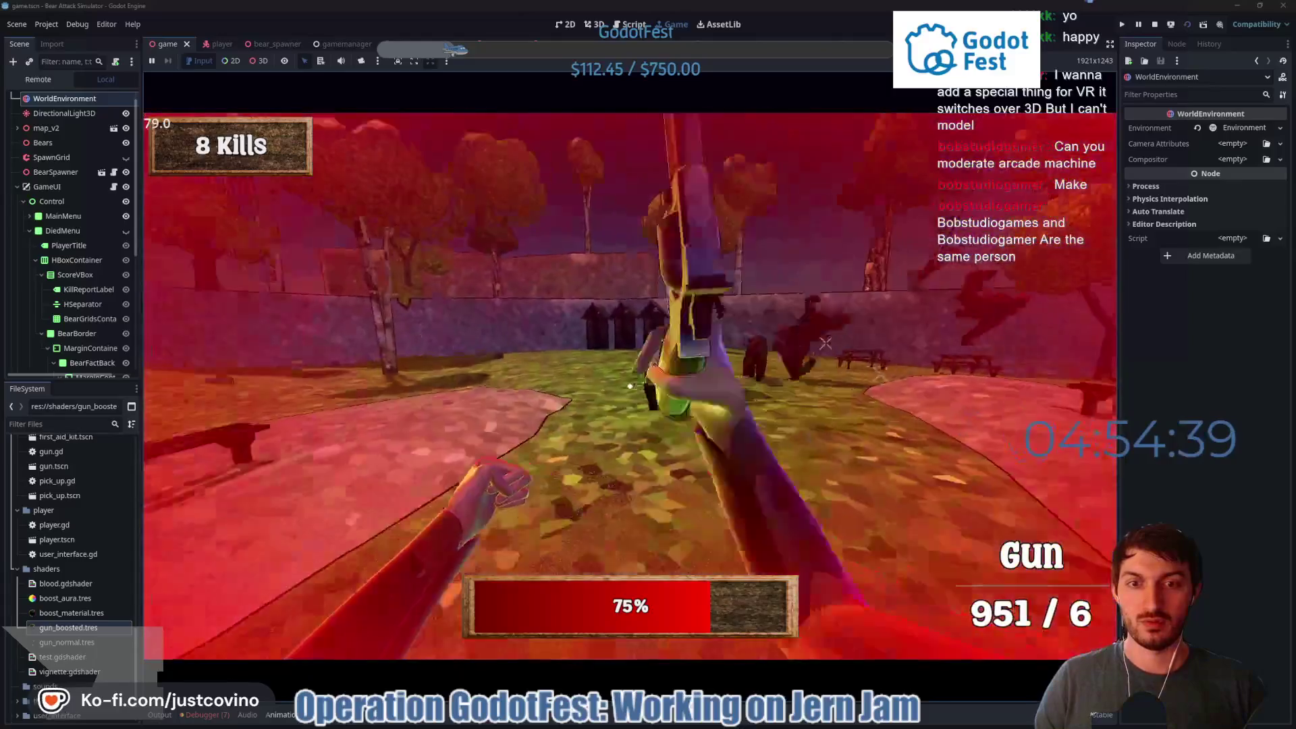
left_click(629, 385)
left_click(630, 385)
left_click(630, 386)
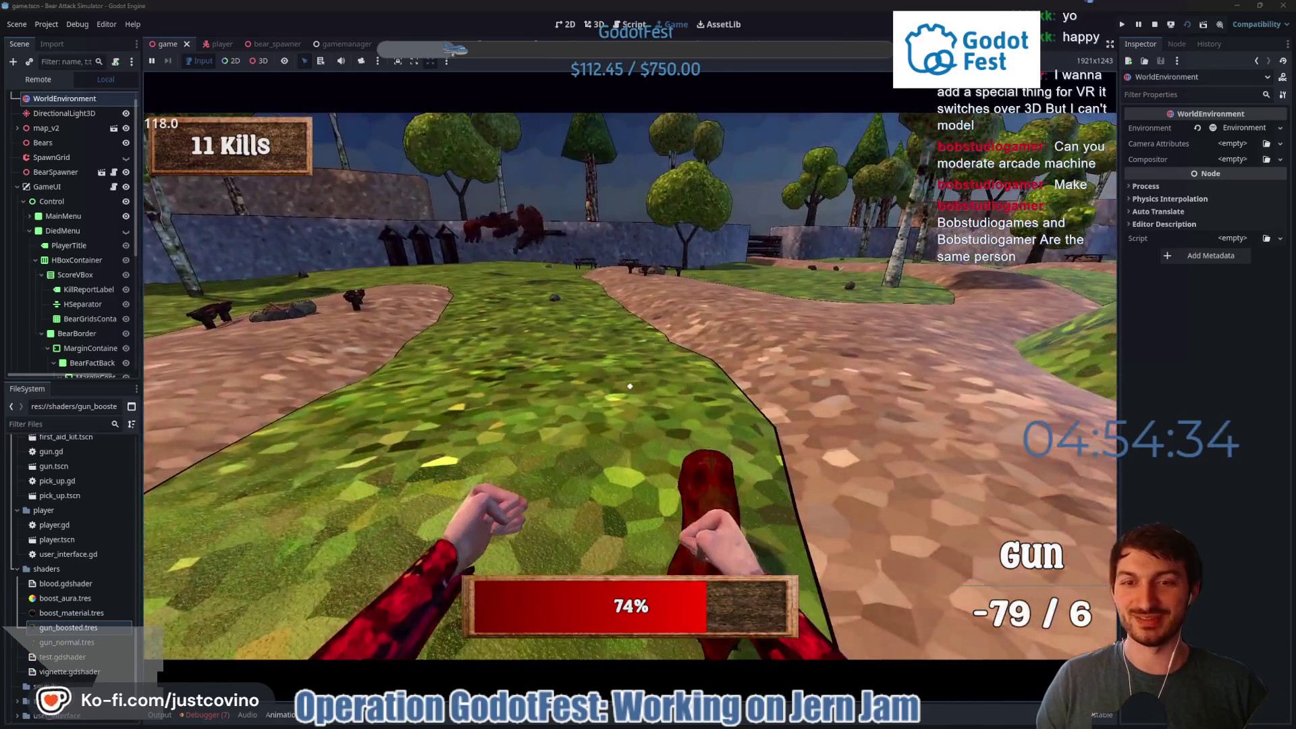
left_click(630, 385)
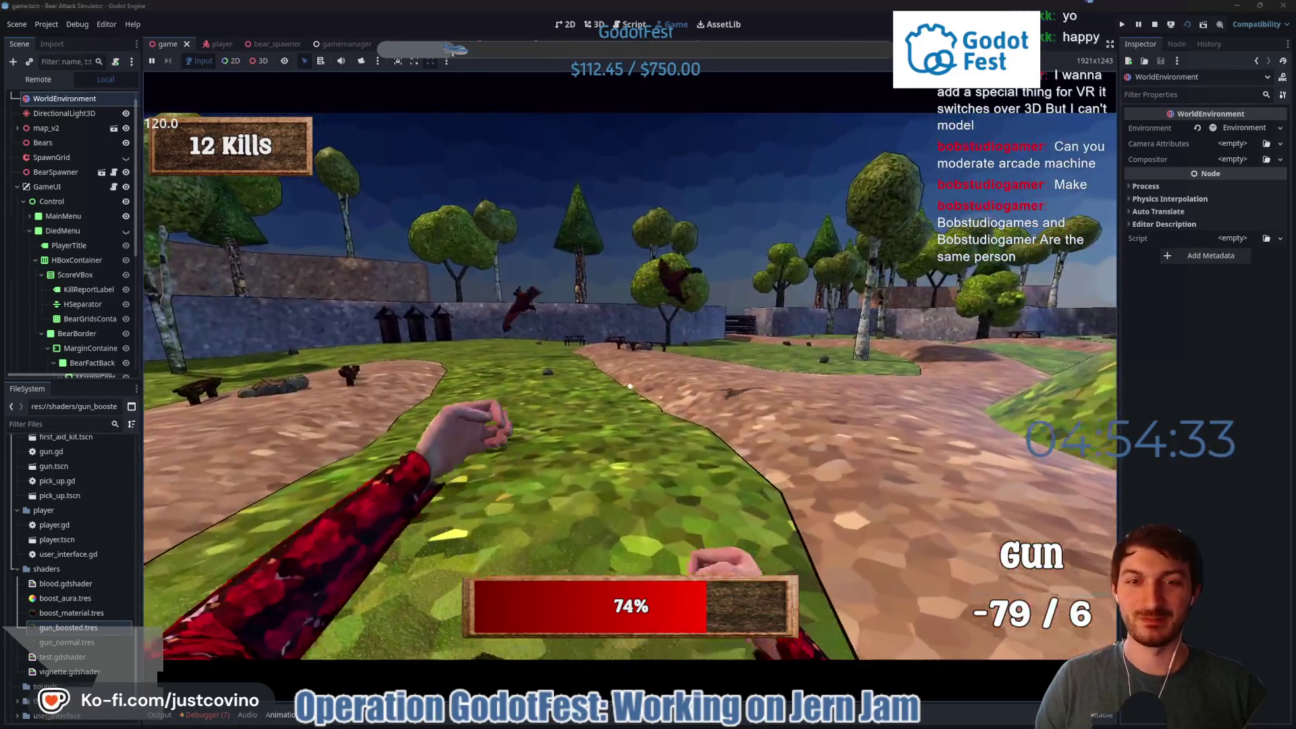
left_click(629, 385)
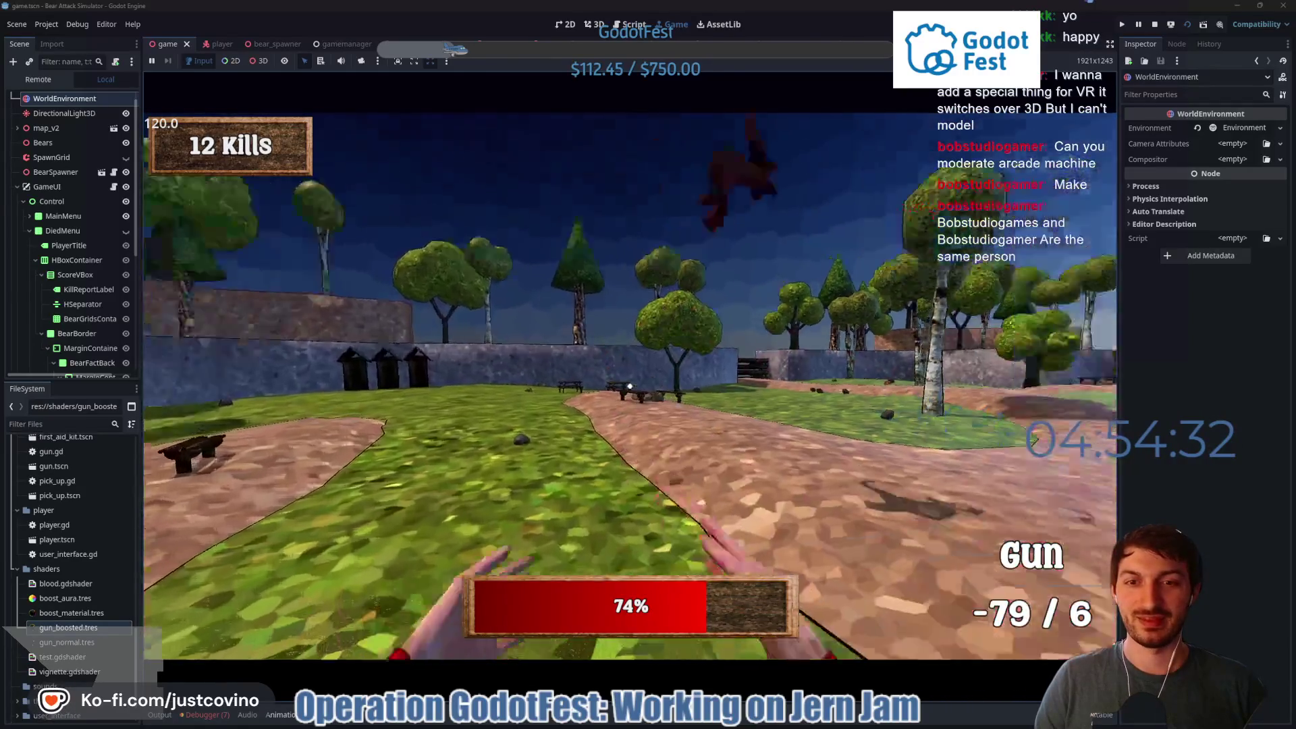
left_click(630, 385)
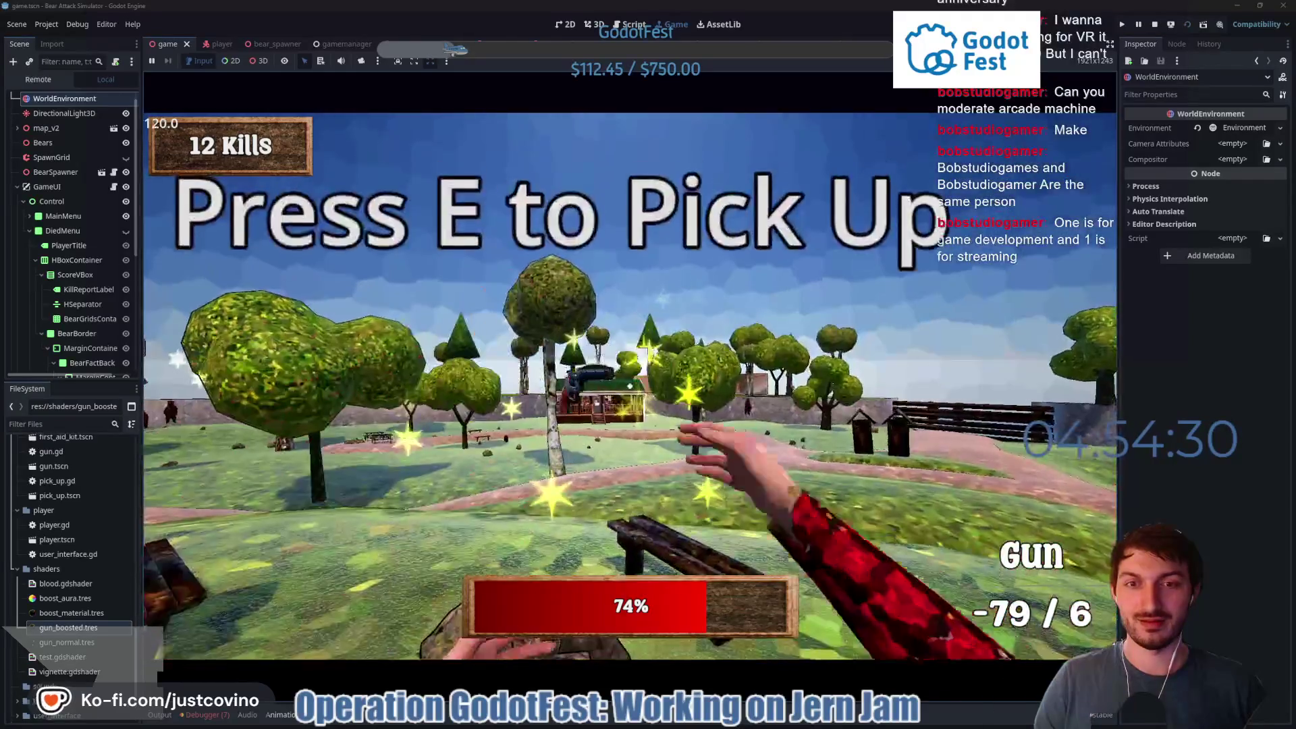
key("e")
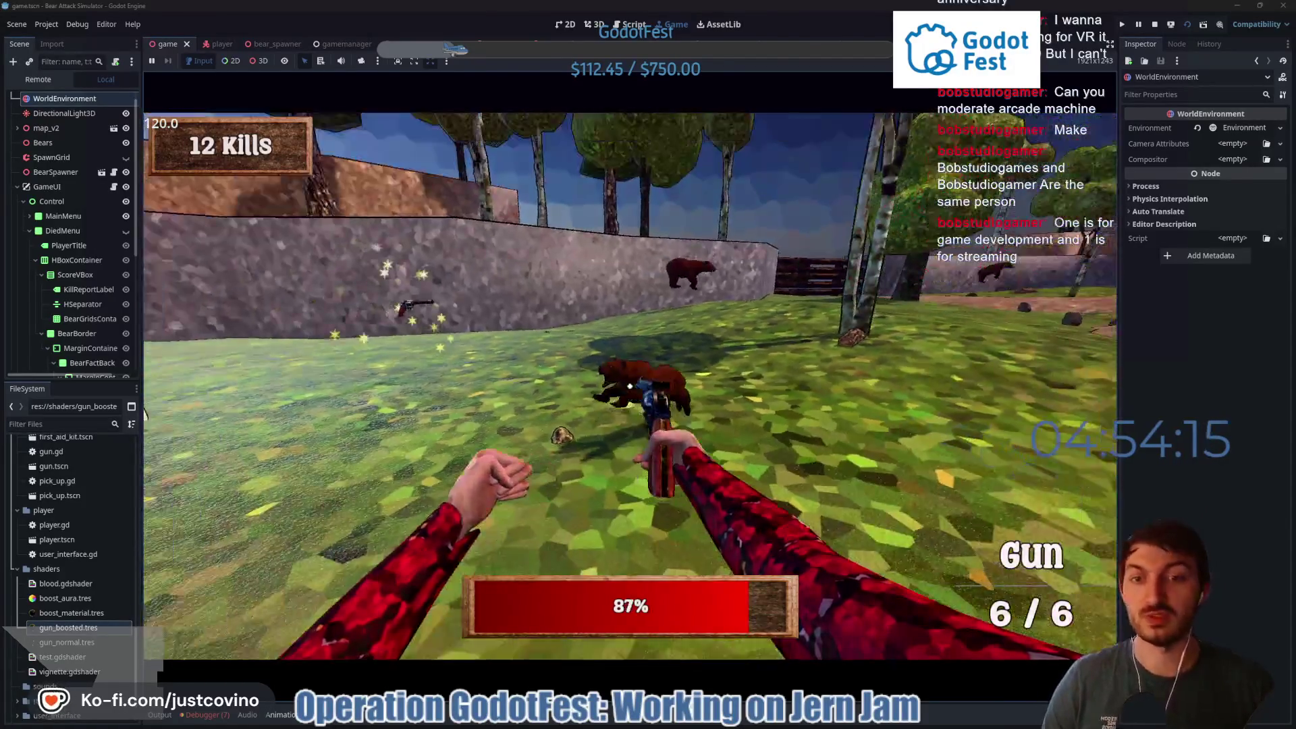
Shoot the bear twice for the 13th kill, then press E on a gun to refill ammo
left_click(630, 385)
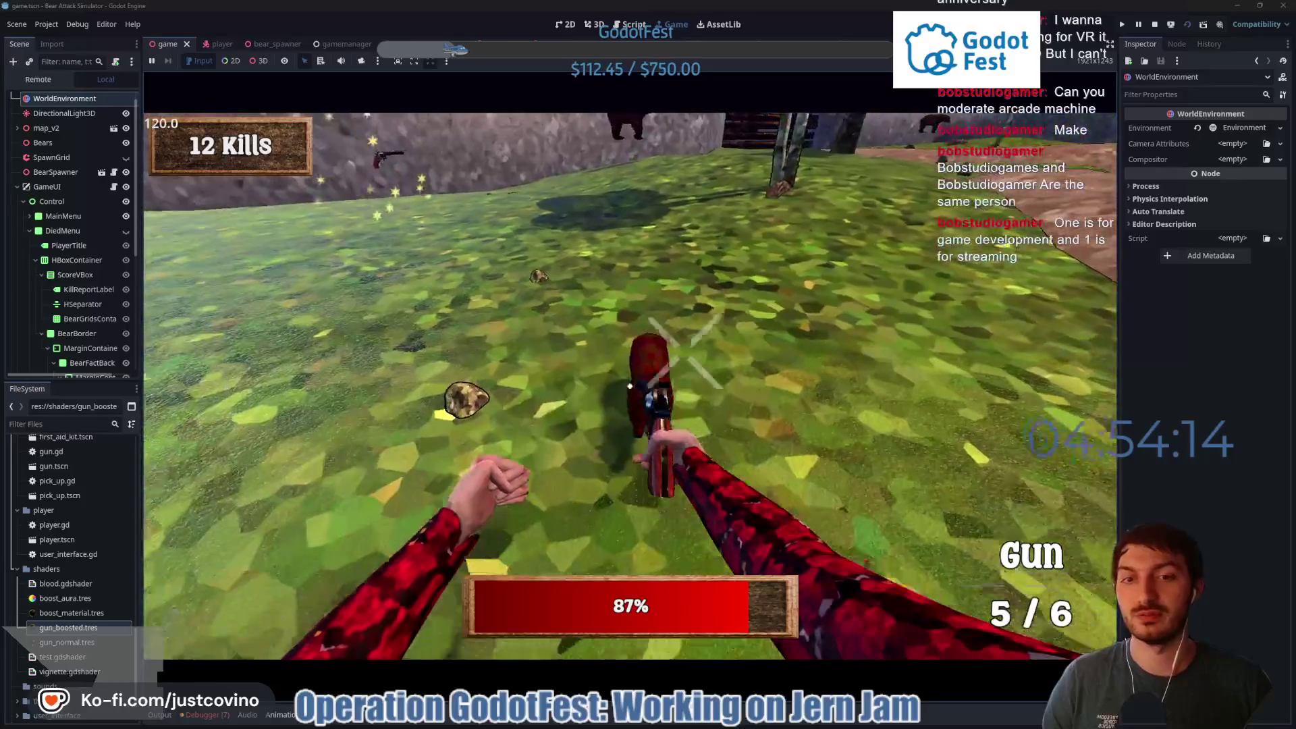
left_click(630, 385)
key("e")
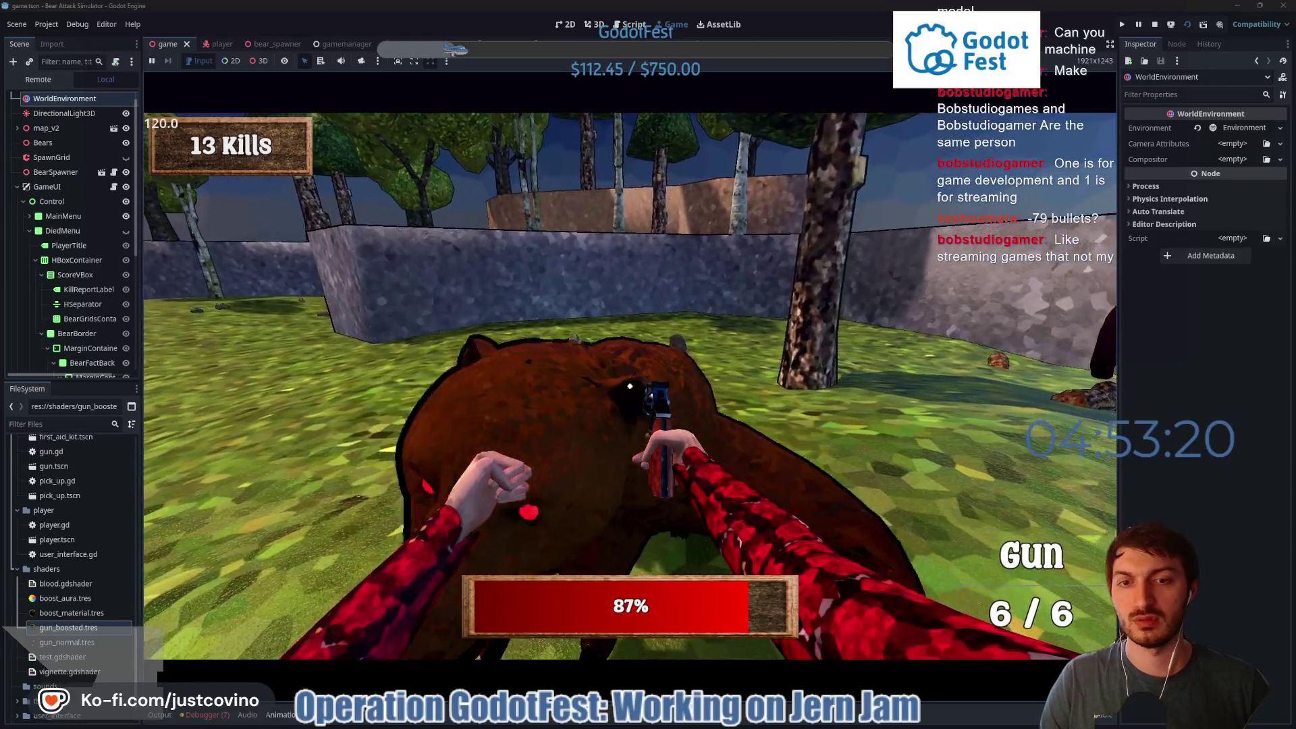
Kill the approaching bear, then pick up the first-aid kit and the gun boost
left_click(630, 386)
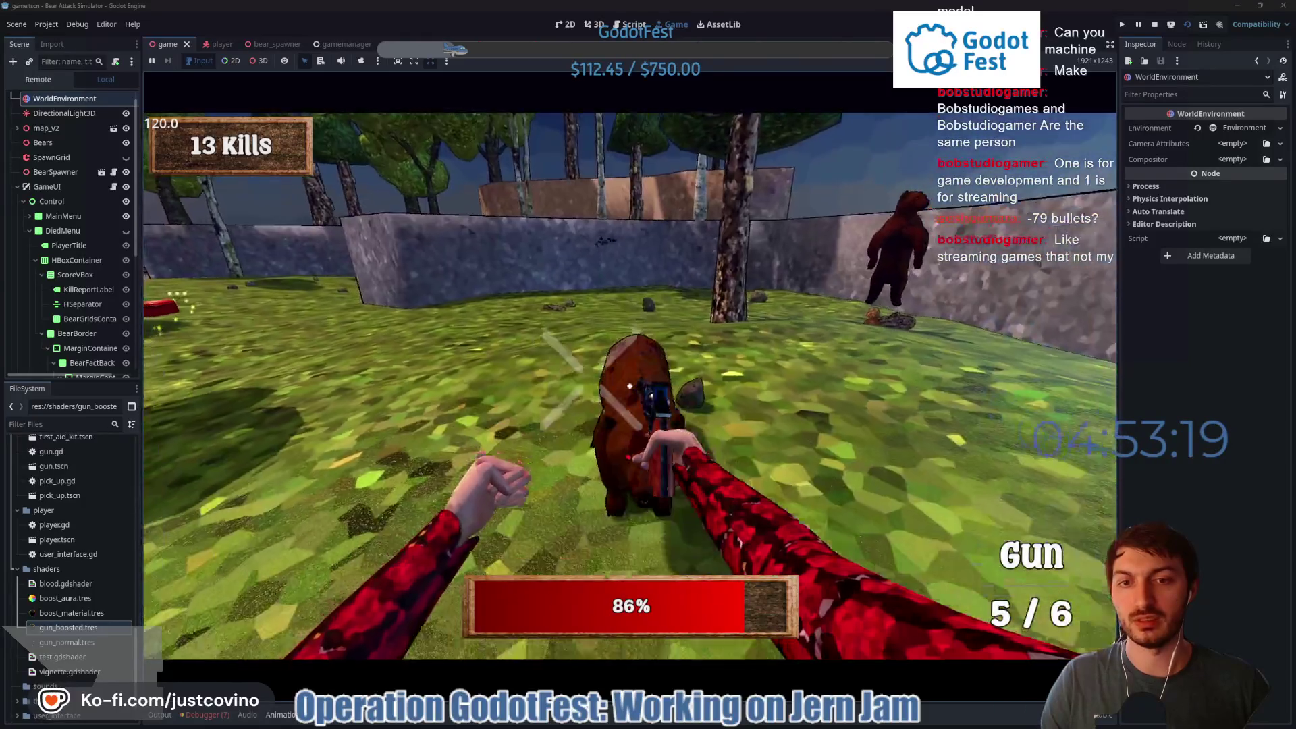
left_click(630, 386)
left_click(630, 387)
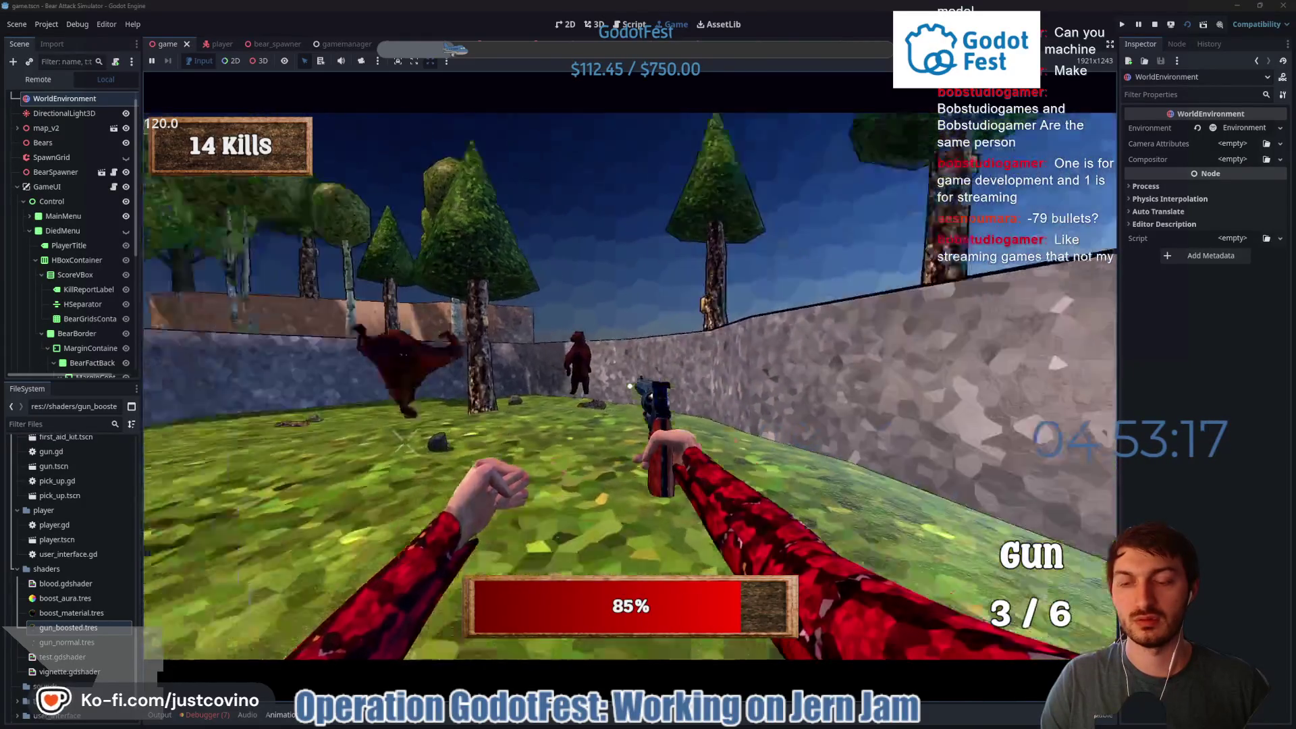
key("w")
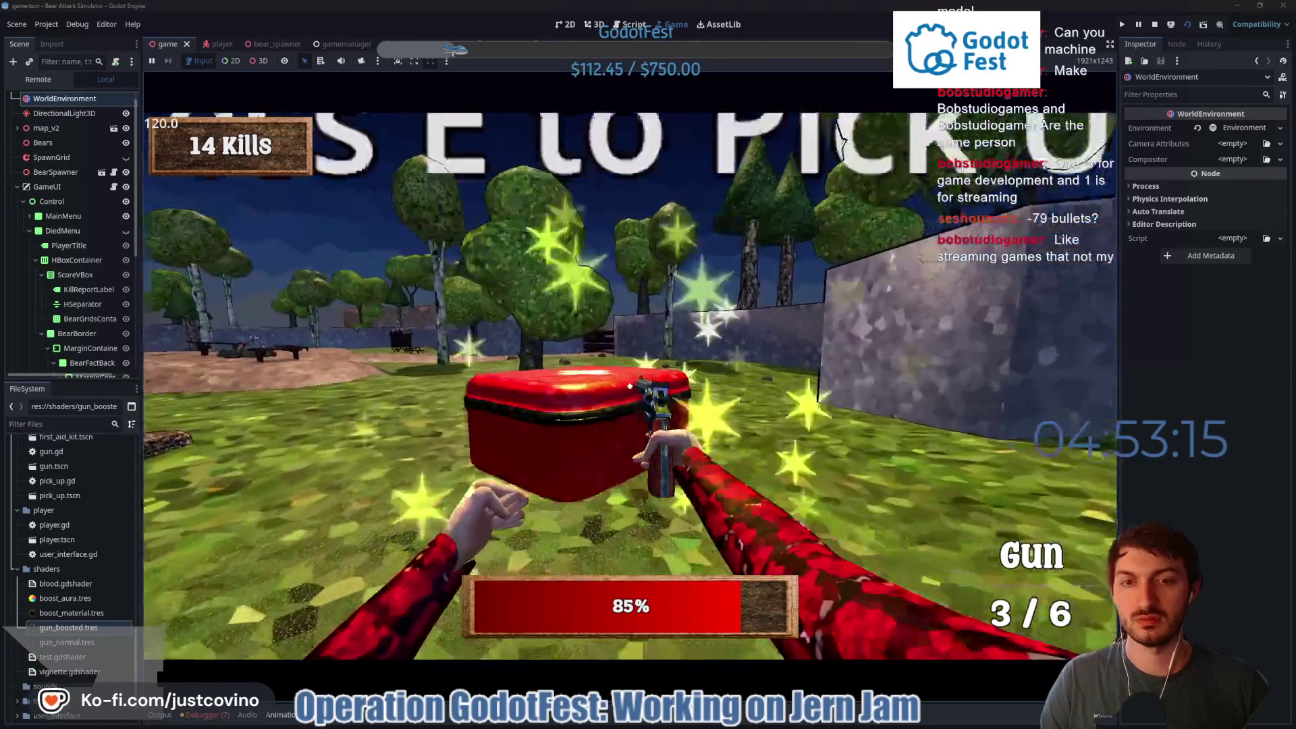
key("e")
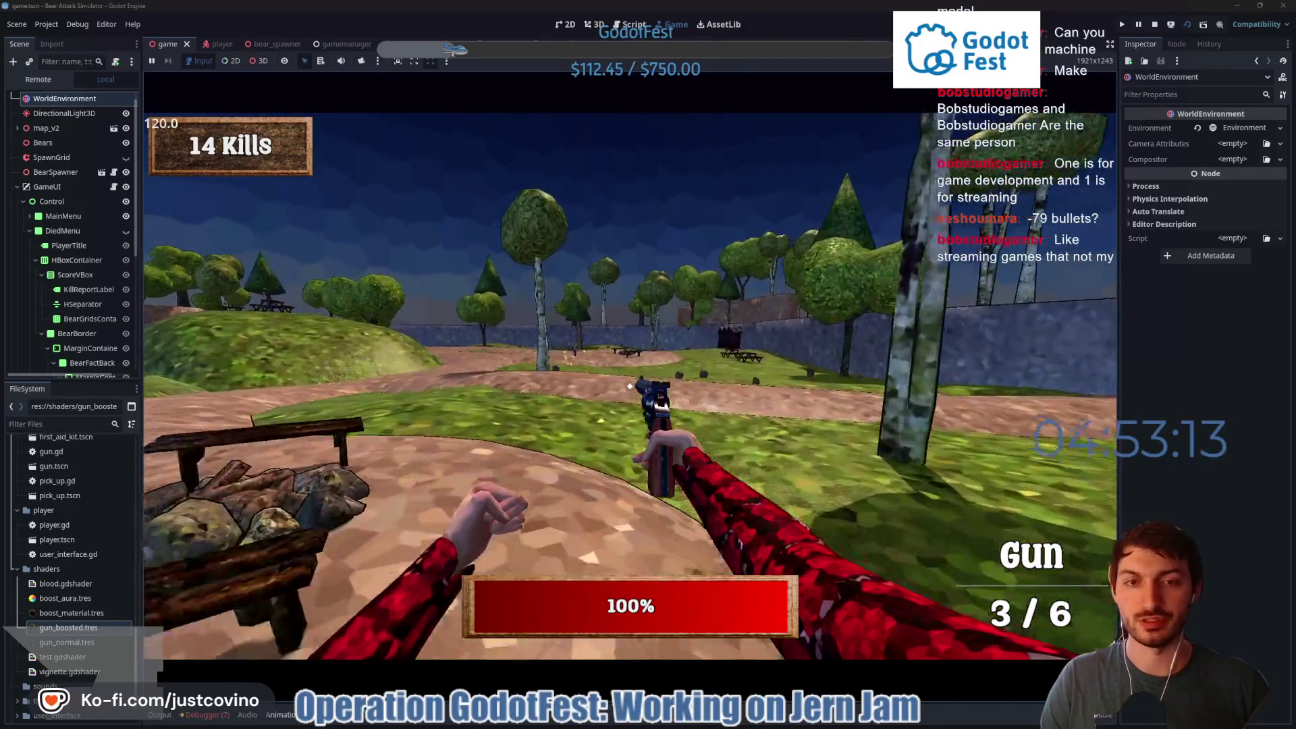
key("w")
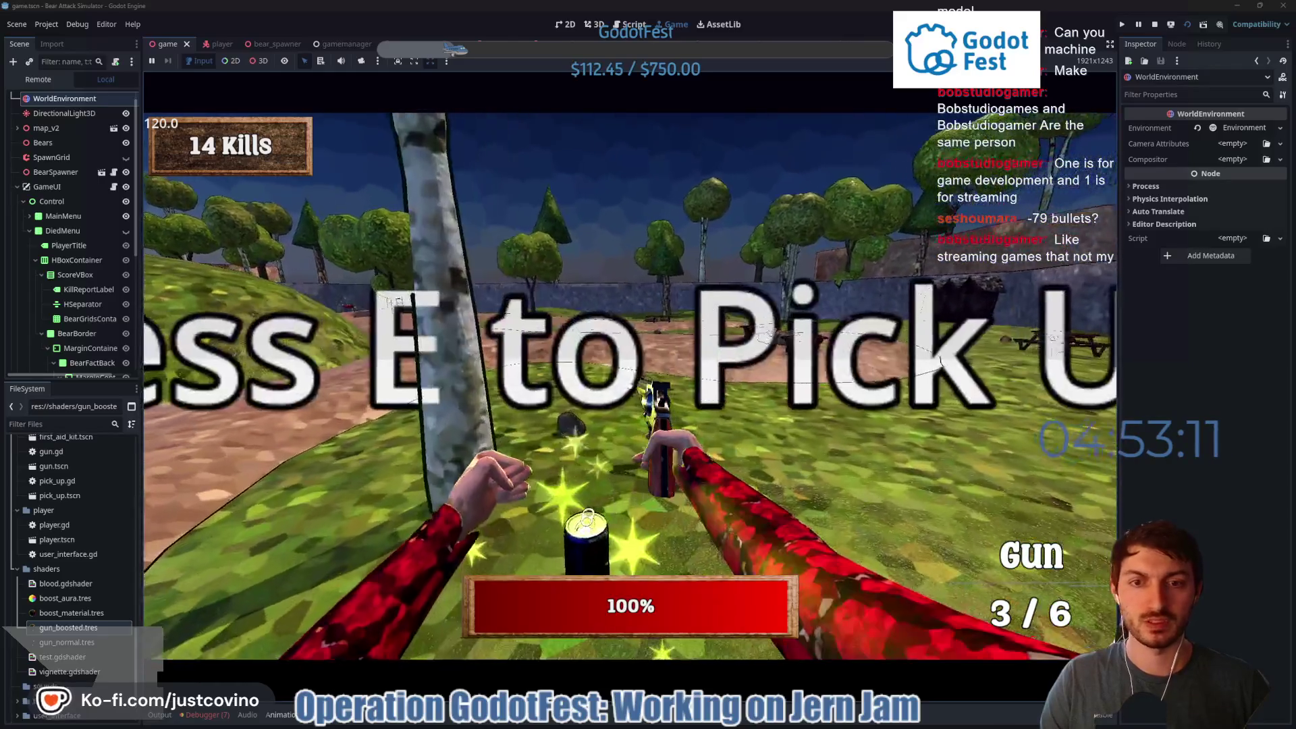
key("e")
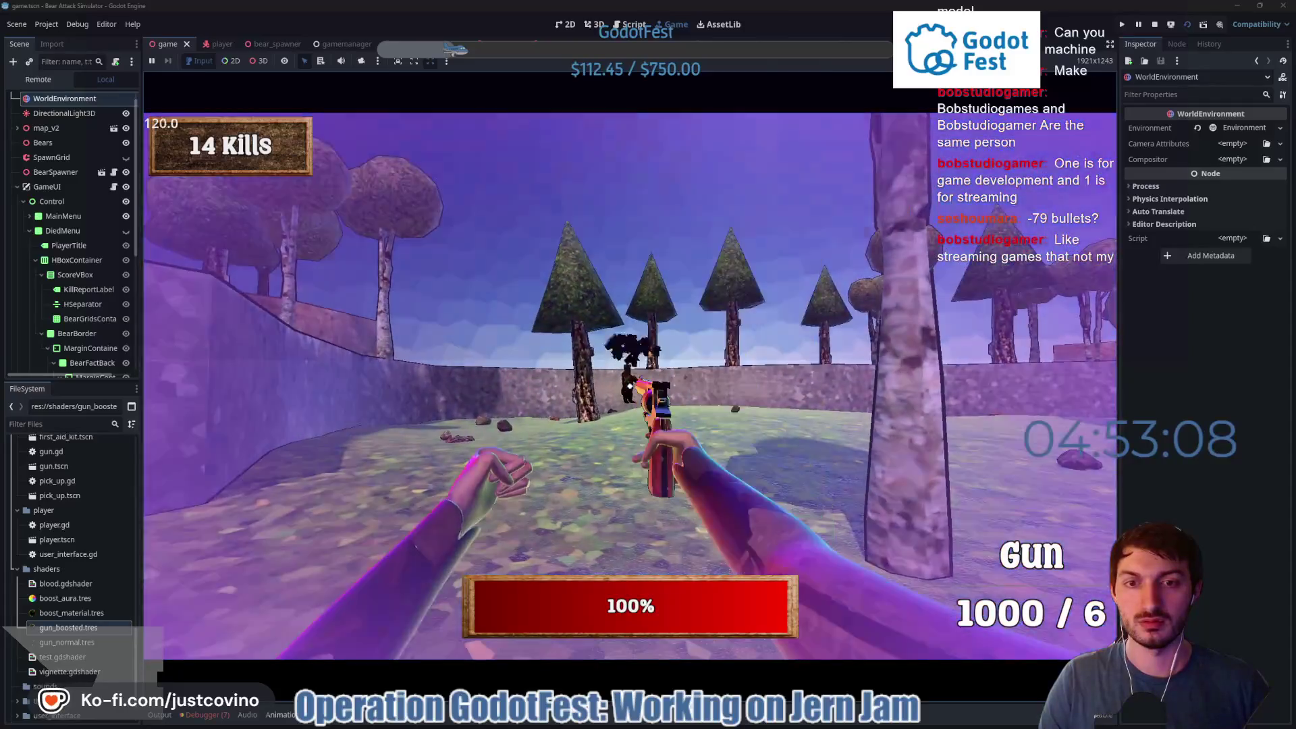
Fire the boosted gun at several more bears
left_click(630, 386)
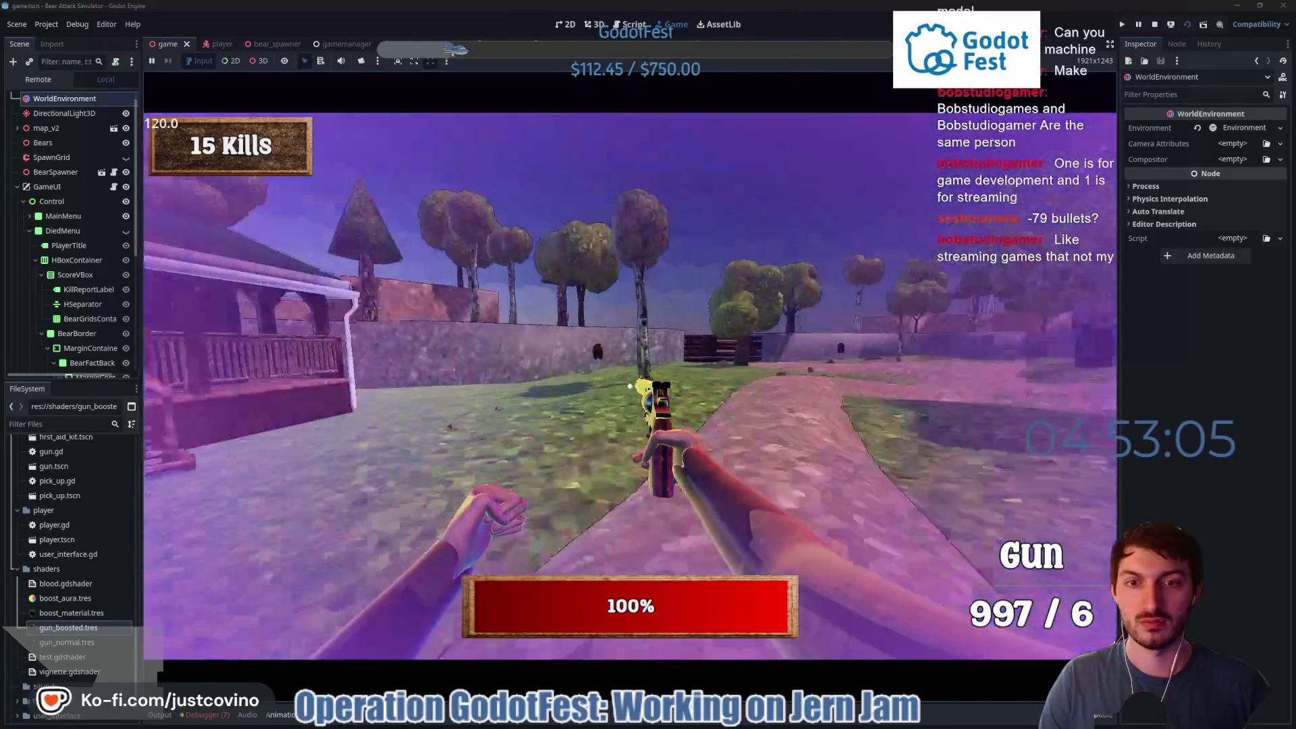
left_click(630, 386)
left_click(629, 386)
left_click(630, 386)
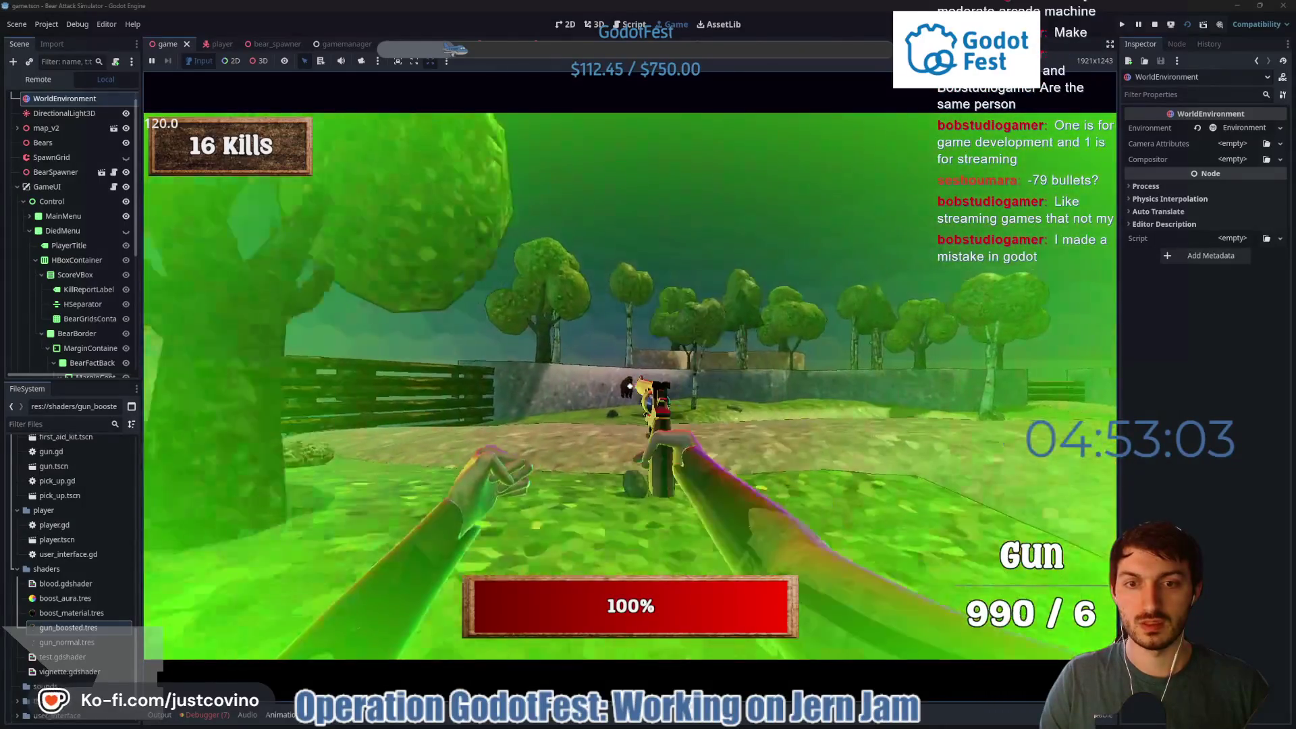
left_click(630, 386)
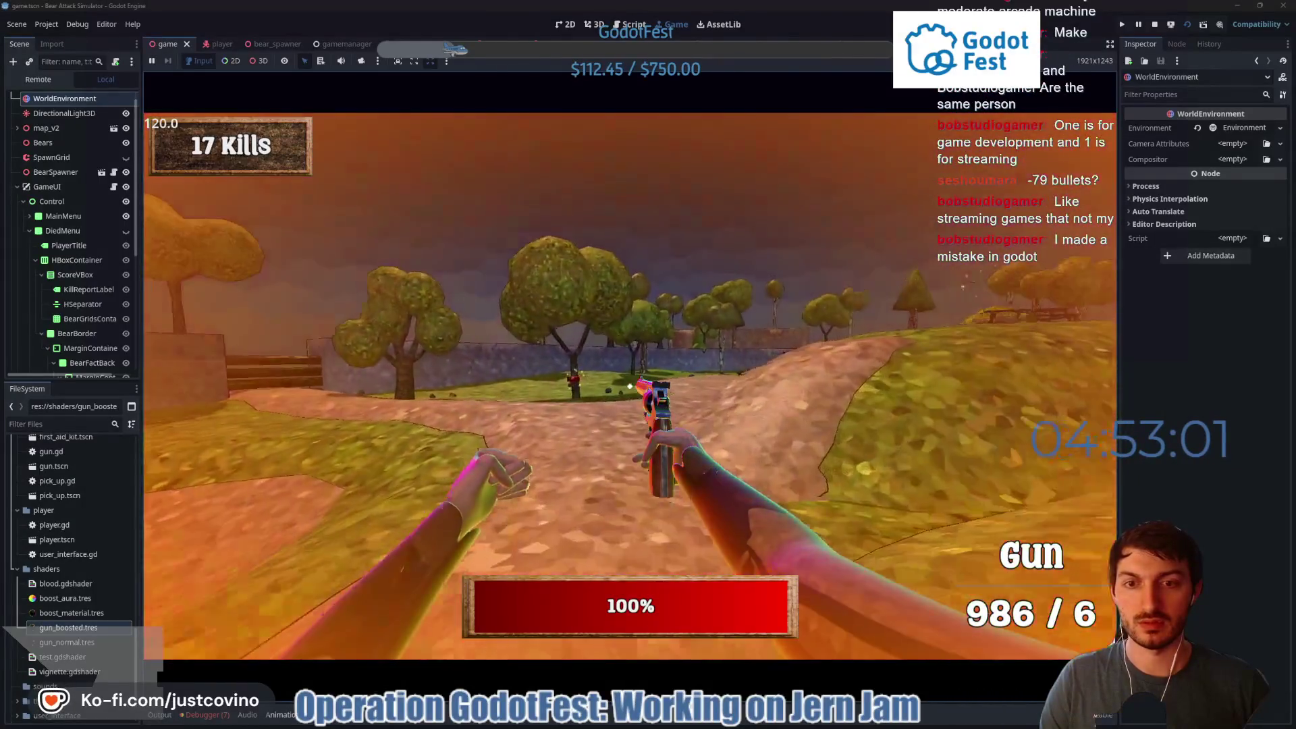
Walk over the hill, throw away the empty revolver, and stop the game with F8
key("w")
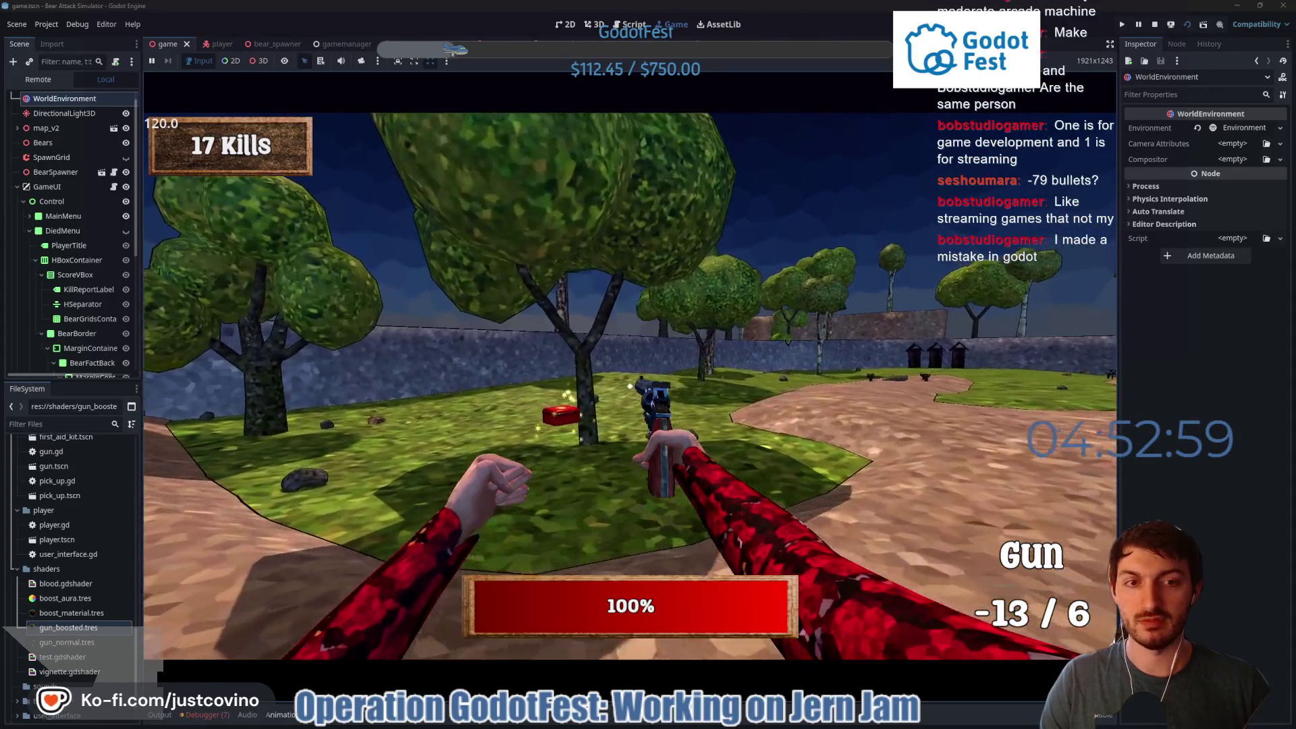
key("w")
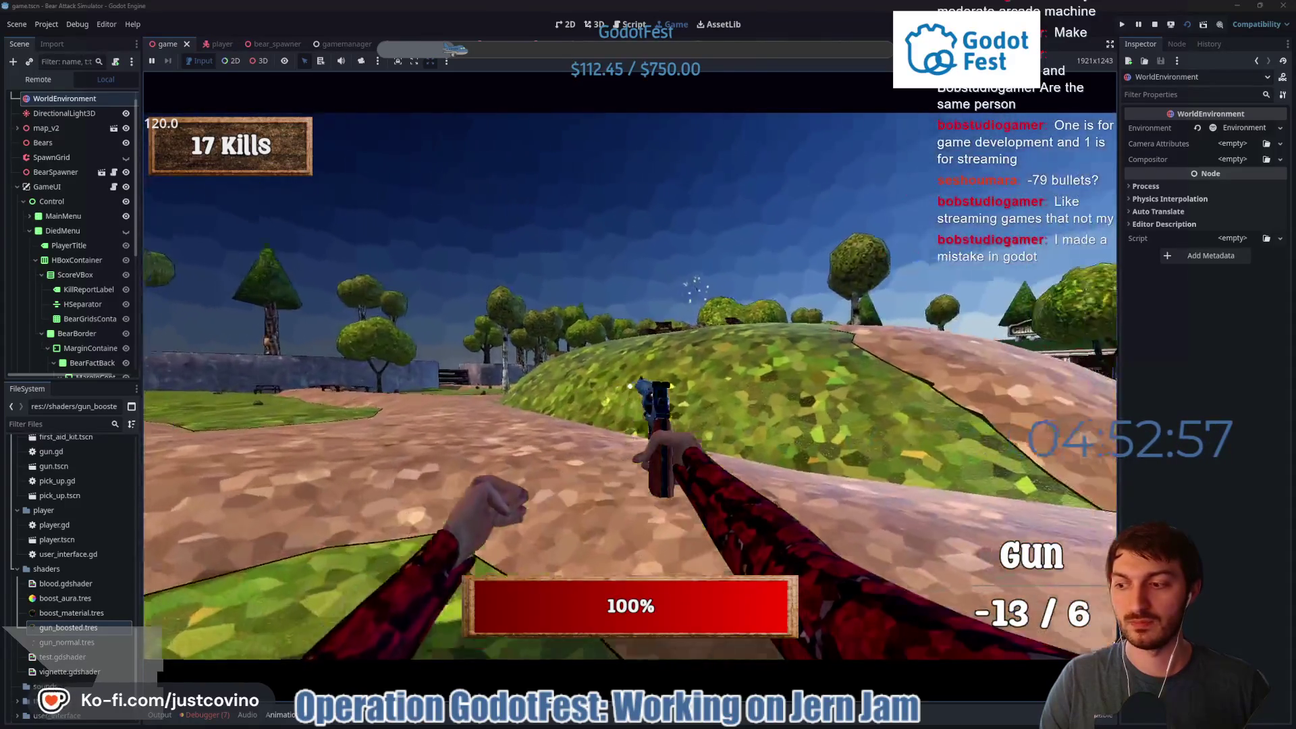
key("w")
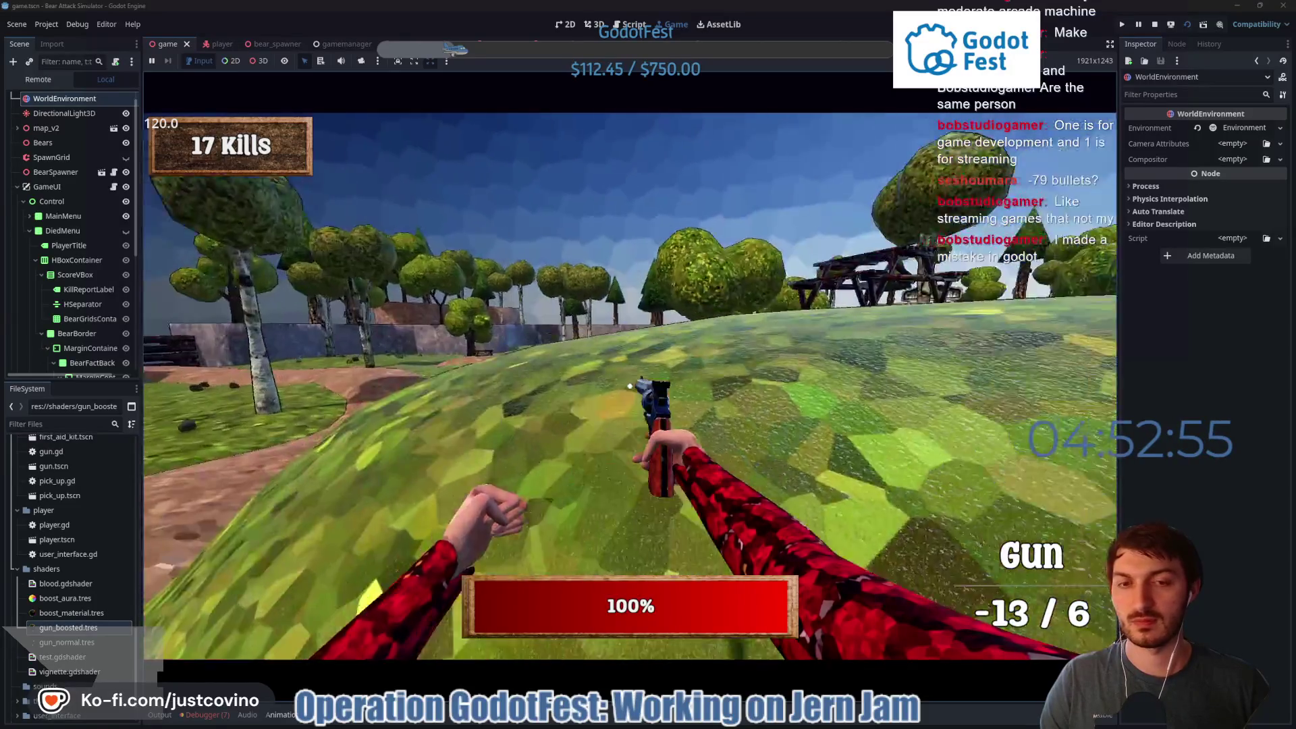
key("w")
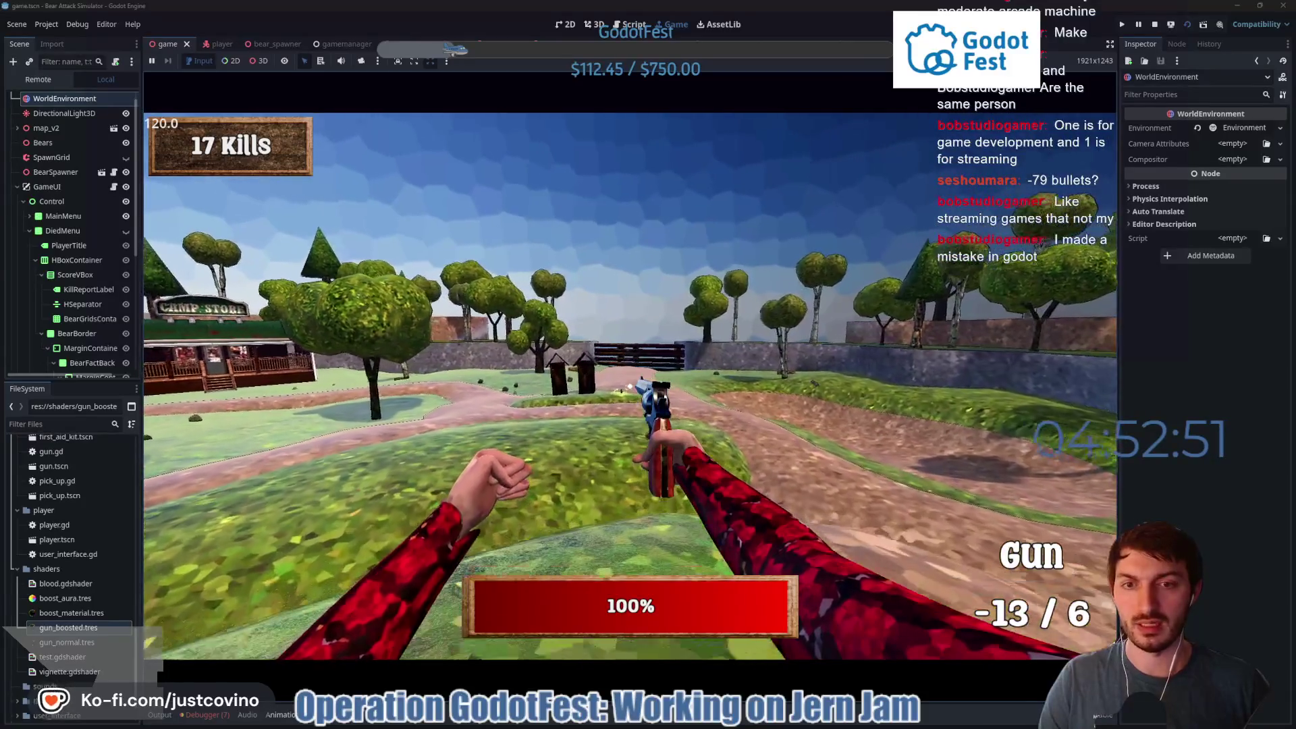
left_click(628, 385)
key("w")
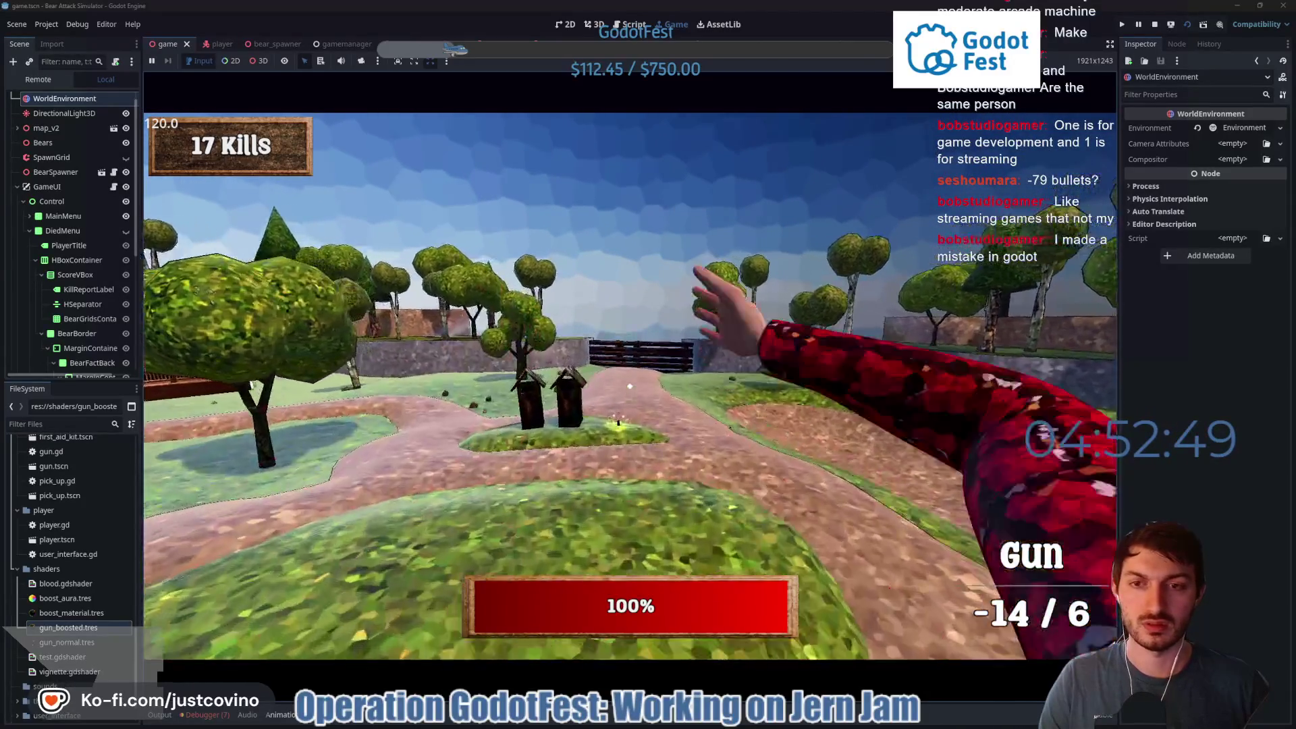
key("F8")
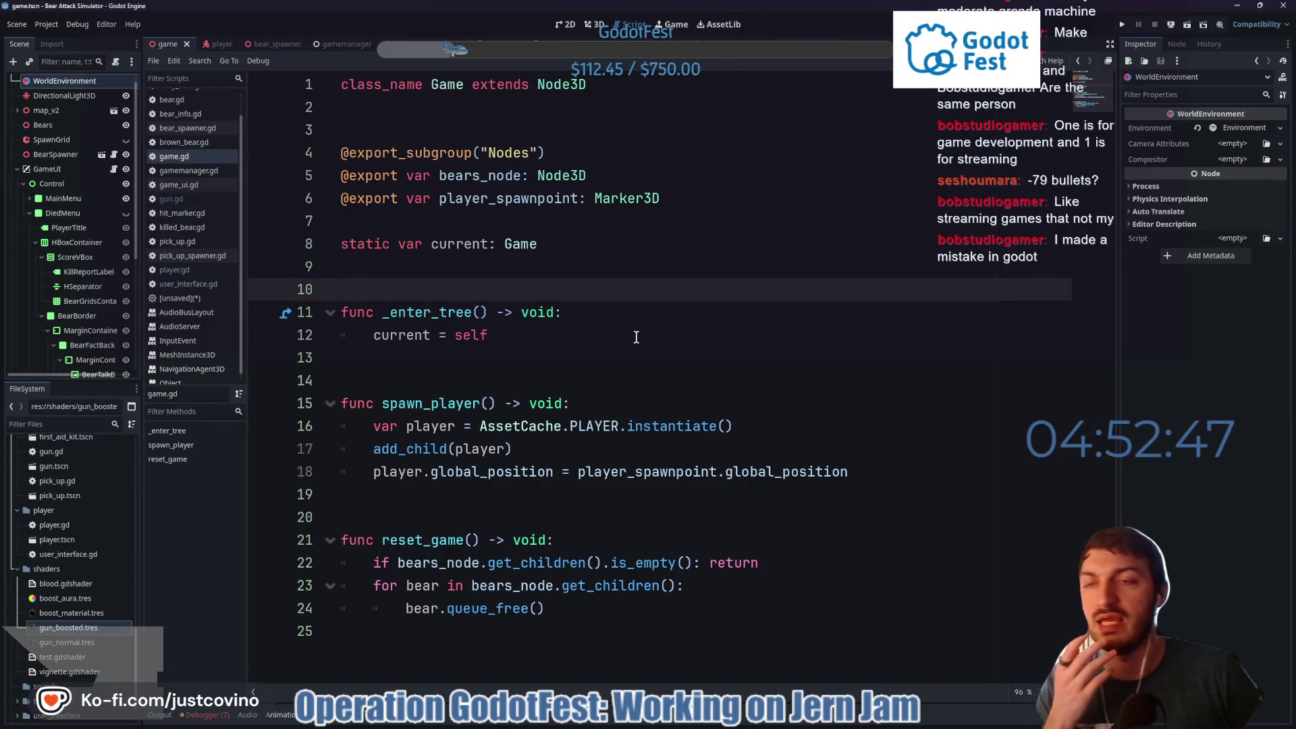
Glance over player.gd, then switch to the gun.tscn scene and its script
left_click(217, 44)
scroll(599, 374, "down", 5)
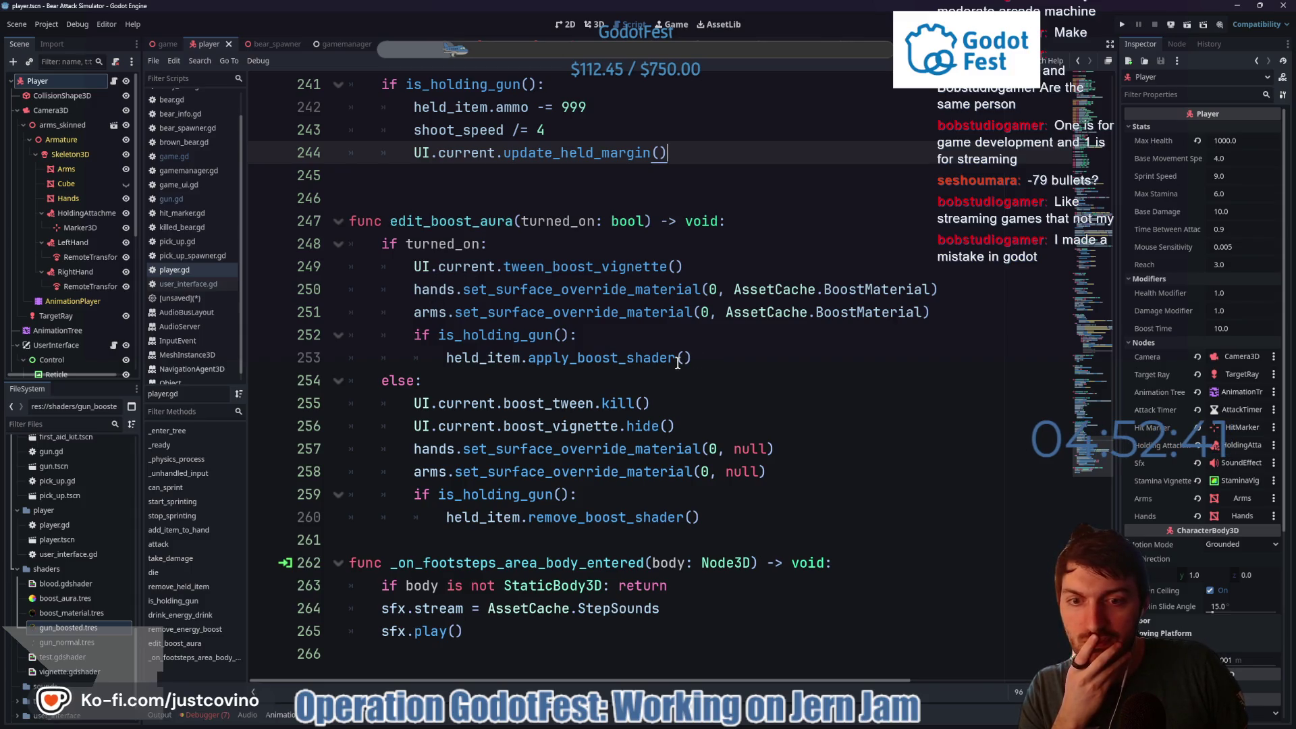
scroll(668, 370, "up", 5)
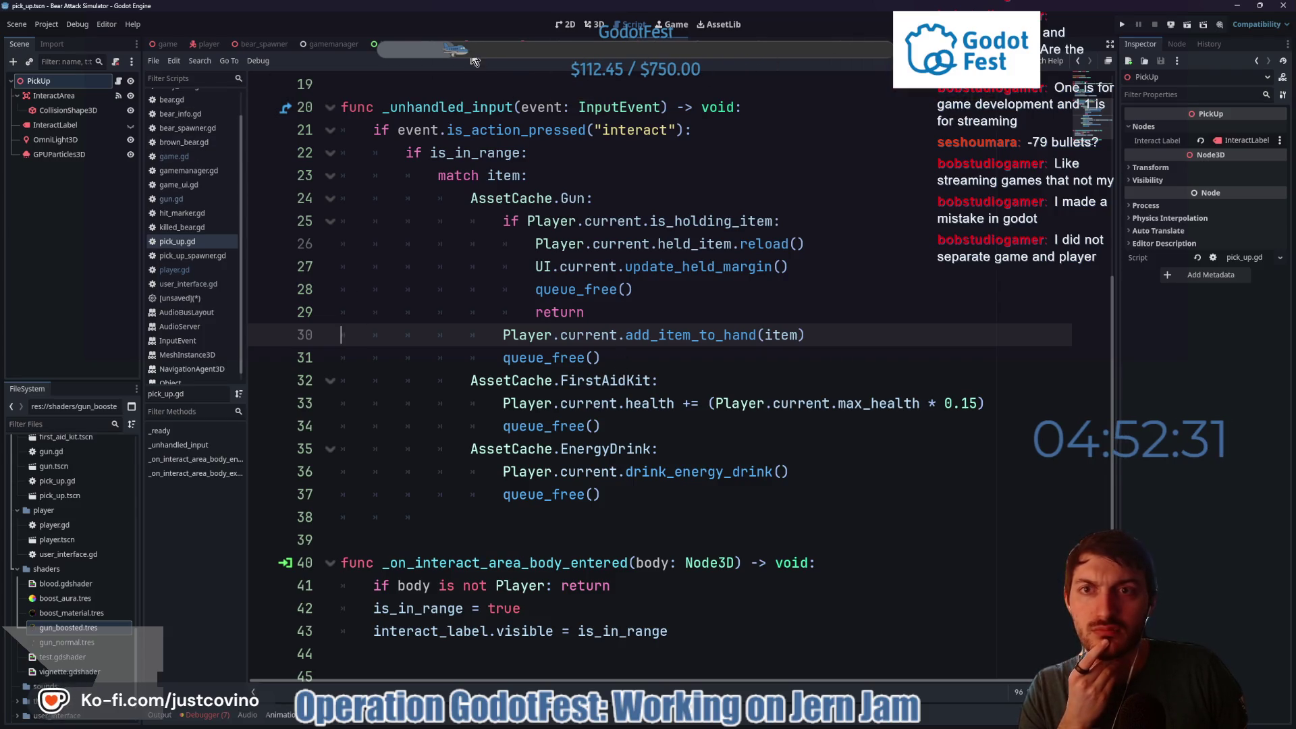
left_click(451, 54)
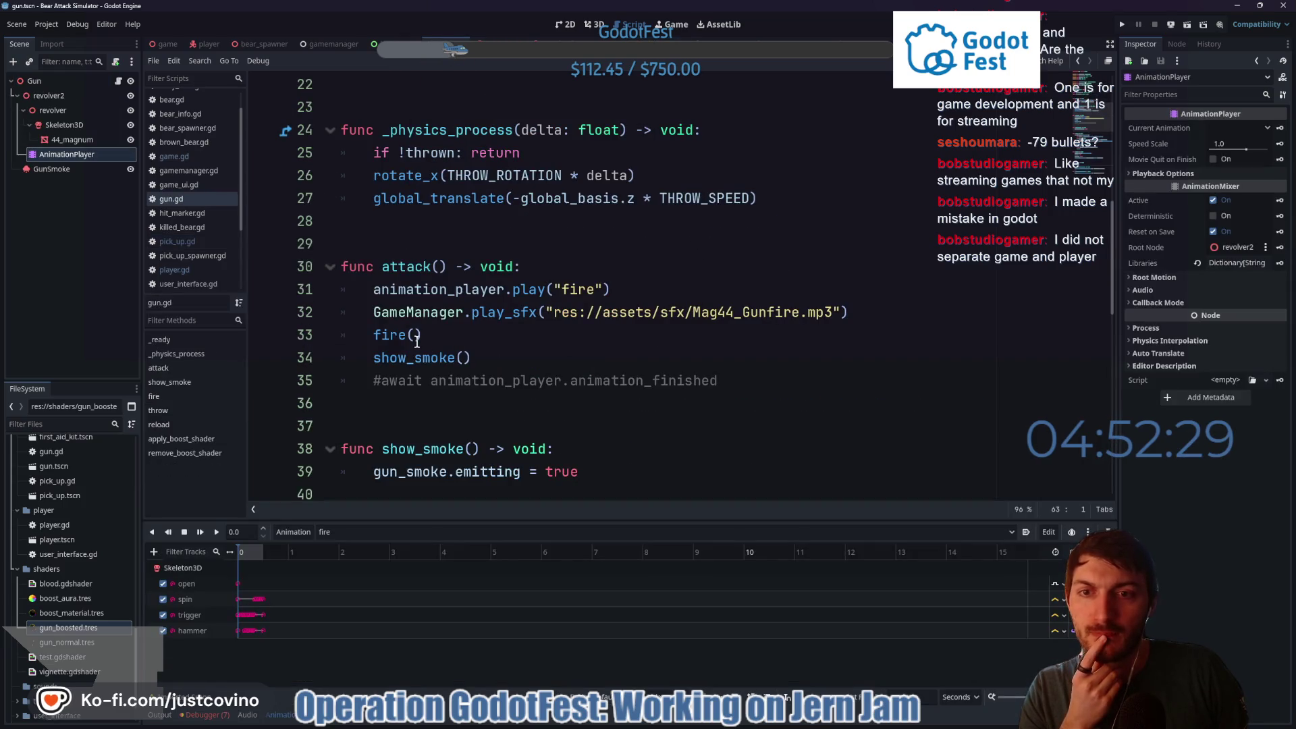
In gun.gd's attack code, delete the line awaiting the fire animation's end
left_click(500, 290)
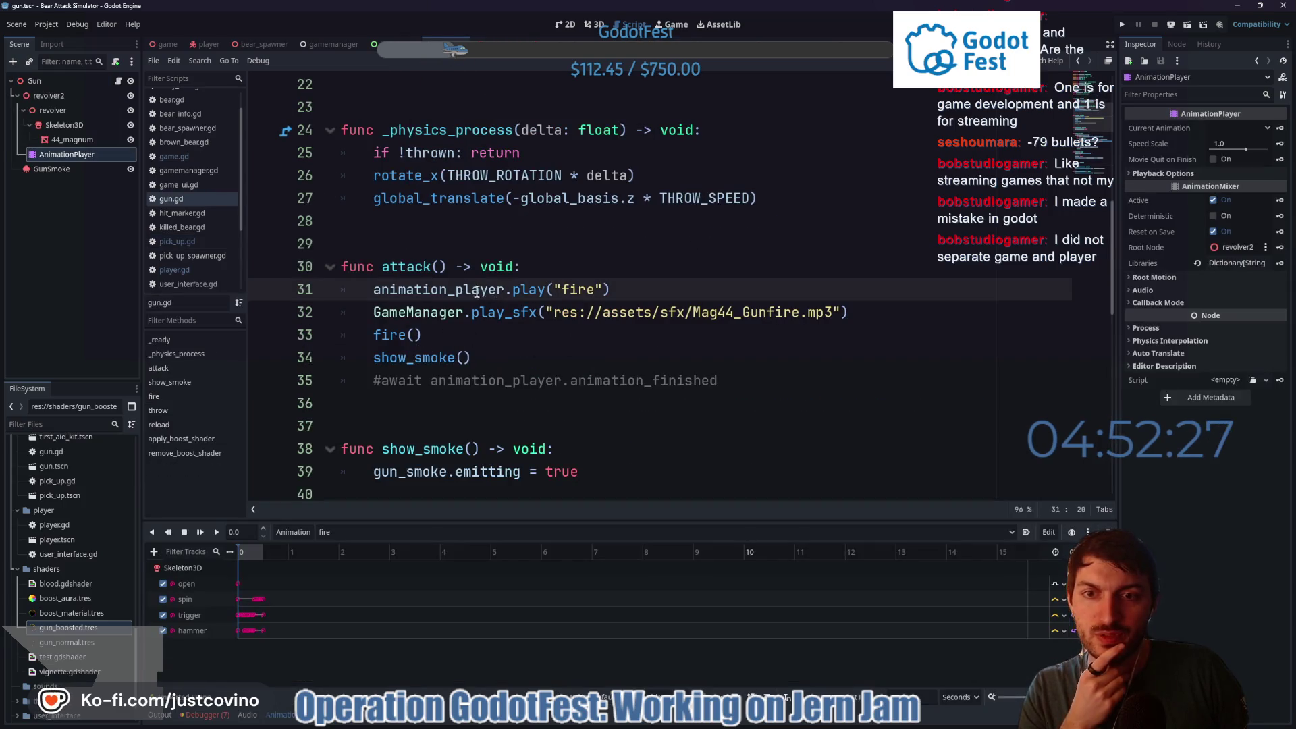
left_click(390, 335)
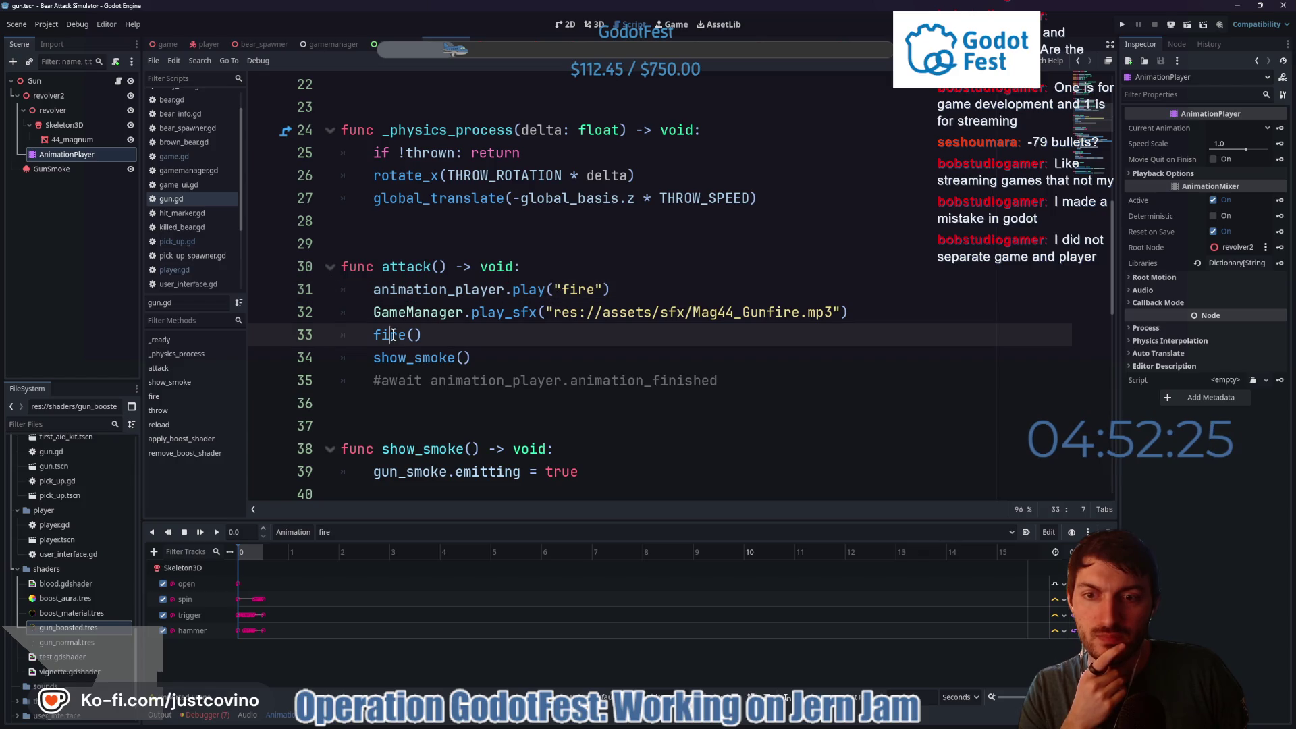
scroll(509, 337, "down", 4)
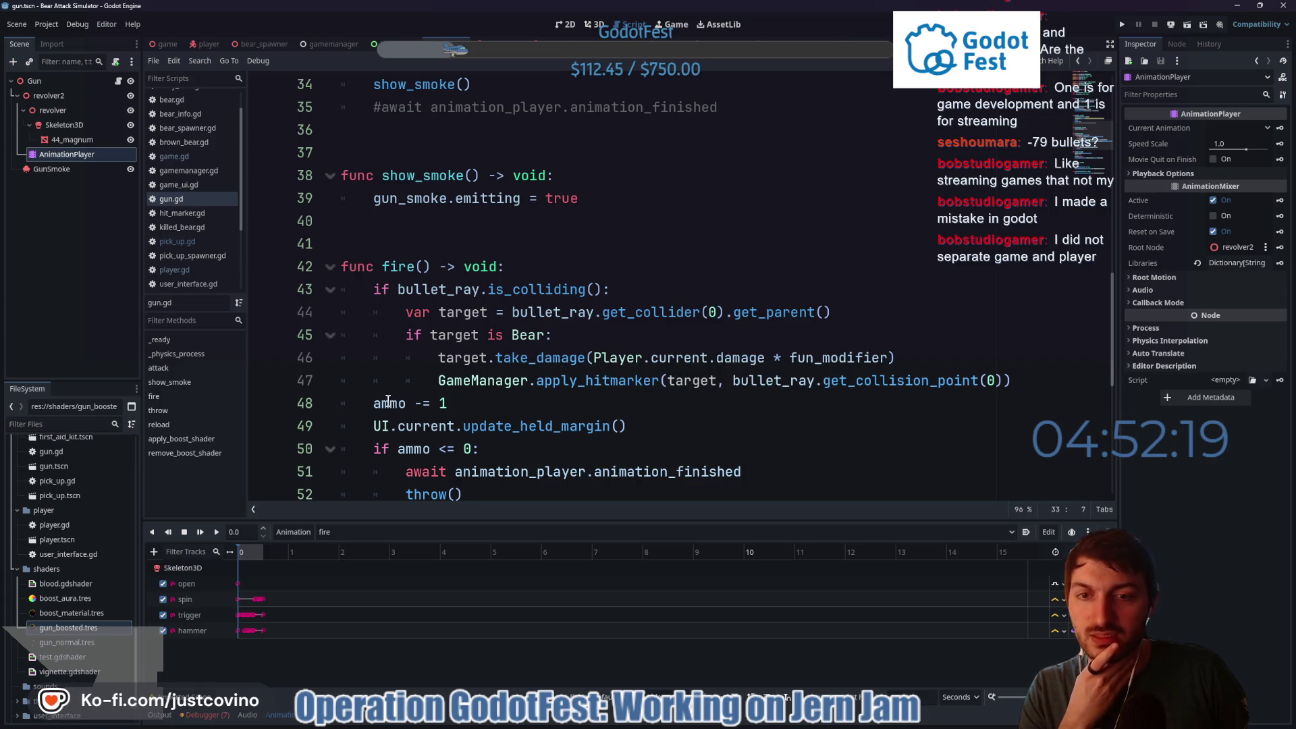
scroll(560, 419, "down", 1)
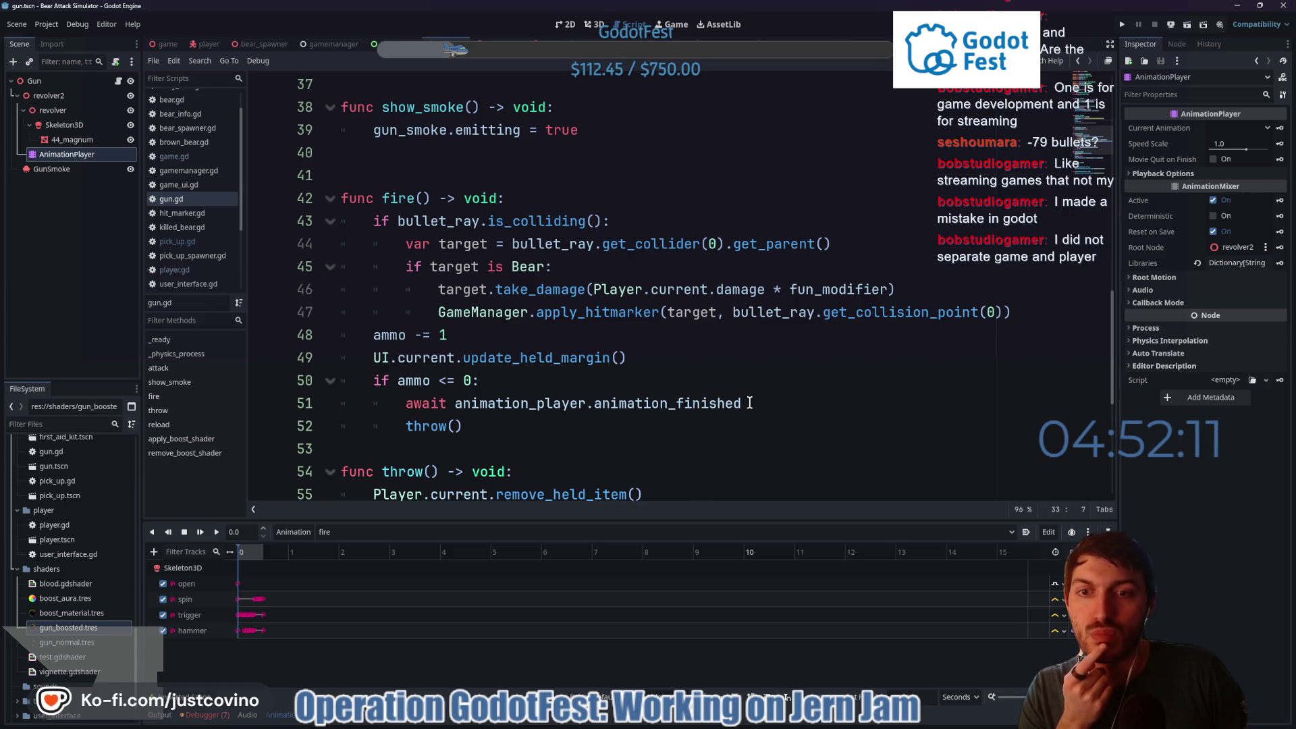
mouse_move(748, 403)
left_mouse_down()
mouse_move(396, 402)
mouse_move(408, 400)
left_mouse_up()
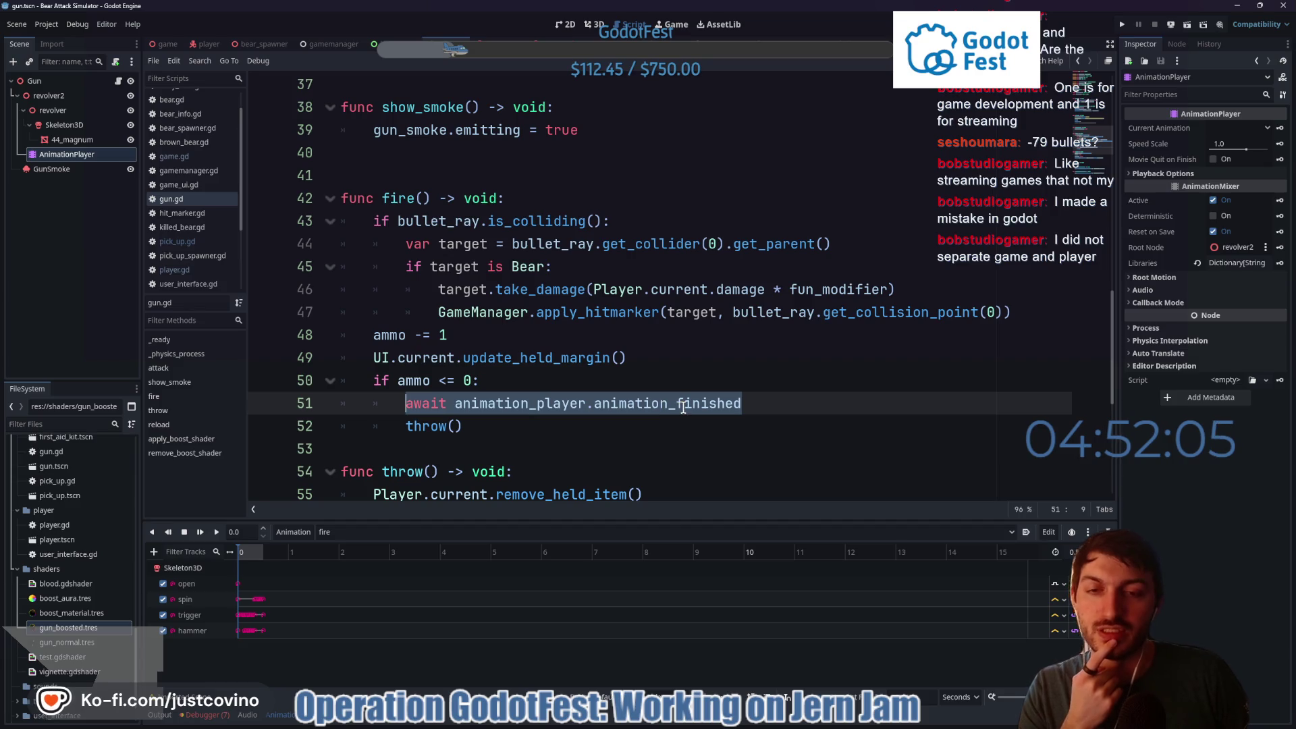
mouse_move(683, 408)
key("BackSpace")
key("BackSpace")
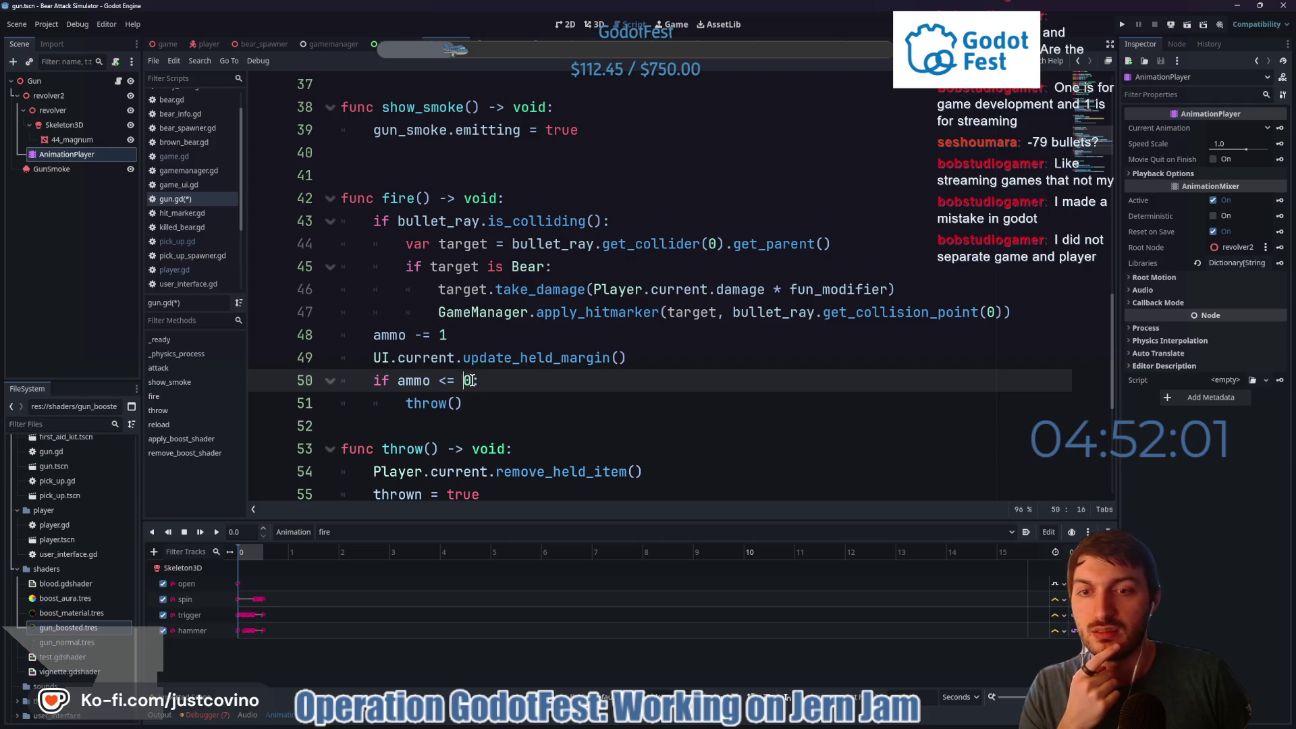
Change the ammo check threshold from 0 to -1
key("Right")
key("BackSpace")
type("-1")
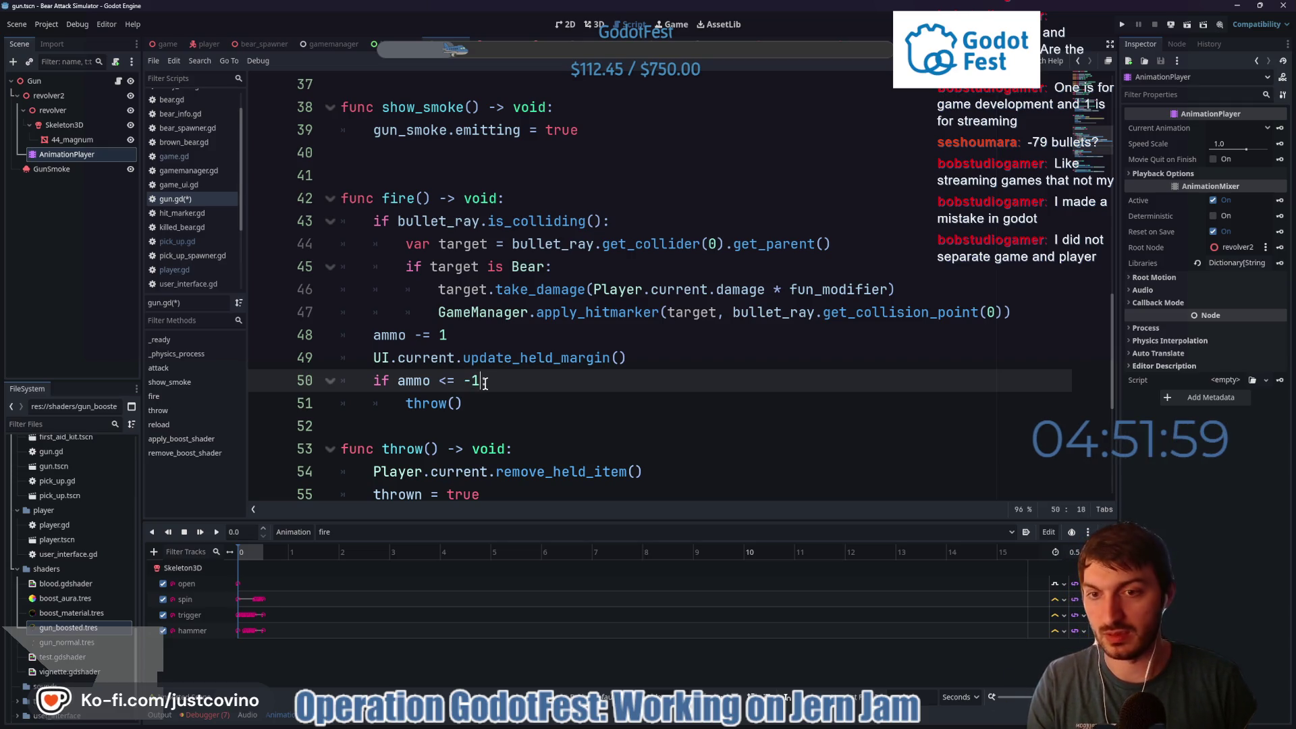
key("Right")
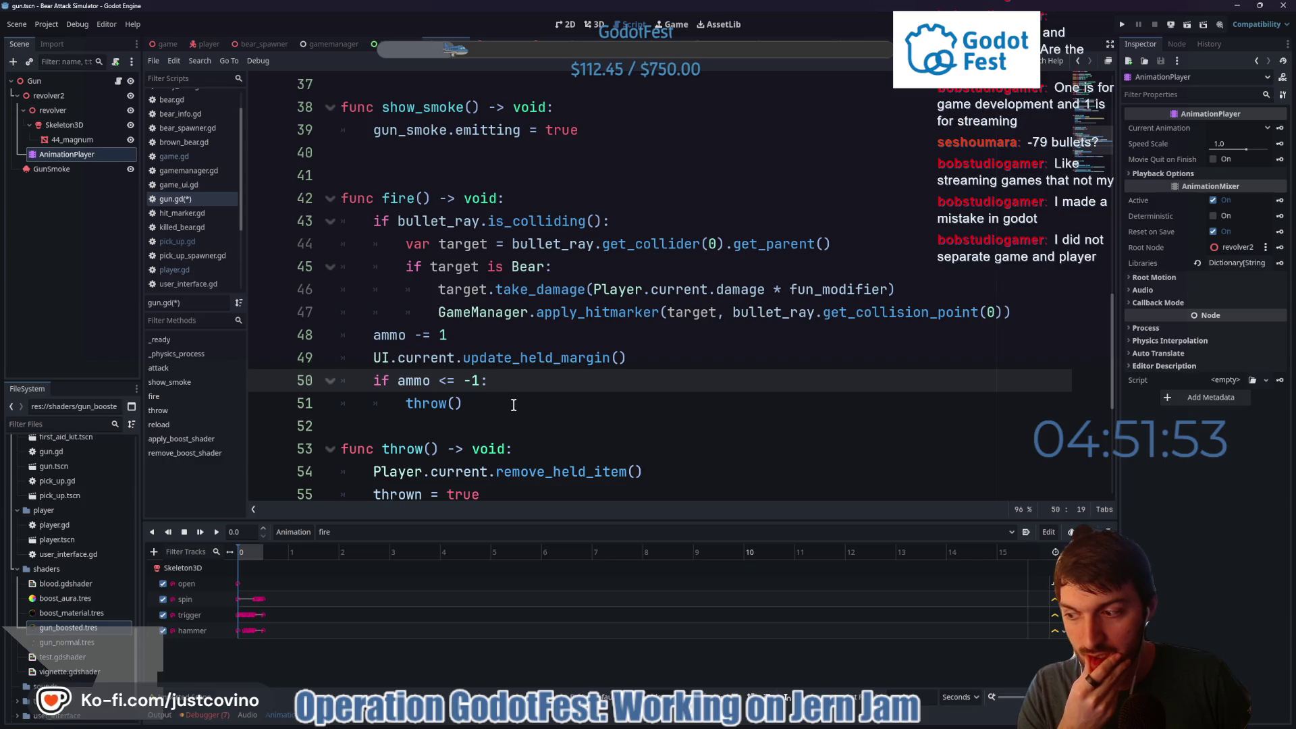
Scroll back up through gun.gd, then view GitHub Desktop's 7 changed files
scroll(554, 280, "down", 3)
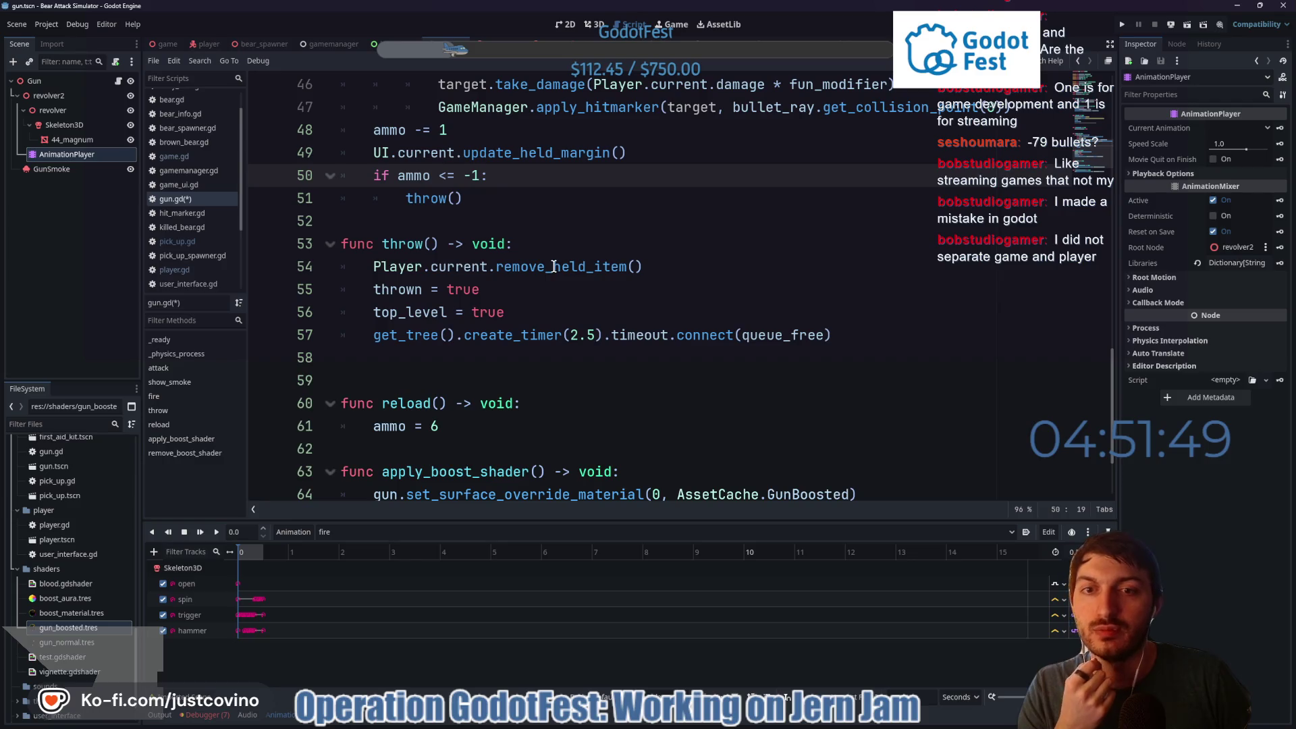
scroll(548, 277, "up", 3)
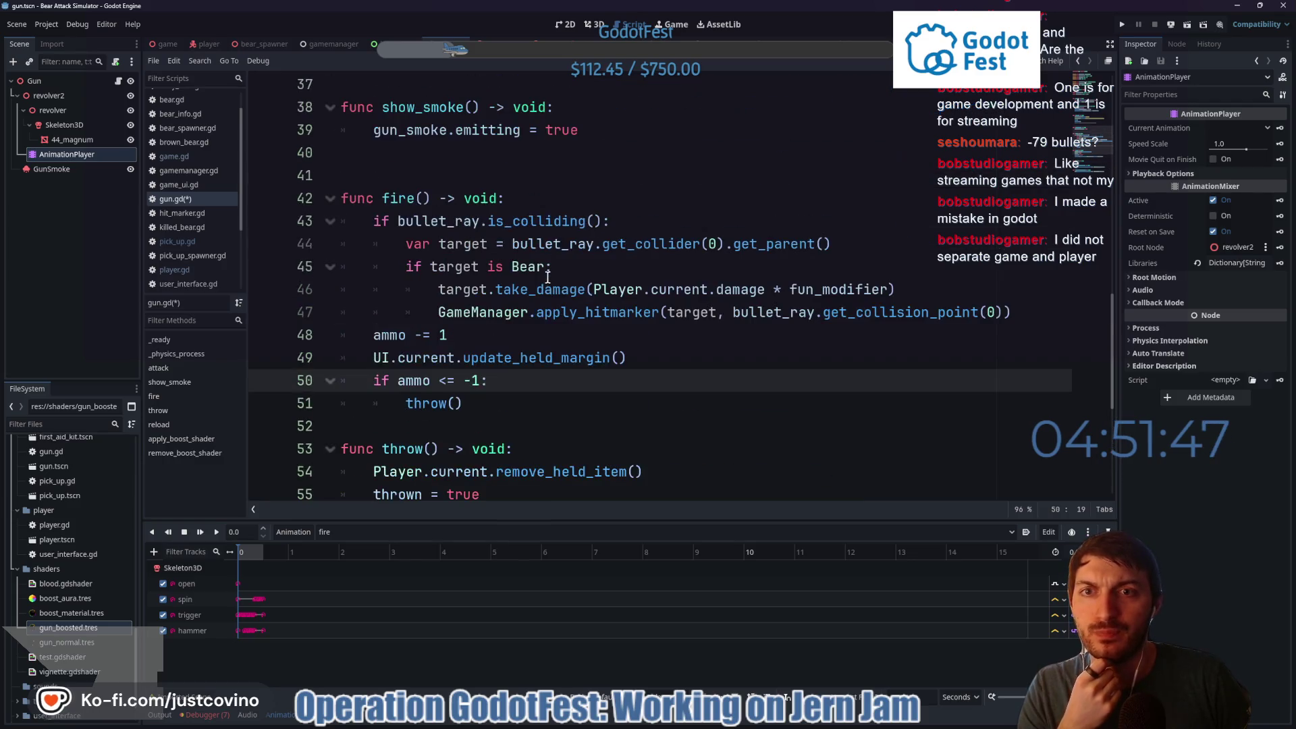
scroll(528, 350, "up", 1)
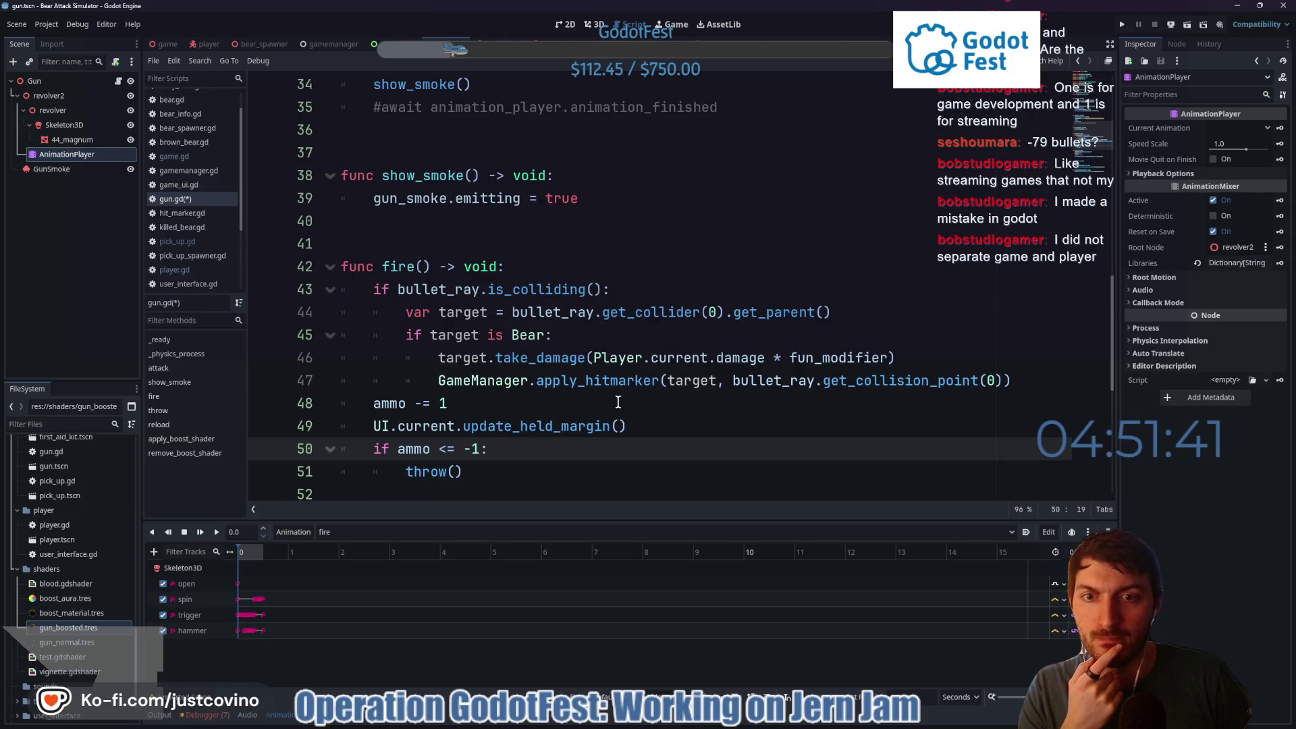
scroll(615, 401, "up", 4)
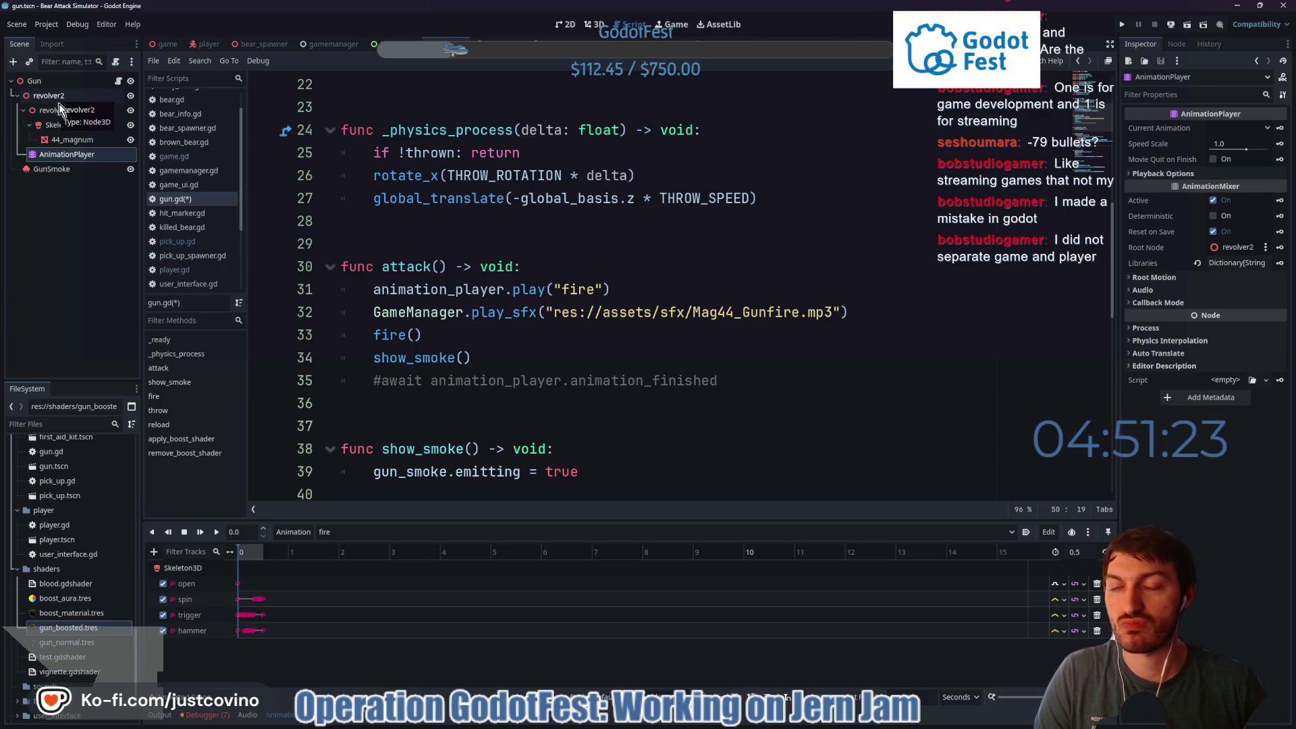
scroll(541, 301, "up", 1)
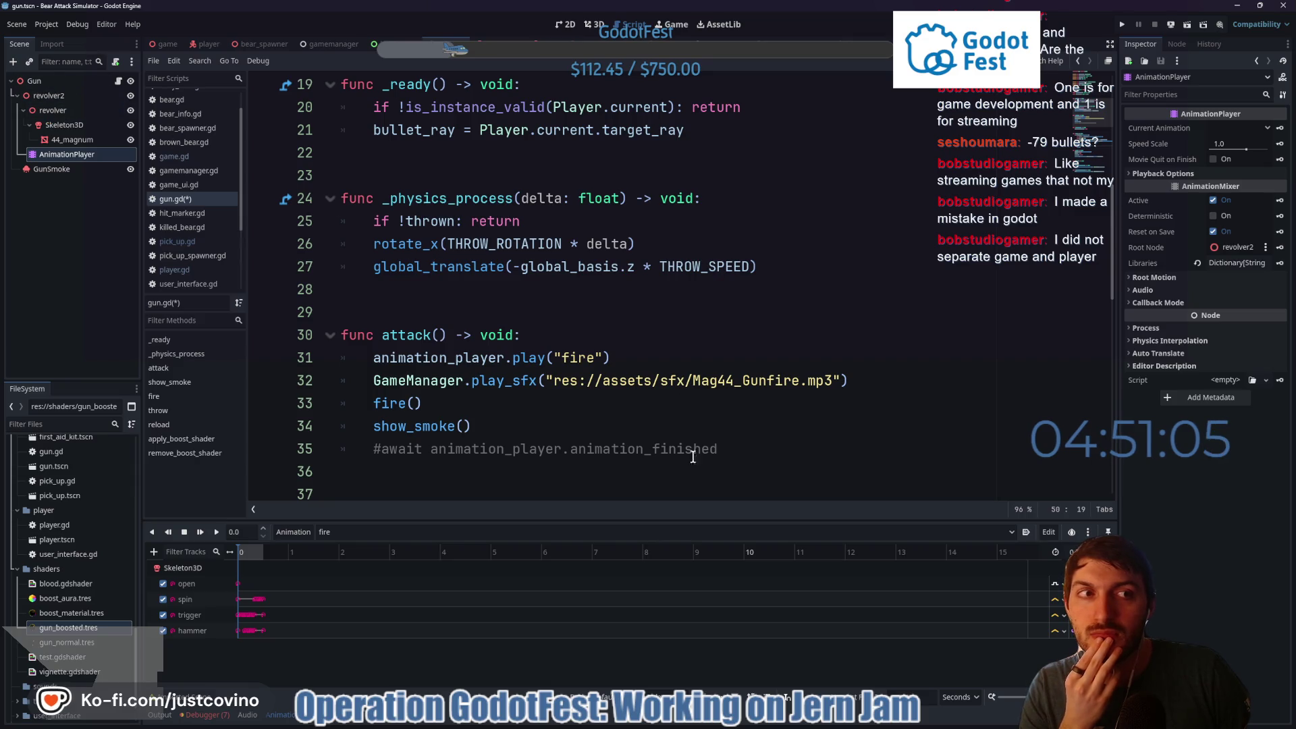
left_click(741, 723)
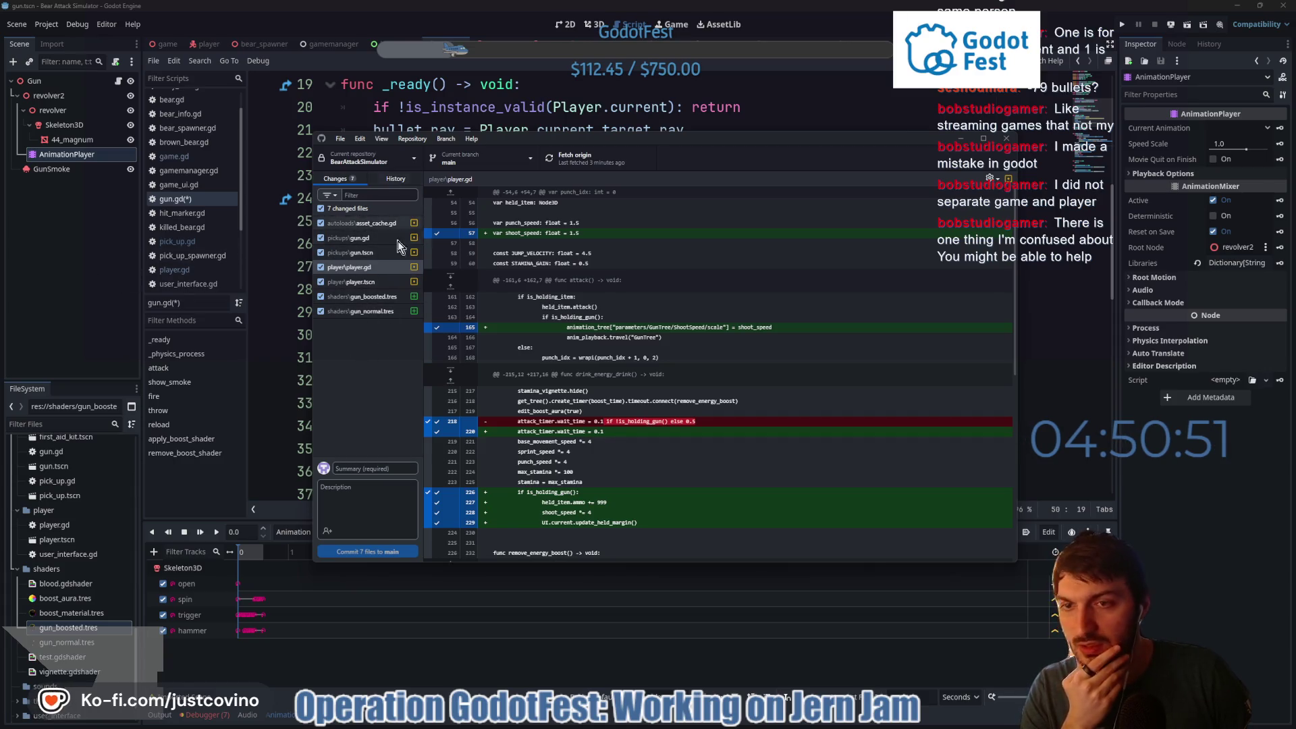
Back in Godot, add an AnimationTree child node under Gun
left_click(92, 239)
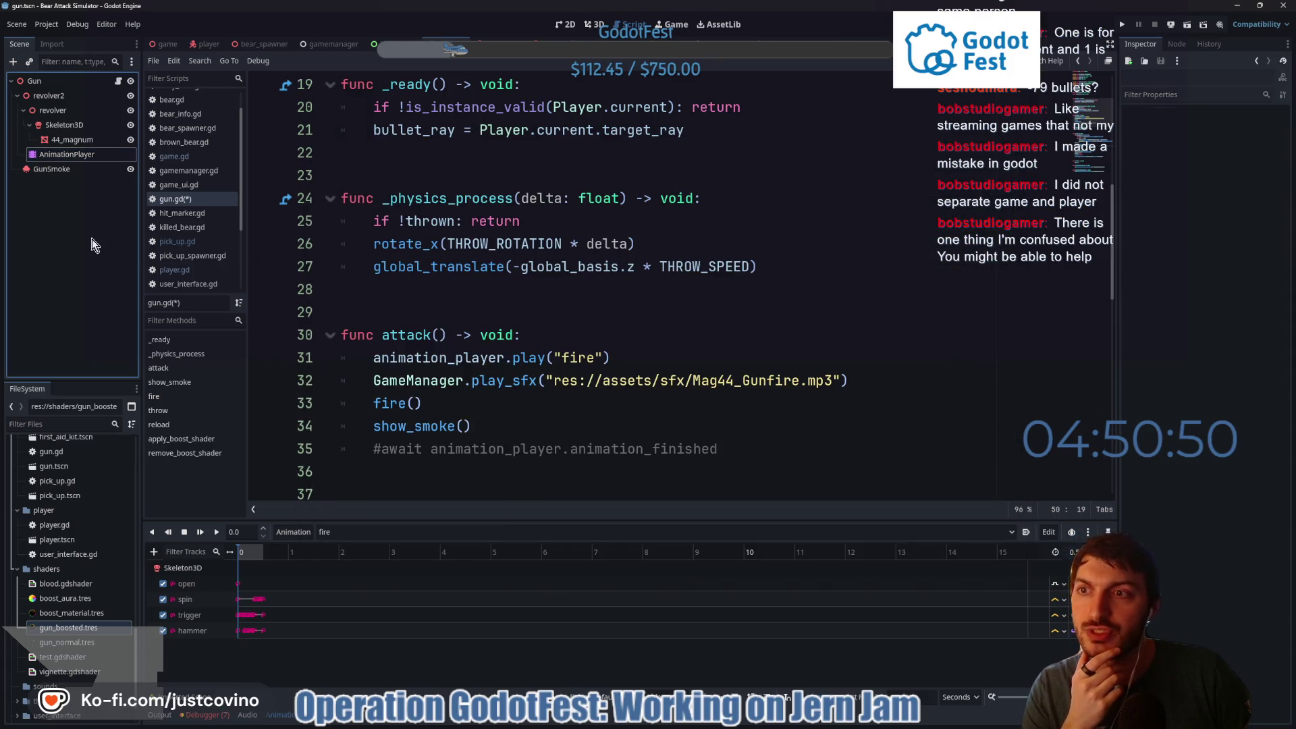
left_click(43, 83)
key("ctrl+a")
type("an")
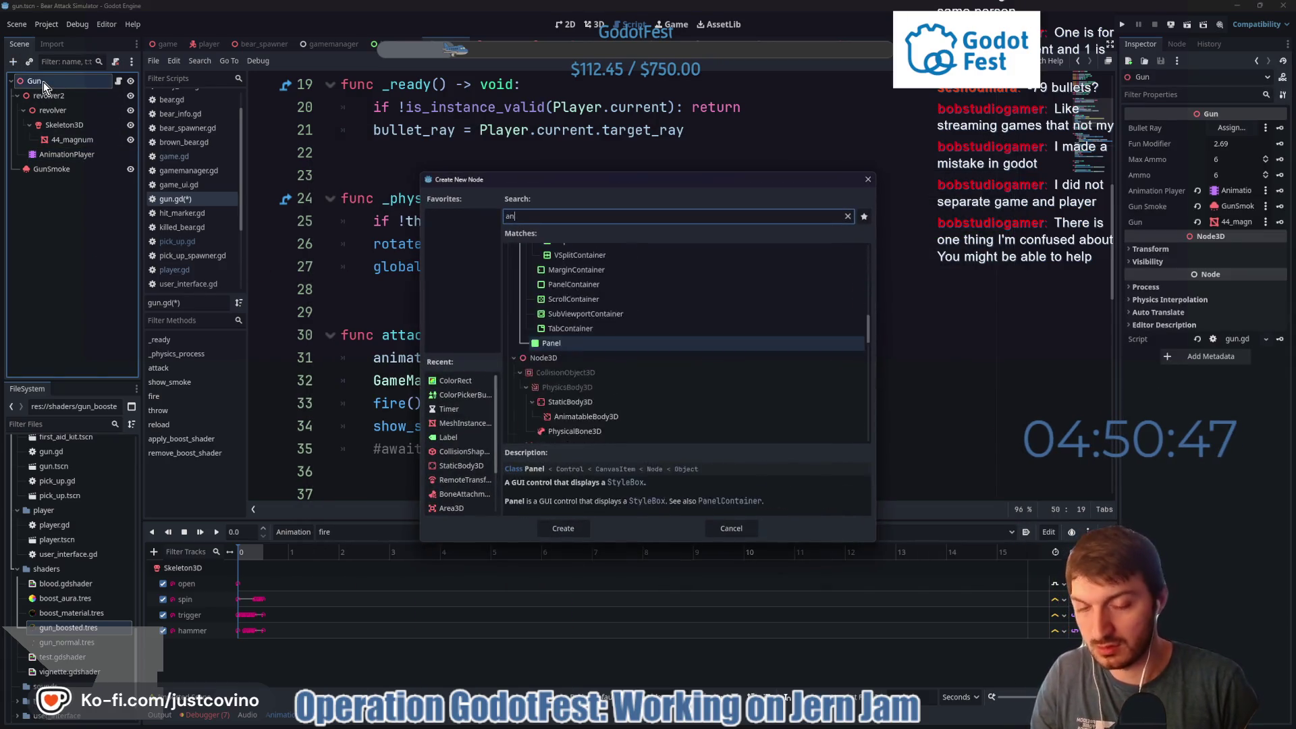
type("imationtree")
key("Return")
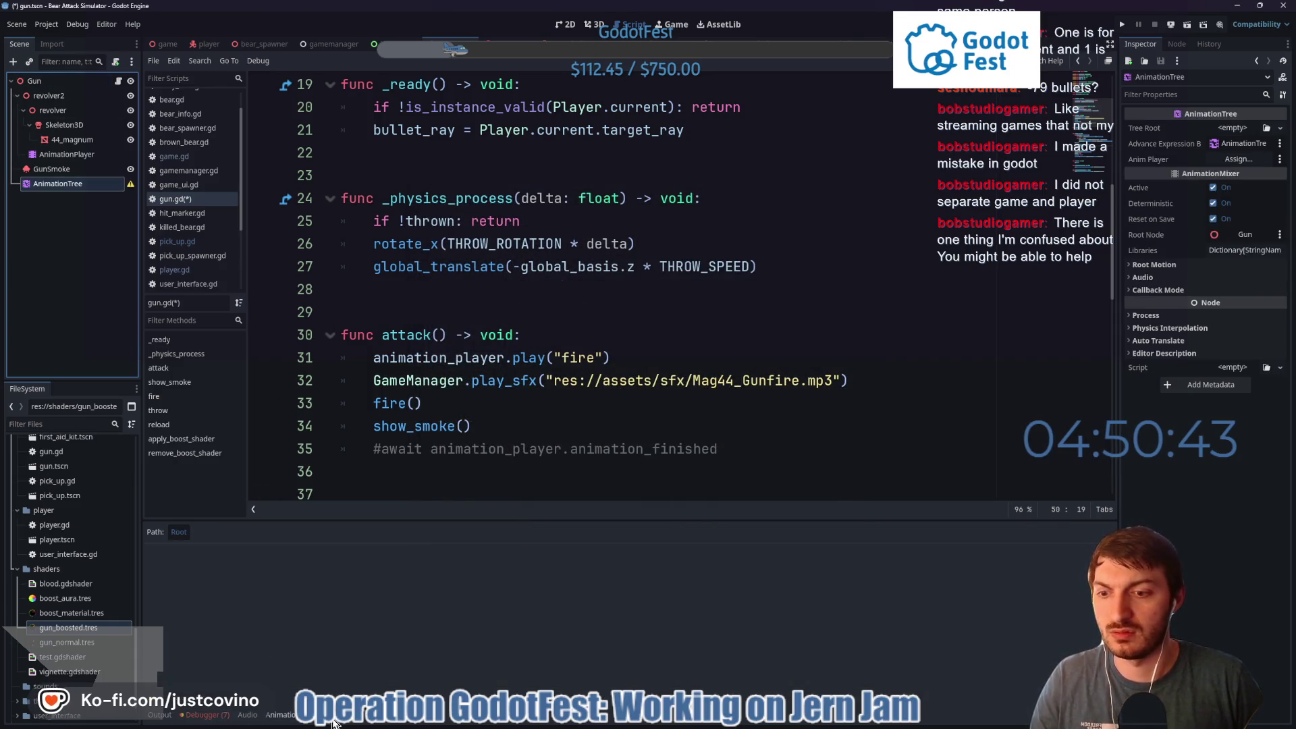
Link the AnimationTree to the gun's AnimationPlayer and set its root to AnimationNodeStateMachine
left_click(87, 187)
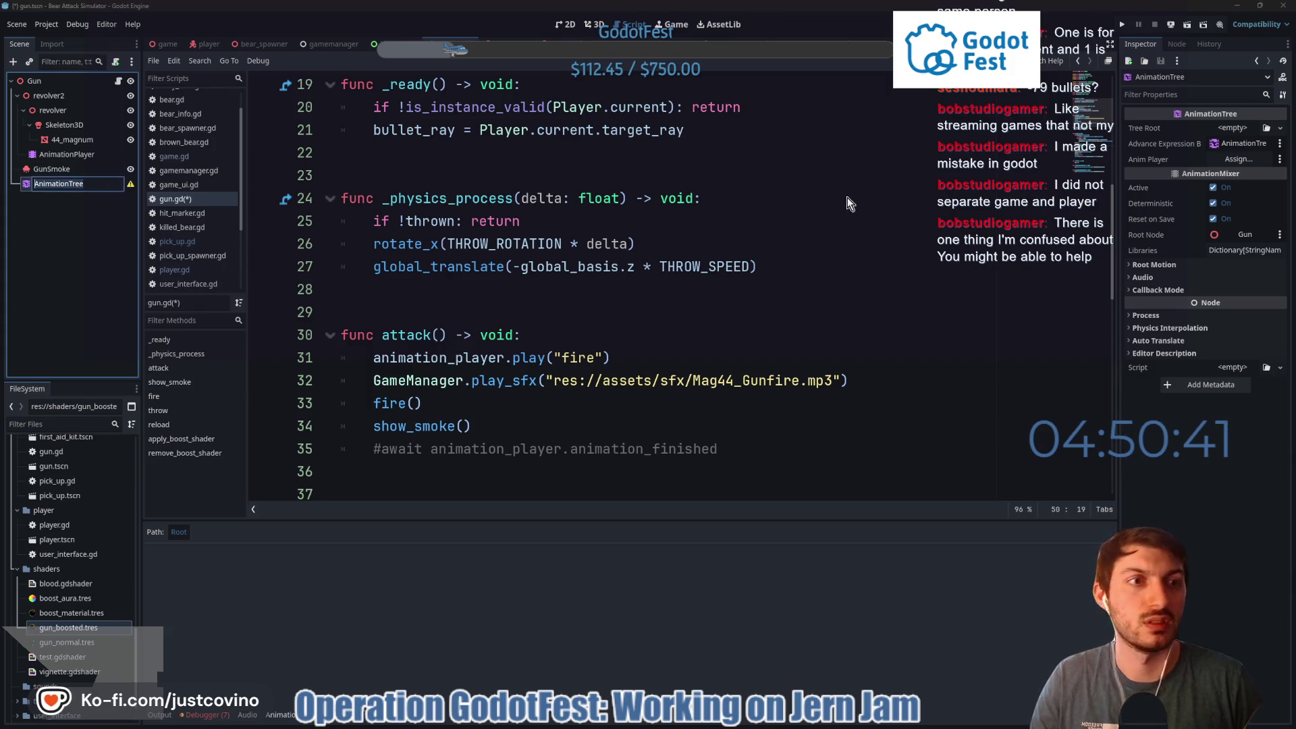
left_click(1269, 159)
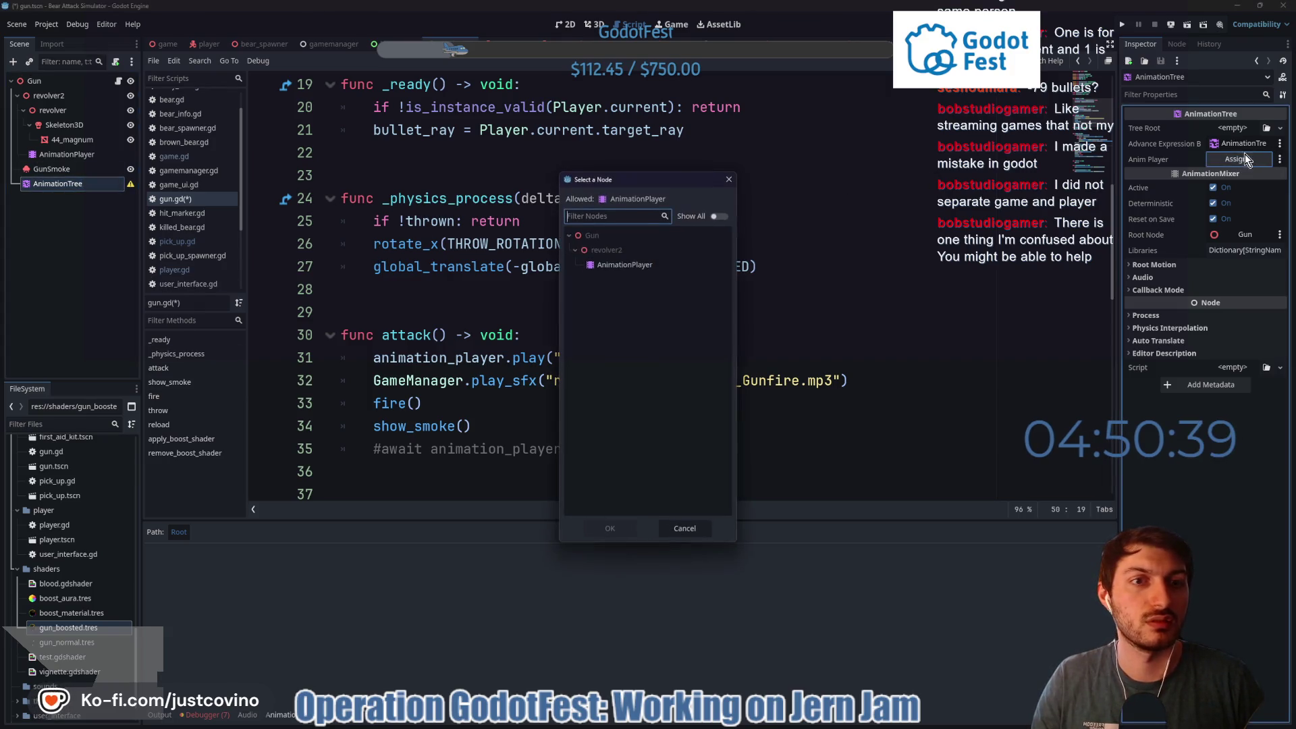
left_click(650, 265)
left_click(610, 527)
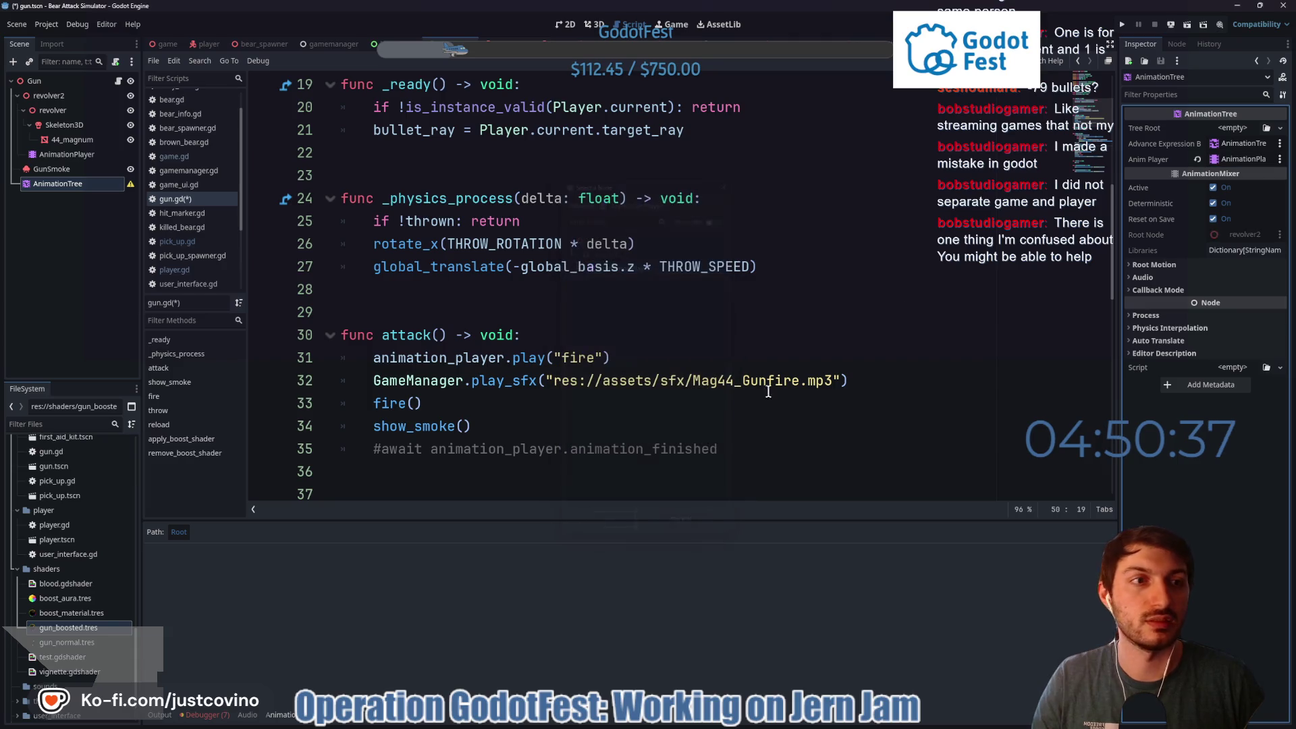
left_click(1233, 128)
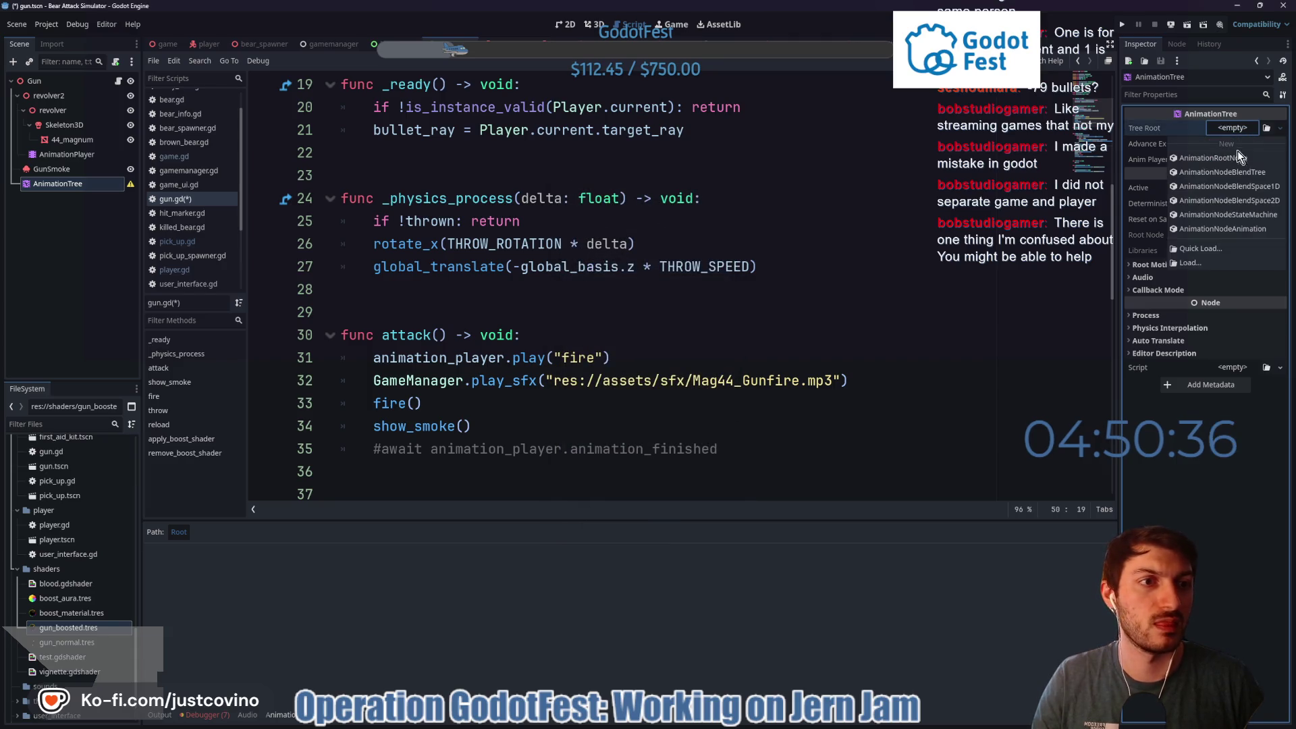
left_click(1208, 215)
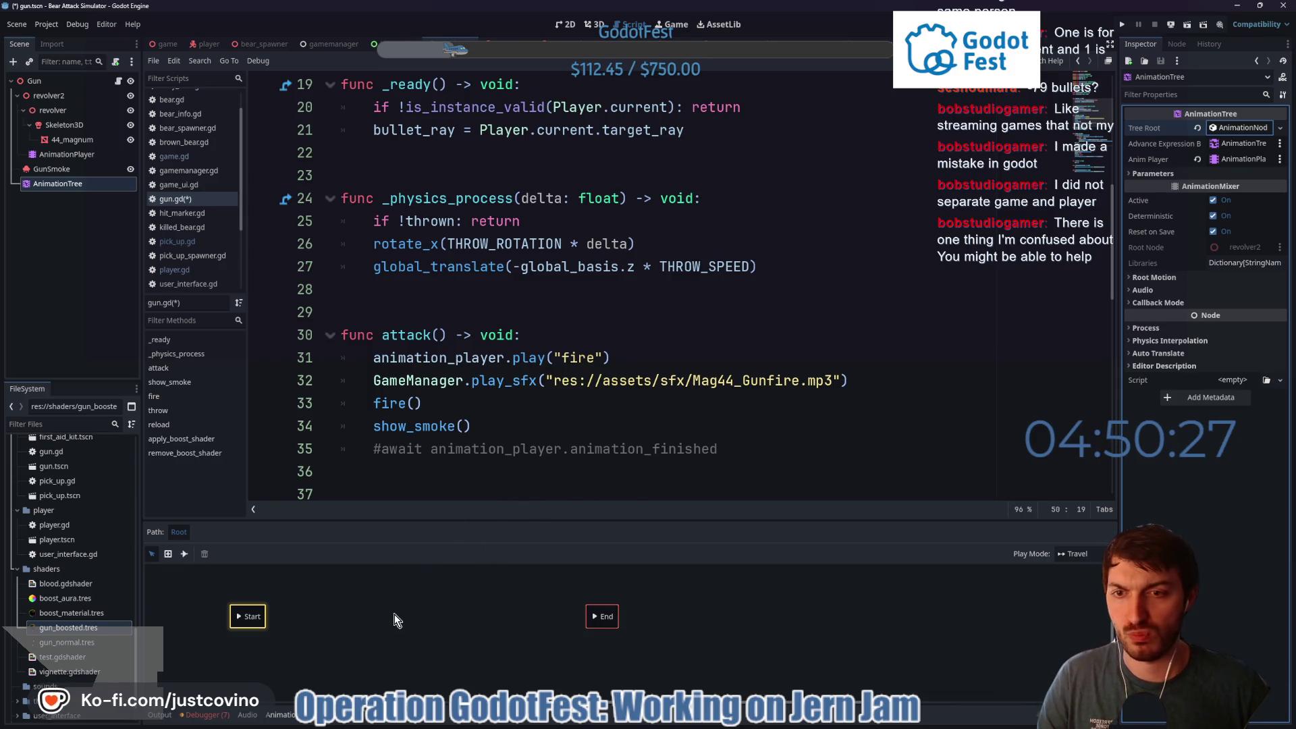
Add a BlendTree named ShootTree beside Start, then revisit the GitHub Desktop diff
right_click(337, 613)
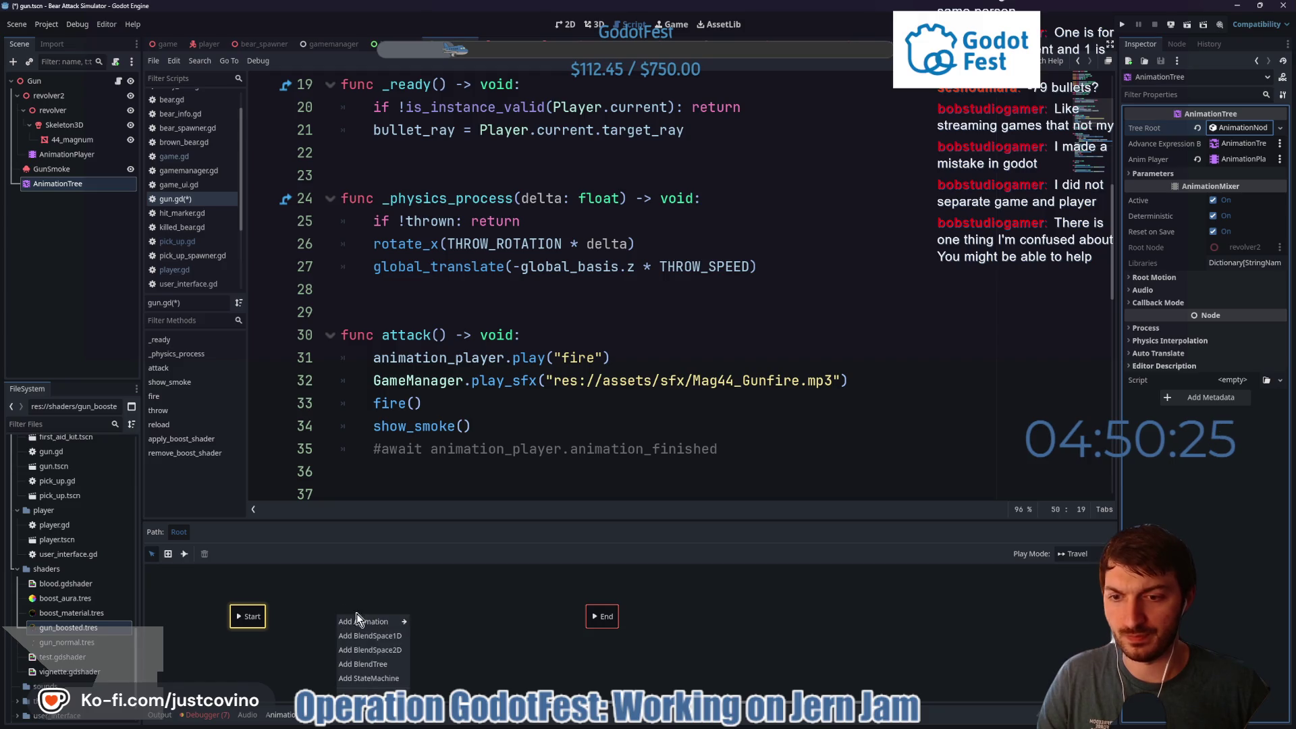
left_click(379, 662)
double_click(335, 613)
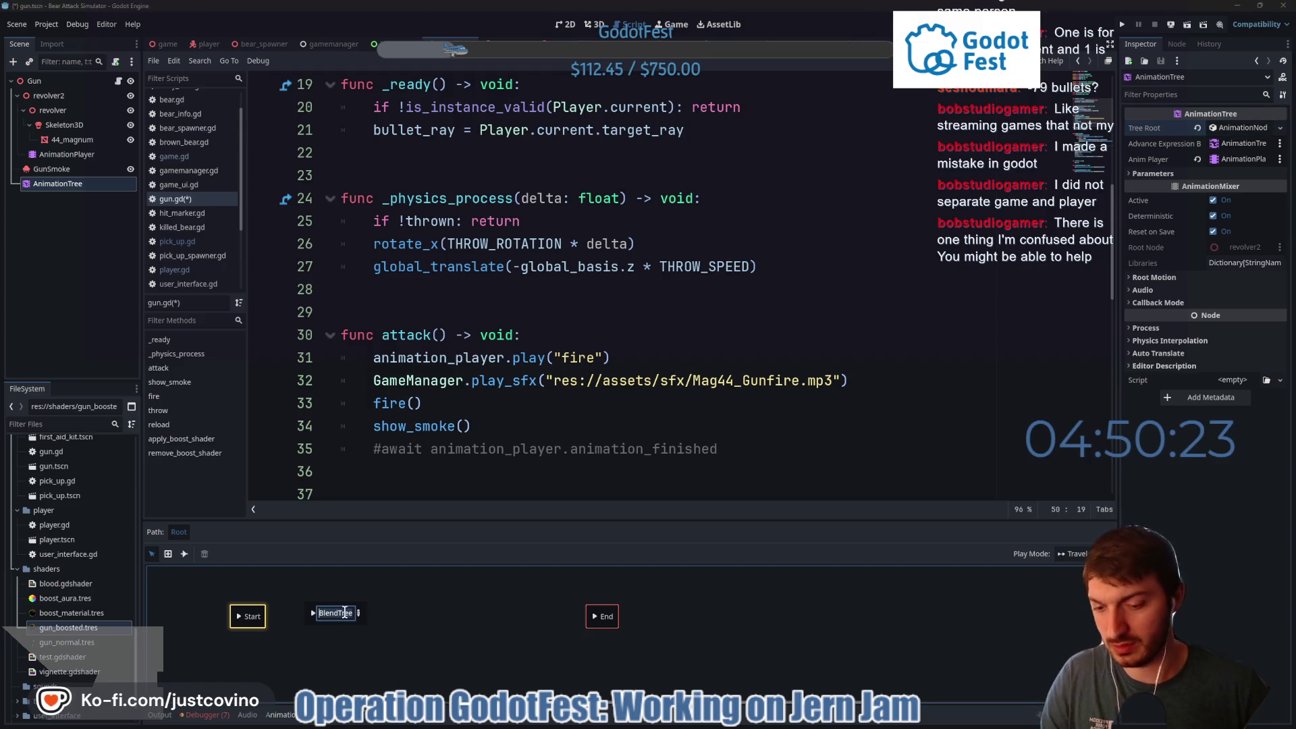
type("Sho")
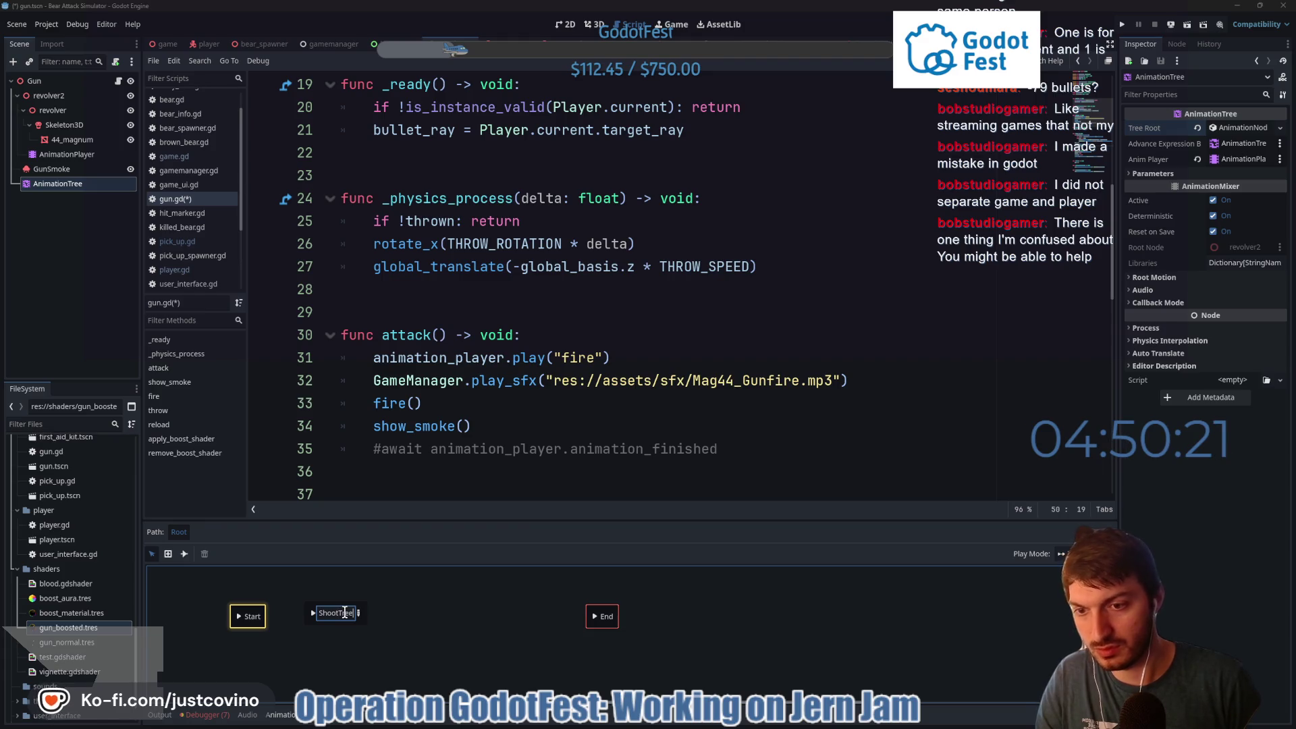
type("otTree")
key("Return")
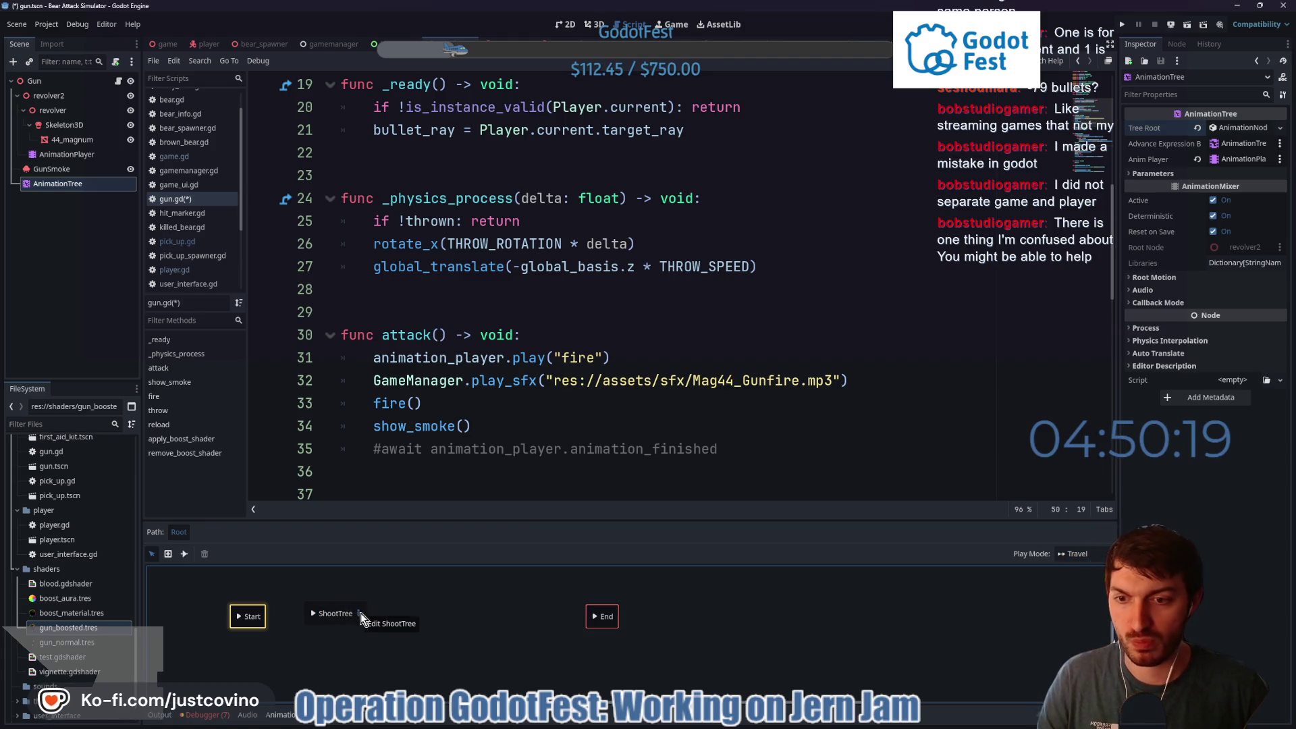
left_click_drag(338, 605, 354, 614)
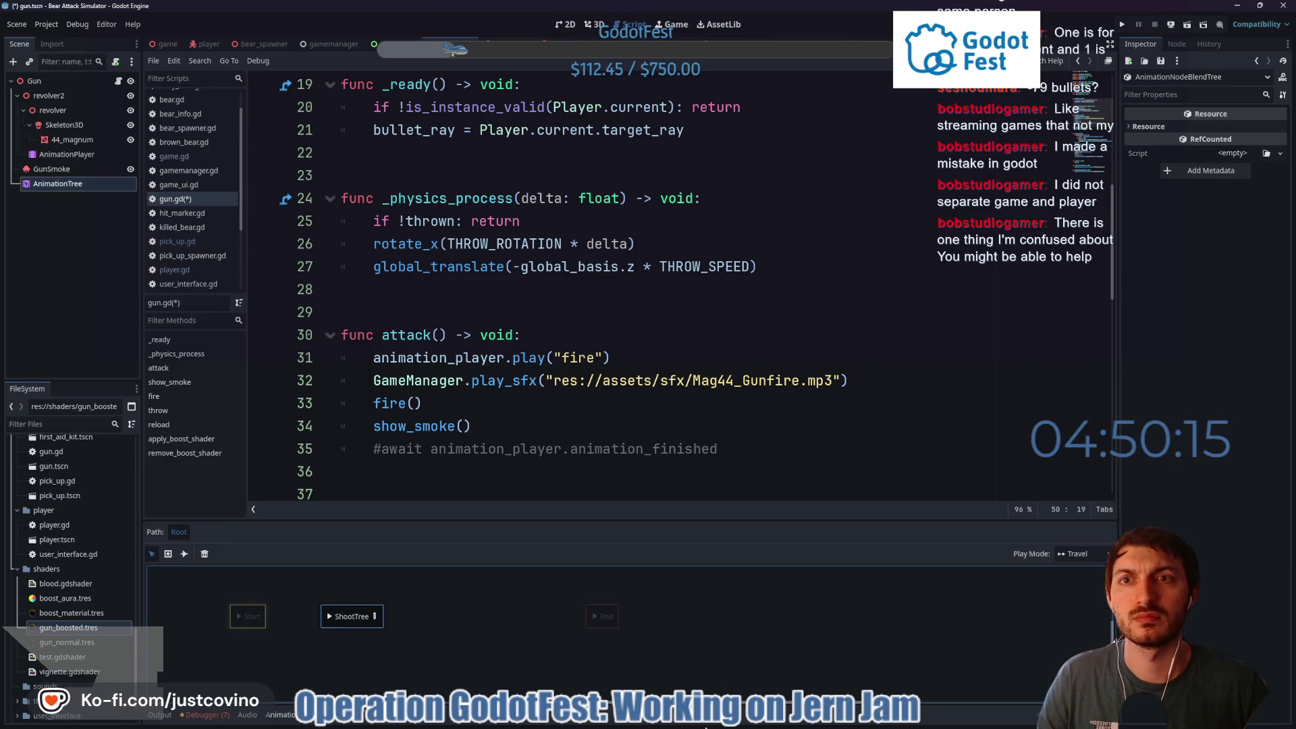
left_click(737, 722)
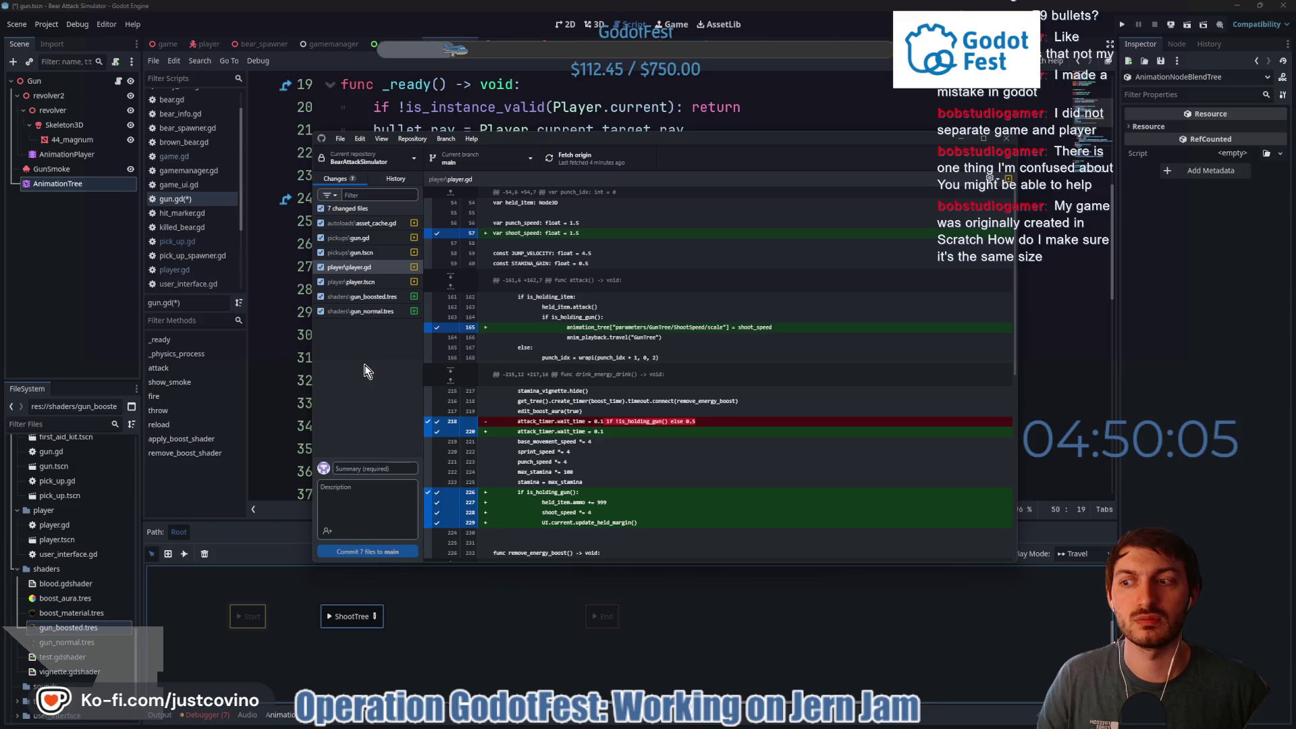
Open twitch.tv in a new browser tab
key("alt+Tab")
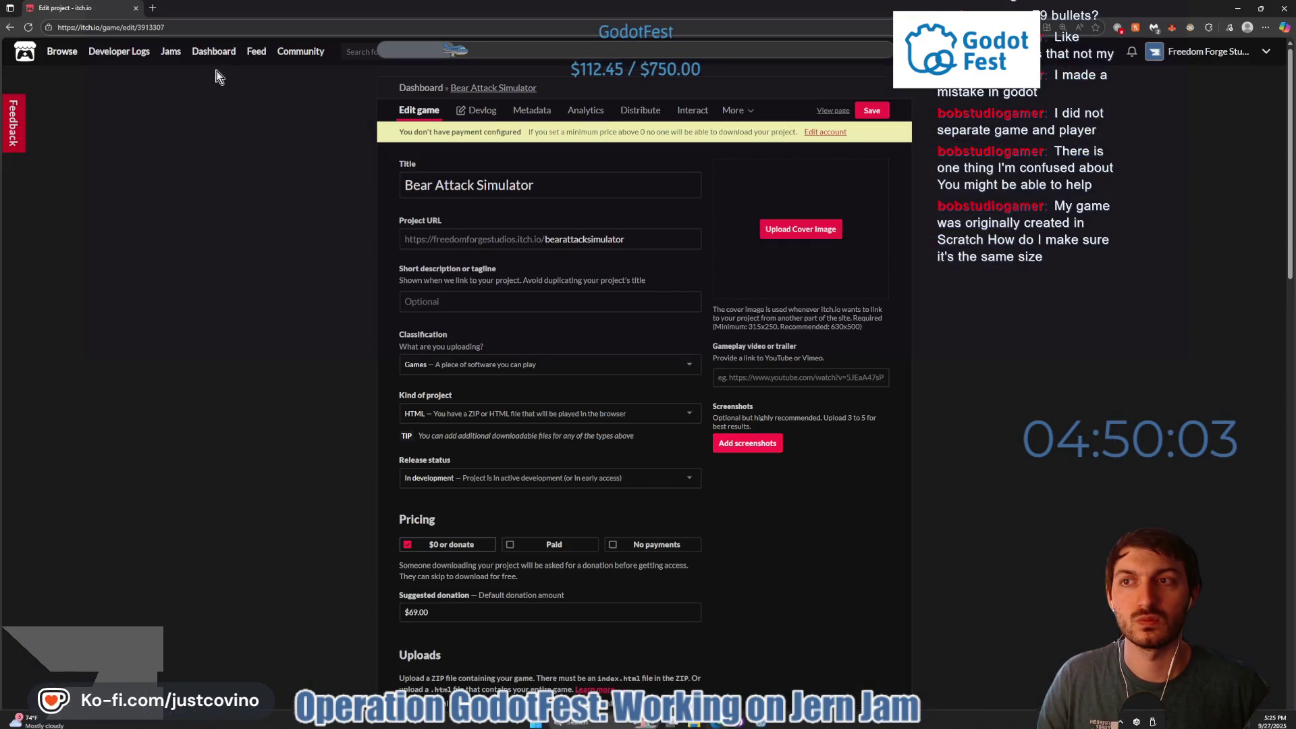
left_click(152, 8)
type("twit")
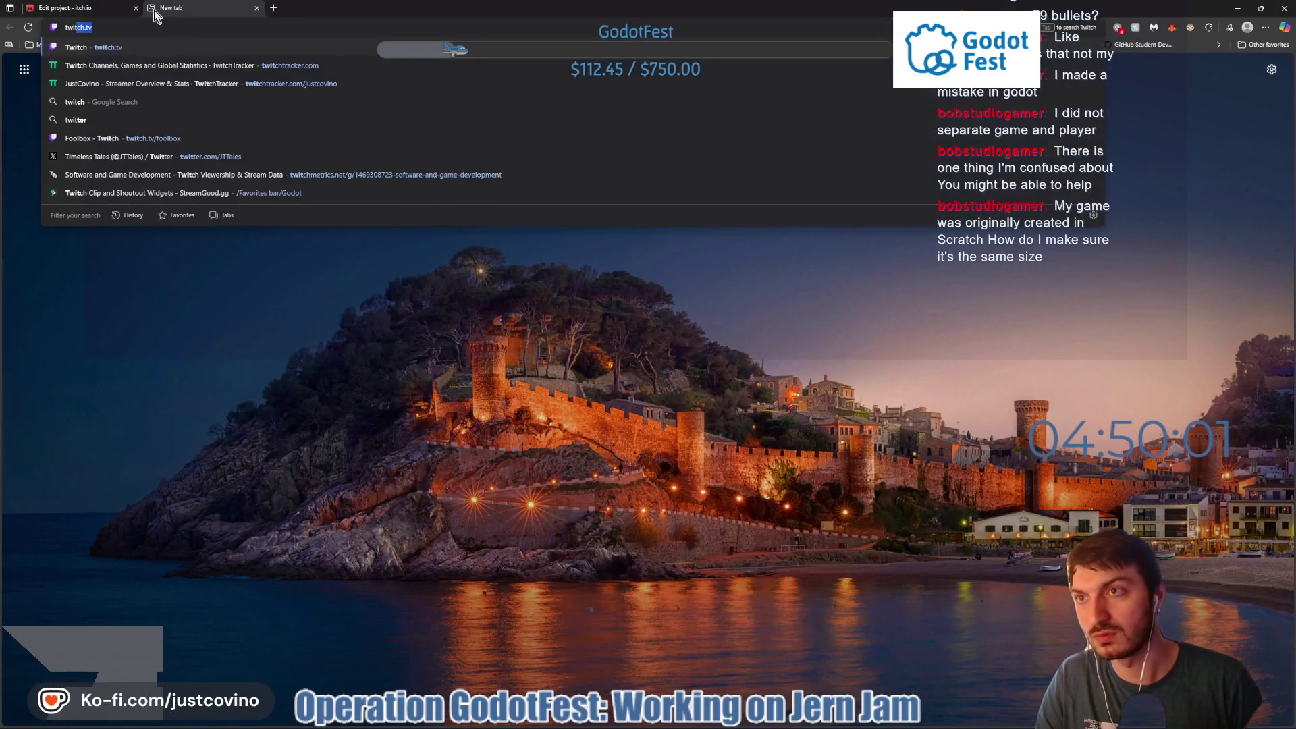
key("Return")
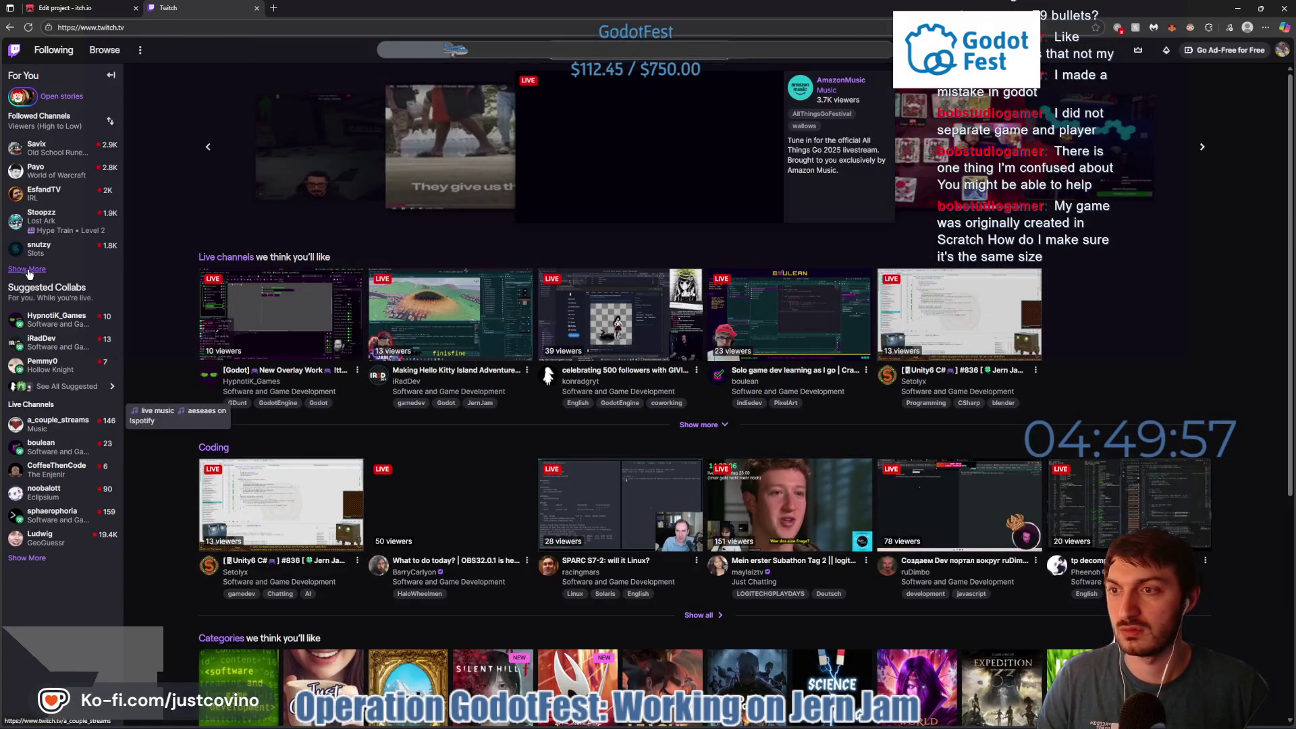
Expand the Followed Channels list and open Plobby3D's stream
left_click(31, 270)
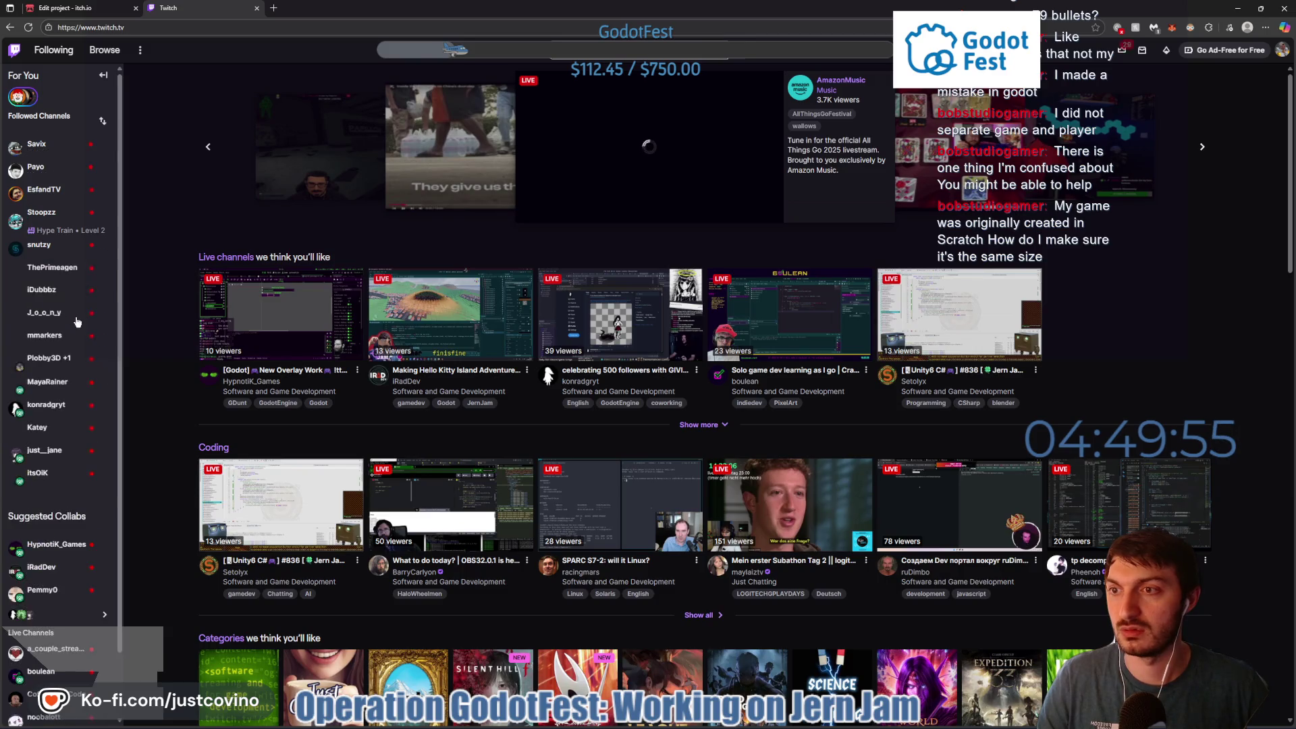
scroll(41, 337, "down", 1)
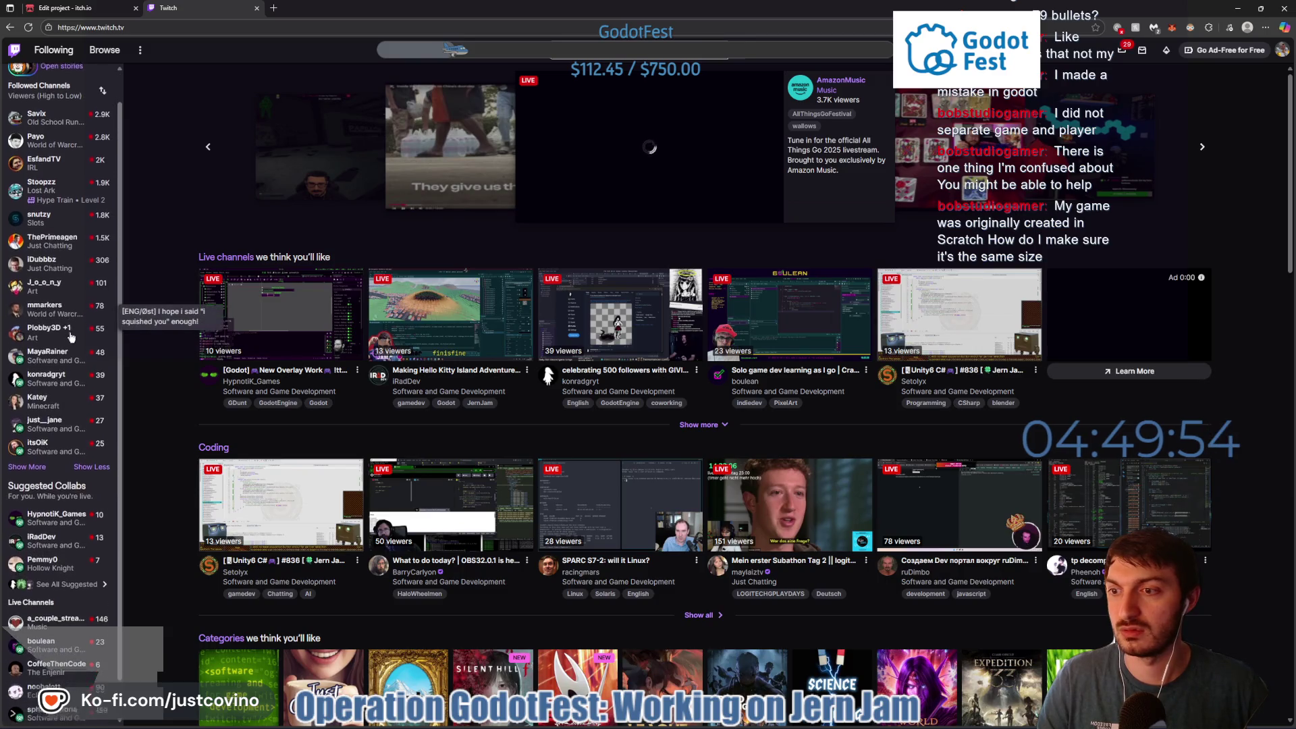
left_click(27, 463)
scroll(54, 459, "down", 2)
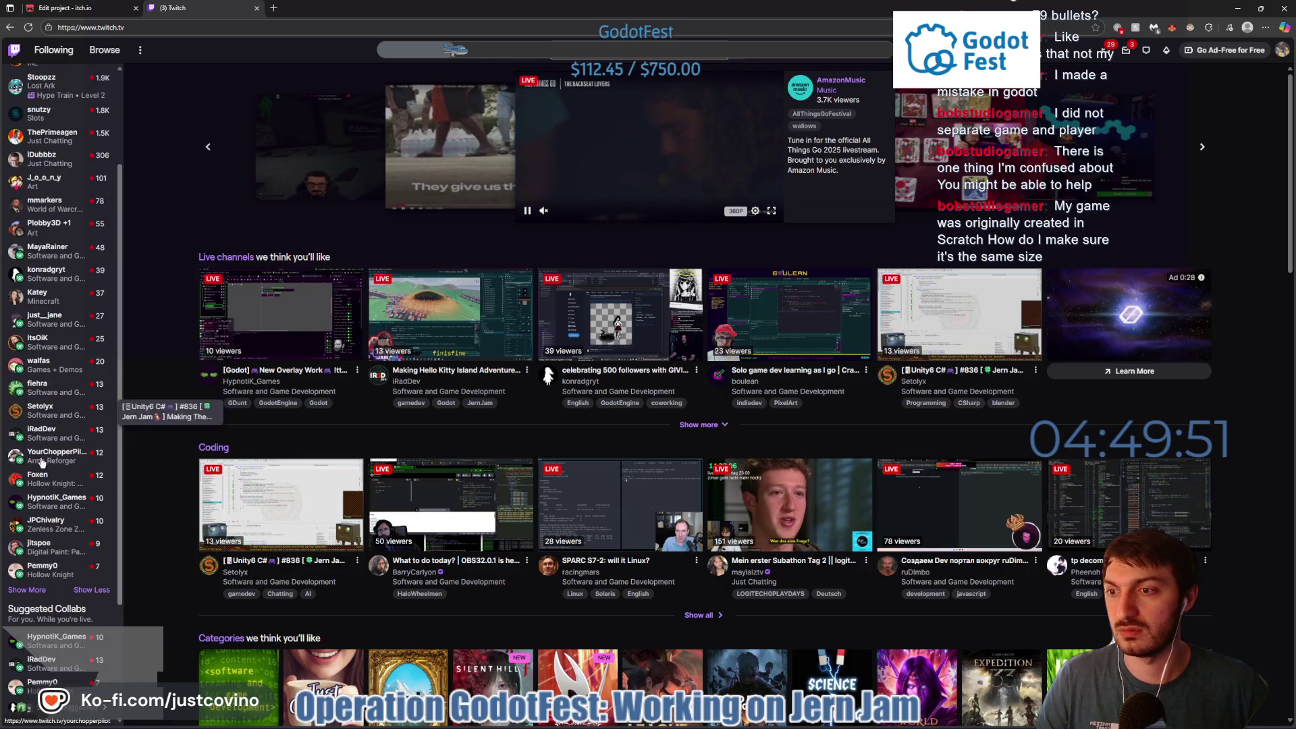
left_click(27, 589)
scroll(46, 395, "down", 2)
scroll(42, 473, "up", 1)
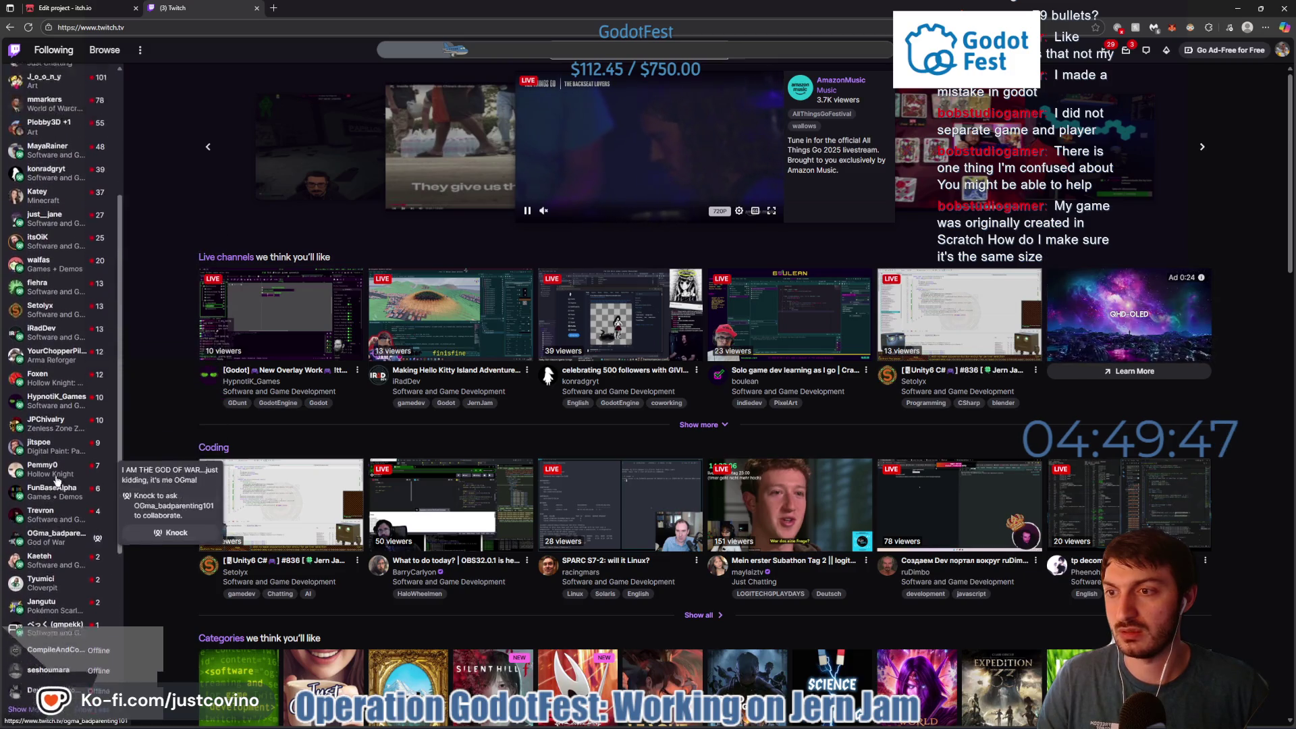
scroll(40, 244, "up", 1)
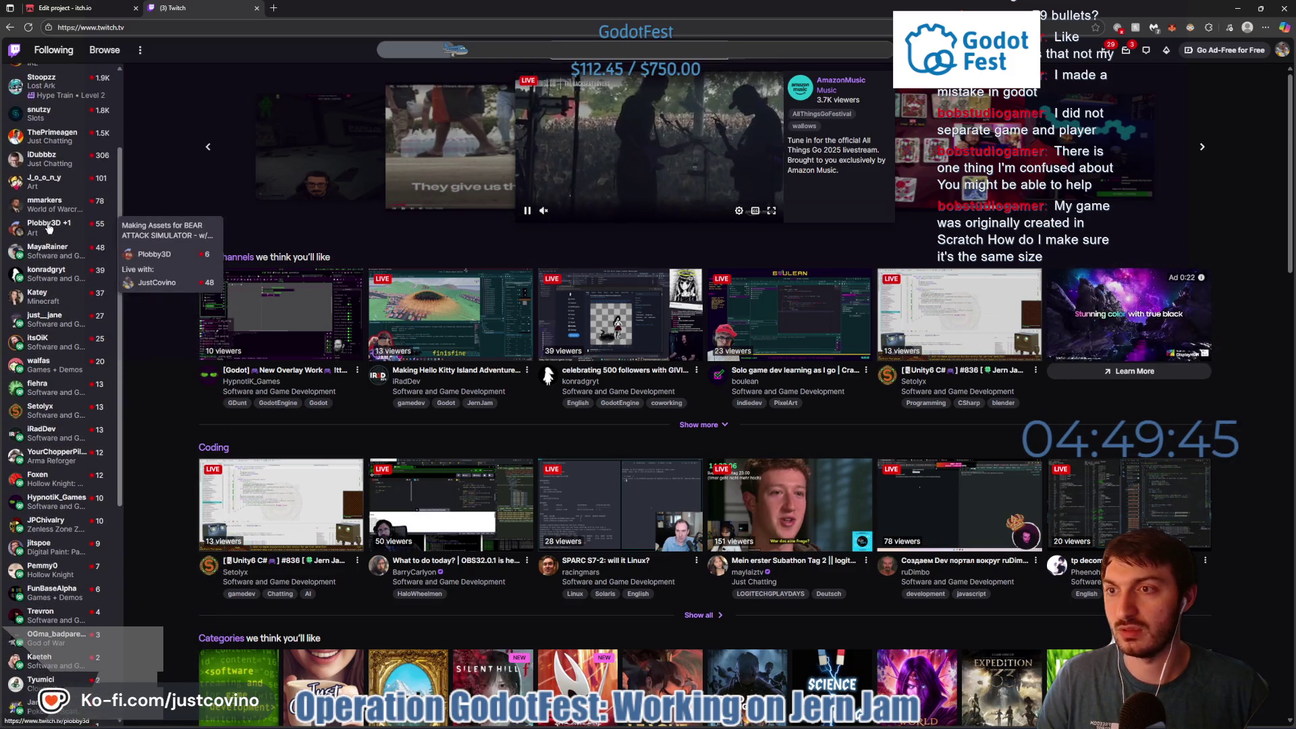
left_click(47, 226)
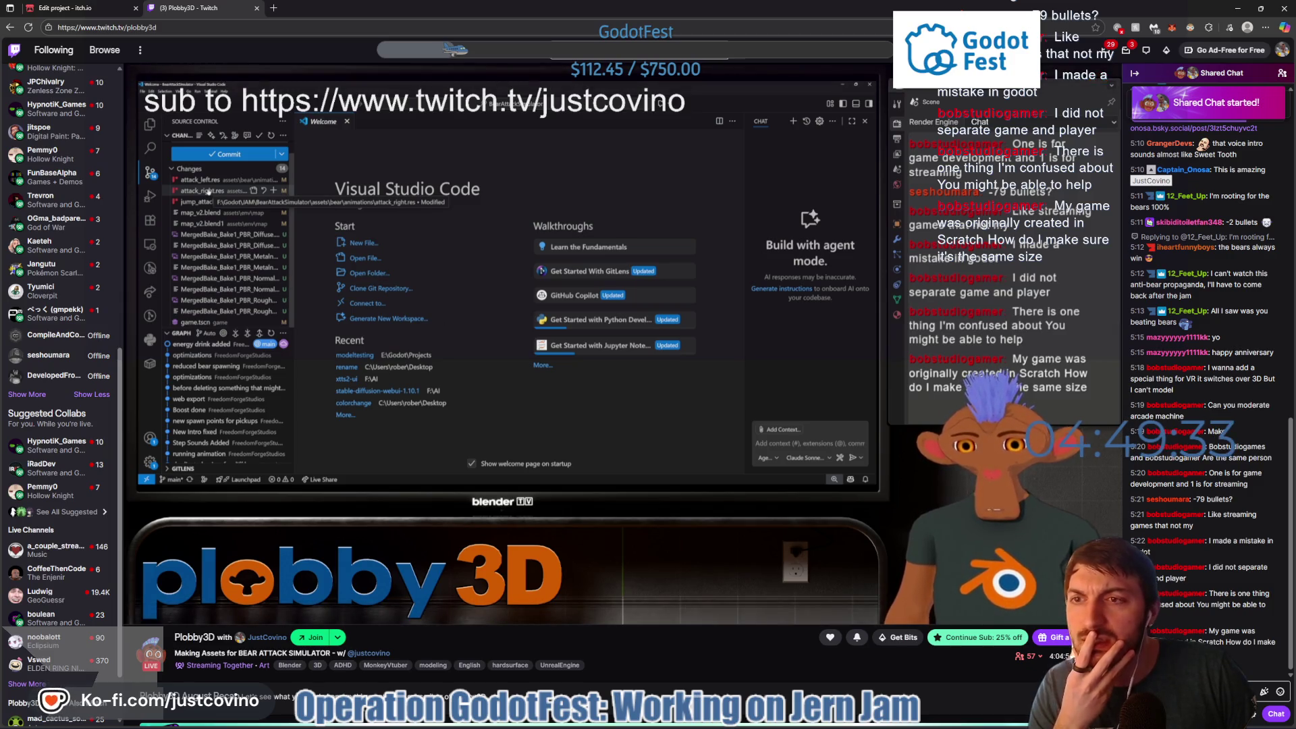
Close the Twitch stream tab and Alt+Tab back toward the Godot editor
mouse_move(444, 330)
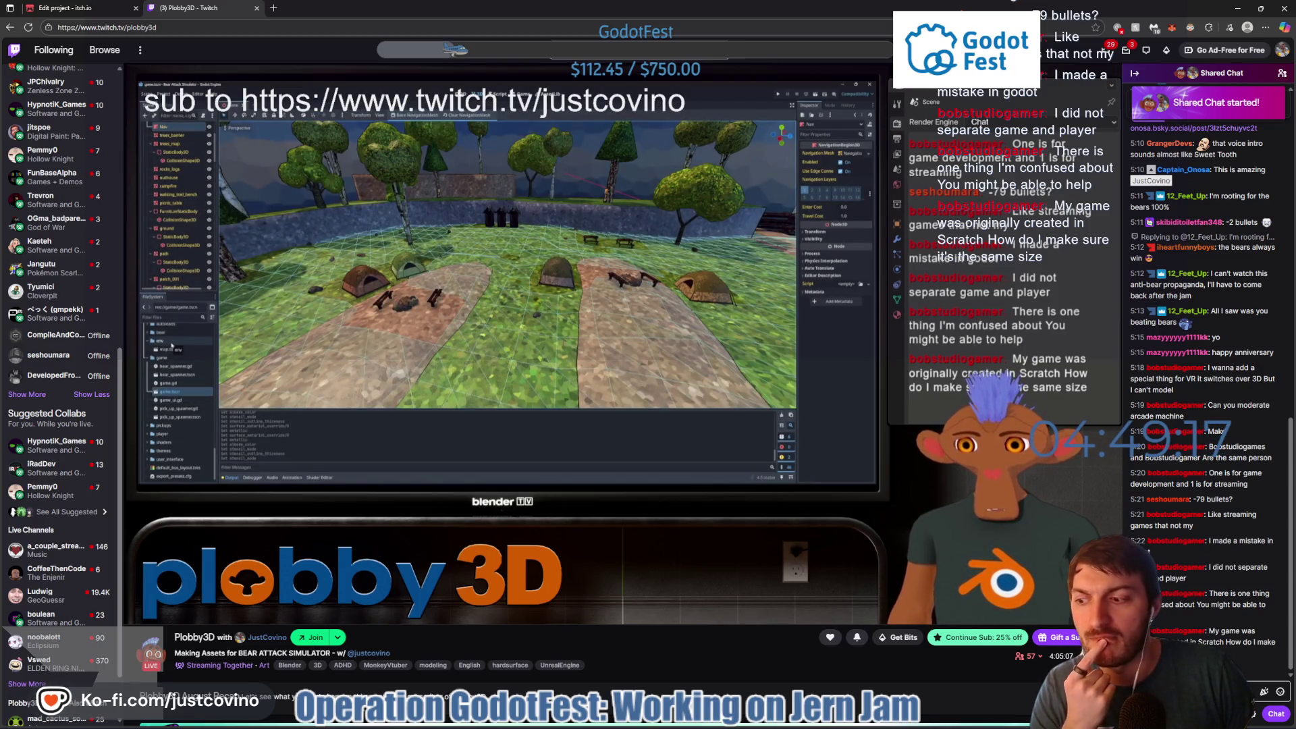
mouse_move(572, 416)
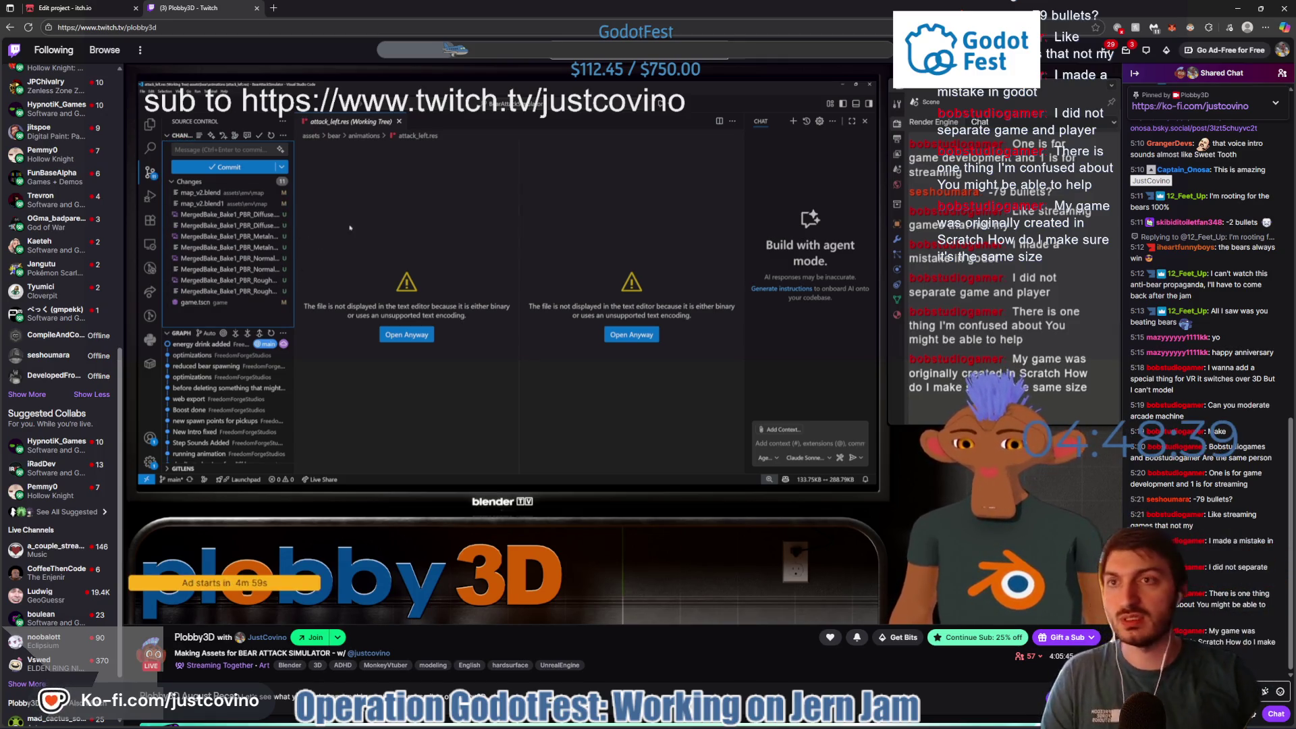
mouse_move(331, 186)
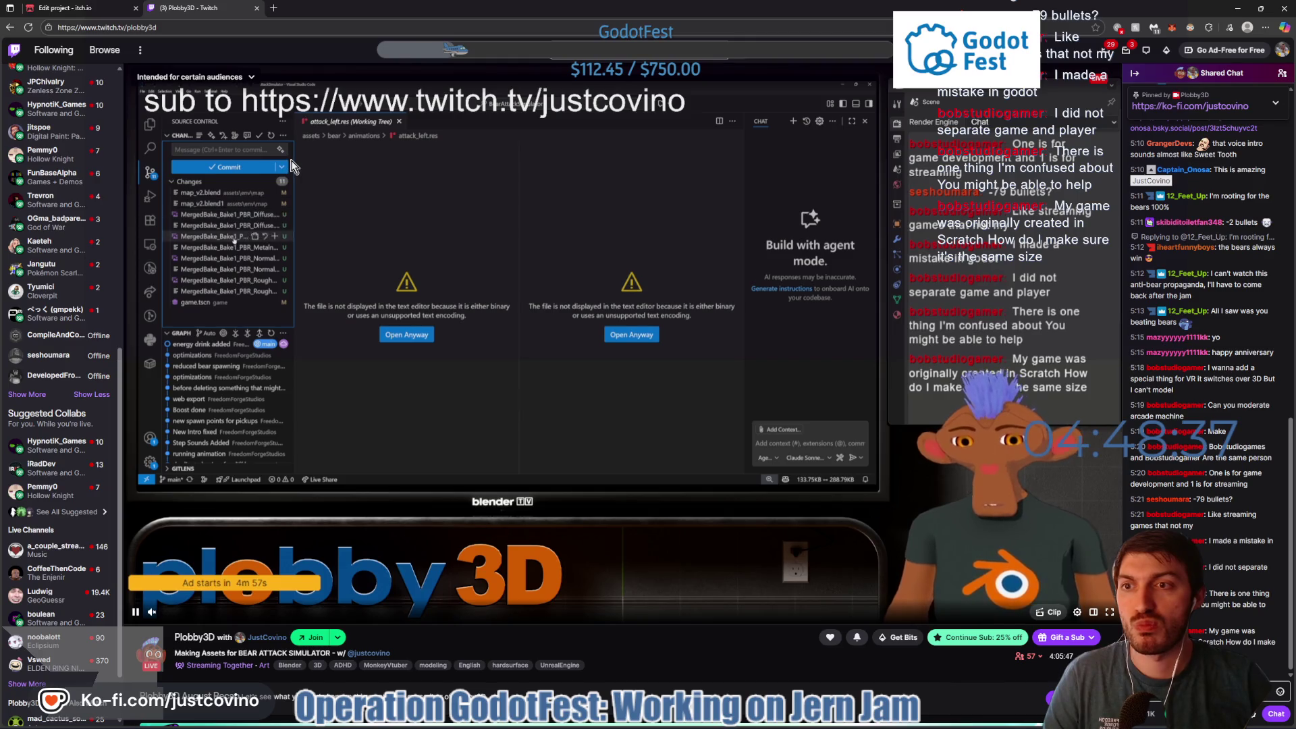
left_click(258, 8)
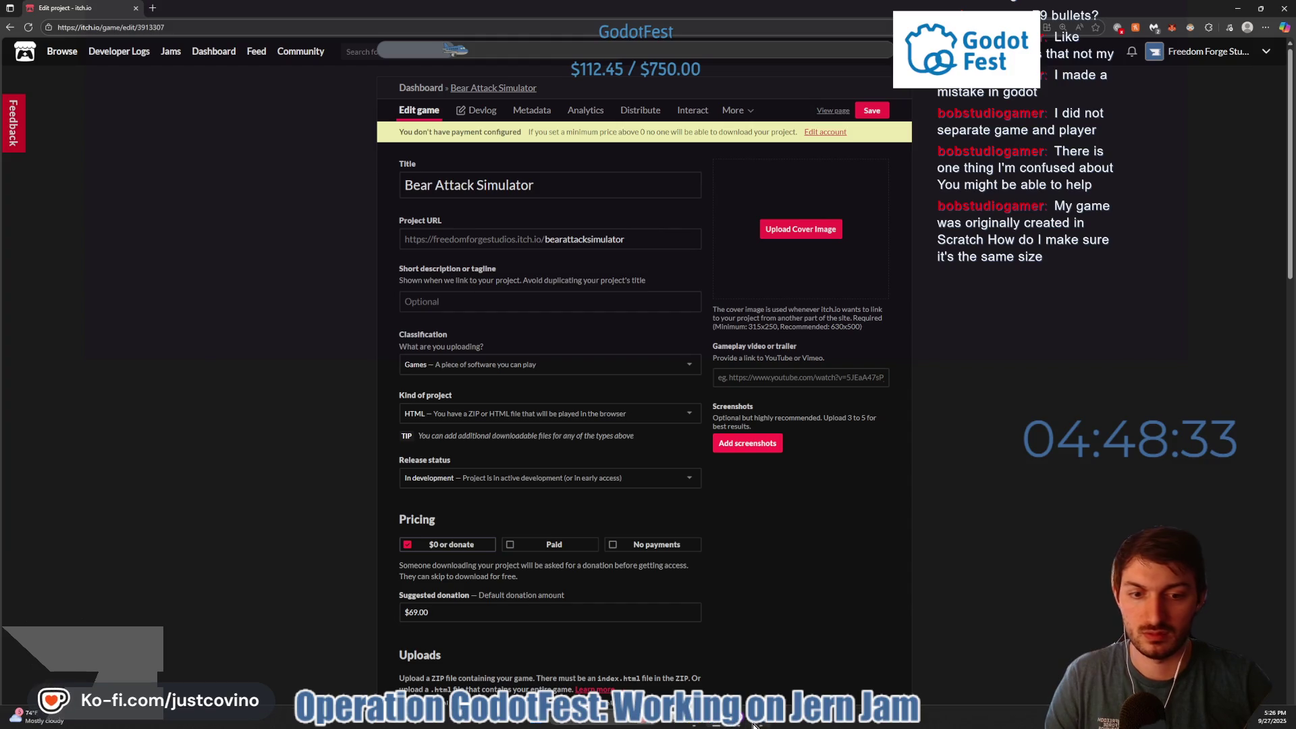
key("alt+Tab")
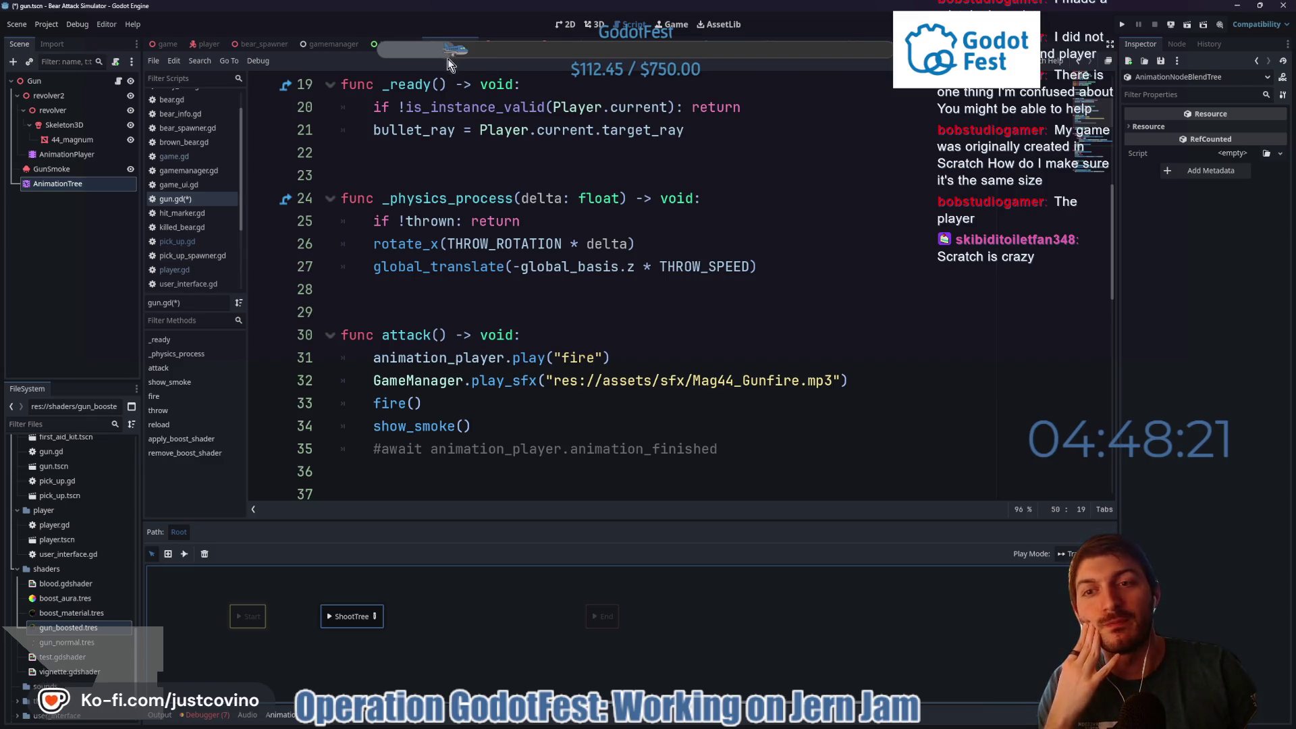
left_click(198, 46)
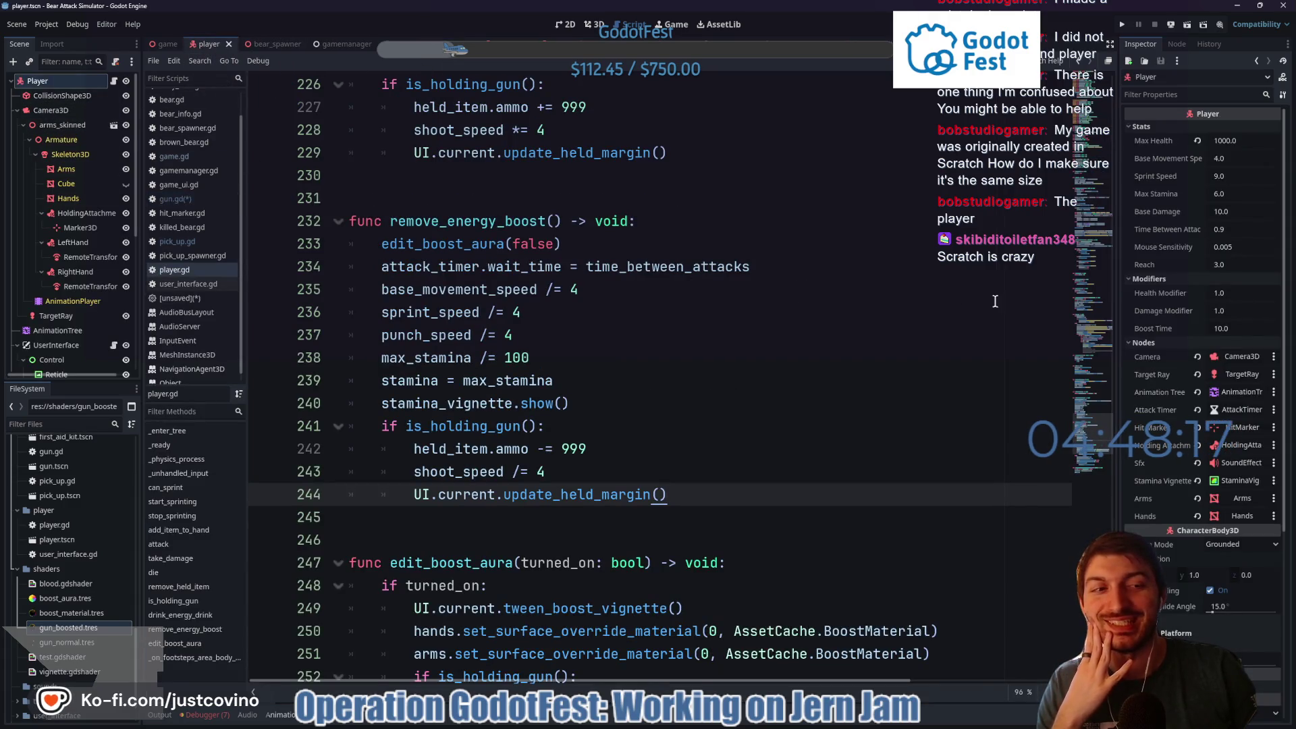
scroll(1201, 353, "down", 5)
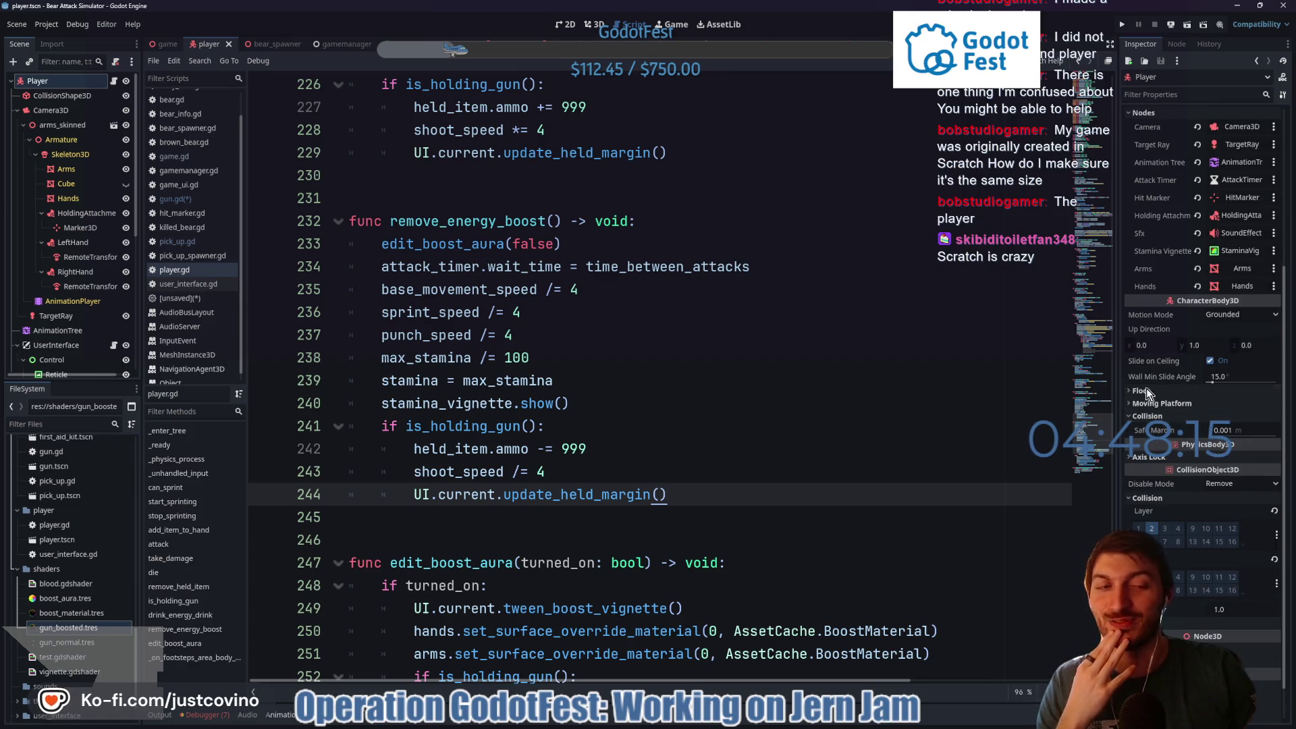
scroll(1169, 553, "down", 1)
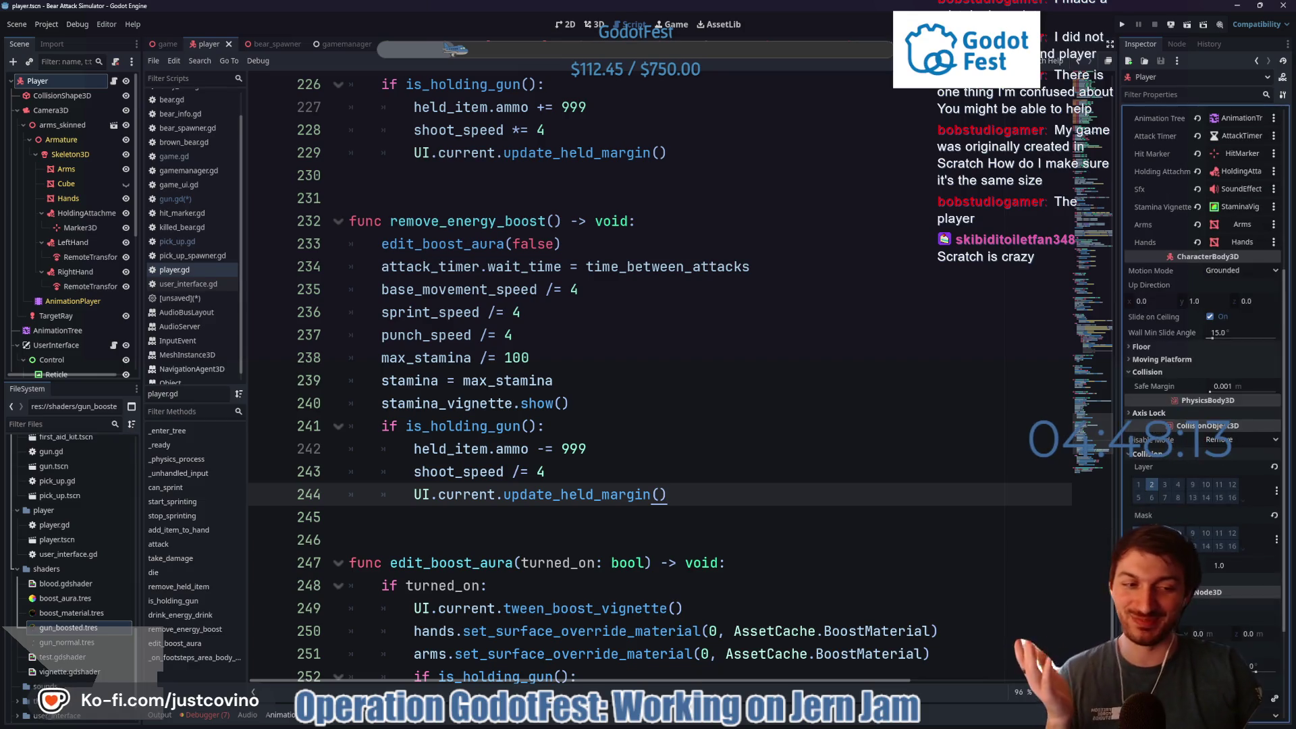
scroll(1169, 553, "down", 3)
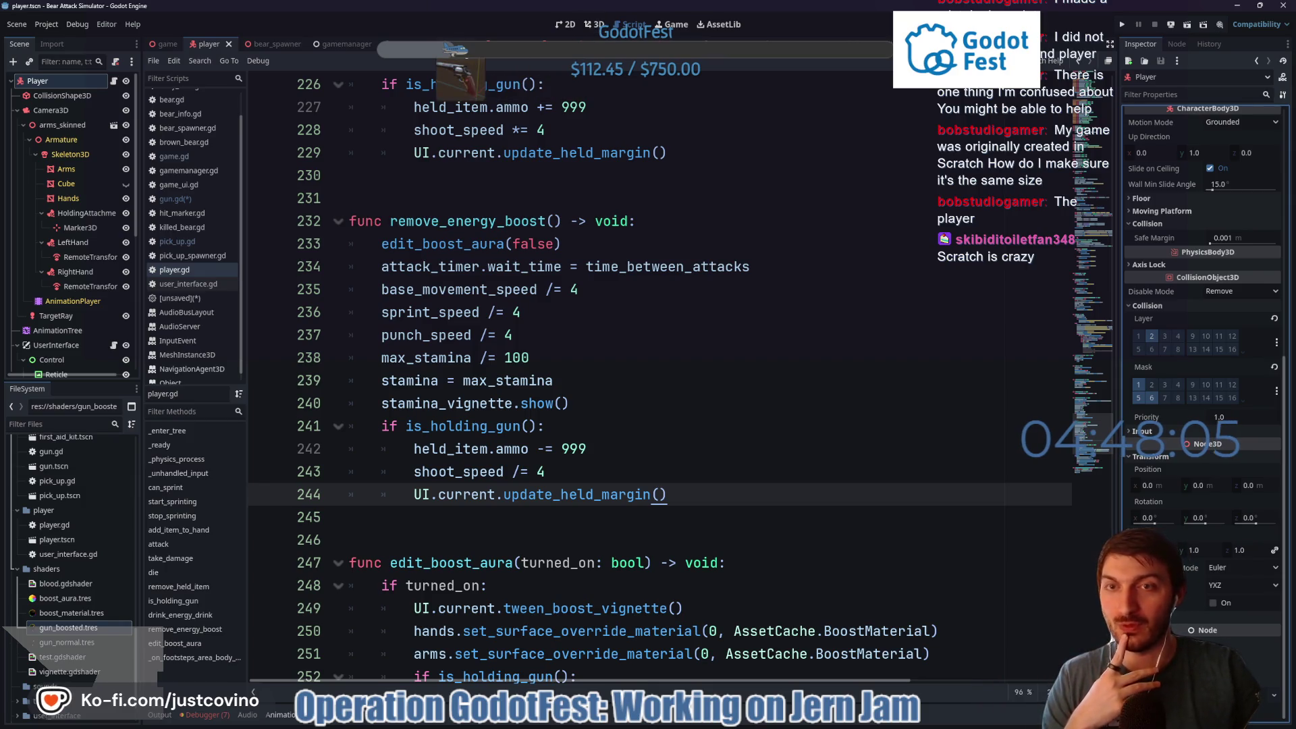
left_click(398, 44)
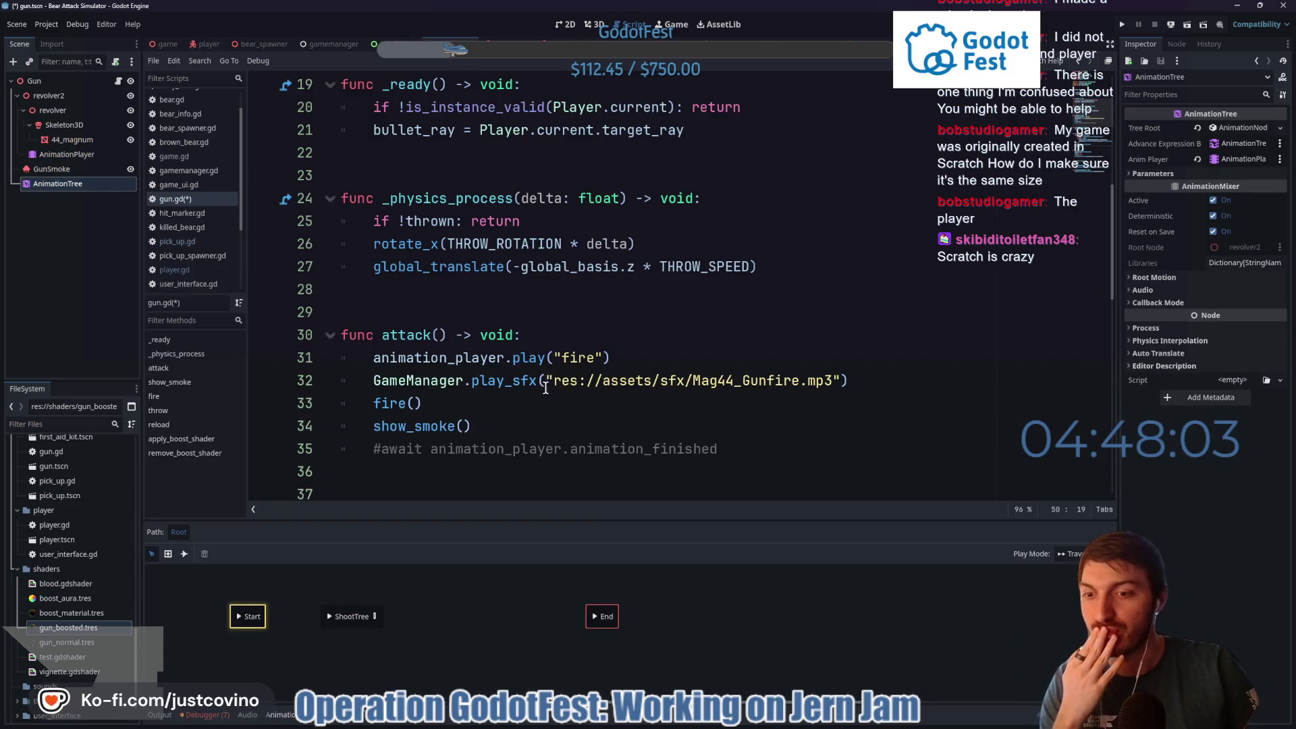
Enlarge the blend tree editor, move Output right, and rename ShootTree to Fire
left_click(375, 616)
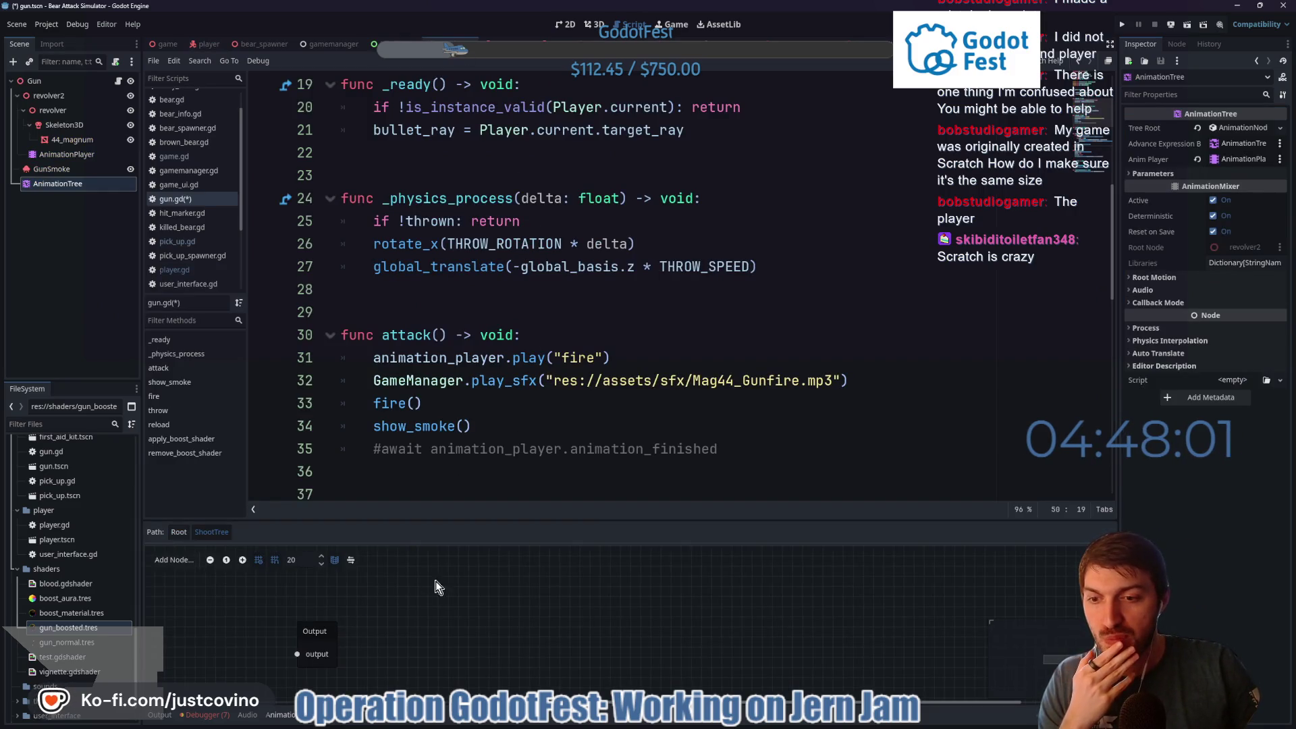
mouse_move(597, 520)
left_mouse_down()
mouse_move(596, 382)
mouse_move(596, 513)
left_mouse_up()
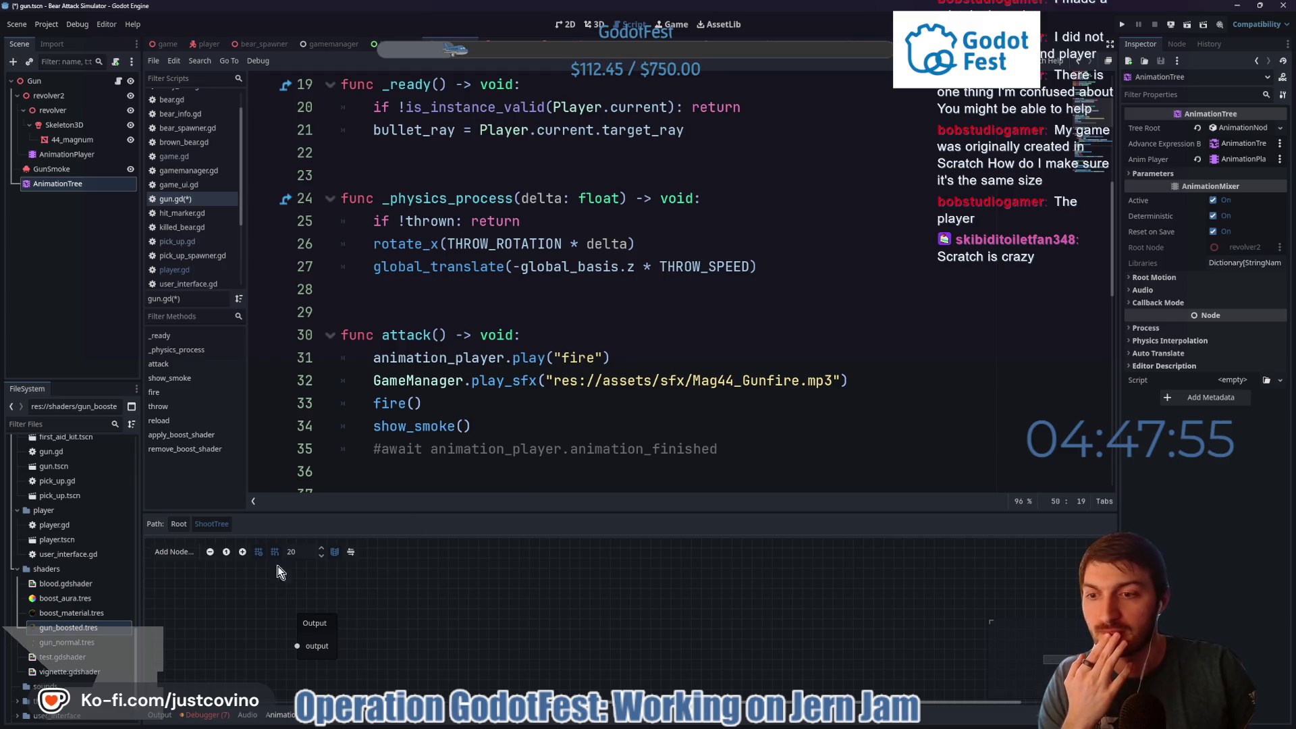
left_click_drag(316, 624, 447, 618)
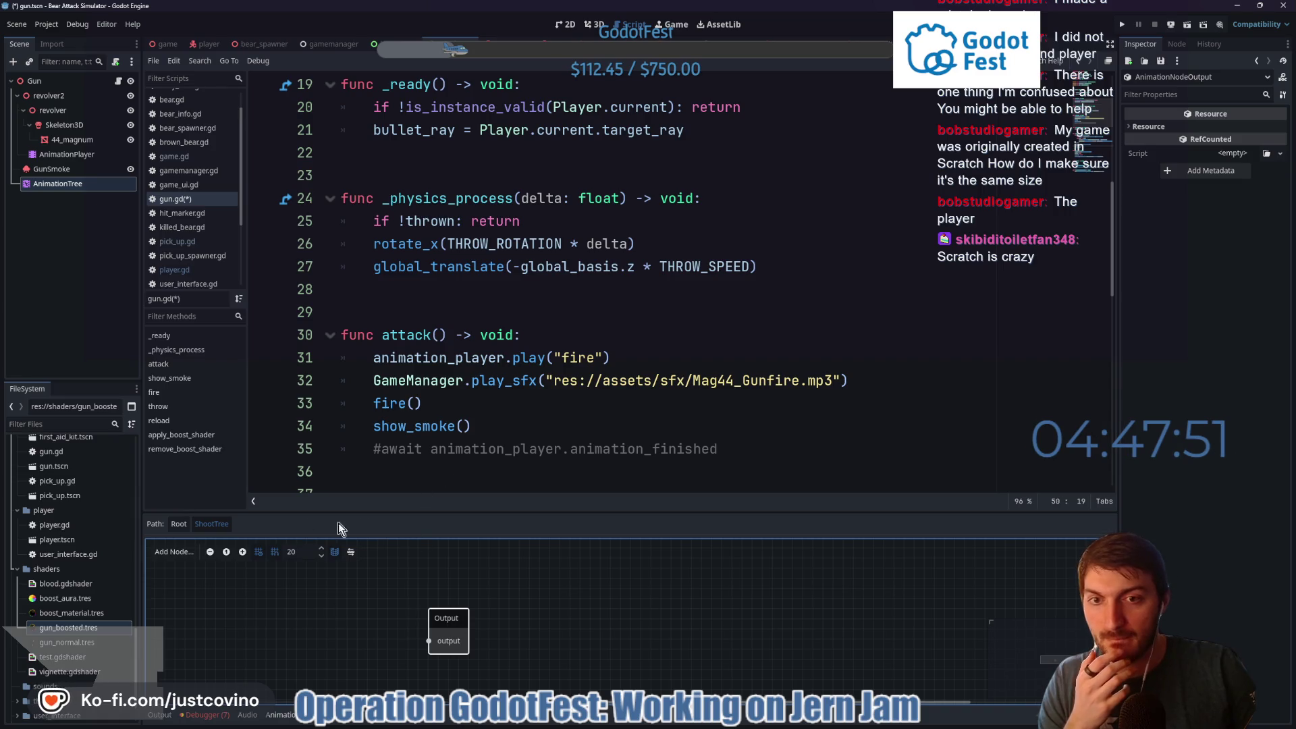
left_click(178, 524)
double_click(364, 607)
type("Fir")
key("Return")
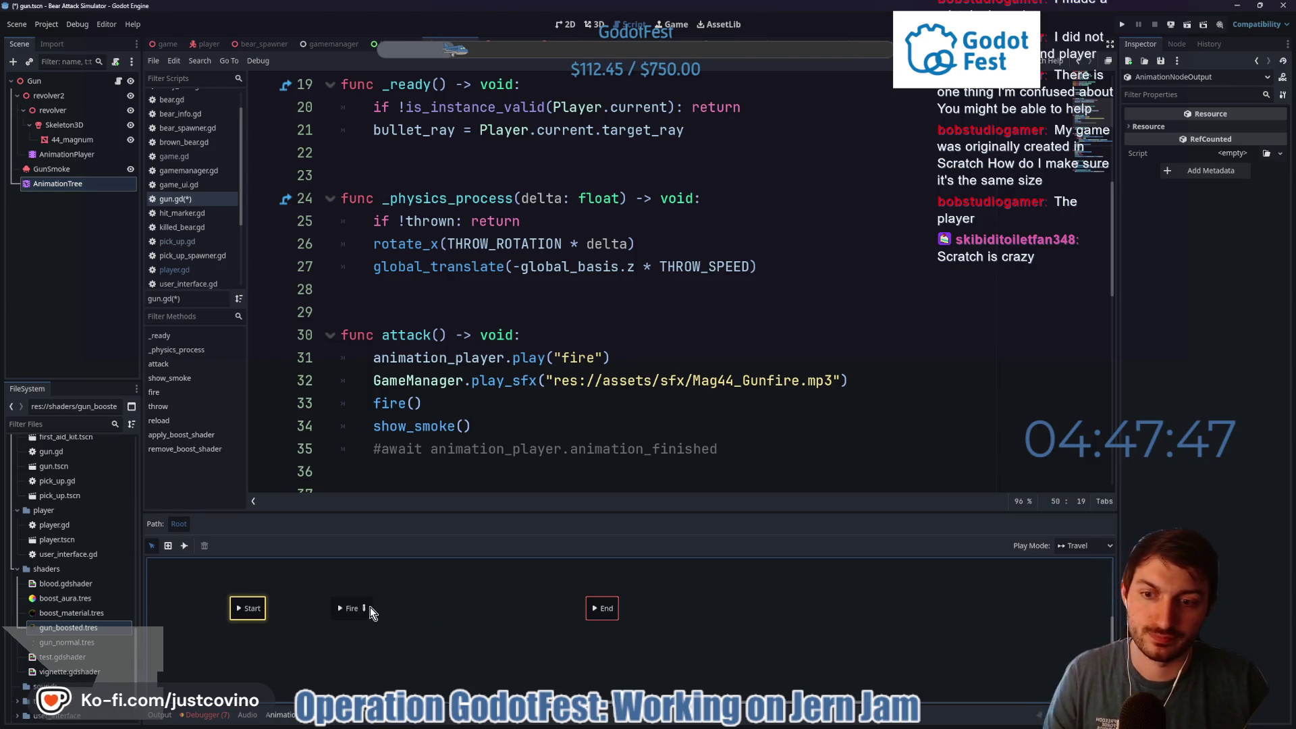
Add an Animation node playing the fire animation to the Fire blend tree
left_click(366, 606)
right_click(240, 612)
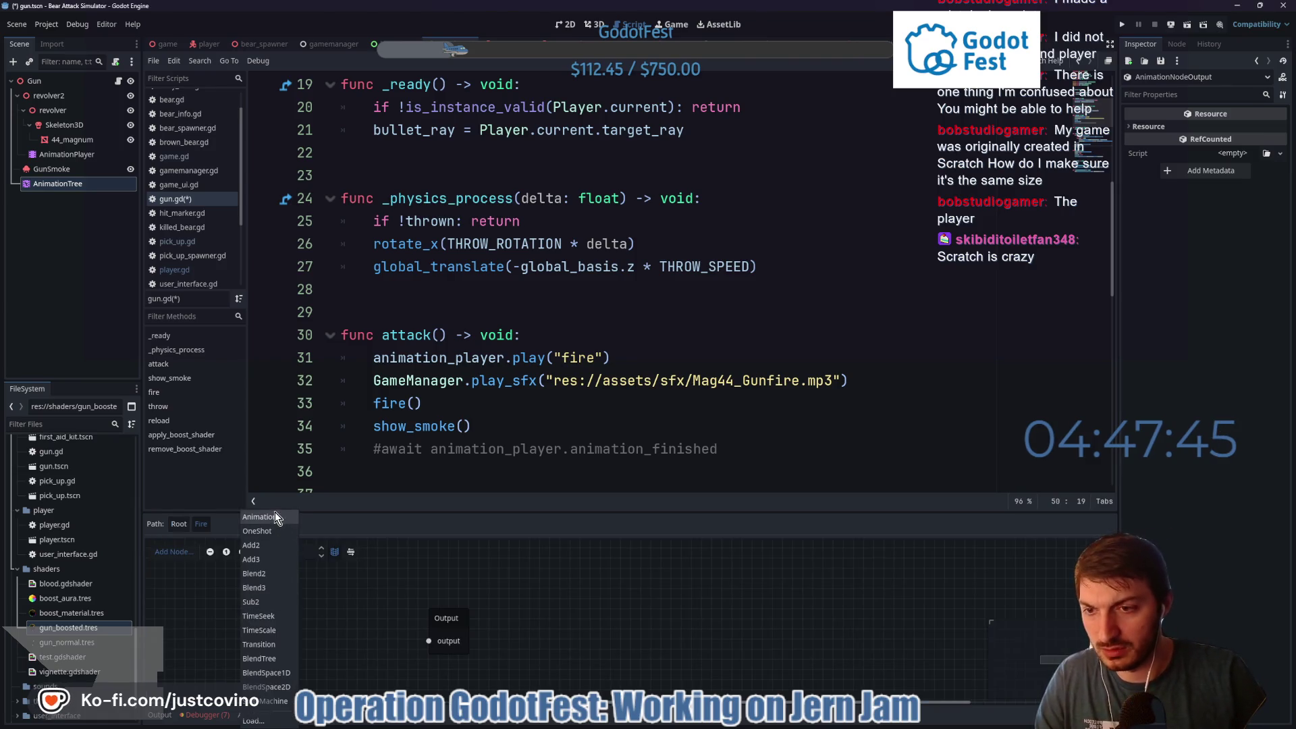
left_click(267, 544)
left_click(269, 679)
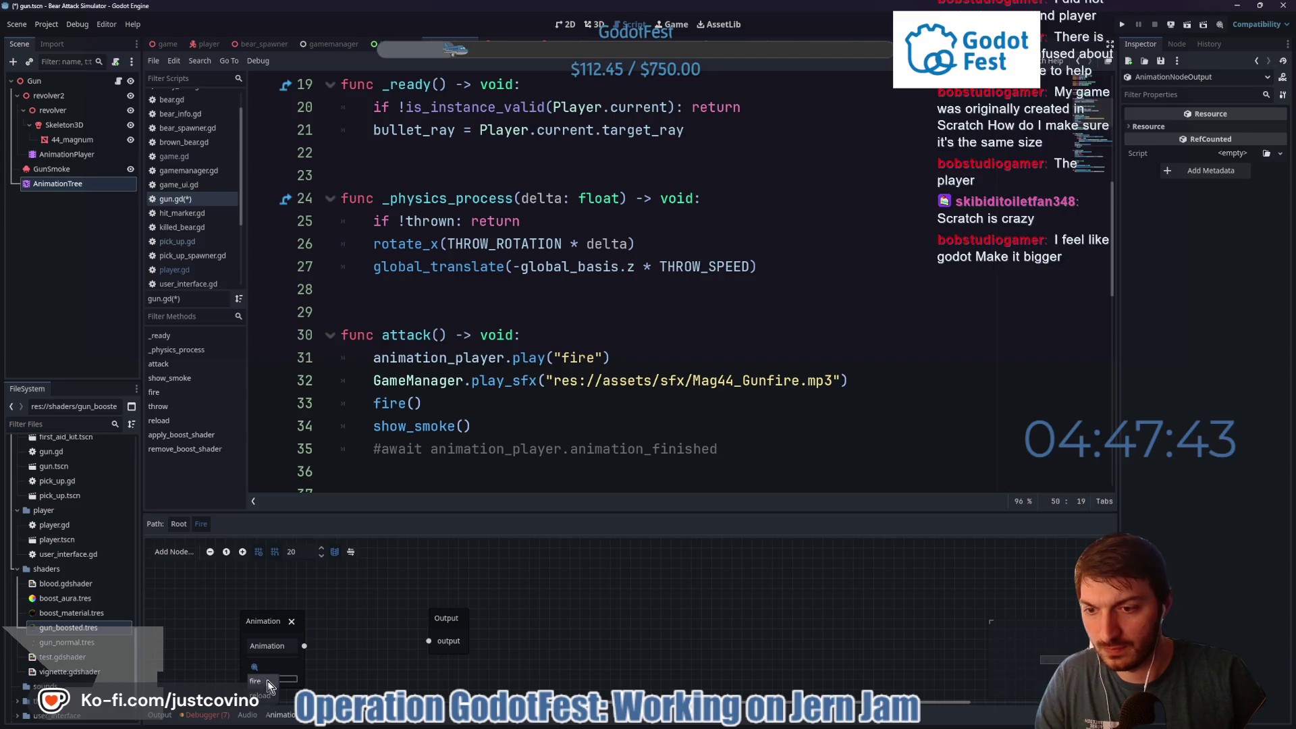
Add a ShootSpeed TimeScale node at 1.5, wire it between animation and Output, and save
right_click(362, 645)
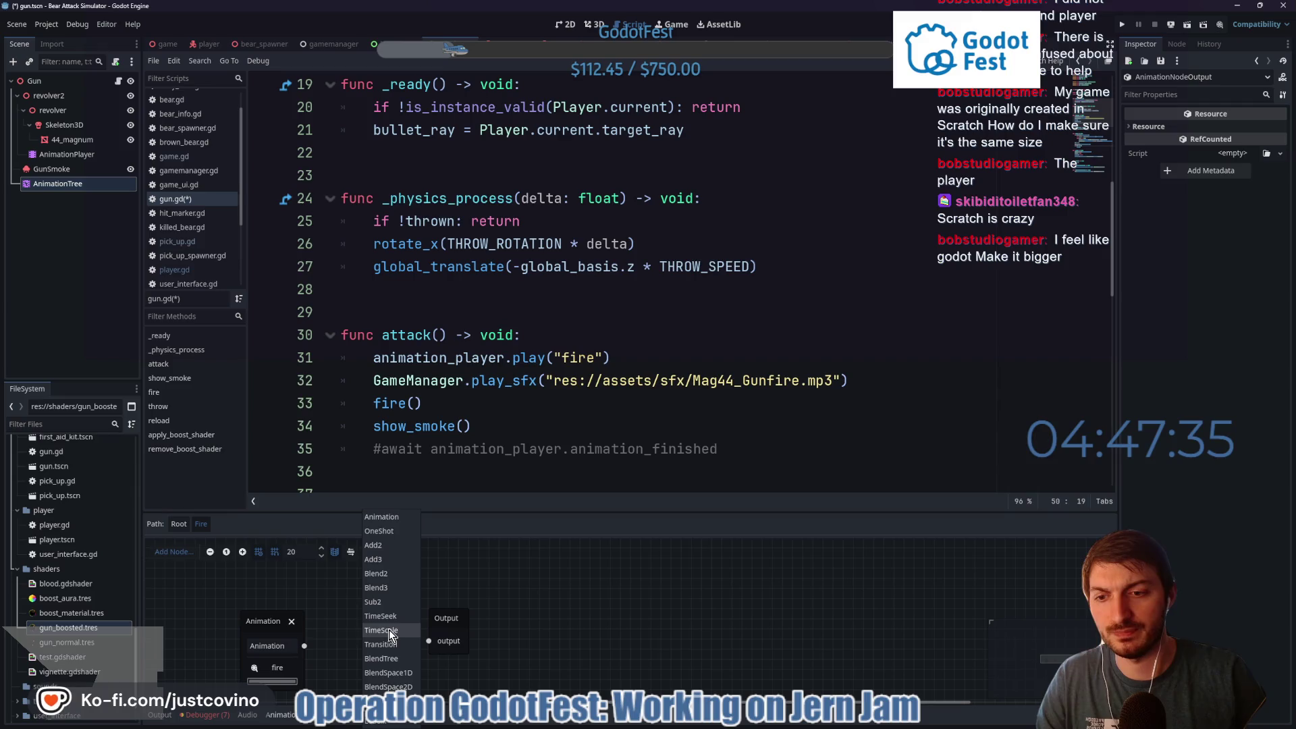
left_click(390, 633)
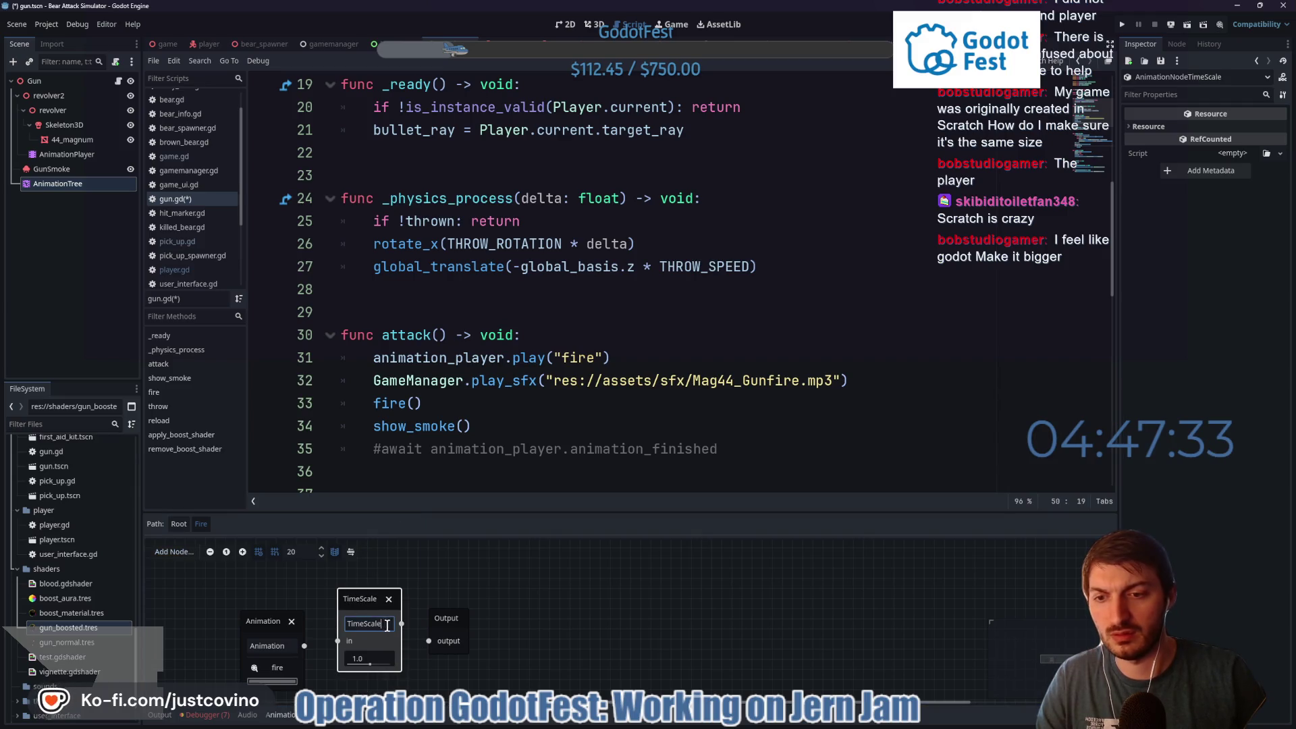
type("Shoot")
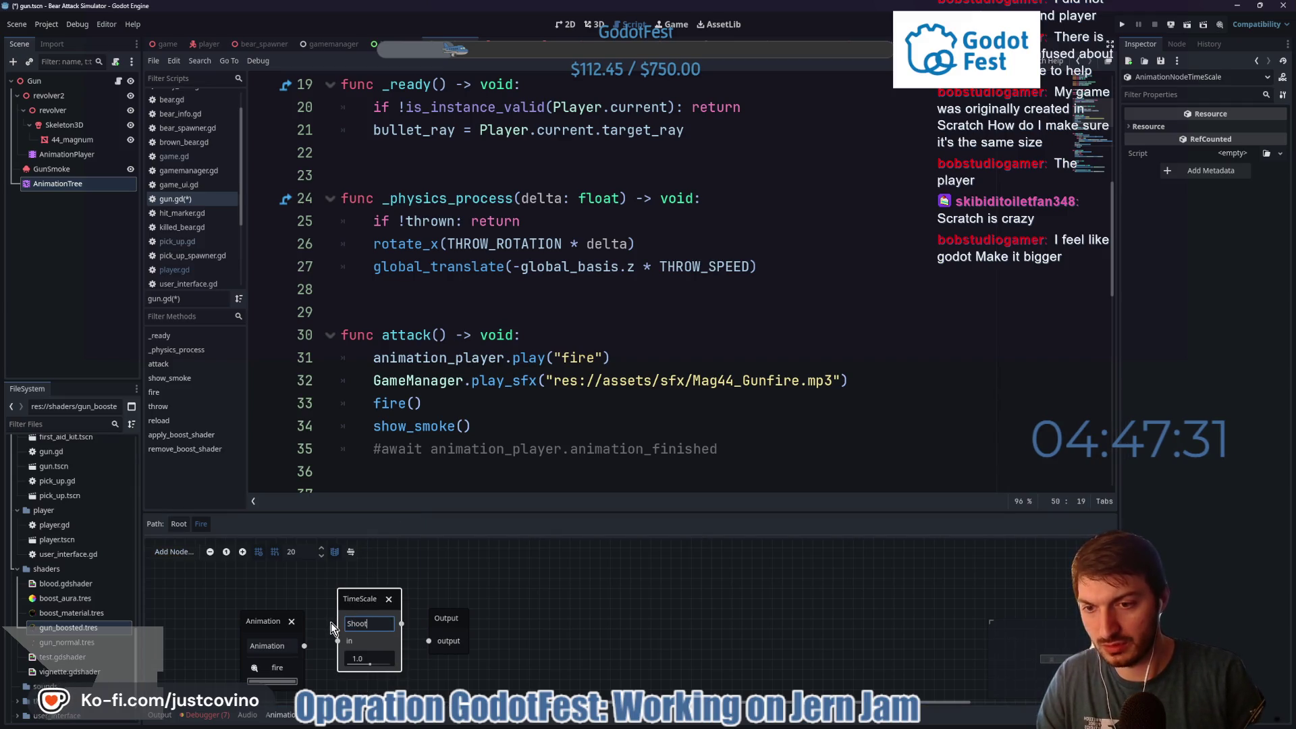
type("Speed")
key("Return")
type("1.5")
left_click_drag(305, 646, 428, 641)
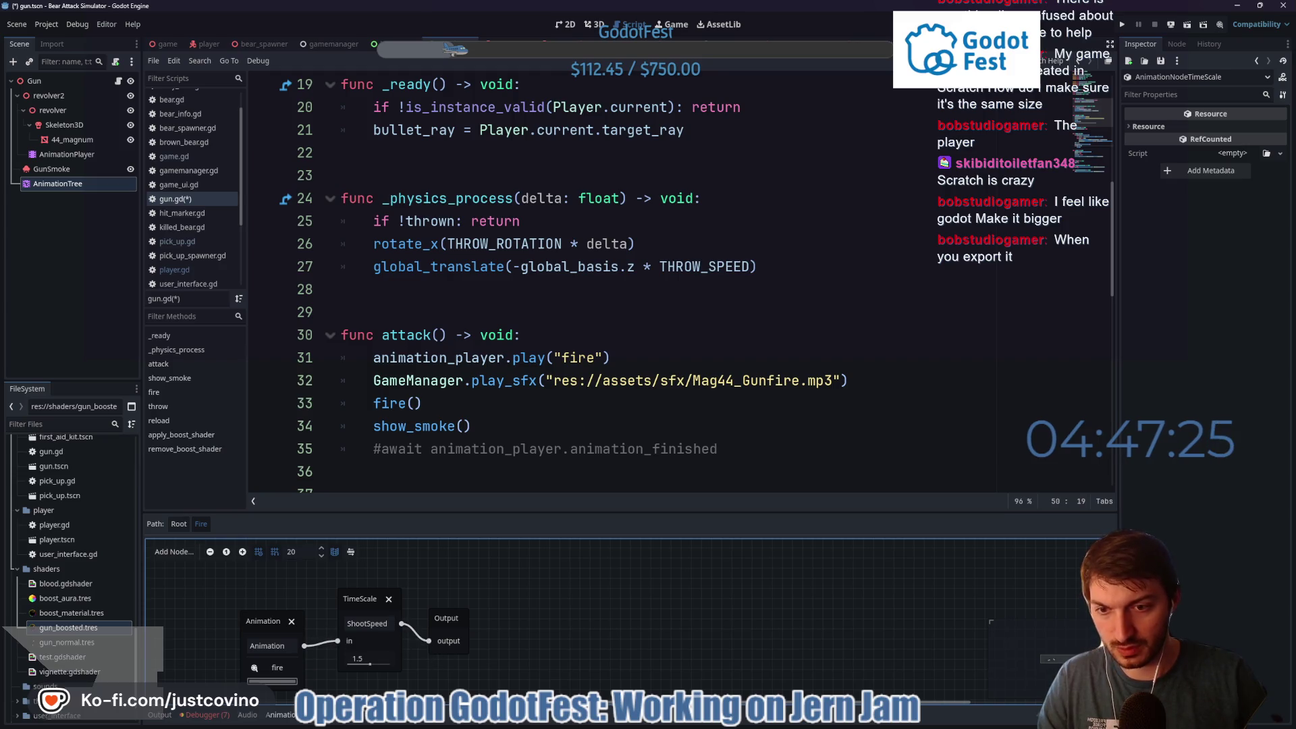
left_click(512, 407)
key("ctrl+s")
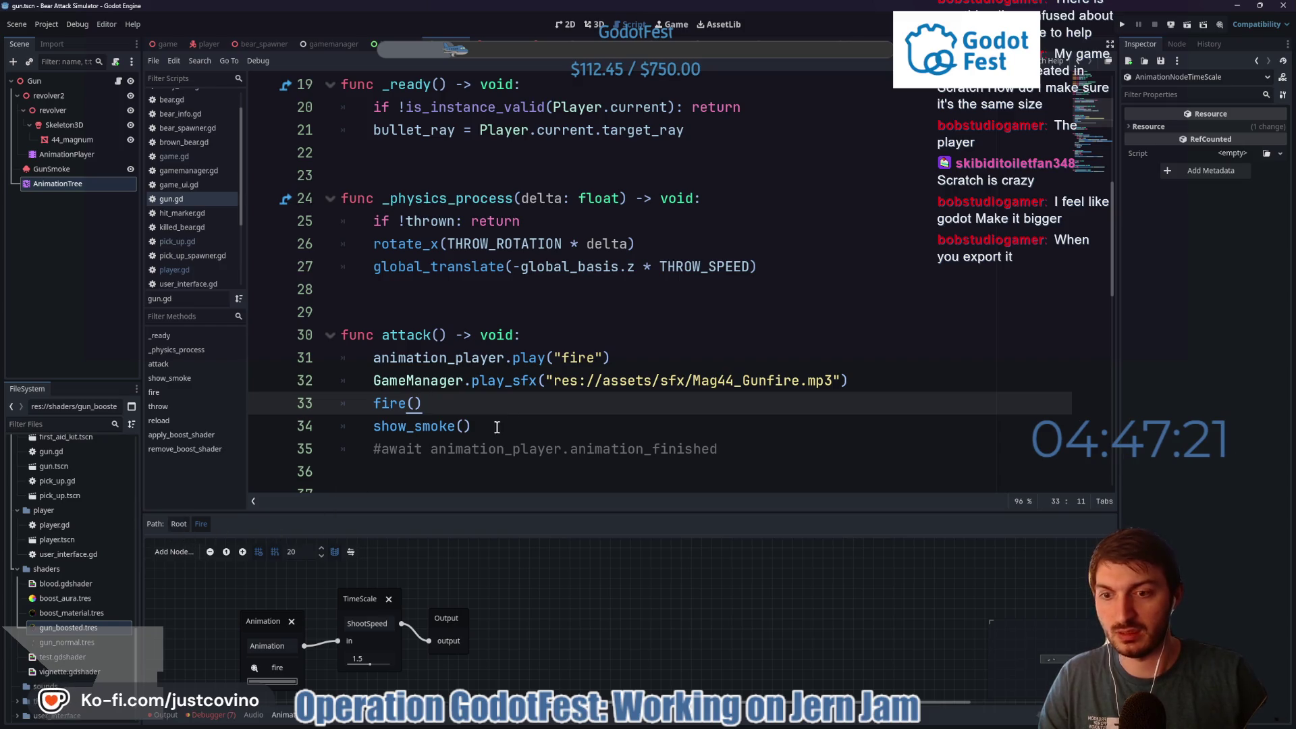
Add an exported animation_tree variable of type AnimationTree below the existing exports
scroll(465, 439, "down", 5)
scroll(546, 397, "up", 5)
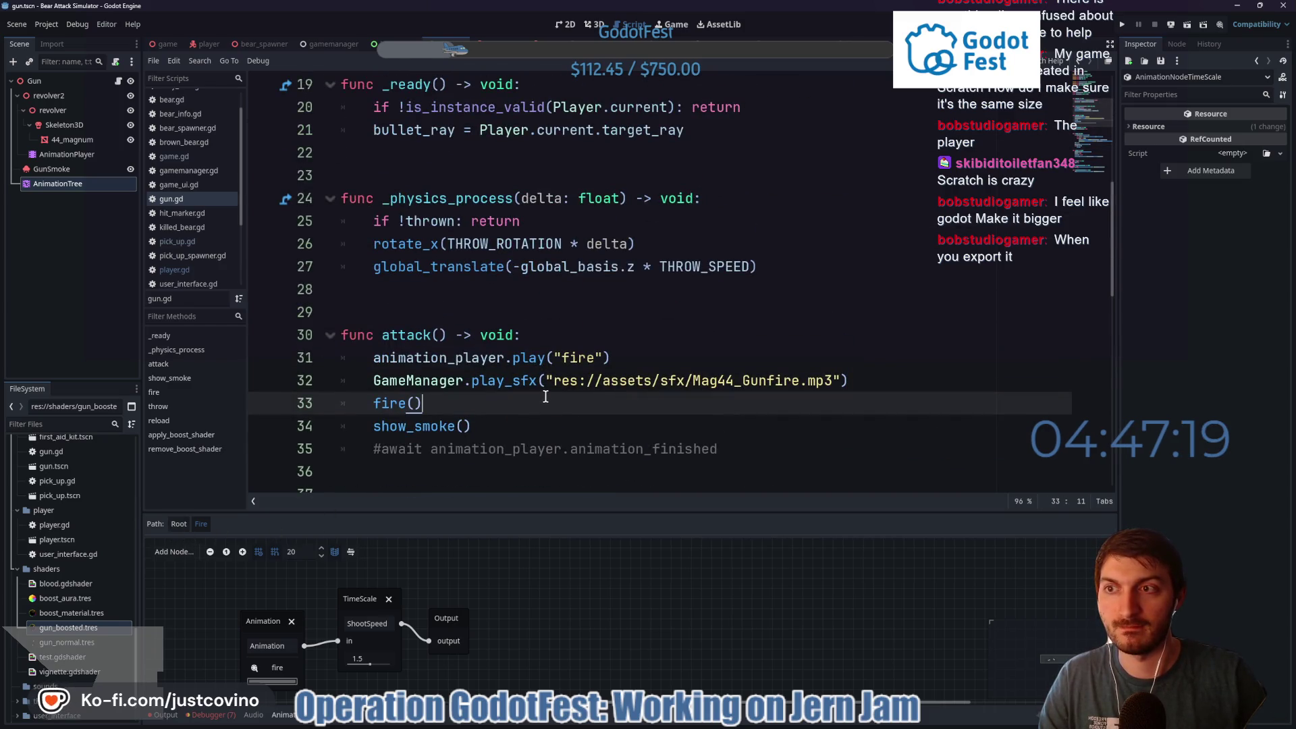
scroll(547, 397, "up", 6)
left_click(642, 279)
key("Return")
type("@")
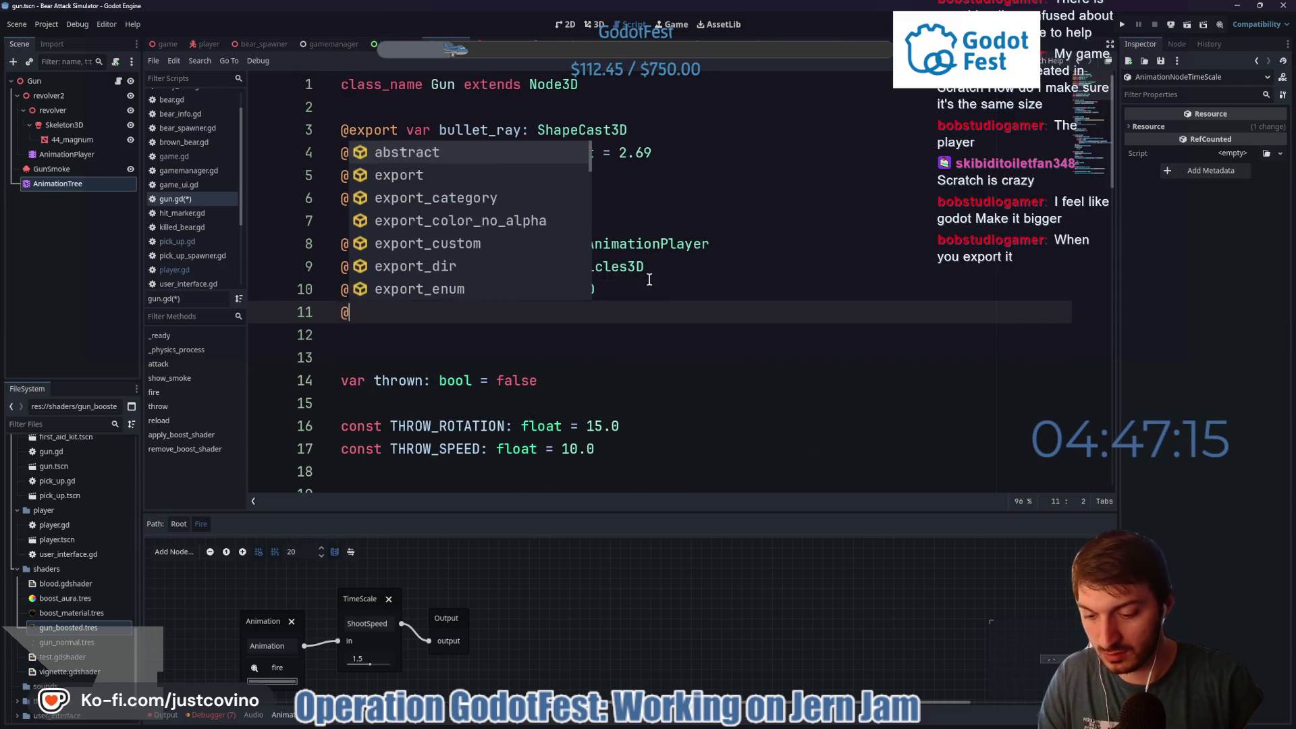
type("export var animation_tr")
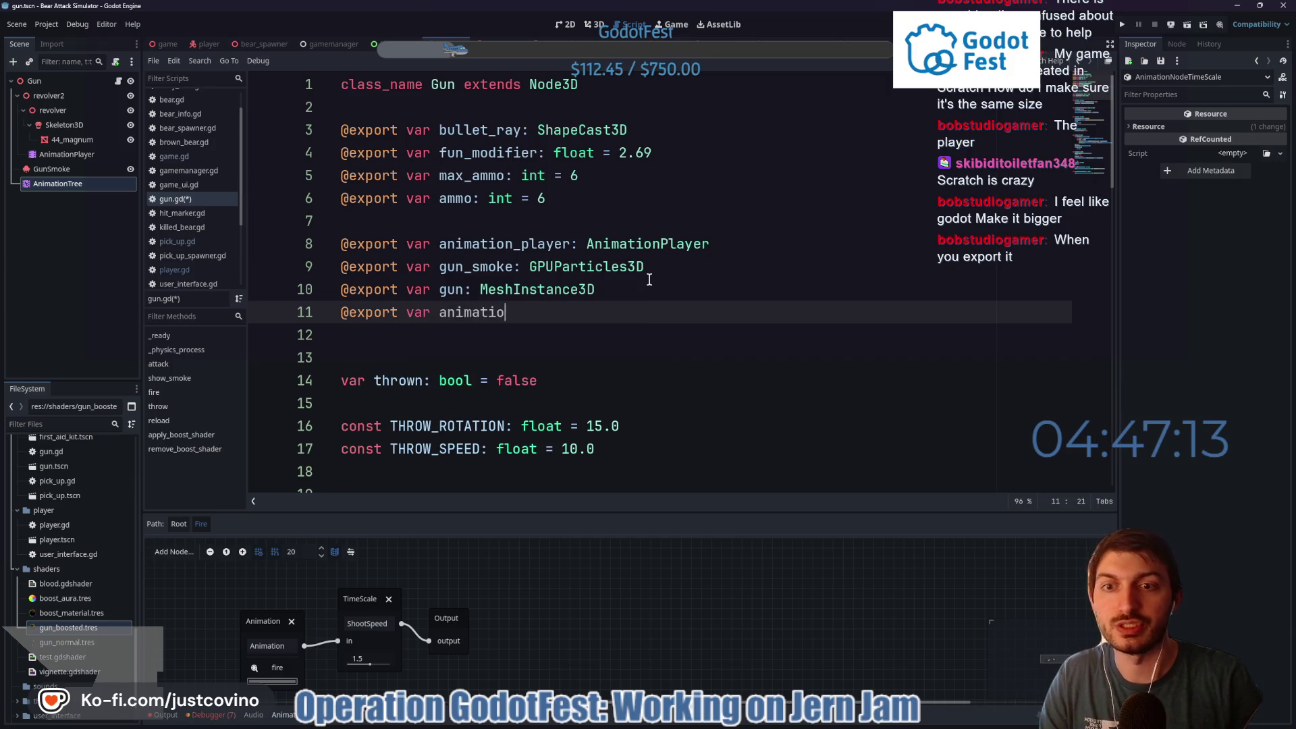
type("ee: Animation")
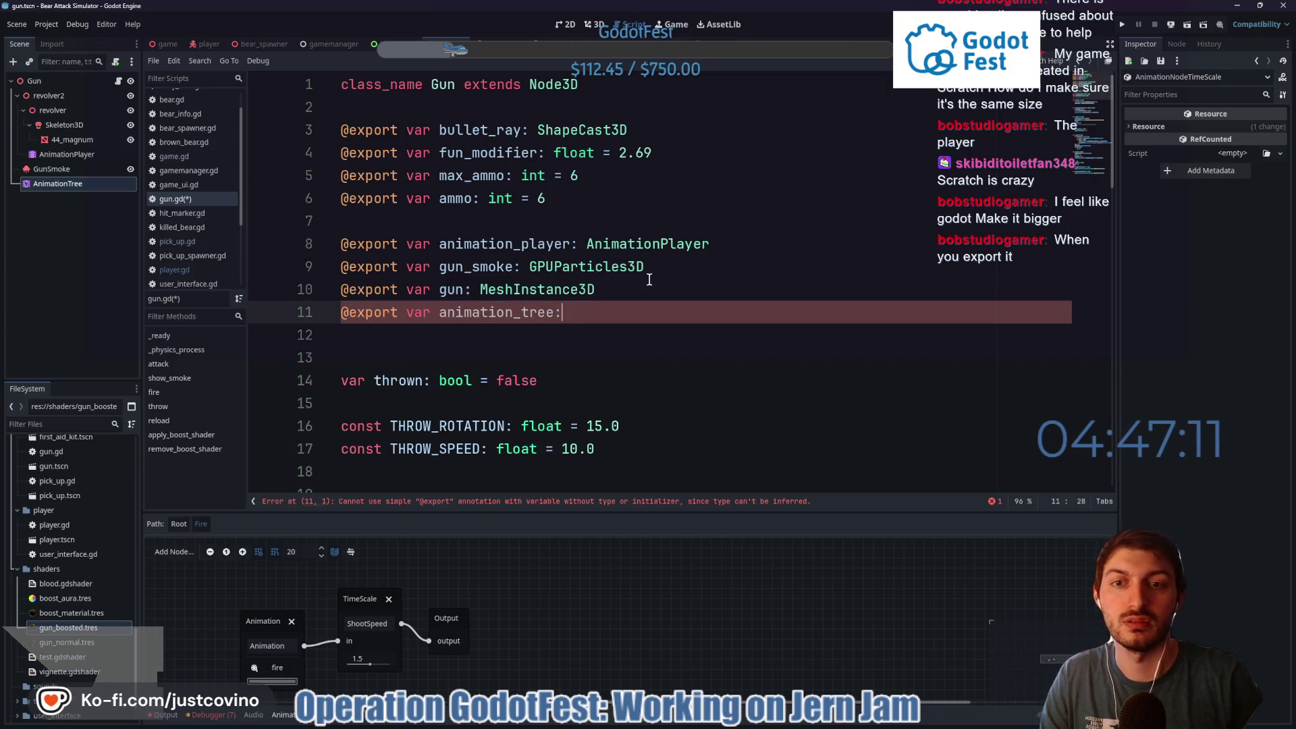
type("Tree")
key("Return")
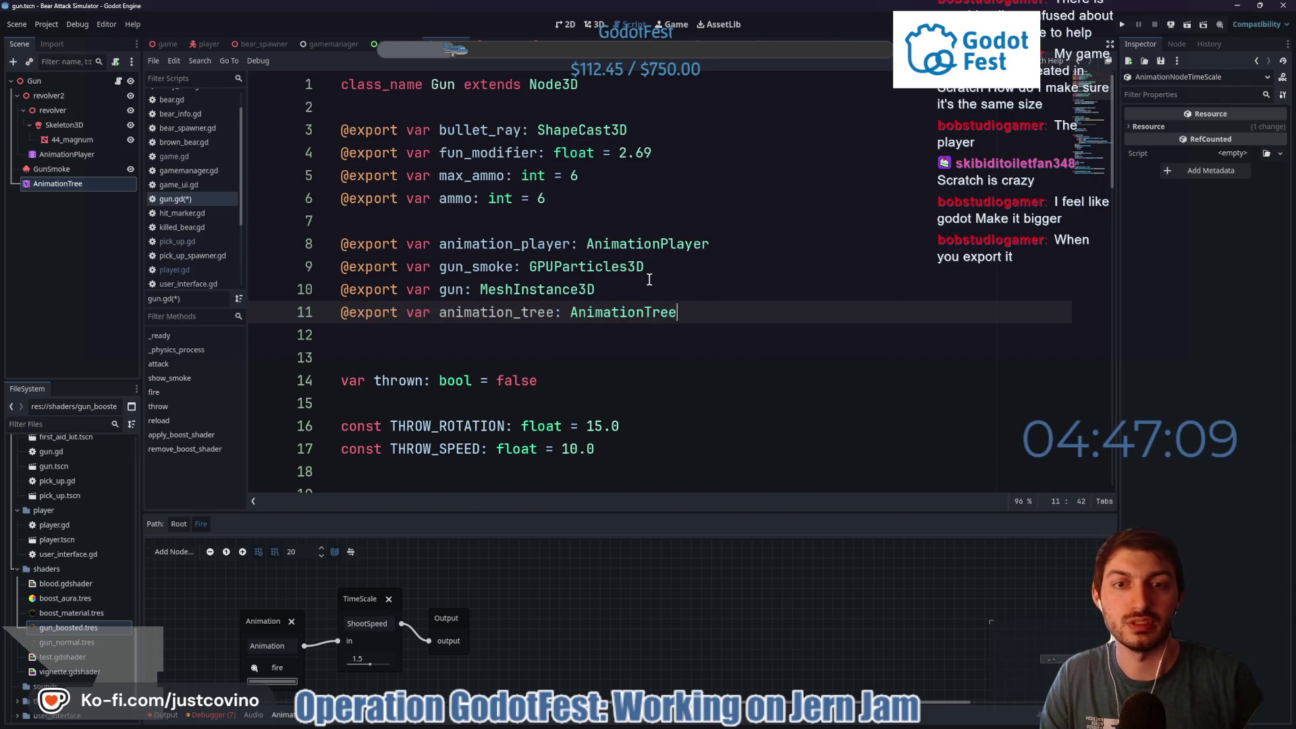
Declare the playback variable typed AnimationNodeStateMachinePlayback below the thrown variable
scroll(608, 290, "down", 1)
left_click(576, 306)
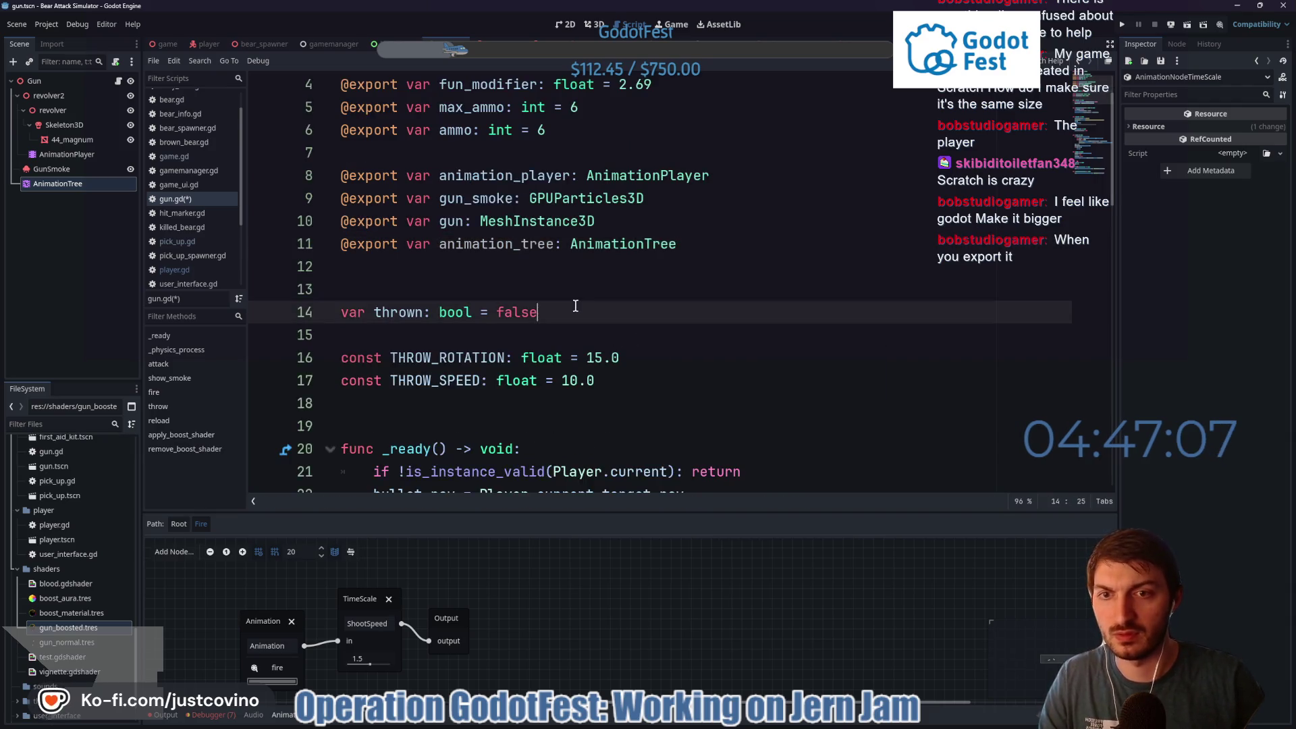
key("Return")
type("var play")
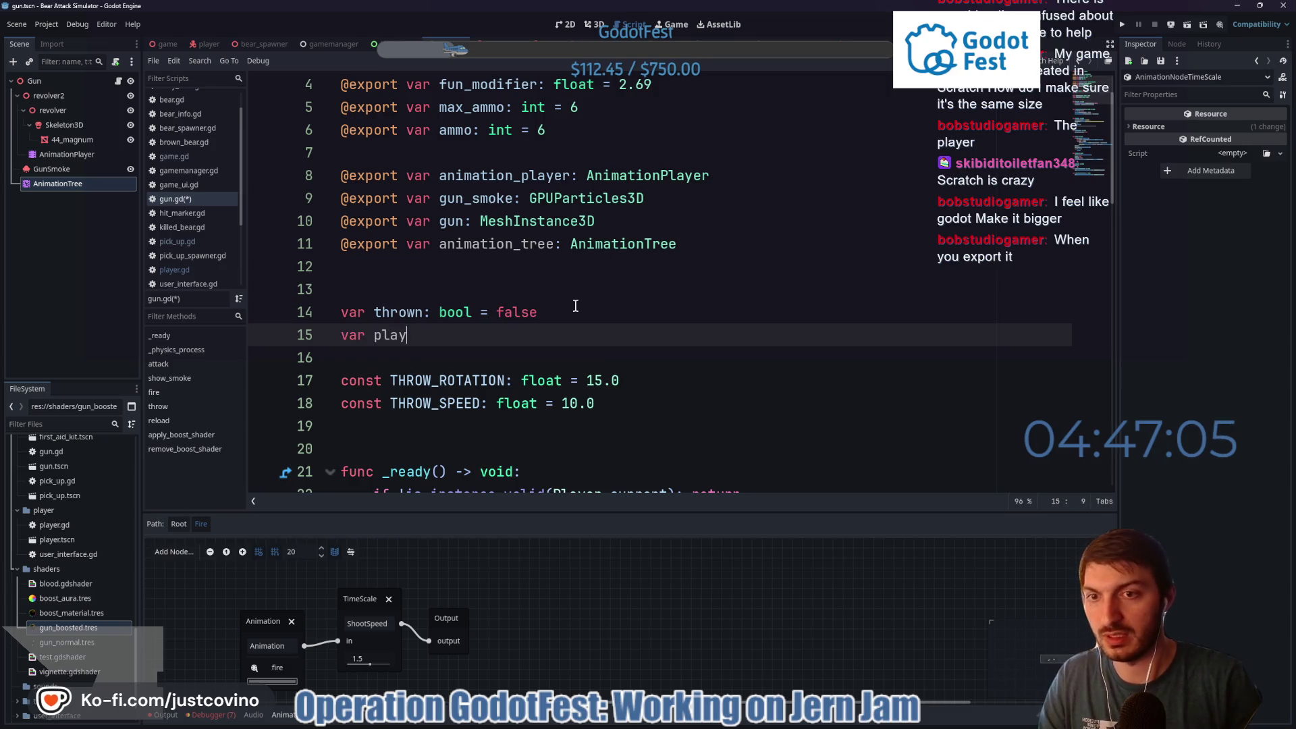
type("back:")
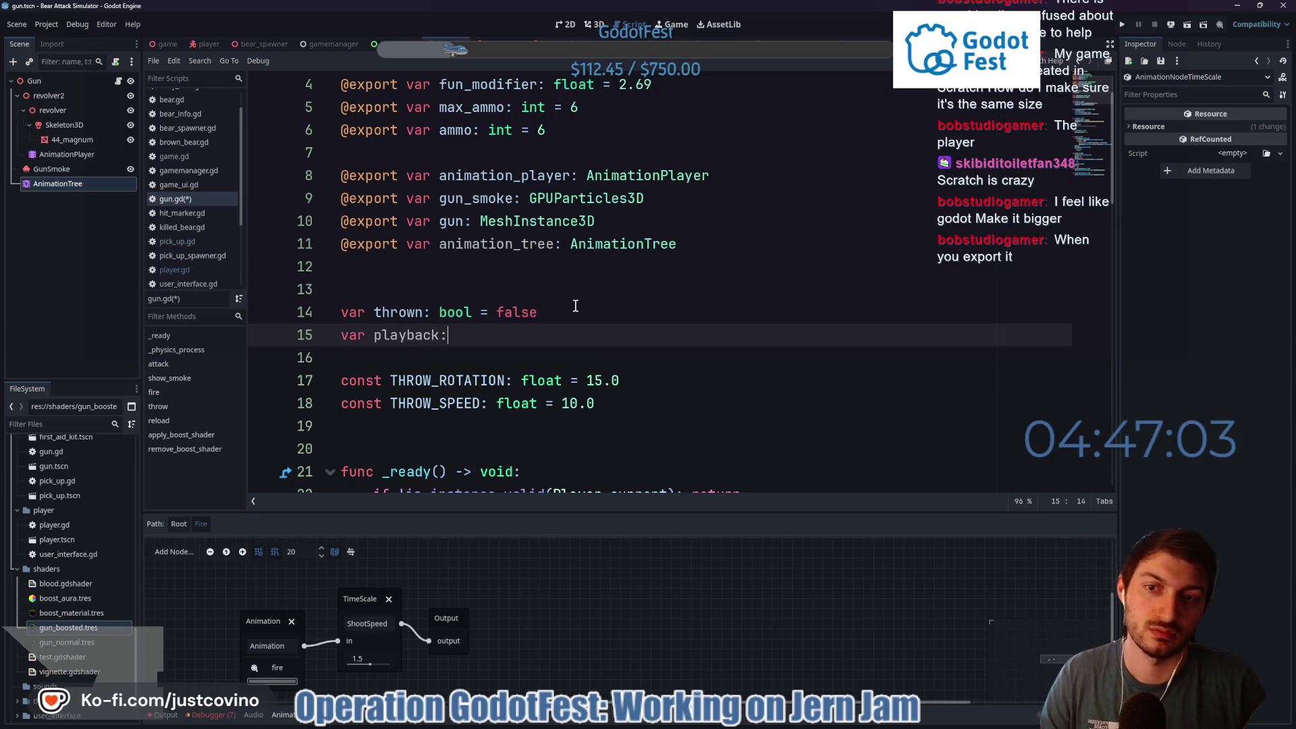
type(" AnimationNodeS")
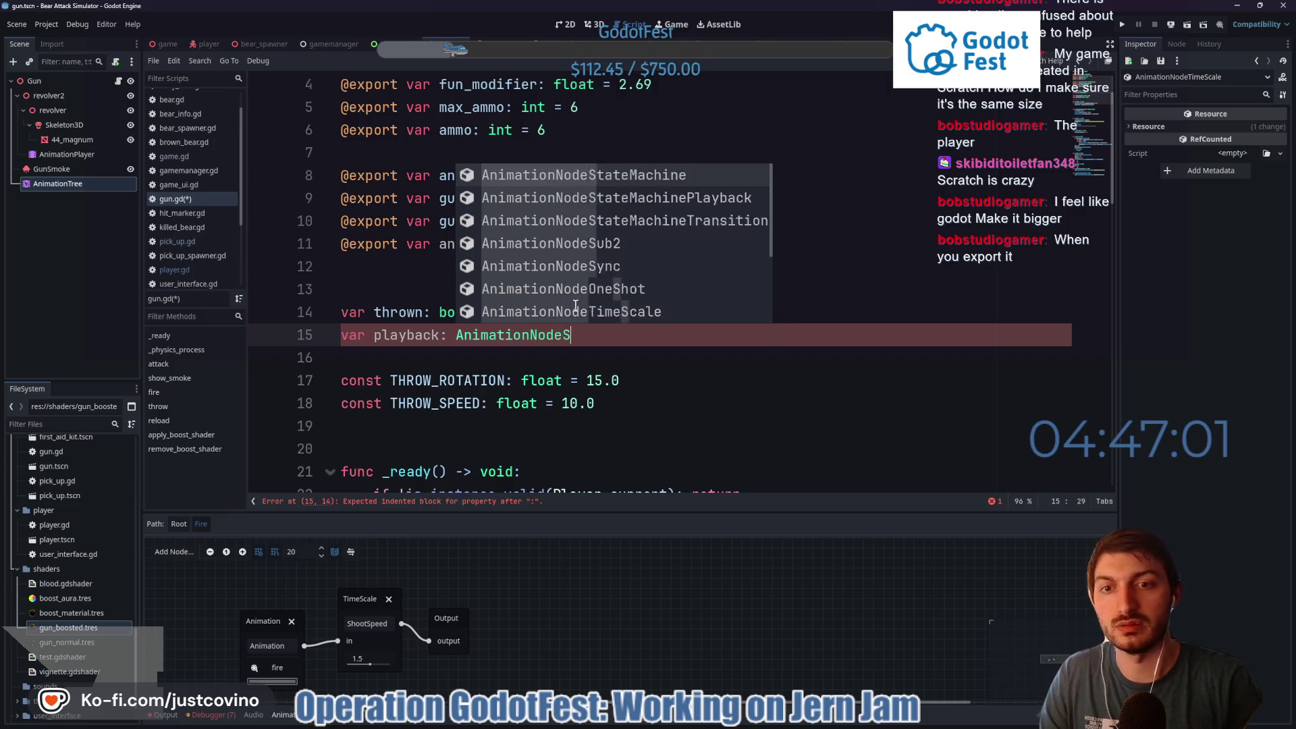
type("tateMachine")
key("Down")
key("Return")
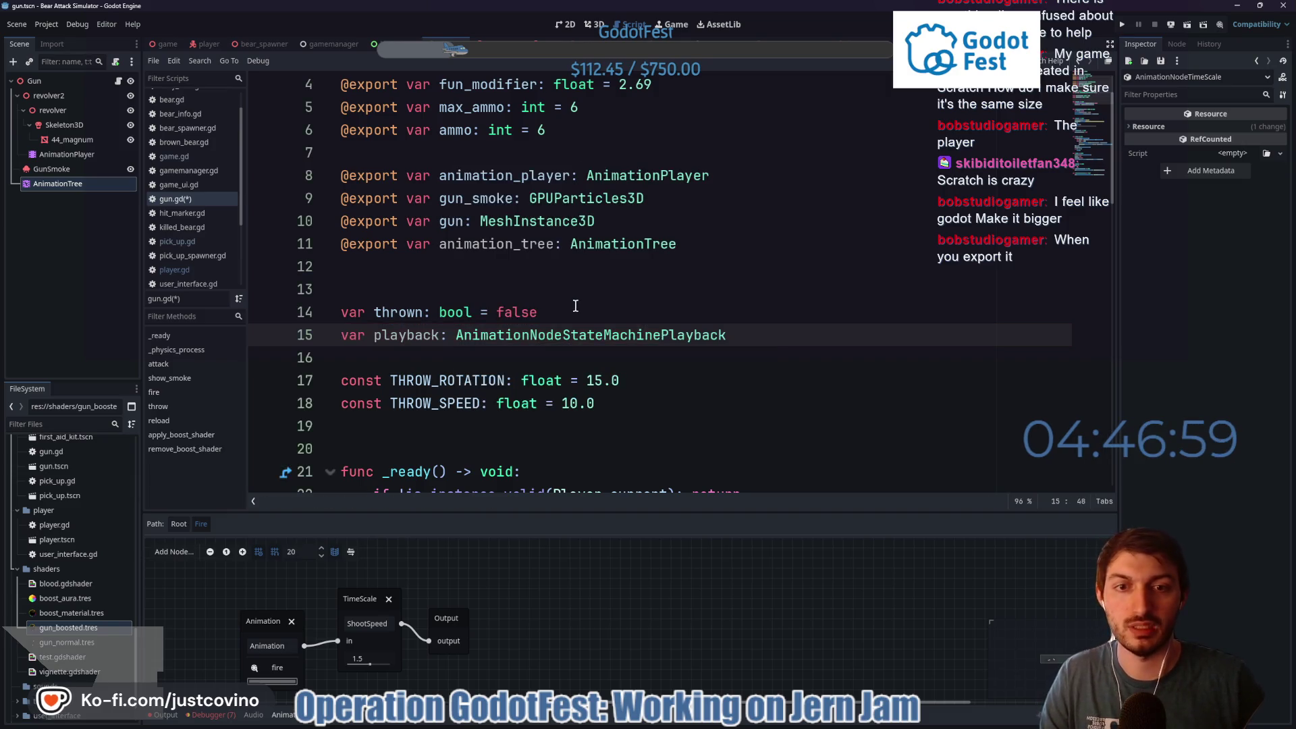
In _ready, set playback = animation_tree.get("parameters/playback"), then select attack's animation_player.play("fire") call
scroll(546, 317, "down", 4)
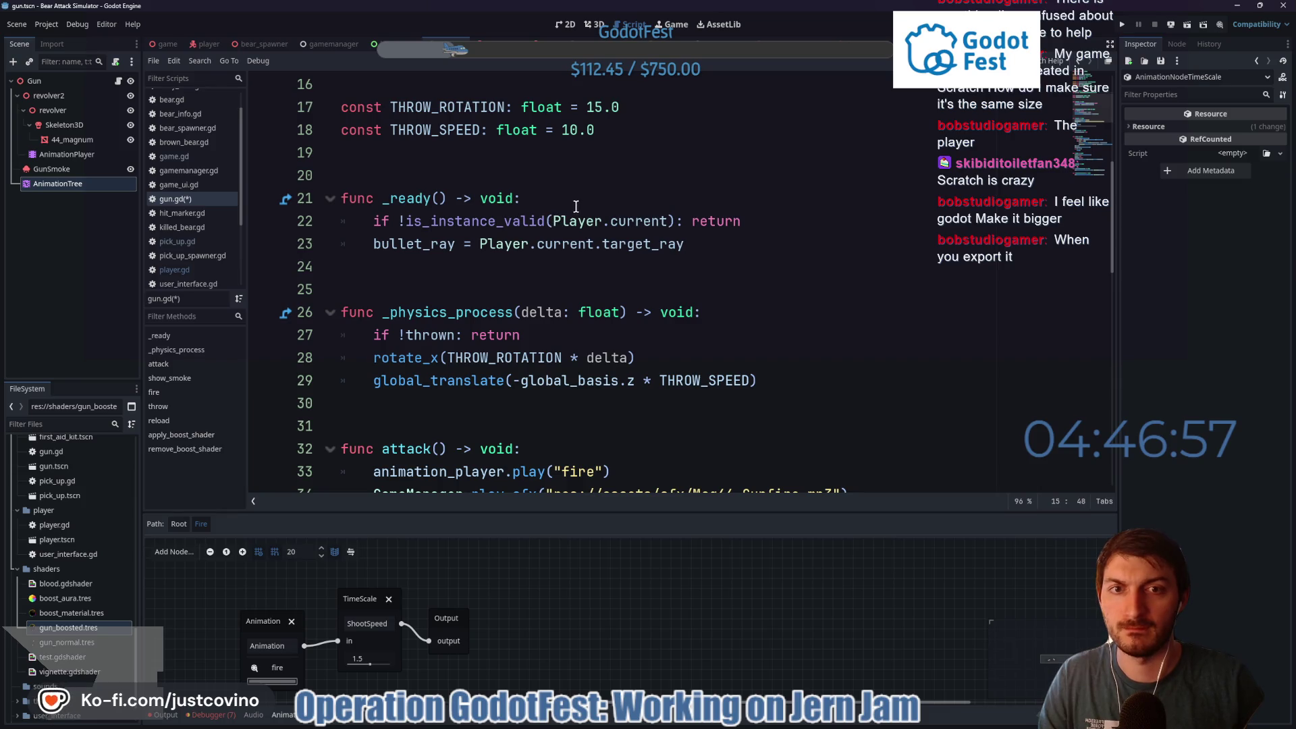
left_click(719, 251)
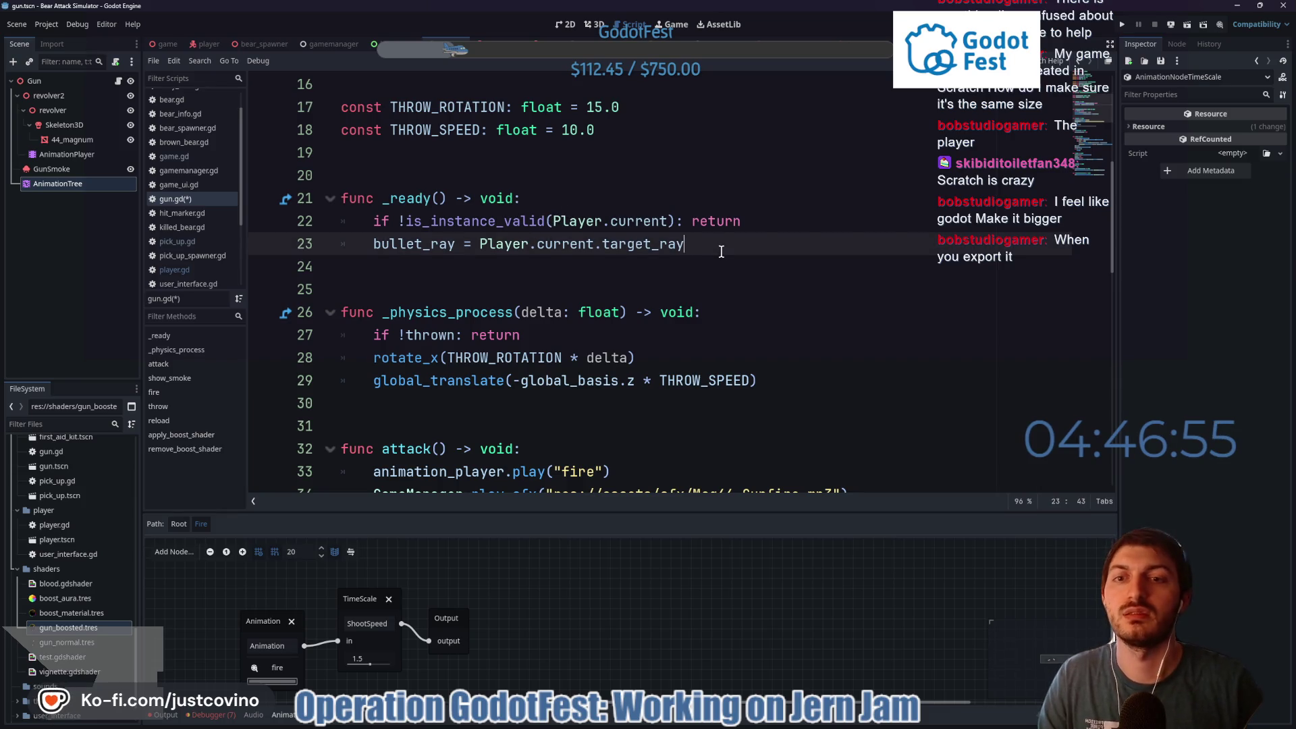
key("Return")
type("ni")
key("BackSpace")
key("BackSpace")
key("BackSpace")
type("playback = animati")
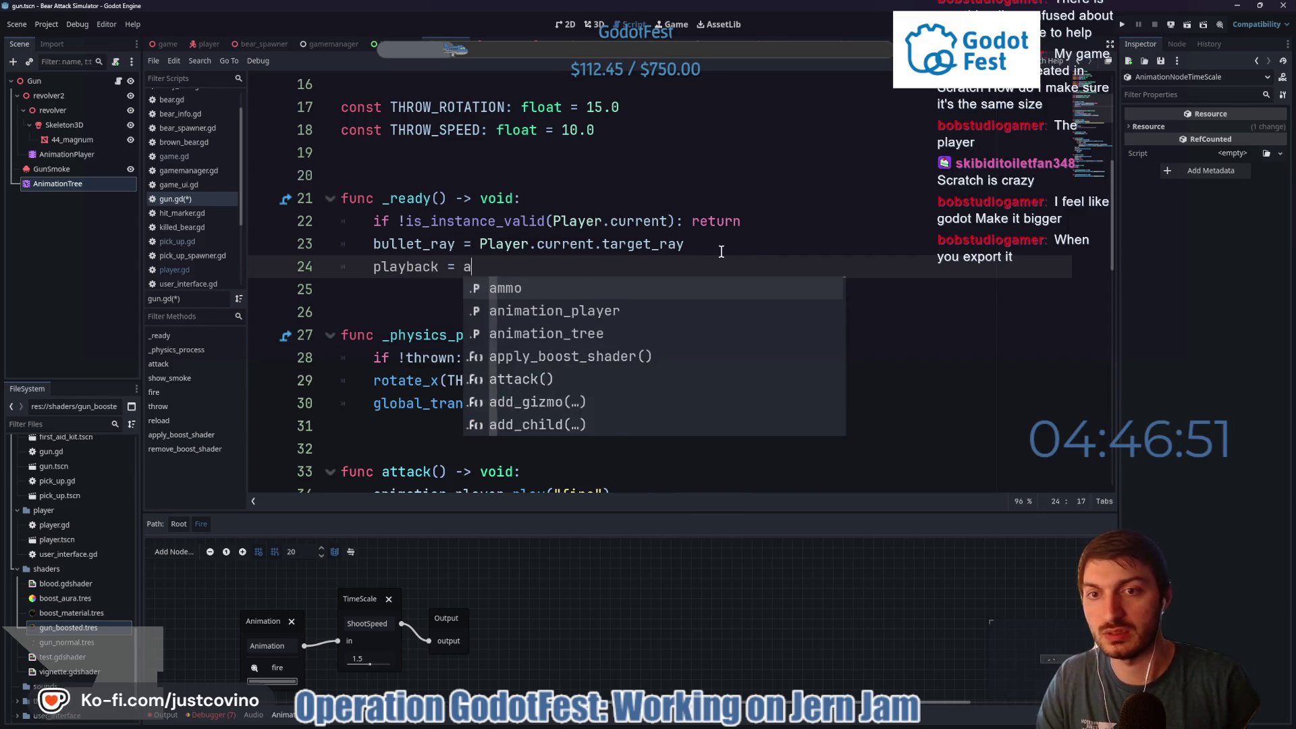
key("Down")
key("Return")
type(".")
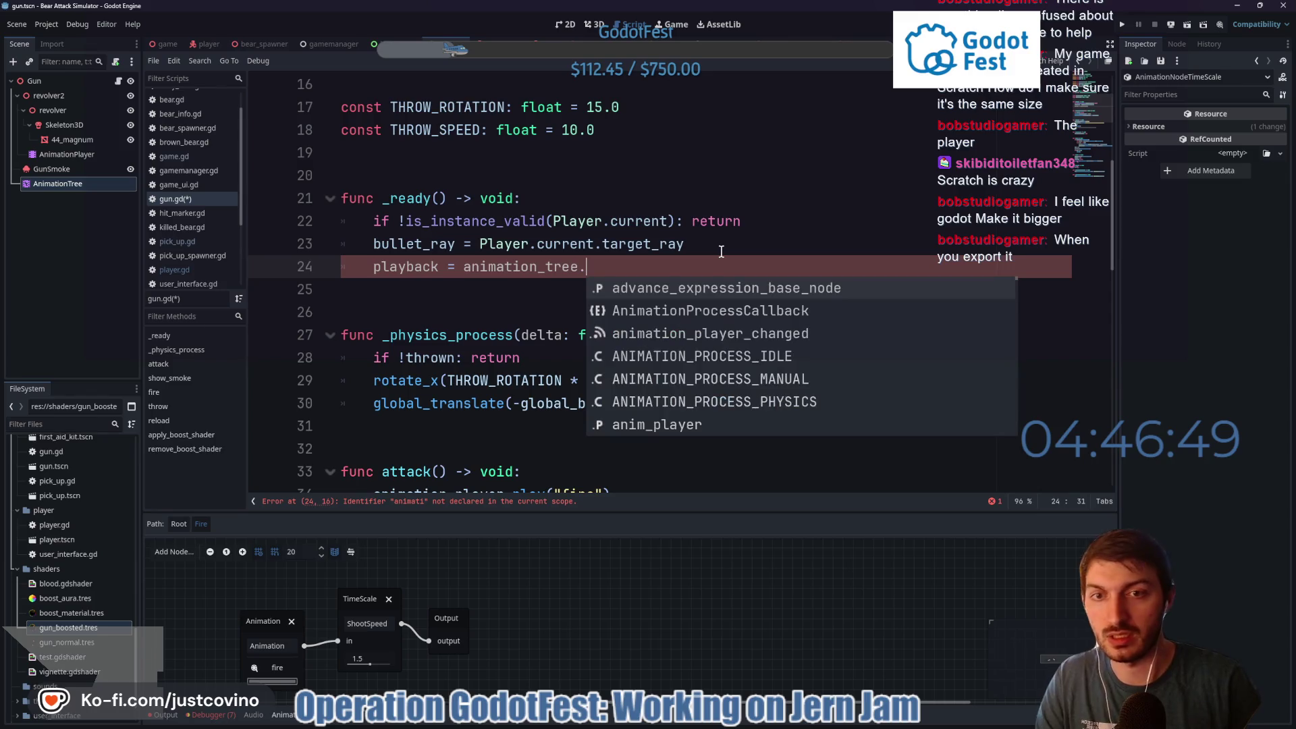
type("get(\"")
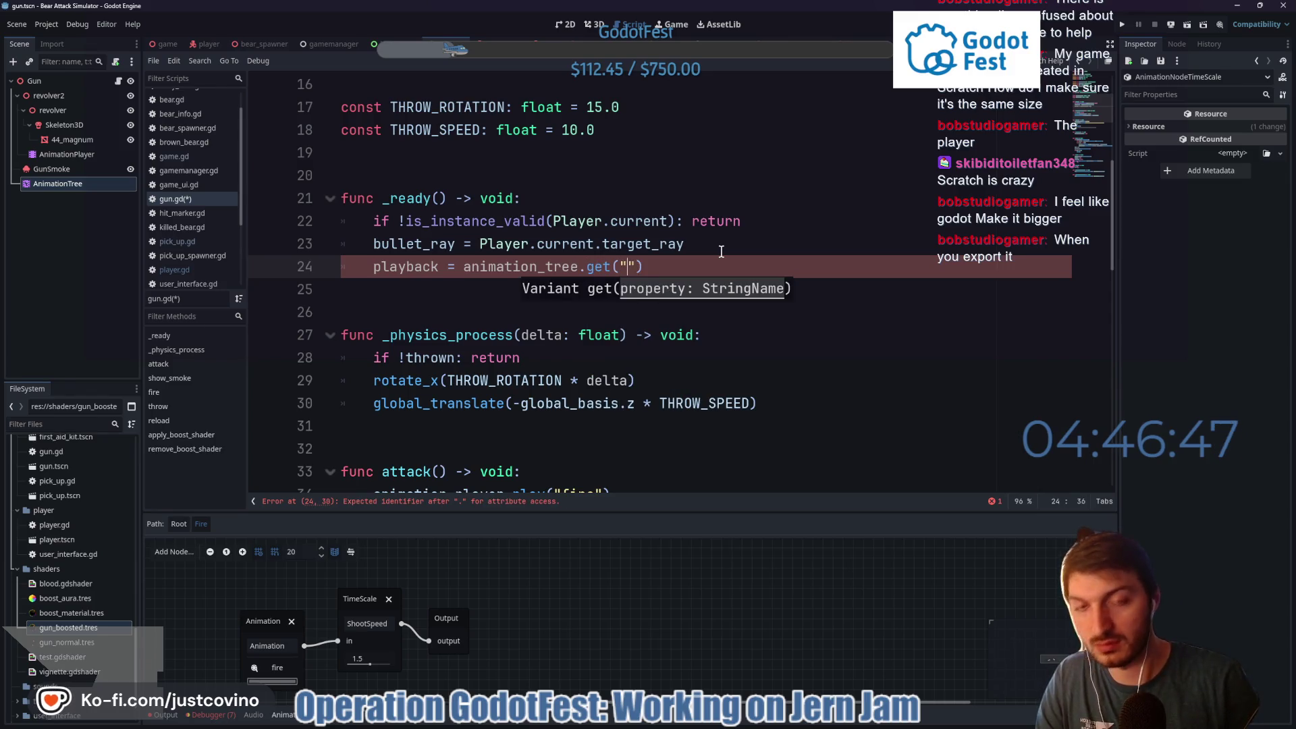
type("parameters/pla")
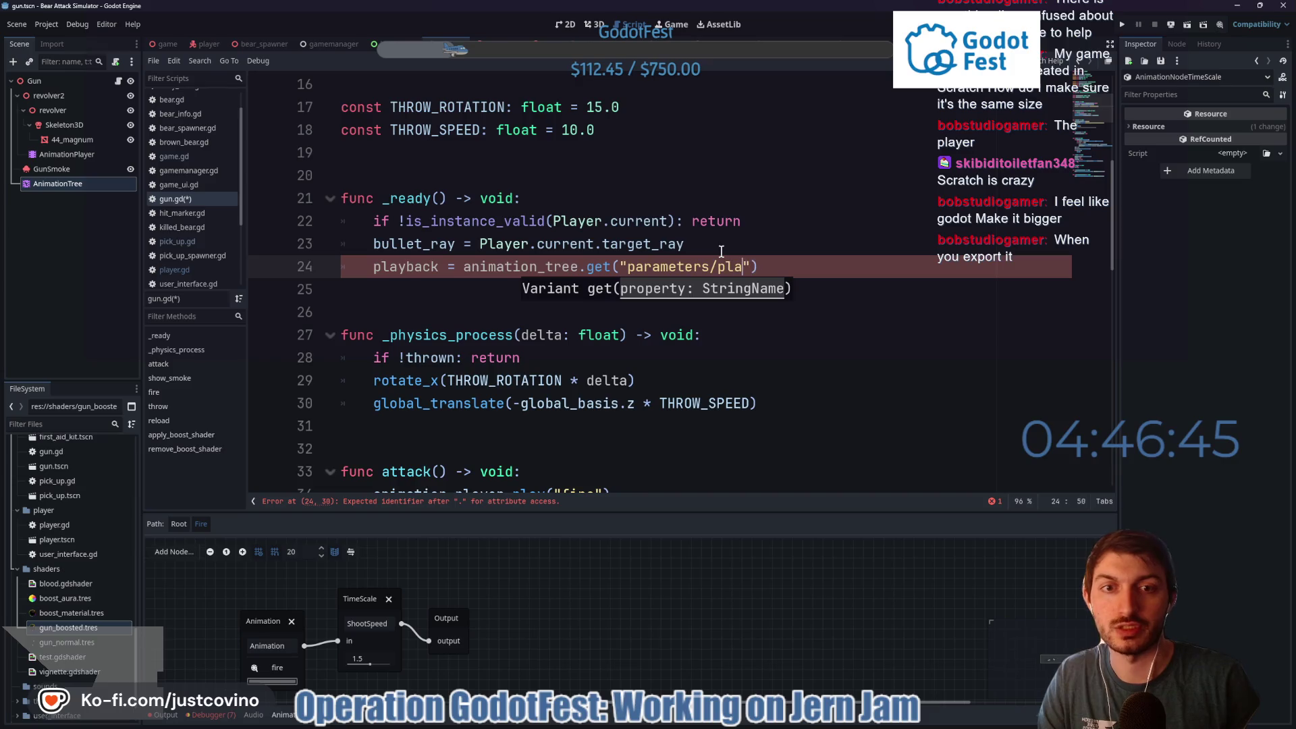
type("ybac")
left_click(816, 318)
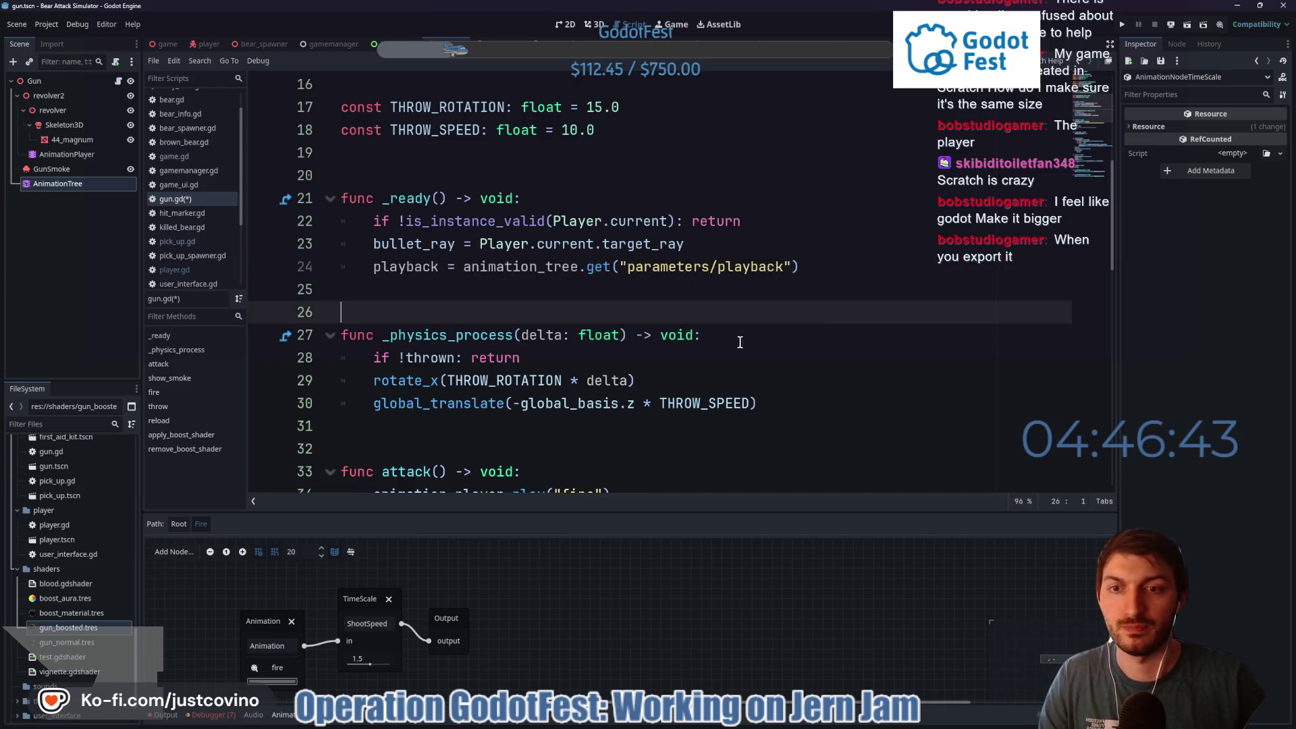
scroll(716, 327, "down", 3)
left_click_drag(611, 289, 369, 284)
Replace the selected fire call with playback.travel("Fire")
type("playback.tr")
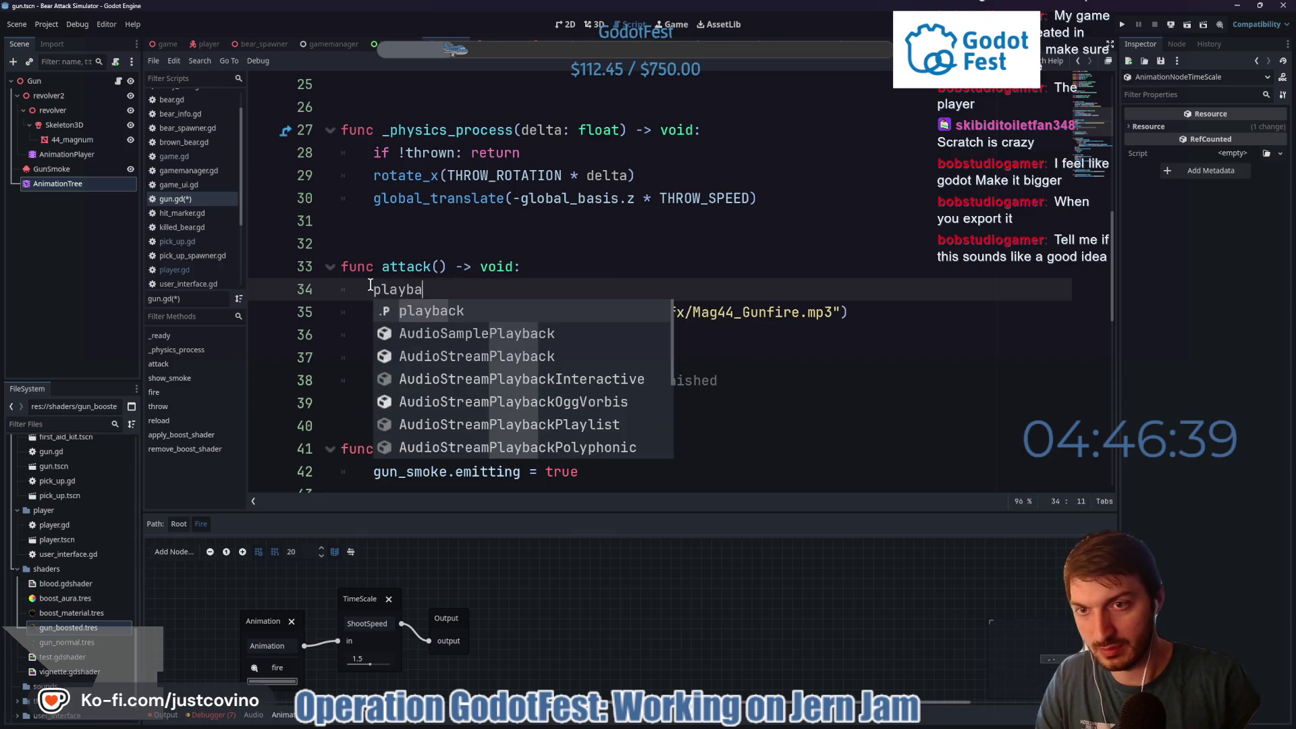
type("a")
key("Return")
type("\"Fire")
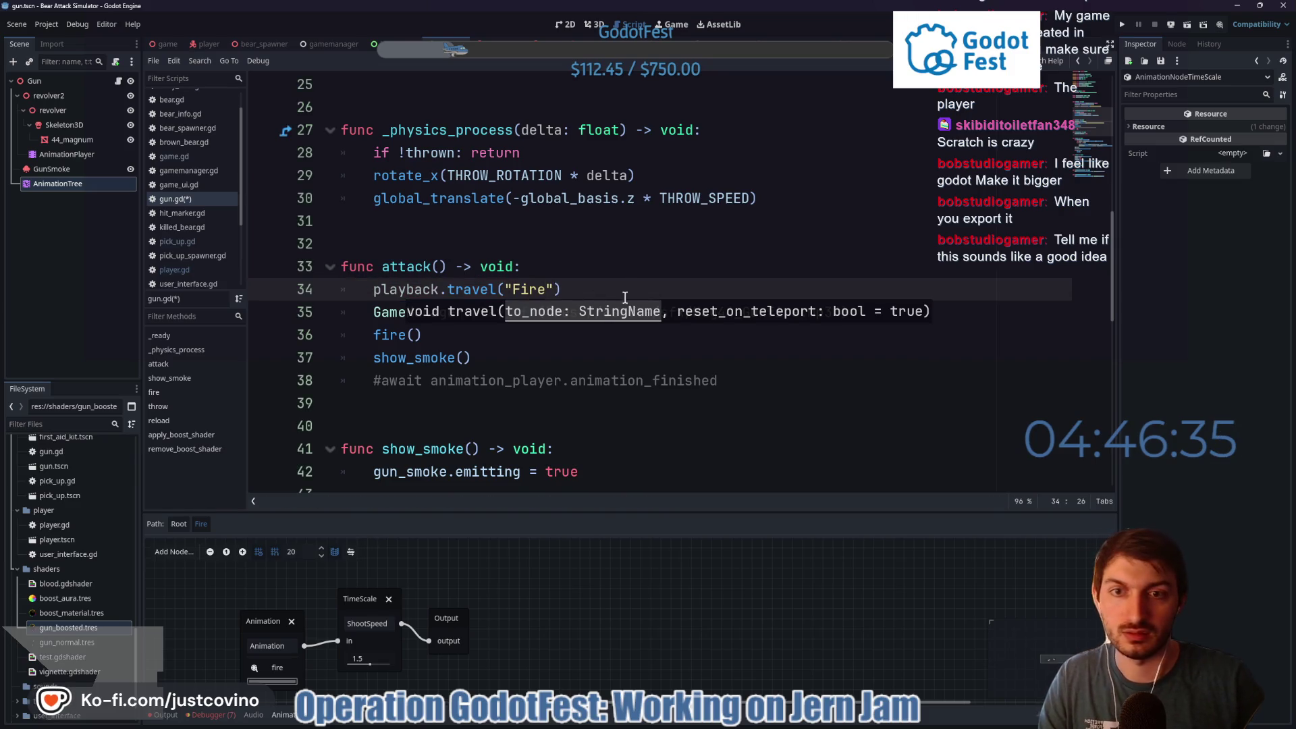
type("\")")
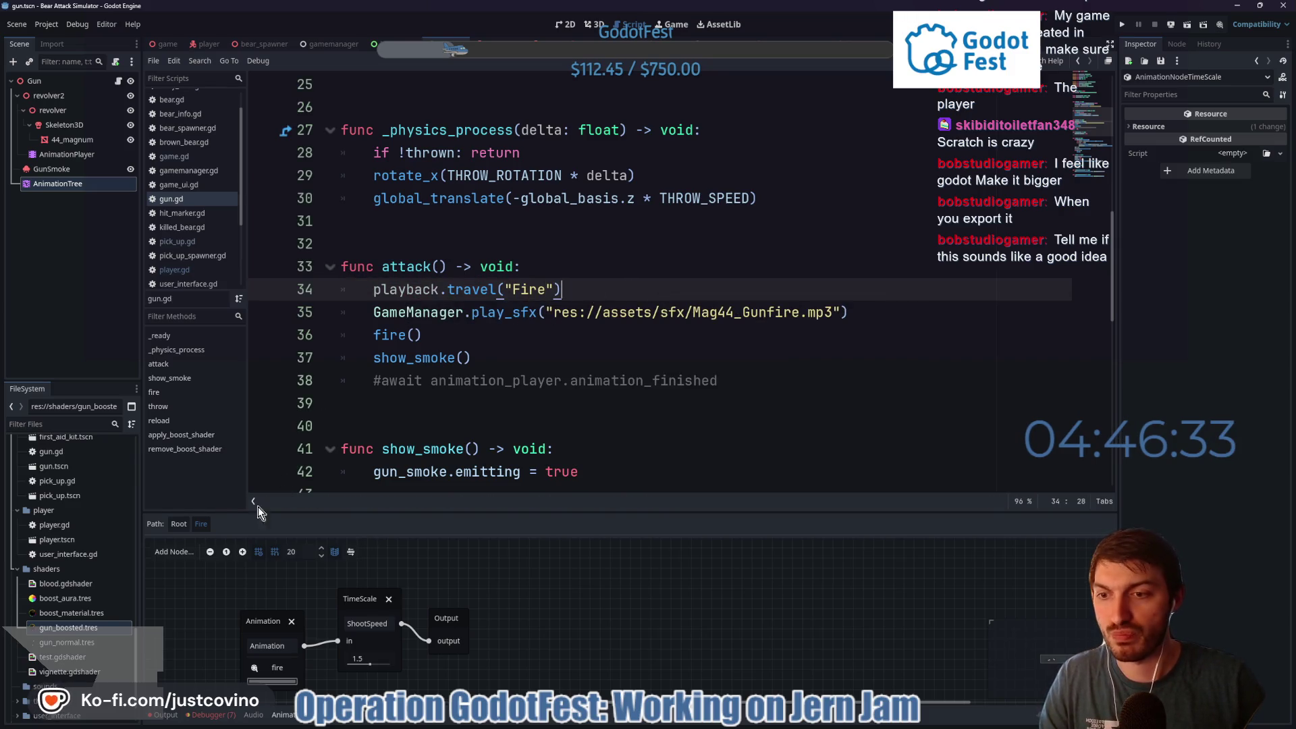
Preview the Fire state on the revolver in the 3D view, then return to gun.gd
left_click(176, 527)
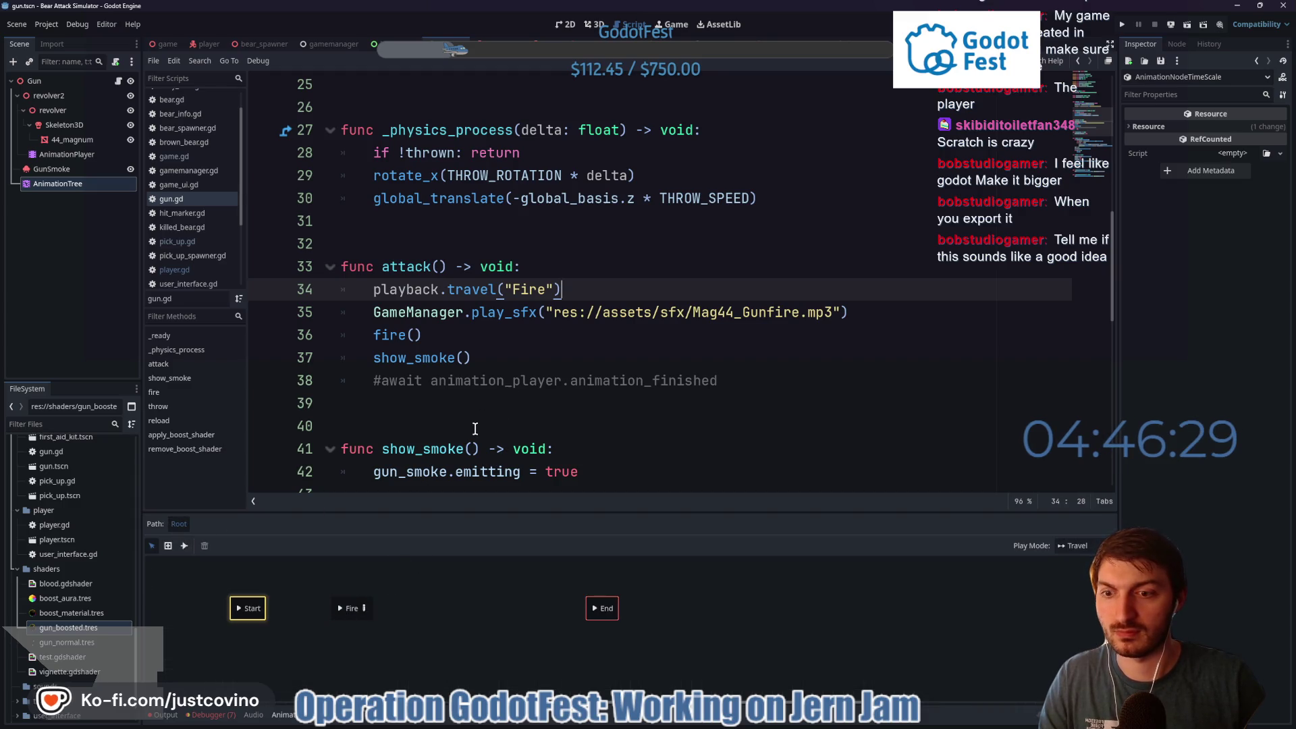
left_click(591, 25)
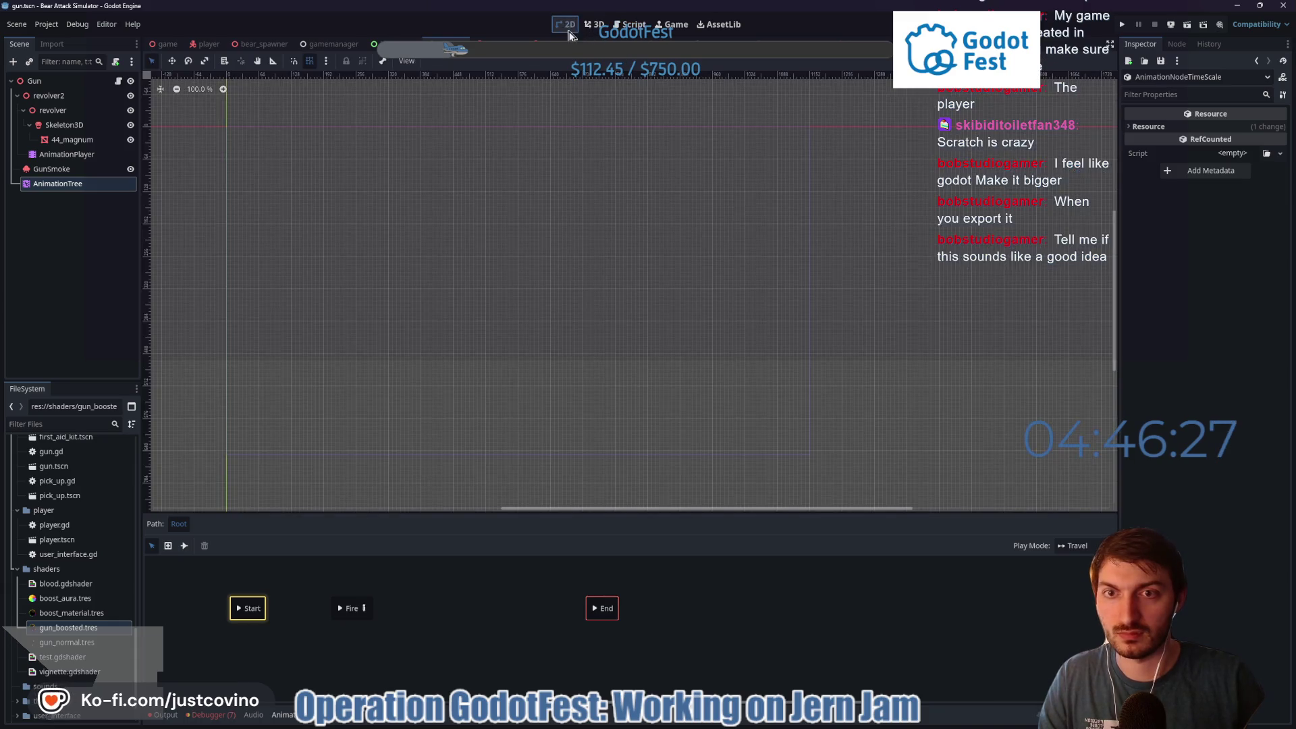
left_click(340, 610)
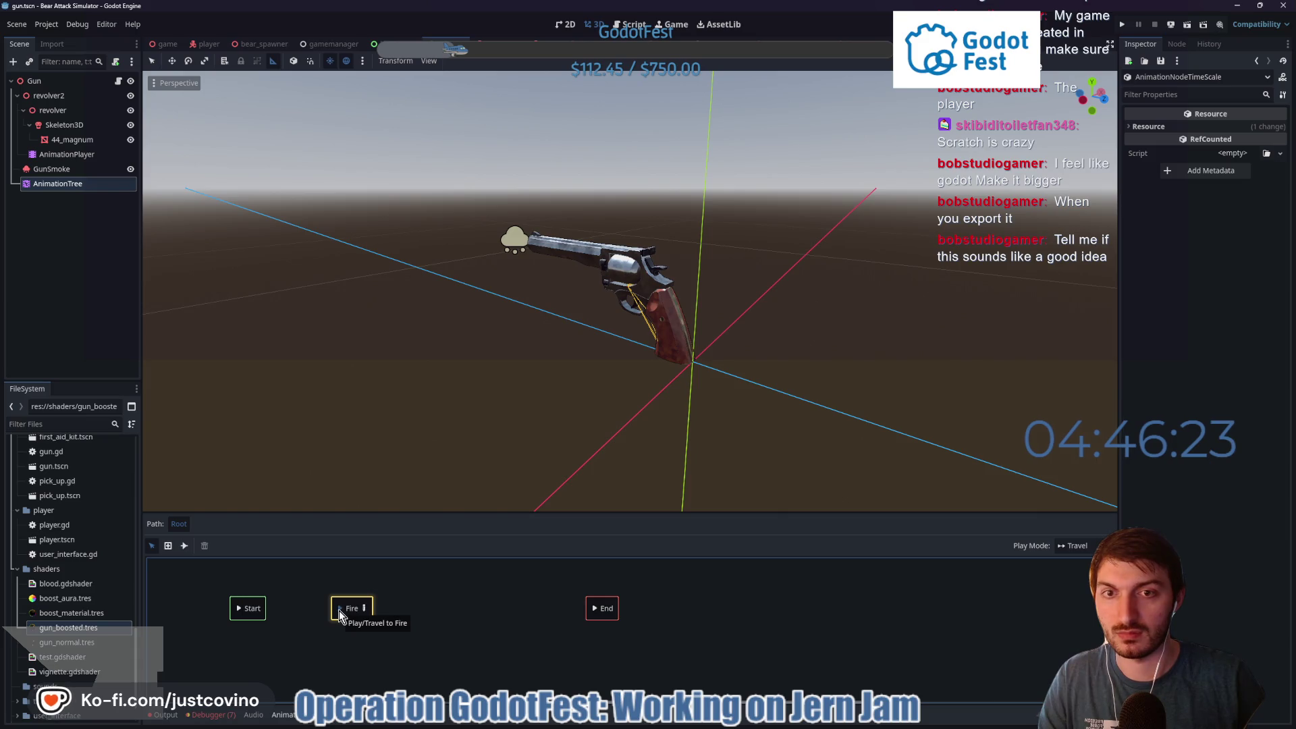
left_click(120, 82)
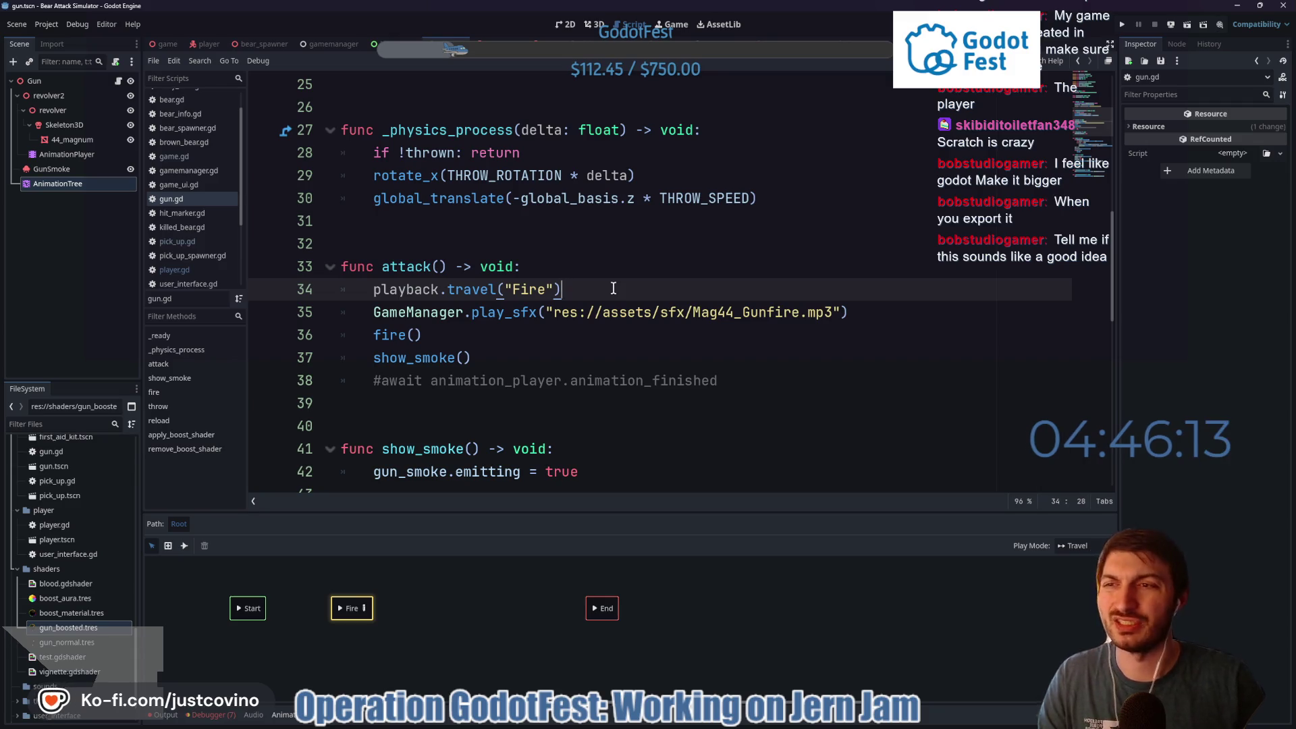
Start an animation_tree. line at the top of attack(), then open a Twitch channel in a new browser tab
left_click(101, 155)
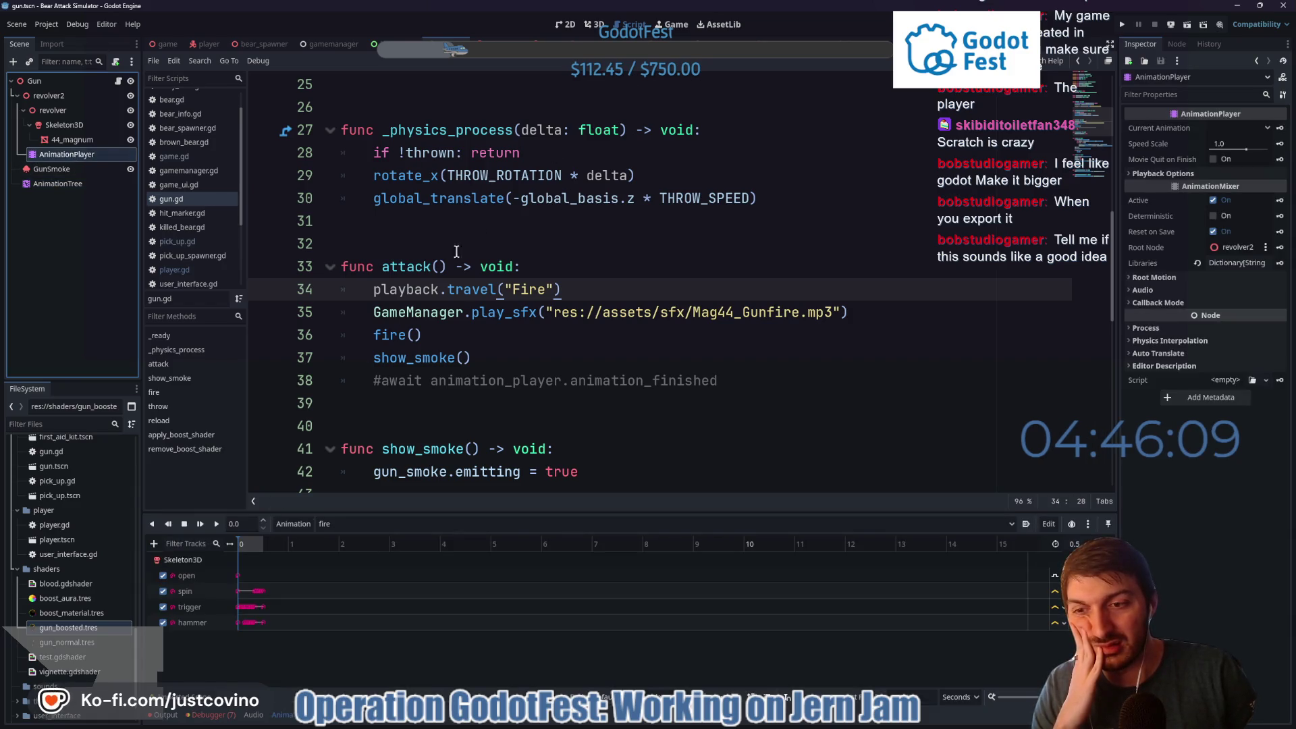
left_click(86, 187)
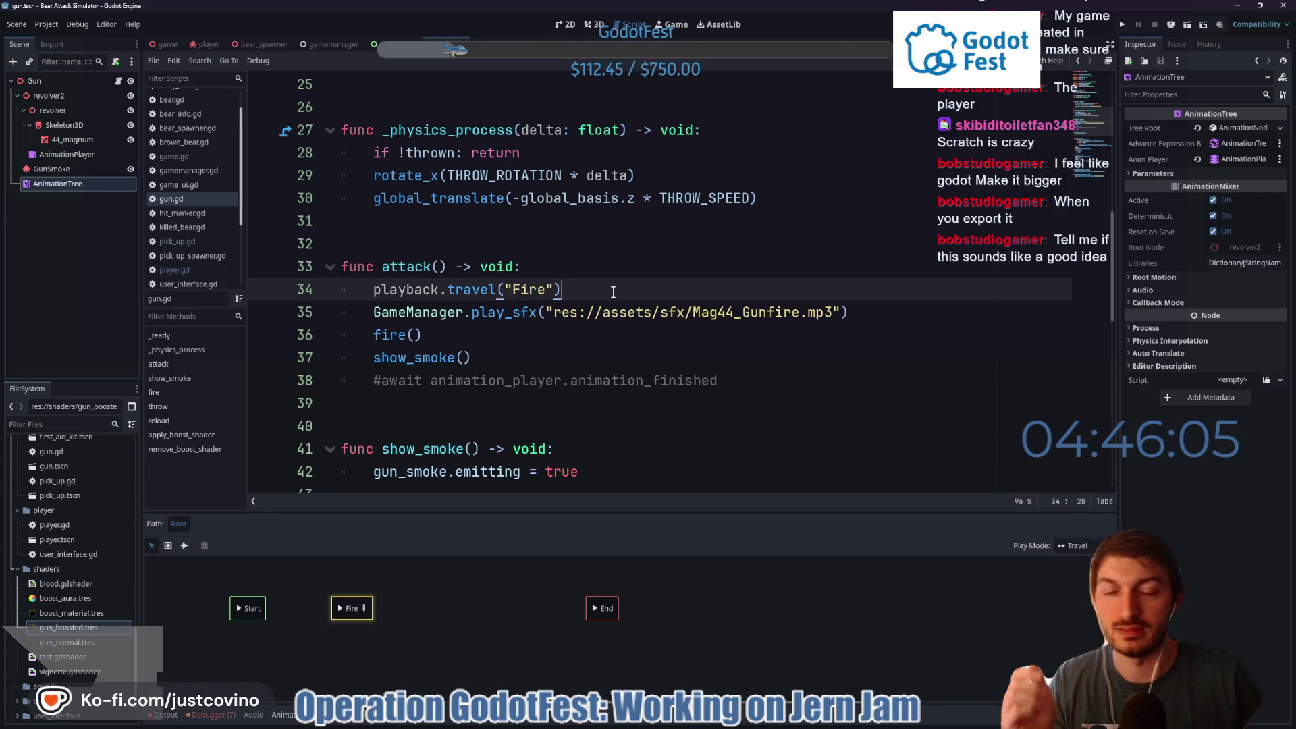
left_click(581, 275)
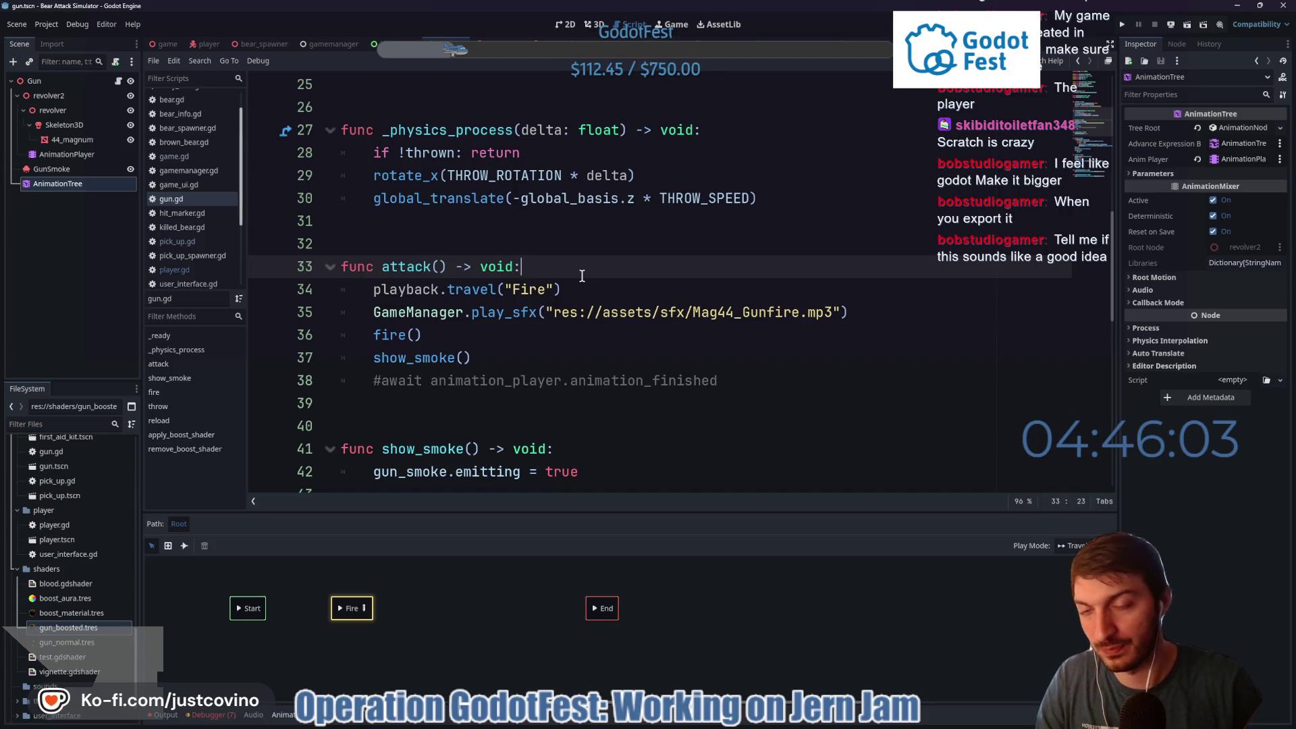
key("Return")
type("imat")
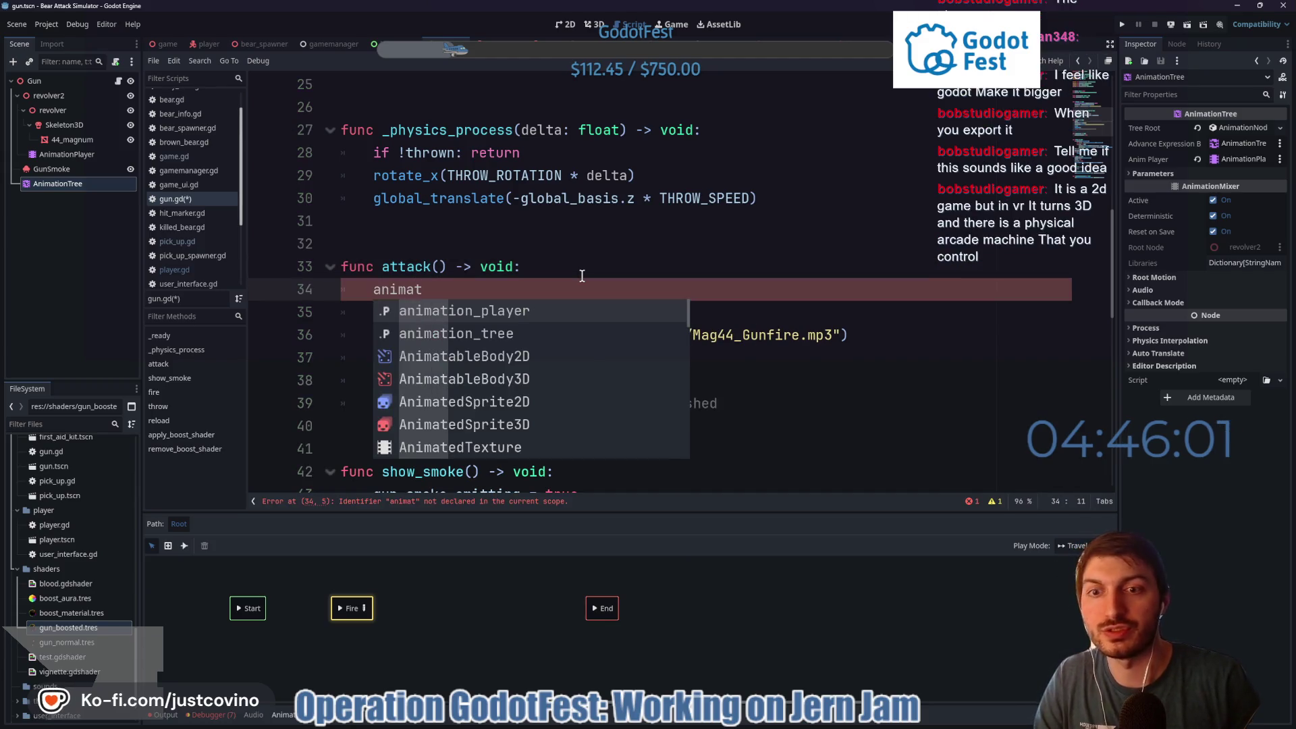
key("Down")
key("Return")
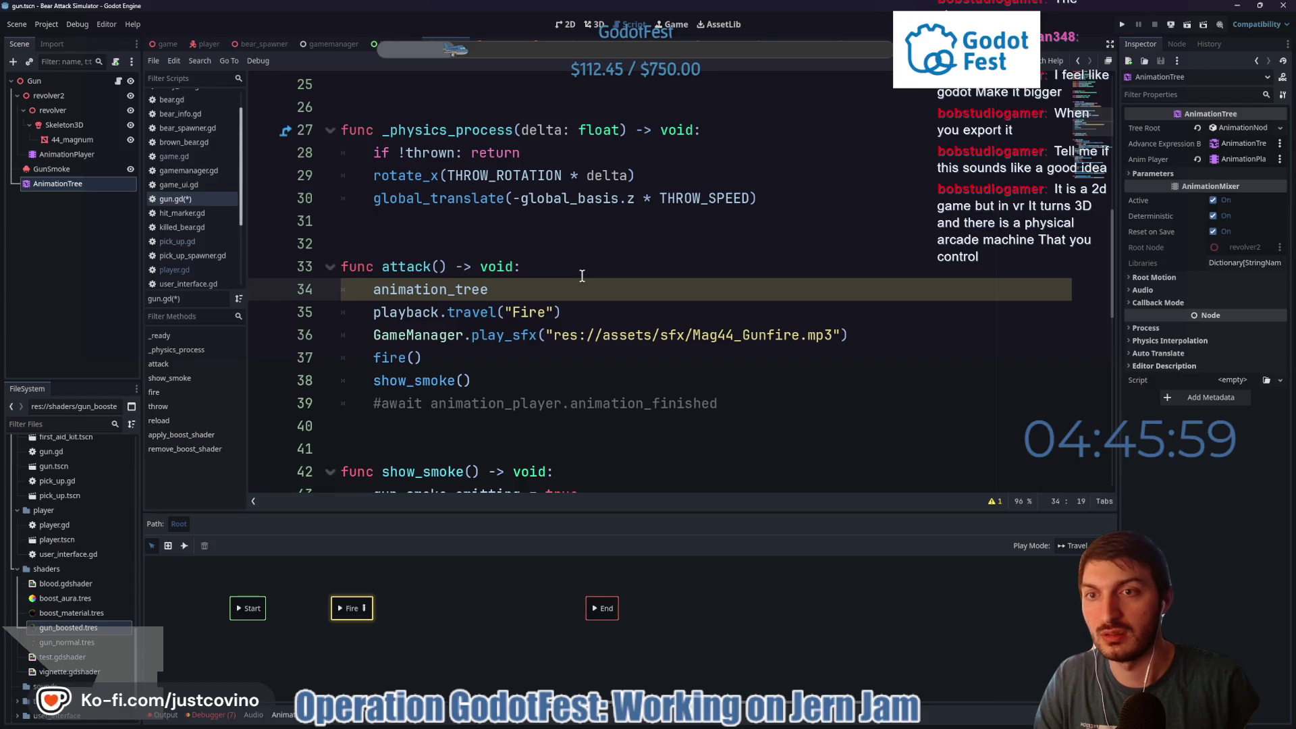
type(".")
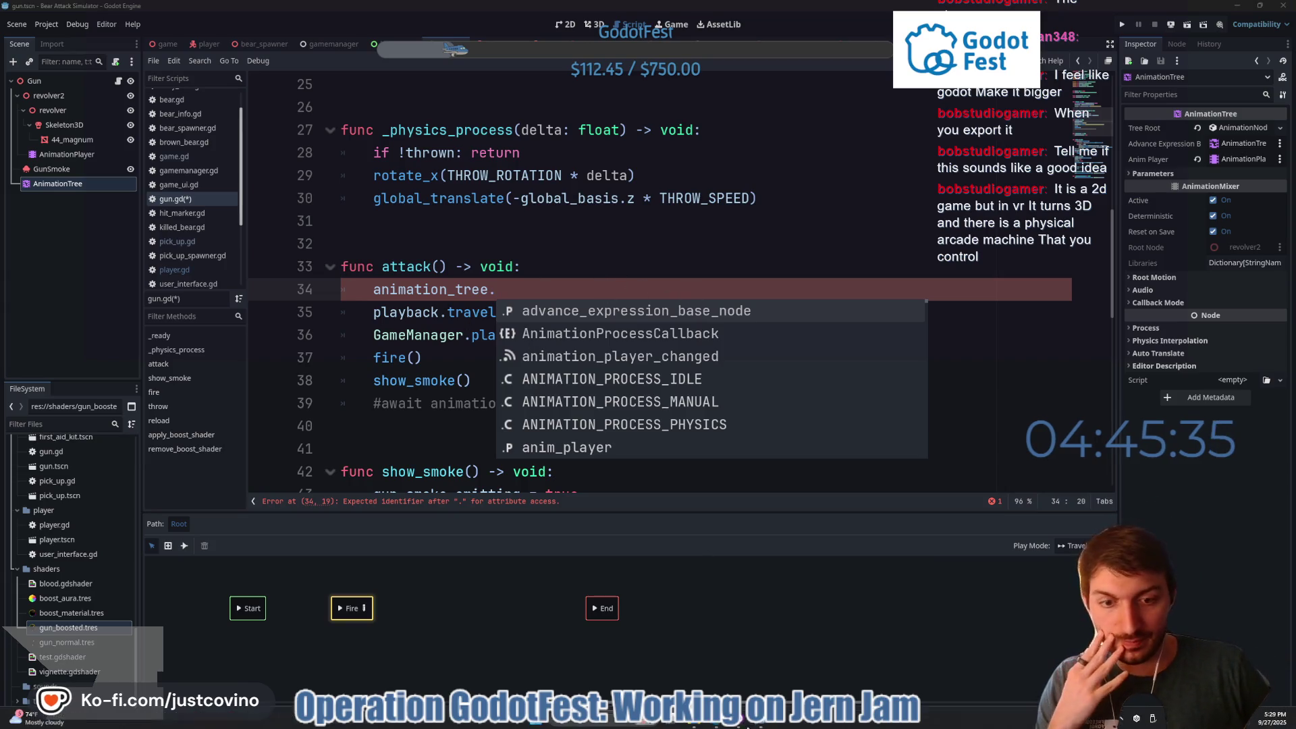
key("alt+Tab")
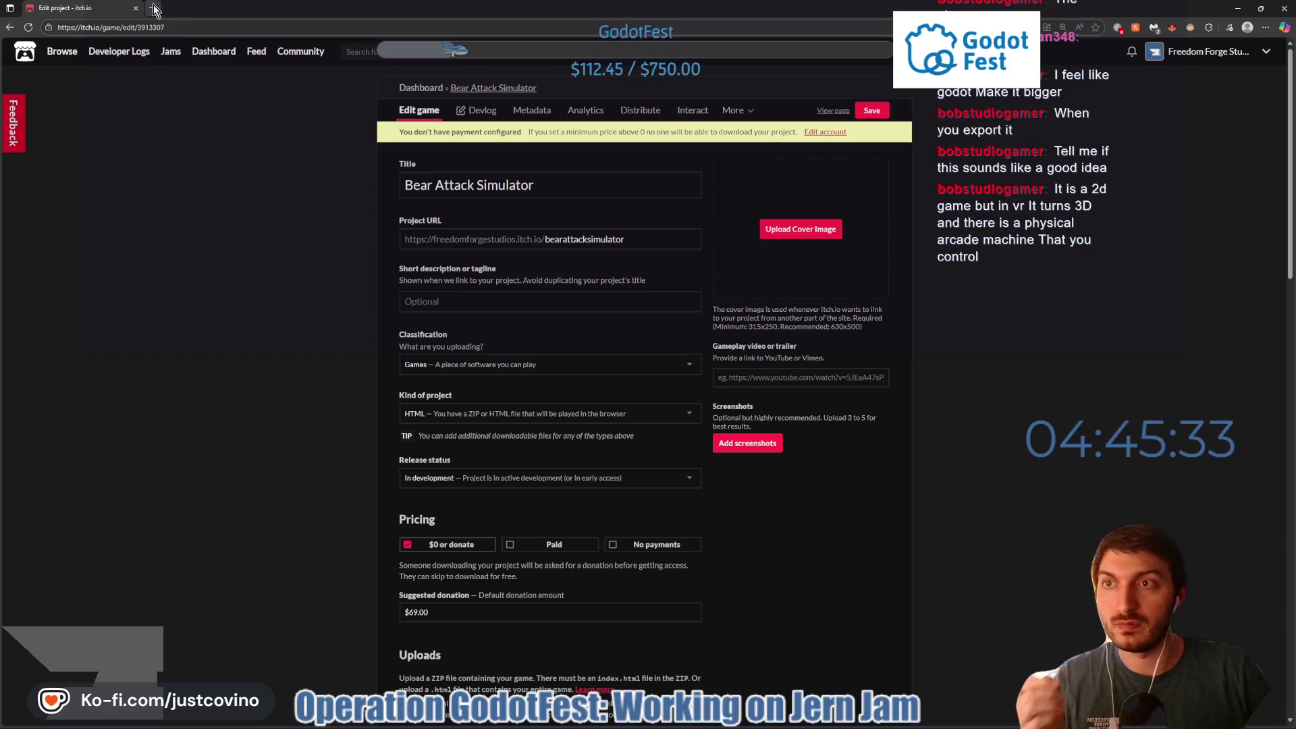
left_click(154, 8)
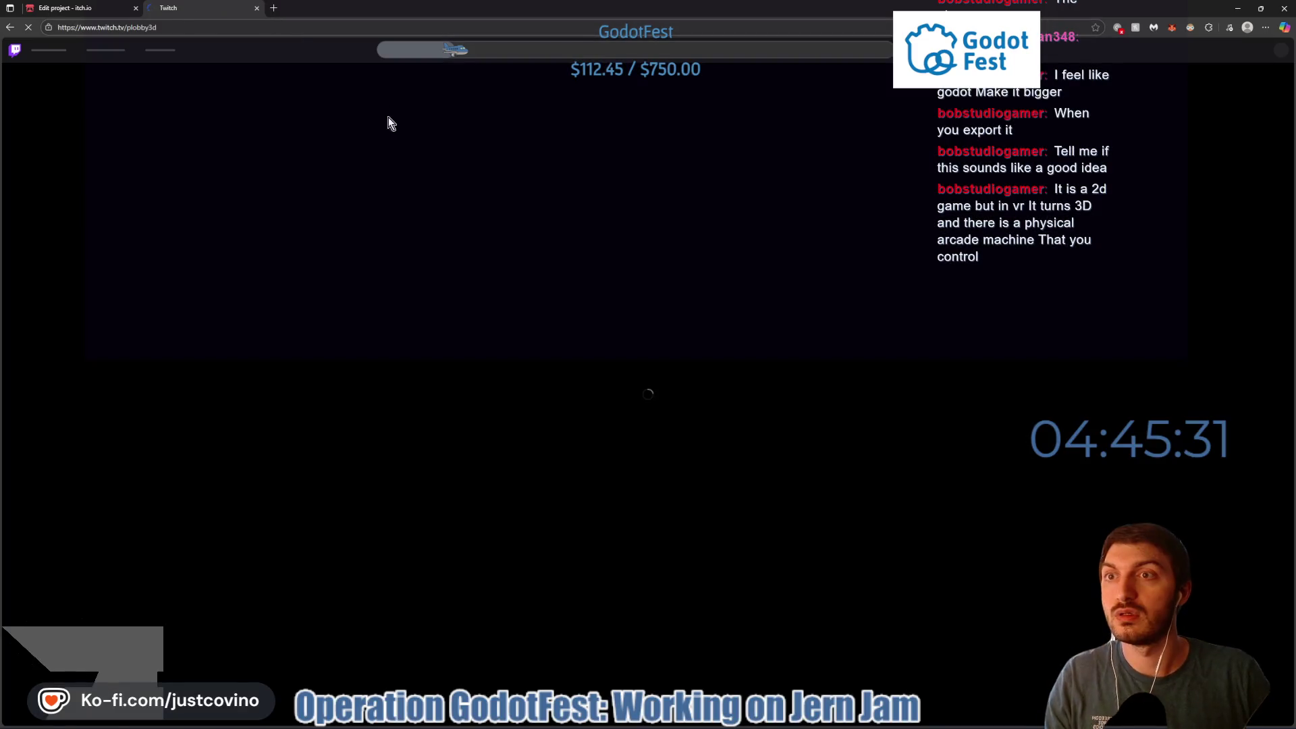